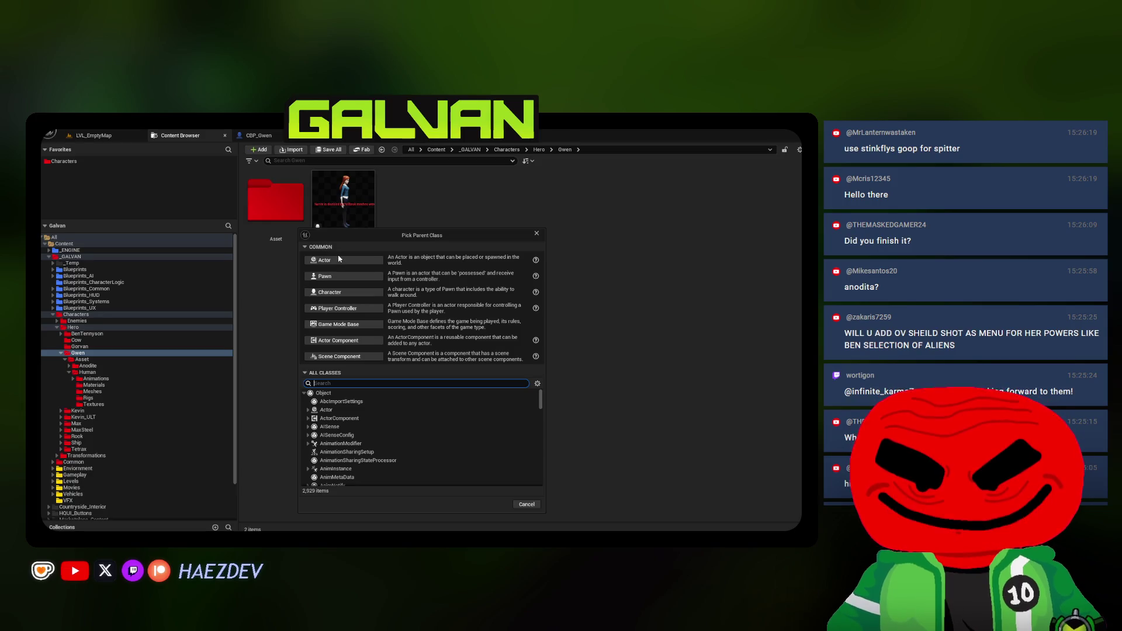
Create a new Actor Blueprint Class named BP_GwenTransform and open it in the Blueprint editor
{"action": "left_click", "coordinate": [331, 264]}
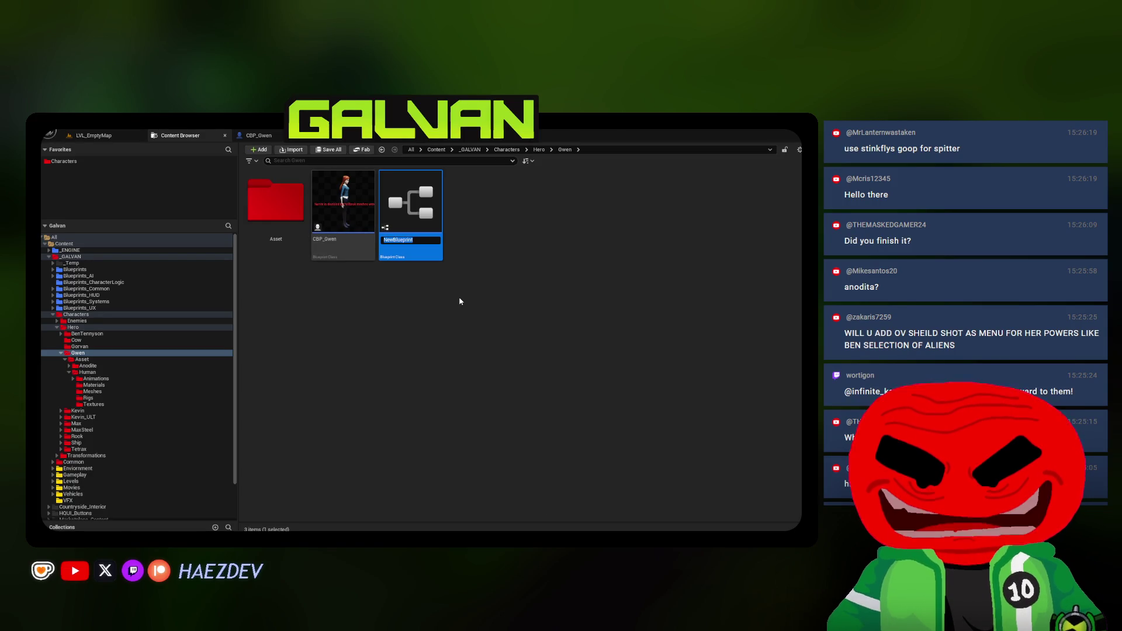
{"action": "type", "text": "BP_GwenTransform"}
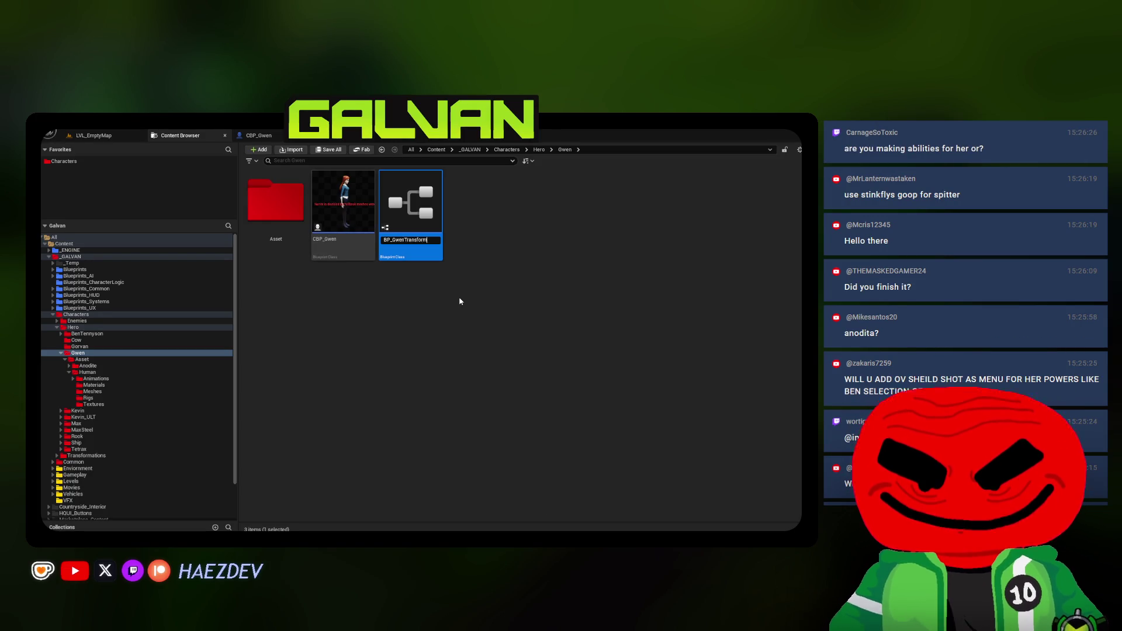
{"action": "key", "text": "Return"}
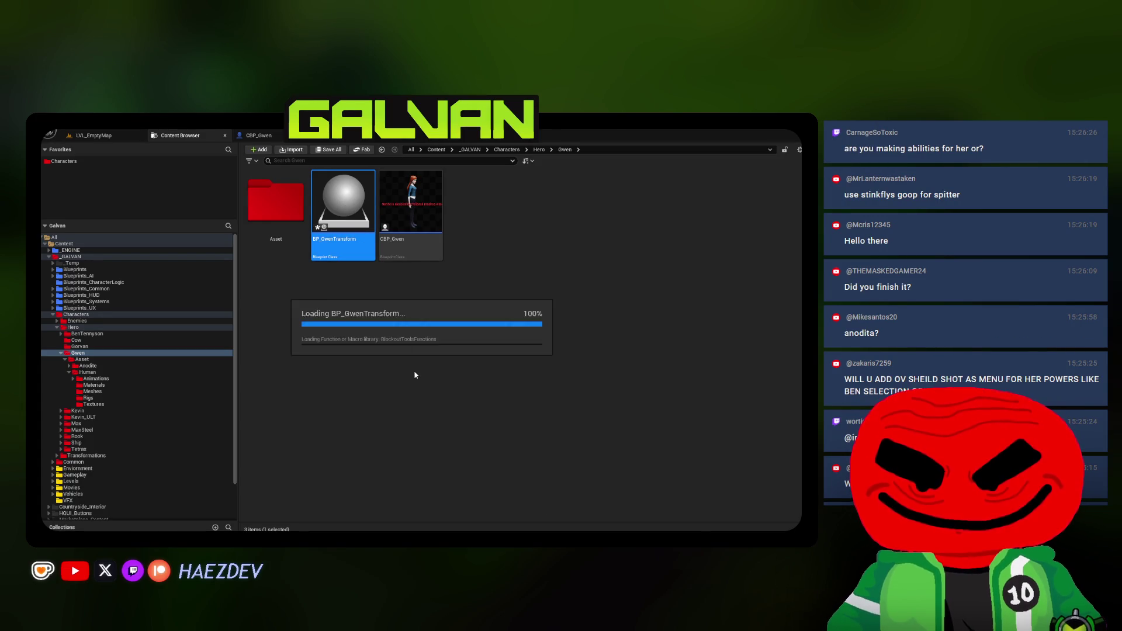
{"action": "key", "text": "Return"}
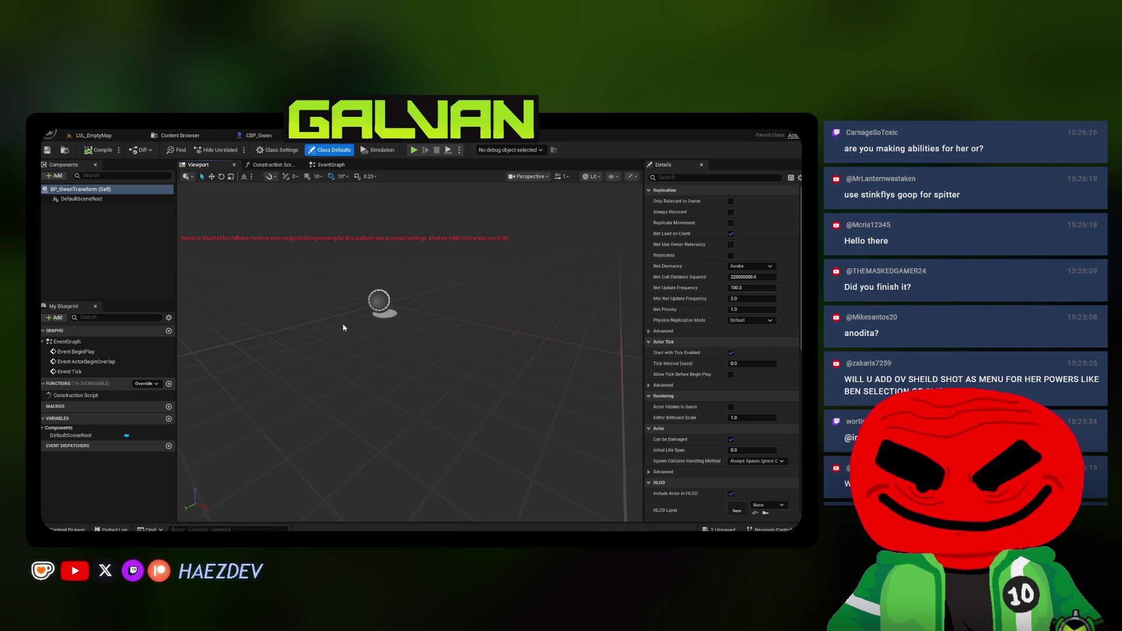
Add a Skeletal Mesh component named Mesh and a child one named Hair
{"action": "left_click", "coordinate": [55, 175]}
{"action": "key", "text": "Return"}
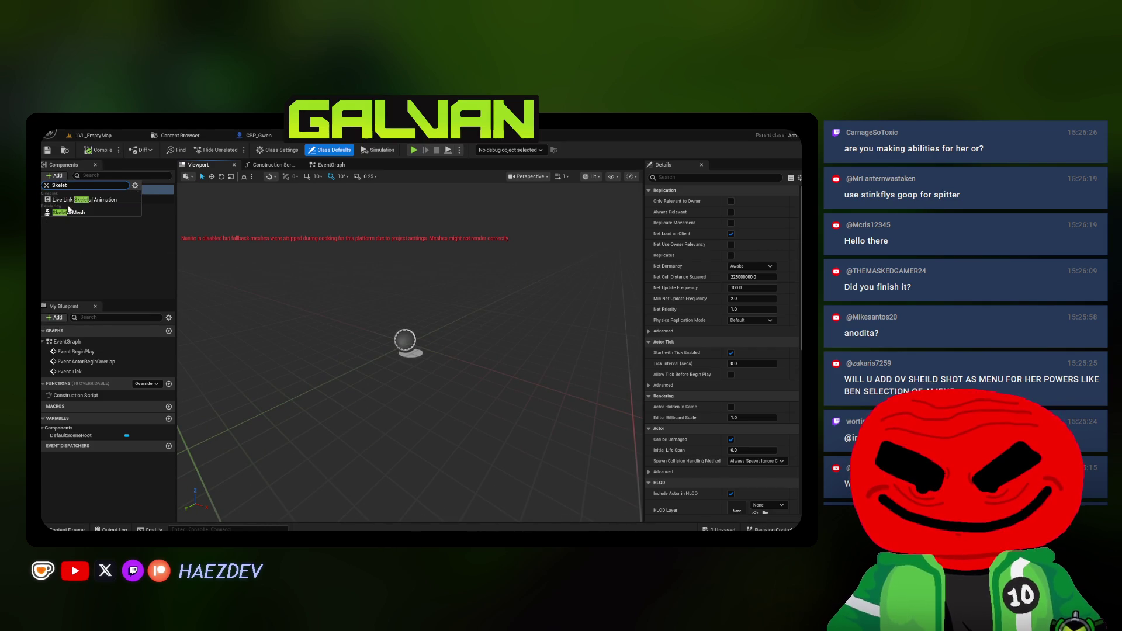
{"action": "key", "text": "Return"}
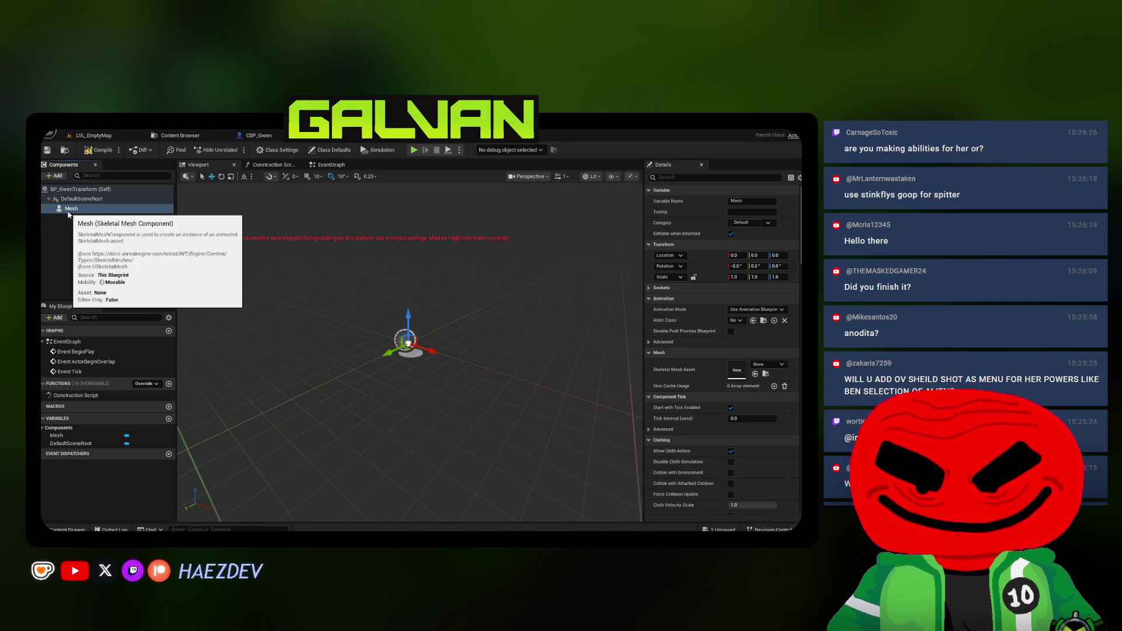
{"action": "left_click", "coordinate": [60, 177]}
{"action": "type", "text": "Skeletal"}
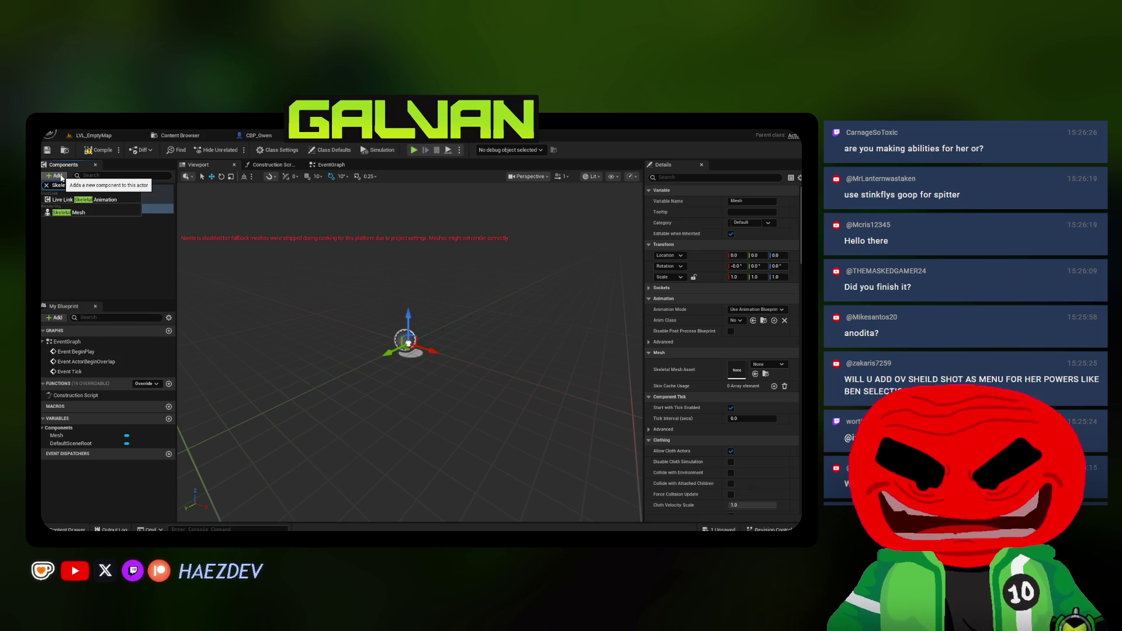
{"action": "key", "text": "Return"}
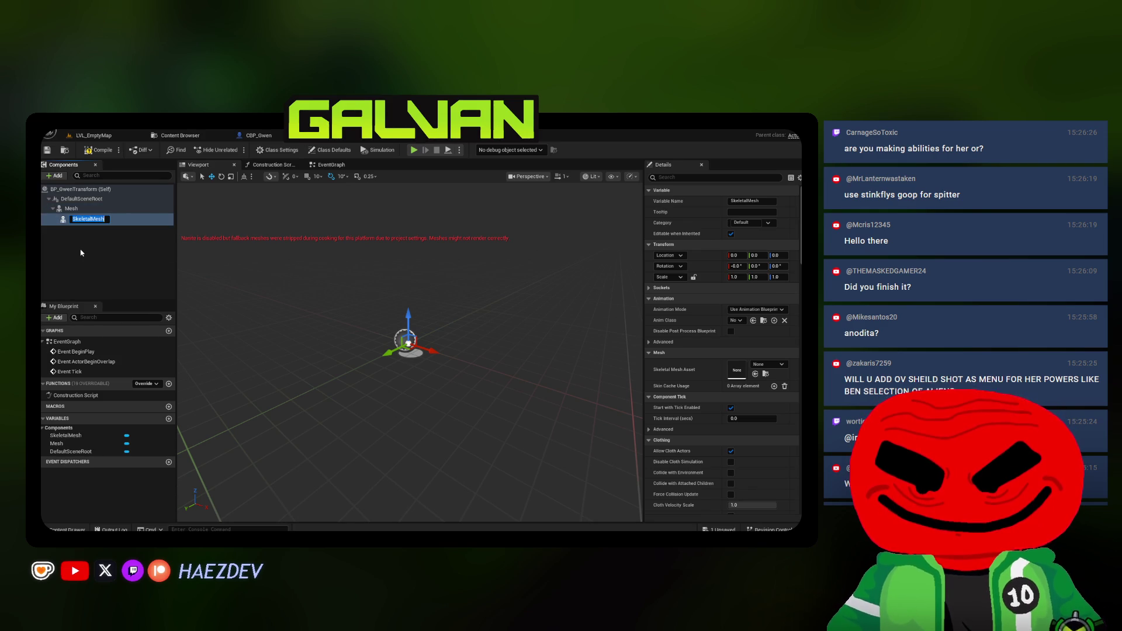
{"action": "type", "text": "Hair"}
{"action": "key", "text": "Return"}
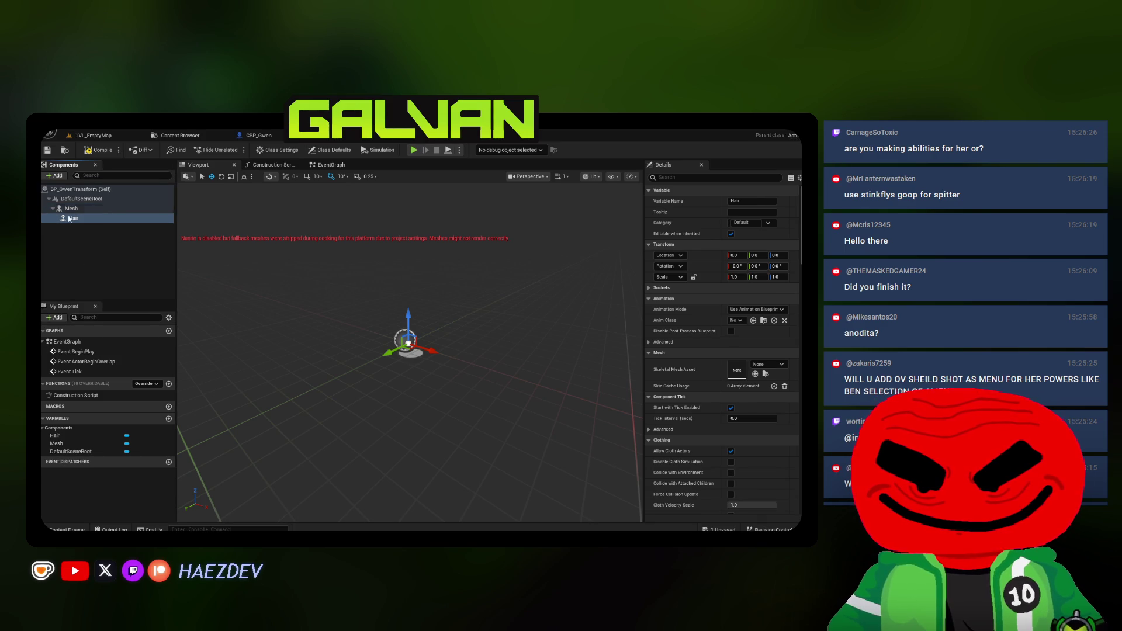
Assign SKM_Gwen to the Mesh component and the hair mesh to Hair
{"action": "left_click", "coordinate": [164, 136]}
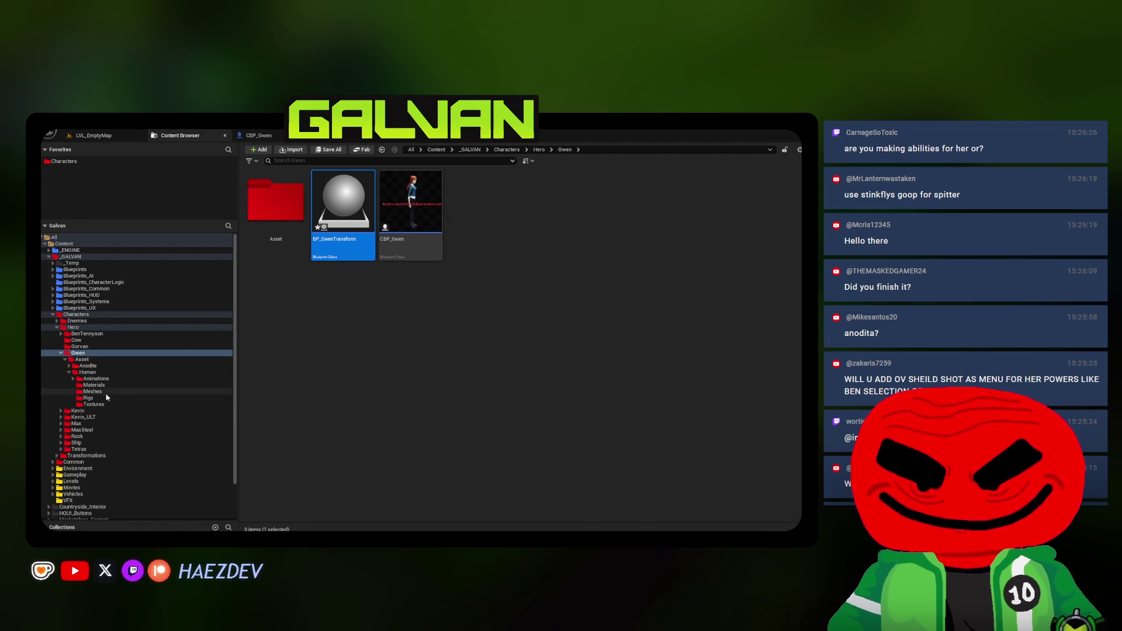
{"action": "left_click", "coordinate": [90, 392]}
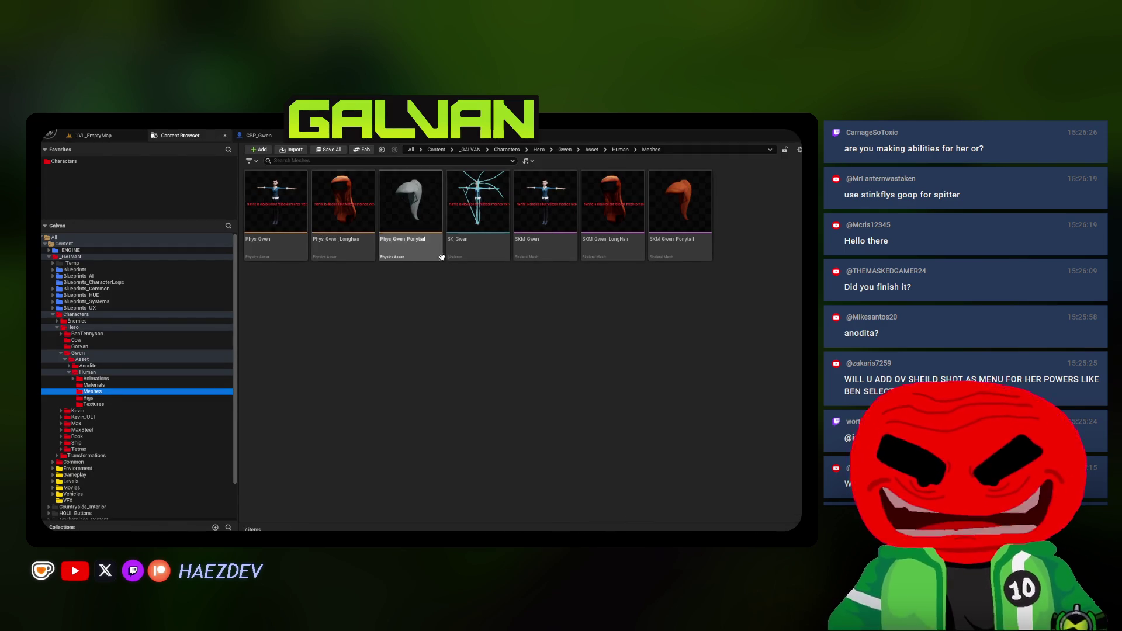
{"action": "left_click", "coordinate": [562, 247]}
{"action": "left_click", "coordinate": [257, 135]}
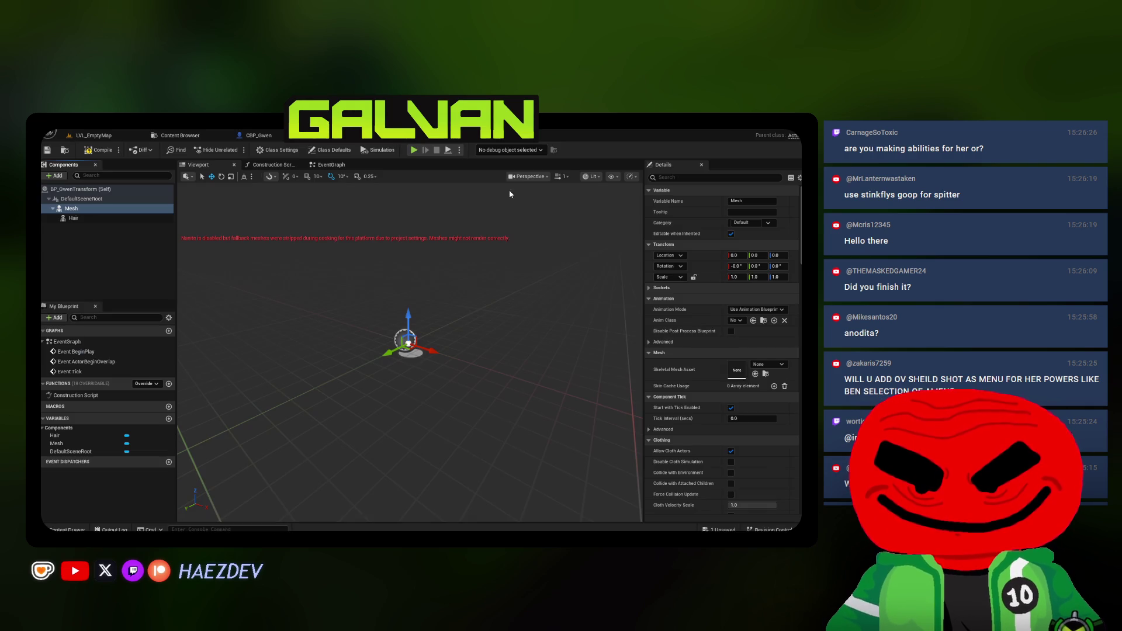
{"action": "left_click", "coordinate": [755, 374]}
{"action": "key", "text": "f"}
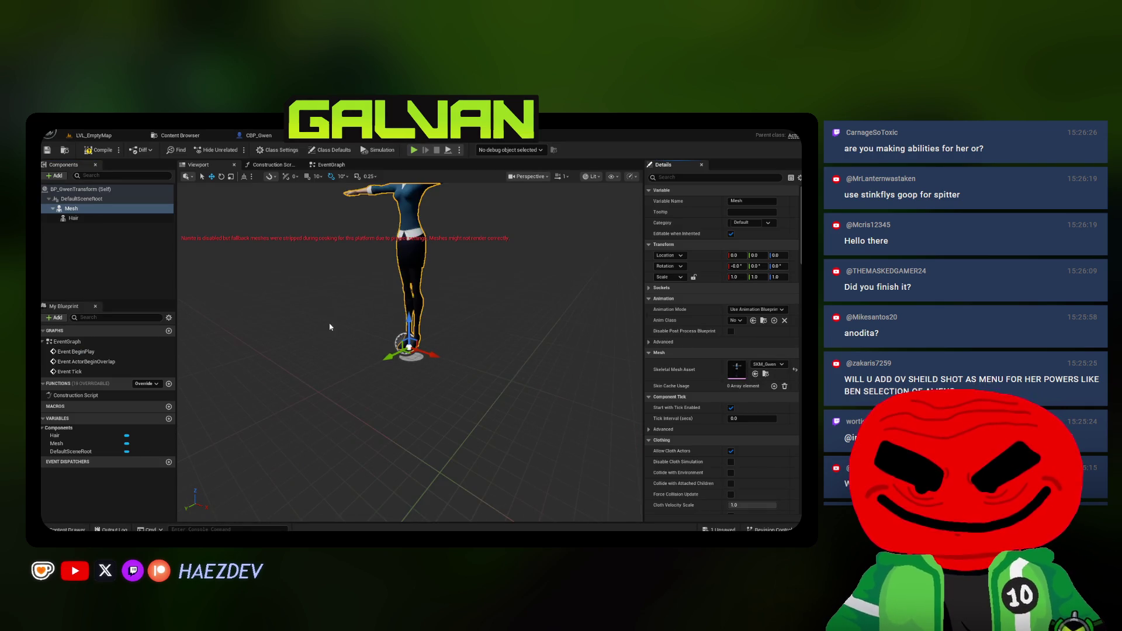
{"action": "left_click", "coordinate": [183, 138]}
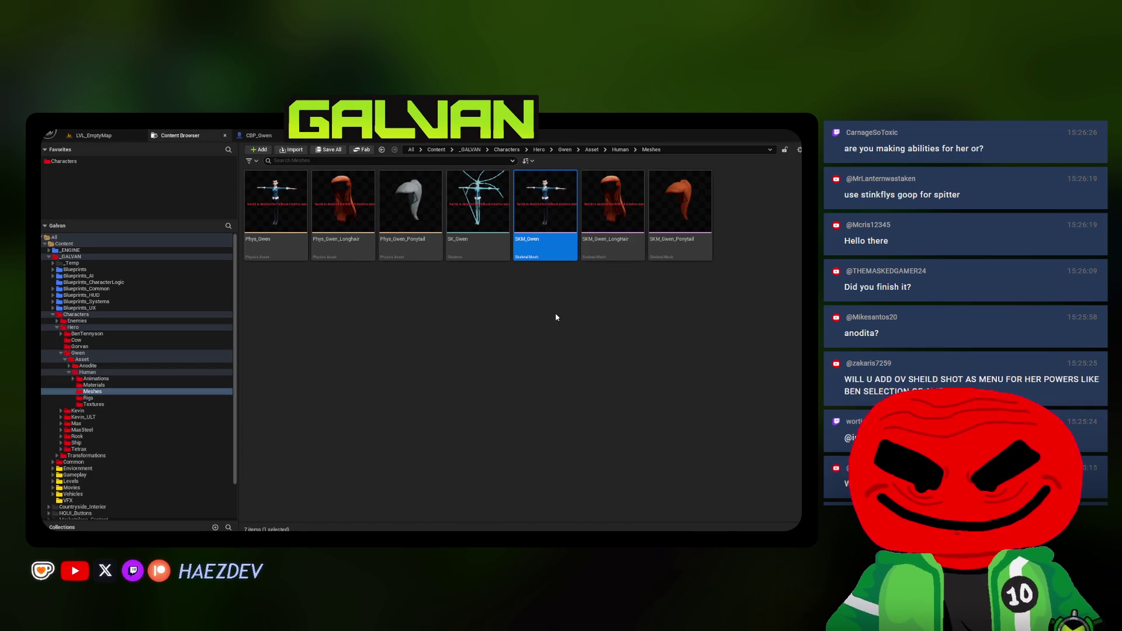
{"action": "left_click", "coordinate": [607, 243]}
{"action": "key", "text": "ctrl+Tab"}
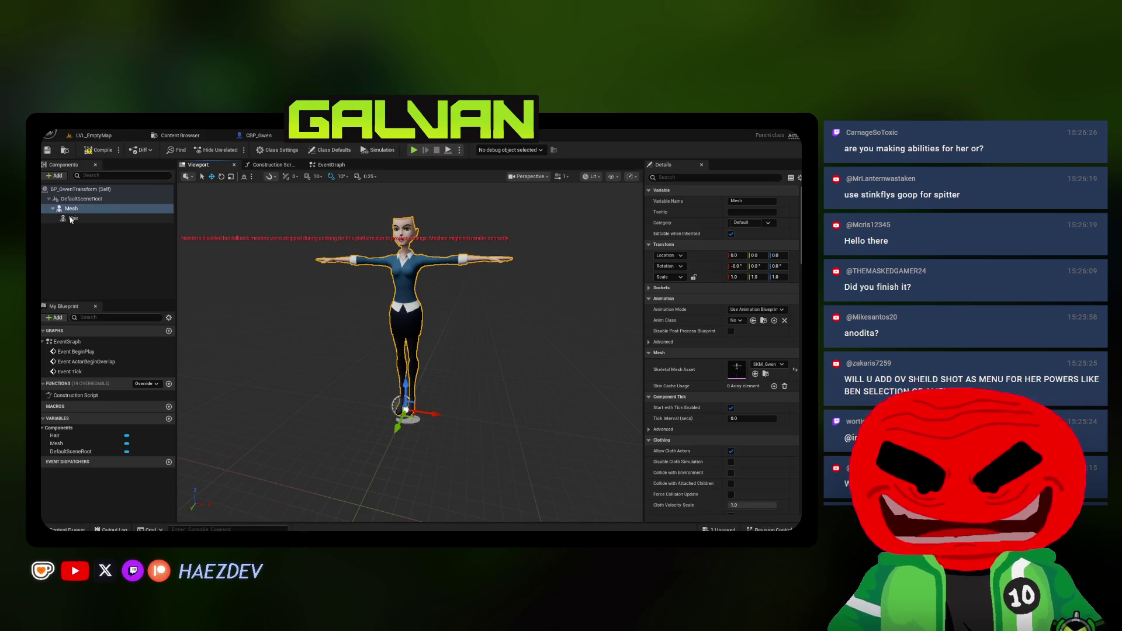
{"action": "left_click", "coordinate": [73, 218]}
{"action": "left_click", "coordinate": [755, 374]}
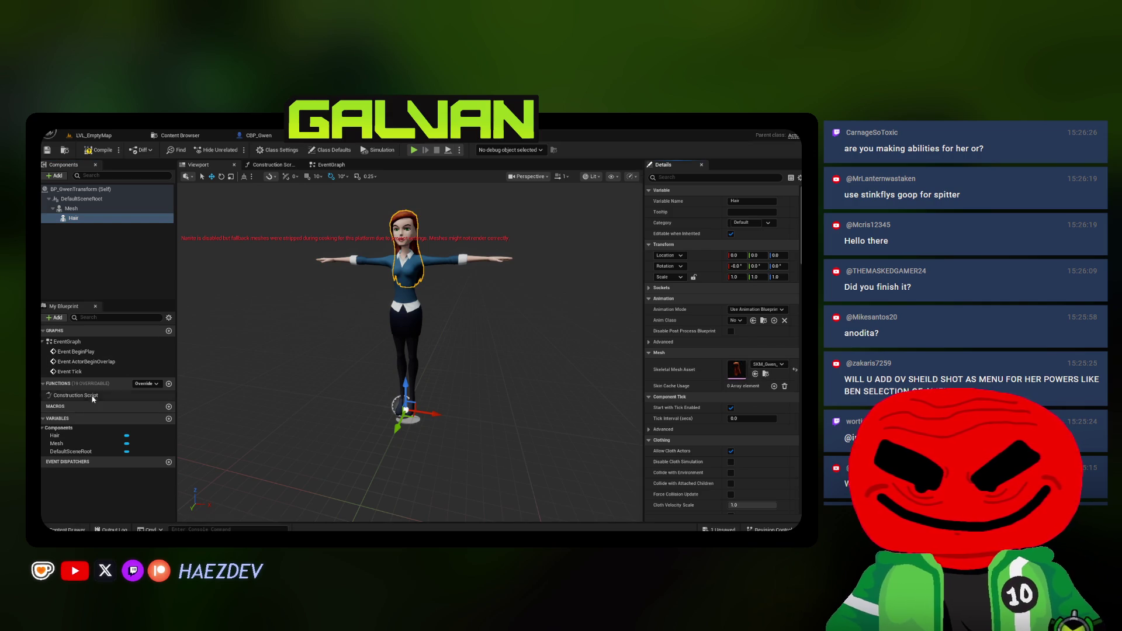
In the Construction Script, add a Set Leader Pose Component node on Hair
{"action": "double_click", "coordinate": [76, 395]}
{"action": "left_click_drag", "start_coordinate": [73, 218], "coordinate": [378, 410]}
{"action": "mouse_move", "coordinate": [417, 412]}
{"action": "left_mouse_down"}
{"action": "mouse_move", "coordinate": [452, 398]}
{"action": "mouse_move", "coordinate": [483, 365]}
{"action": "mouse_move", "coordinate": [486, 385]}
{"action": "mouse_move", "coordinate": [471, 320]}
{"action": "mouse_move", "coordinate": [483, 345]}
{"action": "left_mouse_up"}
{"action": "type", "text": "set leader"}
{"action": "key", "text": "Return"}
Wire the execution pin and connect Mesh to New Leader Bone Component
{"action": "left_click", "coordinate": [333, 319], "text": "ctrl"}
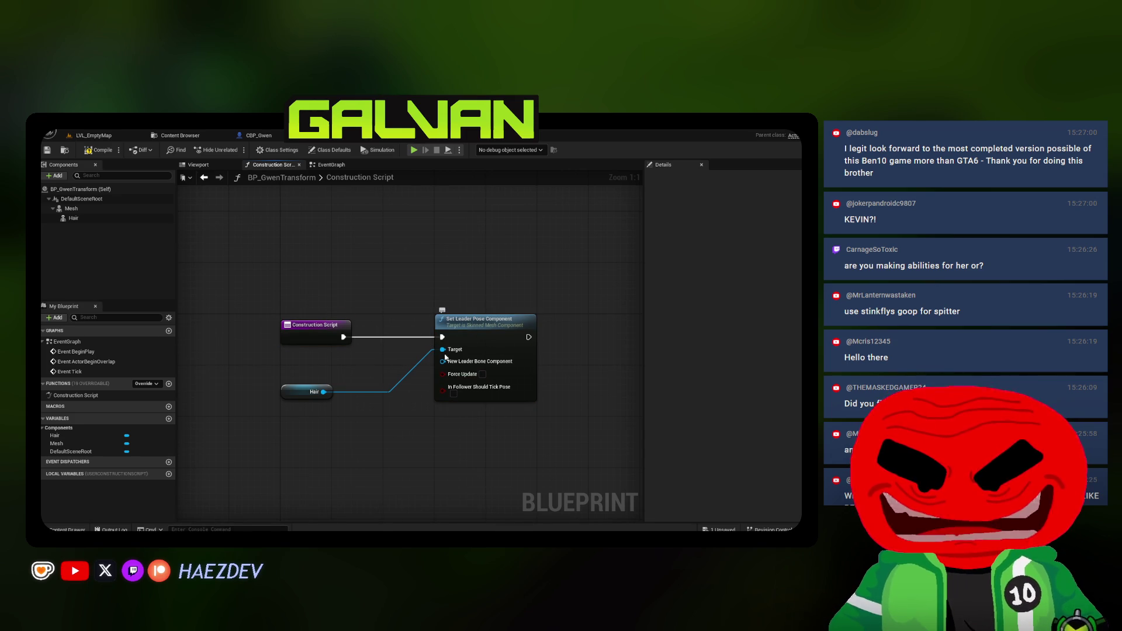
{"action": "mouse_move", "coordinate": [88, 209]}
{"action": "left_mouse_down"}
{"action": "mouse_move", "coordinate": [287, 432]}
{"action": "mouse_move", "coordinate": [286, 412]}
{"action": "left_mouse_up"}
{"action": "mouse_move", "coordinate": [278, 374]}
{"action": "left_mouse_down"}
{"action": "mouse_move", "coordinate": [336, 421]}
{"action": "mouse_move", "coordinate": [310, 378]}
{"action": "left_mouse_up"}
{"action": "mouse_move", "coordinate": [323, 385]}
{"action": "left_mouse_down"}
{"action": "mouse_move", "coordinate": [479, 374]}
{"action": "mouse_move", "coordinate": [412, 338]}
{"action": "left_mouse_up"}
Save the blueprint and inspect the hair on Gwen from above and behind in the Viewport
{"action": "left_click", "coordinate": [198, 165]}
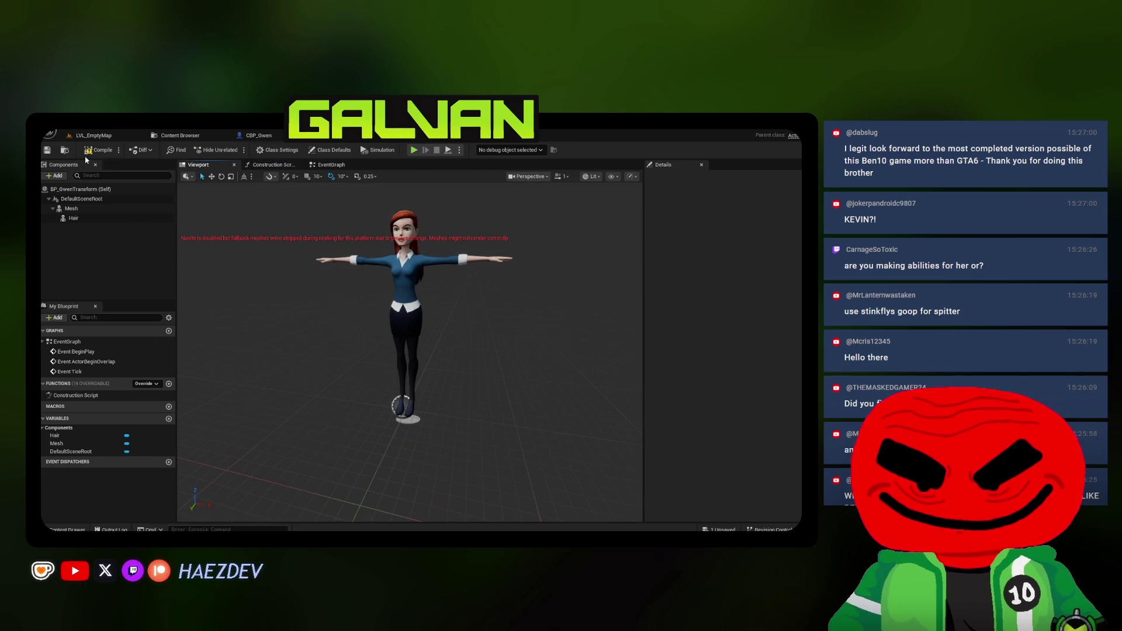
{"action": "left_click", "coordinate": [47, 150]}
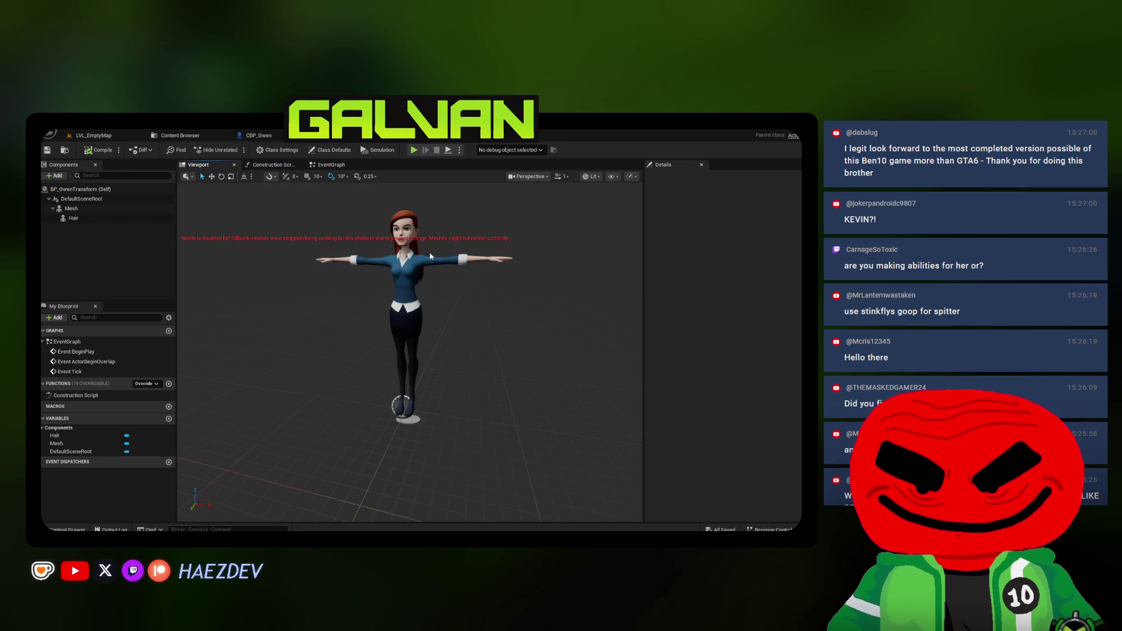
{"action": "left_click", "coordinate": [72, 208]}
{"action": "double_click", "coordinate": [73, 218]}
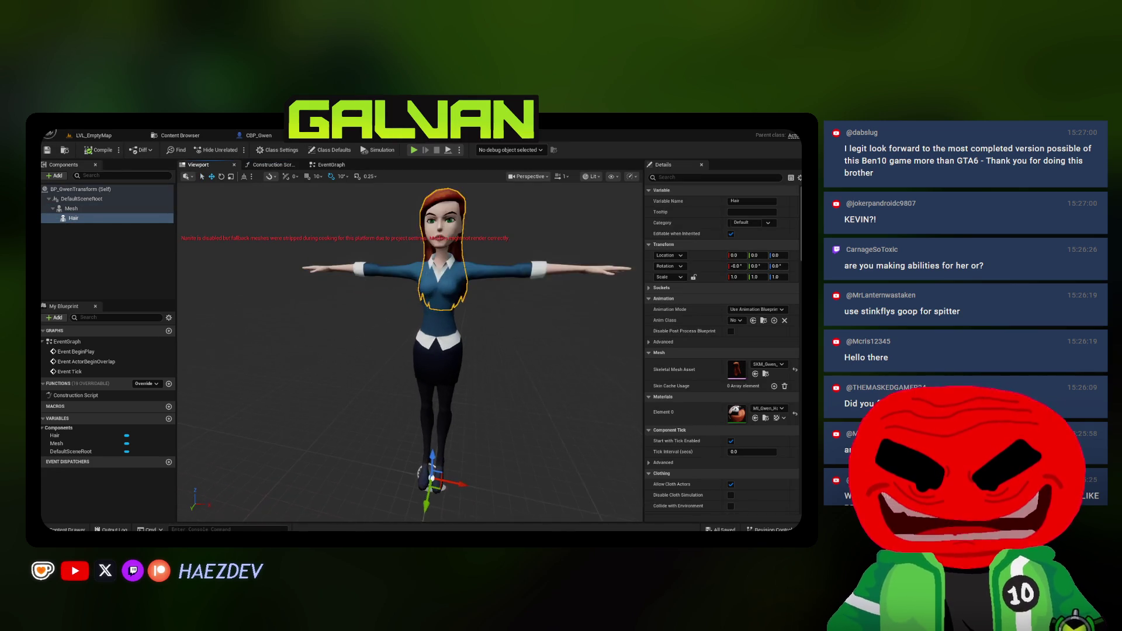
{"action": "left_click_drag", "start_coordinate": [409, 351], "coordinate": [339, 327]}
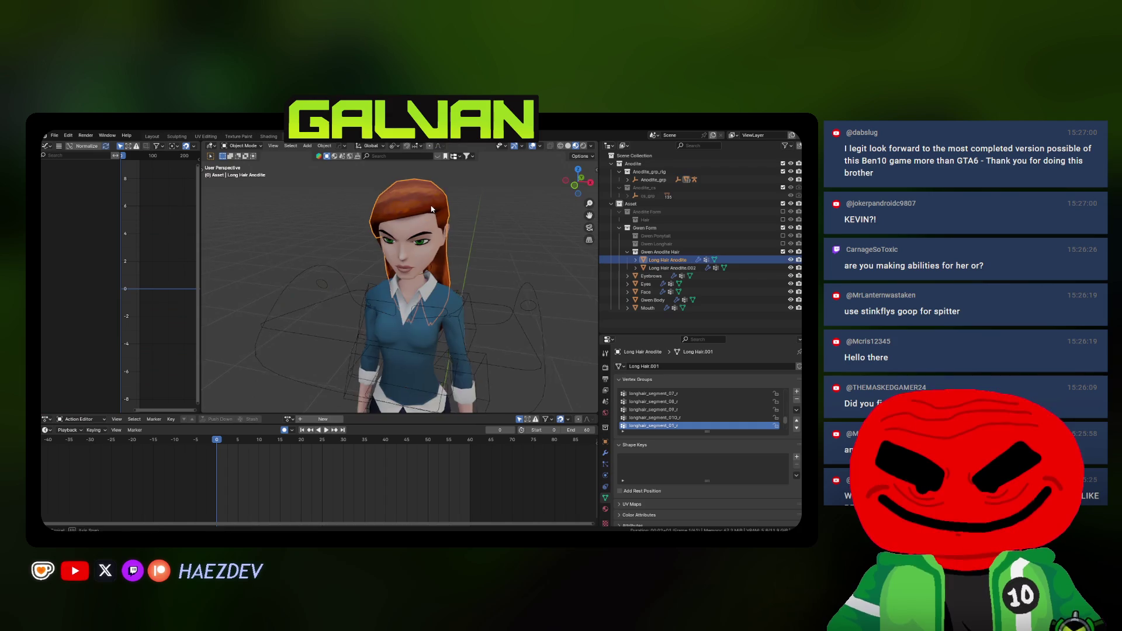
{"action": "mouse_move", "coordinate": [431, 208]}
{"action": "left_mouse_down"}
{"action": "mouse_move", "coordinate": [275, 473]}
{"action": "mouse_move", "coordinate": [251, 479]}
{"action": "mouse_move", "coordinate": [323, 339]}
{"action": "left_mouse_up"}
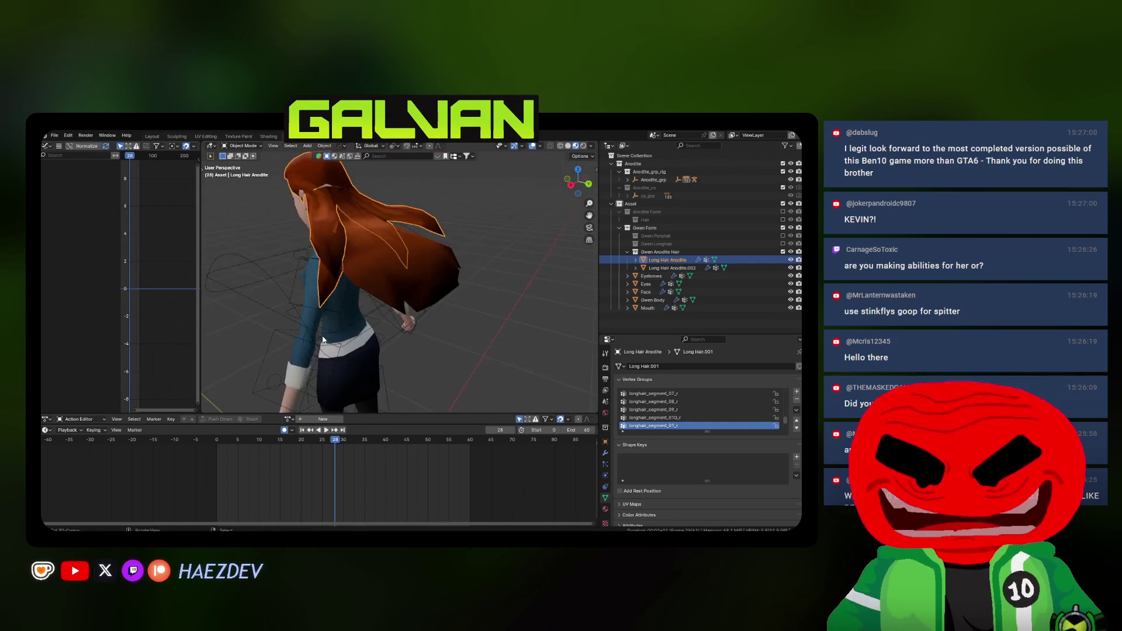
Play the animation to watch the hair, then select the Long Hair Anodite mesh
{"action": "key", "text": "space"}
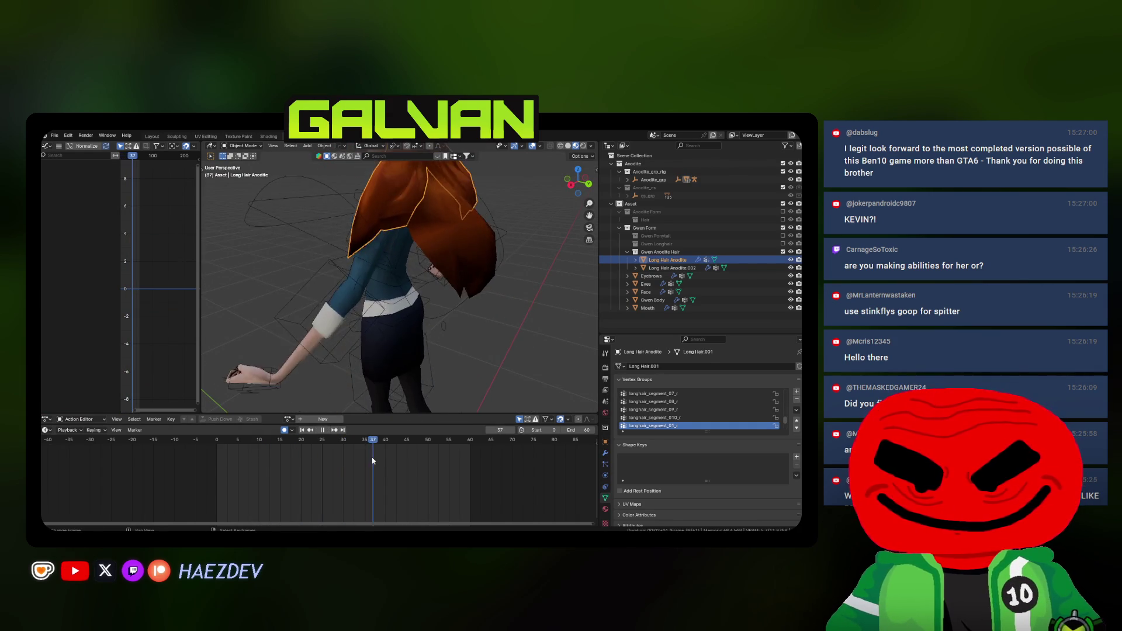
{"action": "left_click", "coordinate": [376, 315]}
{"action": "key", "text": "space"}
{"action": "mouse_move", "coordinate": [376, 314]}
{"action": "left_mouse_down"}
{"action": "mouse_move", "coordinate": [398, 323]}
{"action": "mouse_move", "coordinate": [466, 306]}
{"action": "left_mouse_up"}
{"action": "left_click", "coordinate": [401, 325]}
Select Anodite_rig, assign it the Rig action, and return to frame 0
{"action": "left_click", "coordinate": [467, 240]}
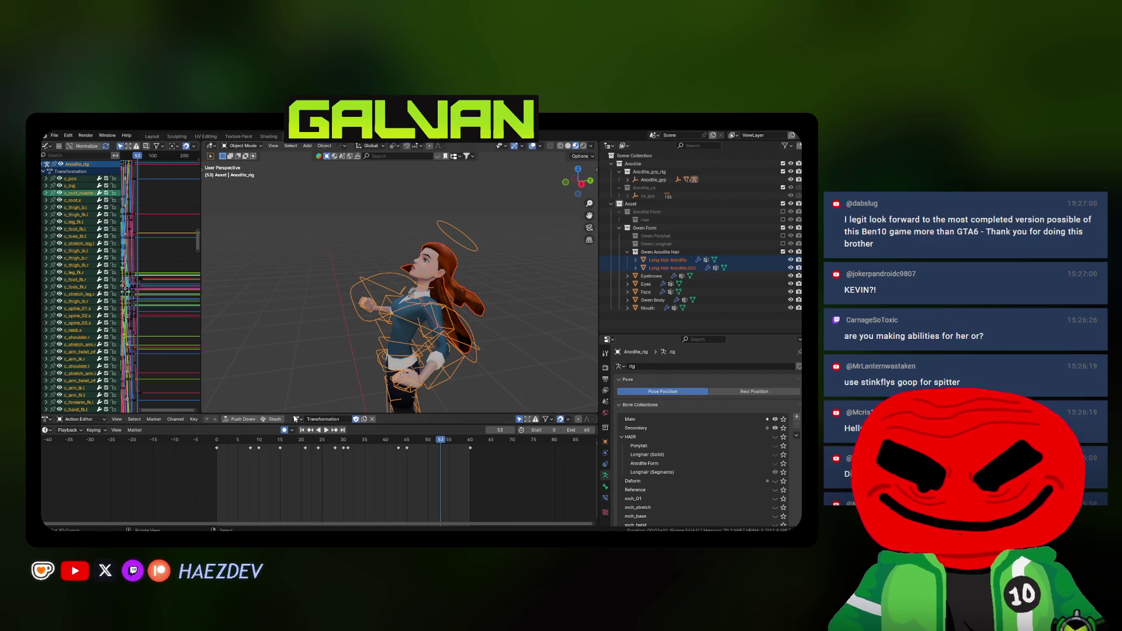
{"action": "left_click", "coordinate": [297, 419]}
{"action": "type", "text": "rig"}
{"action": "key", "text": "Return"}
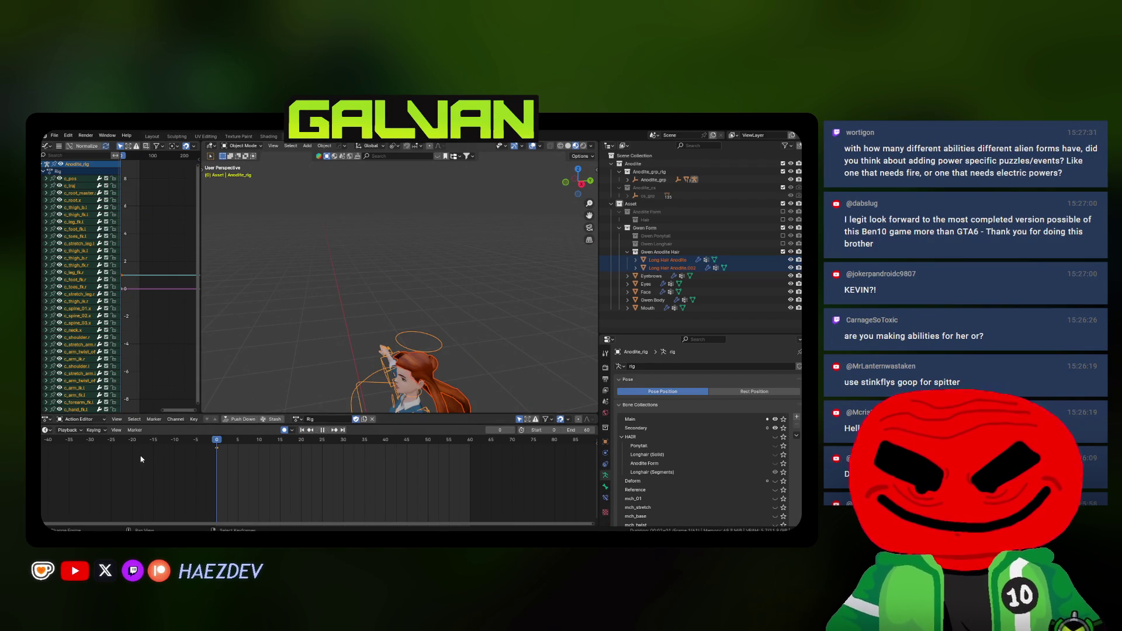
{"action": "key", "text": "shift+Left"}
In wireframe Pose Mode, show the Longhair (Segments) bones and select all, then return to Object Mode
{"action": "left_click_drag", "start_coordinate": [425, 273], "coordinate": [308, 406]}
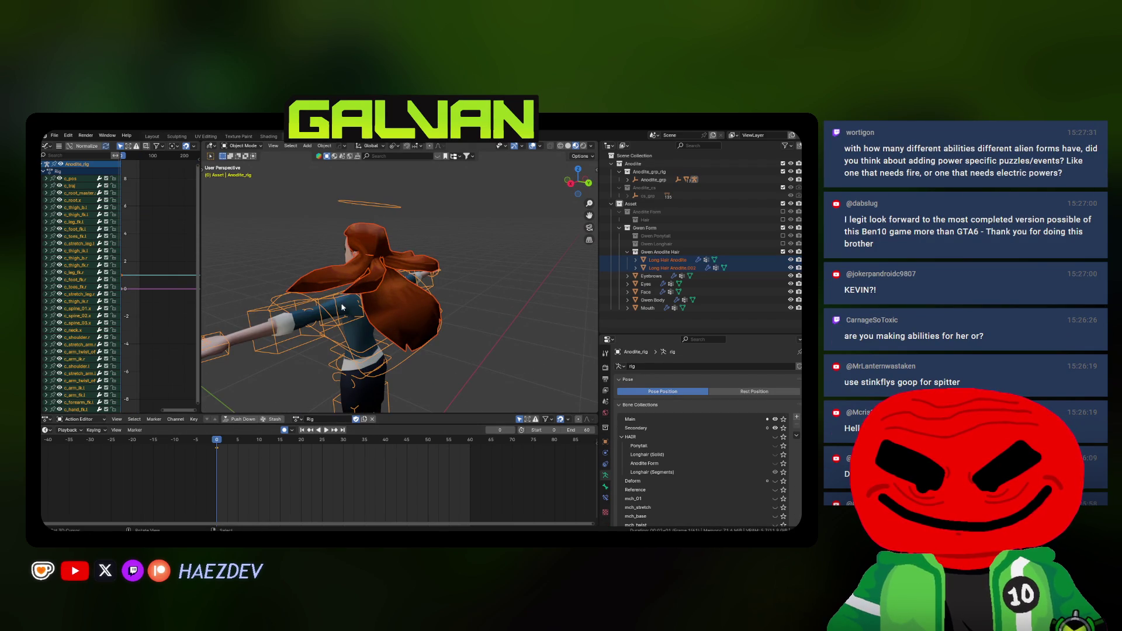
{"action": "key", "text": "shift+z"}
{"action": "right_click", "coordinate": [315, 246]}
{"action": "key", "text": "ctrl+Tab"}
{"action": "left_click", "coordinate": [320, 294]}
{"action": "left_click_drag", "start_coordinate": [320, 294], "coordinate": [378, 292]}
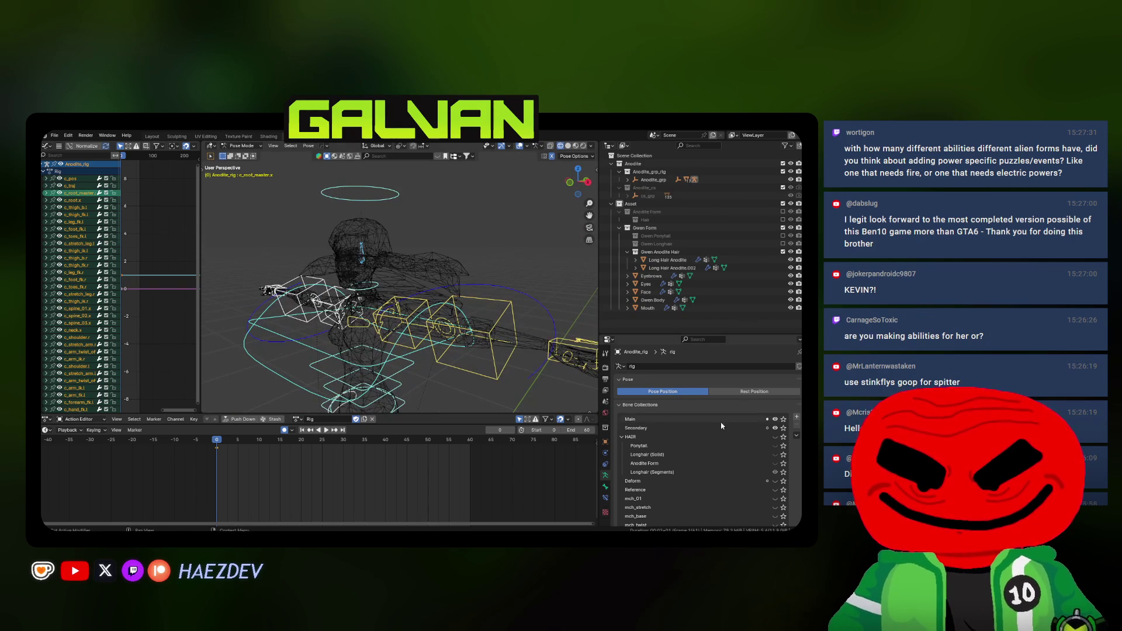
{"action": "left_click", "coordinate": [775, 472]}
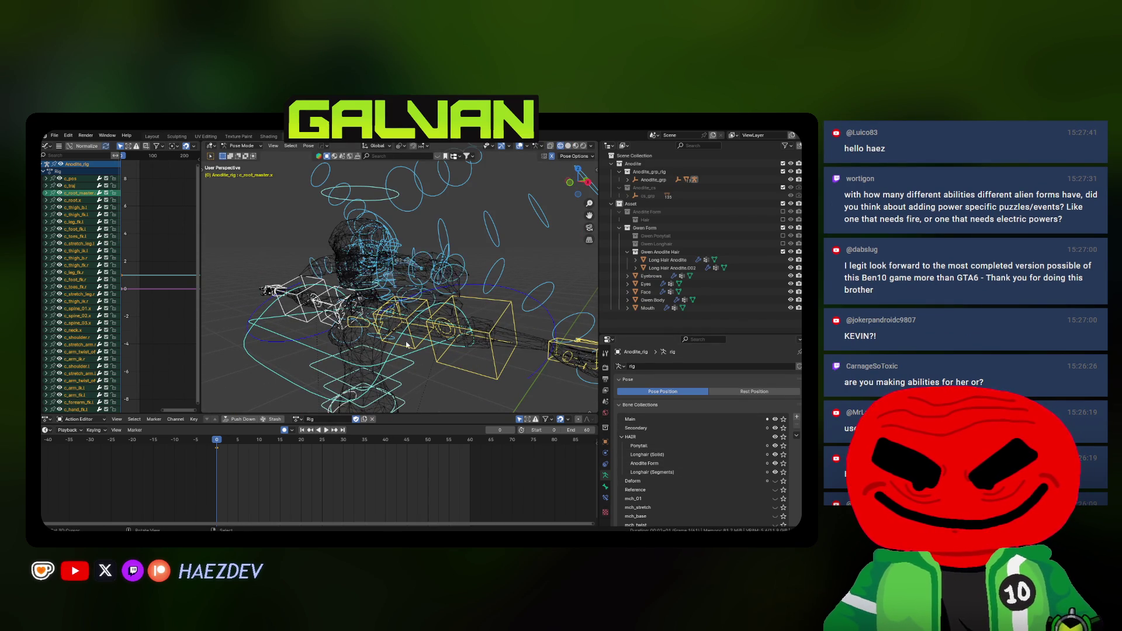
{"action": "left_click", "coordinate": [372, 310]}
{"action": "key", "text": "a"}
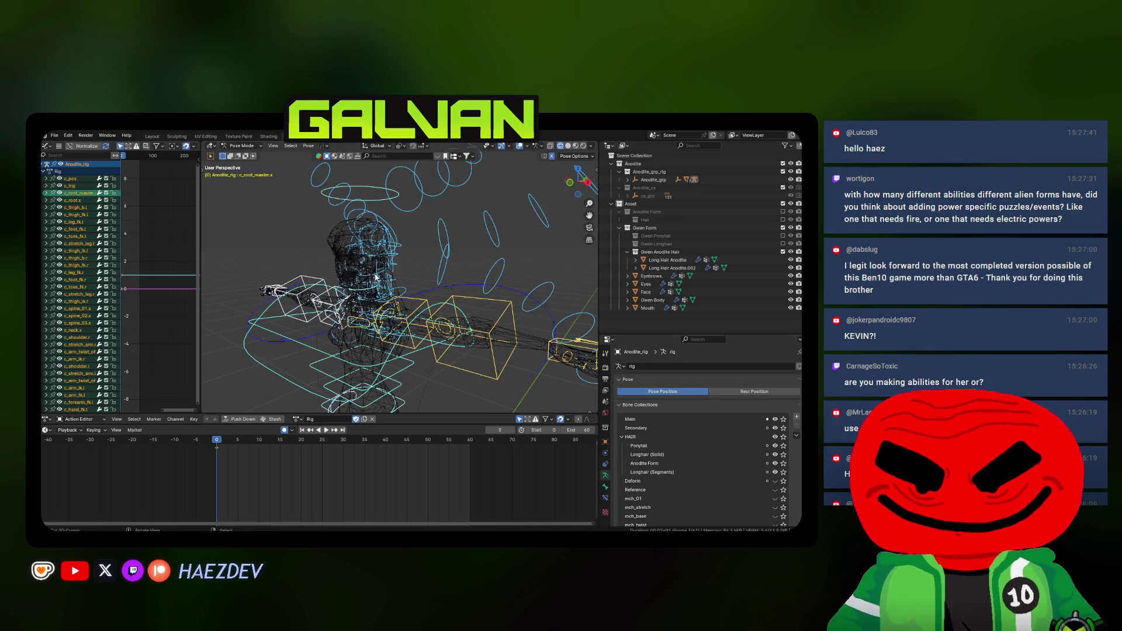
{"action": "key", "text": "ctrl+Tab"}
{"action": "key", "text": "shift+z"}
Select the long hair mesh, then the Anodite_rig armature
{"action": "mouse_move", "coordinate": [458, 279]}
{"action": "left_mouse_down"}
{"action": "mouse_move", "coordinate": [345, 259]}
{"action": "mouse_move", "coordinate": [356, 226]}
{"action": "left_mouse_up"}
{"action": "left_click", "coordinate": [356, 226]}
{"action": "scroll", "coordinate": [356, 226], "scroll_direction": "up", "scroll_amount": 3}
{"action": "left_click", "coordinate": [381, 297], "text": "shift"}
{"action": "left_click_drag", "start_coordinate": [381, 296], "coordinate": [417, 266]}
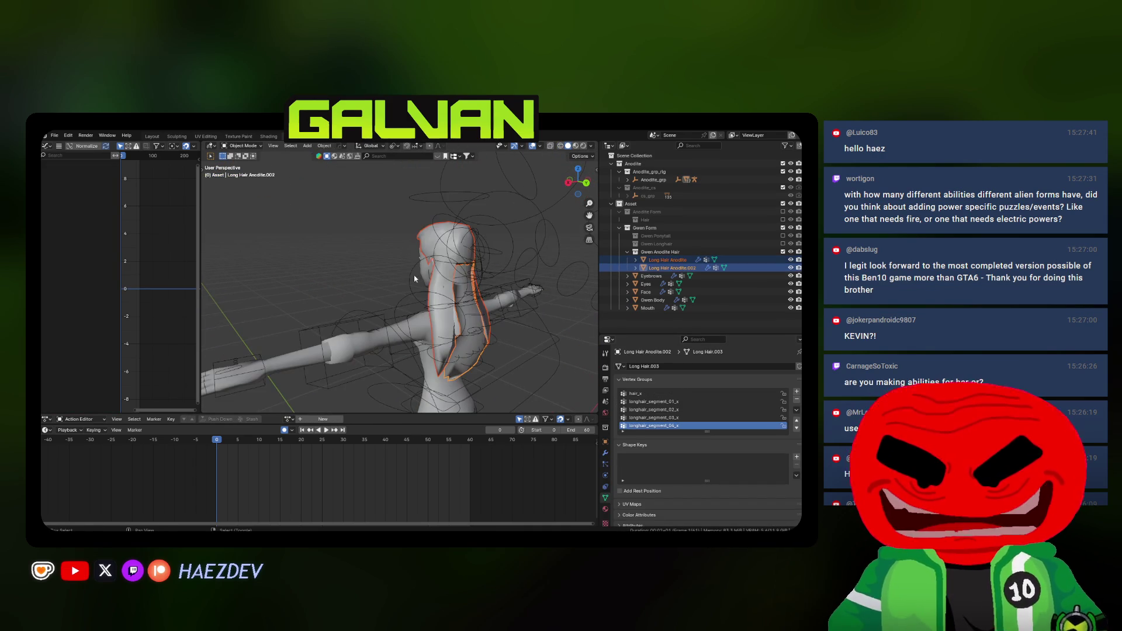
{"action": "left_click", "coordinate": [417, 266]}
Export the rig via Auto-Rig Pro FBX to the Gwen folder as SKM_Gwen_LongHair_Transformation.fbx
{"action": "key", "text": "n"}
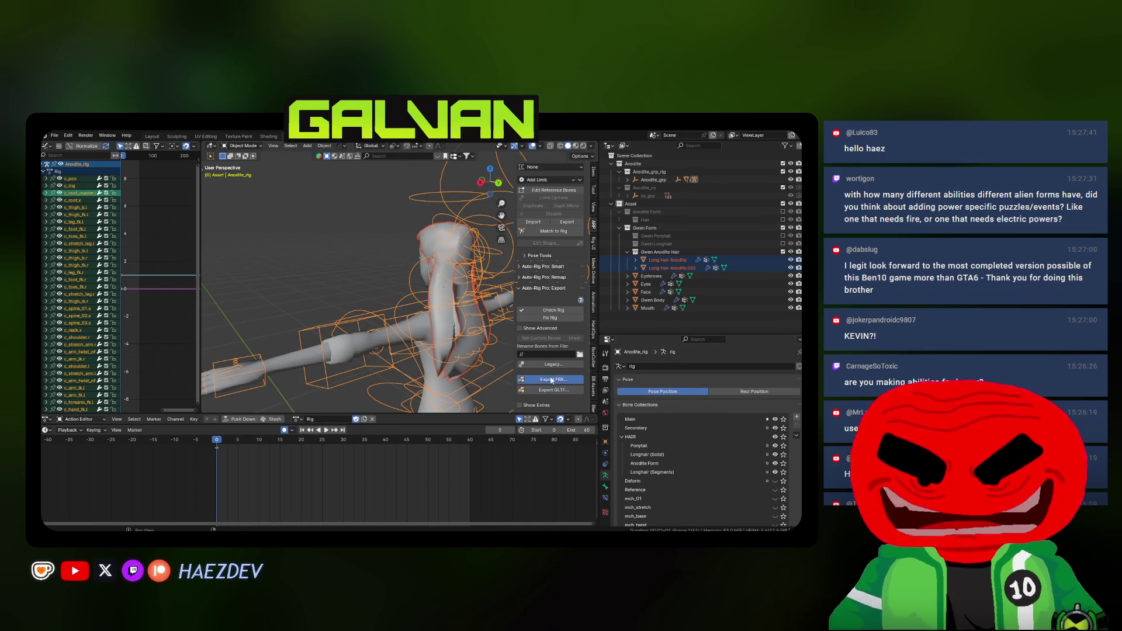
{"action": "left_click", "coordinate": [552, 381]}
{"action": "left_click", "coordinate": [564, 260]}
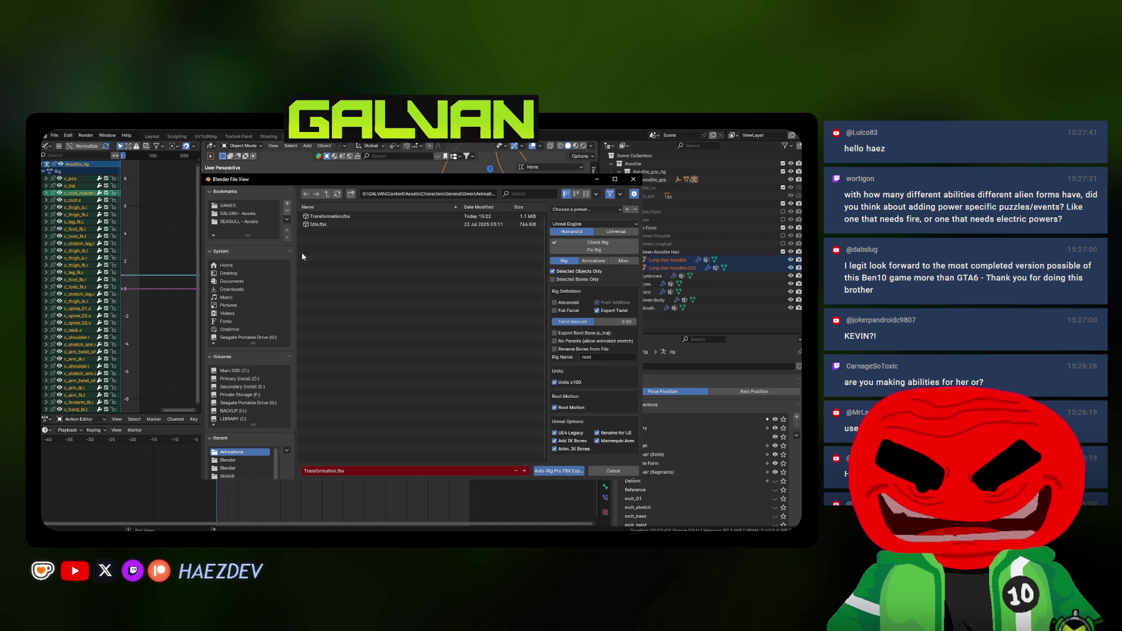
{"action": "left_click", "coordinate": [326, 193]}
{"action": "left_click", "coordinate": [351, 249]}
{"action": "type", "text": "SKM_Gwen_LongHair_"}
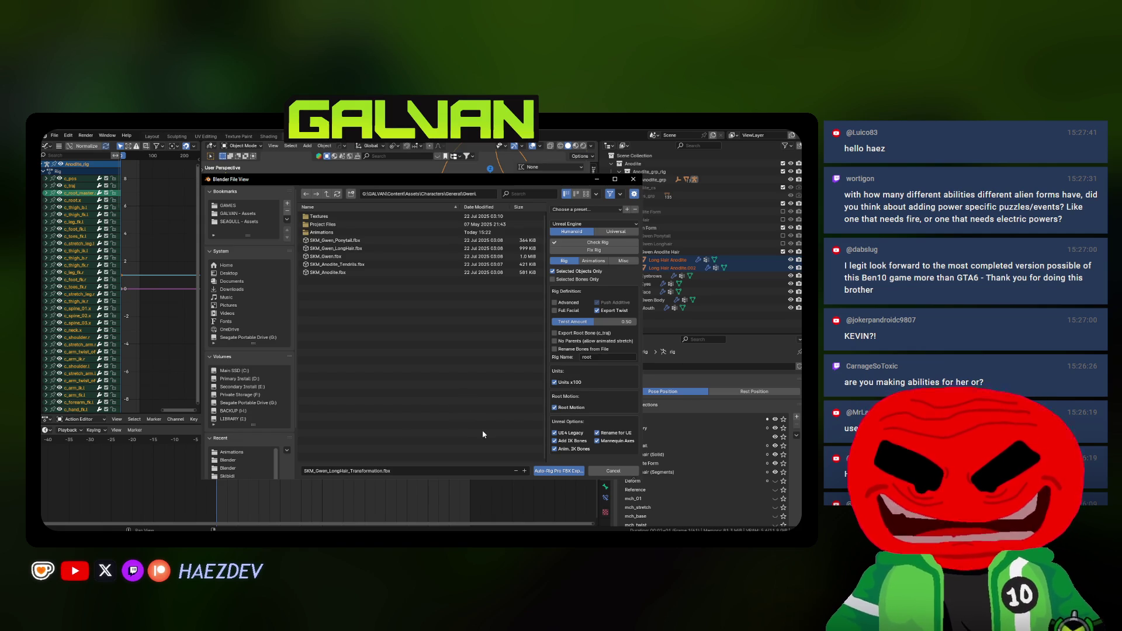
{"action": "left_click", "coordinate": [547, 472]}
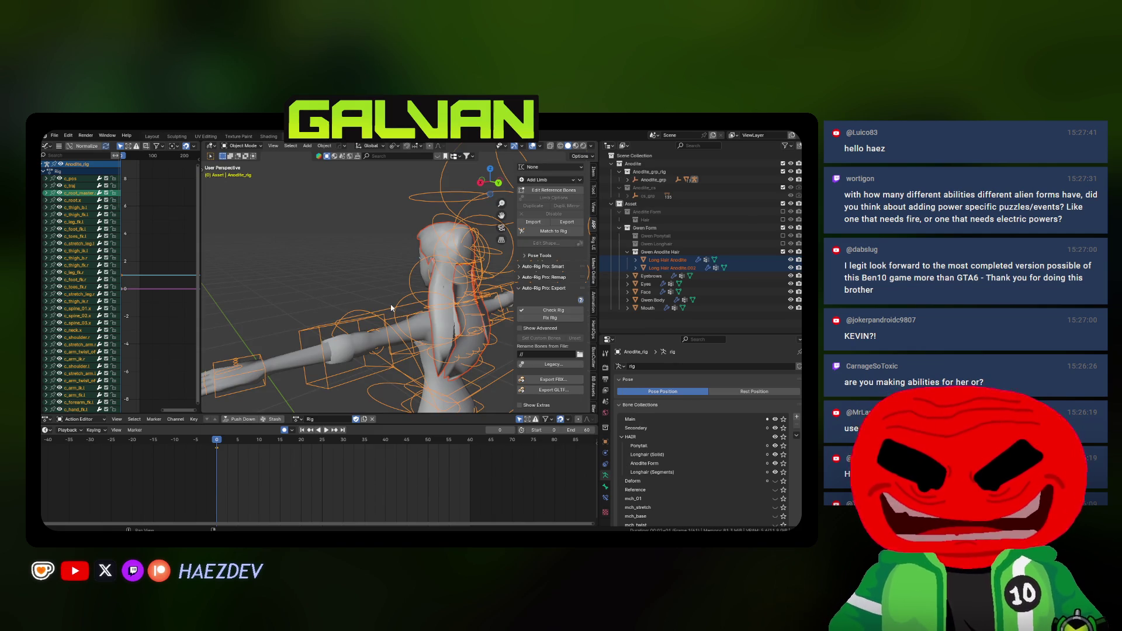
Orbit to face the character, then switch to Unreal Engine and begin an asset import
{"action": "left_click_drag", "start_coordinate": [409, 309], "coordinate": [360, 305]}
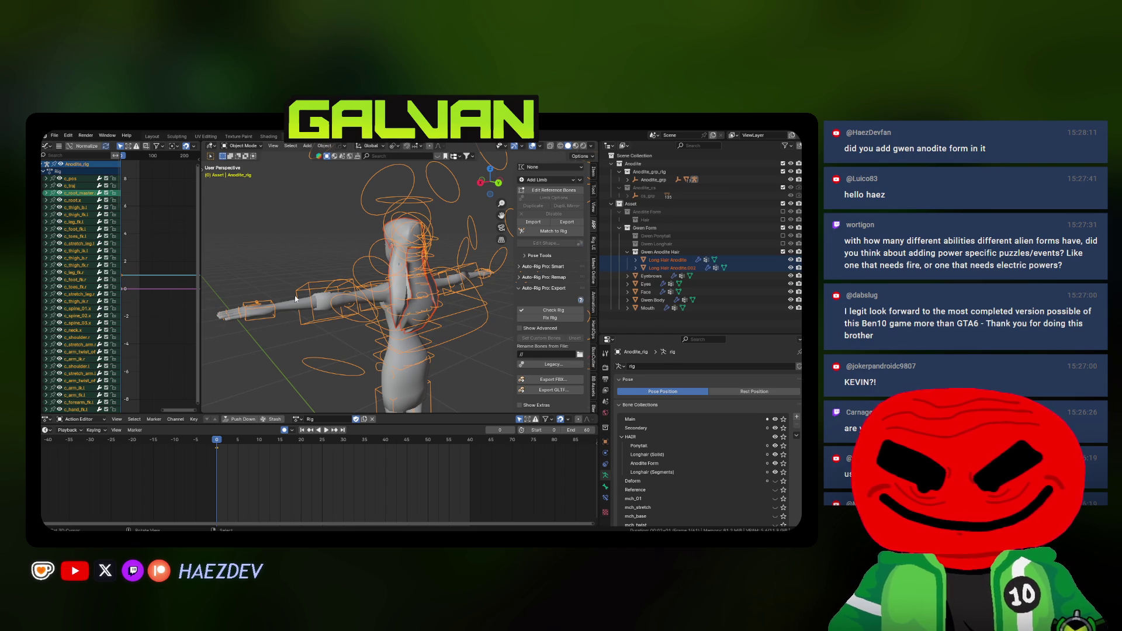
{"action": "left_click_drag", "start_coordinate": [282, 287], "coordinate": [388, 315]}
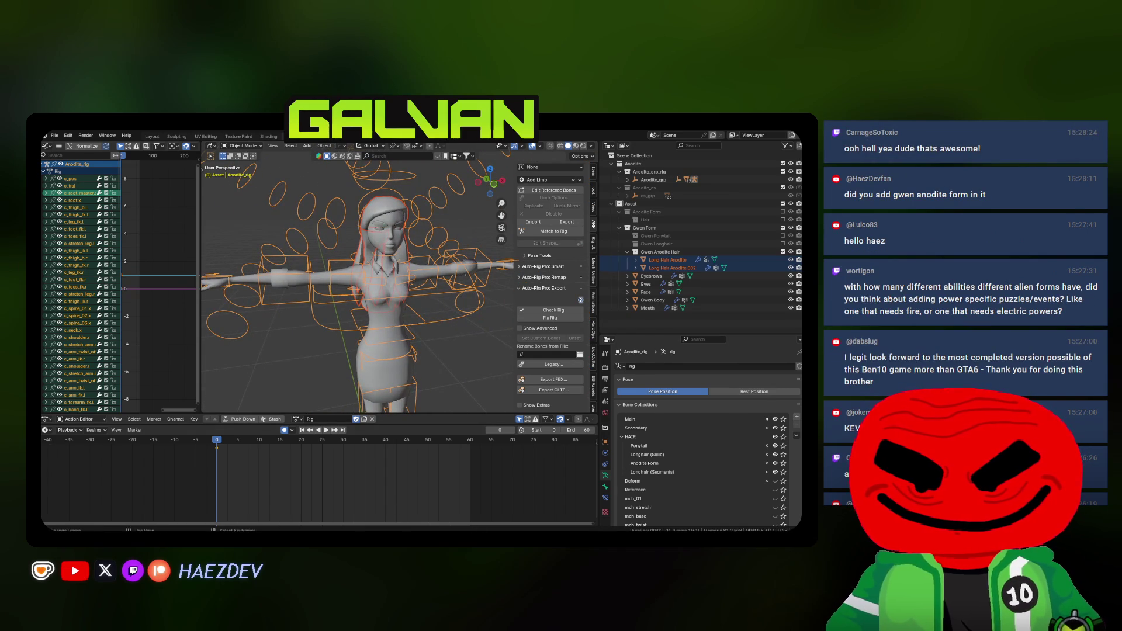
{"action": "key", "text": "alt+Tab"}
{"action": "left_click", "coordinate": [295, 150]}
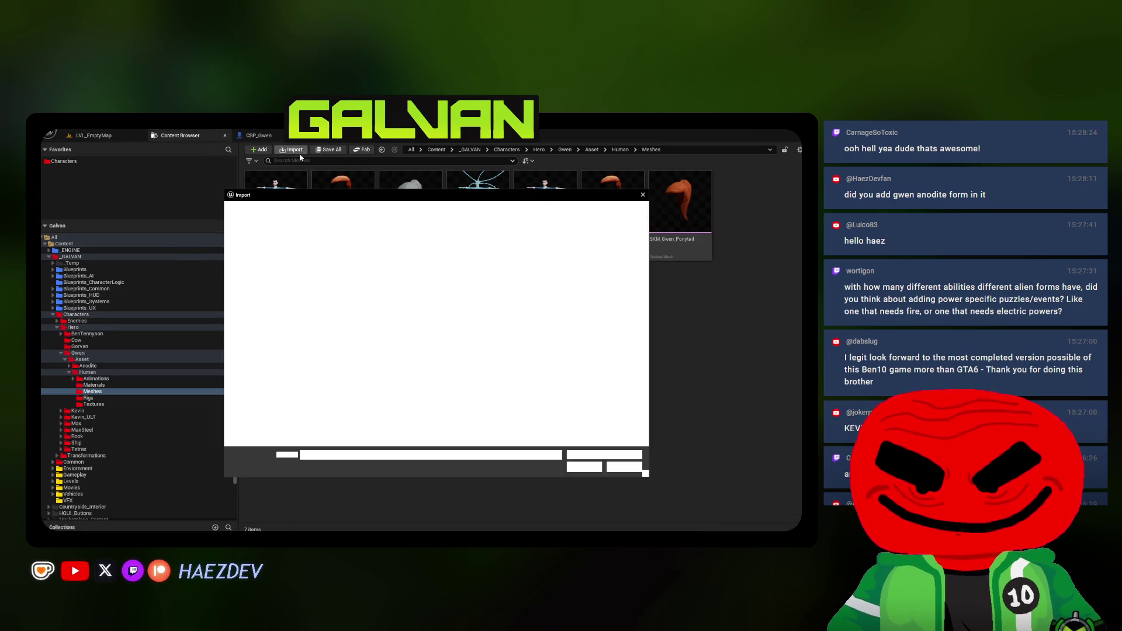
Import SKM_Gwen_LongHair_Transformation.fbx and rename its physics asset to match
{"action": "left_click", "coordinate": [418, 209]}
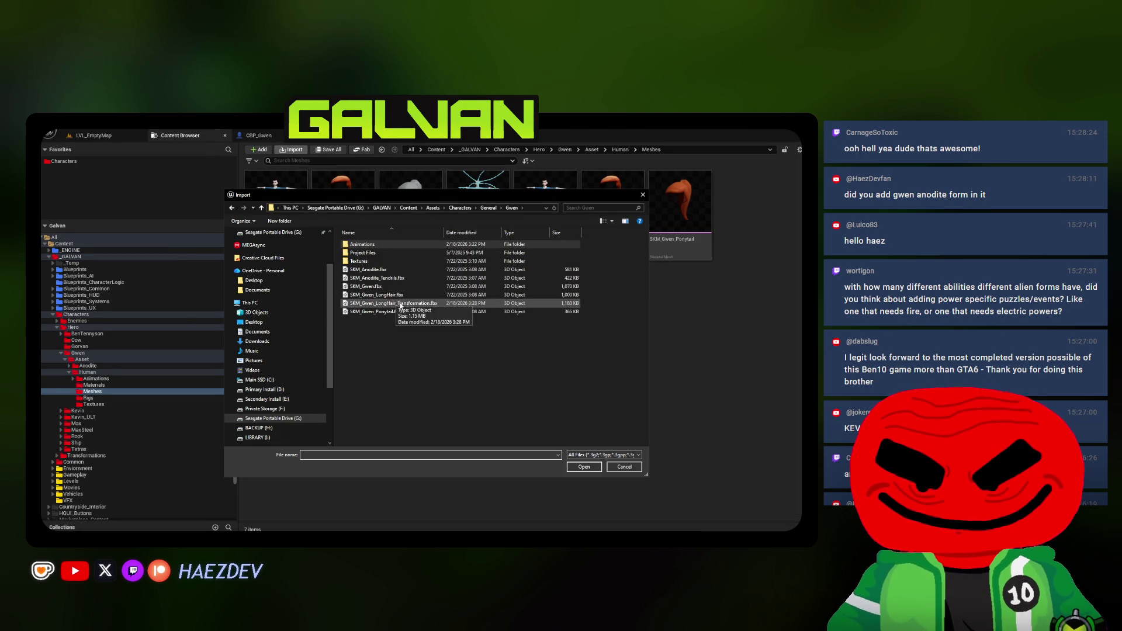
{"action": "double_click", "coordinate": [374, 304]}
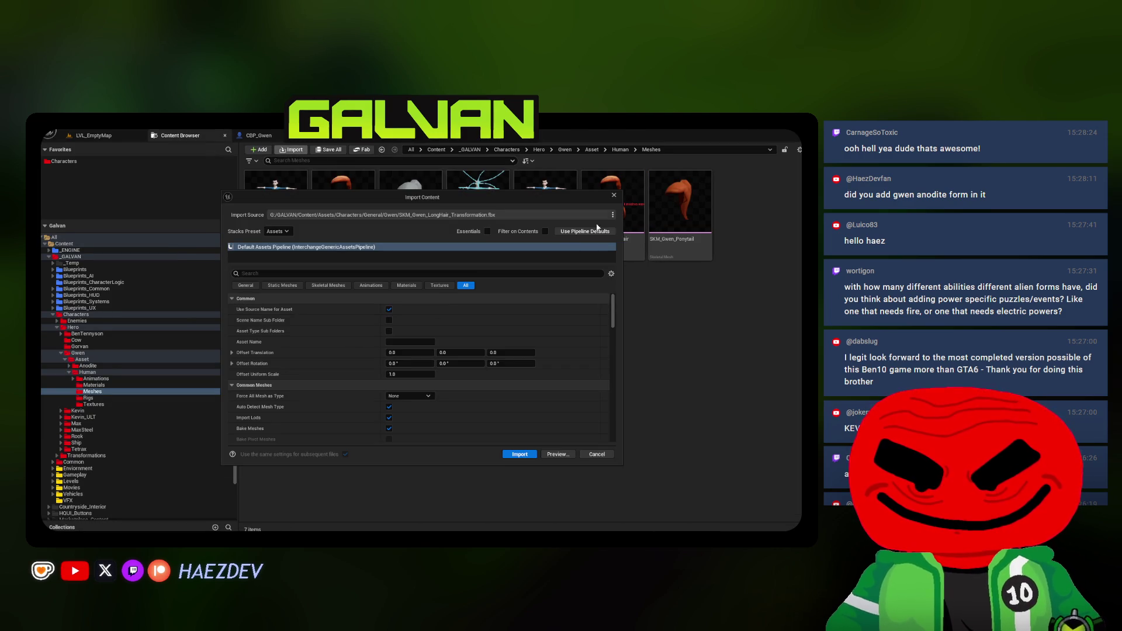
{"action": "left_click", "coordinate": [438, 285]}
{"action": "left_click", "coordinate": [406, 286]}
{"action": "left_click", "coordinate": [466, 286]}
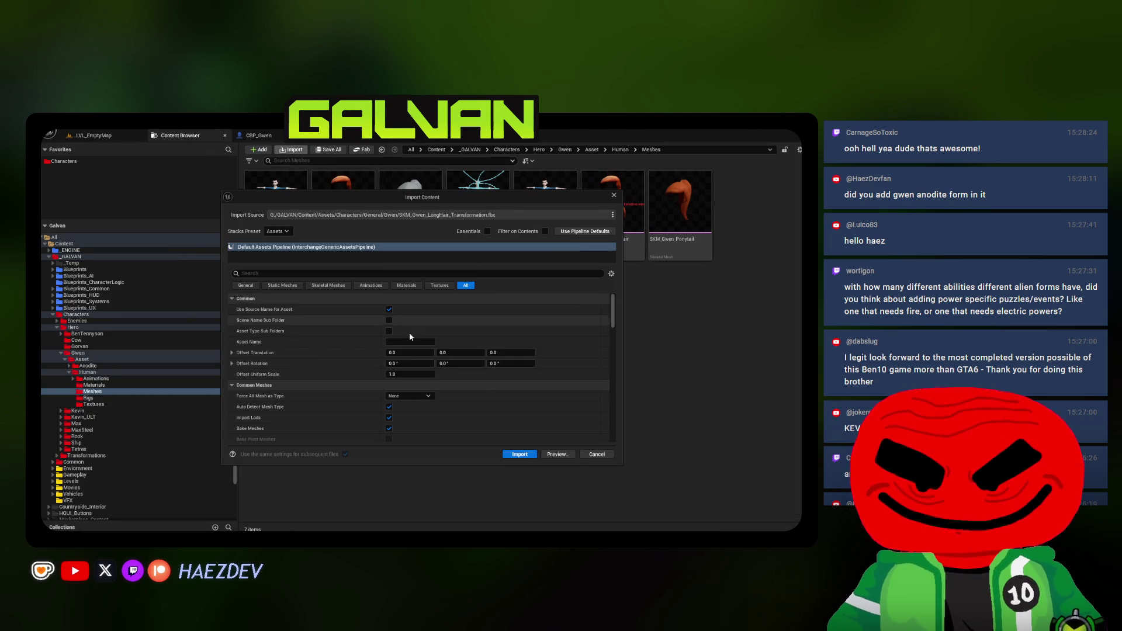
{"action": "left_click", "coordinate": [510, 455]}
{"action": "type", "text": "Phys_Gwen_Longha"}
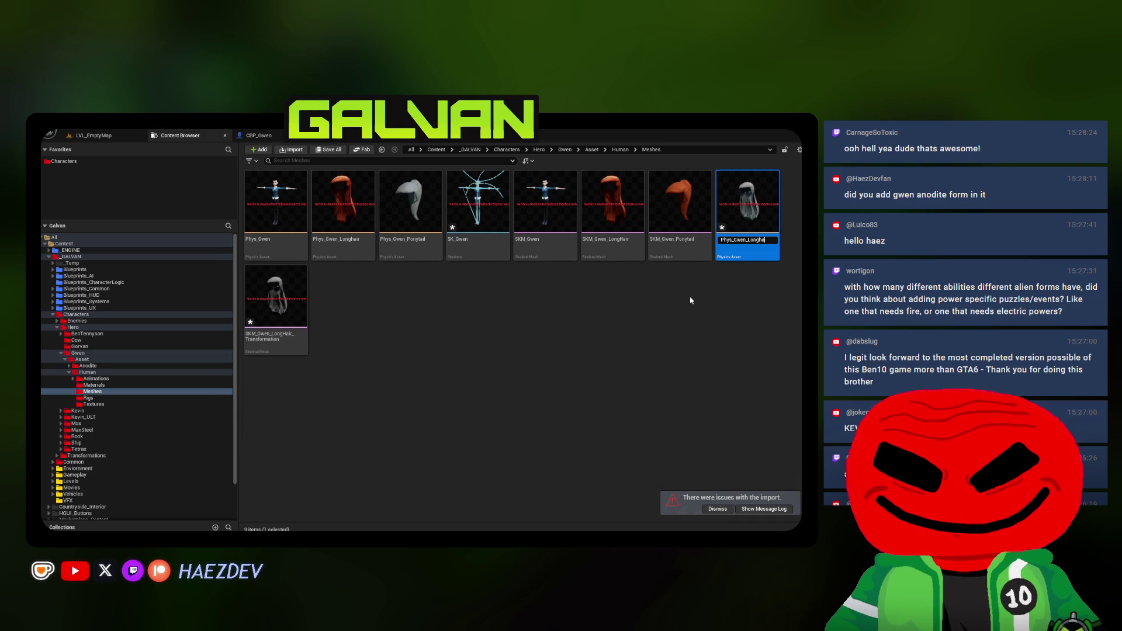
{"action": "type", "text": "ir_Transformat"}
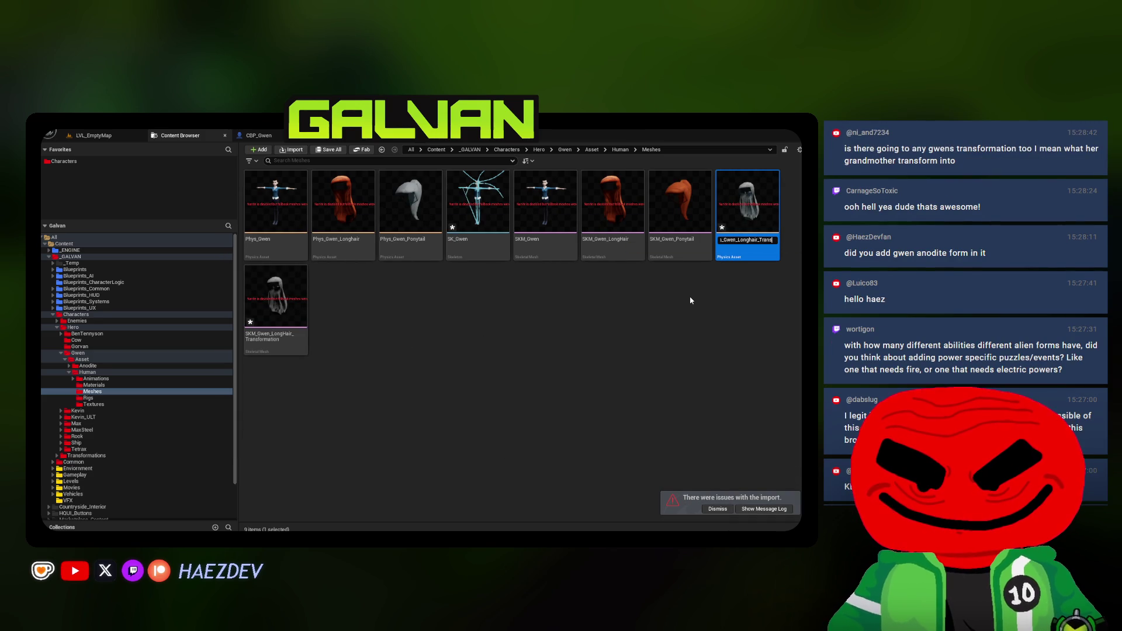
{"action": "type", "text": "ion"}
{"action": "key", "text": "Return"}
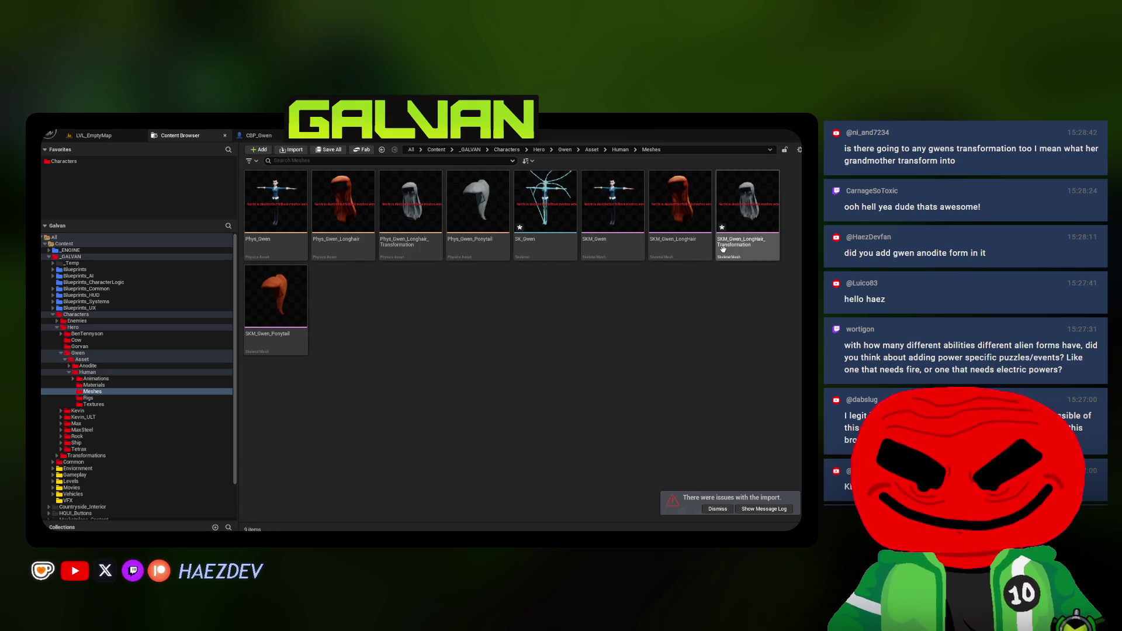
Apply MI_Gwen_Hair to the new long-hair mesh and save all modified assets
{"action": "left_click", "coordinate": [732, 253]}
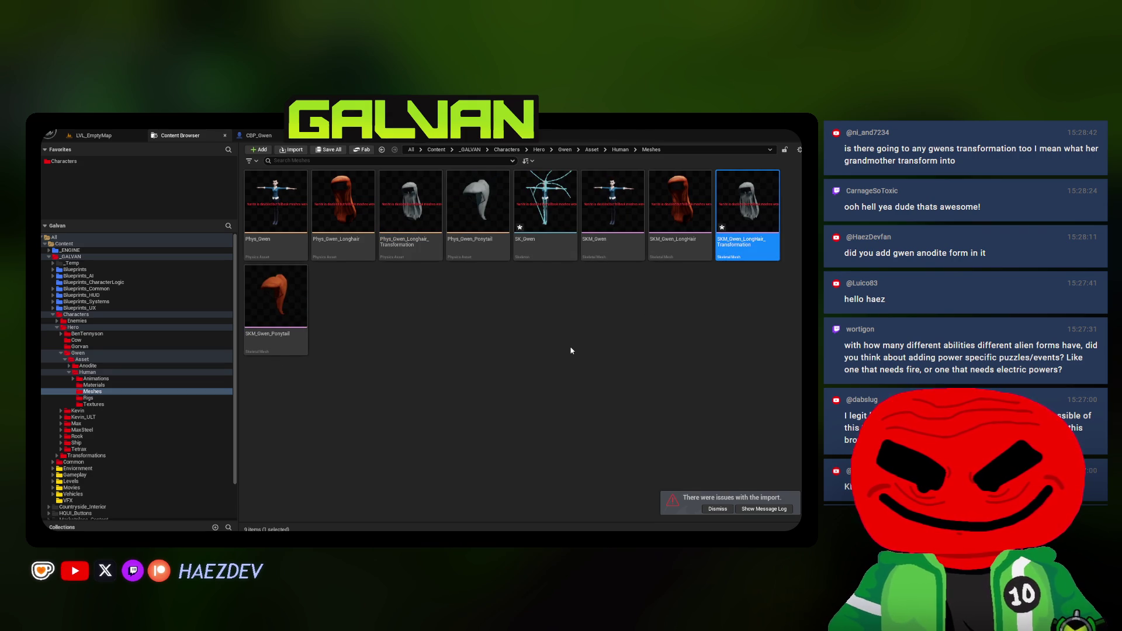
{"action": "left_click", "coordinate": [180, 135]}
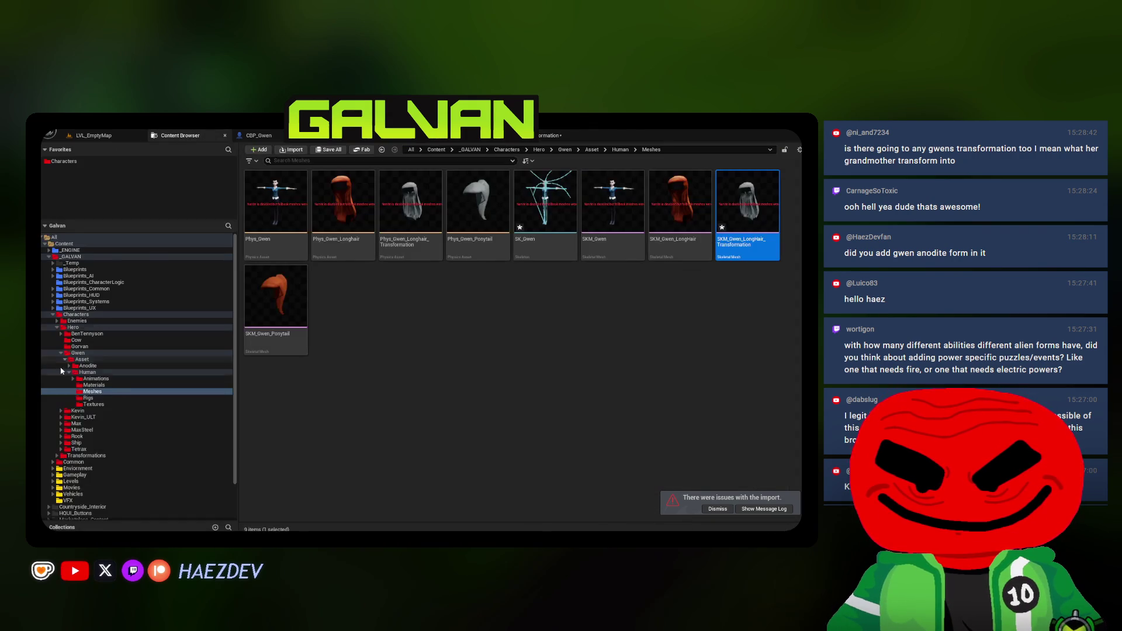
{"action": "left_click", "coordinate": [94, 385]}
{"action": "mouse_move", "coordinate": [409, 205]}
{"action": "left_mouse_down"}
{"action": "mouse_move", "coordinate": [445, 212]}
{"action": "mouse_move", "coordinate": [508, 193]}
{"action": "mouse_move", "coordinate": [421, 263]}
{"action": "mouse_move", "coordinate": [513, 210]}
{"action": "mouse_move", "coordinate": [558, 137]}
{"action": "left_mouse_up"}
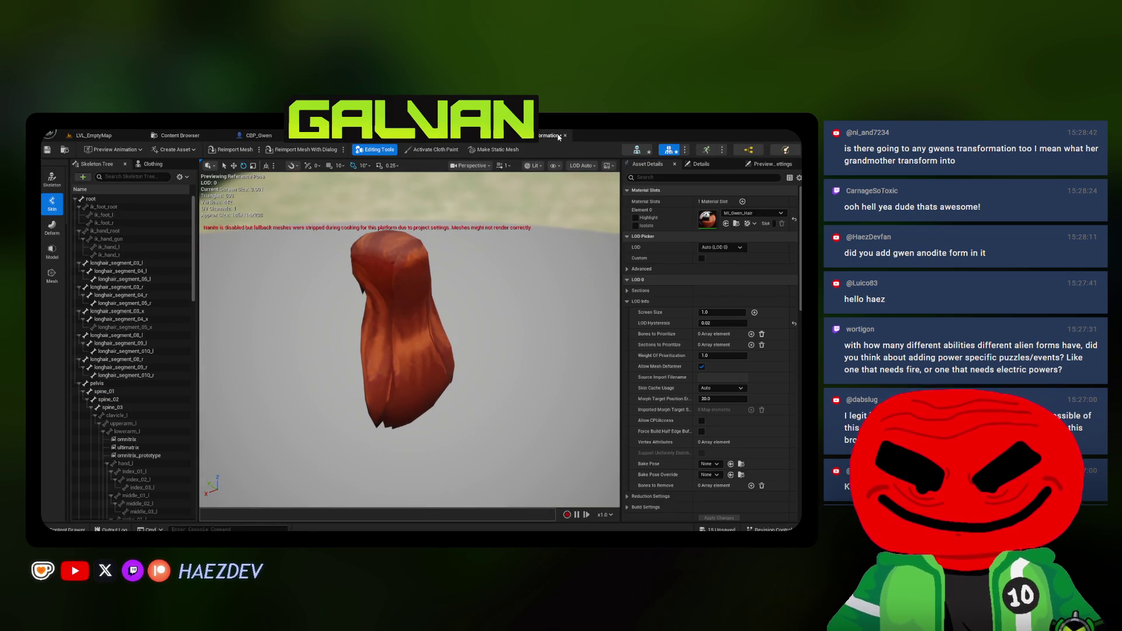
{"action": "left_click", "coordinate": [259, 135]}
{"action": "left_click", "coordinate": [180, 135]}
{"action": "left_click", "coordinate": [332, 151]}
{"action": "key", "text": "Return"}
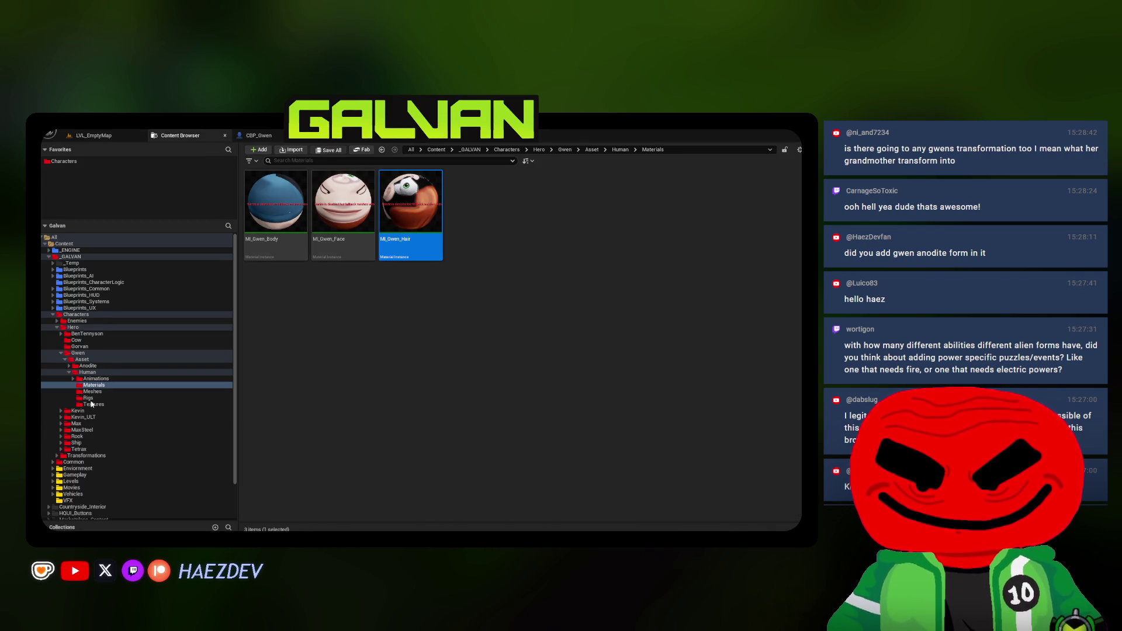
Browse to the Gwen folder and open BP_GwenTransform
{"action": "left_click", "coordinate": [95, 378]}
{"action": "left_click", "coordinate": [89, 372]}
{"action": "left_click", "coordinate": [87, 359]}
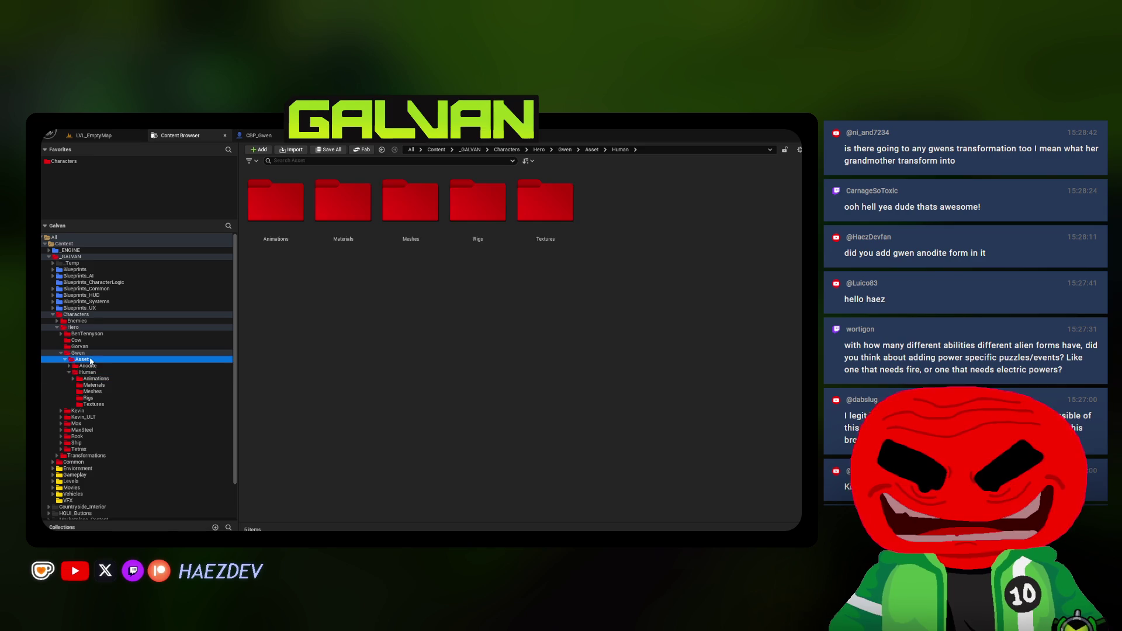
{"action": "left_click", "coordinate": [106, 354]}
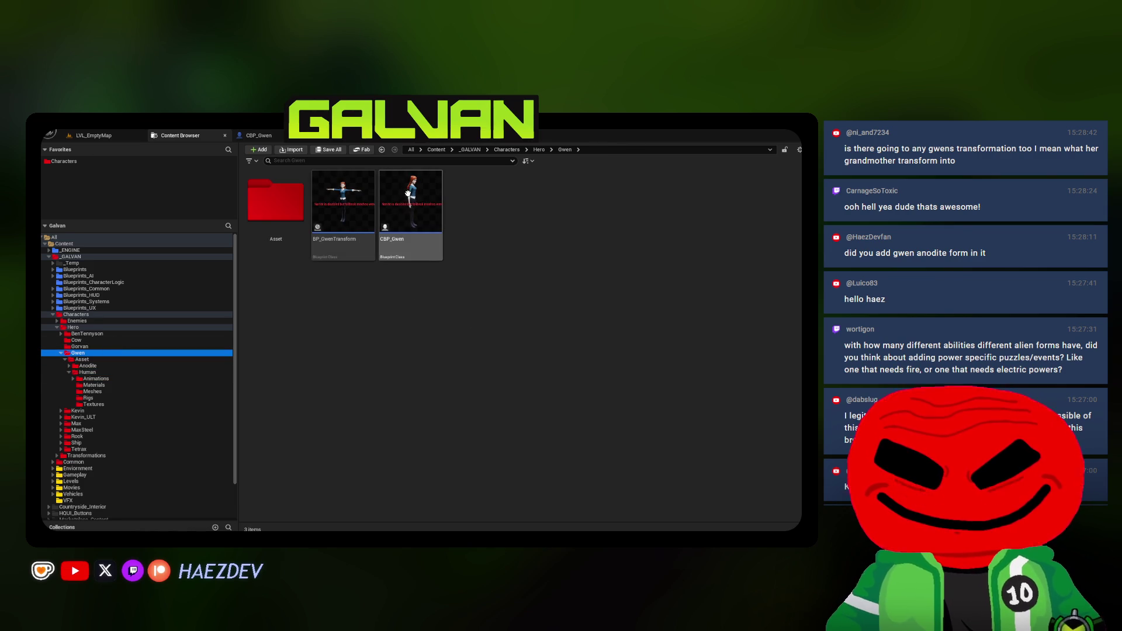
{"action": "double_click", "coordinate": [343, 213]}
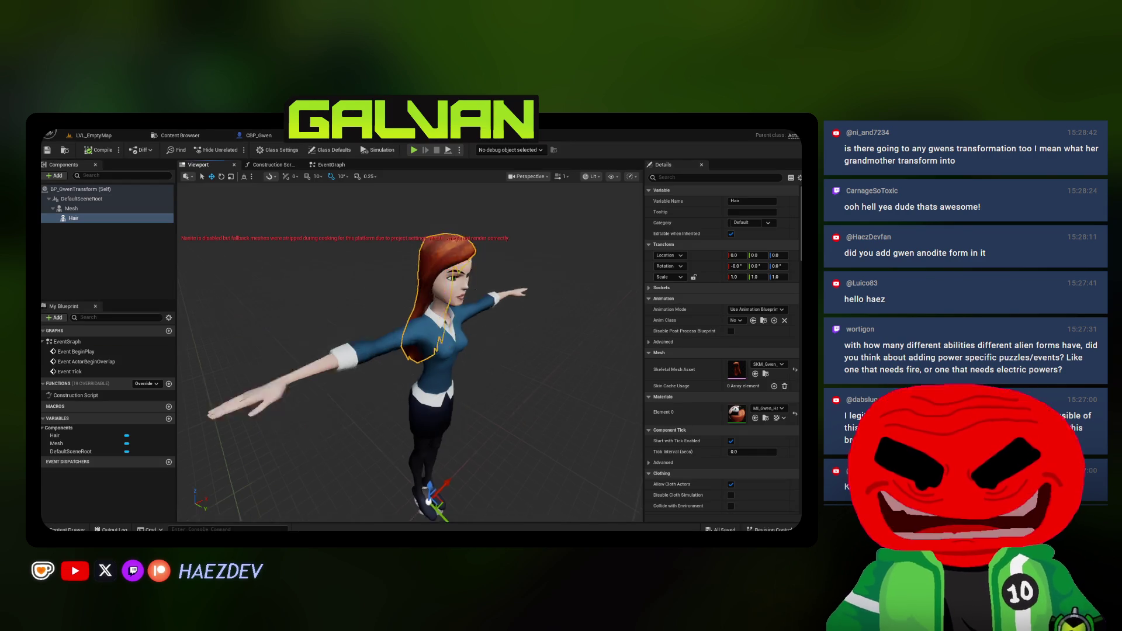
Delete the default Event Graph nodes and add a Play Montage node fed by Mesh
{"action": "left_click", "coordinate": [320, 166]}
{"action": "left_click_drag", "start_coordinate": [514, 412], "coordinate": [244, 272]}
{"action": "key", "text": "Delete"}
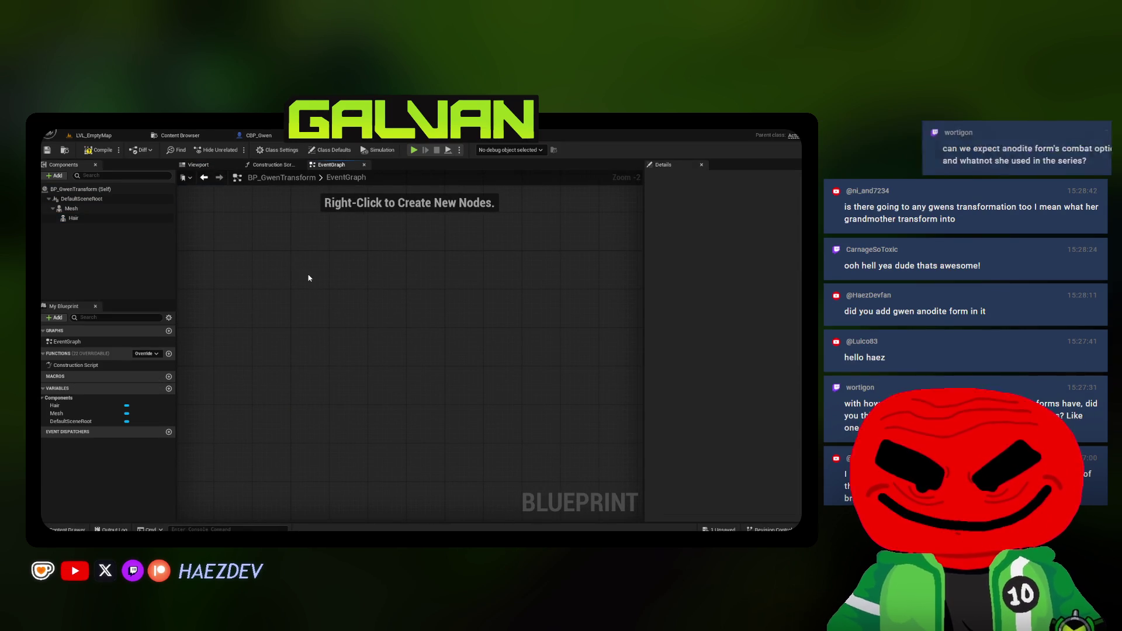
{"action": "right_click", "coordinate": [283, 254]}
{"action": "left_click_drag", "start_coordinate": [71, 209], "coordinate": [254, 333]}
{"action": "left_click_drag", "start_coordinate": [280, 333], "coordinate": [392, 307]}
{"action": "type", "text": "play montage"}
{"action": "key", "text": "Return"}
{"action": "scroll", "coordinate": [409, 308], "scroll_direction": "up", "scroll_amount": 2}
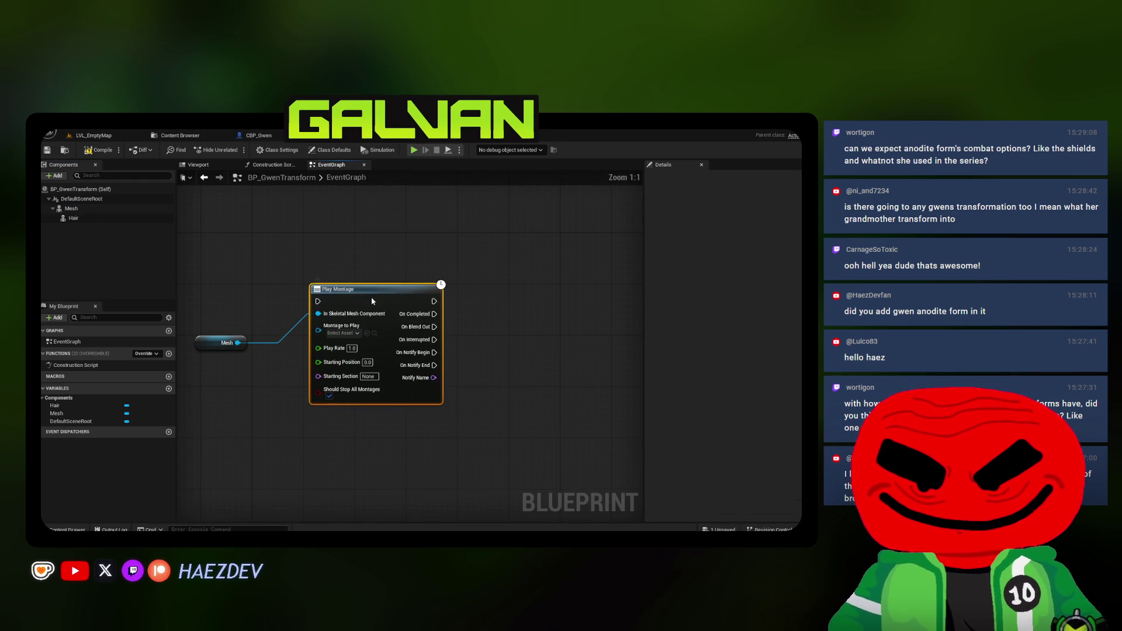
{"action": "left_click", "coordinate": [277, 324]}
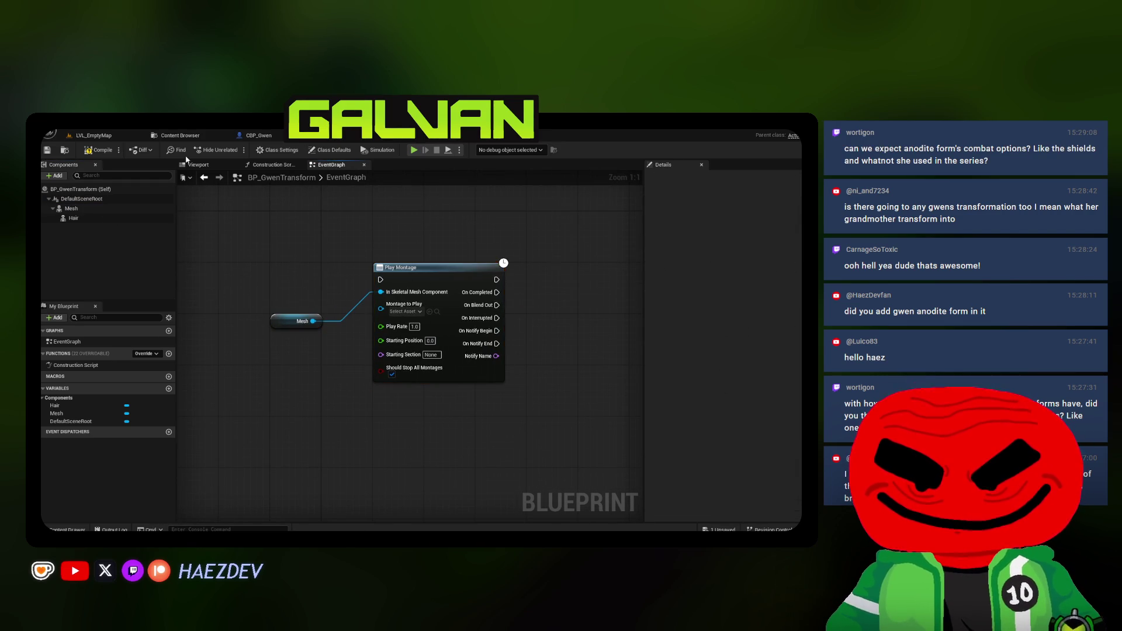
Set the Mesh component's Anim Class to ABP_Gwen
{"action": "left_click", "coordinate": [198, 164]}
{"action": "left_click", "coordinate": [71, 209]}
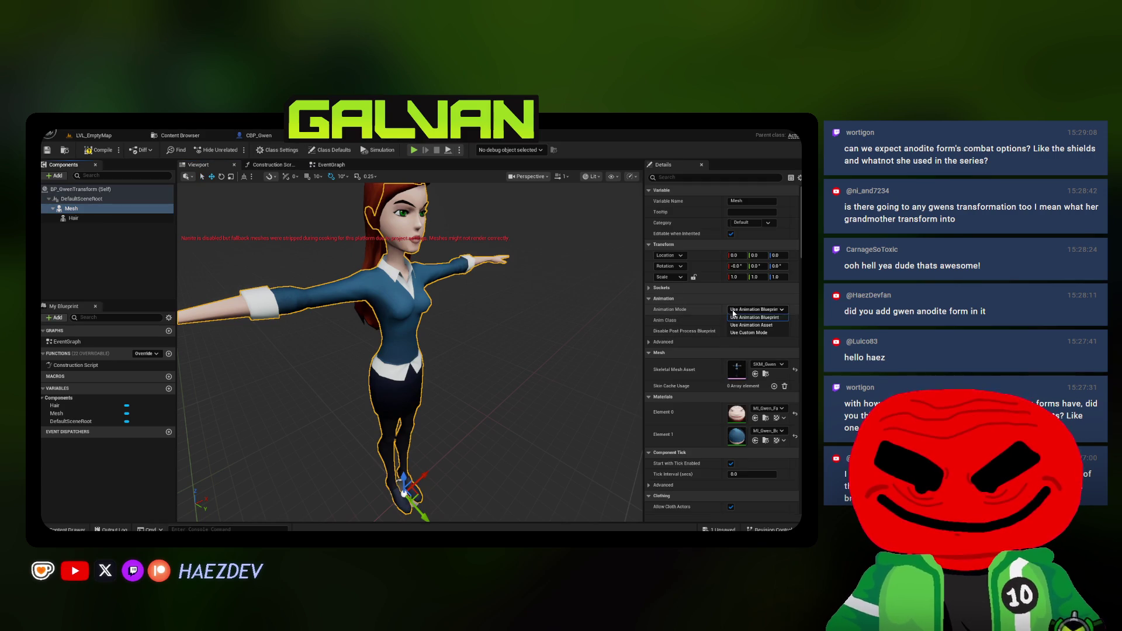
{"action": "left_click", "coordinate": [735, 320]}
{"action": "type", "text": "n"}
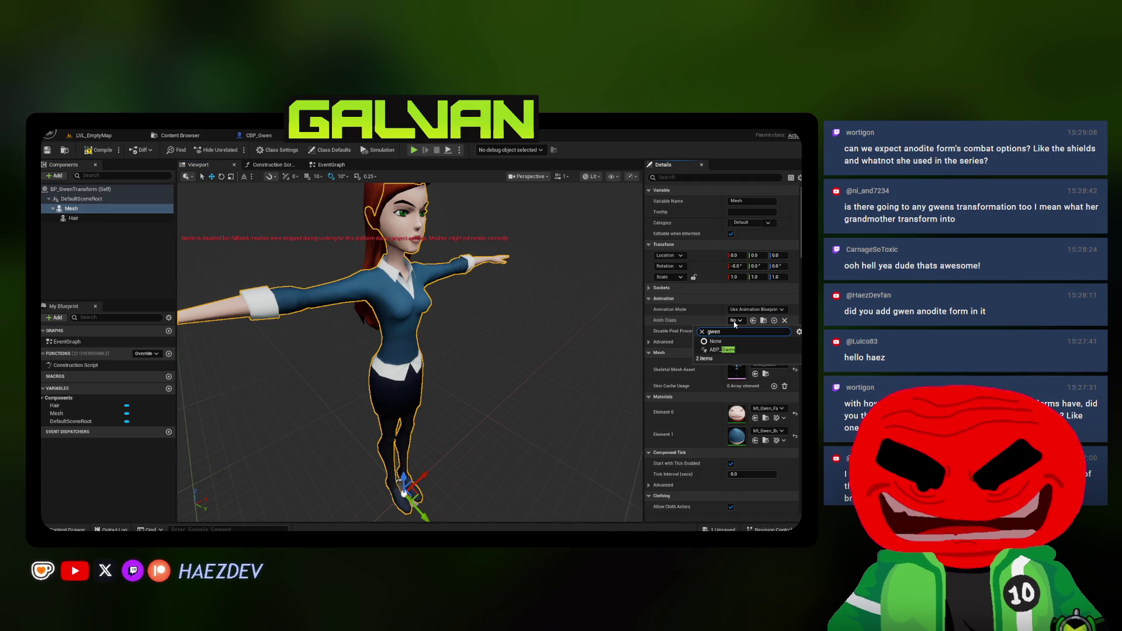
{"action": "left_click", "coordinate": [724, 350]}
Return to the Event Graph and browse the Content Browser into Asset > Human
{"action": "left_click", "coordinate": [331, 164]}
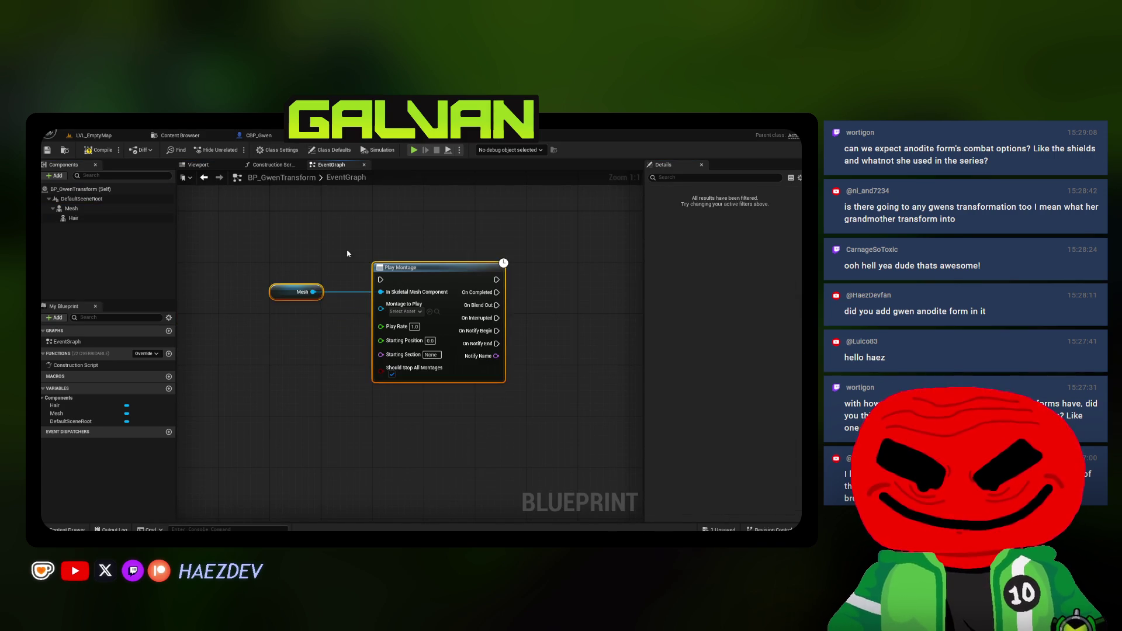
{"action": "left_click", "coordinate": [180, 135]}
{"action": "double_click", "coordinate": [275, 202]}
{"action": "double_click", "coordinate": [343, 201]}
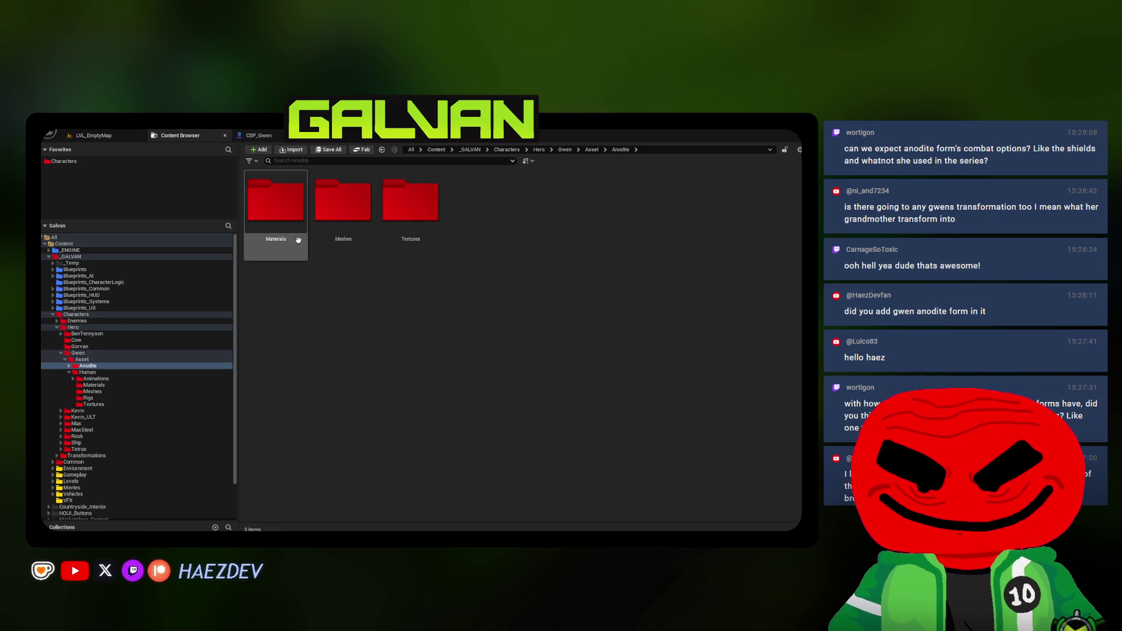
Set AM_Transformation as the montage and drive a Switch on Name from On Notify Begin
{"action": "left_click", "coordinate": [103, 379]}
{"action": "left_click", "coordinate": [410, 201]}
{"action": "mouse_move", "coordinate": [410, 201]}
{"action": "left_mouse_down"}
{"action": "mouse_move", "coordinate": [409, 308]}
{"action": "mouse_move", "coordinate": [309, 289]}
{"action": "left_mouse_up"}
{"action": "left_click_drag", "start_coordinate": [339, 332], "coordinate": [493, 306]}
{"action": "type", "text": "switch"}
{"action": "key", "text": "Return"}
{"action": "left_click_drag", "start_coordinate": [342, 253], "coordinate": [340, 306]}
{"action": "left_click_drag", "start_coordinate": [514, 313], "coordinate": [258, 265]}
Add a Set Skeletal Mesh Asset node on Hair, triggered by the switch's Hair case
{"action": "mouse_move", "coordinate": [73, 218]}
{"action": "left_mouse_down"}
{"action": "mouse_move", "coordinate": [243, 335]}
{"action": "mouse_move", "coordinate": [281, 342]}
{"action": "mouse_move", "coordinate": [445, 252]}
{"action": "left_mouse_up"}
{"action": "type", "text": "set skeletal me"}
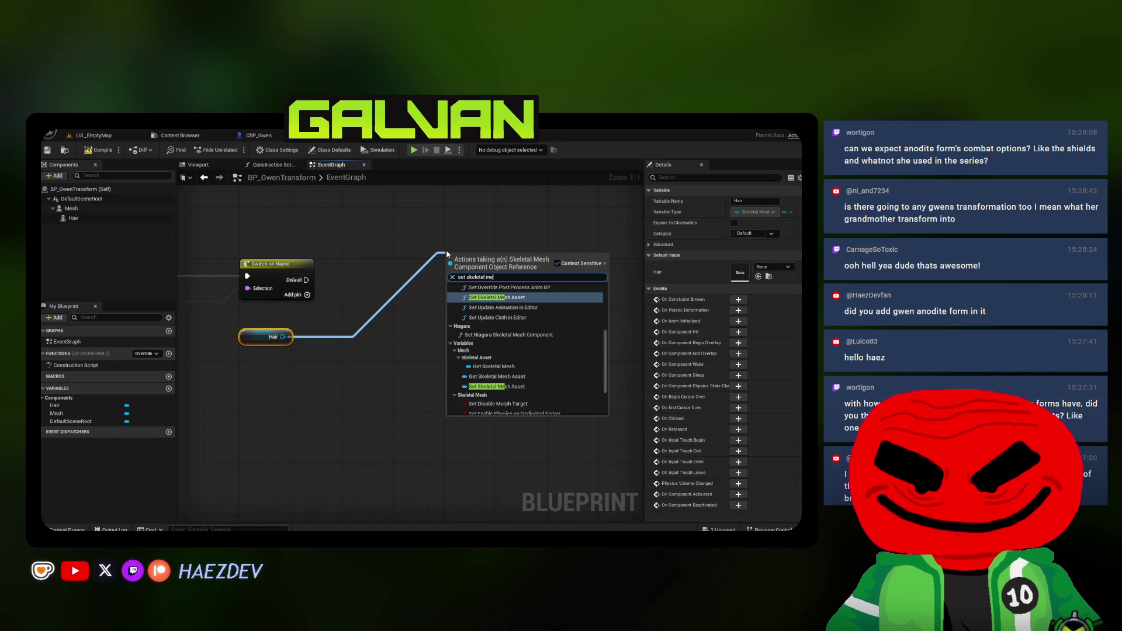
{"action": "key", "text": "Return"}
{"action": "mouse_move", "coordinate": [453, 276]}
{"action": "left_mouse_down"}
{"action": "mouse_move", "coordinate": [326, 270]}
{"action": "mouse_move", "coordinate": [324, 295]}
{"action": "left_mouse_up"}
{"action": "left_click", "coordinate": [310, 259]}
{"action": "left_click", "coordinate": [306, 295]}
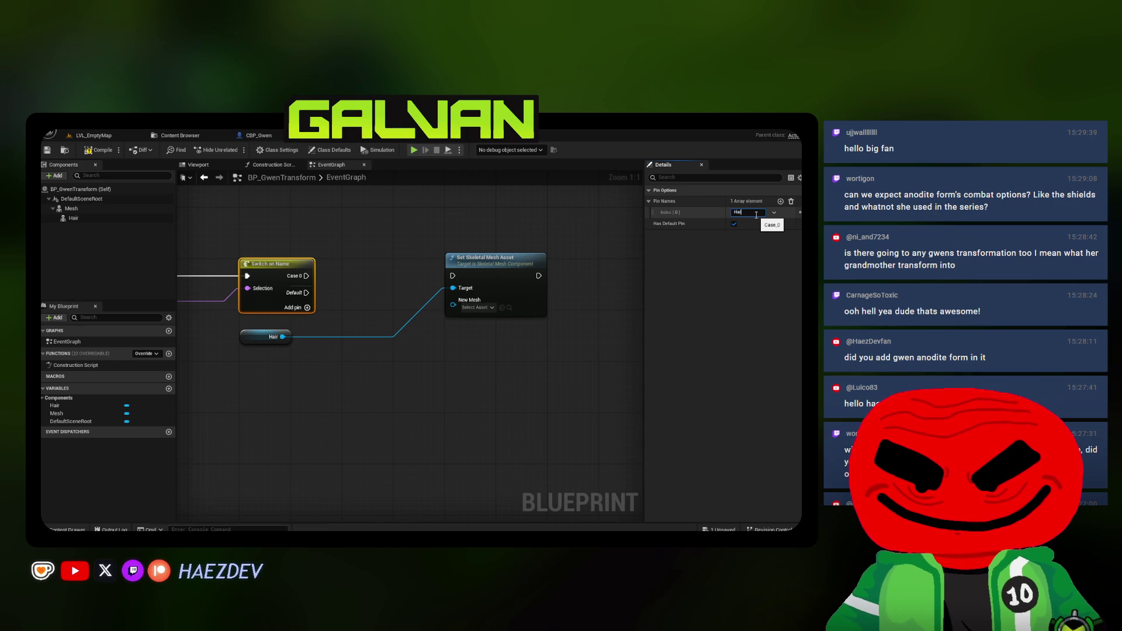
{"action": "left_click_drag", "start_coordinate": [306, 276], "coordinate": [453, 276]}
{"action": "left_click_drag", "start_coordinate": [480, 265], "coordinate": [429, 264]}
Assign SKM_Gwen_LongHair_Transformation as New Mesh, then open CBP_Kevin's PlayerInputGraph
{"action": "left_click", "coordinate": [179, 134]}
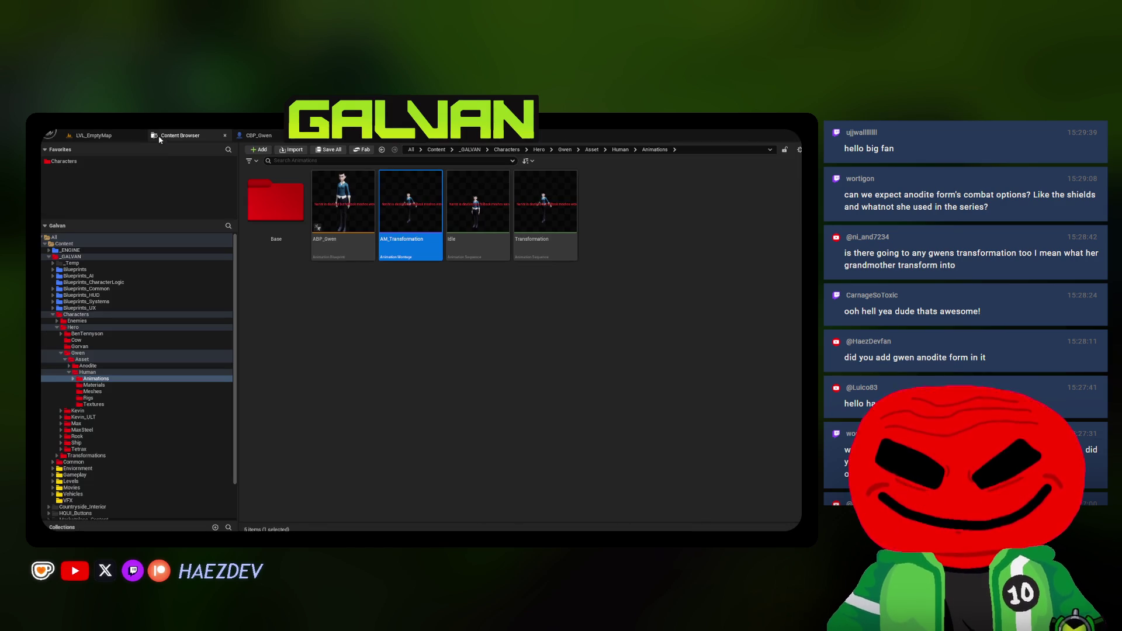
{"action": "left_click", "coordinate": [93, 392]}
{"action": "left_click", "coordinate": [748, 202]}
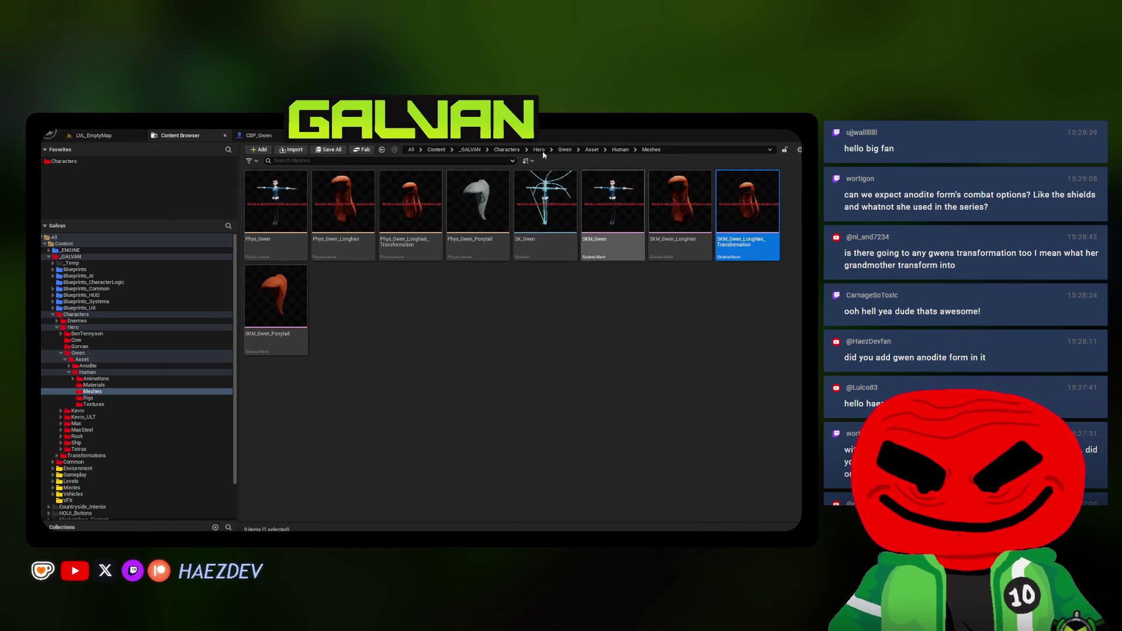
{"action": "left_click", "coordinate": [321, 135]}
{"action": "left_click", "coordinate": [450, 307]}
{"action": "scroll", "coordinate": [543, 348], "scroll_direction": "down", "scroll_amount": 2}
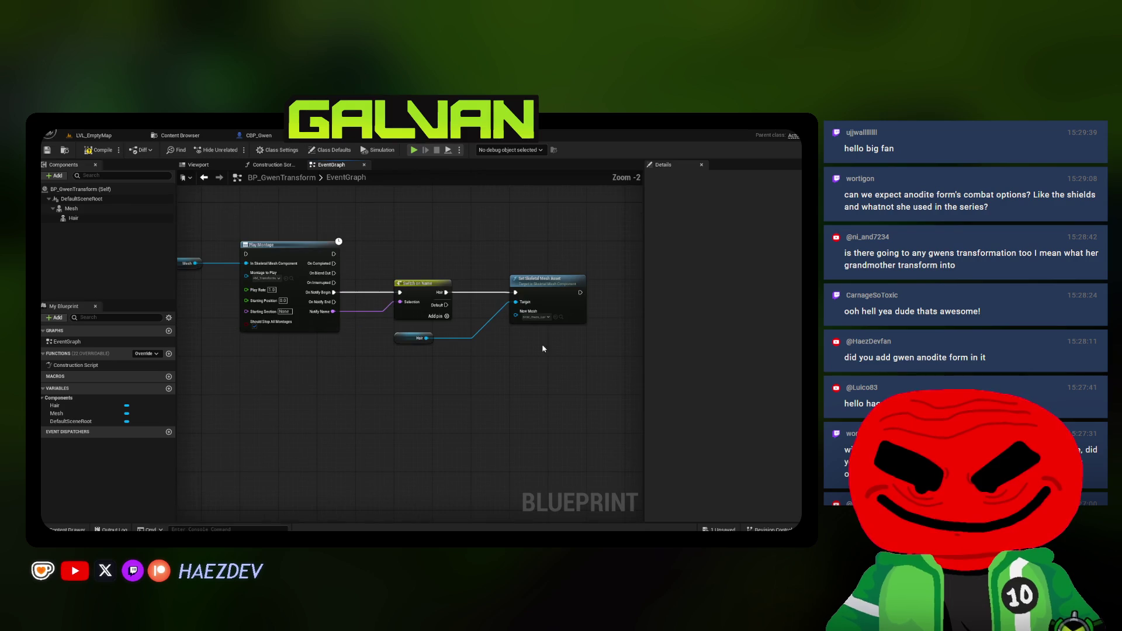
{"action": "left_click_drag", "start_coordinate": [324, 240], "coordinate": [484, 289]}
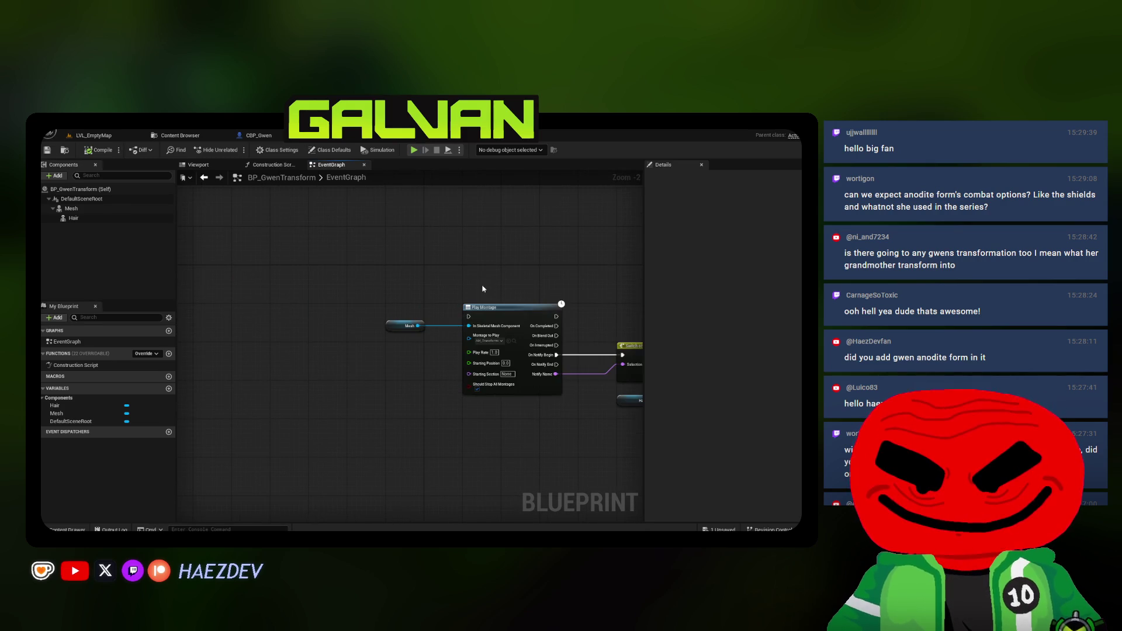
{"action": "left_click", "coordinate": [329, 150]}
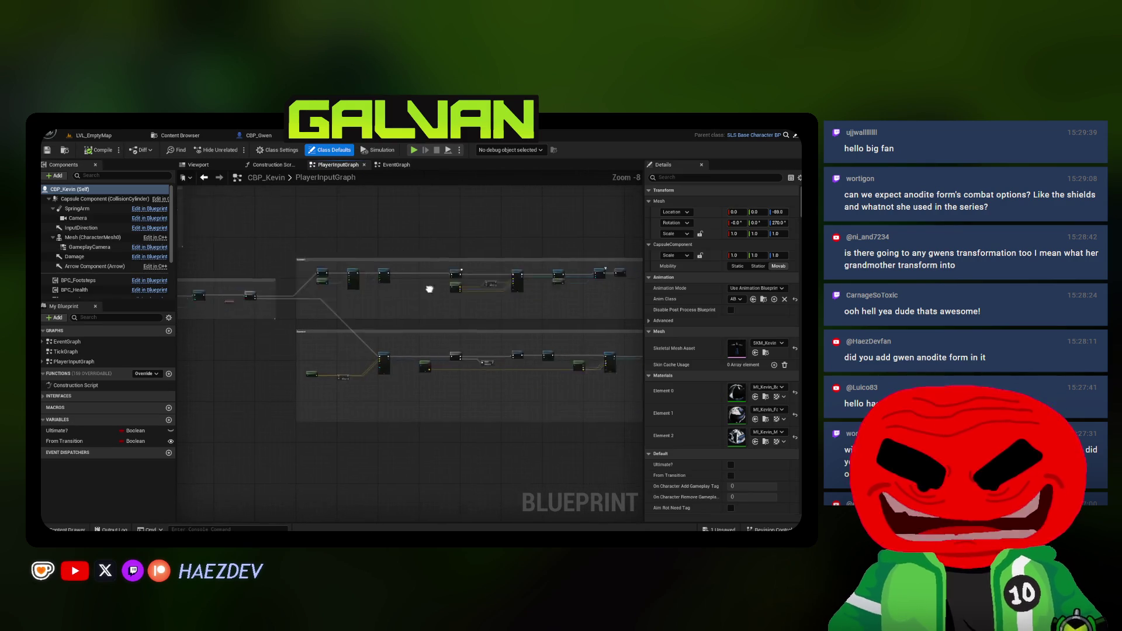
Pan and zoom through CBP_Kevin's PlayerInputGraph to view the Ultimate Form comment's Disable Input and Branch nodes
{"action": "left_click_drag", "start_coordinate": [385, 283], "coordinate": [502, 284]}
{"action": "scroll", "coordinate": [299, 266], "scroll_direction": "up", "scroll_amount": 6}
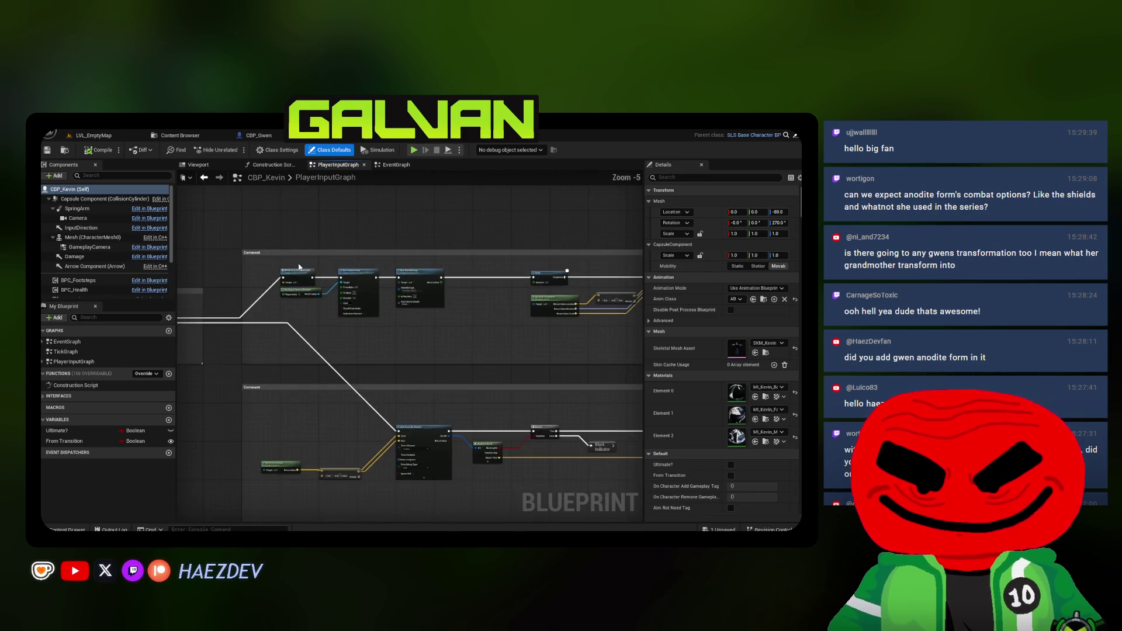
{"action": "mouse_move", "coordinate": [311, 331]}
{"action": "left_mouse_down"}
{"action": "mouse_move", "coordinate": [246, 280]}
{"action": "mouse_move", "coordinate": [298, 275]}
{"action": "left_mouse_up"}
{"action": "scroll", "coordinate": [510, 272], "scroll_direction": "up", "scroll_amount": 1}
{"action": "scroll", "coordinate": [510, 273], "scroll_direction": "down", "scroll_amount": 5}
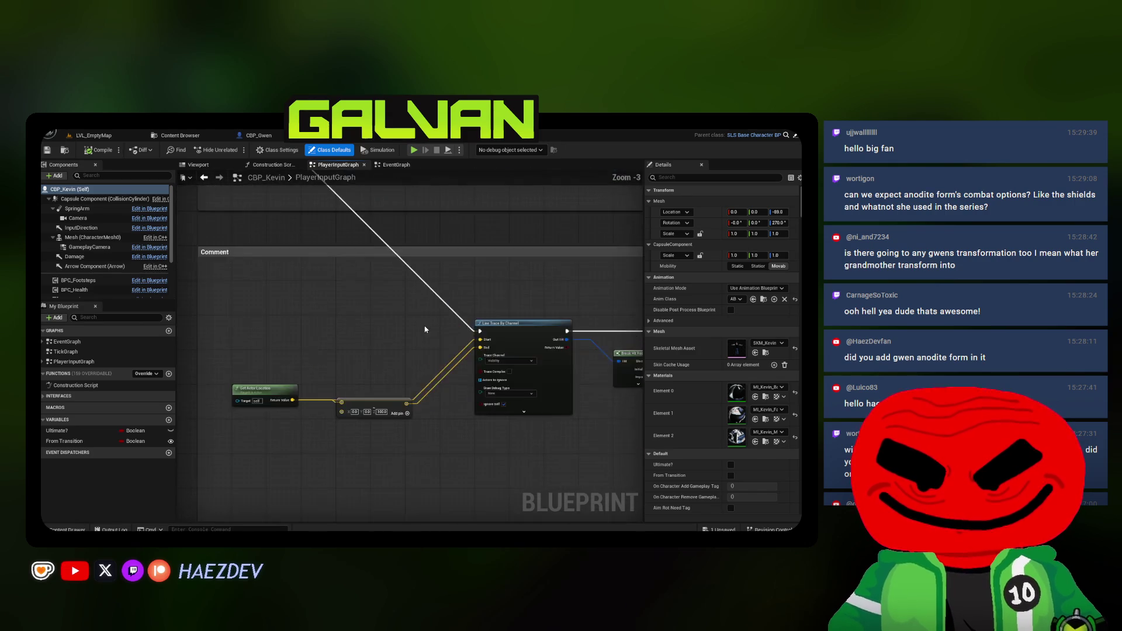
{"action": "scroll", "coordinate": [494, 331], "scroll_direction": "down", "scroll_amount": 4}
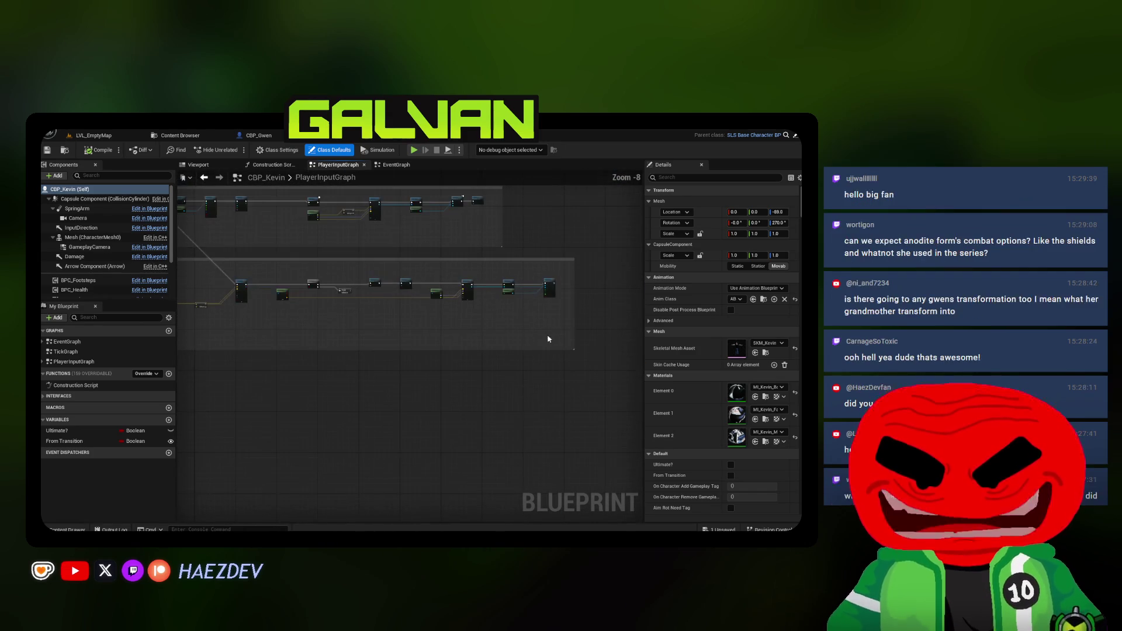
Marquee-select the whole Ultimate Form comment block, then switch to CBP_Gwen's empty EventGraph
{"action": "left_click_drag", "start_coordinate": [590, 369], "coordinate": [268, 282]}
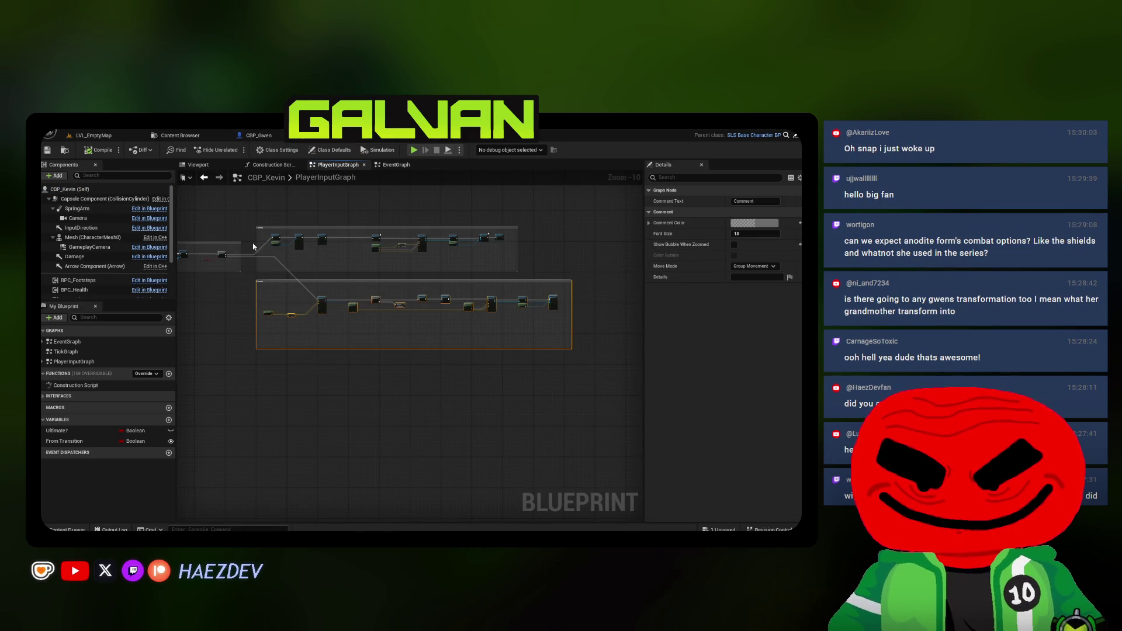
{"action": "scroll", "coordinate": [395, 296], "scroll_direction": "up", "scroll_amount": 5}
{"action": "mouse_move", "coordinate": [254, 333]}
{"action": "left_mouse_down"}
{"action": "mouse_move", "coordinate": [473, 247]}
{"action": "mouse_move", "coordinate": [637, 243]}
{"action": "left_mouse_up"}
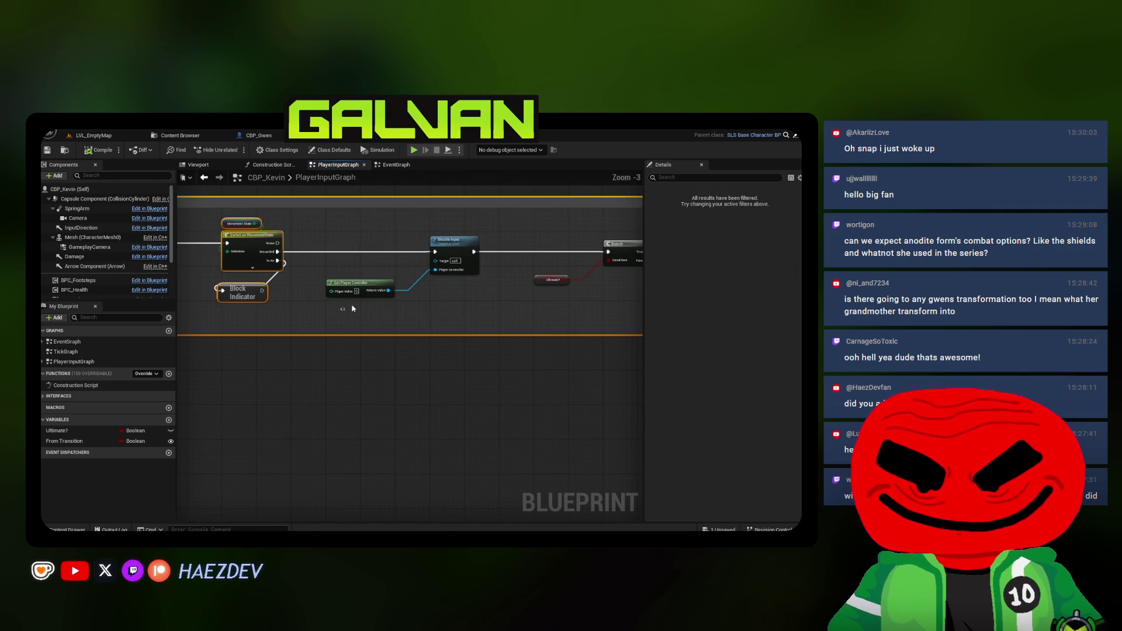
{"action": "left_click", "coordinate": [257, 135]}
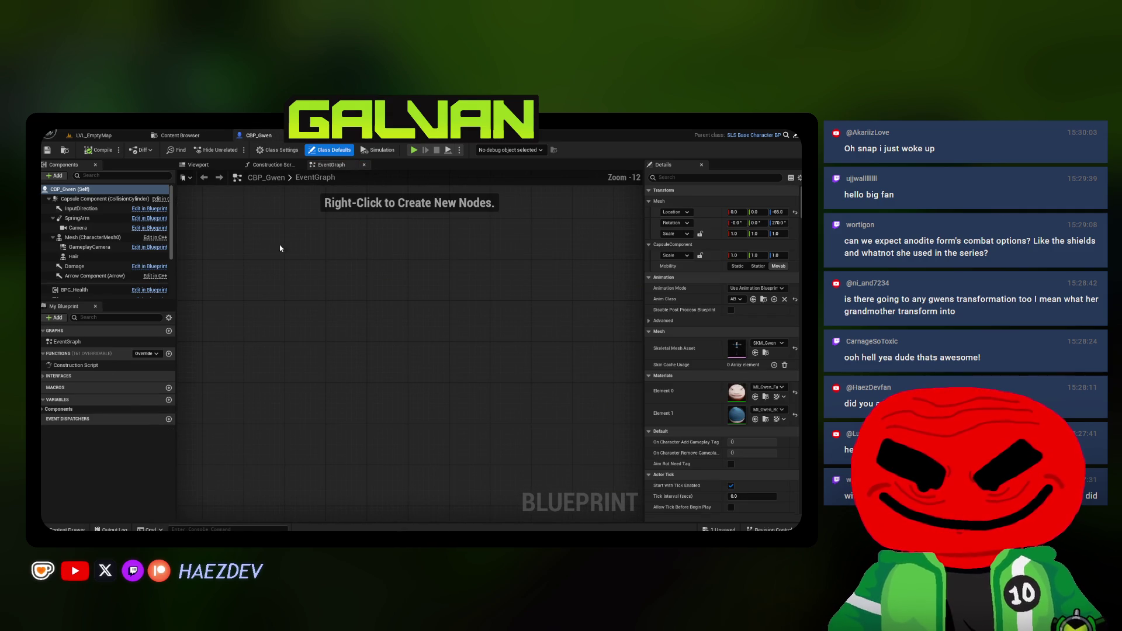
Add two new graphs to CBP_Gwen named TickGraph and PlayerInputGraph
{"action": "left_click", "coordinate": [169, 331]}
{"action": "type", "text": "TickGra"}
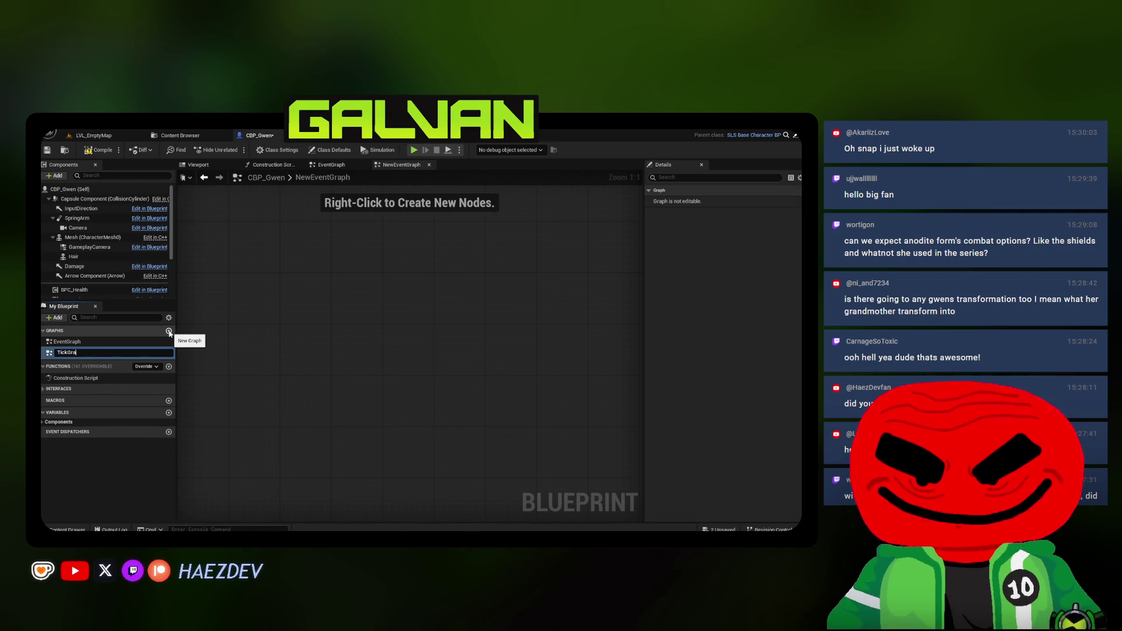
{"action": "type", "text": "ph"}
{"action": "key", "text": "Return"}
{"action": "left_click", "coordinate": [169, 331]}
{"action": "type", "text": "PlayerI"}
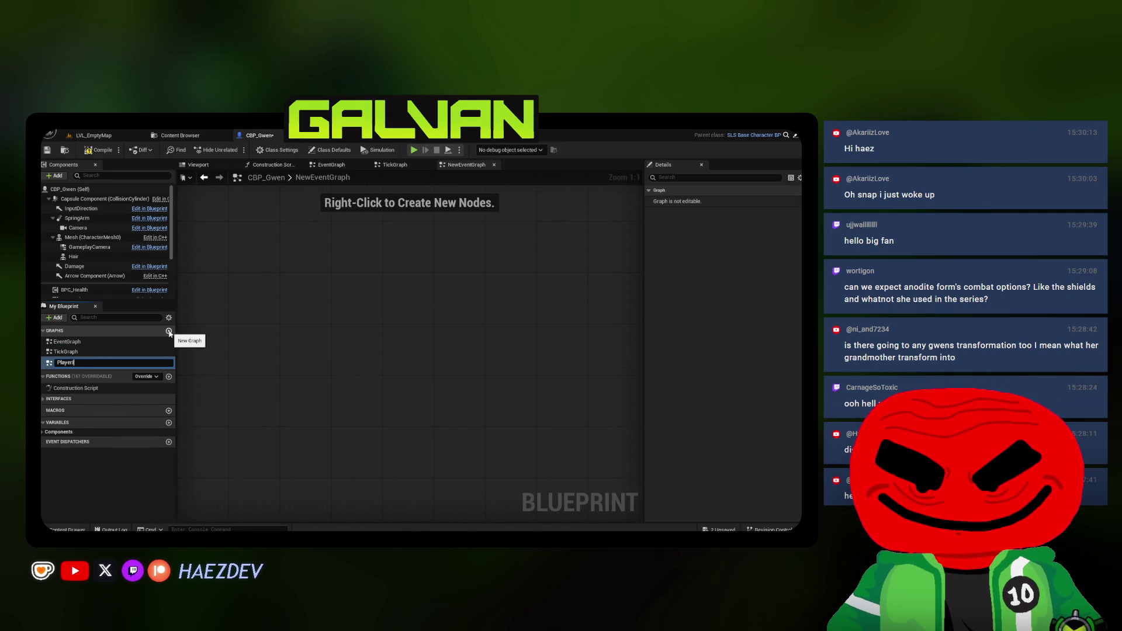
{"action": "key", "text": "Return"}
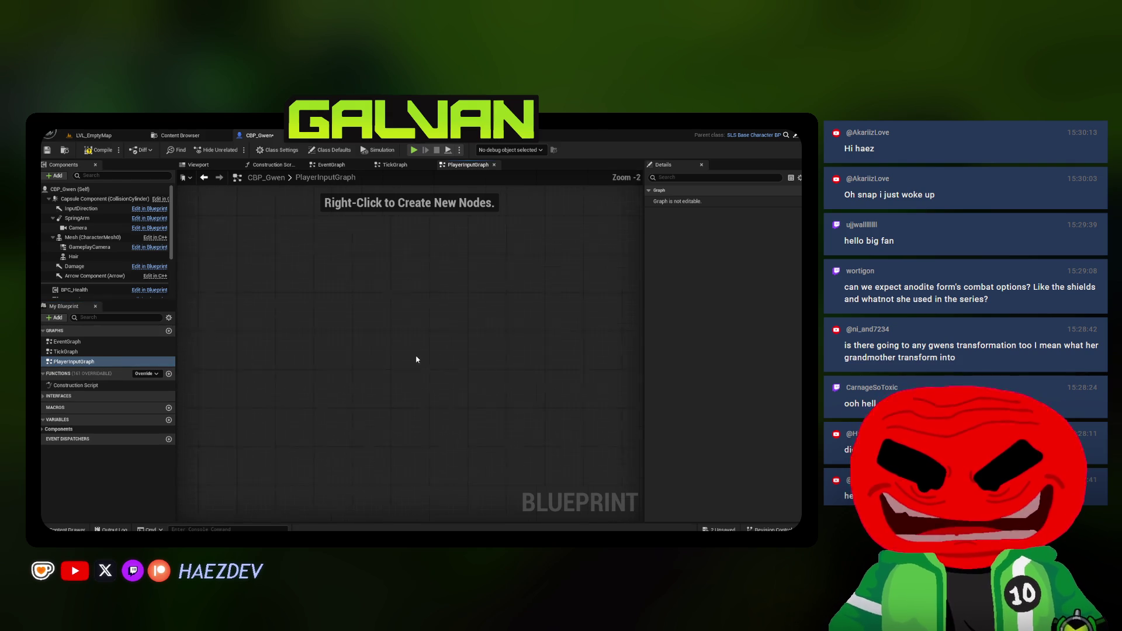
Paste the copied Ultimate Form nodes and retitle their comment 'Anodite Form'
{"action": "key", "text": "ctrl+v"}
{"action": "scroll", "coordinate": [416, 337], "scroll_direction": "up", "scroll_amount": 12}
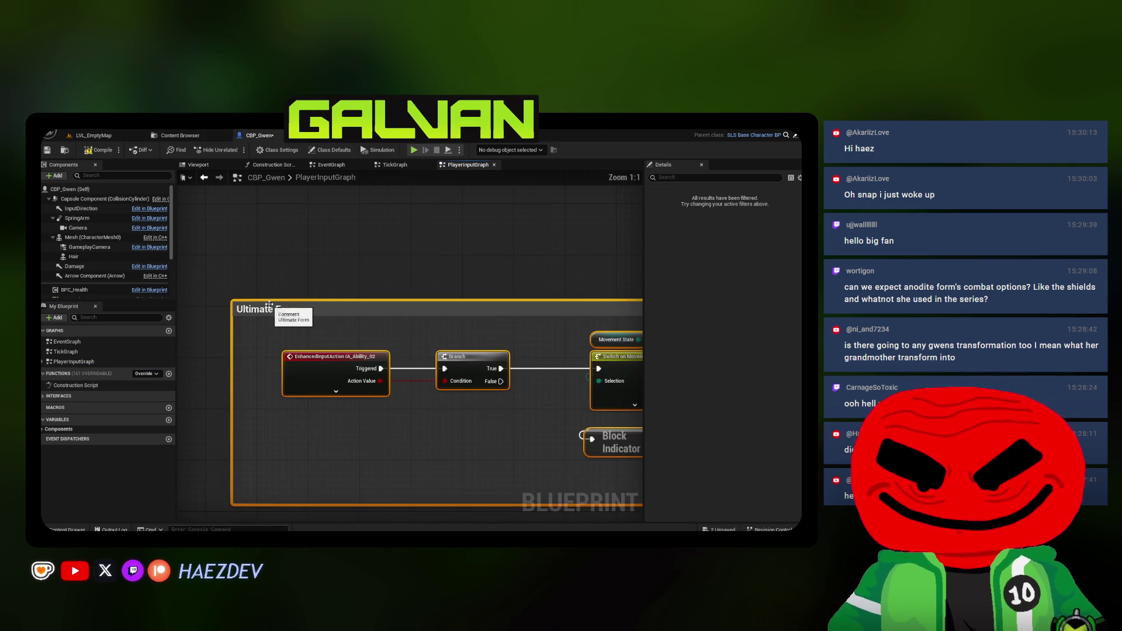
{"action": "double_click", "coordinate": [248, 260]}
{"action": "type", "text": "Ano"}
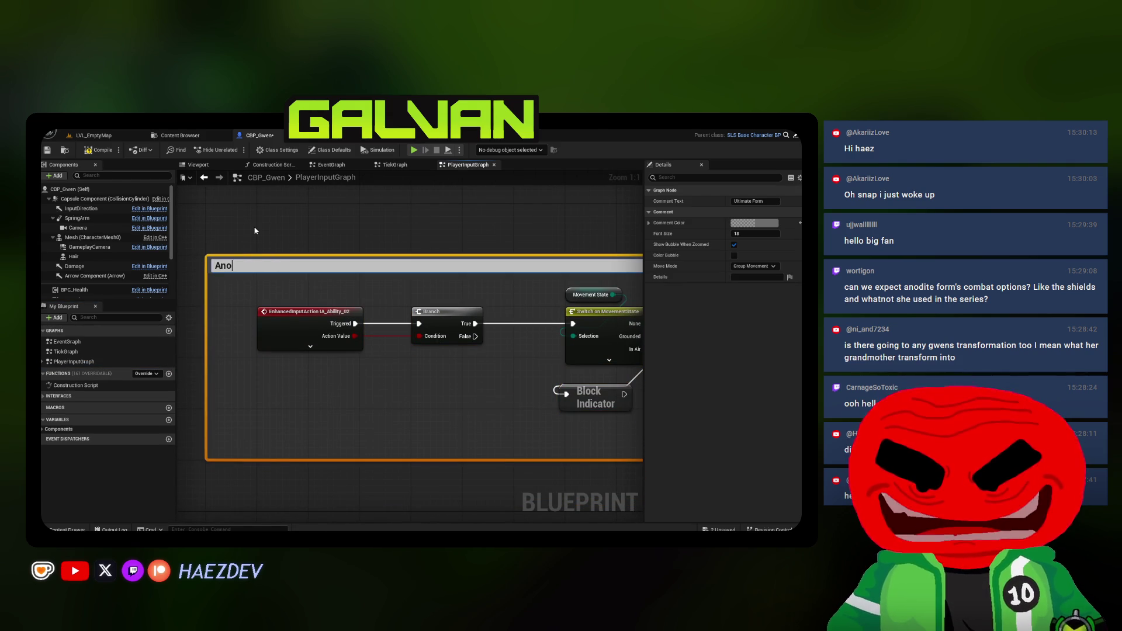
{"action": "type", "text": "dite Form"}
{"action": "key", "text": "Return"}
{"action": "left_click", "coordinate": [246, 228]}
Wire the left node's execution output into the Line Trace, then select the comment box and nearby nodes
{"action": "scroll", "coordinate": [245, 228], "scroll_direction": "down", "scroll_amount": 5}
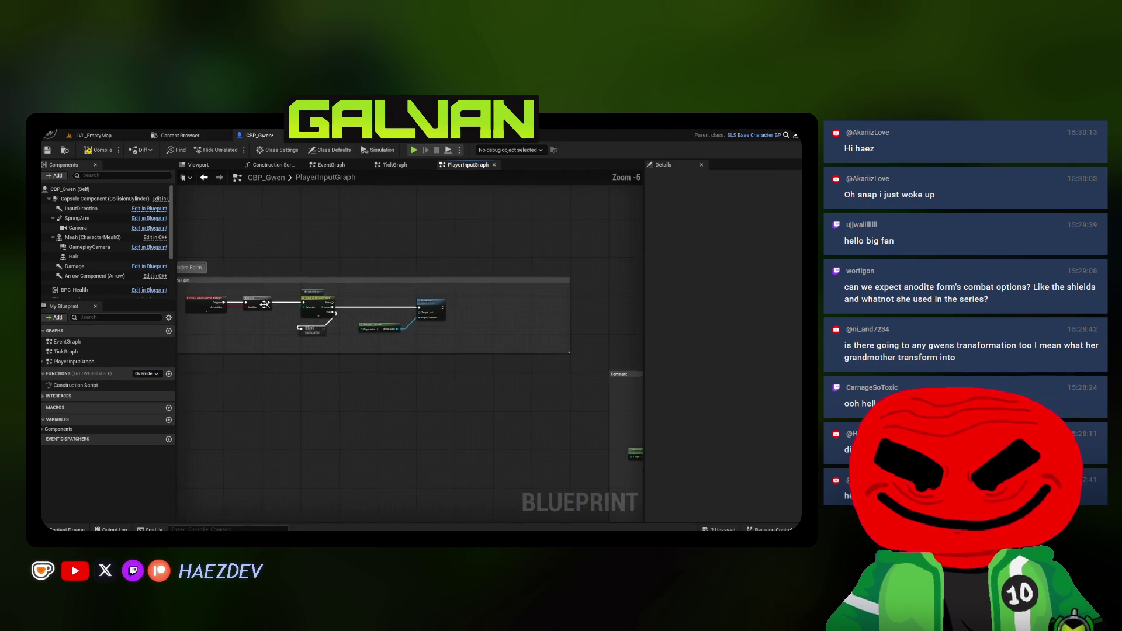
{"action": "left_click_drag", "start_coordinate": [317, 374], "coordinate": [251, 328]}
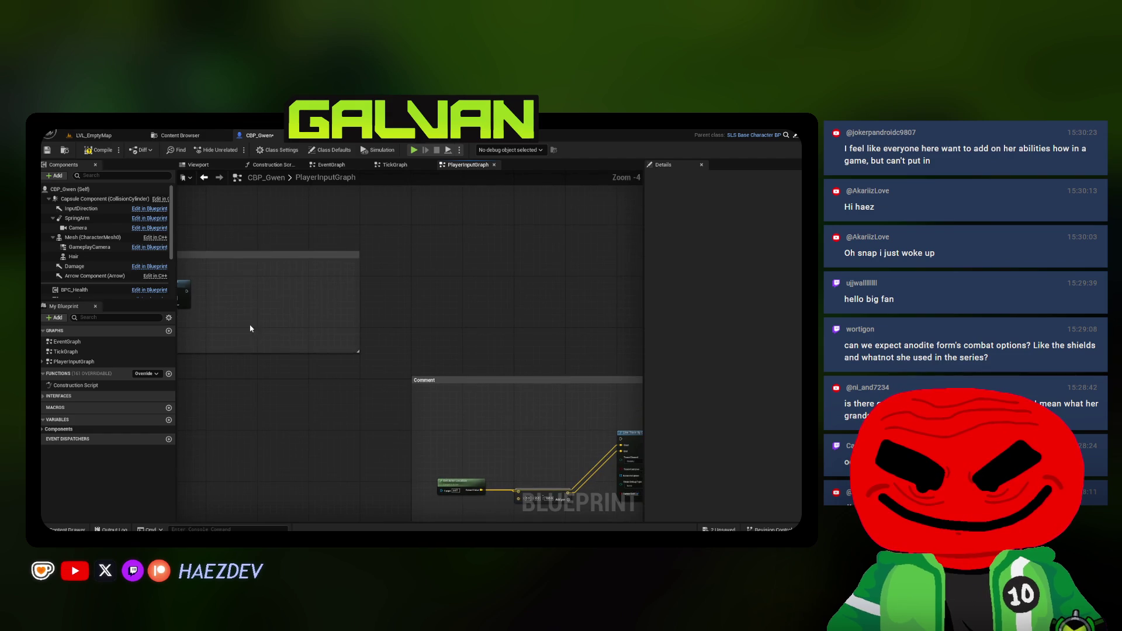
{"action": "left_click_drag", "start_coordinate": [187, 294], "coordinate": [621, 439]}
{"action": "scroll", "coordinate": [418, 308], "scroll_direction": "up", "scroll_amount": 3}
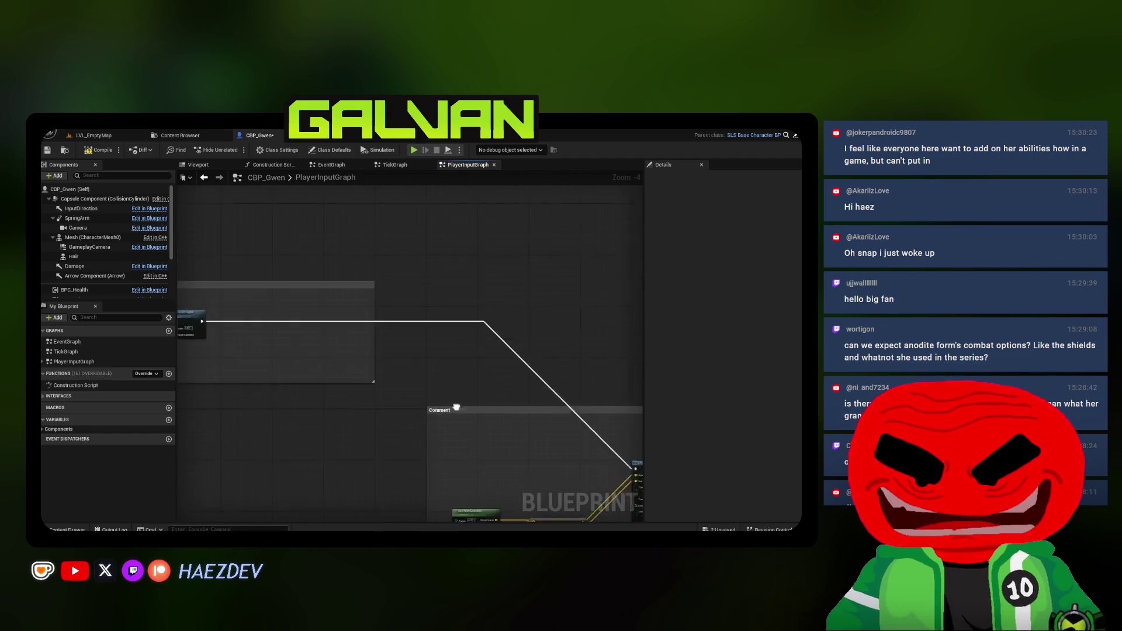
{"action": "left_click", "coordinate": [444, 436]}
{"action": "scroll", "coordinate": [444, 433], "scroll_direction": "down", "scroll_amount": 10}
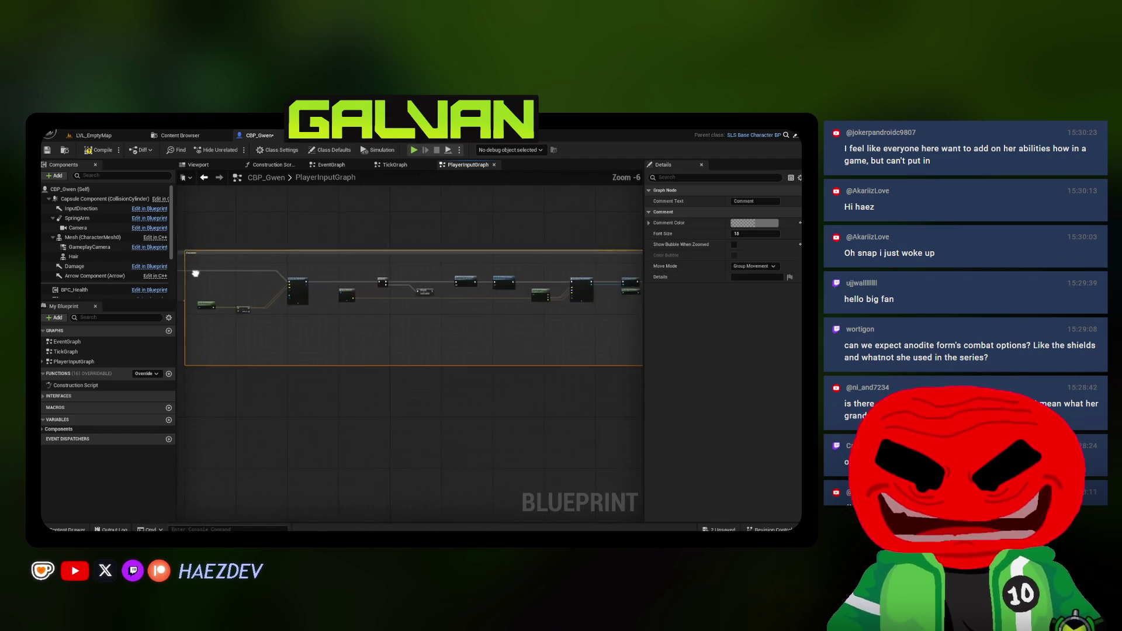
{"action": "mouse_move", "coordinate": [522, 329]}
{"action": "left_mouse_down"}
{"action": "mouse_move", "coordinate": [609, 310]}
{"action": "mouse_move", "coordinate": [374, 295]}
{"action": "left_mouse_up"}
Reshape the comment box, shortening its bottom edge and making it narrower and taller
{"action": "scroll", "coordinate": [374, 280], "scroll_direction": "up", "scroll_amount": 9}
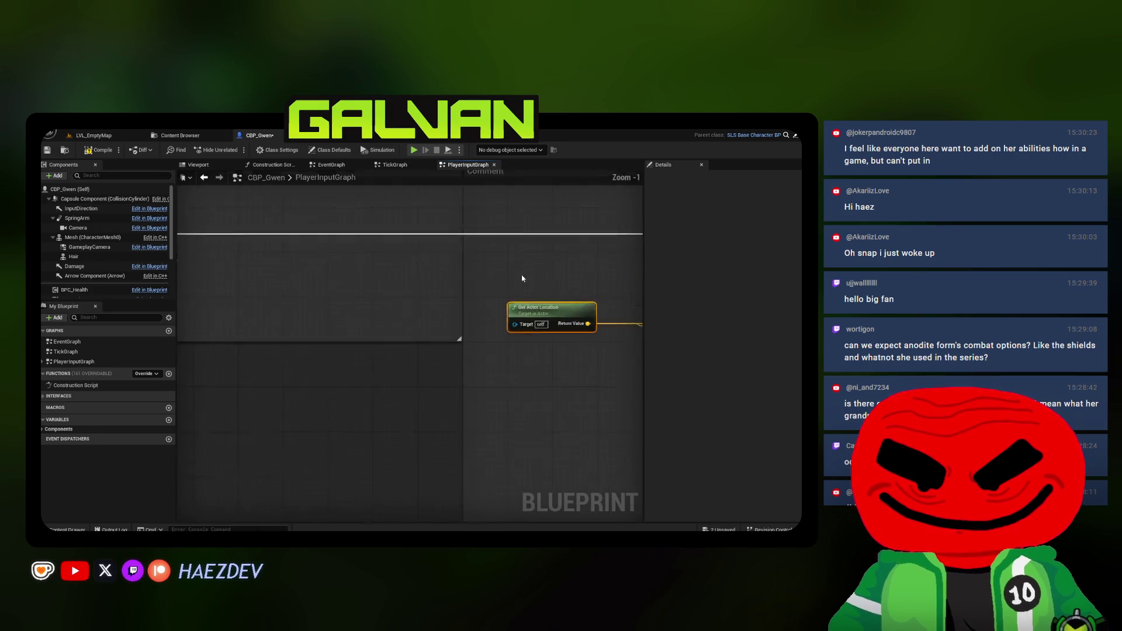
{"action": "scroll", "coordinate": [204, 269], "scroll_direction": "down", "scroll_amount": 1}
{"action": "scroll", "coordinate": [204, 269], "scroll_direction": "down", "scroll_amount": 3}
{"action": "scroll", "coordinate": [516, 406], "scroll_direction": "up", "scroll_amount": 3}
{"action": "left_click_drag", "start_coordinate": [363, 463], "coordinate": [356, 335]}
{"action": "scroll", "coordinate": [356, 335], "scroll_direction": "down", "scroll_amount": 1}
{"action": "scroll", "coordinate": [326, 296], "scroll_direction": "up", "scroll_amount": 4}
{"action": "mouse_move", "coordinate": [413, 413]}
{"action": "left_mouse_down"}
{"action": "mouse_move", "coordinate": [434, 274]}
{"action": "mouse_move", "coordinate": [412, 348]}
{"action": "left_mouse_up"}
{"action": "mouse_move", "coordinate": [541, 311]}
{"action": "left_mouse_down"}
{"action": "mouse_move", "coordinate": [275, 351]}
{"action": "mouse_move", "coordinate": [285, 364]}
{"action": "left_mouse_up"}
Move the comment box and its nodes left, and raise Get Actor Location and the Add node
{"action": "scroll", "coordinate": [534, 333], "scroll_direction": "down", "scroll_amount": 1}
{"action": "left_click_drag", "start_coordinate": [561, 256], "coordinate": [337, 255]}
{"action": "left_click", "coordinate": [376, 326]}
{"action": "mouse_move", "coordinate": [376, 326]}
{"action": "left_mouse_down"}
{"action": "mouse_move", "coordinate": [336, 338]}
{"action": "mouse_move", "coordinate": [540, 391]}
{"action": "left_mouse_up"}
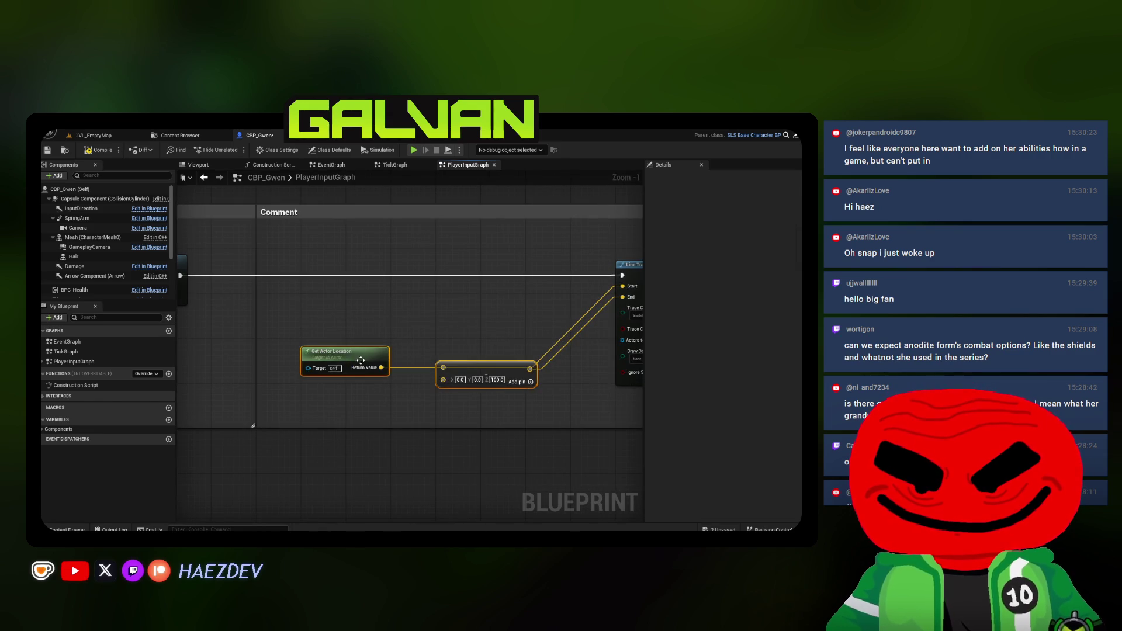
{"action": "left_click_drag", "start_coordinate": [360, 354], "coordinate": [360, 304]}
{"action": "left_click", "coordinate": [384, 365]}
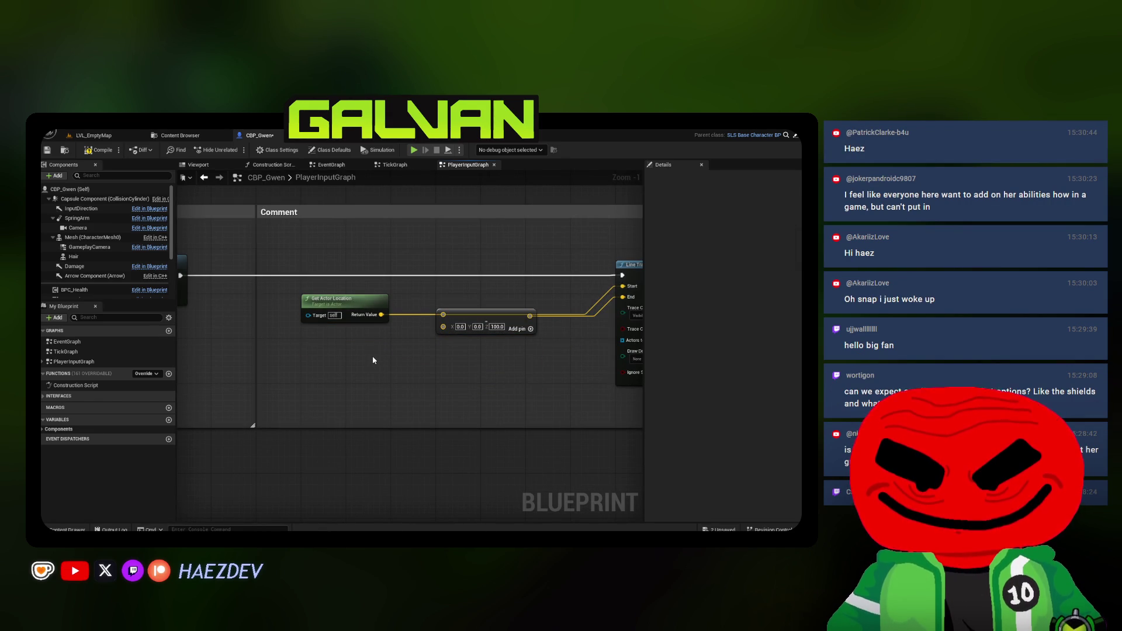
Review the Destroy HUD, Set Actor Hidden in Game and Branch nodes, selecting Set Actor Hidden
{"action": "scroll", "coordinate": [372, 360], "scroll_direction": "down", "scroll_amount": 2}
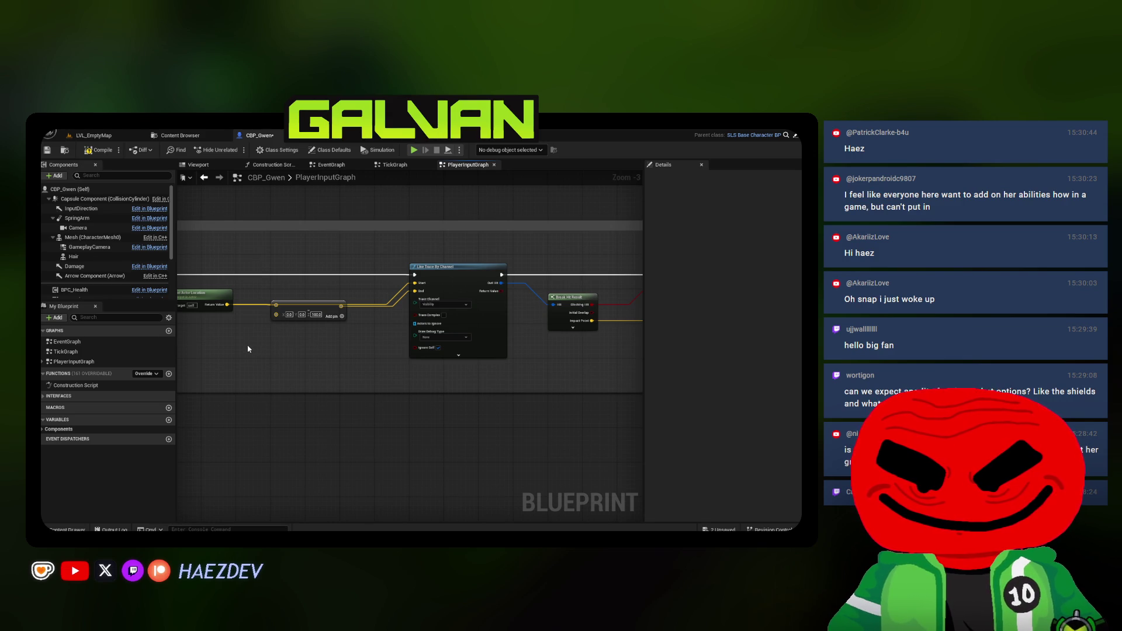
{"action": "mouse_move", "coordinate": [262, 343]}
{"action": "left_mouse_down"}
{"action": "mouse_move", "coordinate": [208, 332]}
{"action": "mouse_move", "coordinate": [374, 313]}
{"action": "mouse_move", "coordinate": [229, 300]}
{"action": "left_mouse_up"}
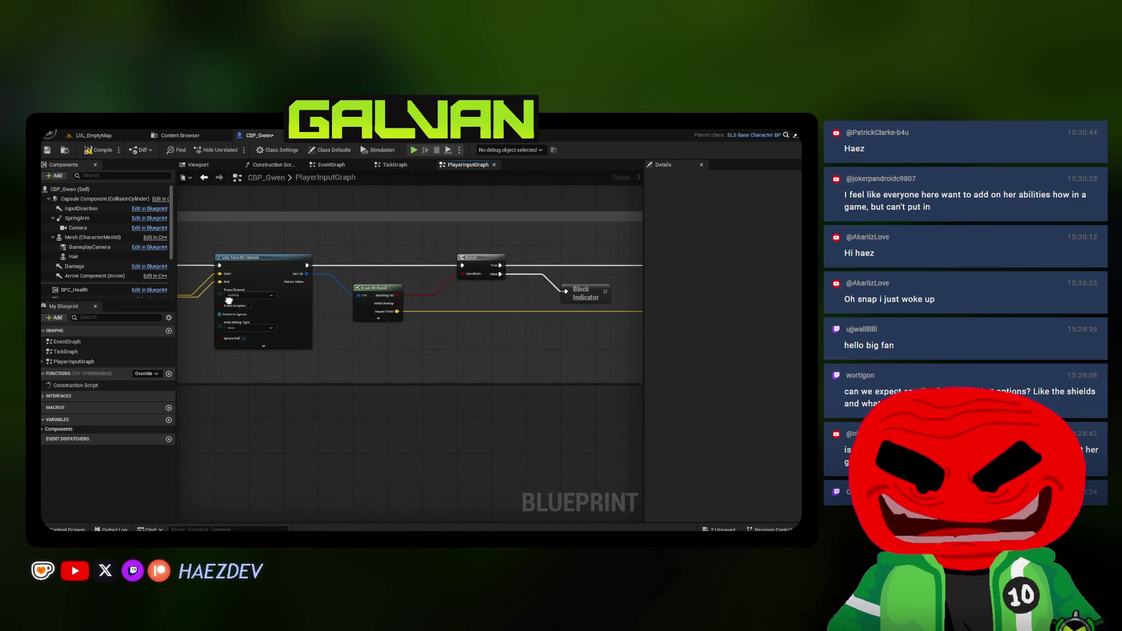
{"action": "mouse_move", "coordinate": [424, 289]}
{"action": "left_mouse_down"}
{"action": "mouse_move", "coordinate": [256, 289]}
{"action": "mouse_move", "coordinate": [382, 238]}
{"action": "left_mouse_up"}
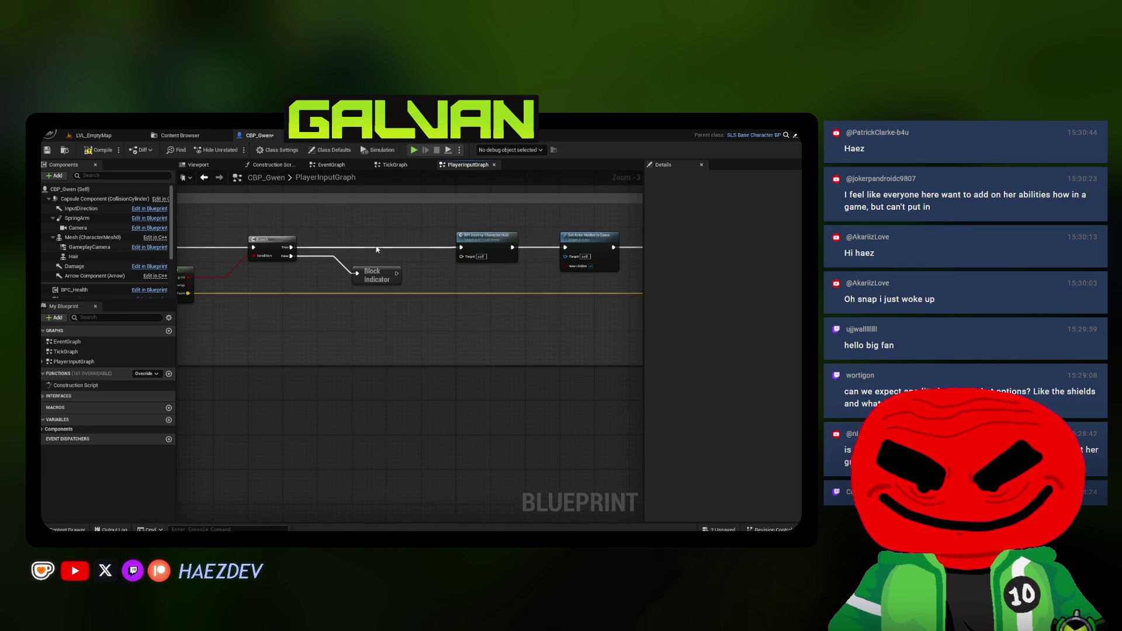
{"action": "scroll", "coordinate": [438, 235], "scroll_direction": "up", "scroll_amount": 3}
{"action": "mouse_move", "coordinate": [227, 376]}
{"action": "left_mouse_down"}
{"action": "mouse_move", "coordinate": [391, 261]}
{"action": "mouse_move", "coordinate": [194, 246]}
{"action": "left_mouse_up"}
{"action": "scroll", "coordinate": [390, 263], "scroll_direction": "down", "scroll_amount": 2}
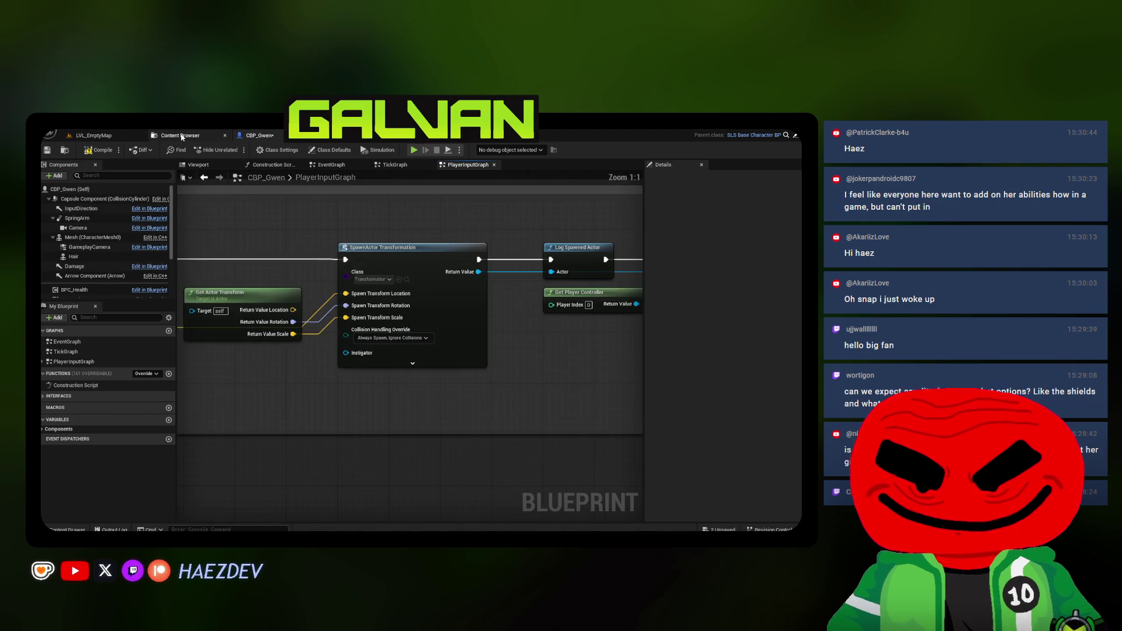
Set the SpawnActor node's Class to BP_GwenTransform, picked from the Gwen folder in the Content Browser
{"action": "left_click", "coordinate": [180, 135]}
{"action": "left_click", "coordinate": [78, 353]}
{"action": "left_click", "coordinate": [337, 256]}
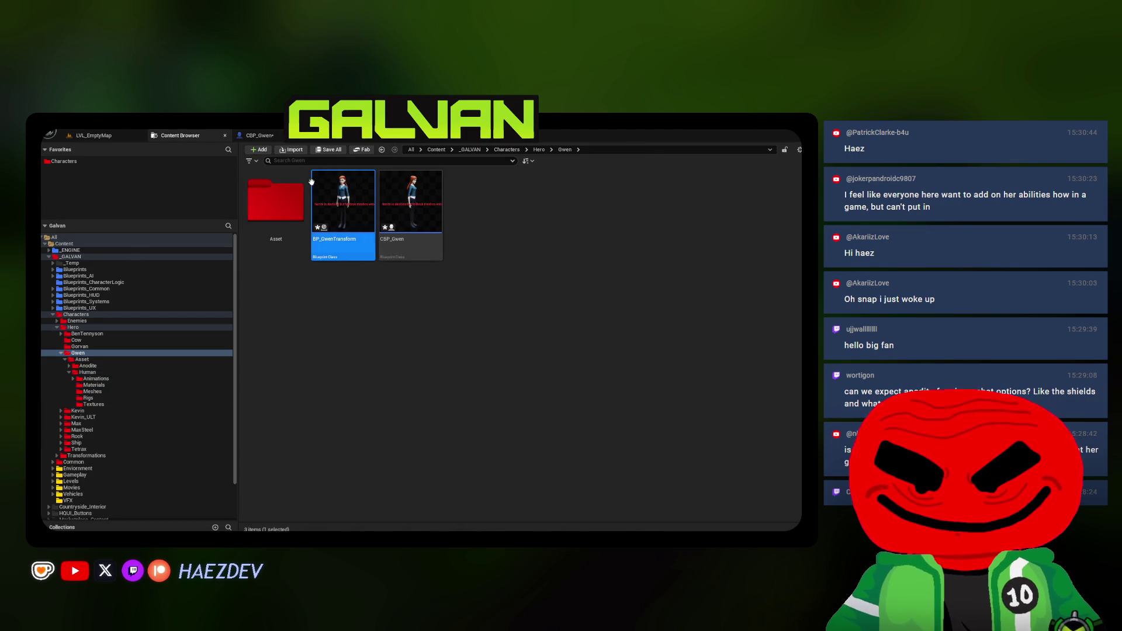
{"action": "left_click", "coordinate": [269, 135]}
{"action": "left_click", "coordinate": [401, 282]}
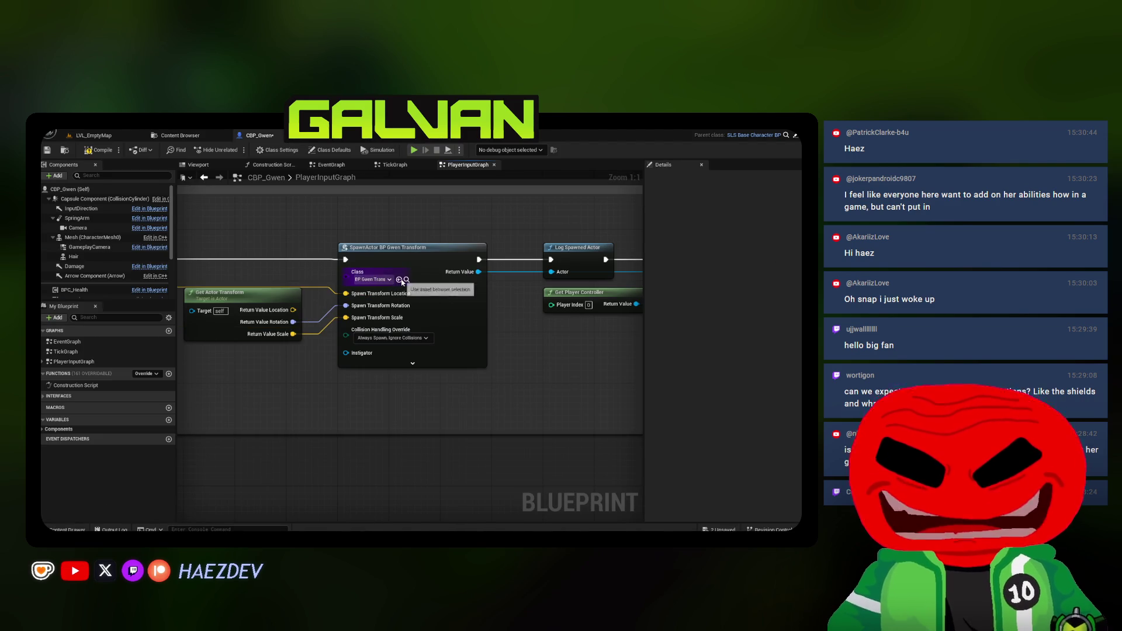
{"action": "left_click_drag", "start_coordinate": [401, 282], "coordinate": [61, 296]}
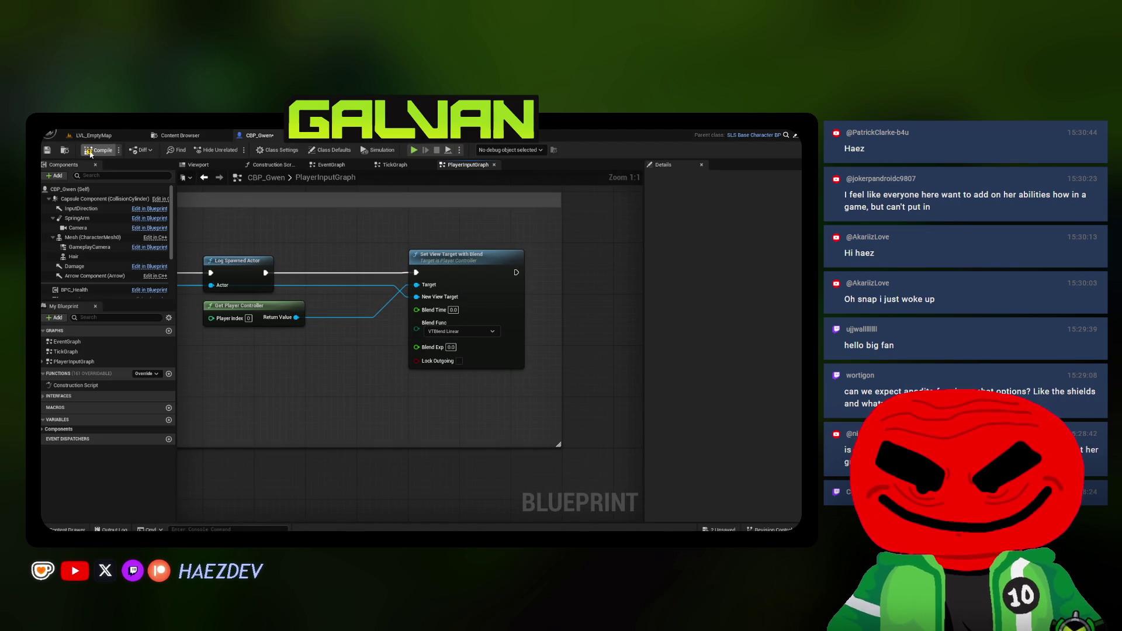
Add a Camera component to BP_GwenTransform in its Viewport preview
{"action": "mouse_move", "coordinate": [290, 383]}
{"action": "left_mouse_down"}
{"action": "mouse_move", "coordinate": [366, 243]}
{"action": "mouse_move", "coordinate": [271, 186]}
{"action": "left_mouse_up"}
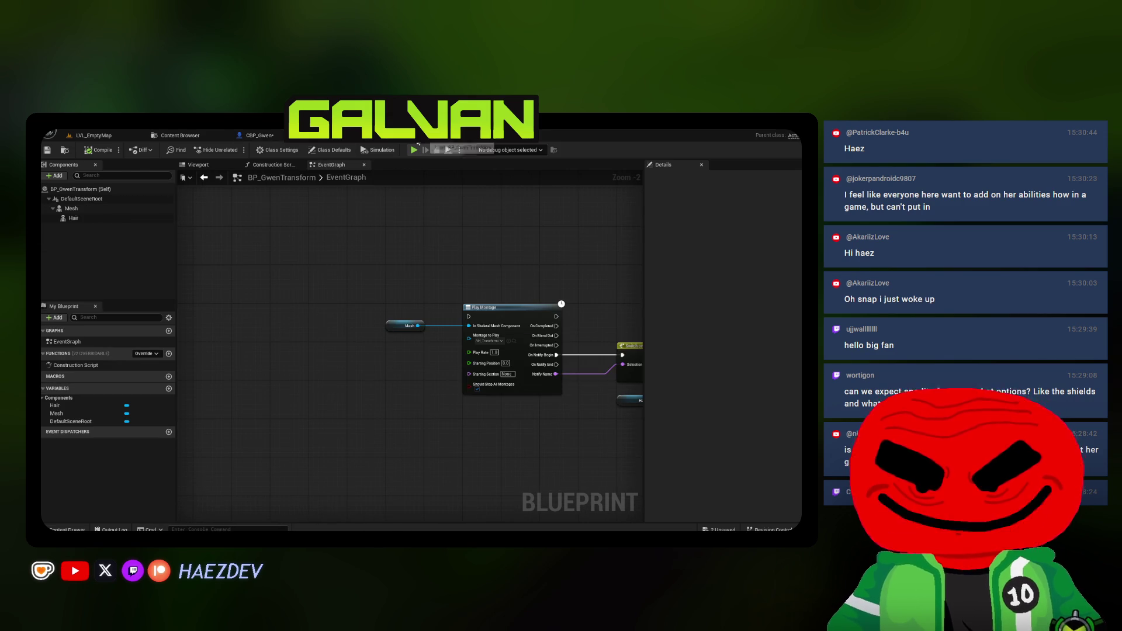
{"action": "left_click", "coordinate": [198, 164]}
{"action": "left_click", "coordinate": [54, 176]}
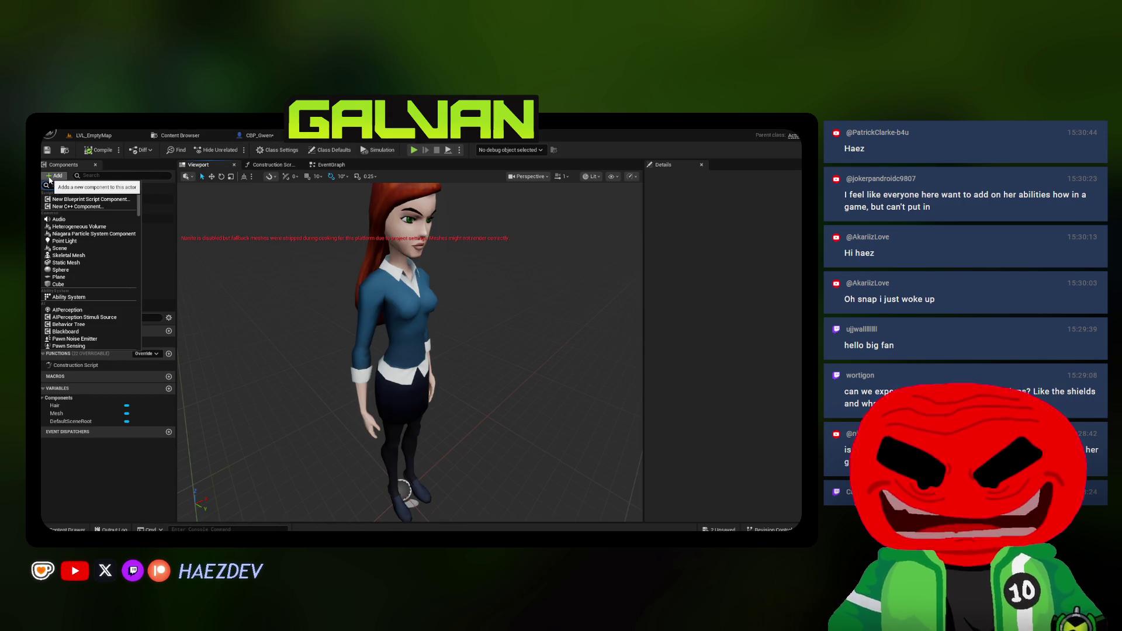
{"action": "type", "text": "camer"}
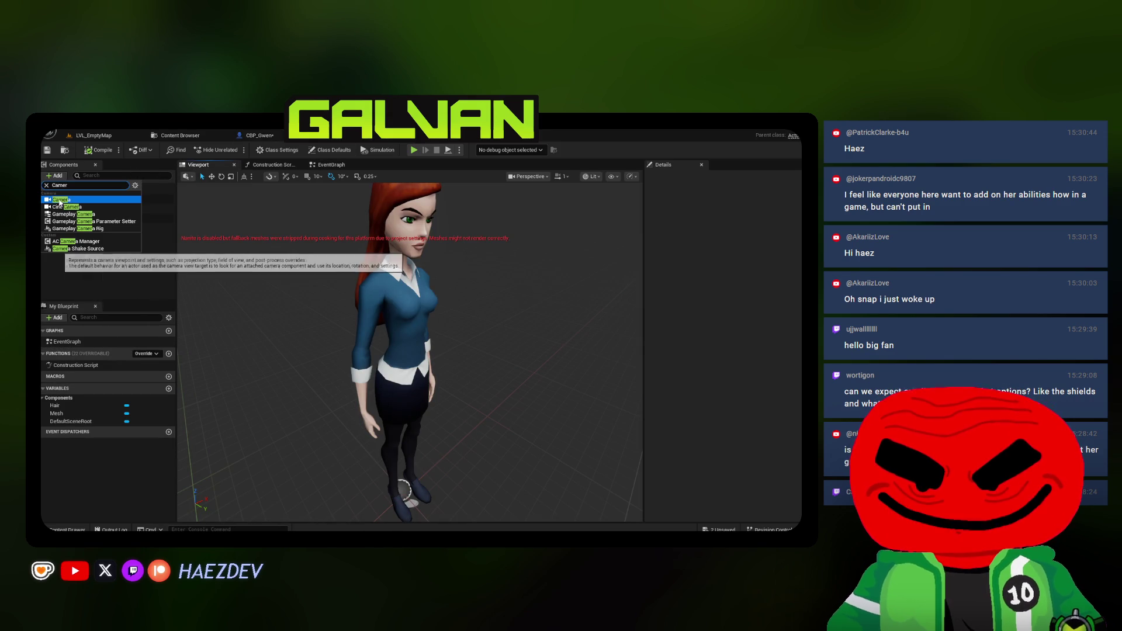
{"action": "key", "text": "Return"}
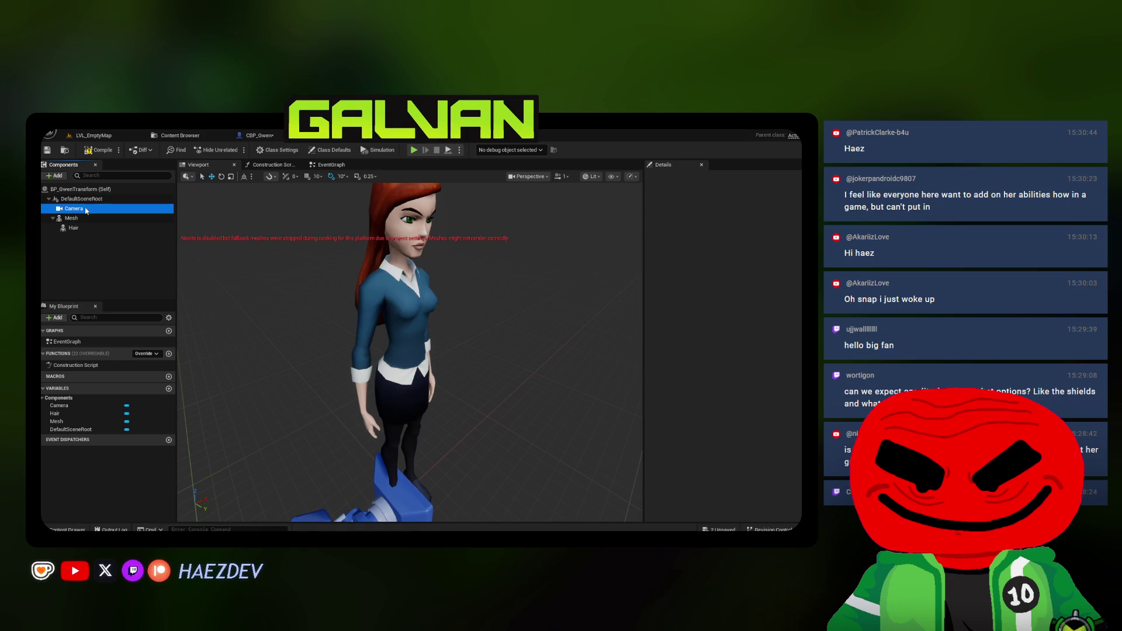
{"action": "double_click", "coordinate": [74, 208]}
{"action": "scroll", "coordinate": [348, 375], "scroll_direction": "up", "scroll_amount": 5}
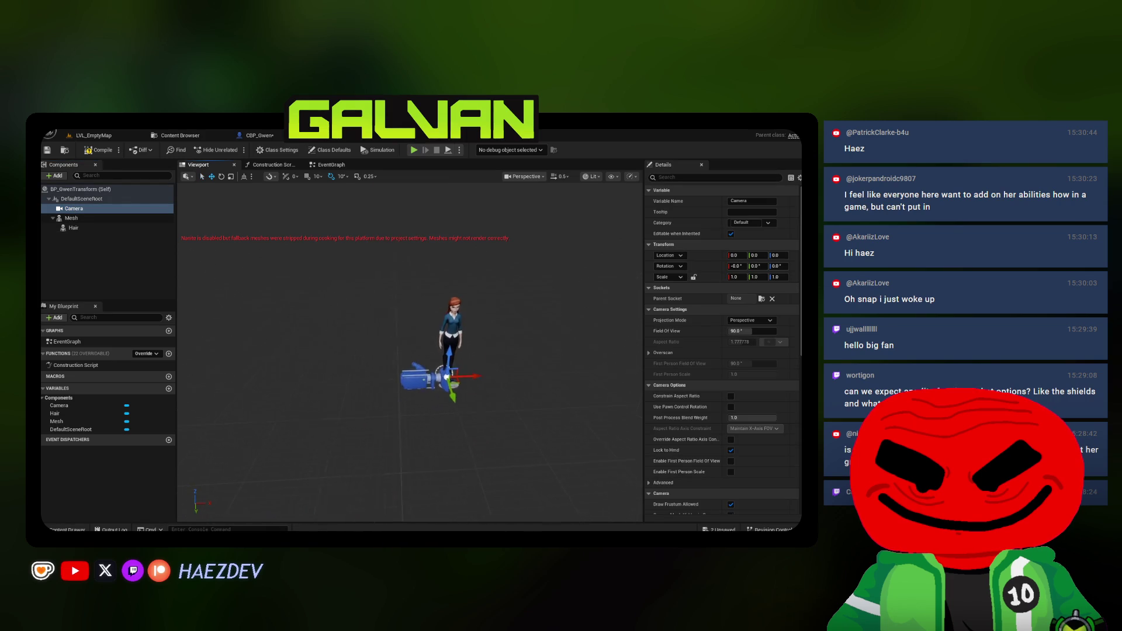
Rotate the camera -90° about Z and move it up and out beside Gwen, above her head
{"action": "key", "text": "e"}
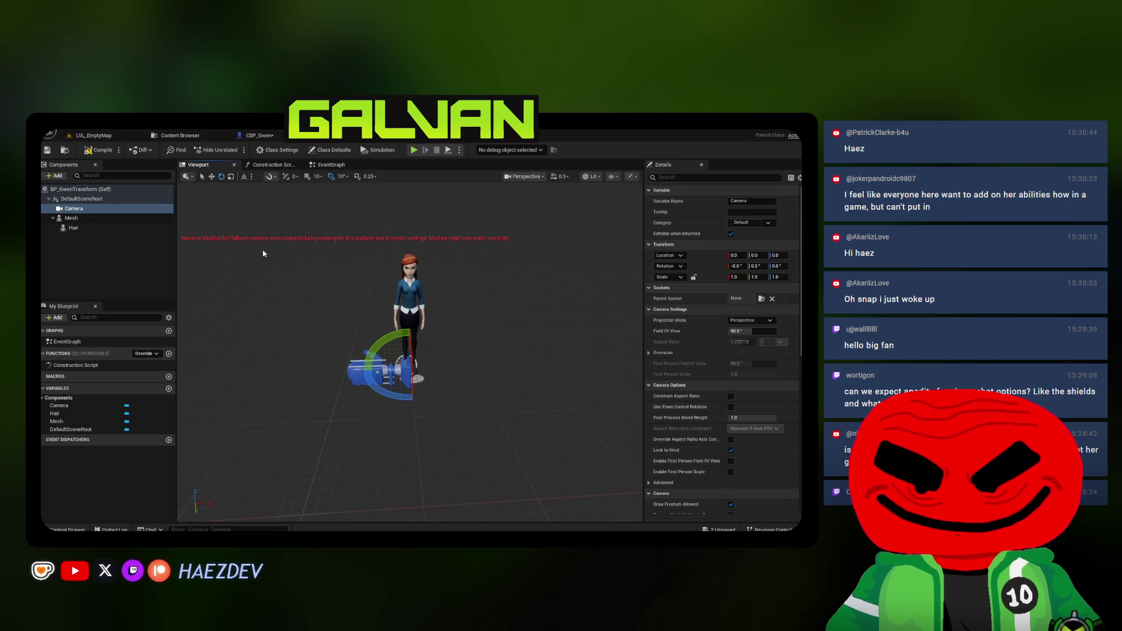
{"action": "left_click_drag", "start_coordinate": [384, 393], "coordinate": [439, 393]}
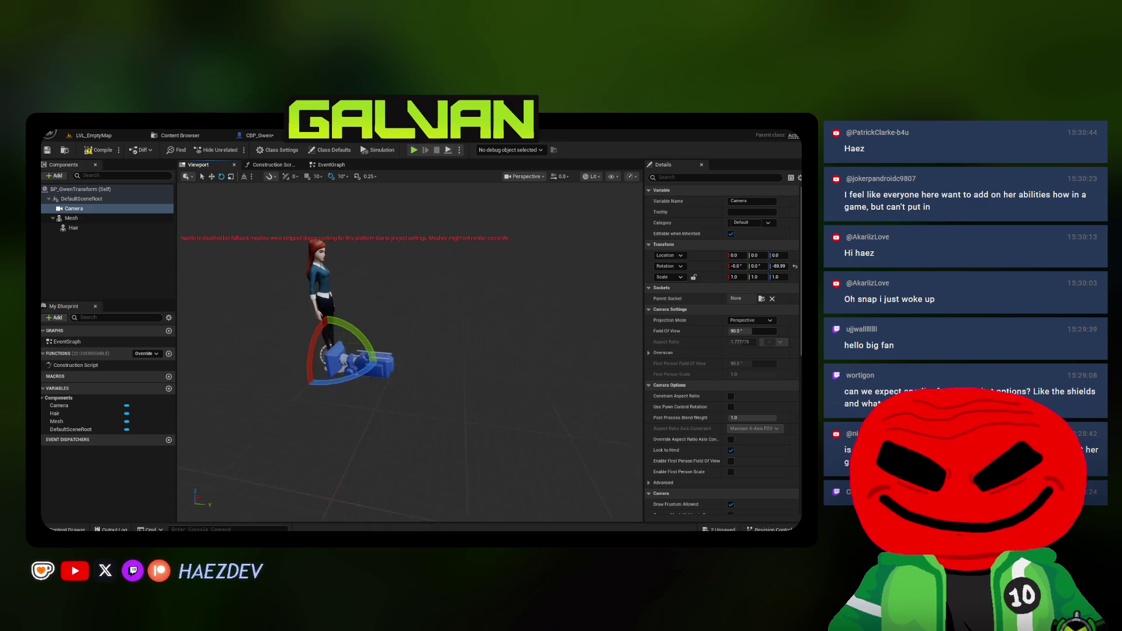
{"action": "key", "text": "w"}
{"action": "mouse_move", "coordinate": [346, 357]}
{"action": "left_mouse_down"}
{"action": "mouse_move", "coordinate": [552, 257]}
{"action": "mouse_move", "coordinate": [553, 280]}
{"action": "left_mouse_up"}
{"action": "key", "text": "e"}
{"action": "key", "text": "w"}
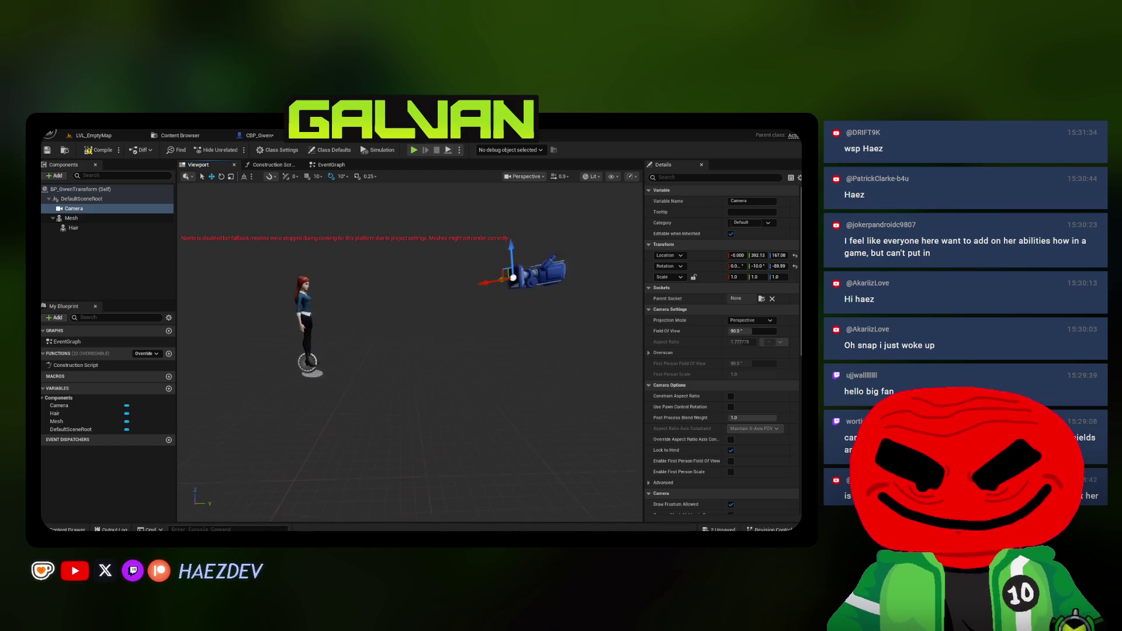
{"action": "left_click_drag", "start_coordinate": [491, 243], "coordinate": [487, 220]}
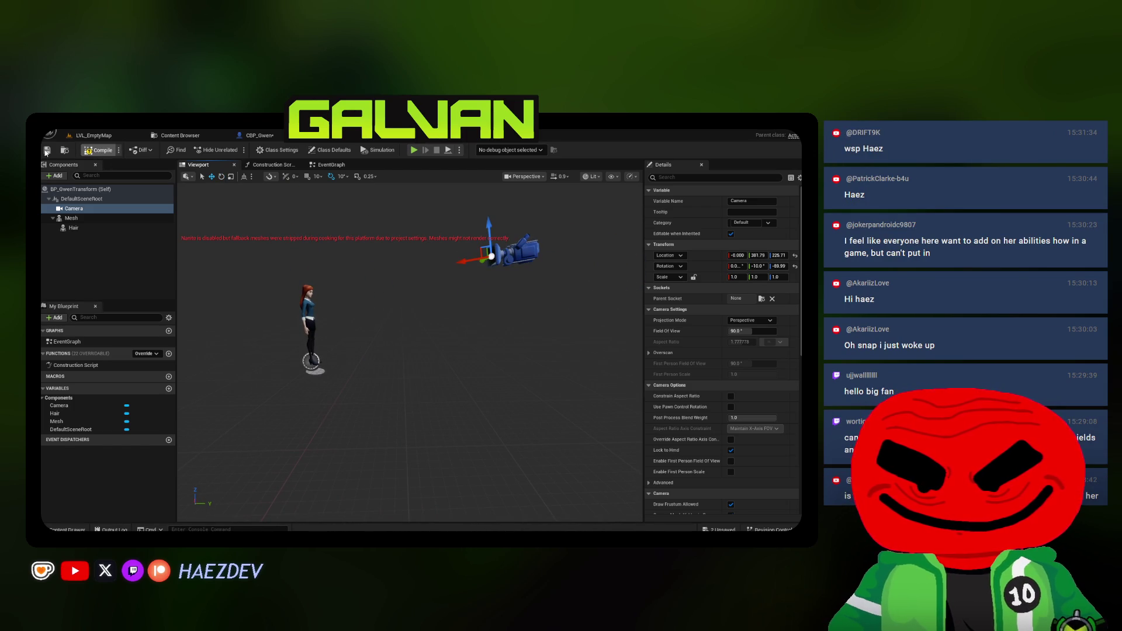
{"action": "left_click", "coordinate": [383, 210]}
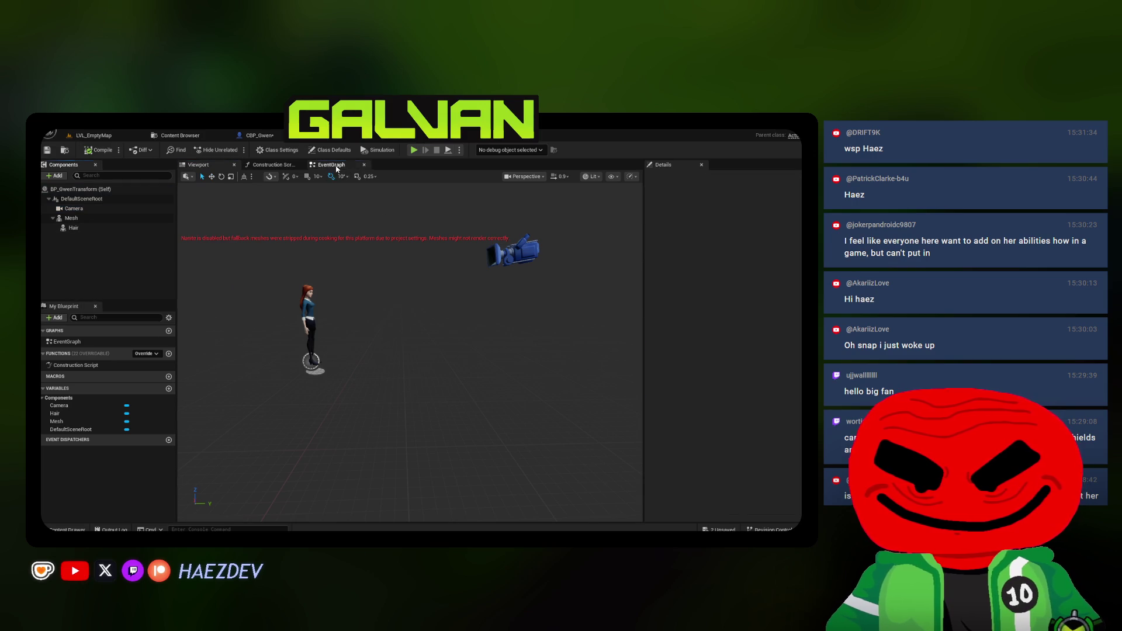
Save BP_GwenTransform and CBP_Gwen with Save All
{"action": "left_click", "coordinate": [331, 164]}
{"action": "scroll", "coordinate": [351, 292], "scroll_direction": "down", "scroll_amount": 2}
{"action": "left_click", "coordinate": [175, 135]}
{"action": "left_click", "coordinate": [328, 149]}
{"action": "left_click", "coordinate": [486, 422]}
Add a custom event named Spawn to BP_GwenTransform's EventGraph
{"action": "left_click", "coordinate": [316, 135]}
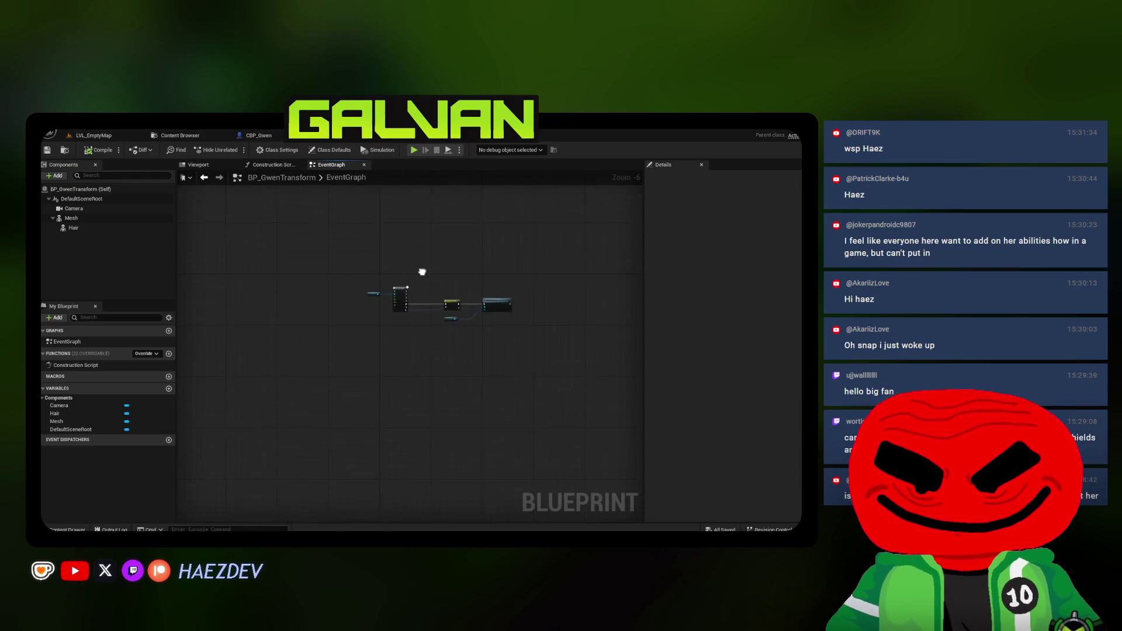
{"action": "scroll", "coordinate": [400, 337], "scroll_direction": "up", "scroll_amount": 2}
{"action": "scroll", "coordinate": [345, 286], "scroll_direction": "down", "scroll_amount": 2}
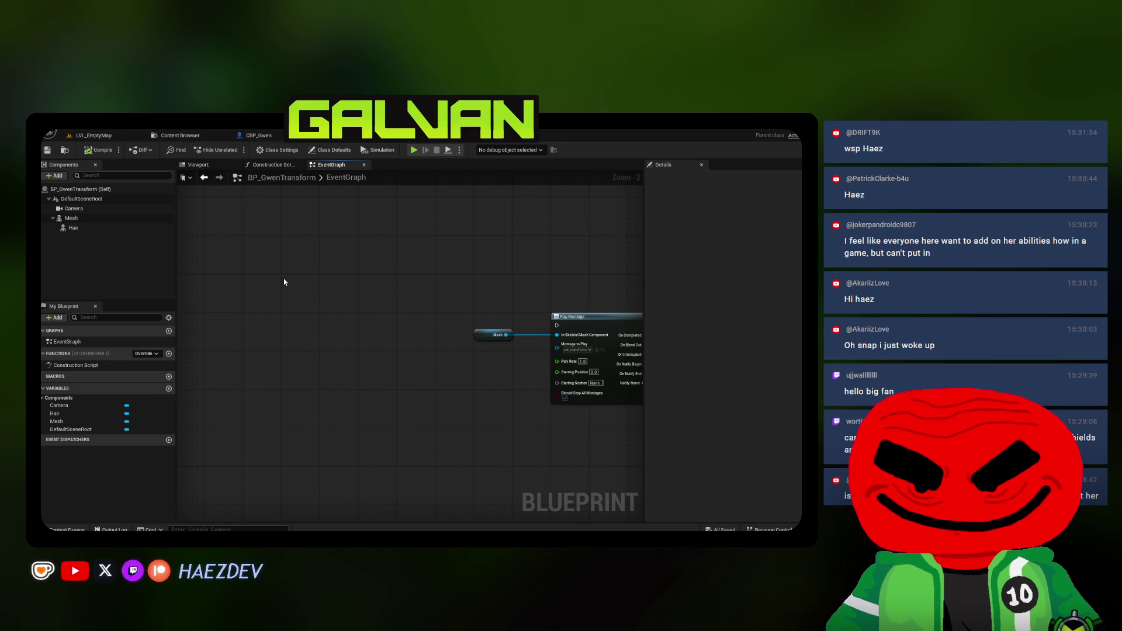
{"action": "right_click", "coordinate": [284, 282]}
{"action": "type", "text": "custom event"}
{"action": "key", "text": "Return"}
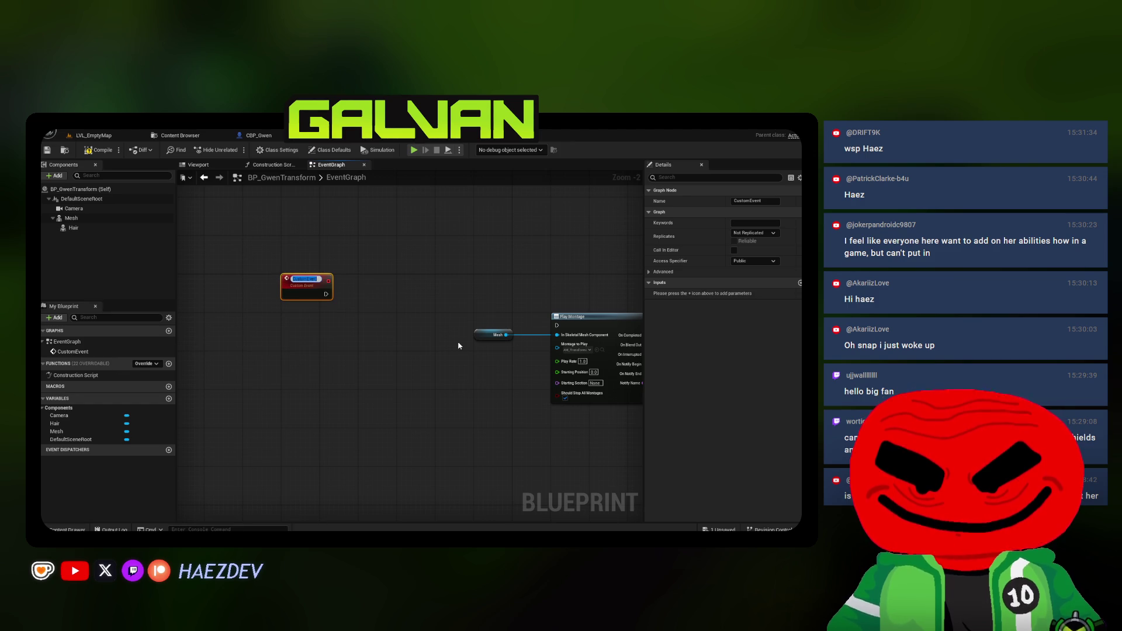
{"action": "key", "text": "Return"}
Wire the Spawn event's exec into Play Montage's execution input
{"action": "left_click_drag", "start_coordinate": [320, 279], "coordinate": [556, 325]}
{"action": "scroll", "coordinate": [402, 340], "scroll_direction": "up", "scroll_amount": 2}
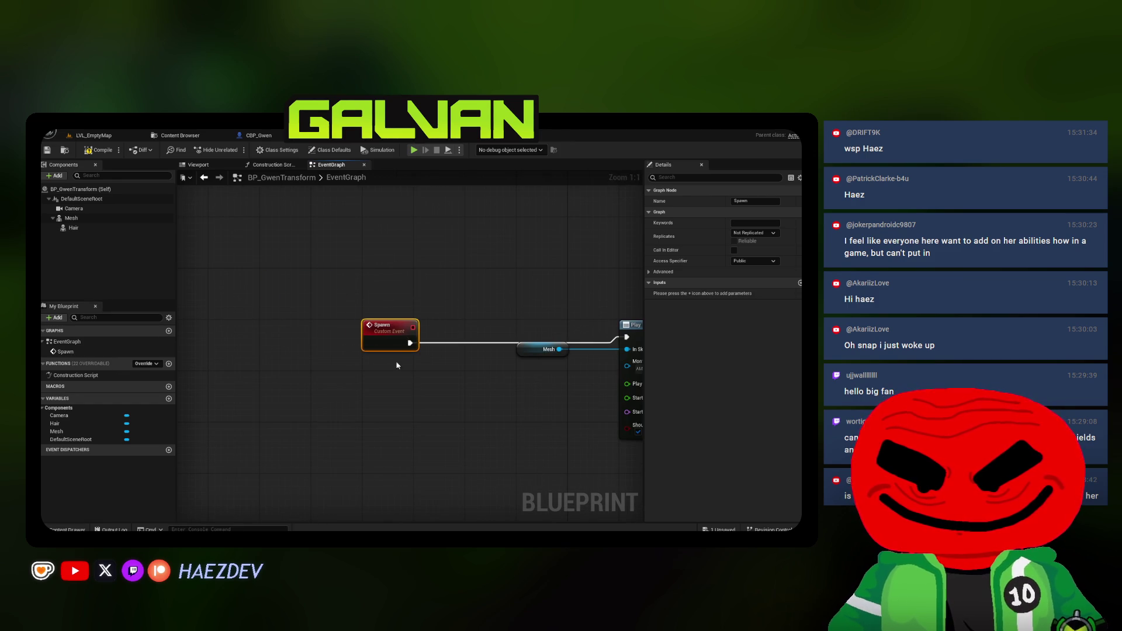
{"action": "scroll", "coordinate": [402, 341], "scroll_direction": "down", "scroll_amount": 4}
{"action": "scroll", "coordinate": [296, 355], "scroll_direction": "up", "scroll_amount": 4}
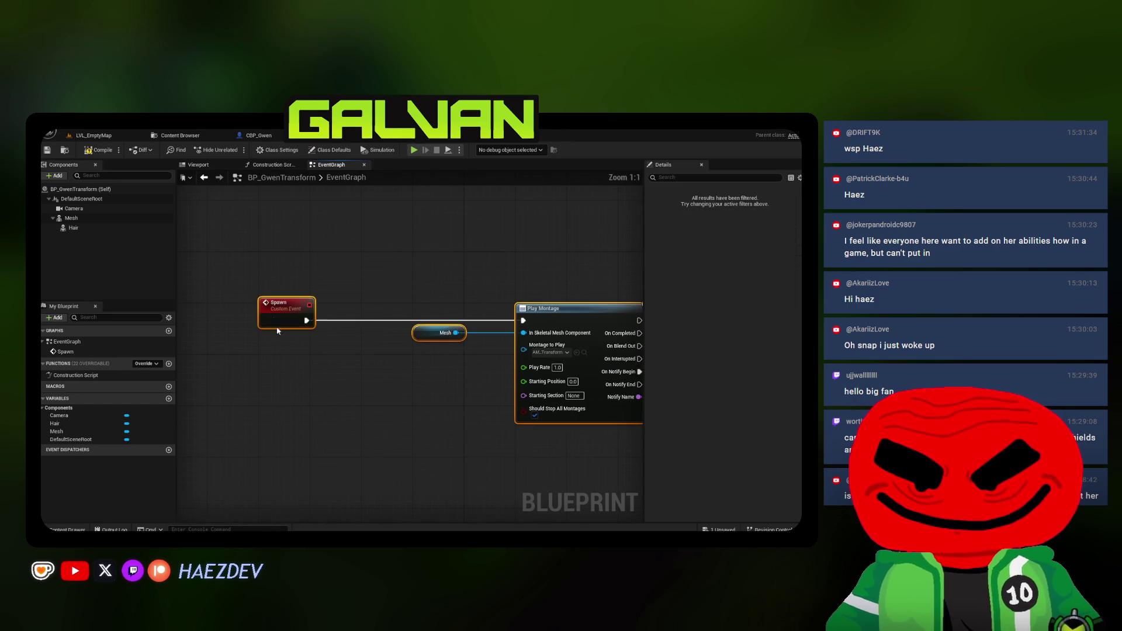
{"action": "left_click", "coordinate": [285, 356]}
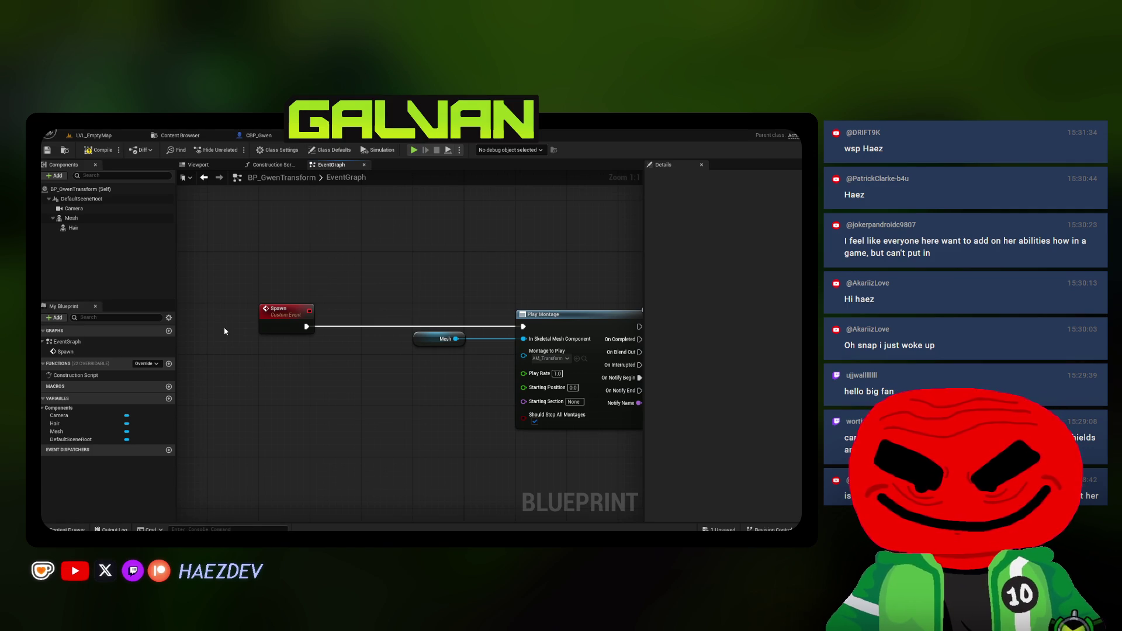
{"action": "left_click_drag", "start_coordinate": [335, 324], "coordinate": [292, 280]}
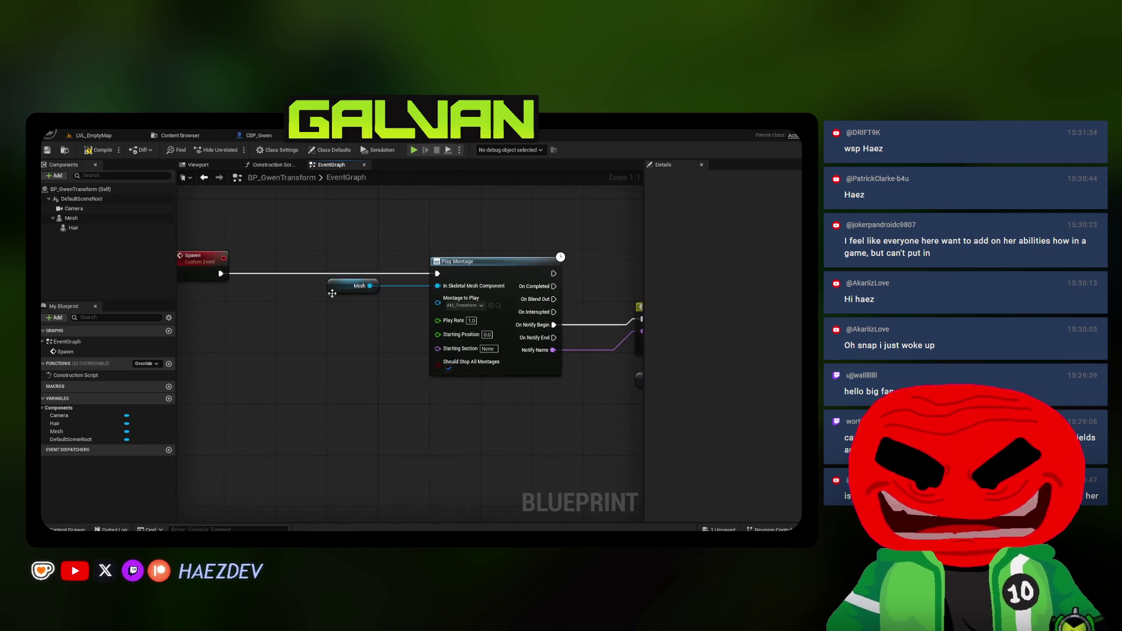
Wrap the Spawn event and montage nodes in a comment box and adjust its position
{"action": "left_click_drag", "start_coordinate": [388, 251], "coordinate": [388, 260]}
{"action": "mouse_move", "coordinate": [246, 233]}
{"action": "left_mouse_down"}
{"action": "mouse_move", "coordinate": [251, 287]}
{"action": "mouse_move", "coordinate": [302, 291]}
{"action": "left_mouse_up"}
{"action": "left_click", "coordinate": [226, 352]}
{"action": "key", "text": "c"}
{"action": "scroll", "coordinate": [227, 352], "scroll_direction": "down", "scroll_amount": 2}
{"action": "mouse_move", "coordinate": [257, 360]}
{"action": "left_mouse_down"}
{"action": "mouse_move", "coordinate": [252, 266]}
{"action": "mouse_move", "coordinate": [601, 389]}
{"action": "mouse_move", "coordinate": [323, 352]}
{"action": "mouse_move", "coordinate": [376, 345]}
{"action": "left_mouse_up"}
{"action": "scroll", "coordinate": [221, 230], "scroll_direction": "down", "scroll_amount": 2}
{"action": "scroll", "coordinate": [220, 231], "scroll_direction": "up", "scroll_amount": 1}
{"action": "scroll", "coordinate": [602, 389], "scroll_direction": "up", "scroll_amount": 1}
{"action": "scroll", "coordinate": [448, 410], "scroll_direction": "down", "scroll_amount": 2}
{"action": "left_click", "coordinate": [448, 410]}
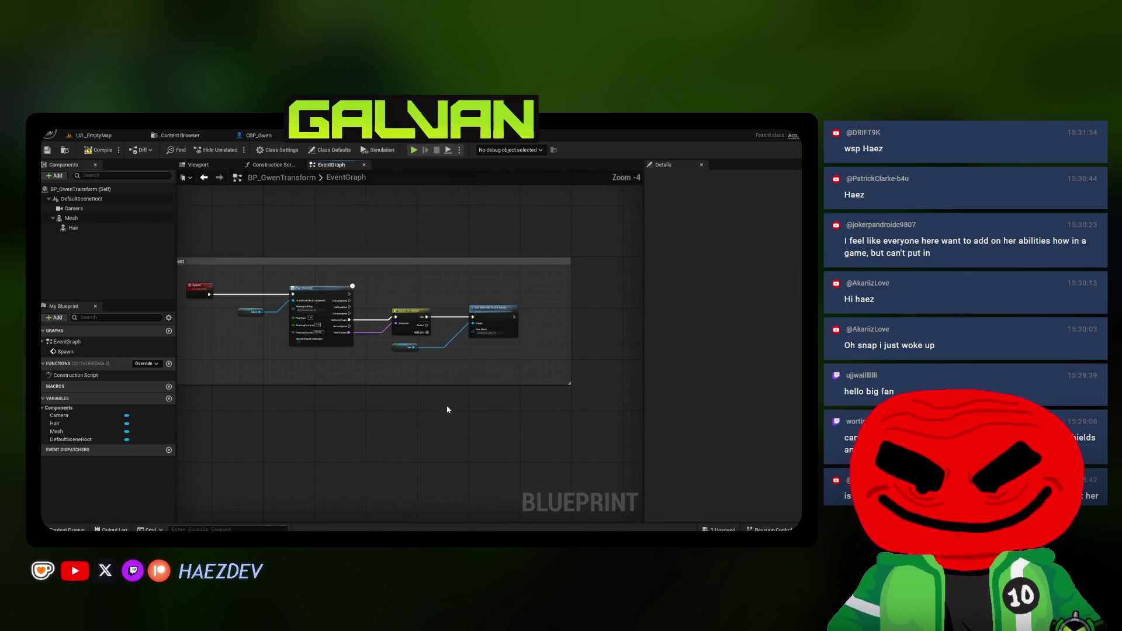
Save BP_GwenTransform and switch to CBP_Gwen's PlayerInputGraph
{"action": "left_click", "coordinate": [47, 150]}
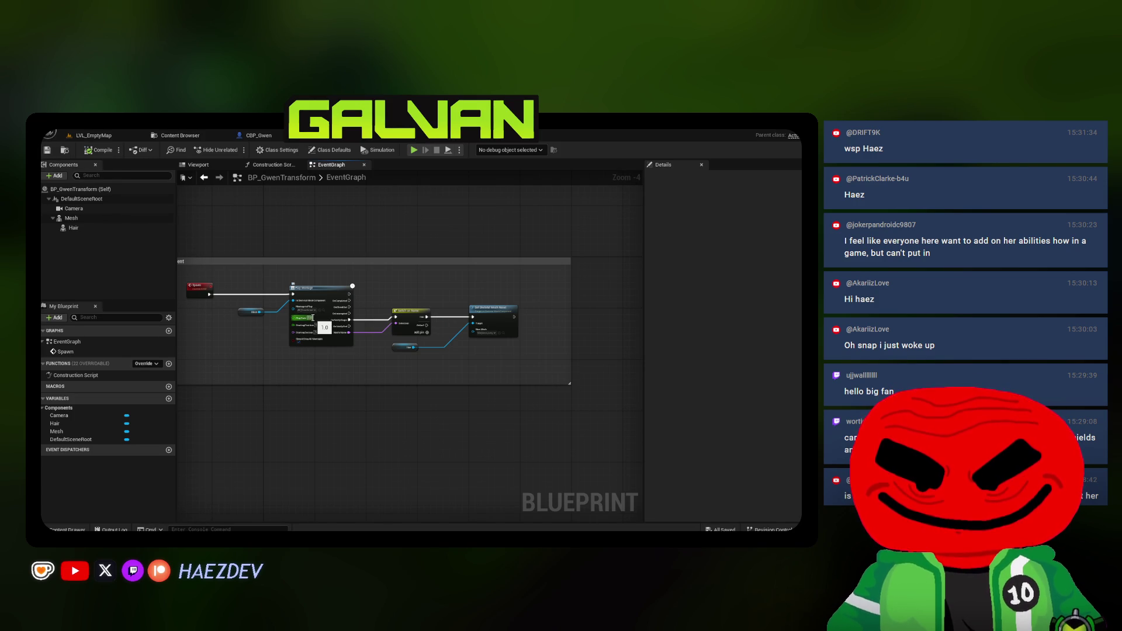
{"action": "scroll", "coordinate": [308, 322], "scroll_direction": "up", "scroll_amount": 3}
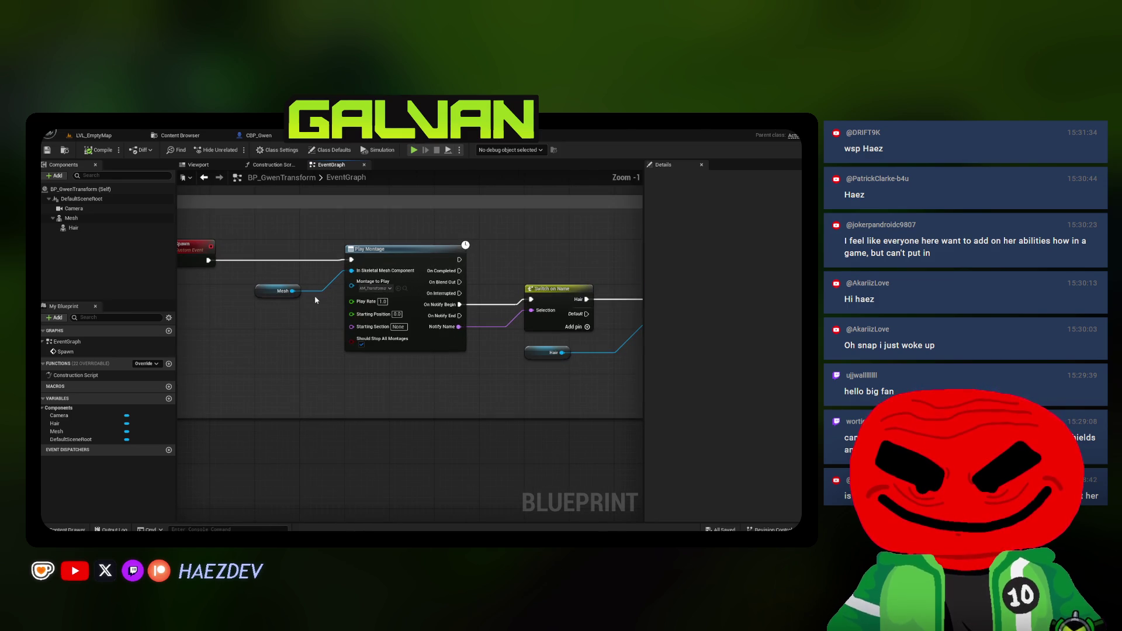
{"action": "left_click", "coordinate": [257, 135]}
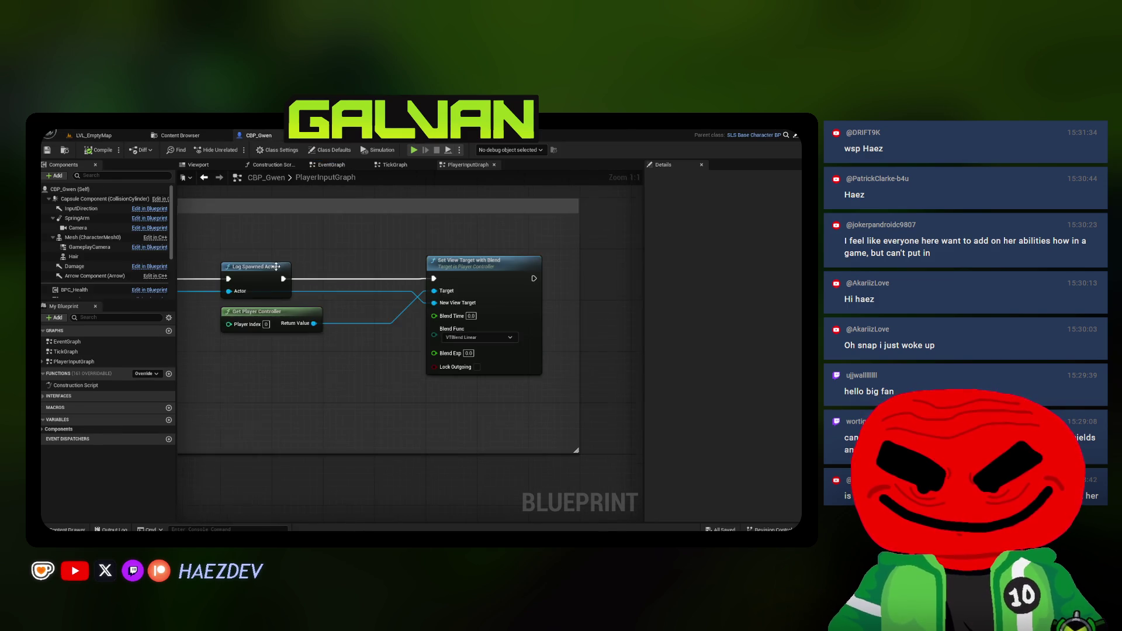
Call Spawn on the spawned actor's Return Value after Set View Target with Blend, then go to LVL_EmptyMap
{"action": "left_click_drag", "start_coordinate": [295, 270], "coordinate": [108, 191]}
{"action": "scroll", "coordinate": [209, 254], "scroll_direction": "up", "scroll_amount": 2}
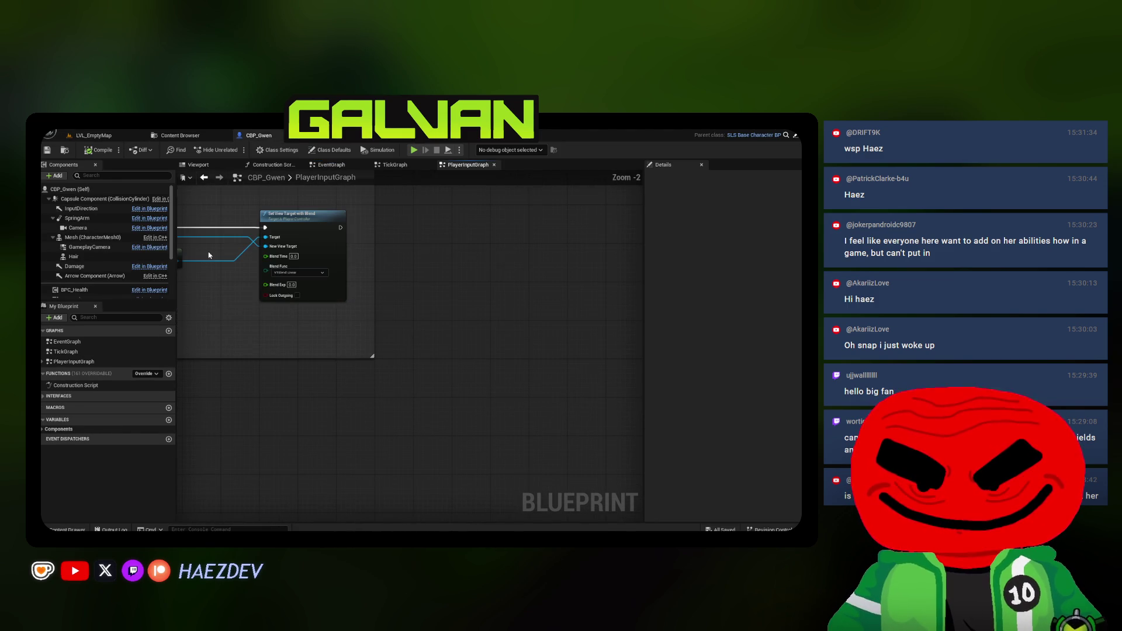
{"action": "scroll", "coordinate": [509, 233], "scroll_direction": "down", "scroll_amount": 1}
{"action": "mouse_move", "coordinate": [508, 232]}
{"action": "left_mouse_down"}
{"action": "mouse_move", "coordinate": [420, 272]}
{"action": "mouse_move", "coordinate": [484, 280]}
{"action": "left_mouse_up"}
{"action": "type", "text": "spawn"}
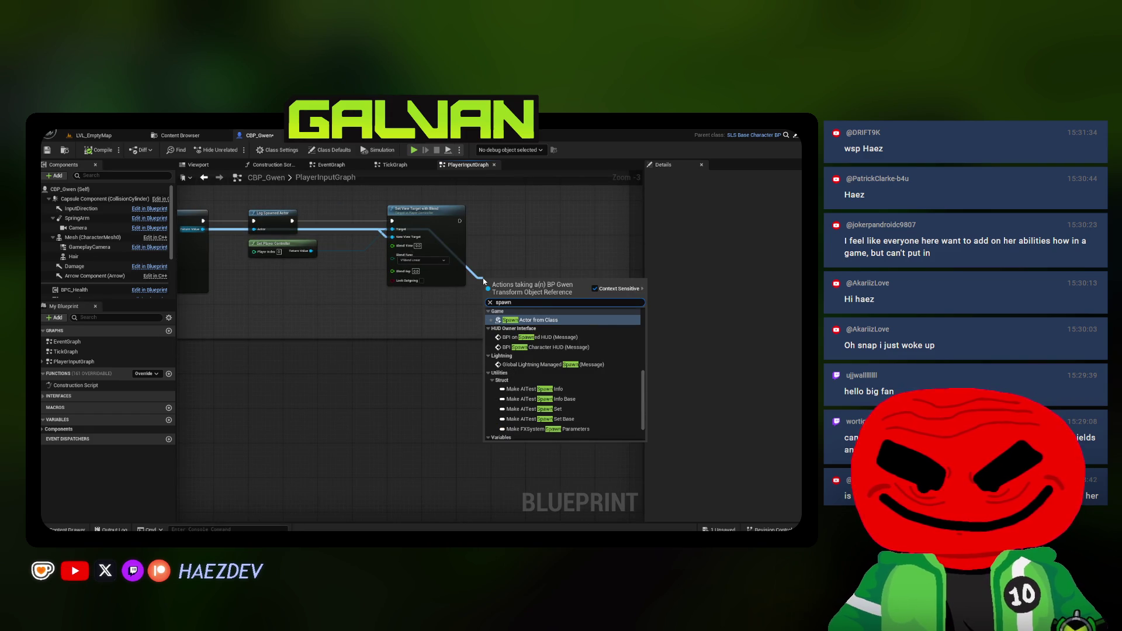
{"action": "key", "text": "Down"}
{"action": "key", "text": "Down"}
{"action": "key", "text": "Down"}
{"action": "key", "text": "Return"}
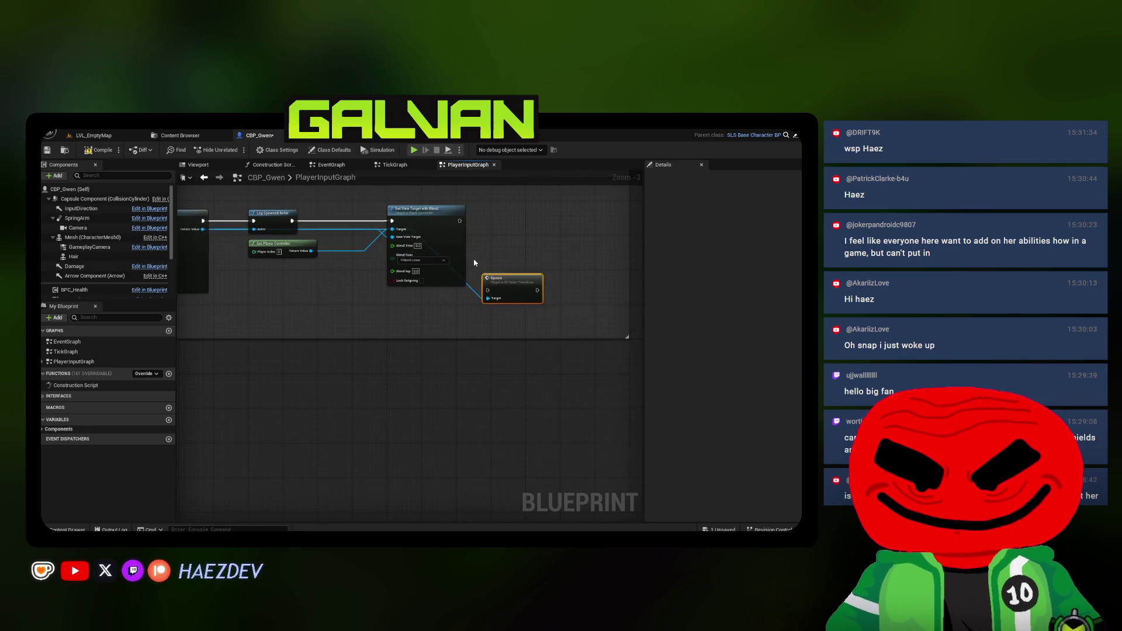
{"action": "scroll", "coordinate": [475, 263], "scroll_direction": "up", "scroll_amount": 2}
{"action": "left_click_drag", "start_coordinate": [516, 299], "coordinate": [526, 213]}
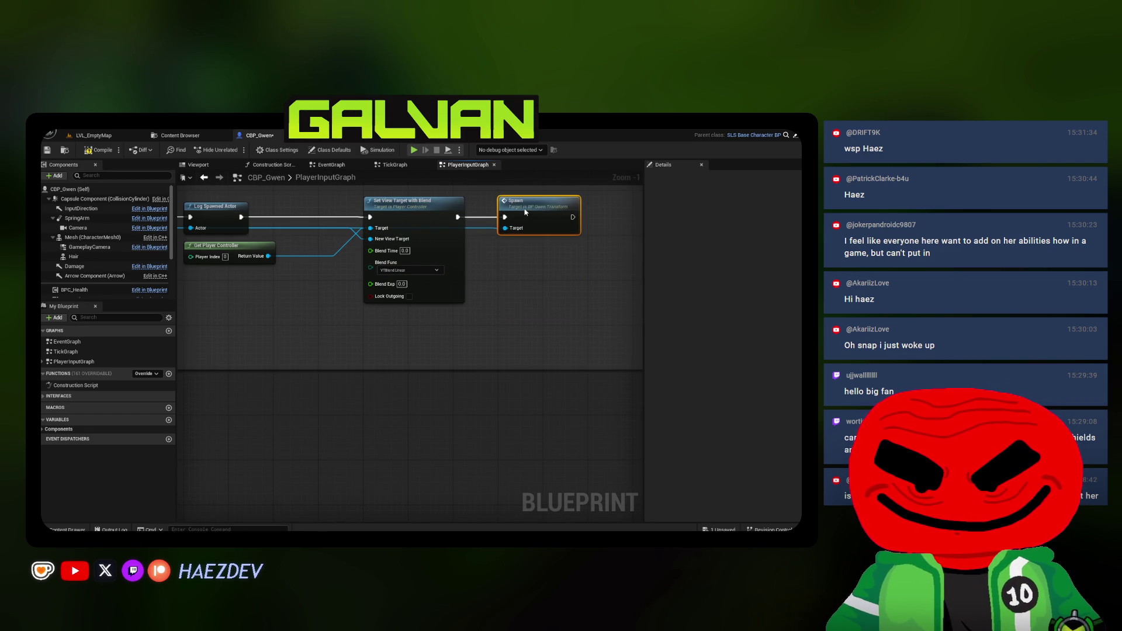
{"action": "left_click", "coordinate": [123, 138]}
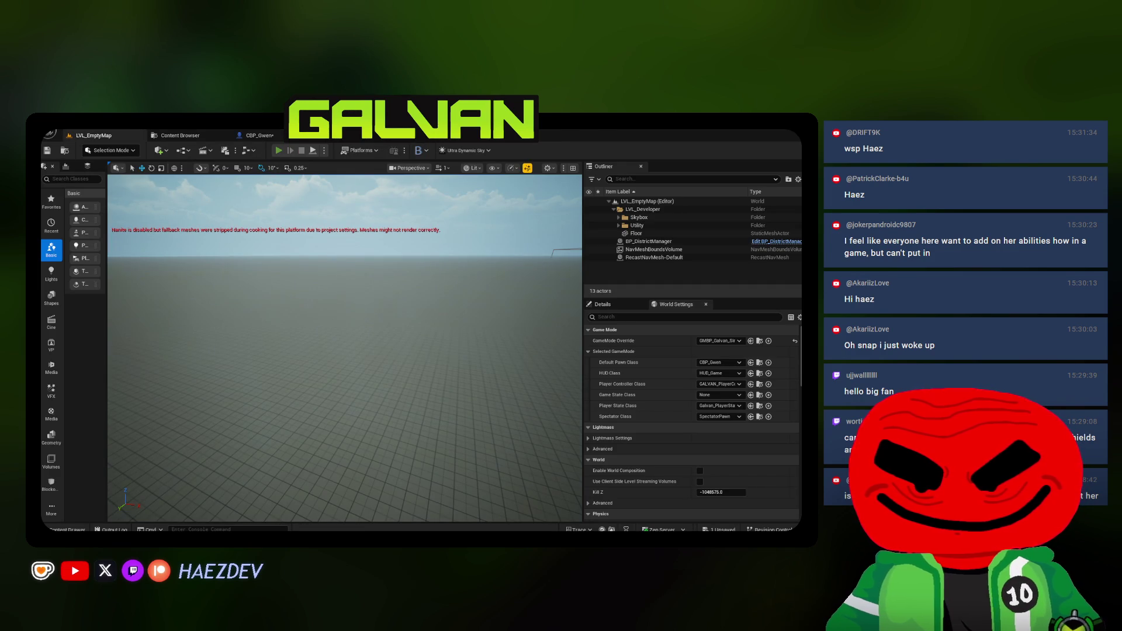
Play LVL_EmptyMap fullscreen, trigger Gwen's transformation with Space to watch her rise, then stop
{"action": "key", "text": "alt+p"}
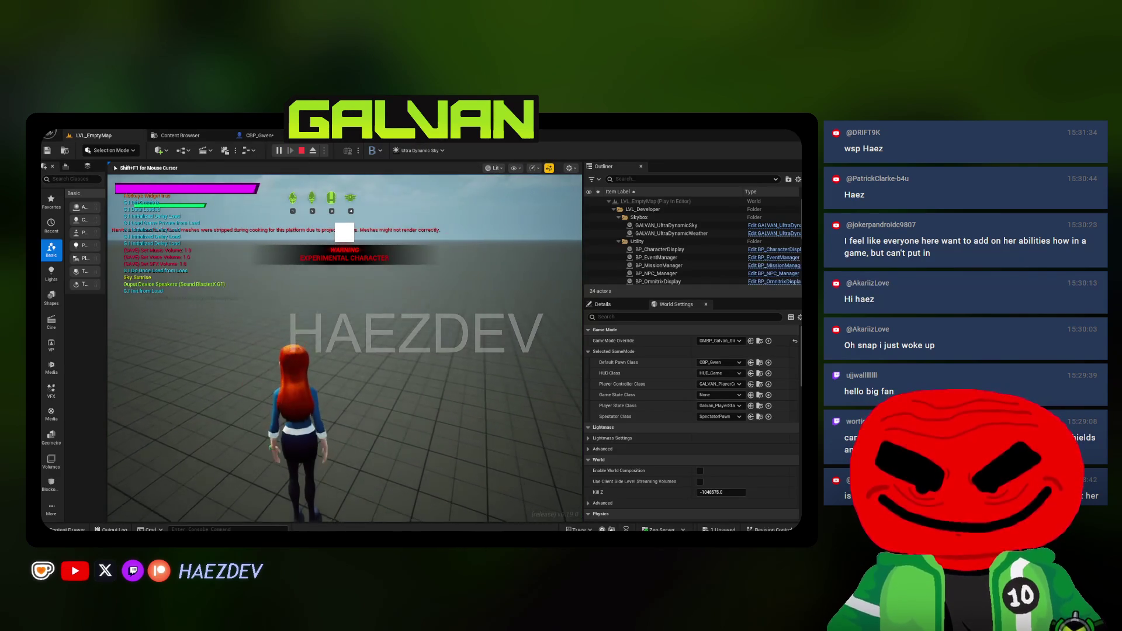
{"action": "key", "text": "F11"}
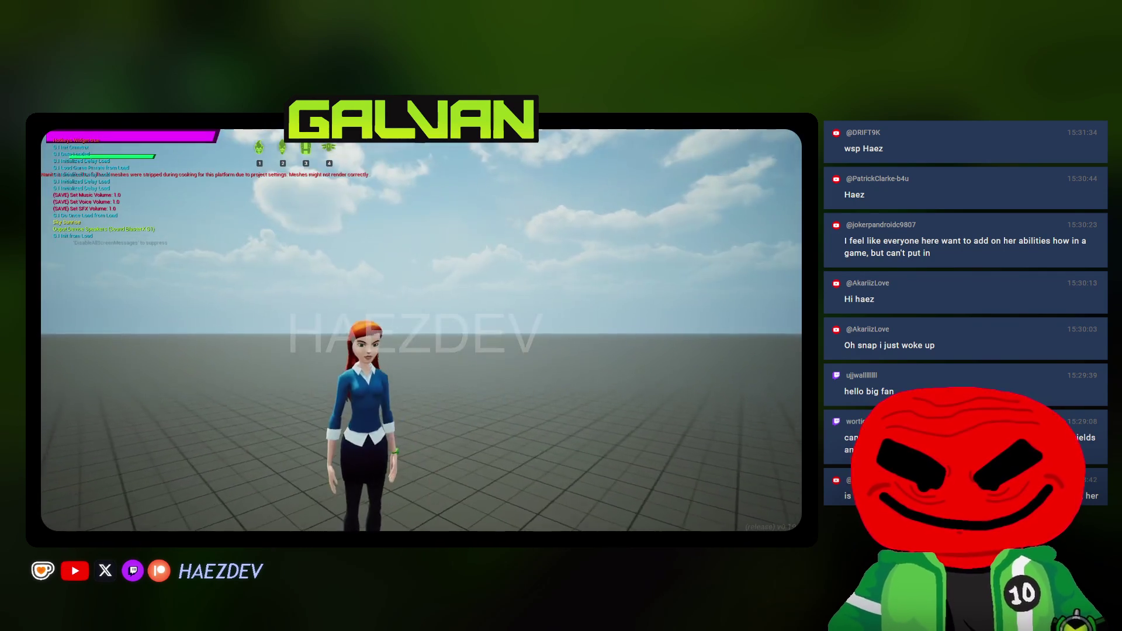
{"action": "key", "text": "space"}
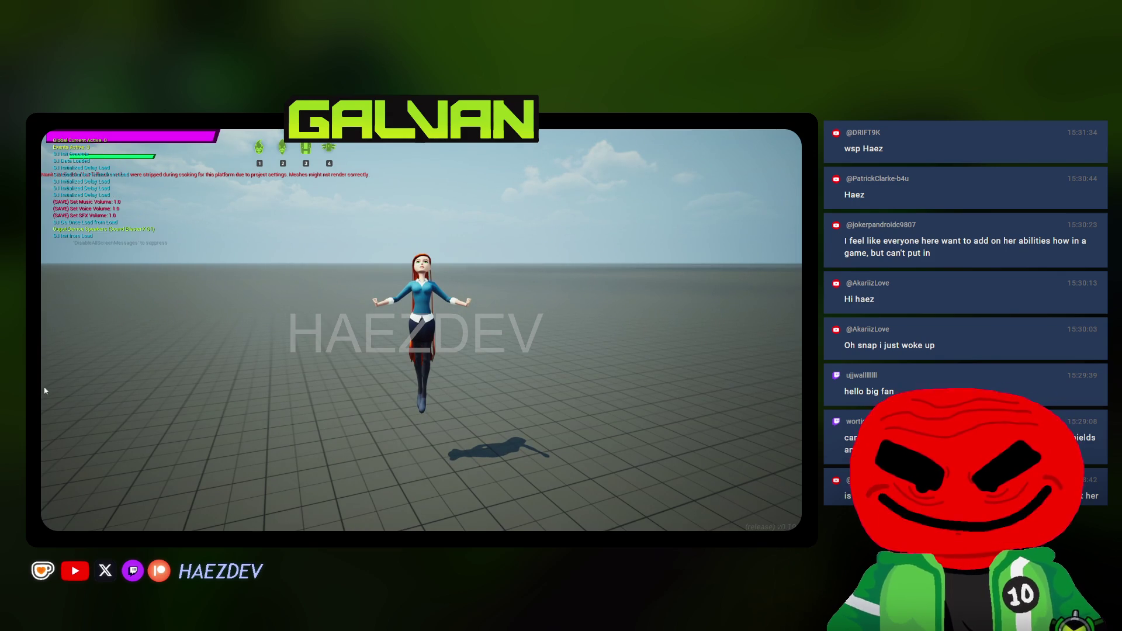
{"action": "key", "text": "Escape"}
{"action": "left_click", "coordinate": [255, 135]}
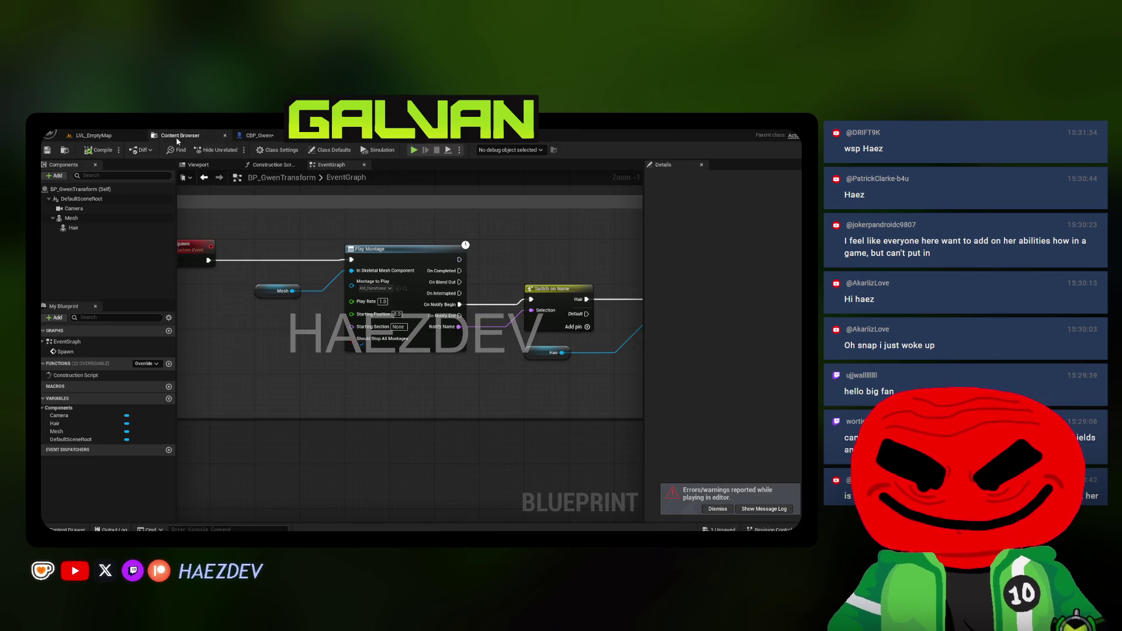
Inspect SK_Gwen's longhair_segment_03_l bone in Gwen/Asset/Human/Meshes, then open SKM_Gwen_LongHair_Transformation
{"action": "left_click", "coordinate": [177, 135]}
{"action": "left_click", "coordinate": [718, 509]}
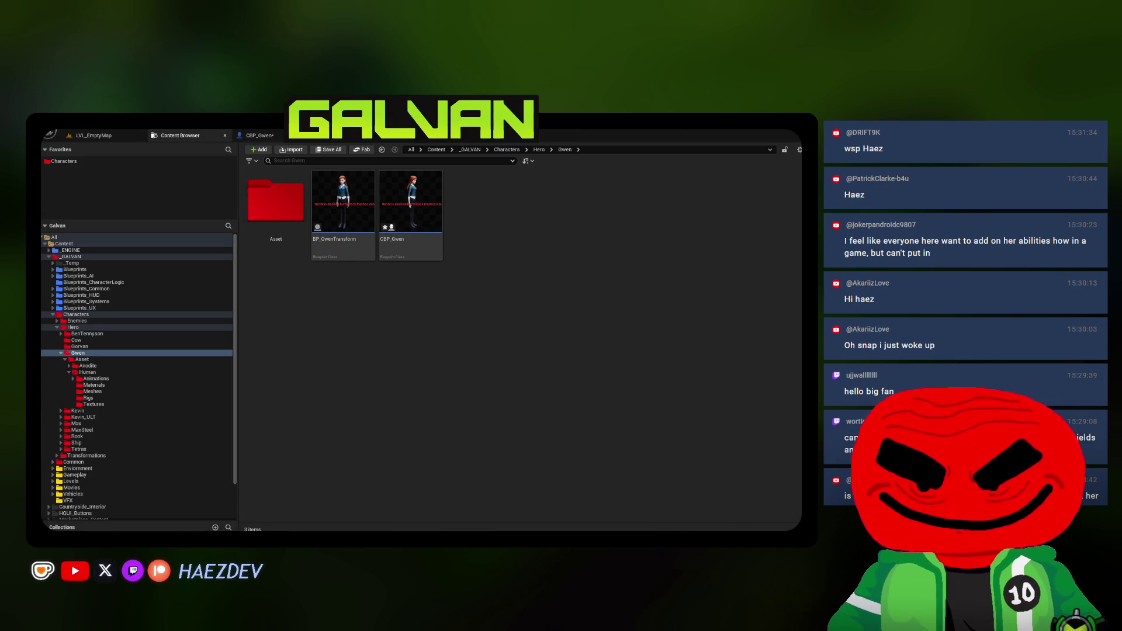
{"action": "left_click", "coordinate": [76, 372]}
{"action": "left_click", "coordinate": [93, 391]}
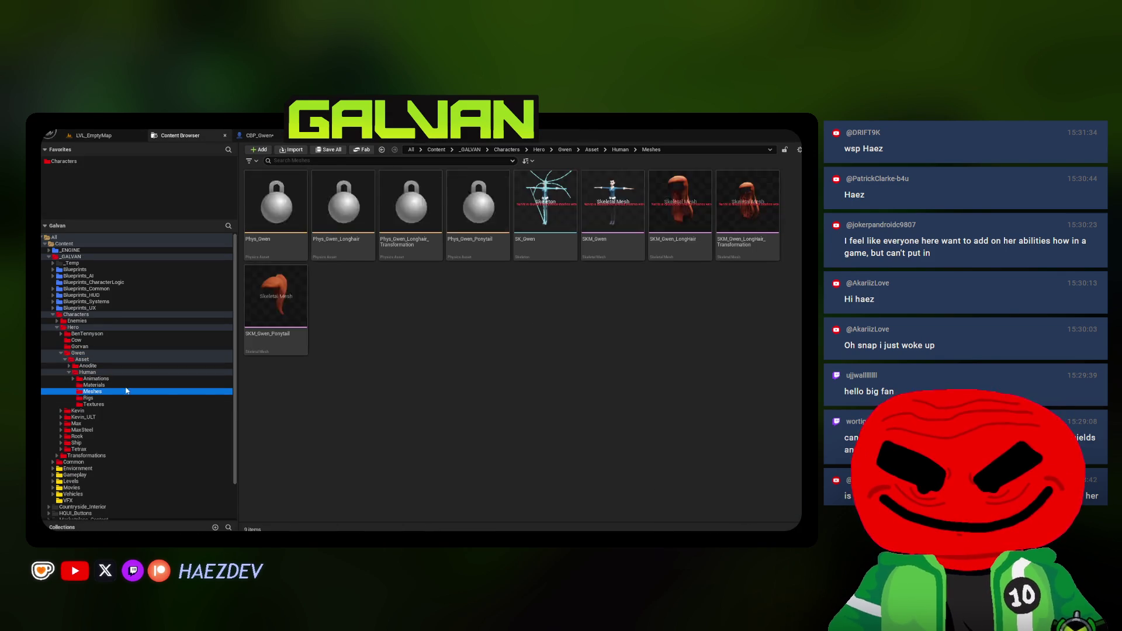
{"action": "left_click", "coordinate": [552, 224]}
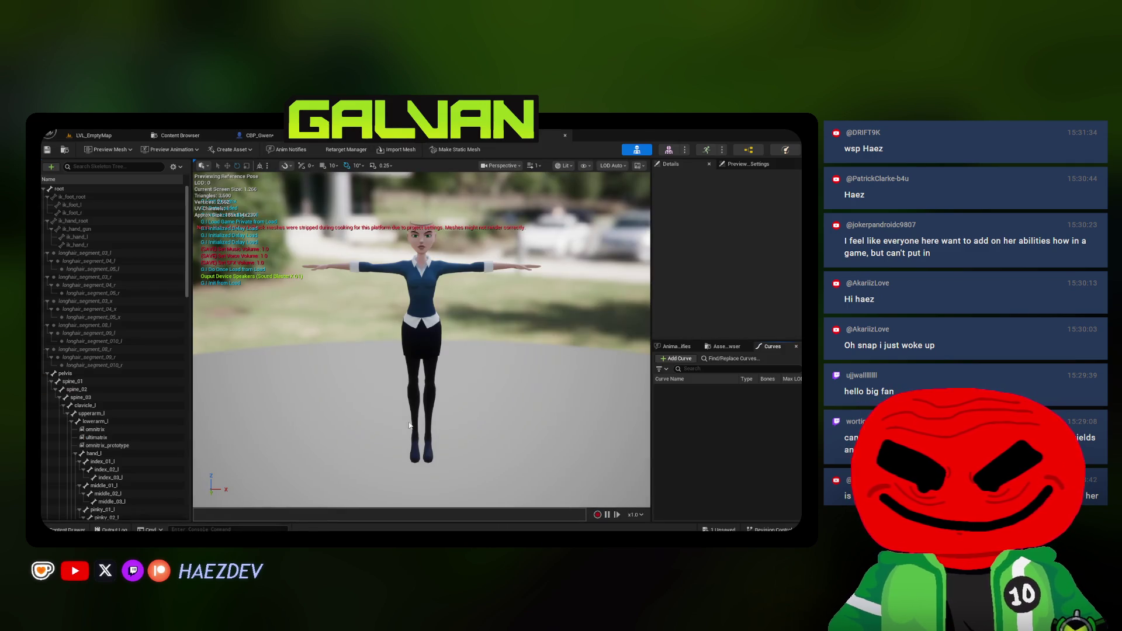
{"action": "left_click_drag", "start_coordinate": [447, 357], "coordinate": [374, 359]}
{"action": "left_click", "coordinate": [154, 253]}
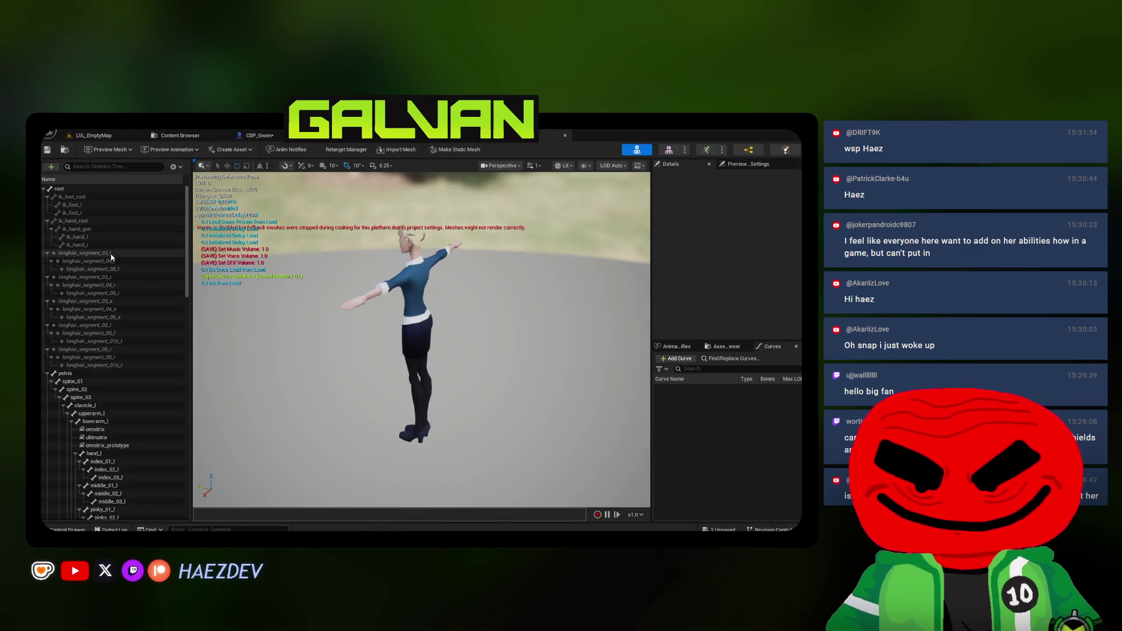
{"action": "left_click", "coordinate": [178, 135]}
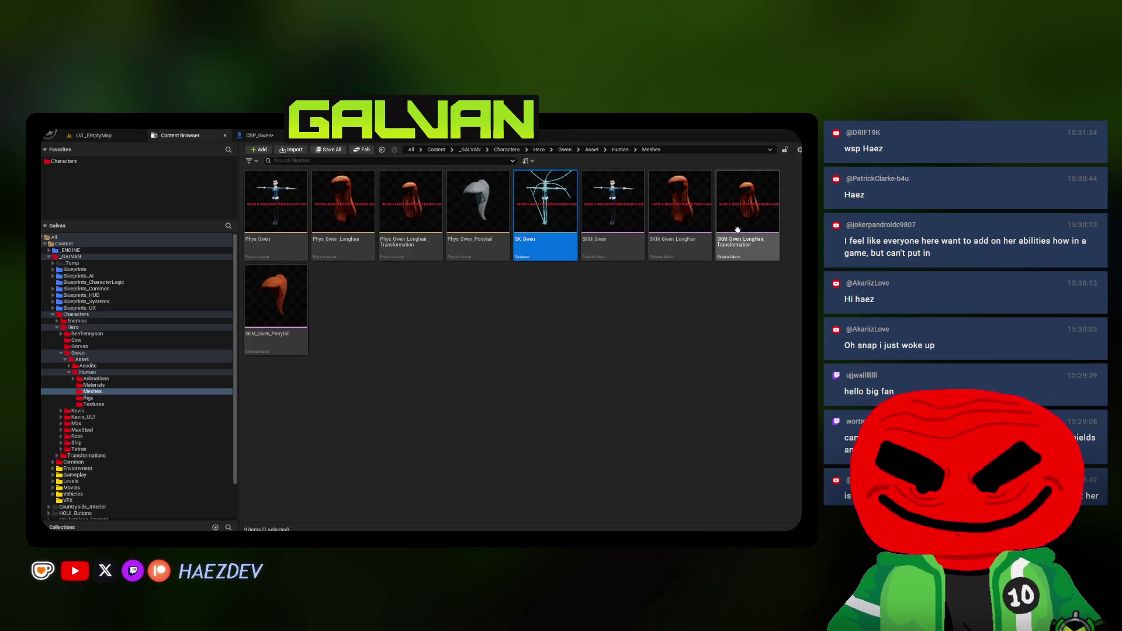
{"action": "double_click", "coordinate": [725, 233]}
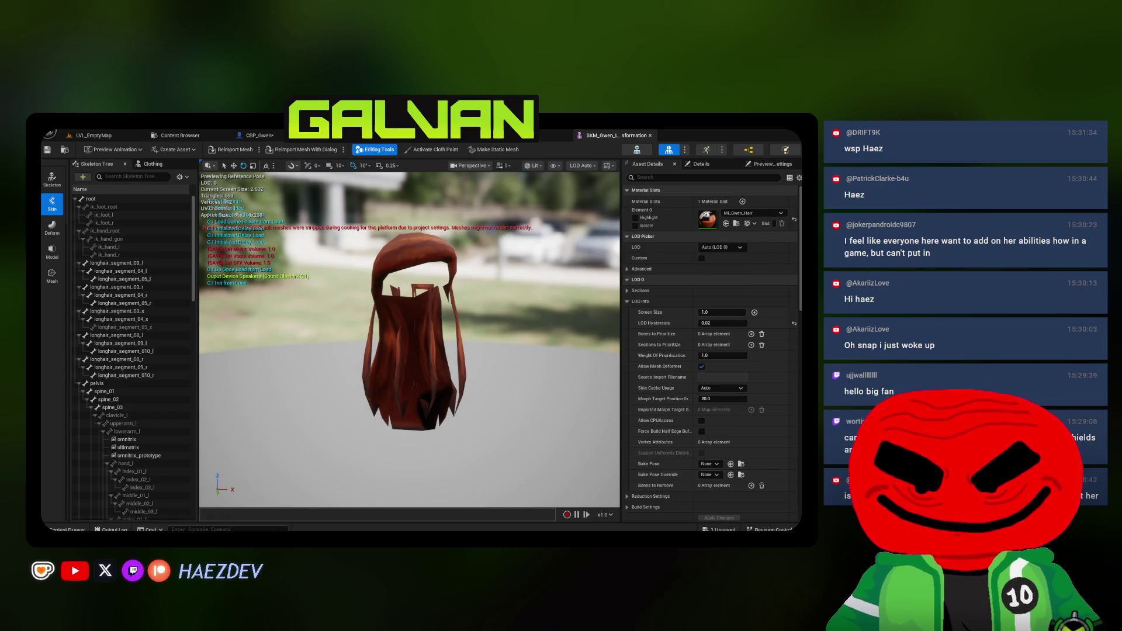
Preview the Transformation animation on the hair, select longhair_segment_03_l and pause at frame 45
{"action": "left_click_drag", "start_coordinate": [432, 322], "coordinate": [294, 328]}
{"action": "left_click", "coordinate": [114, 150]}
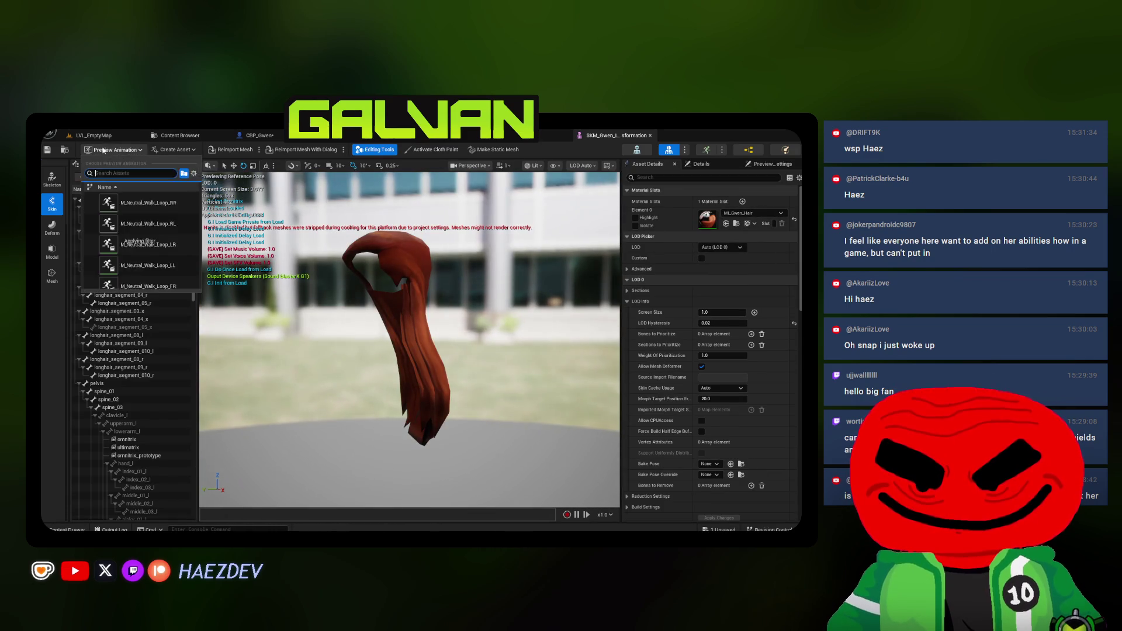
{"action": "scroll", "coordinate": [134, 233], "scroll_direction": "down", "scroll_amount": 5}
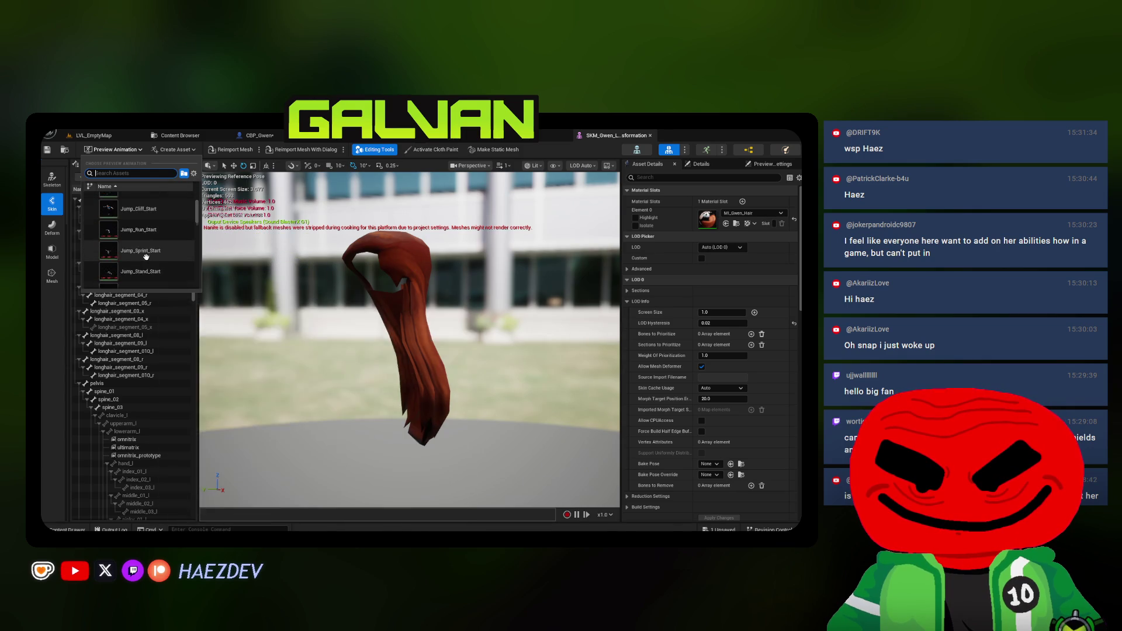
{"action": "type", "text": "l"}
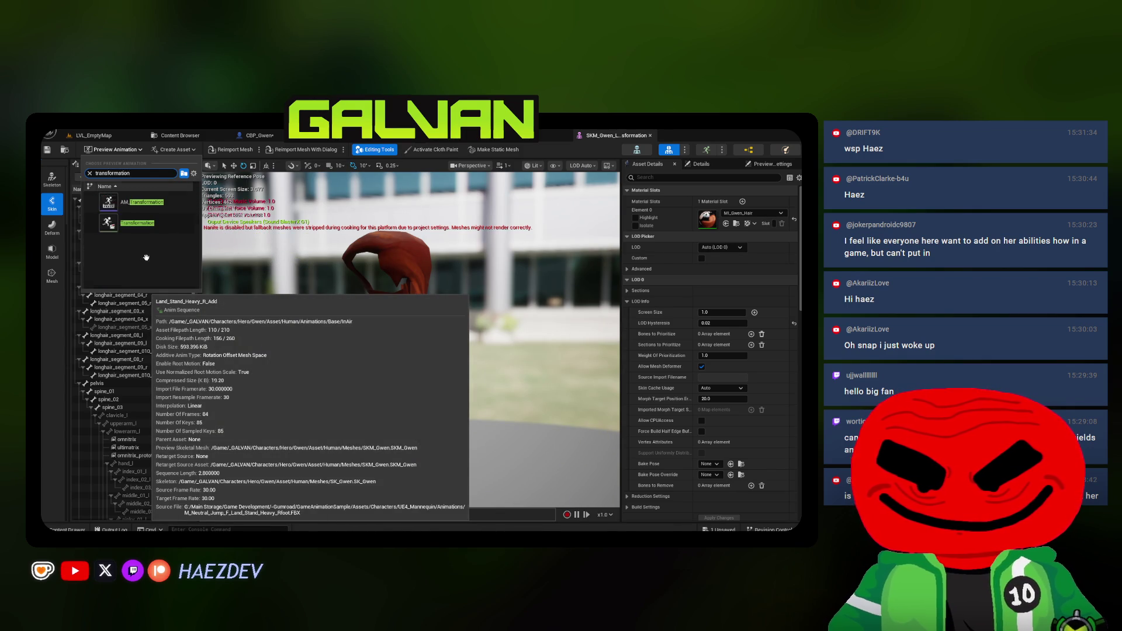
{"action": "left_click", "coordinate": [357, 306]}
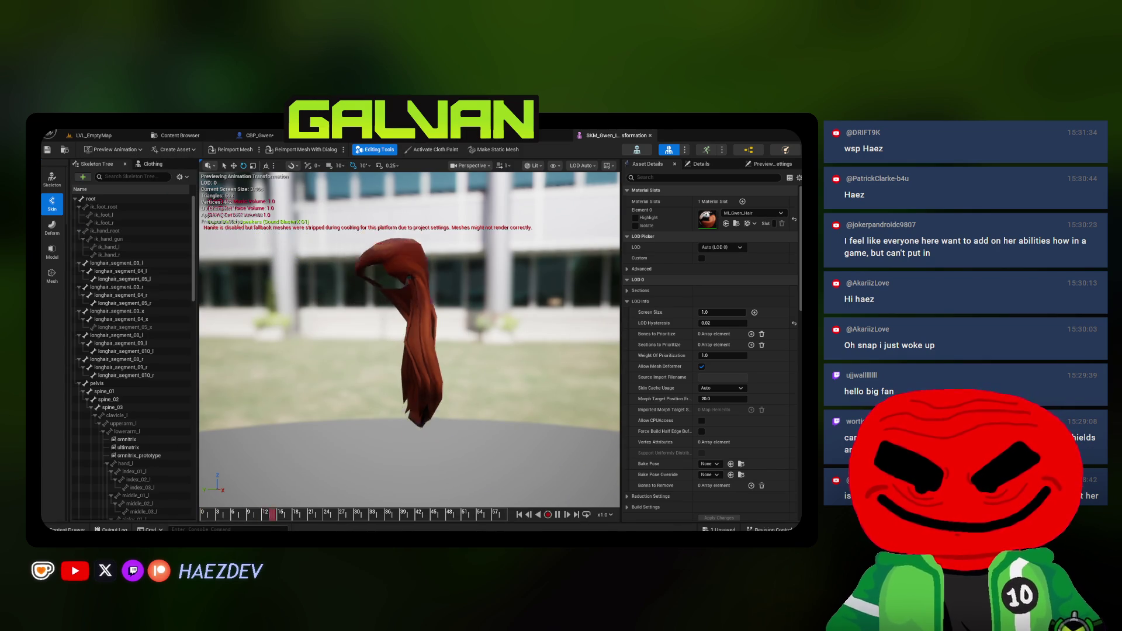
{"action": "left_click", "coordinate": [117, 263]}
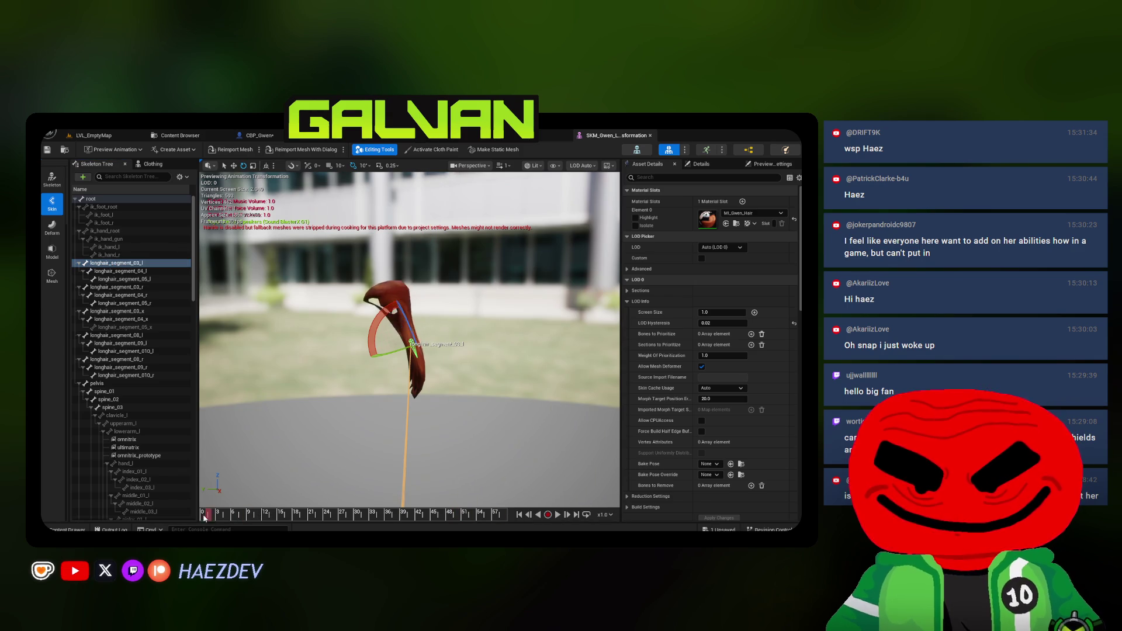
{"action": "left_click", "coordinate": [435, 512]}
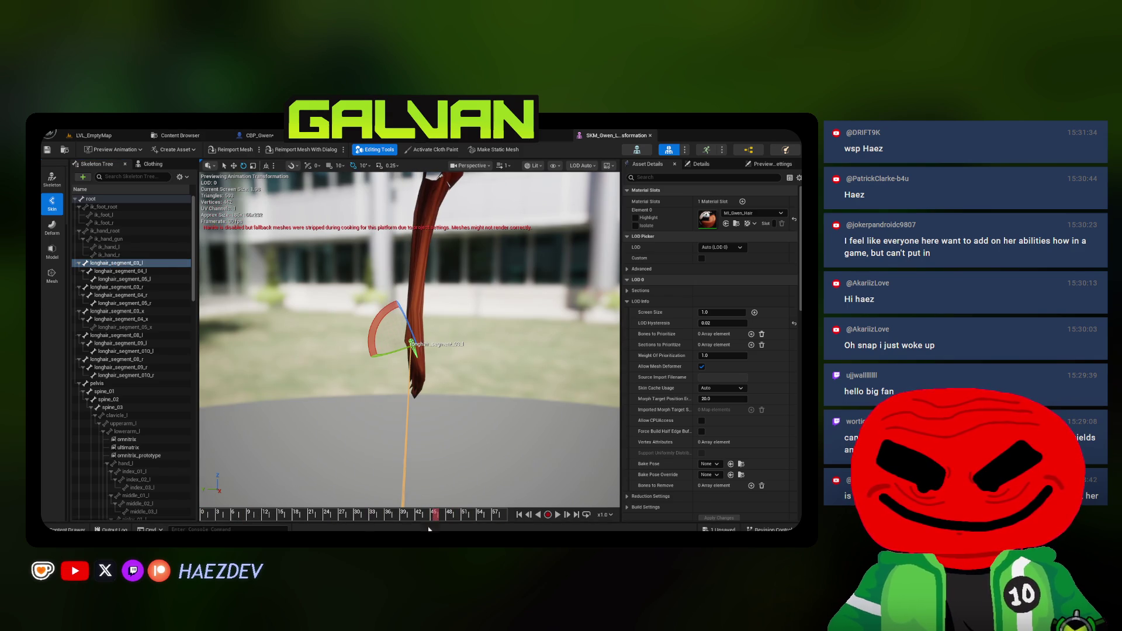
Back in Blender, select the Long Hair Anodite mesh and orbit around the character
{"action": "key", "text": "alt+Tab"}
{"action": "left_click", "coordinate": [380, 249]}
{"action": "mouse_move", "coordinate": [380, 249]}
{"action": "left_mouse_down"}
{"action": "mouse_move", "coordinate": [394, 297]}
{"action": "mouse_move", "coordinate": [391, 285]}
{"action": "mouse_move", "coordinate": [227, 294]}
{"action": "mouse_move", "coordinate": [443, 290]}
{"action": "mouse_move", "coordinate": [372, 283]}
{"action": "mouse_move", "coordinate": [444, 386]}
{"action": "left_mouse_up"}
{"action": "scroll", "coordinate": [377, 323], "scroll_direction": "up", "scroll_amount": 3}
Zoom out on Gwen in Blender's viewport, then return to Unreal Engine 5
{"action": "scroll", "coordinate": [372, 283], "scroll_direction": "down", "scroll_amount": 3}
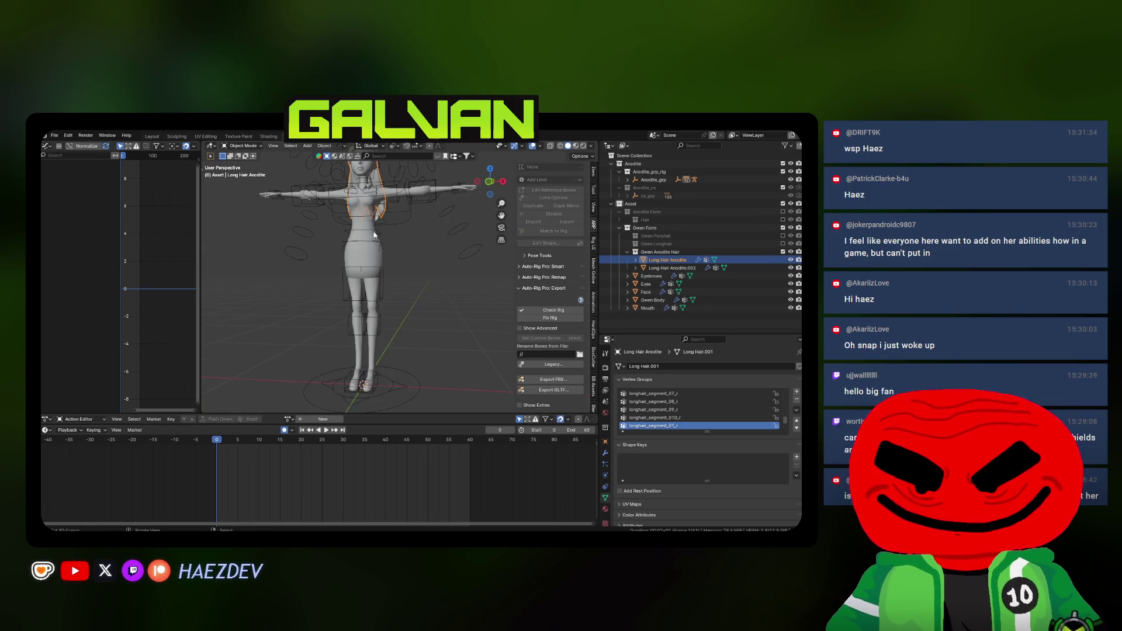
{"action": "key", "text": "alt+Tab"}
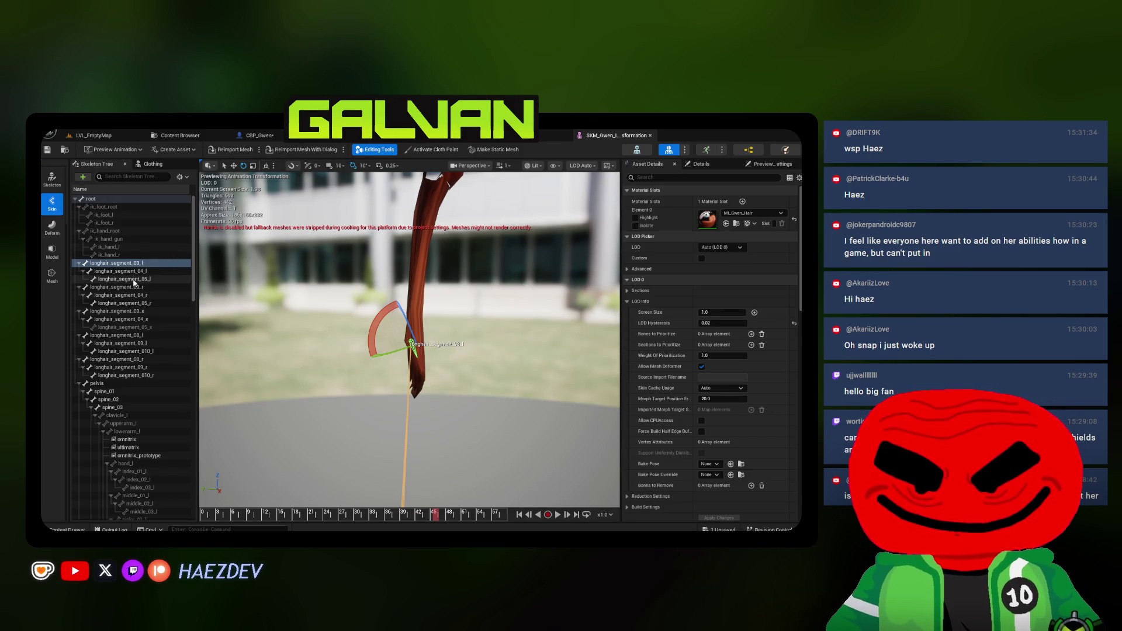
Select longhair_segment_04_l and scrub the Transformation preview back to about frame 21
{"action": "left_click", "coordinate": [136, 267]}
{"action": "left_click_drag", "start_coordinate": [205, 515], "coordinate": [507, 508]}
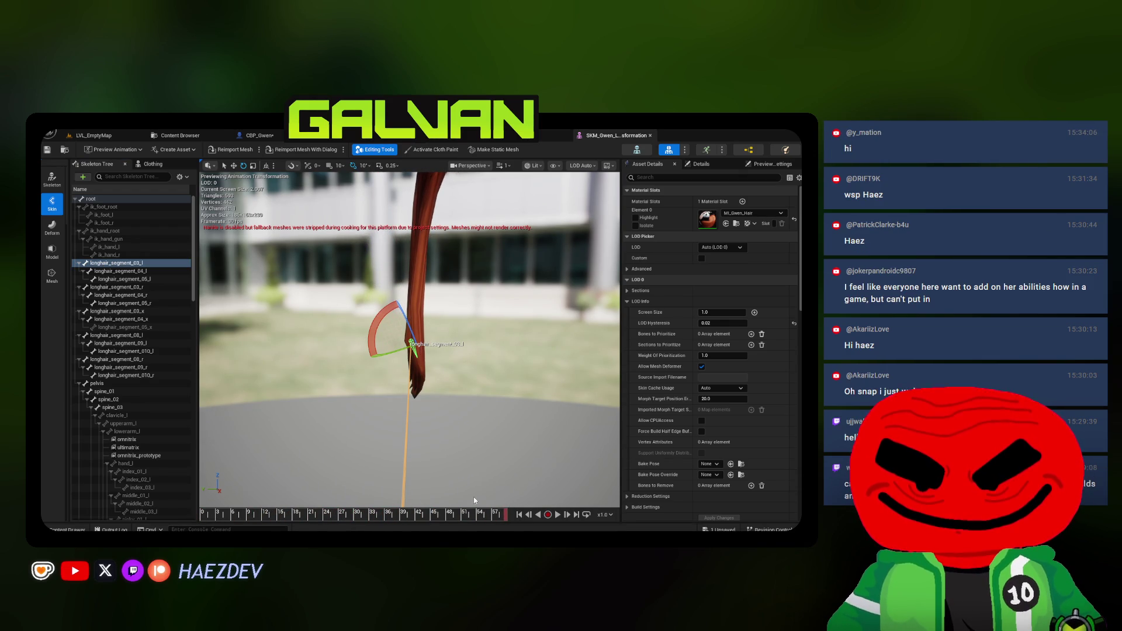
{"action": "key", "text": "alt+Tab"}
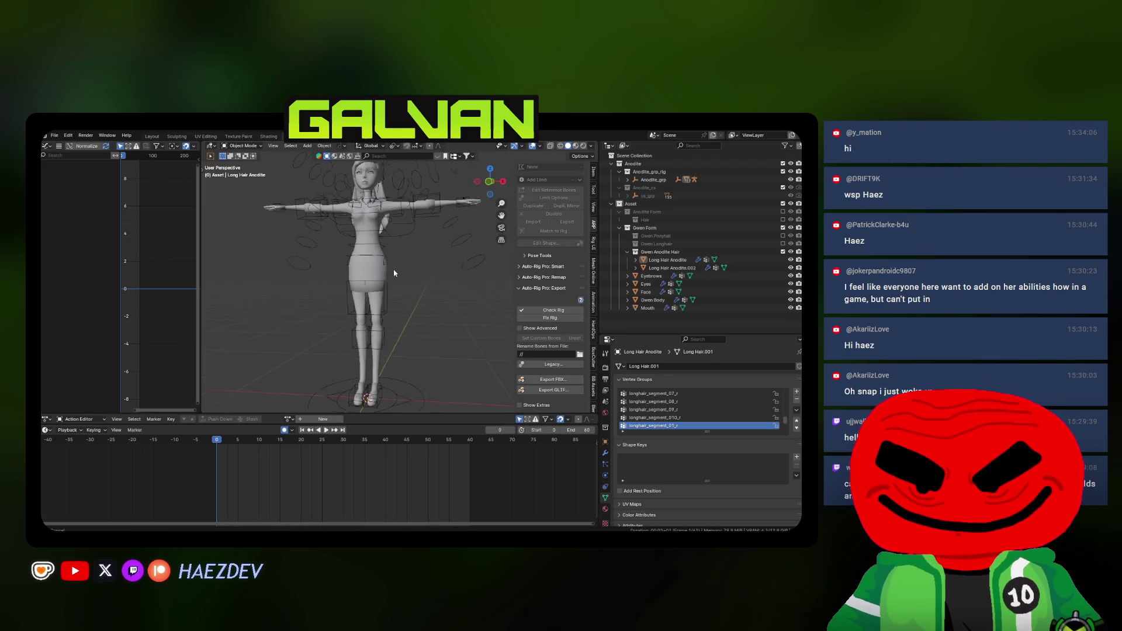
Put the Anodite rig in Pose Mode, assign the Transformation action and play it to frame 49
{"action": "left_click", "coordinate": [394, 292]}
{"action": "key", "text": "ctrl+Tab"}
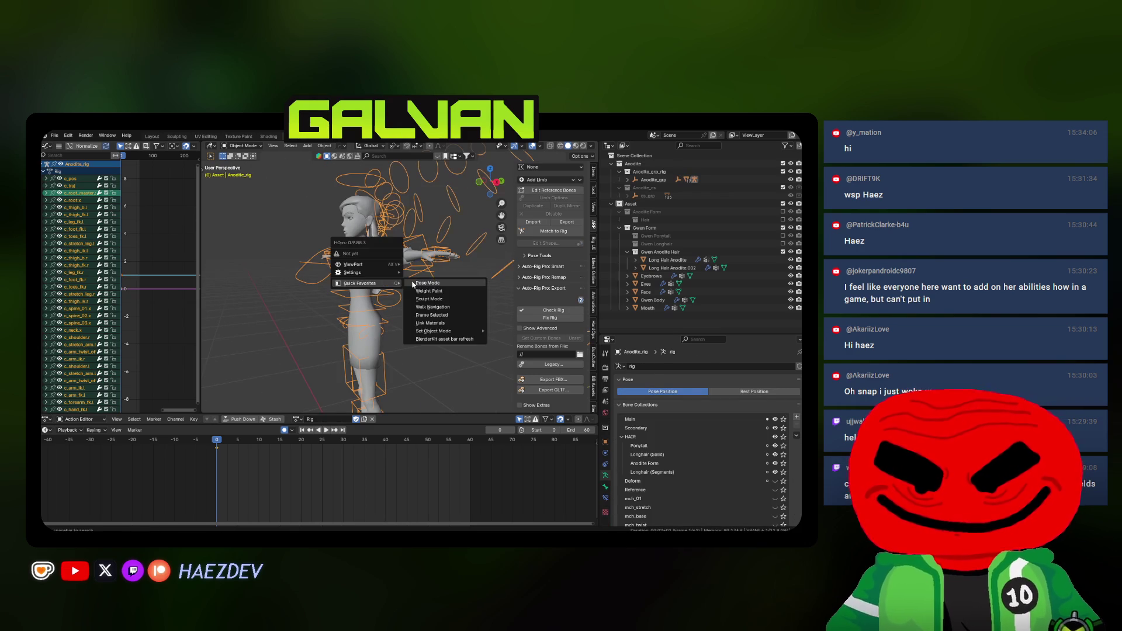
{"action": "left_click", "coordinate": [298, 420]}
{"action": "left_click", "coordinate": [304, 432]}
{"action": "key", "text": "space"}
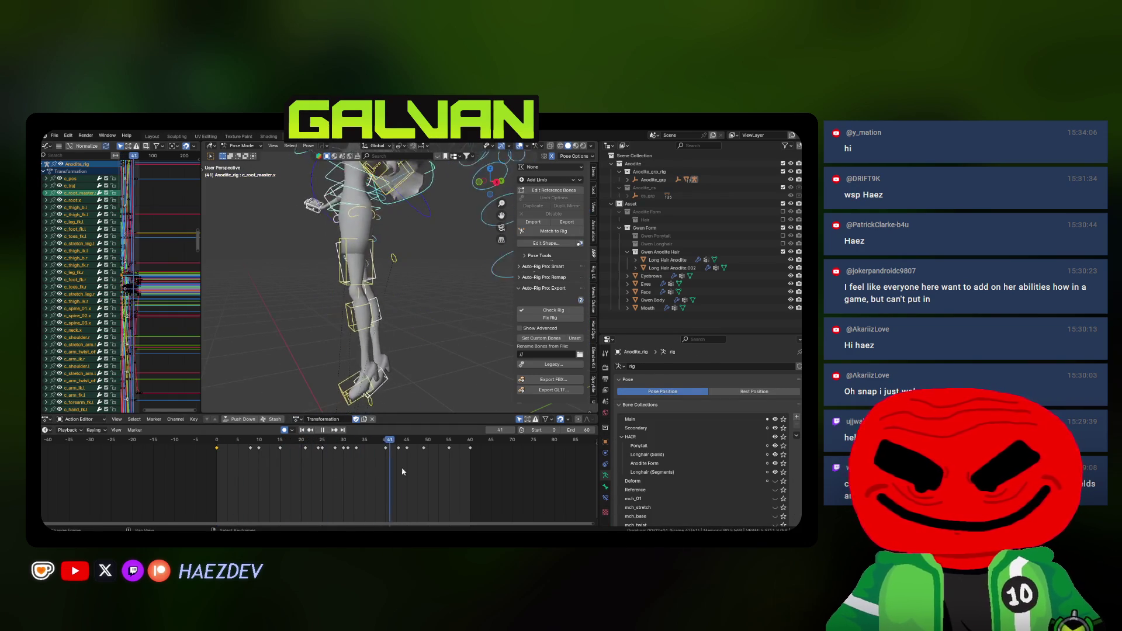
{"action": "key", "text": "space"}
{"action": "left_click_drag", "start_coordinate": [405, 240], "coordinate": [399, 268]}
In Edit Mode, inspect tendril_bot_01_l's parent relations, then select the hair_x bone
{"action": "key", "text": "Tab"}
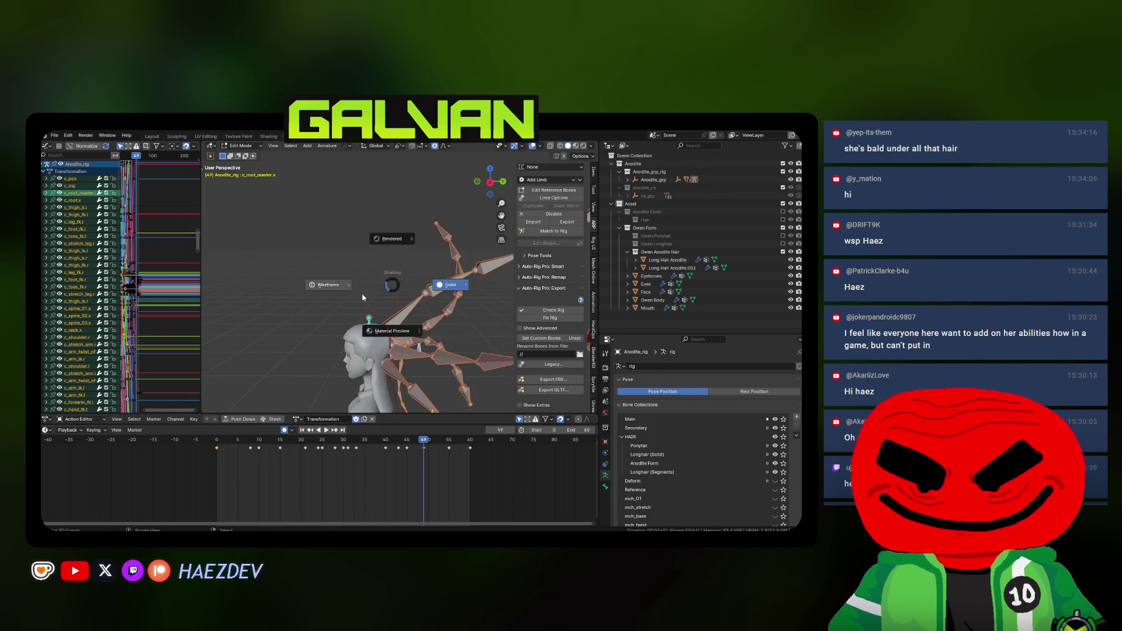
{"action": "scroll", "coordinate": [284, 255], "scroll_direction": "up", "scroll_amount": 5}
{"action": "left_click", "coordinate": [304, 224]}
{"action": "left_click", "coordinate": [605, 487]}
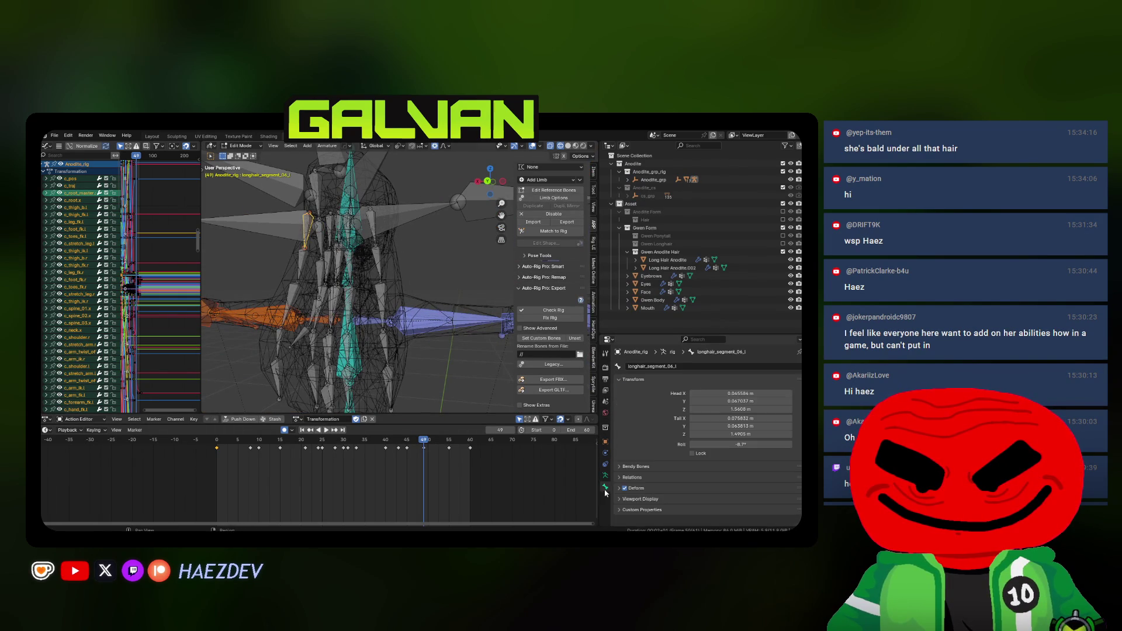
{"action": "left_click", "coordinate": [628, 477]}
{"action": "key", "text": "KP_Decimal"}
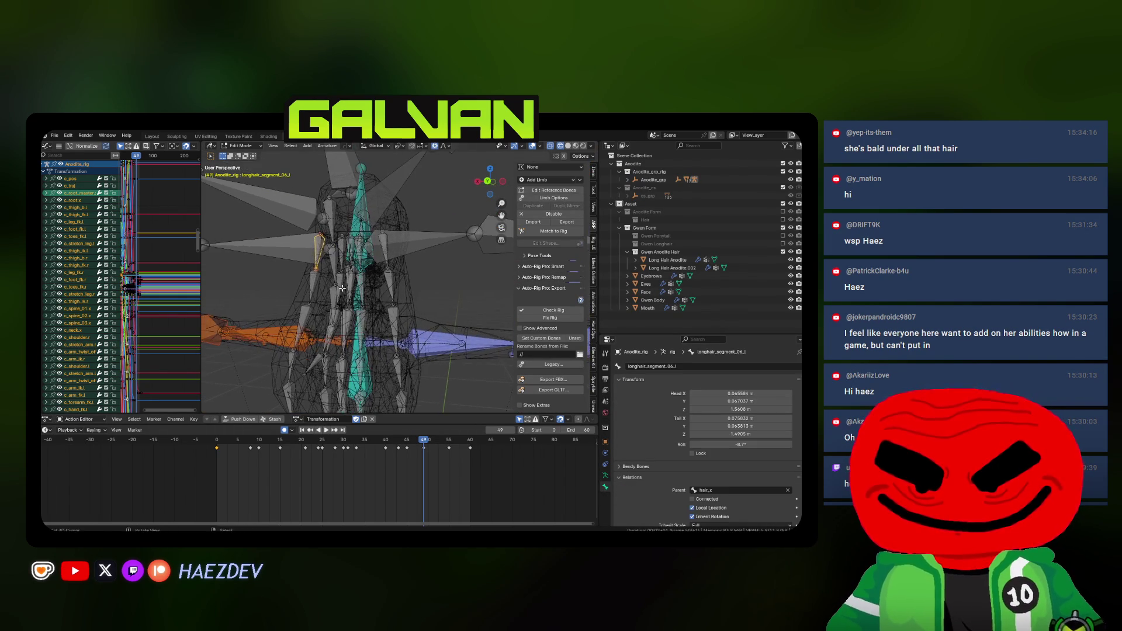
{"action": "left_click", "coordinate": [389, 246]}
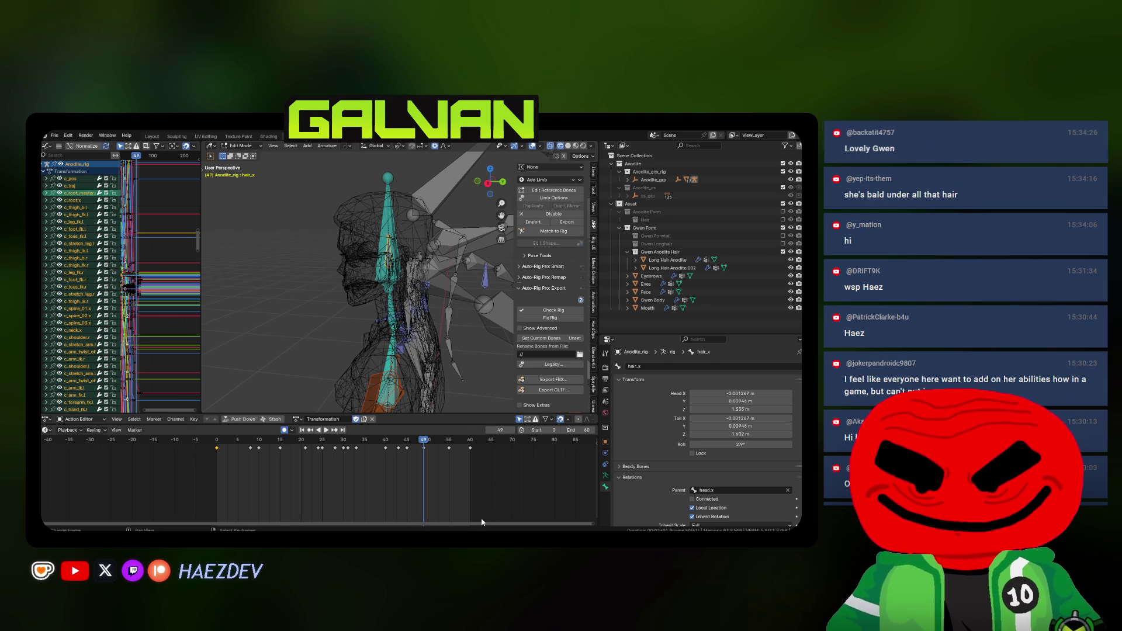
{"action": "key", "text": "alt+Tab"}
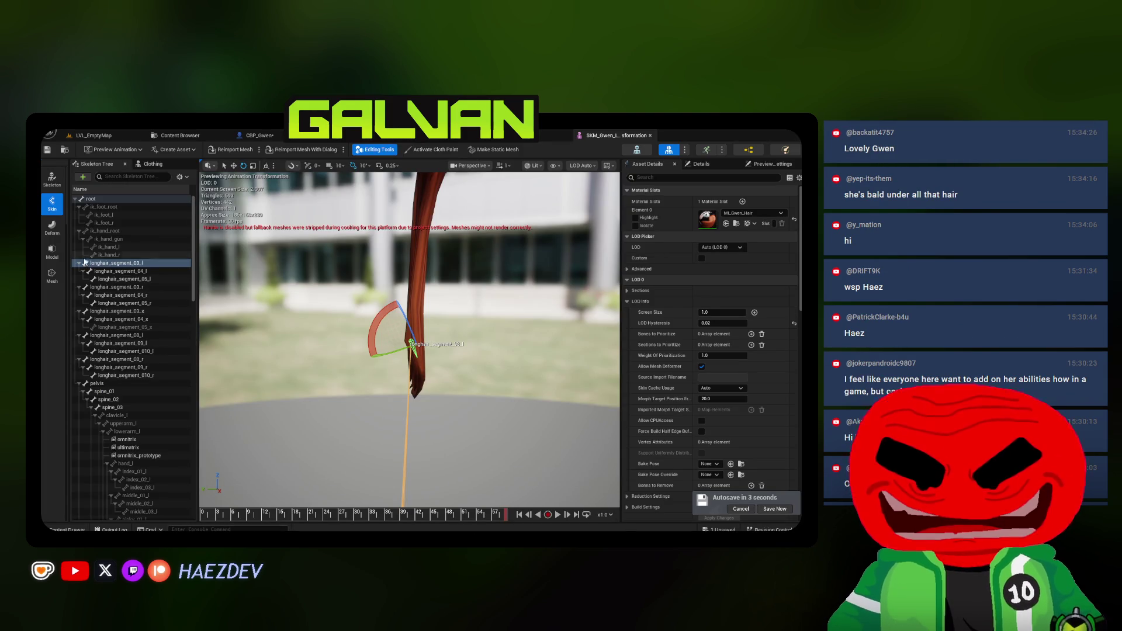
Collapse longhair_segment_03_l, 03_x, 08_l, 08_r, ik_hand_root and ik_foot_root in the Skeleton Tree
{"action": "left_click", "coordinate": [78, 263]}
{"action": "left_click", "coordinate": [79, 279]}
{"action": "left_click", "coordinate": [78, 287]}
{"action": "left_click", "coordinate": [79, 295]}
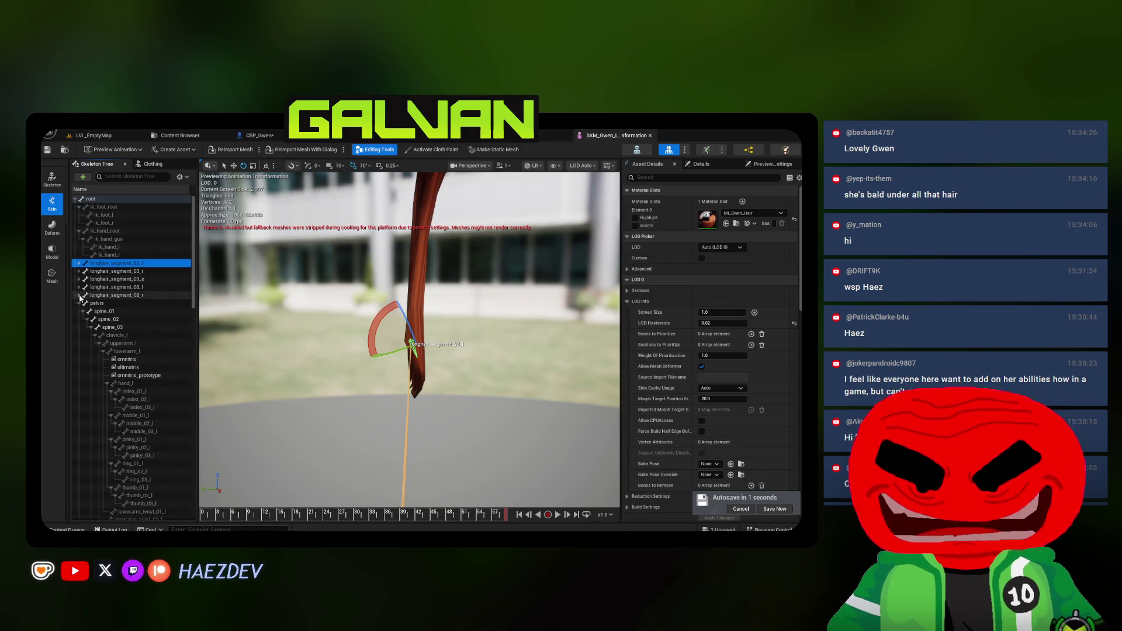
{"action": "left_click", "coordinate": [79, 230]}
{"action": "left_click", "coordinate": [79, 207]}
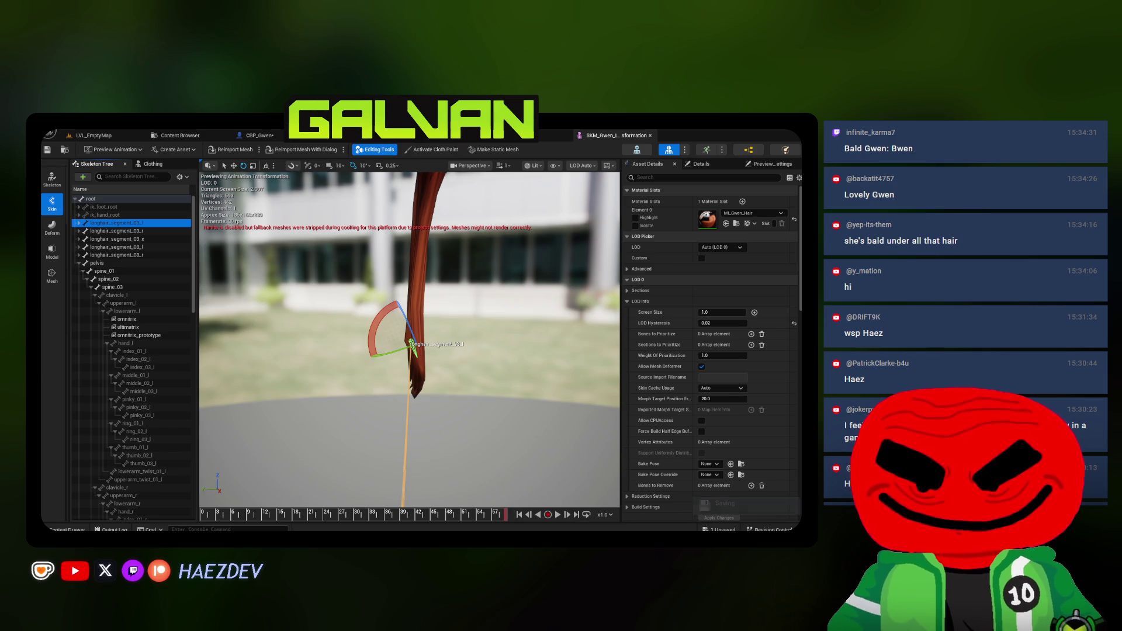
{"action": "key", "text": "alt+Tab"}
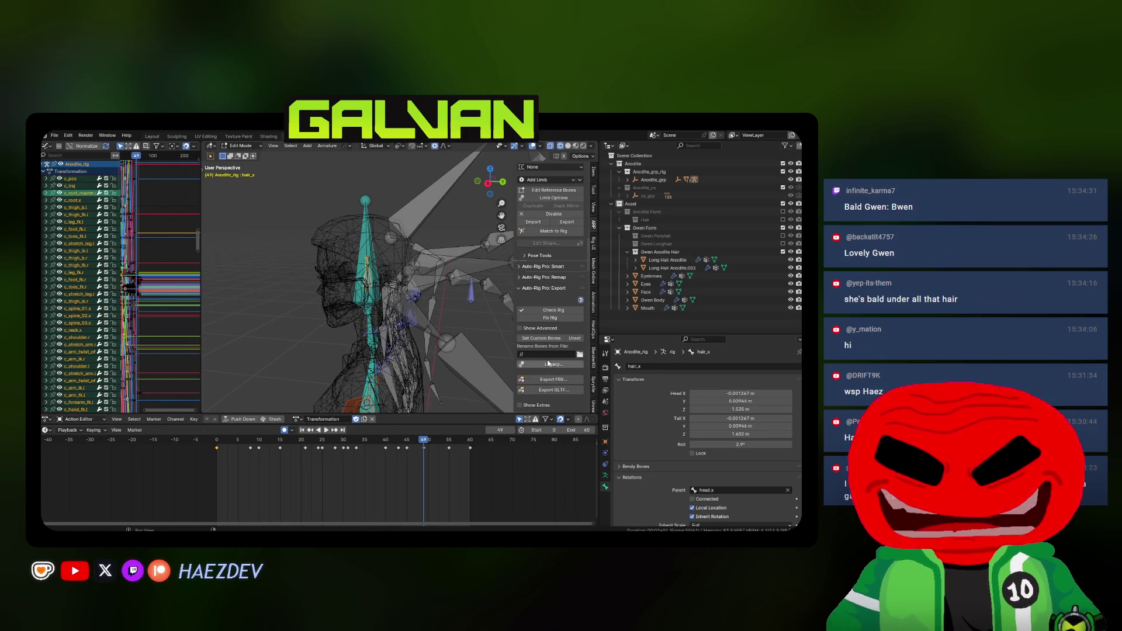
Mark the selected bones as custom bones, then play the Transformation animation in Object Mode with materials shown
{"action": "left_click", "coordinate": [541, 338]}
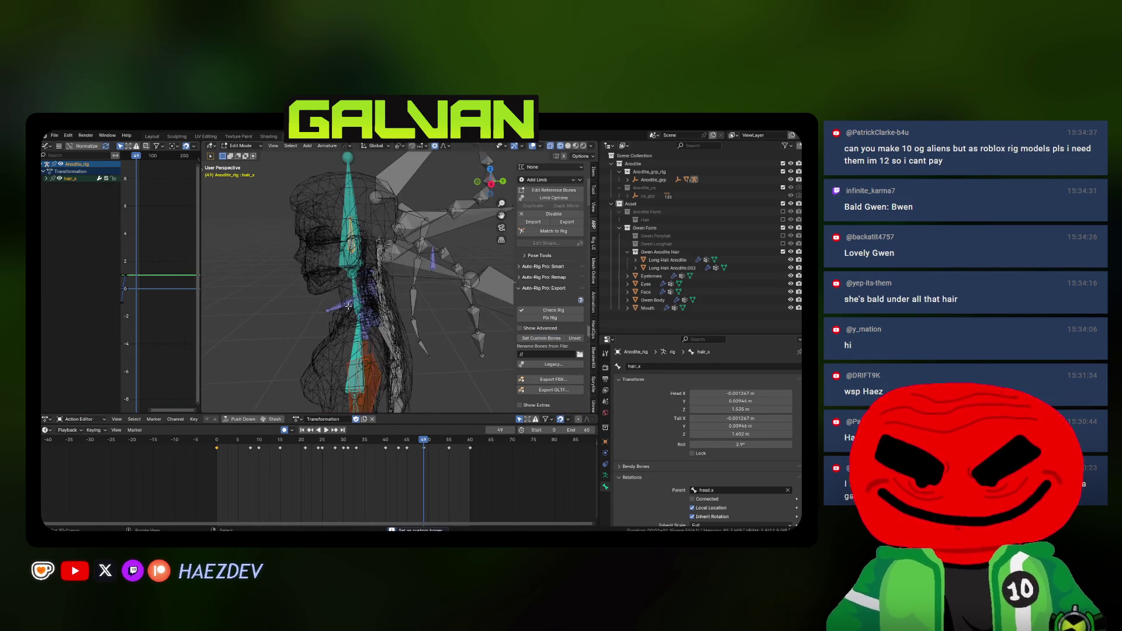
{"action": "key", "text": "Tab"}
{"action": "key", "text": "space"}
{"action": "key", "text": "shift+z"}
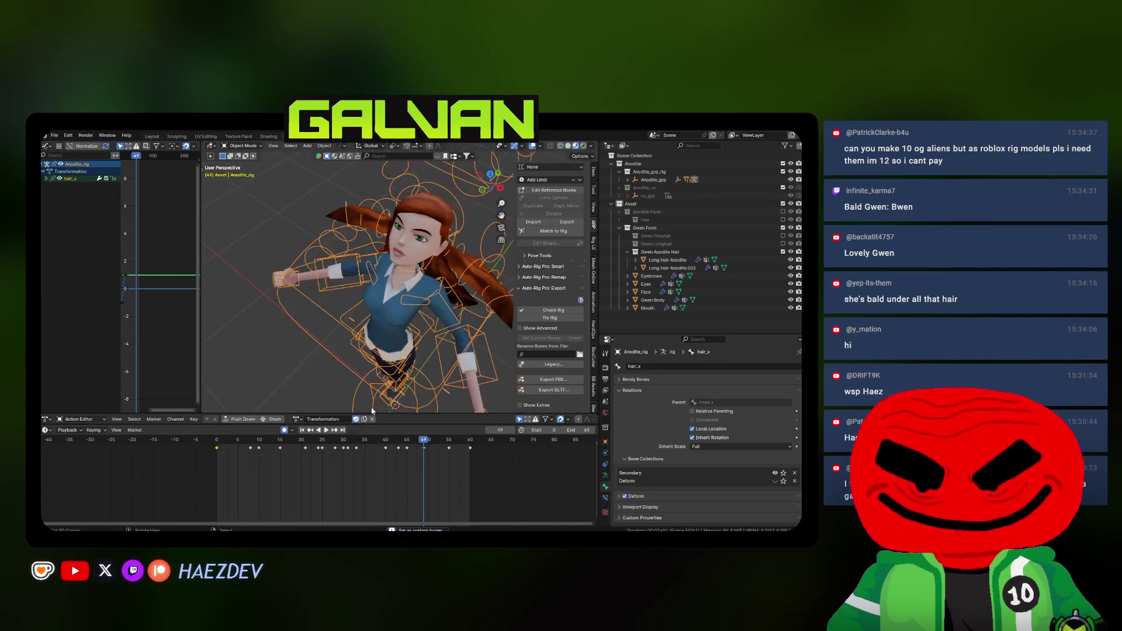
{"action": "key", "text": "Escape"}
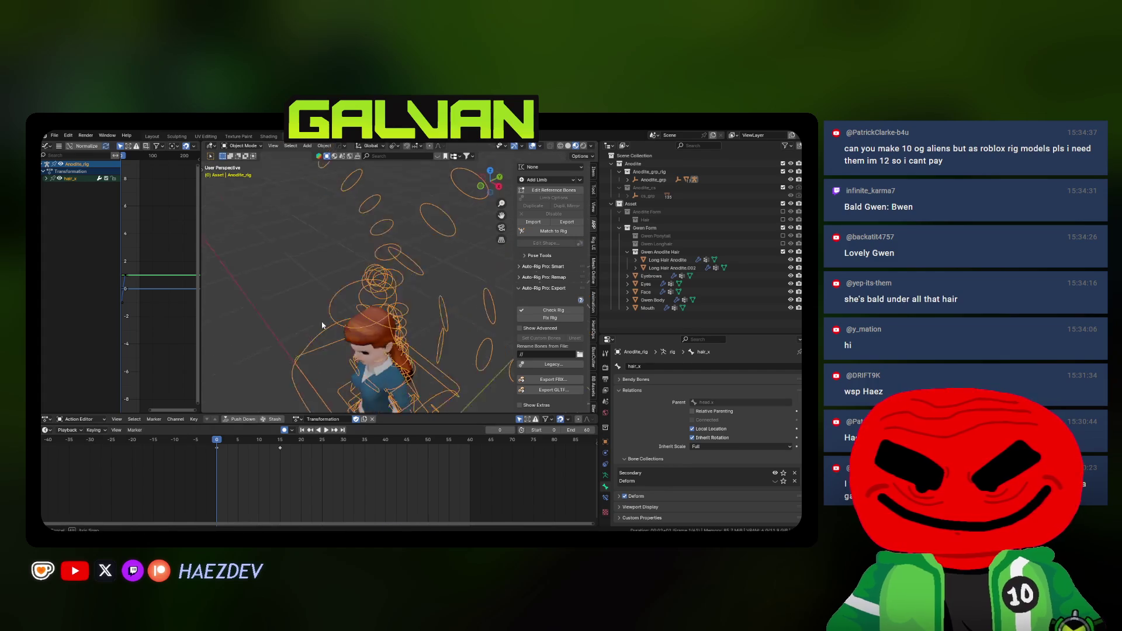
Export the animation as Transformation.fbx into the Animations folder and dismiss the finished notice
{"action": "left_click", "coordinate": [549, 379]}
{"action": "left_click", "coordinate": [593, 261]}
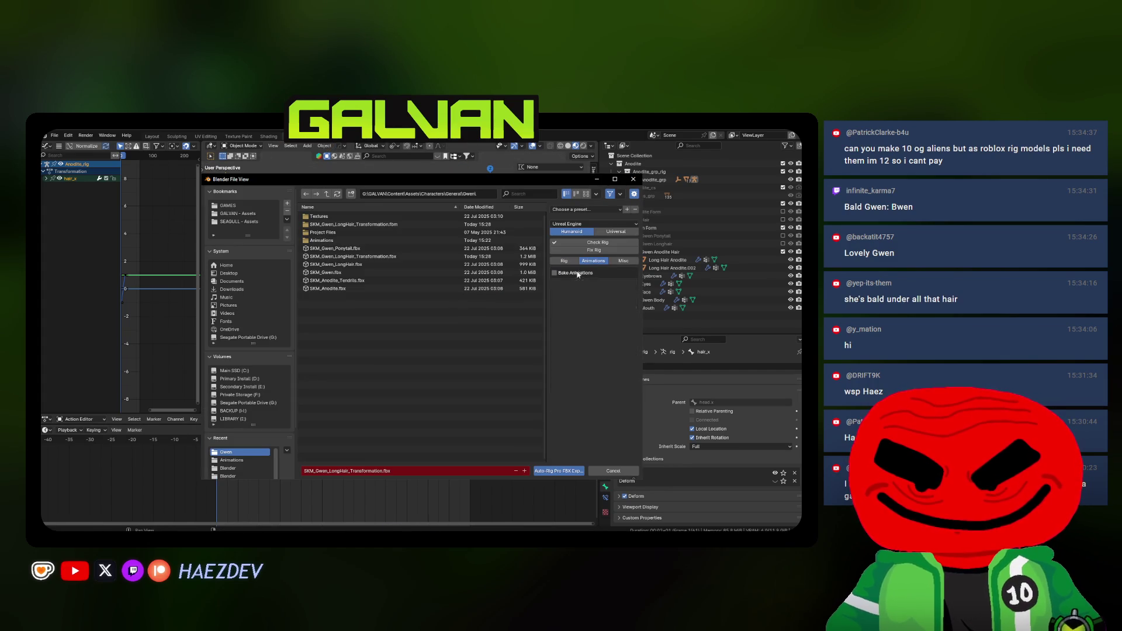
{"action": "double_click", "coordinate": [322, 240]}
{"action": "double_click", "coordinate": [339, 219]}
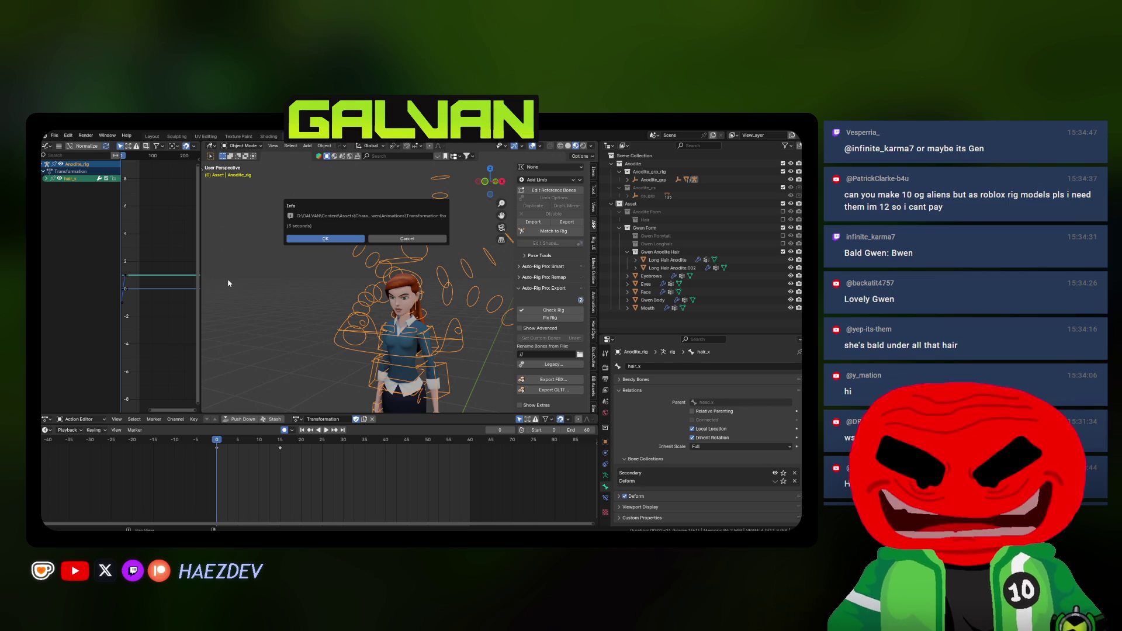
{"action": "left_click", "coordinate": [300, 241]}
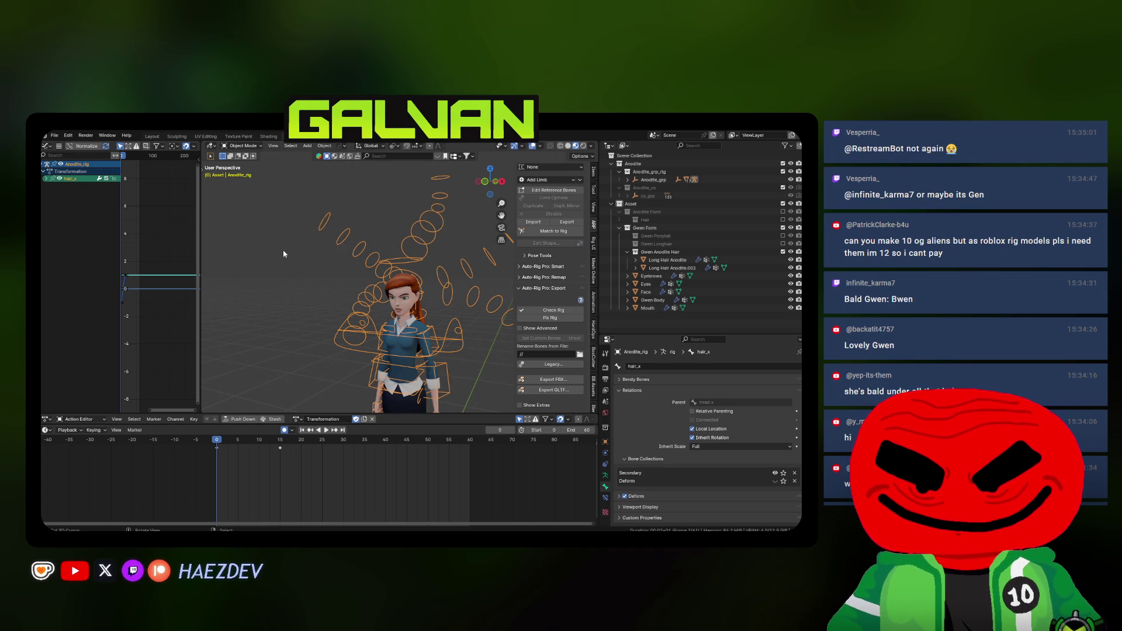
Save the blend file and select both Long Hair Anodite meshes with the Anodite_rig armature active
{"action": "left_click_drag", "start_coordinate": [283, 250], "coordinate": [366, 278]}
{"action": "key", "text": "ctrl+s"}
{"action": "left_click", "coordinate": [365, 279]}
{"action": "key", "text": "KP_Decimal"}
{"action": "scroll", "coordinate": [376, 277], "scroll_direction": "up", "scroll_amount": 5}
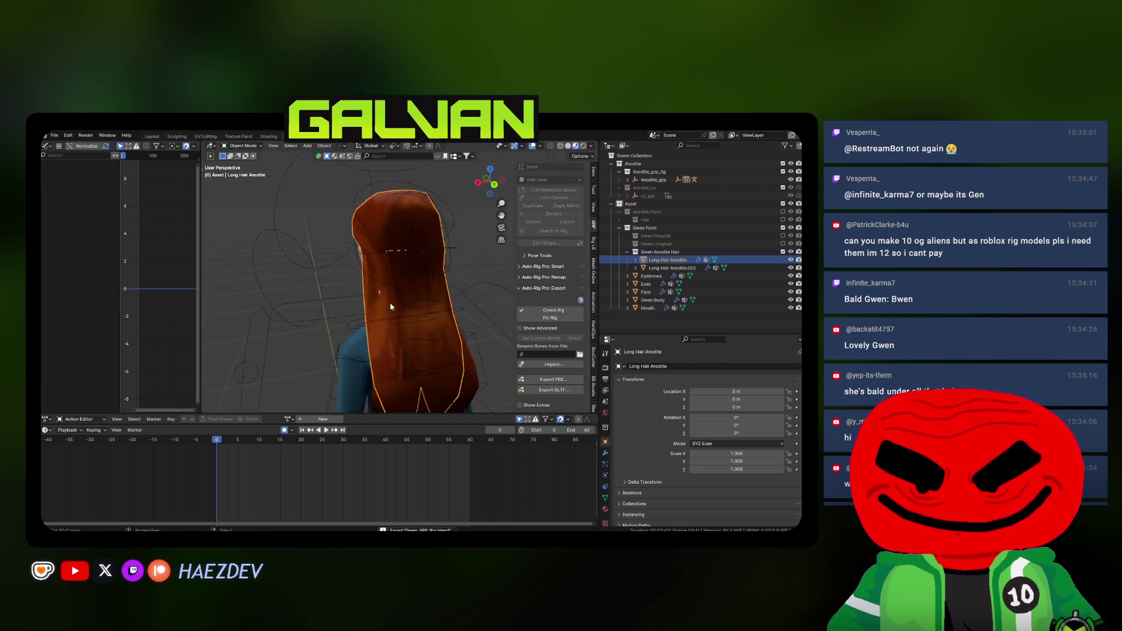
{"action": "left_click", "coordinate": [320, 328]}
{"action": "left_click_drag", "start_coordinate": [320, 328], "coordinate": [359, 282]}
{"action": "left_click", "coordinate": [349, 236], "text": "shift"}
{"action": "mouse_move", "coordinate": [349, 236]}
{"action": "left_mouse_down"}
{"action": "mouse_move", "coordinate": [358, 270]}
{"action": "mouse_move", "coordinate": [342, 328]}
{"action": "left_mouse_up"}
{"action": "left_click", "coordinate": [329, 366], "text": "shift"}
Switch the rig's action to Rig and export over SKM_Gwen_LongHair_Transformation.fbx in the Gwen folder
{"action": "left_click", "coordinate": [294, 420]}
{"action": "left_click", "coordinate": [315, 454]}
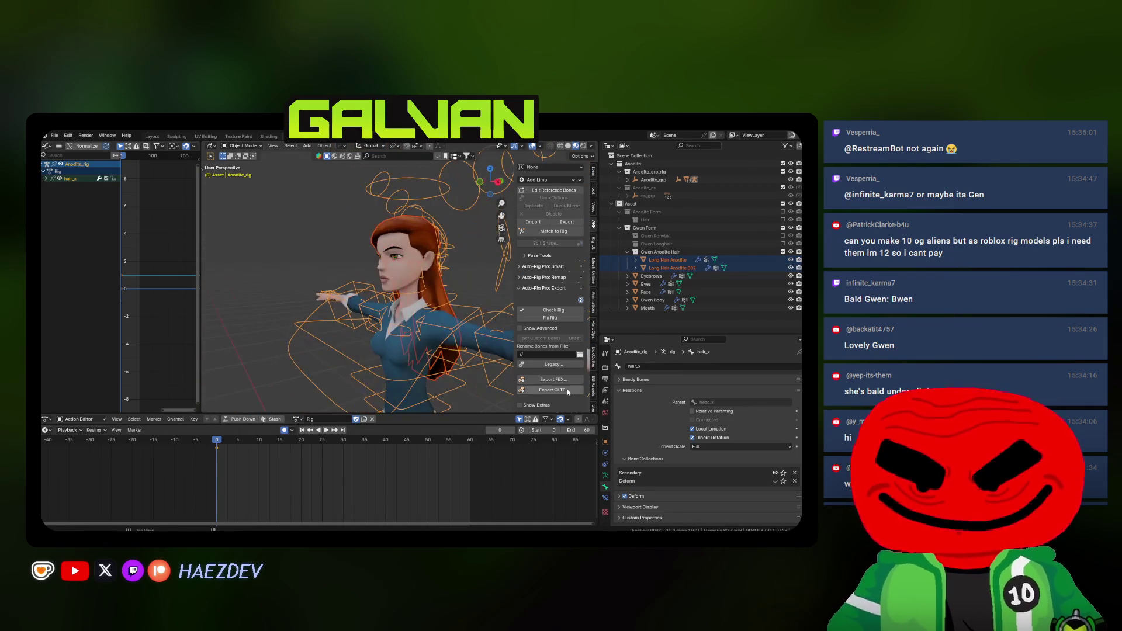
{"action": "left_click", "coordinate": [552, 380]}
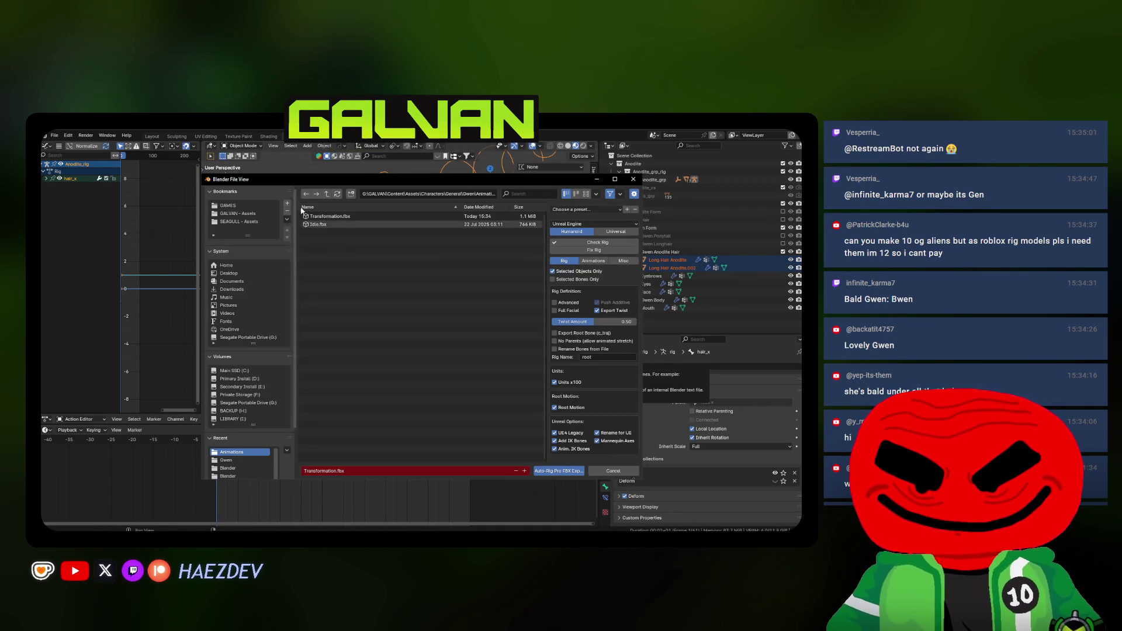
{"action": "left_click", "coordinate": [327, 193]}
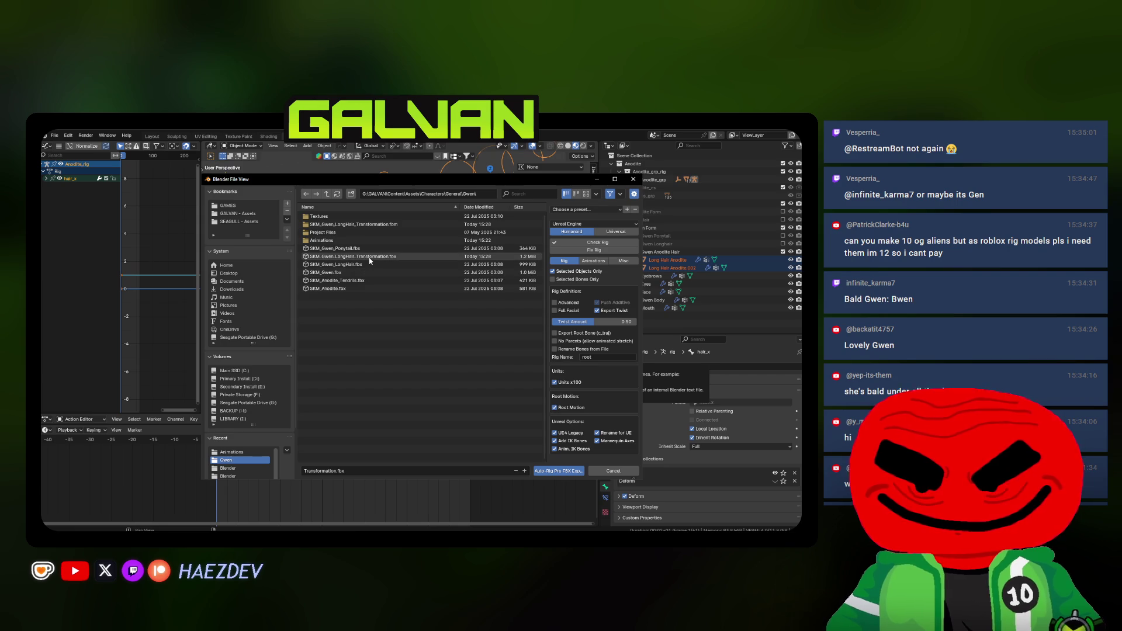
{"action": "double_click", "coordinate": [370, 257]}
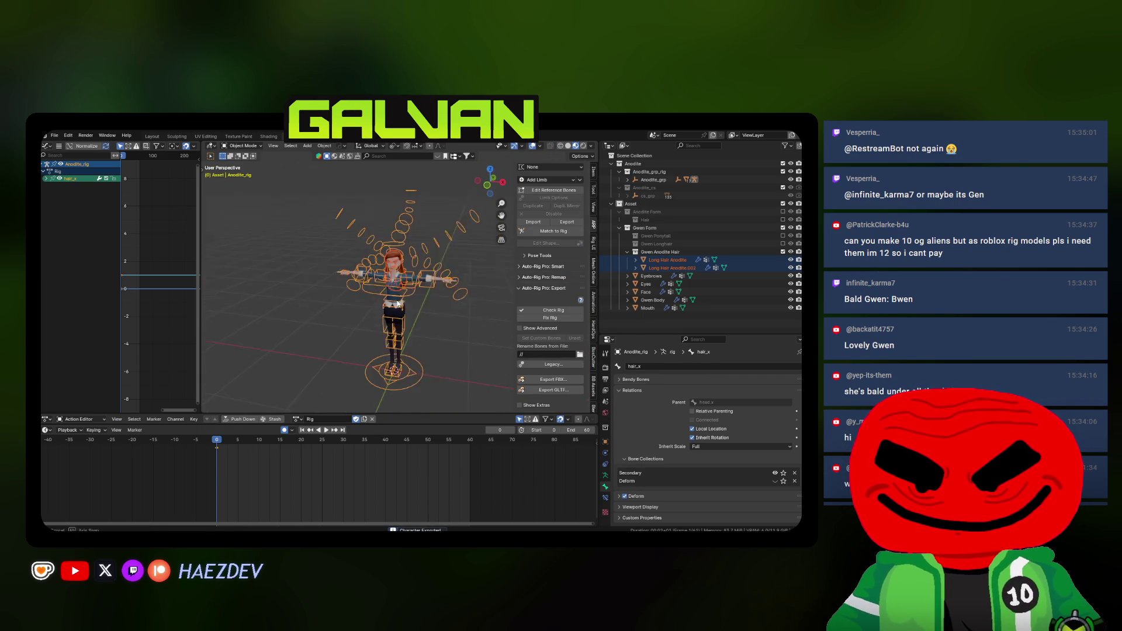
{"action": "key", "text": "alt+Tab"}
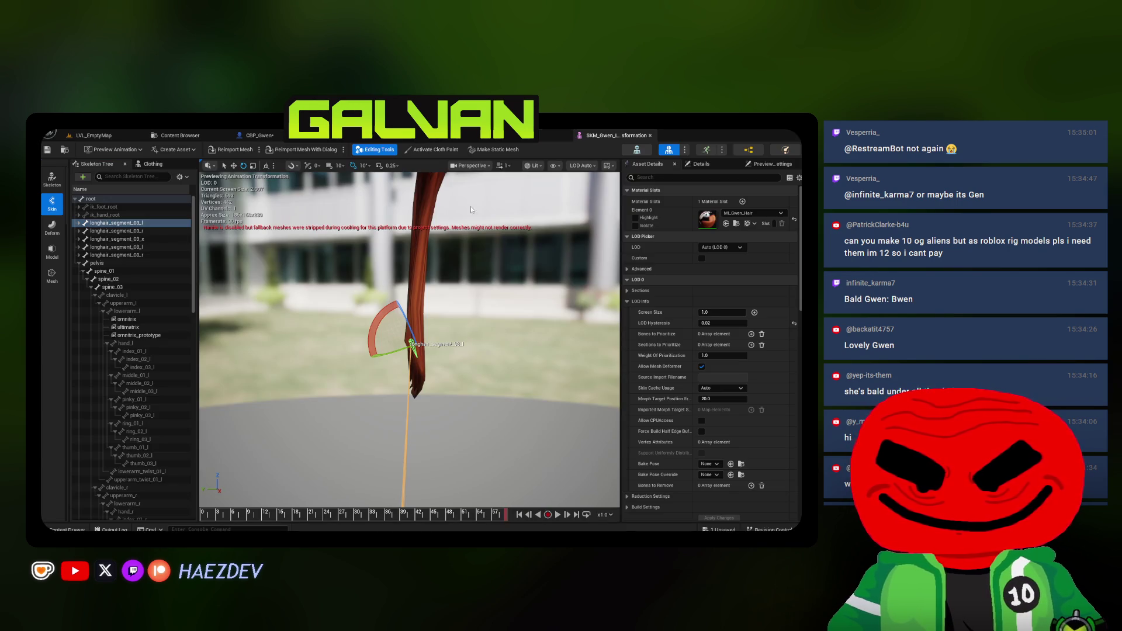
Reimport the hair mesh from its FBX and collapse the longhair_segment and IK root branches
{"action": "left_click", "coordinate": [297, 267]}
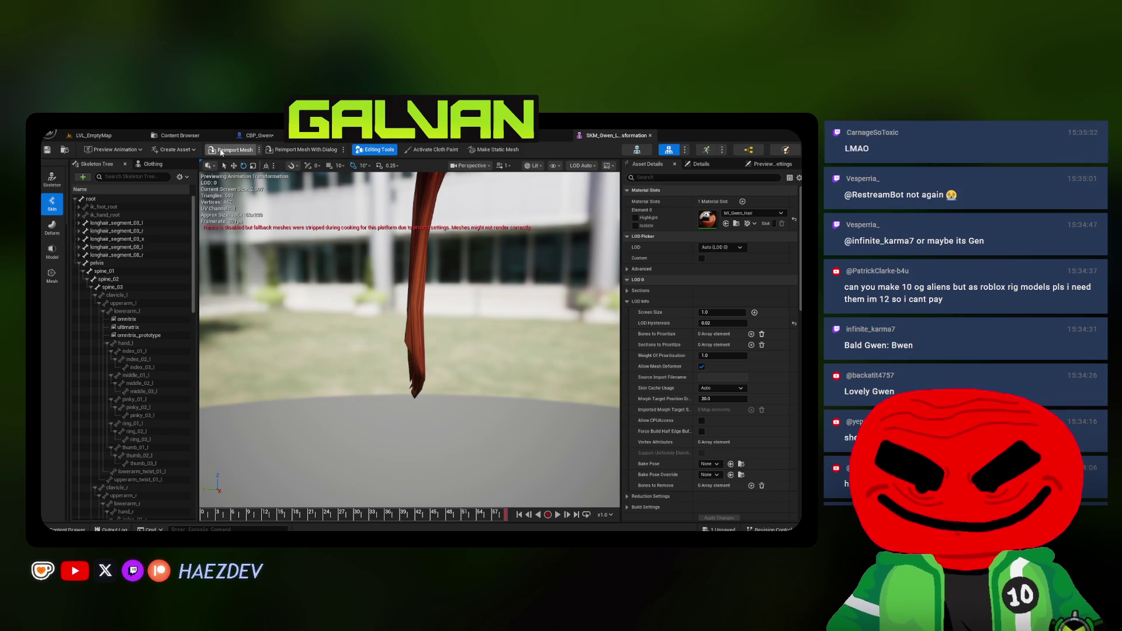
{"action": "left_click", "coordinate": [221, 153]}
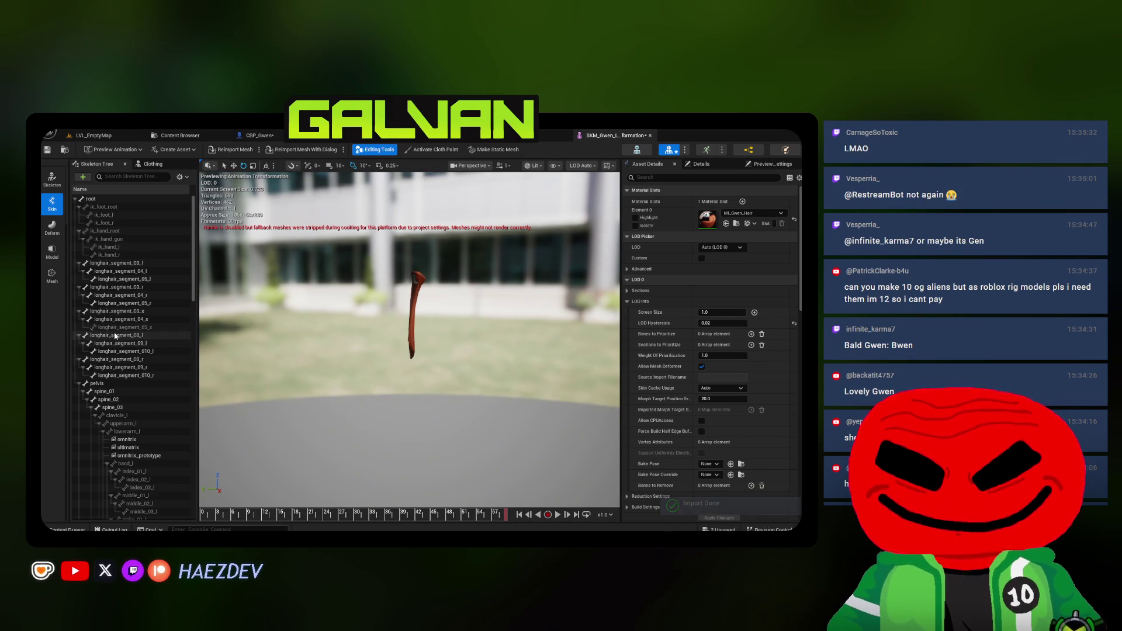
{"action": "left_click", "coordinate": [79, 263]}
{"action": "left_click", "coordinate": [78, 271]}
{"action": "left_click", "coordinate": [78, 278]}
{"action": "left_click", "coordinate": [78, 287]}
{"action": "left_click", "coordinate": [78, 296]}
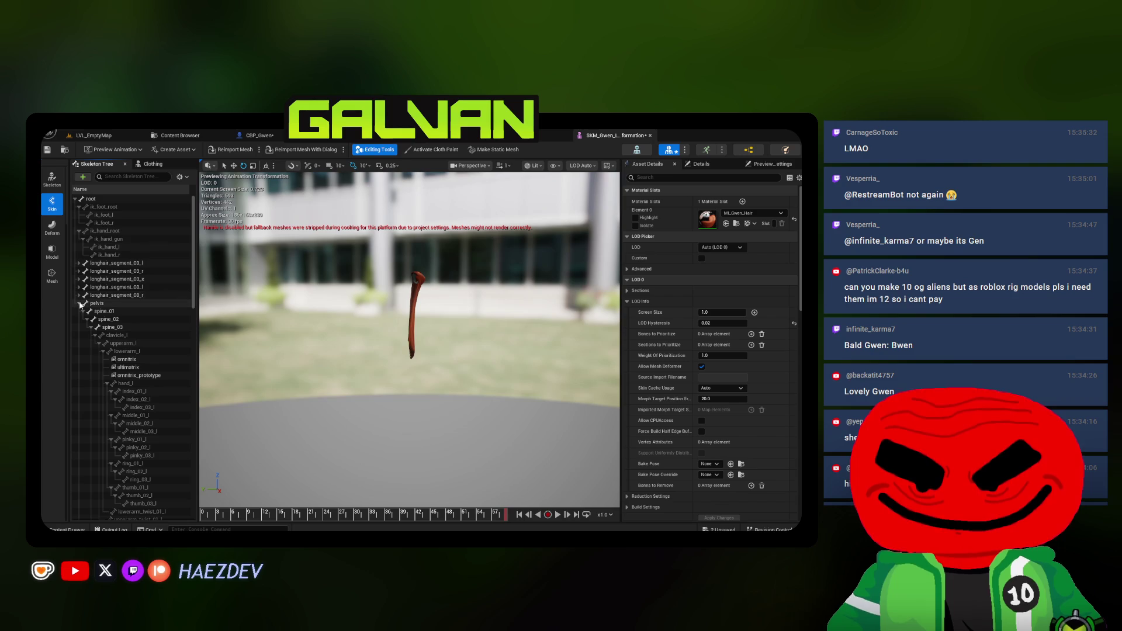
{"action": "left_click", "coordinate": [78, 231]}
{"action": "left_click", "coordinate": [78, 207]}
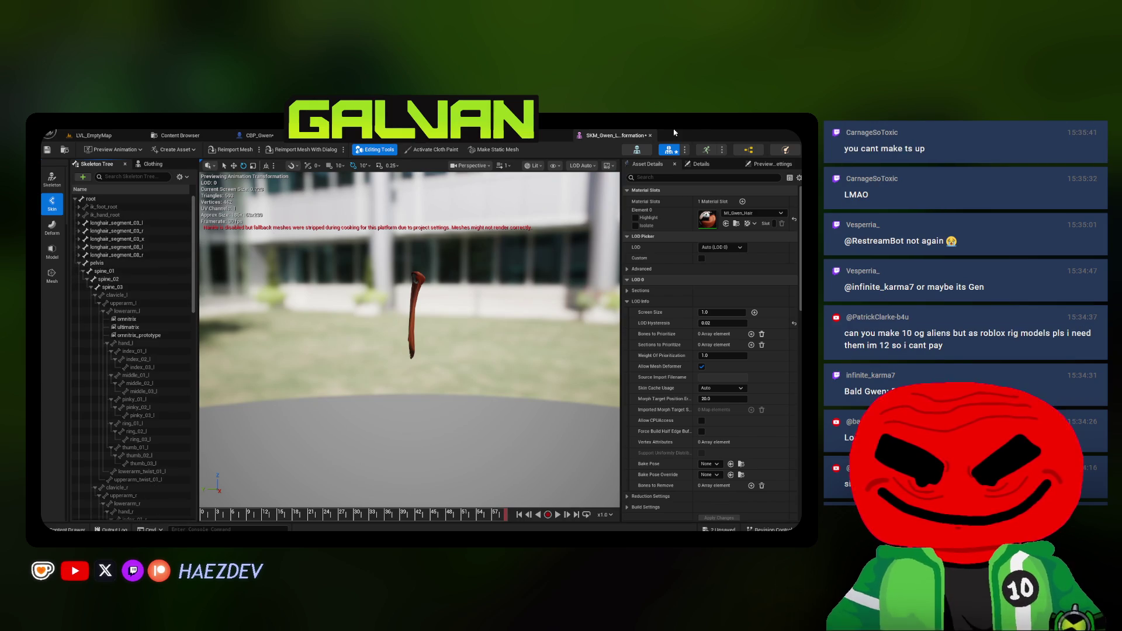
Open the SK_Gwen skeleton from the Content Browser and select longhair_segment_03_r
{"action": "left_click", "coordinate": [174, 137]}
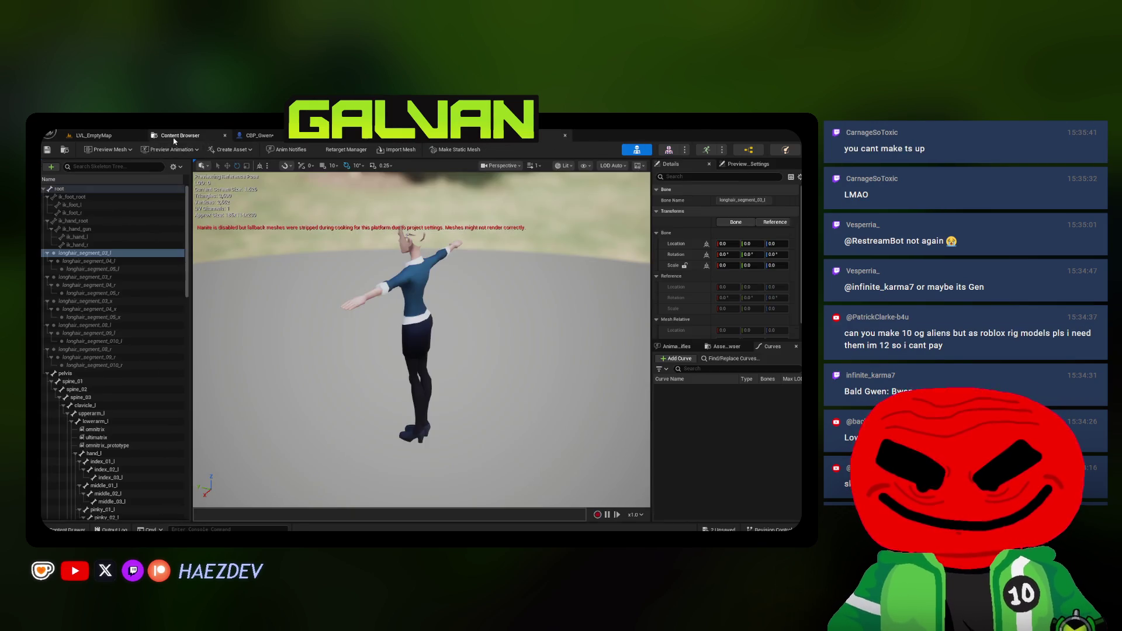
{"action": "left_click", "coordinate": [535, 227]}
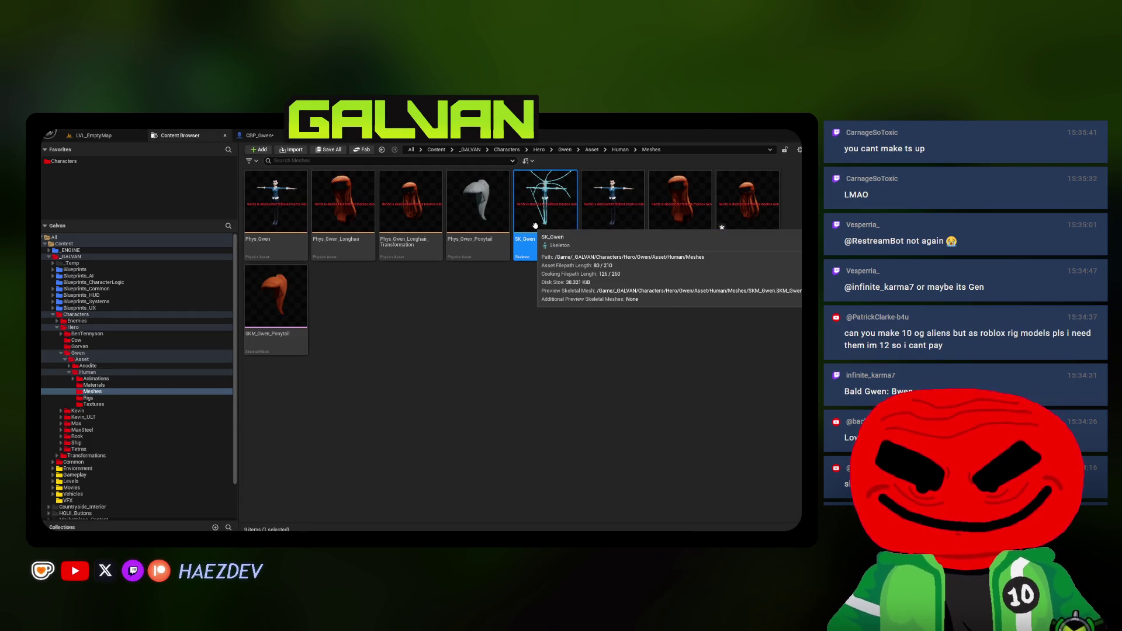
{"action": "double_click", "coordinate": [535, 226]}
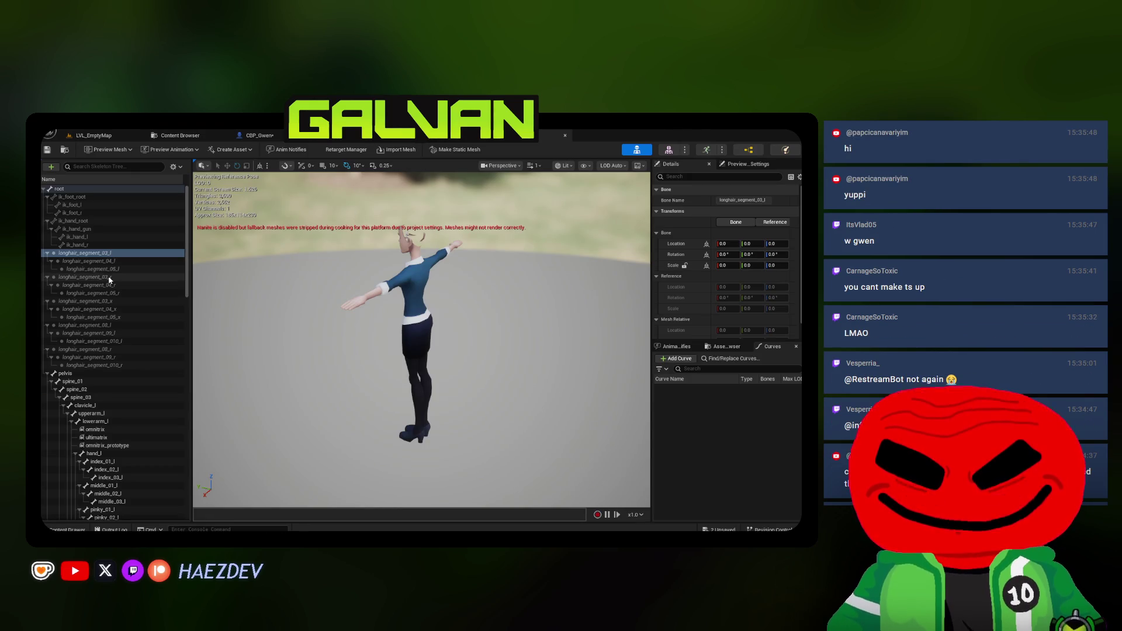
{"action": "left_click", "coordinate": [109, 278]}
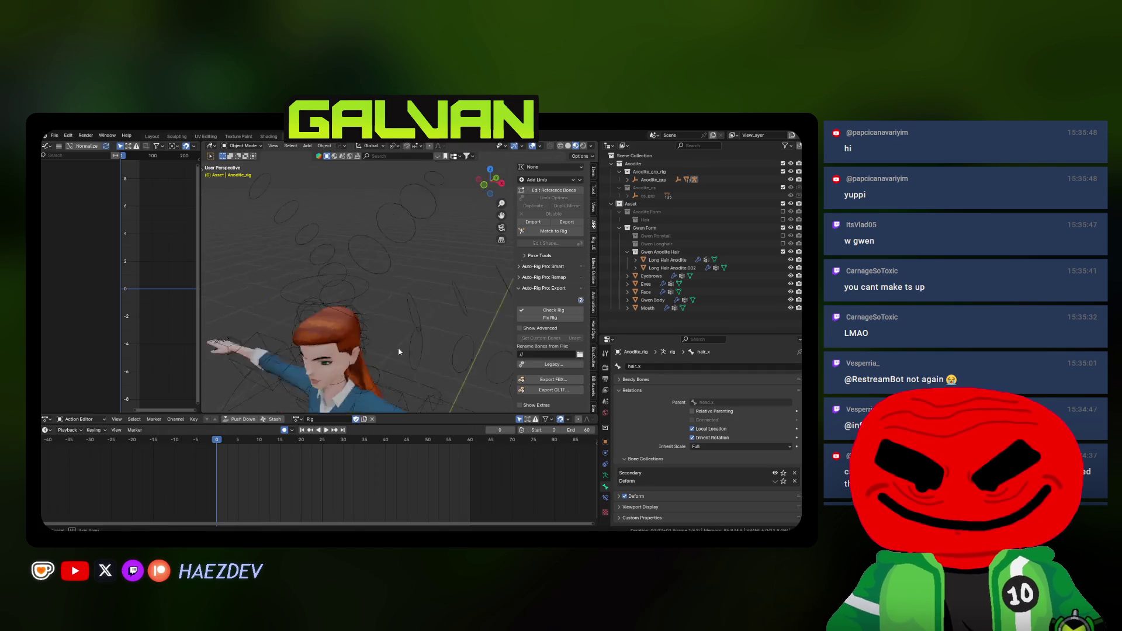
Select the rig in right-side view and enter Edit Mode with see-through wireframe shading
{"action": "left_click_drag", "start_coordinate": [359, 310], "coordinate": [387, 313]}
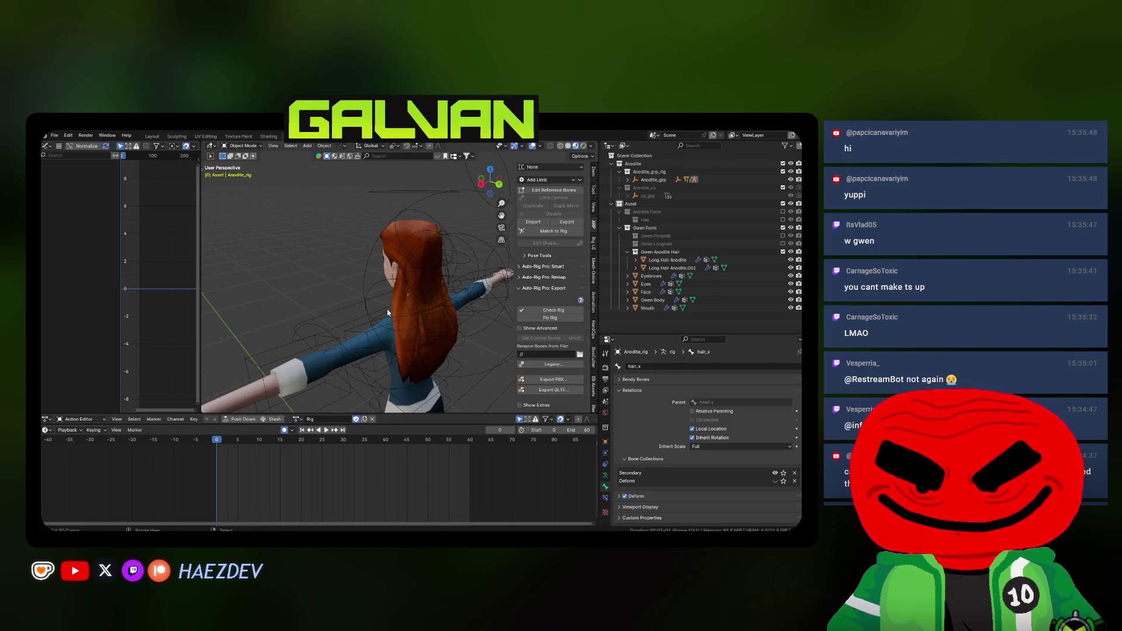
{"action": "key", "text": "KP_3"}
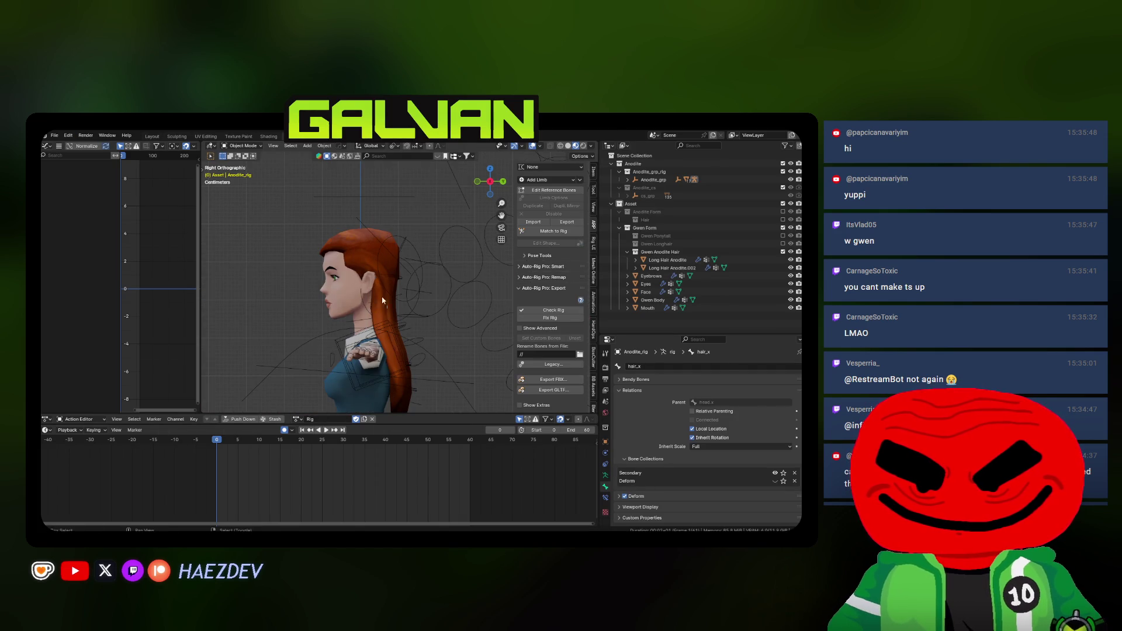
{"action": "scroll", "coordinate": [411, 278], "scroll_direction": "up", "scroll_amount": 5}
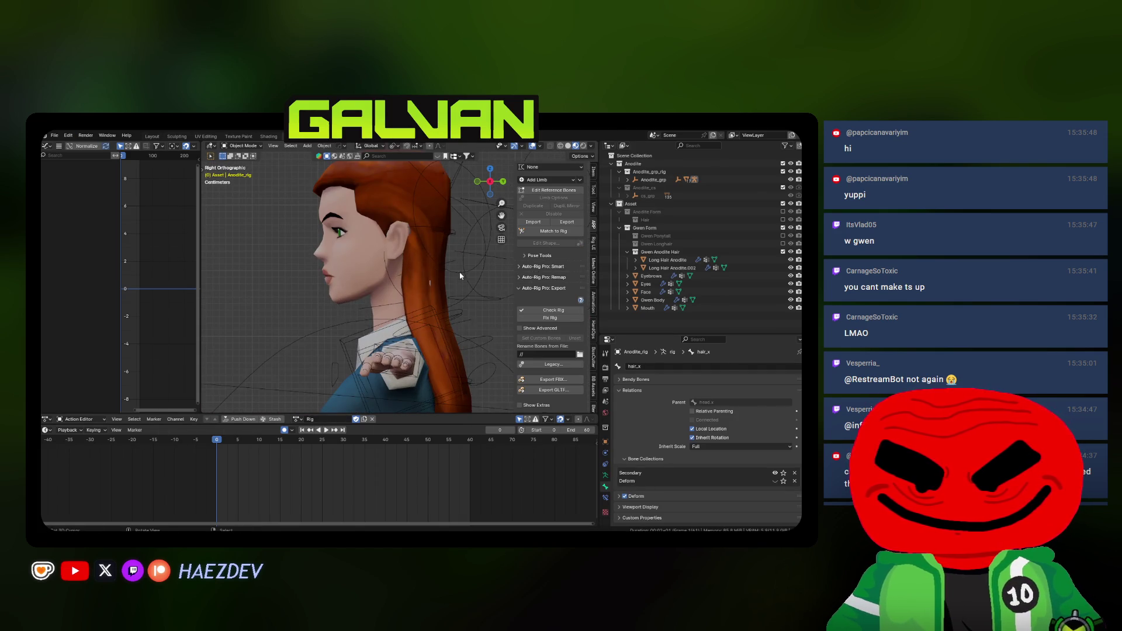
{"action": "left_click", "coordinate": [460, 276]}
{"action": "key", "text": "Tab"}
{"action": "key", "text": "shift+z"}
{"action": "scroll", "coordinate": [386, 221], "scroll_direction": "down", "scroll_amount": 5}
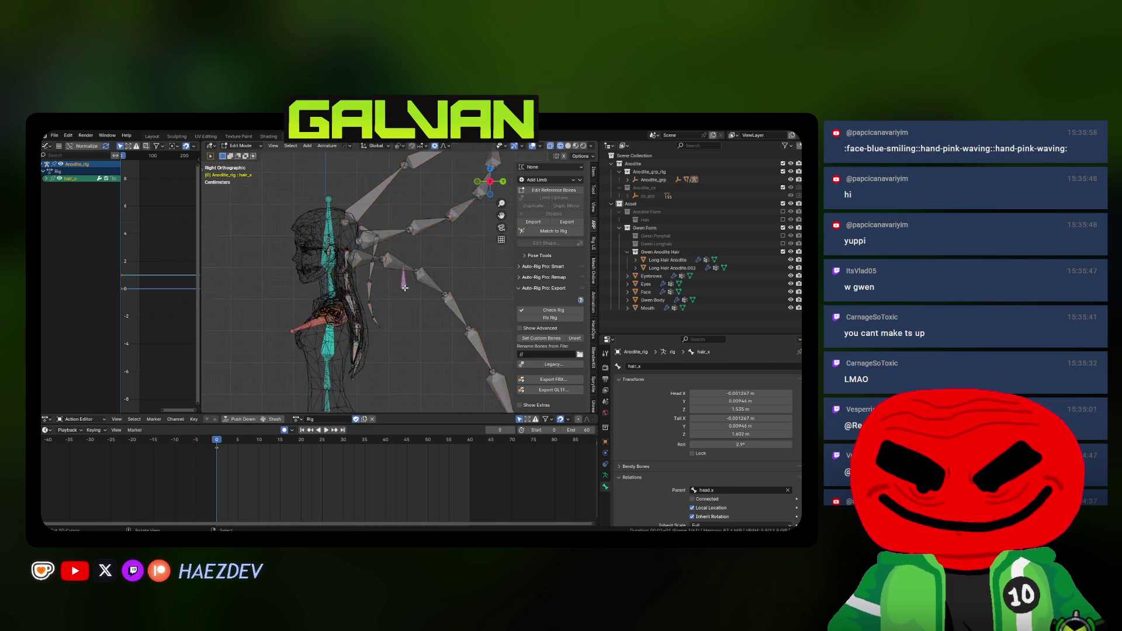
{"action": "scroll", "coordinate": [405, 287], "scroll_direction": "down", "scroll_amount": 3}
{"action": "key", "text": "Tab"}
{"action": "key", "text": "Tab"}
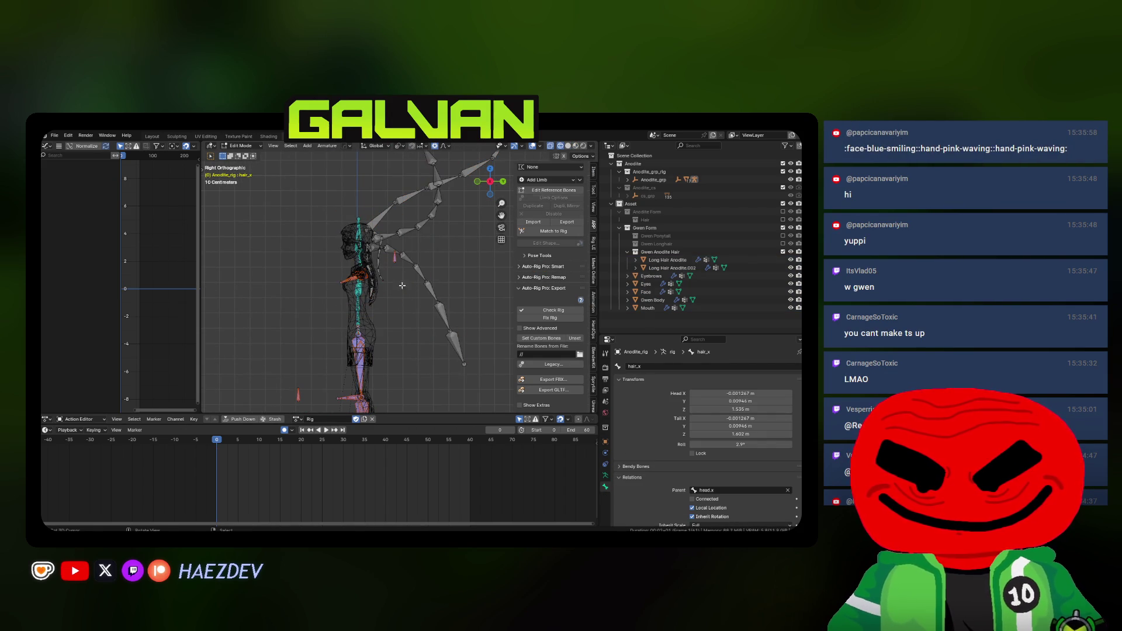
Hide the Main and Secondary bone collections and set all visible hair bones as custom bones
{"action": "left_click", "coordinate": [606, 473]}
{"action": "left_click_drag", "start_coordinate": [666, 334], "coordinate": [666, 184]}
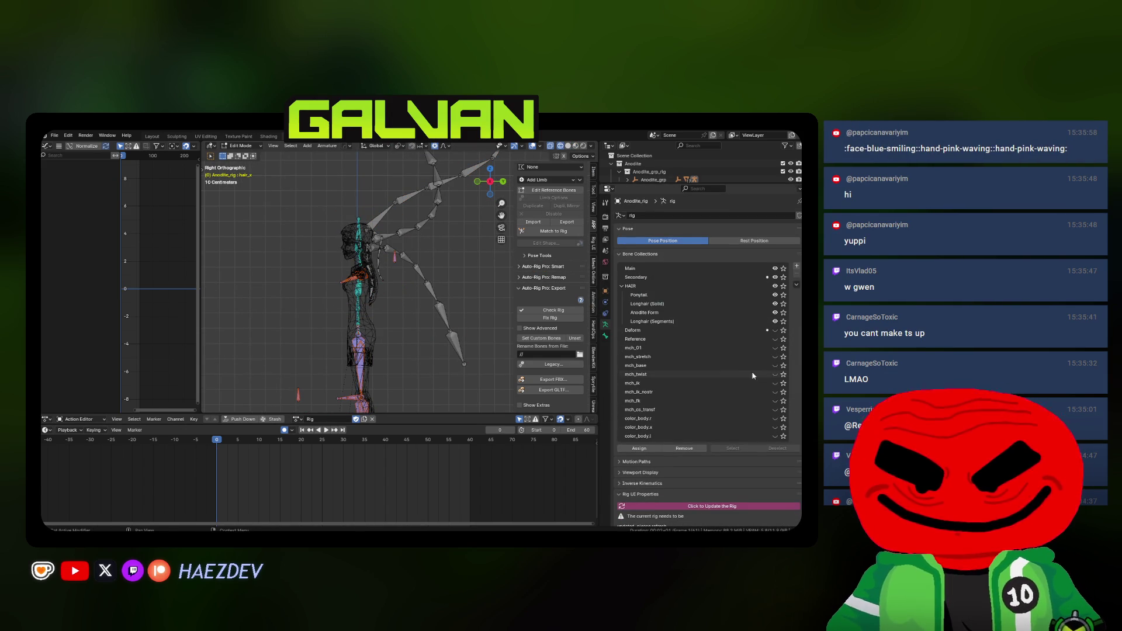
{"action": "left_click_drag", "start_coordinate": [775, 280], "coordinate": [775, 268]}
{"action": "left_click_drag", "start_coordinate": [409, 280], "coordinate": [533, 363]}
{"action": "key", "text": "a"}
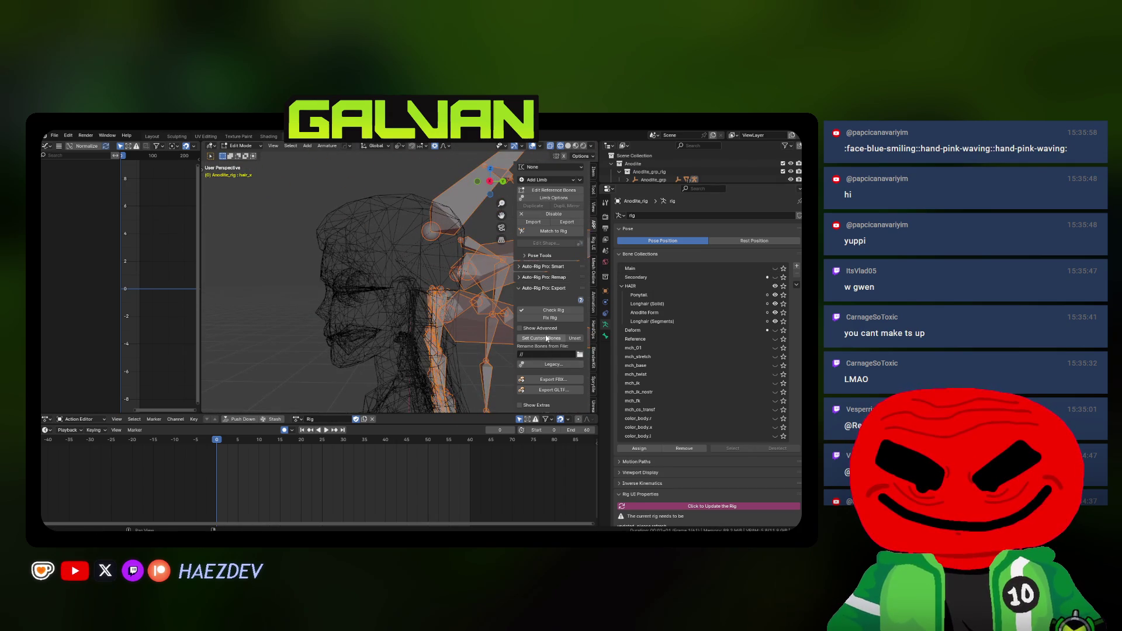
{"action": "left_click", "coordinate": [547, 337]}
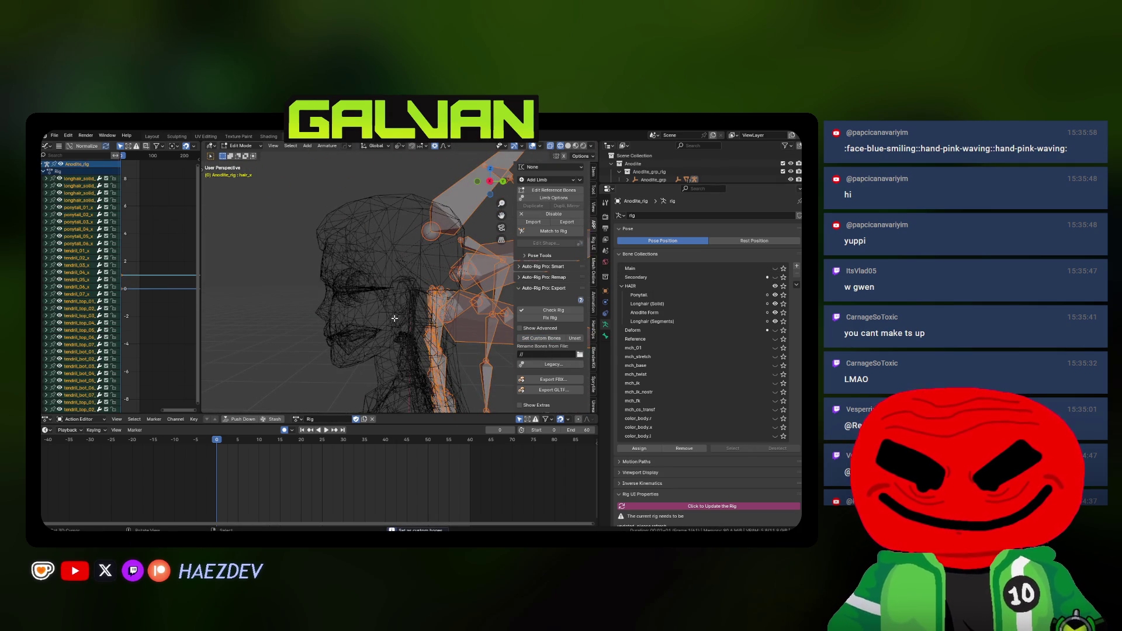
{"action": "key", "text": "alt+a"}
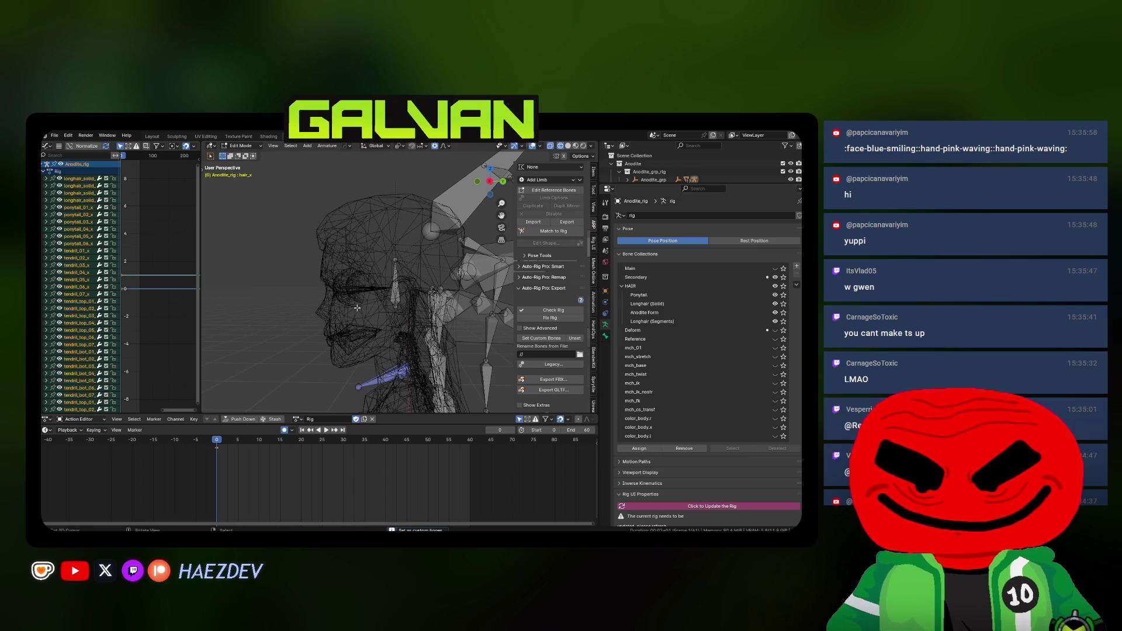
Box-select the wing bones and the hair bones near the neck in right-side view
{"action": "key", "text": "KP_3"}
{"action": "scroll", "coordinate": [332, 280], "scroll_direction": "down", "scroll_amount": 5}
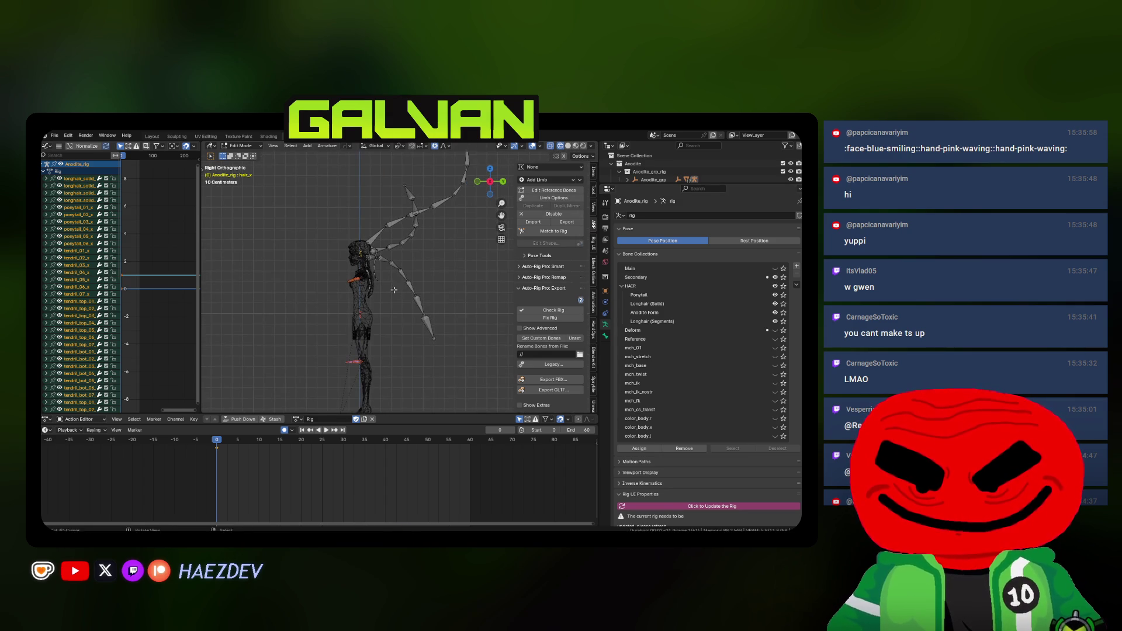
{"action": "left_click_drag", "start_coordinate": [477, 158], "coordinate": [402, 349]}
{"action": "key", "text": "shift+b"}
{"action": "left_click_drag", "start_coordinate": [373, 179], "coordinate": [489, 246]}
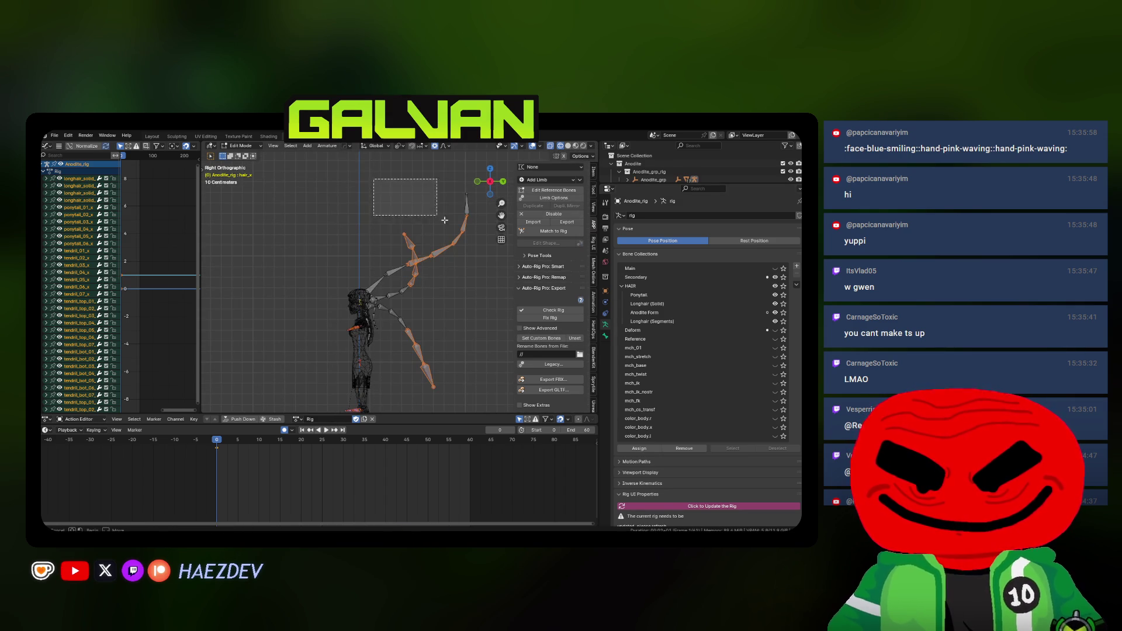
{"action": "key", "text": "shift+b"}
{"action": "left_click_drag", "start_coordinate": [355, 190], "coordinate": [355, 190]}
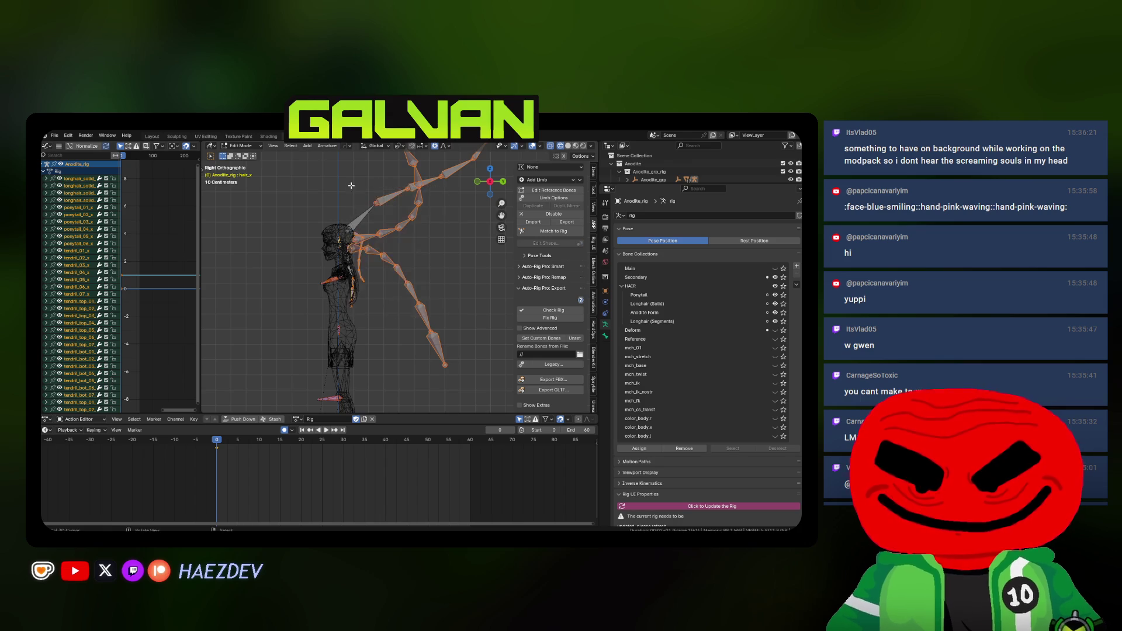
{"action": "scroll", "coordinate": [386, 274], "scroll_direction": "up", "scroll_amount": 5}
{"action": "key", "text": "b"}
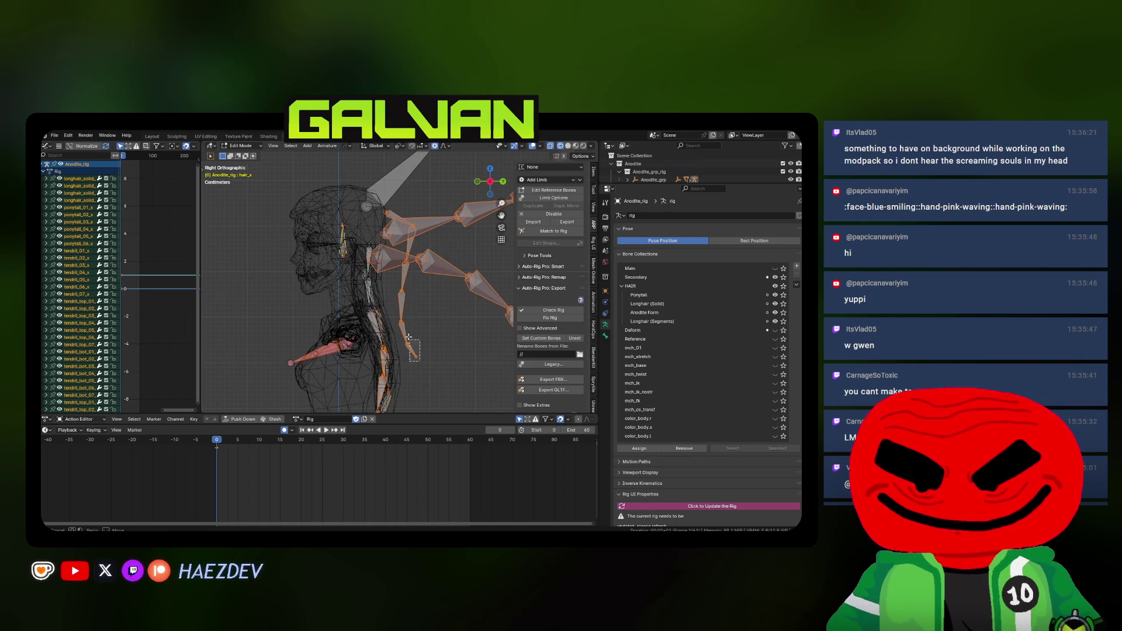
{"action": "left_click_drag", "start_coordinate": [342, 227], "coordinate": [412, 318]}
{"action": "scroll", "coordinate": [438, 240], "scroll_direction": "down", "scroll_amount": 5}
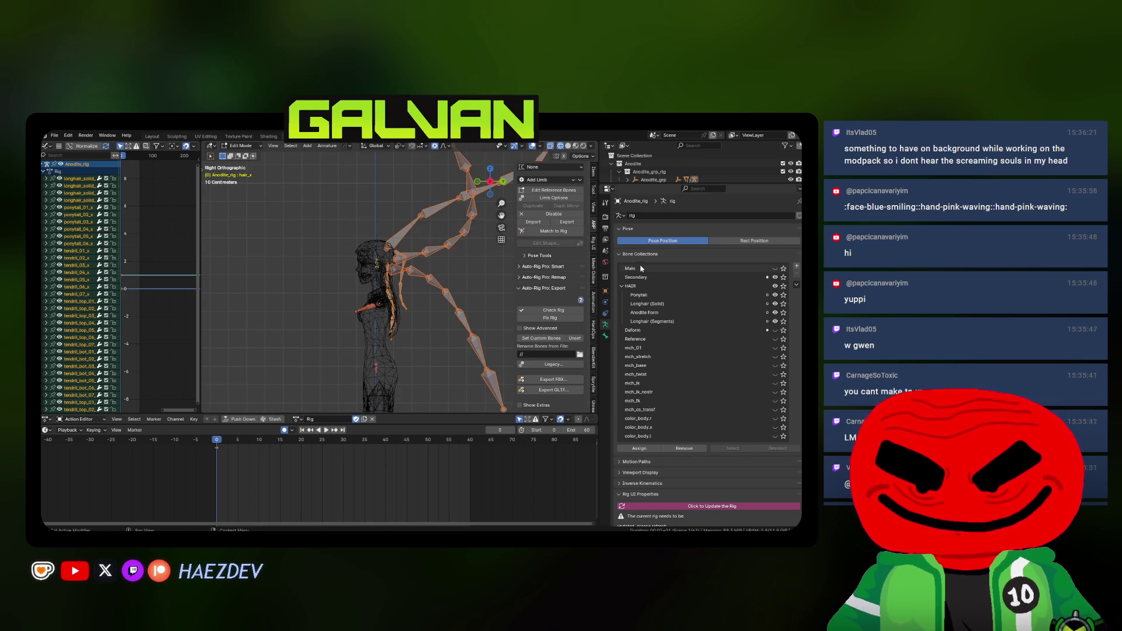
{"action": "scroll", "coordinate": [361, 324], "scroll_direction": "up", "scroll_amount": 3}
{"action": "mouse_move", "coordinate": [361, 324]}
{"action": "left_mouse_down"}
{"action": "mouse_move", "coordinate": [429, 298]}
{"action": "mouse_move", "coordinate": [356, 330]}
{"action": "left_mouse_up"}
In Object Mode, select Long Hair Anodite.002, Long Hair Anodite and the rig, and open the FBX export
{"action": "key", "text": "Tab"}
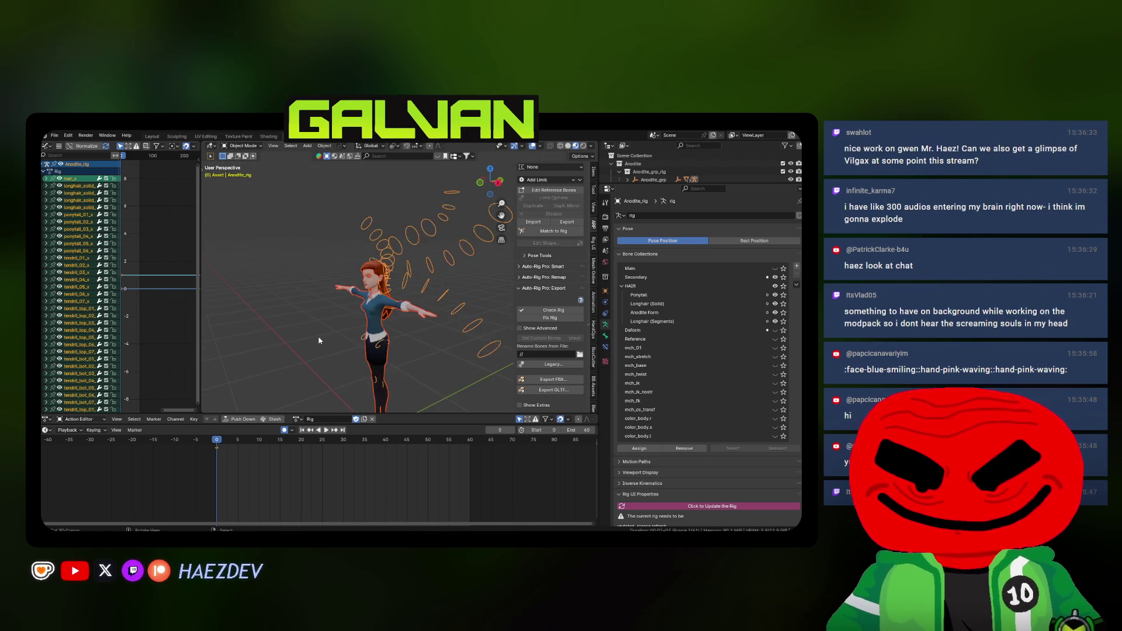
{"action": "left_click", "coordinate": [319, 340]}
{"action": "scroll", "coordinate": [319, 340], "scroll_direction": "up", "scroll_amount": 2}
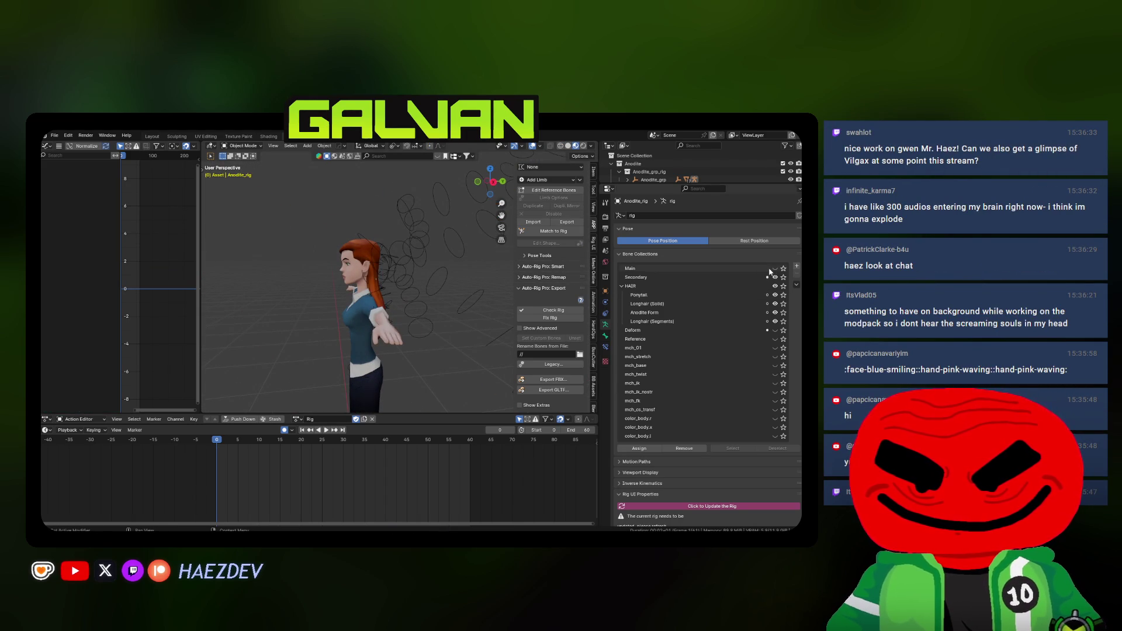
{"action": "mouse_move", "coordinate": [391, 306]}
{"action": "left_mouse_down"}
{"action": "mouse_move", "coordinate": [421, 309]}
{"action": "mouse_move", "coordinate": [328, 320]}
{"action": "left_mouse_up"}
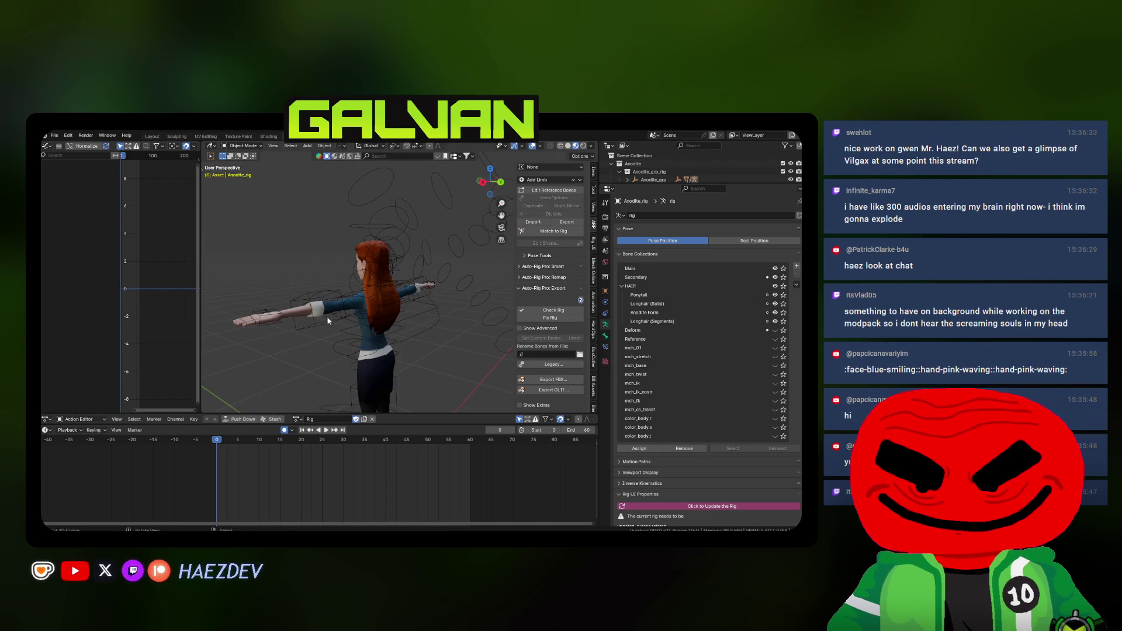
{"action": "left_click_drag", "start_coordinate": [659, 185], "coordinate": [658, 329]}
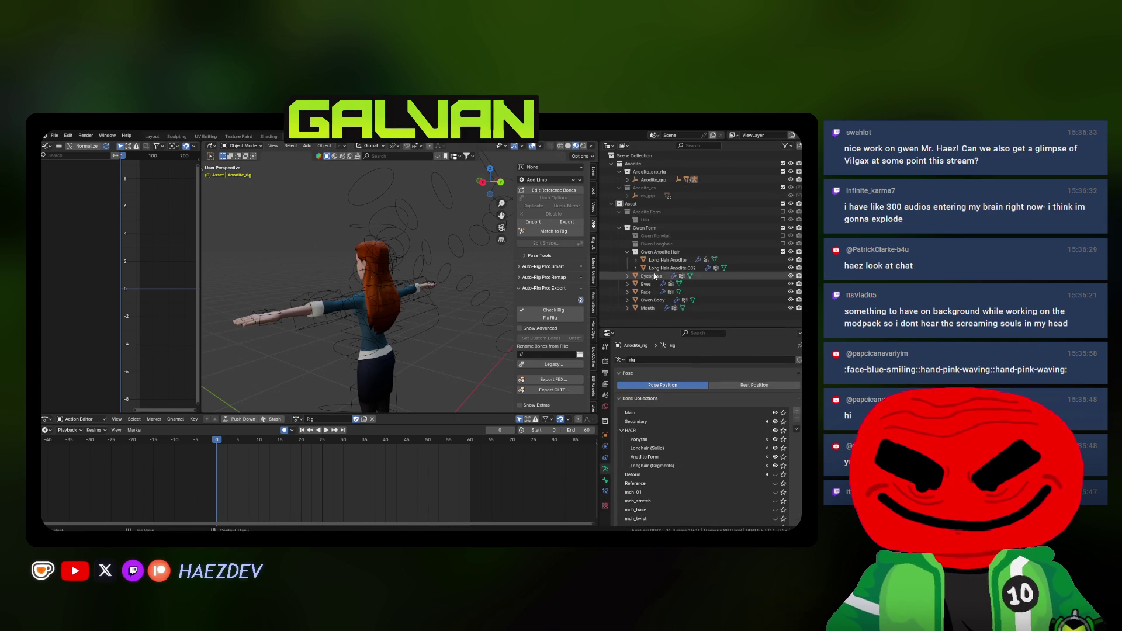
{"action": "left_click", "coordinate": [656, 267]}
{"action": "left_click", "coordinate": [660, 260], "text": "ctrl"}
{"action": "left_click", "coordinate": [407, 247]}
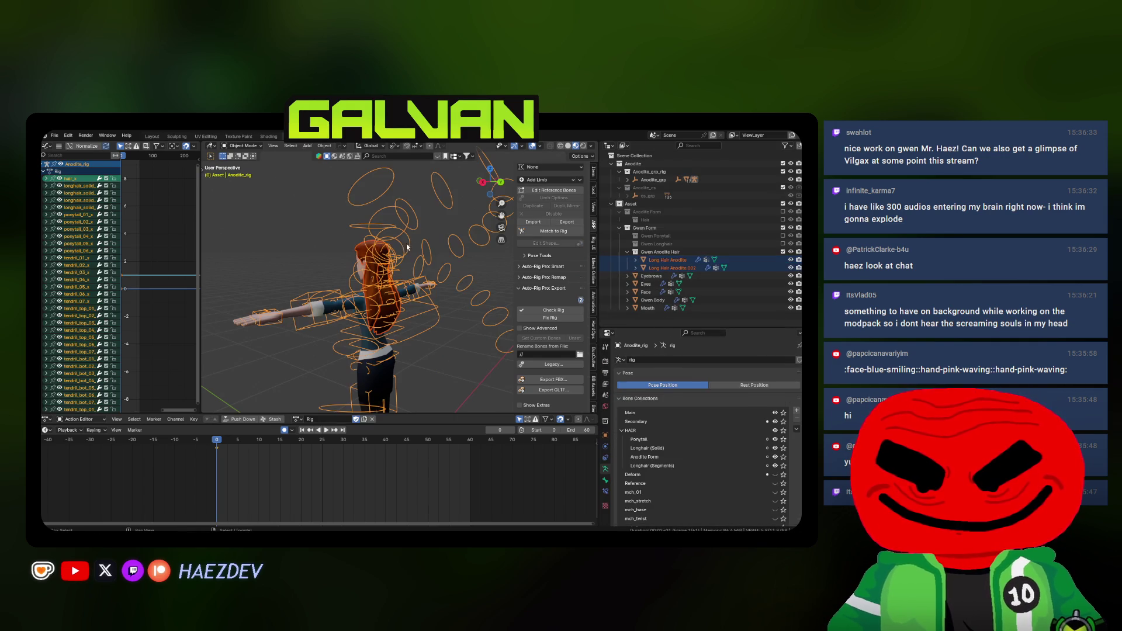
{"action": "left_click", "coordinate": [551, 379]}
{"action": "left_click", "coordinate": [600, 263]}
{"action": "left_click", "coordinate": [564, 262]}
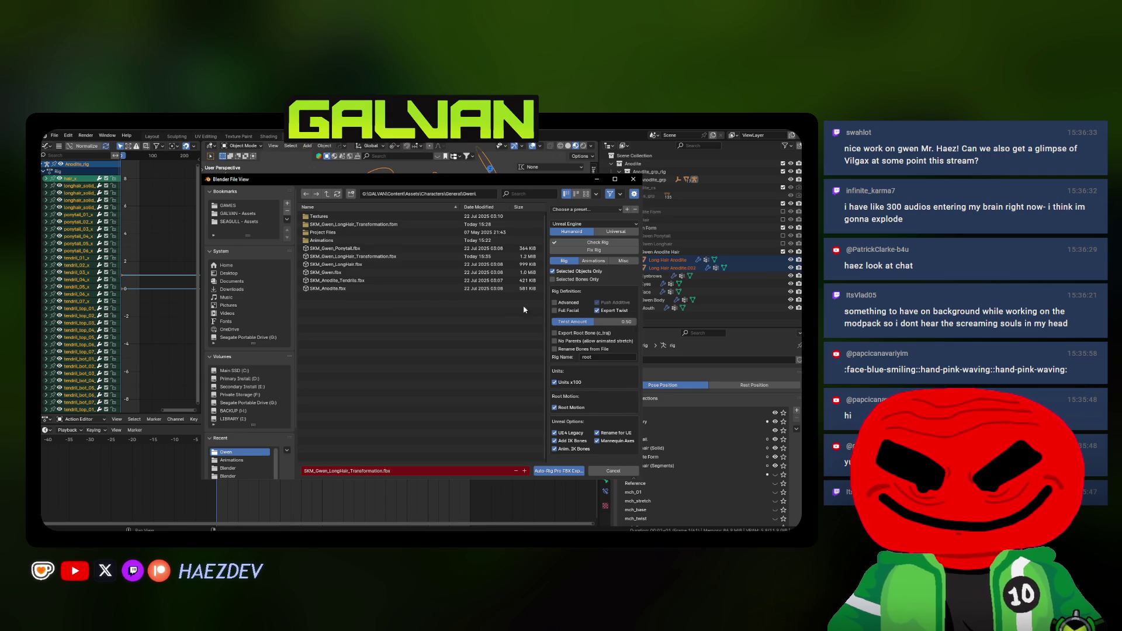
Export over SKM_Gwen_LongHair_Transformation.fbx, dismiss the confirmation and save the blend file
{"action": "double_click", "coordinate": [352, 256]}
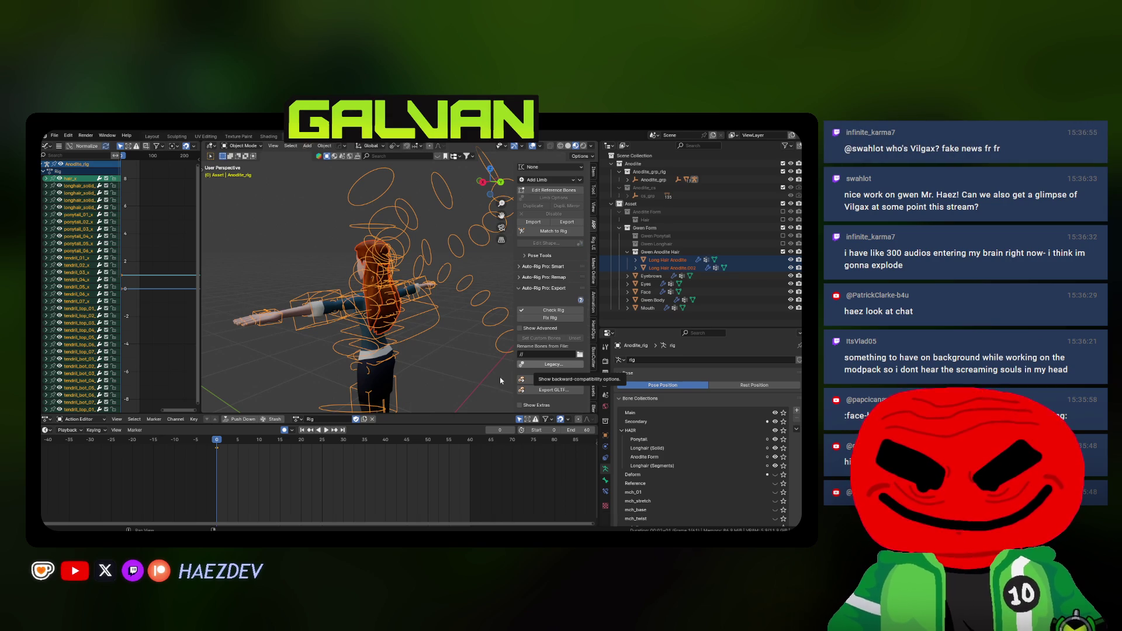
{"action": "left_click", "coordinate": [351, 278]}
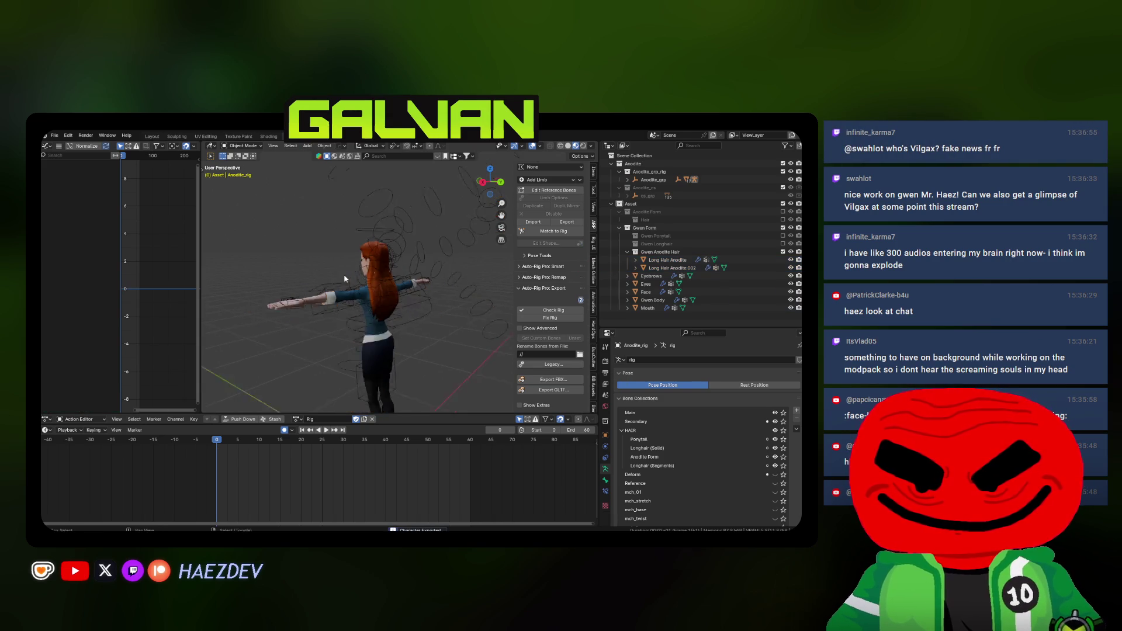
{"action": "key", "text": "ctrl+s"}
Exclude the Gwen Anodite Hair collection, select everything and export the base character FBX
{"action": "left_click", "coordinate": [782, 251]}
{"action": "scroll", "coordinate": [466, 264], "scroll_direction": "up", "scroll_amount": 5}
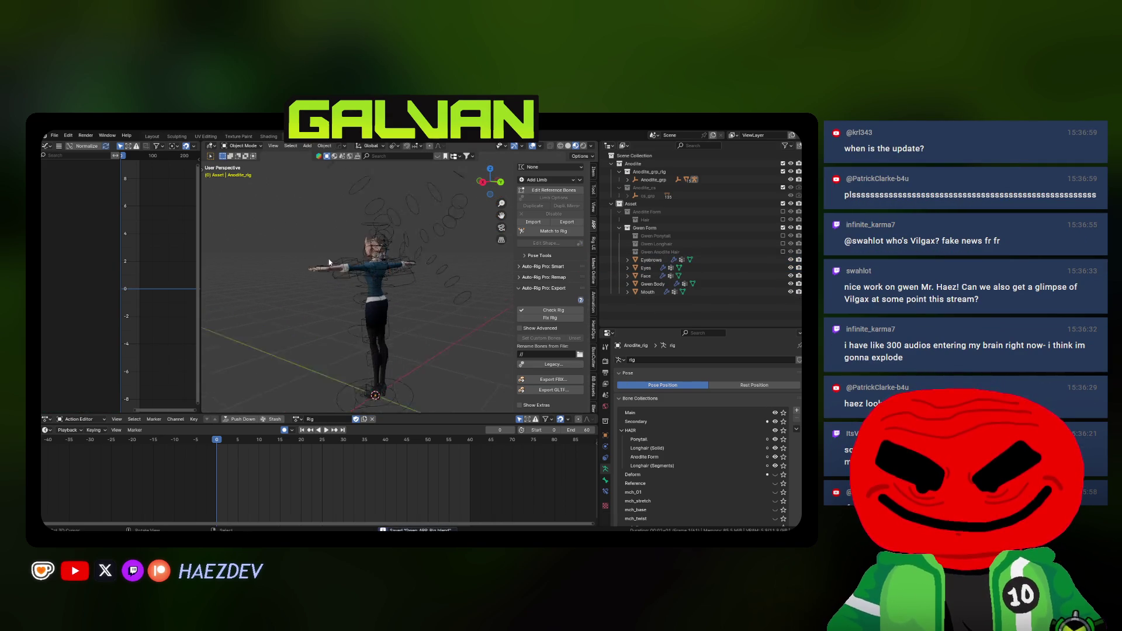
{"action": "mouse_move", "coordinate": [466, 265]}
{"action": "left_mouse_down"}
{"action": "mouse_move", "coordinate": [391, 257]}
{"action": "mouse_move", "coordinate": [409, 271]}
{"action": "mouse_move", "coordinate": [388, 271]}
{"action": "mouse_move", "coordinate": [513, 333]}
{"action": "left_mouse_up"}
{"action": "scroll", "coordinate": [418, 288], "scroll_direction": "down", "scroll_amount": 4}
{"action": "key", "text": "a"}
{"action": "left_click", "coordinate": [562, 379]}
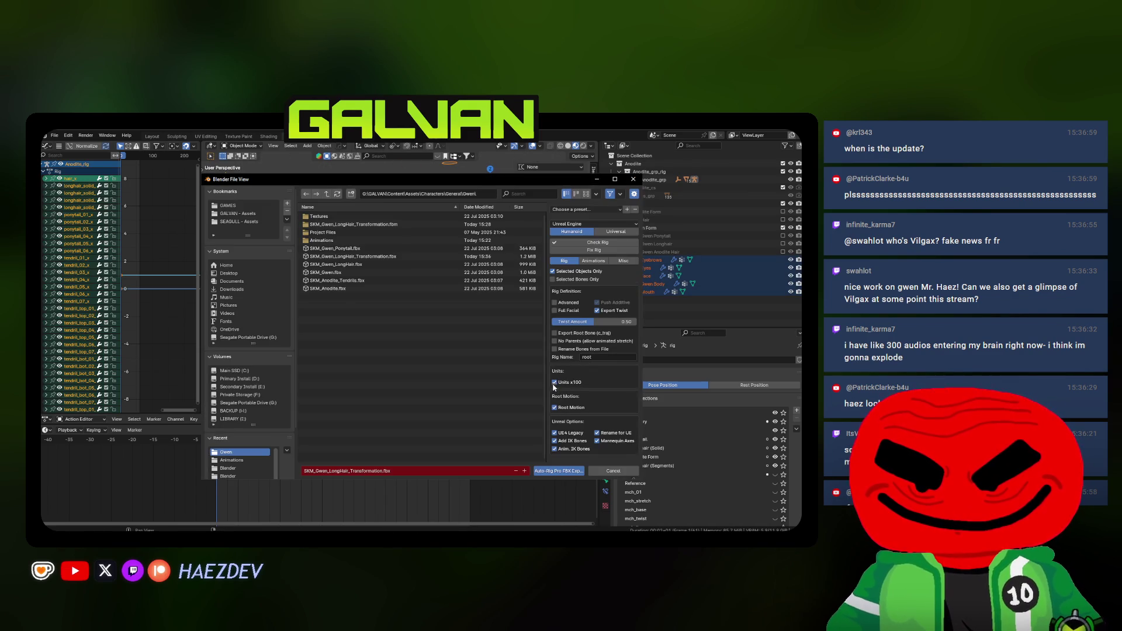
{"action": "double_click", "coordinate": [343, 270]}
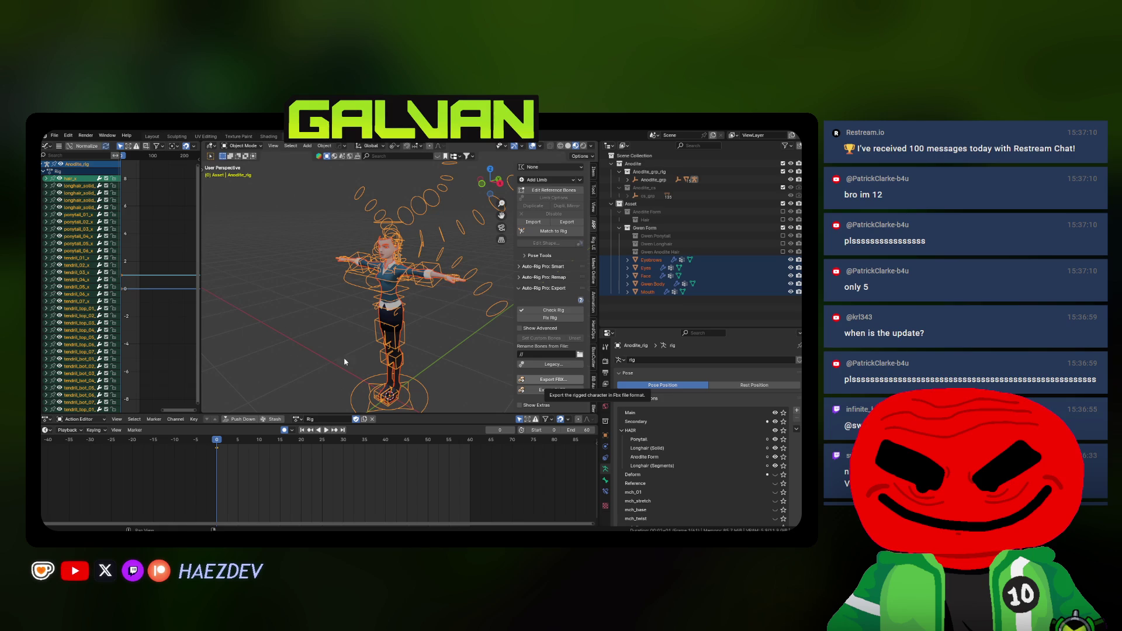
{"action": "left_click", "coordinate": [326, 298]}
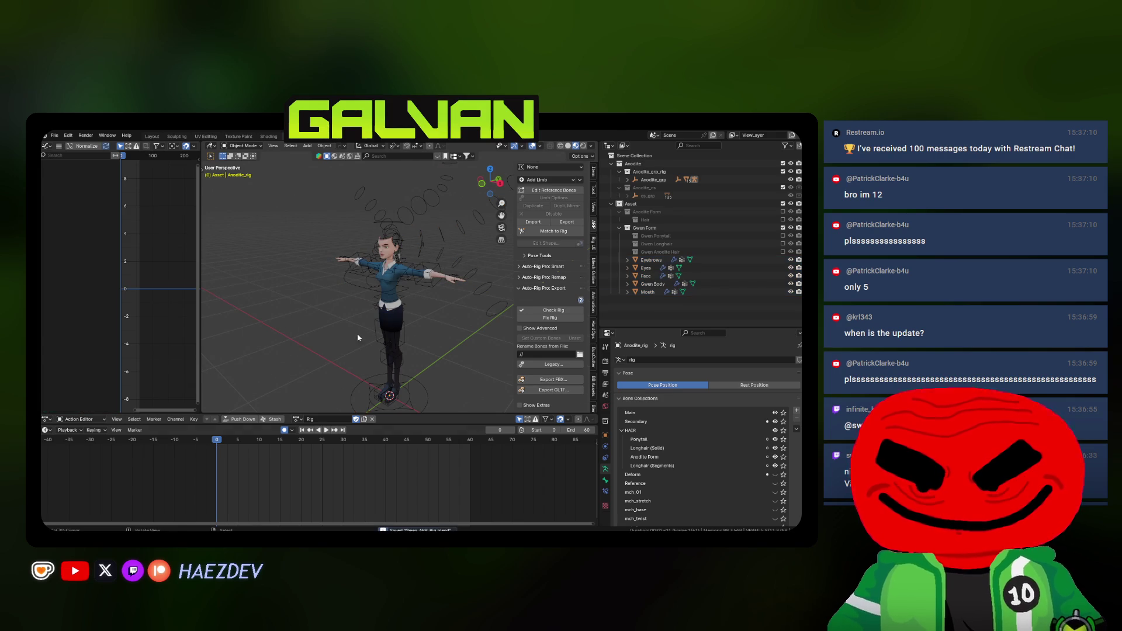
{"action": "key", "text": "alt+Tab"}
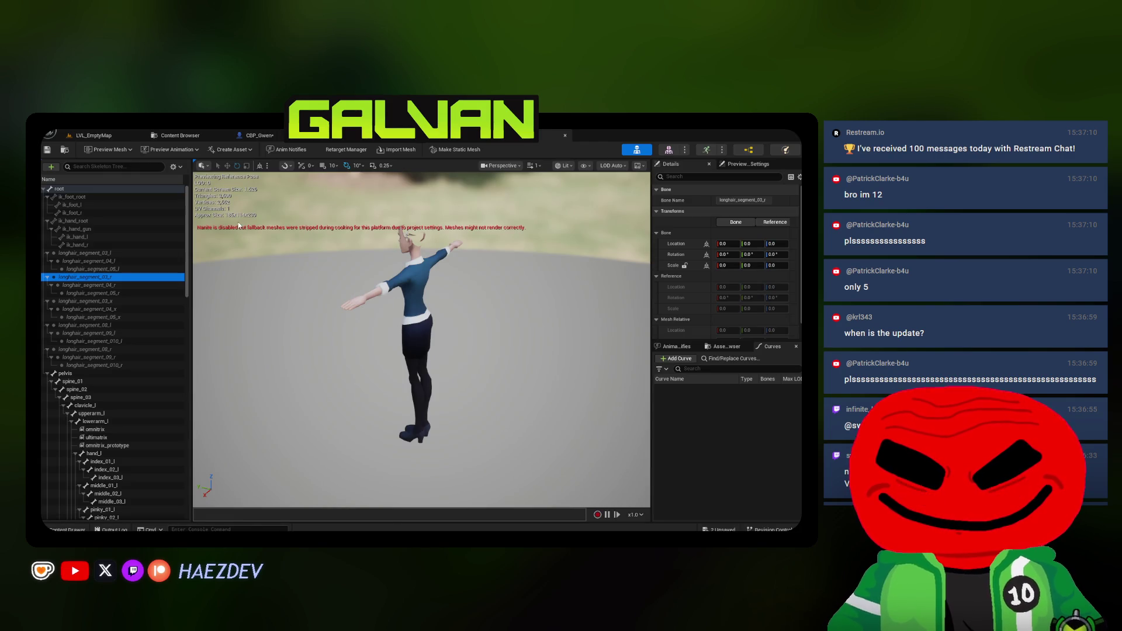
Reimport SKM_Gwen from the newly exported FBX file
{"action": "left_click", "coordinate": [180, 135]}
{"action": "left_click", "coordinate": [613, 205]}
{"action": "right_click", "coordinate": [607, 234]}
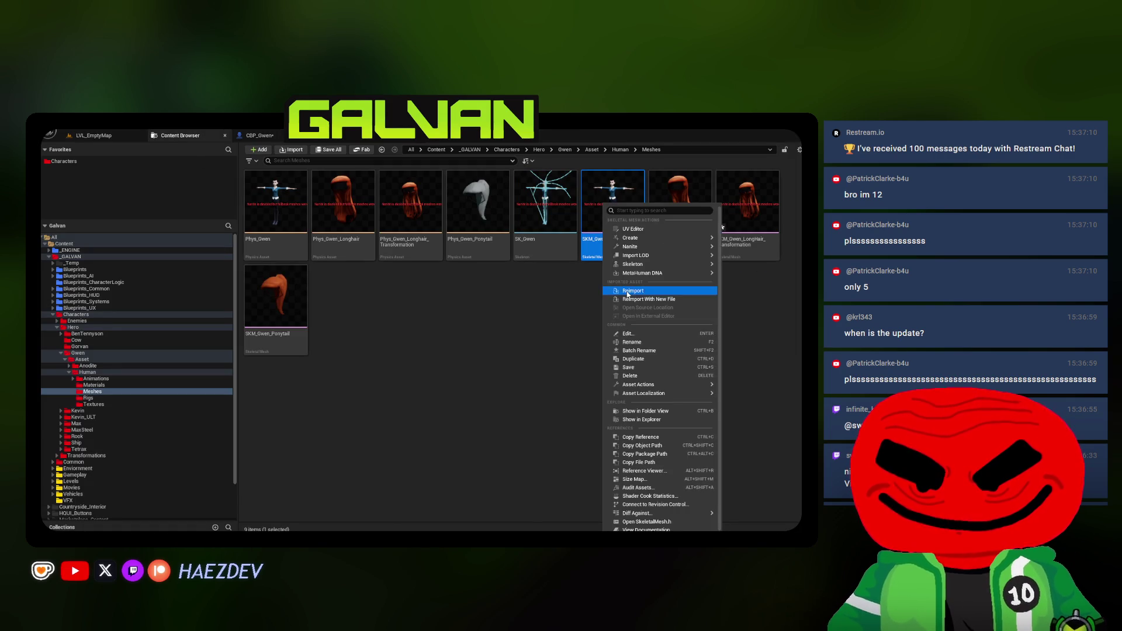
{"action": "left_click", "coordinate": [628, 290]}
{"action": "left_click", "coordinate": [386, 296]}
{"action": "double_click", "coordinate": [385, 296]}
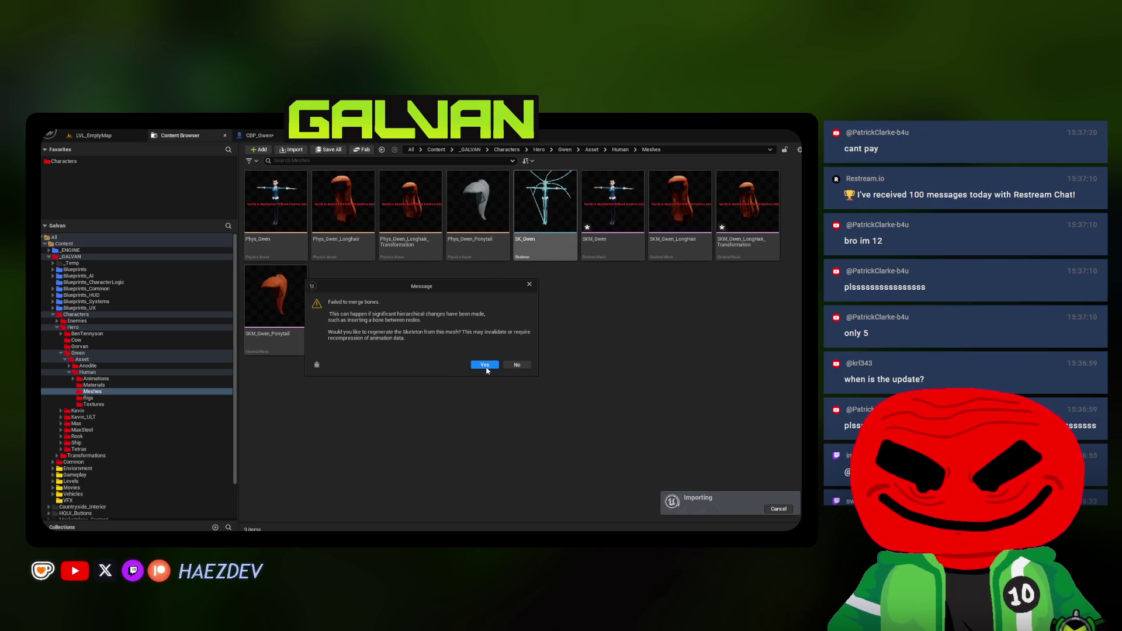
Accept skeleton regeneration, dismiss the merge notices, and open the SK_Gwen skeleton
{"action": "left_click", "coordinate": [486, 368]}
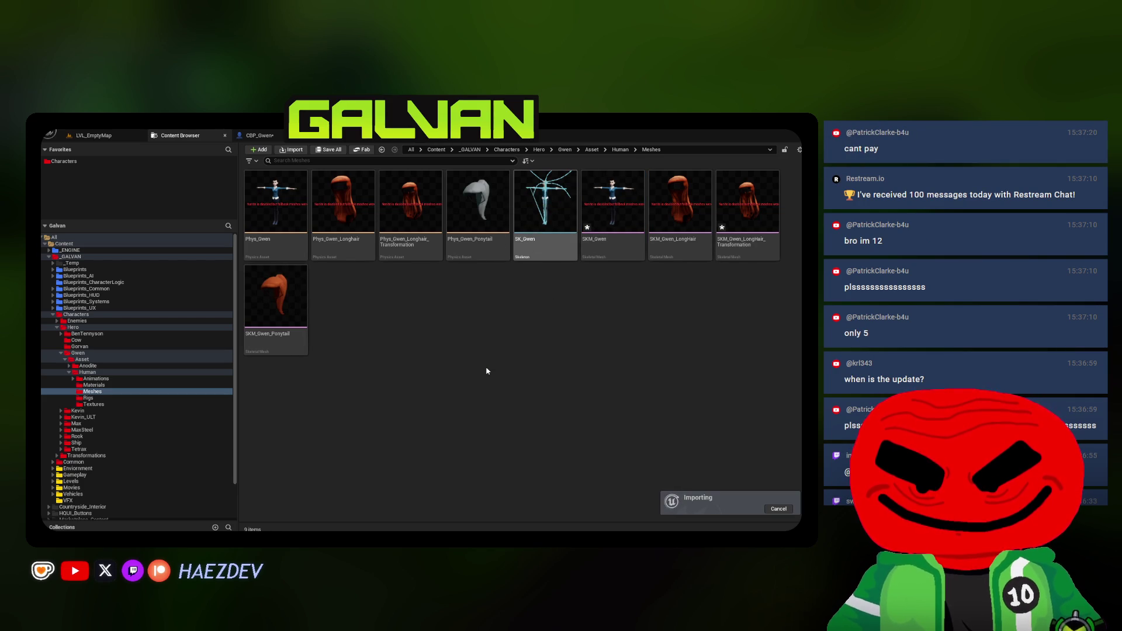
{"action": "left_click", "coordinate": [482, 378]}
{"action": "left_click", "coordinate": [496, 346]}
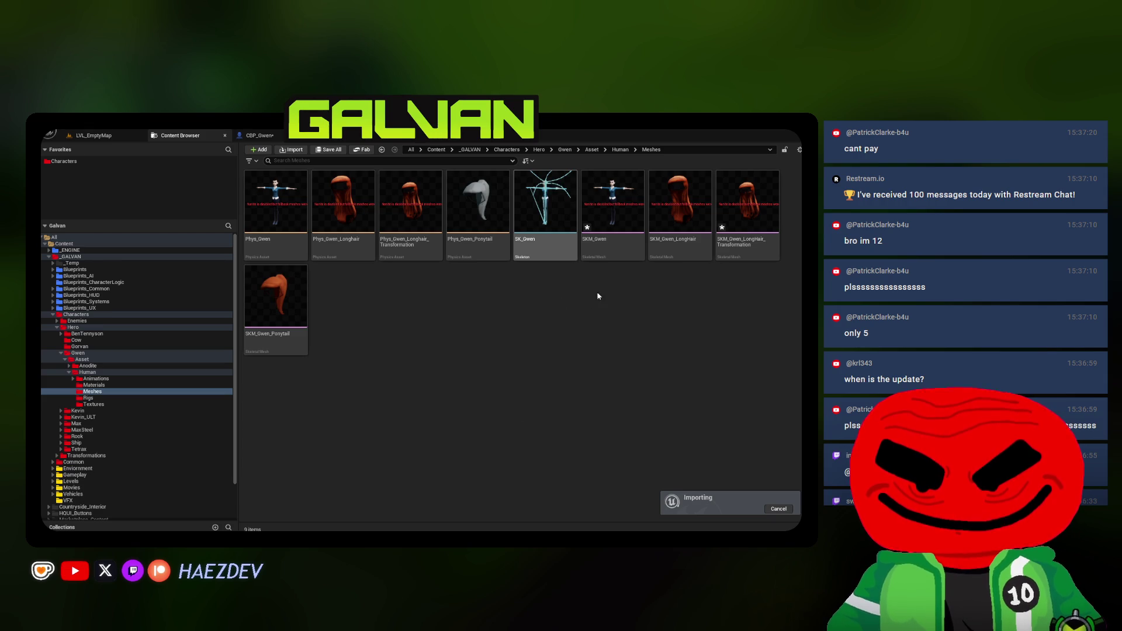
{"action": "double_click", "coordinate": [556, 235]}
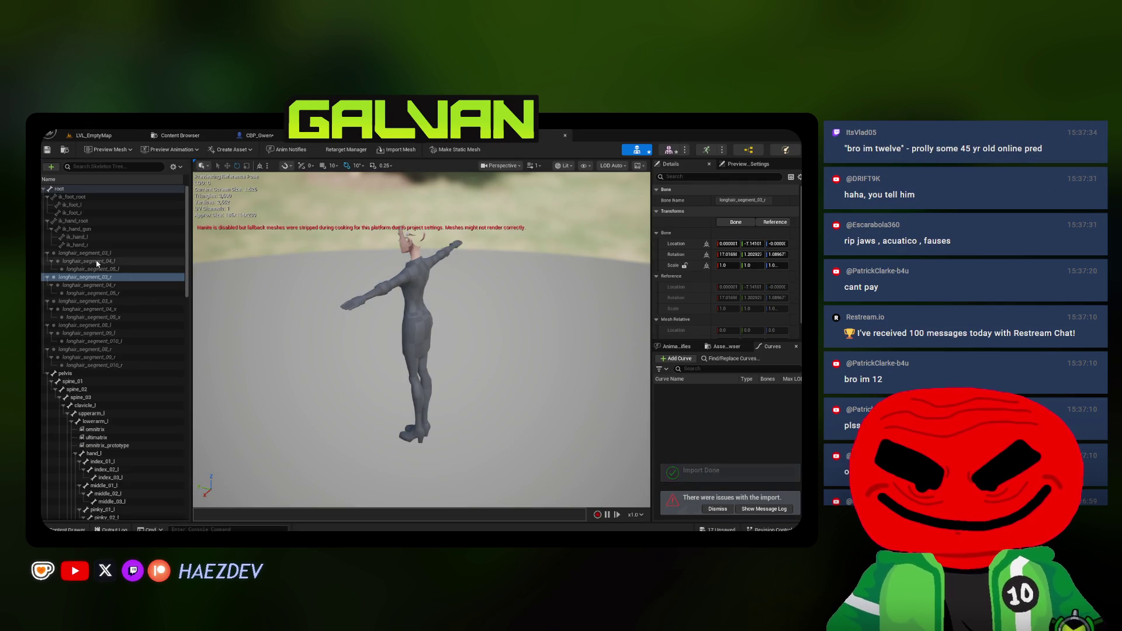
Inspect the longhair_segment_01/03 (l, r, x) and ponytail bones in SK_Gwen's Skeleton Tree
{"action": "left_click", "coordinate": [87, 253]}
{"action": "scroll", "coordinate": [100, 234], "scroll_direction": "down", "scroll_amount": 10}
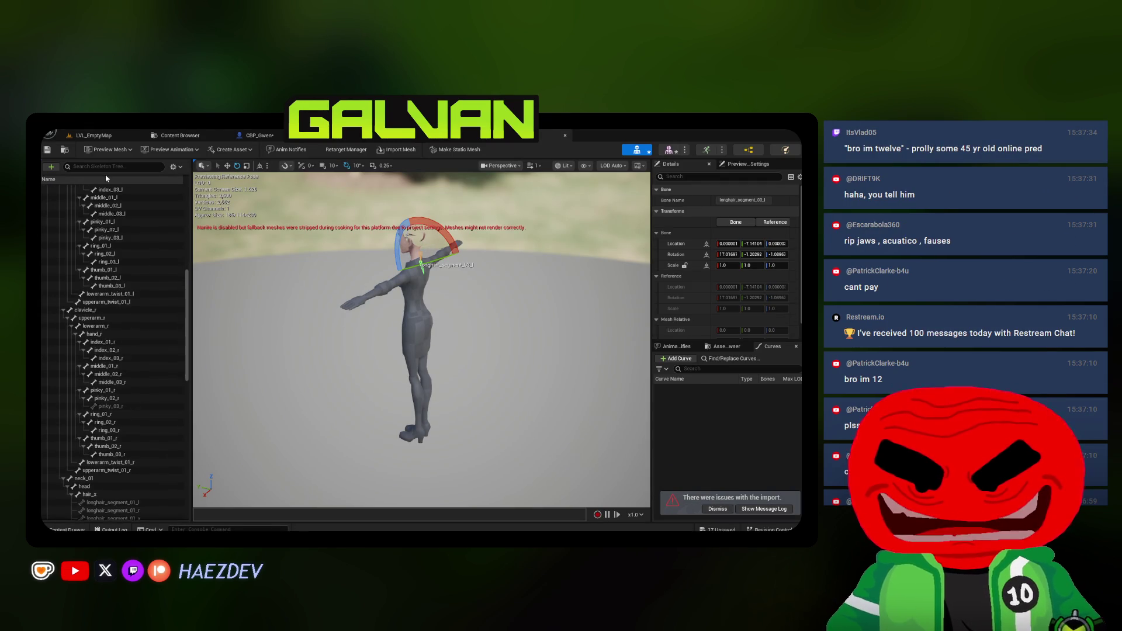
{"action": "scroll", "coordinate": [111, 263], "scroll_direction": "down", "scroll_amount": 5}
{"action": "left_click", "coordinate": [117, 298]}
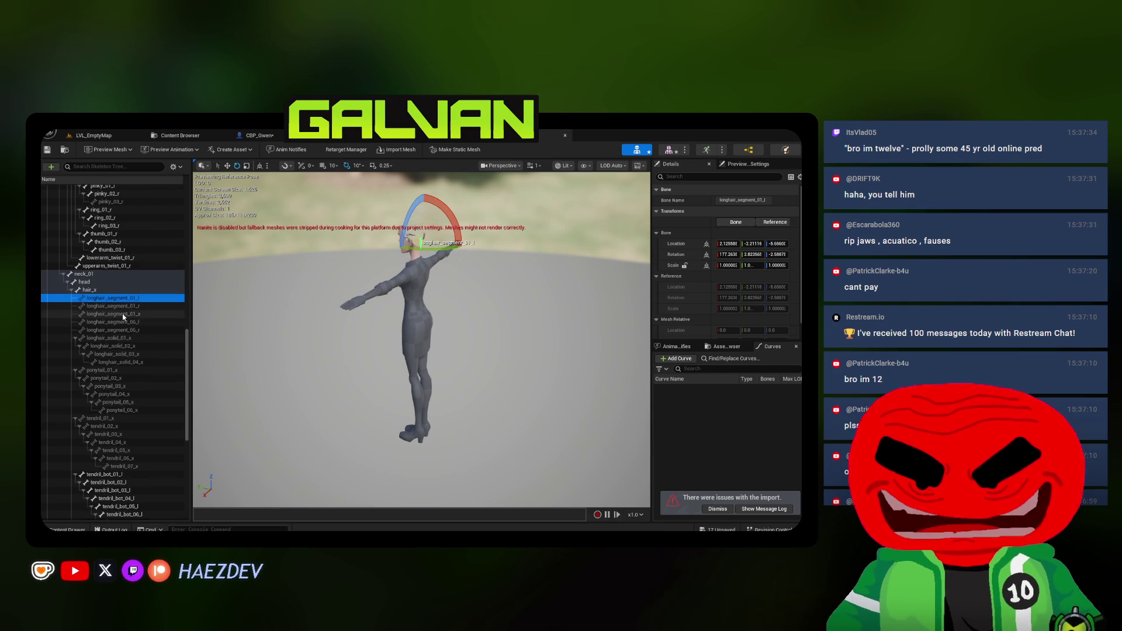
{"action": "key", "text": "Down"}
{"action": "key", "text": "Down"}
{"action": "key", "text": "Down"}
{"action": "key", "text": "Down"}
{"action": "key", "text": "Down"}
{"action": "key", "text": "Down"}
{"action": "key", "text": "Left"}
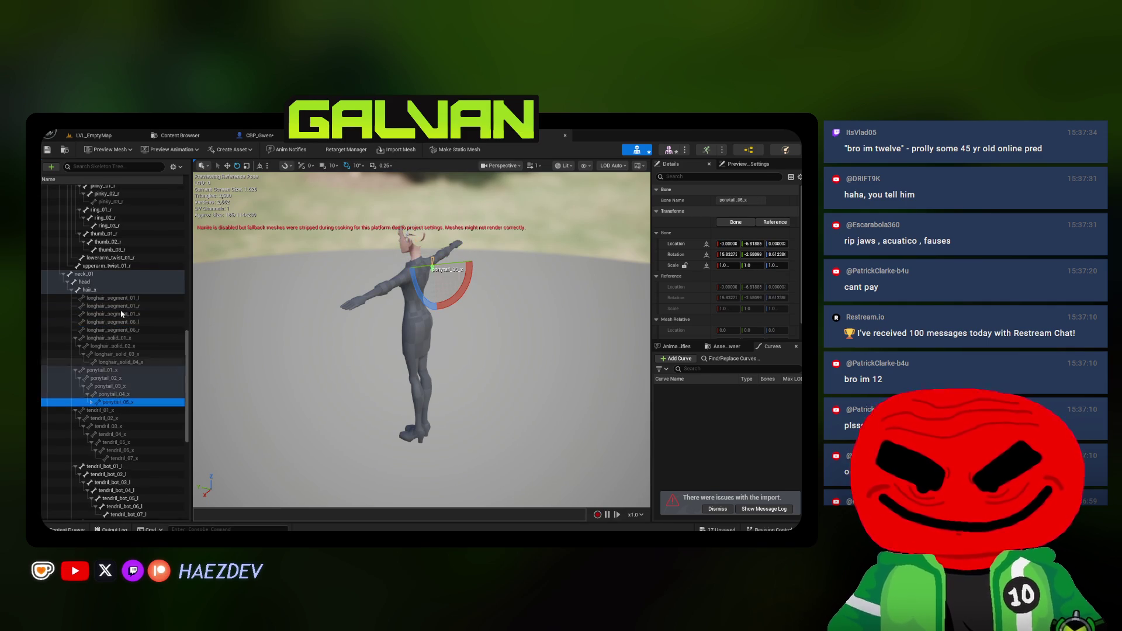
{"action": "scroll", "coordinate": [121, 314], "scroll_direction": "up", "scroll_amount": 10}
{"action": "left_click", "coordinate": [83, 253]}
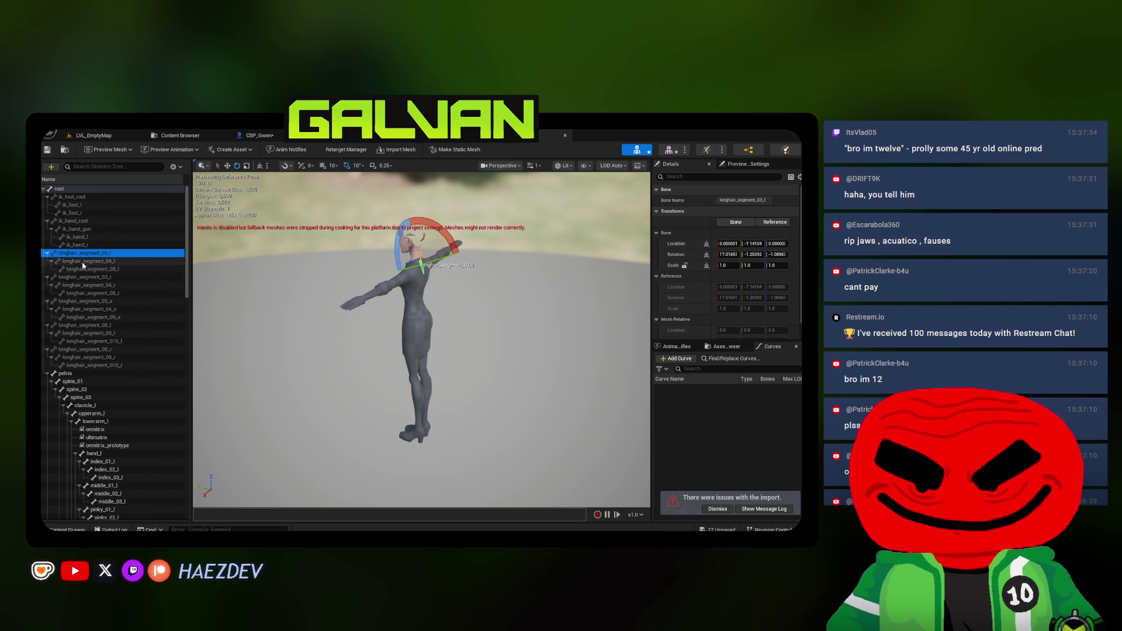
{"action": "left_click", "coordinate": [85, 277]}
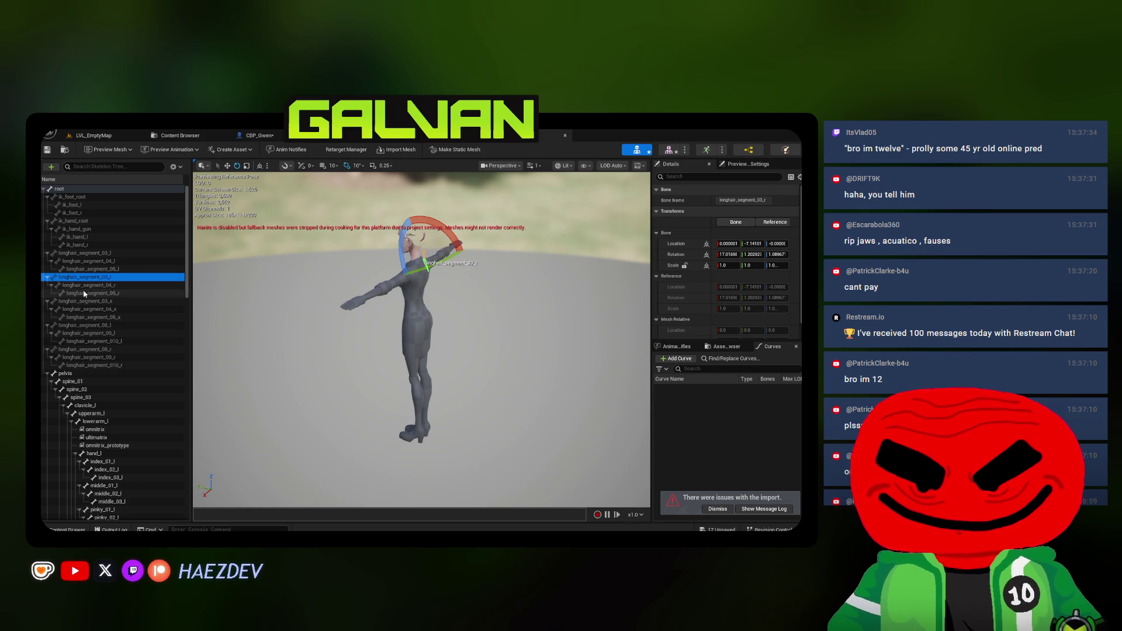
{"action": "left_click", "coordinate": [85, 301]}
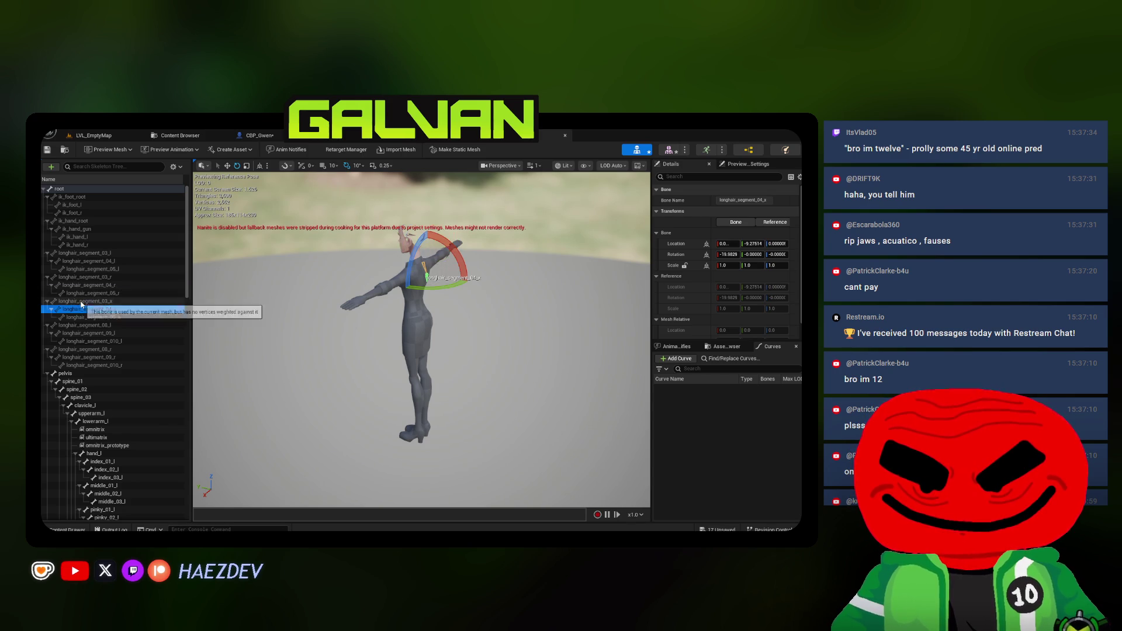
Preview the Jump_Sprint_Start animation, then select the Anodite rig in Blender
{"action": "left_click", "coordinate": [170, 150]}
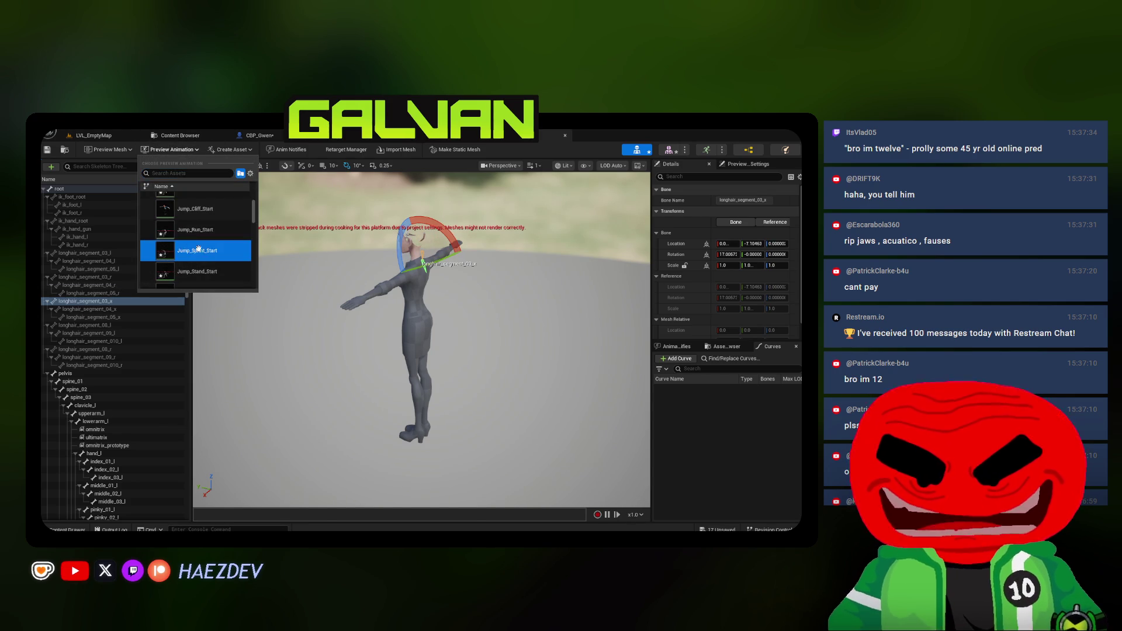
{"action": "left_click", "coordinate": [188, 256]}
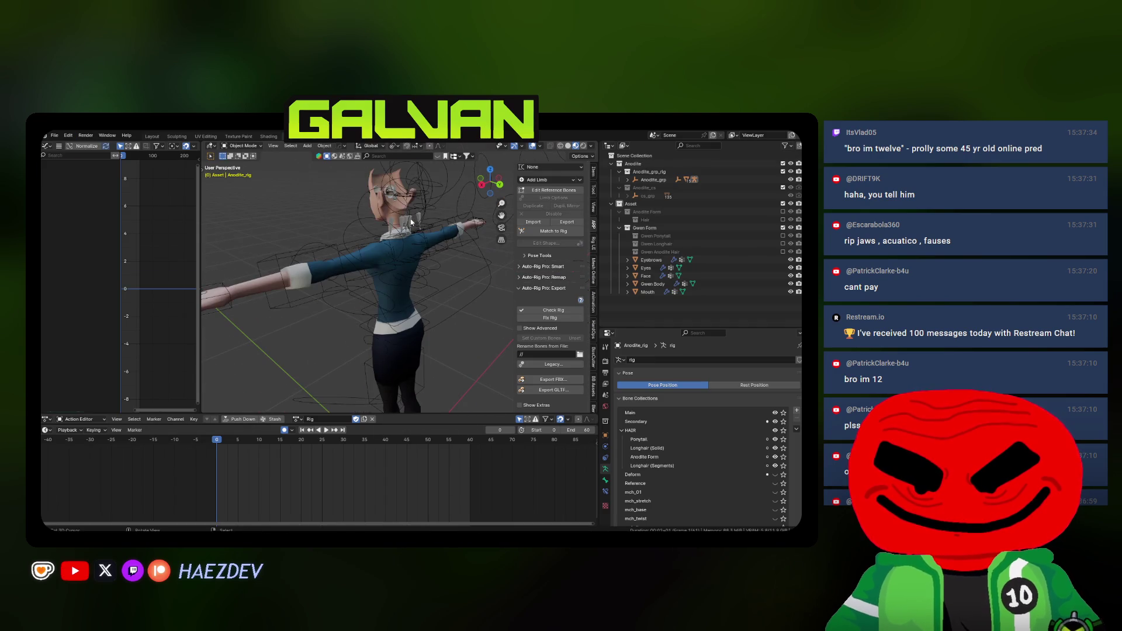
{"action": "left_click", "coordinate": [410, 218]}
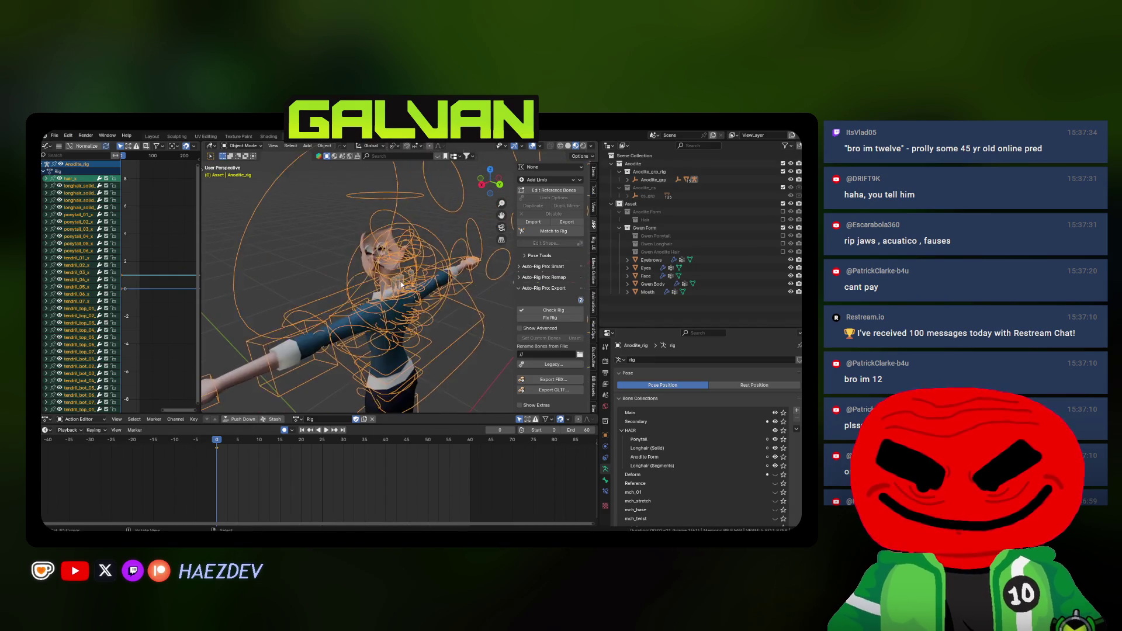
Enter Edit Mode in wireframe with Main and Secondary collections hidden, showing longhair_segment_06_l's bone properties
{"action": "key", "text": "Tab"}
{"action": "left_click_drag", "start_coordinate": [774, 422], "coordinate": [775, 413]}
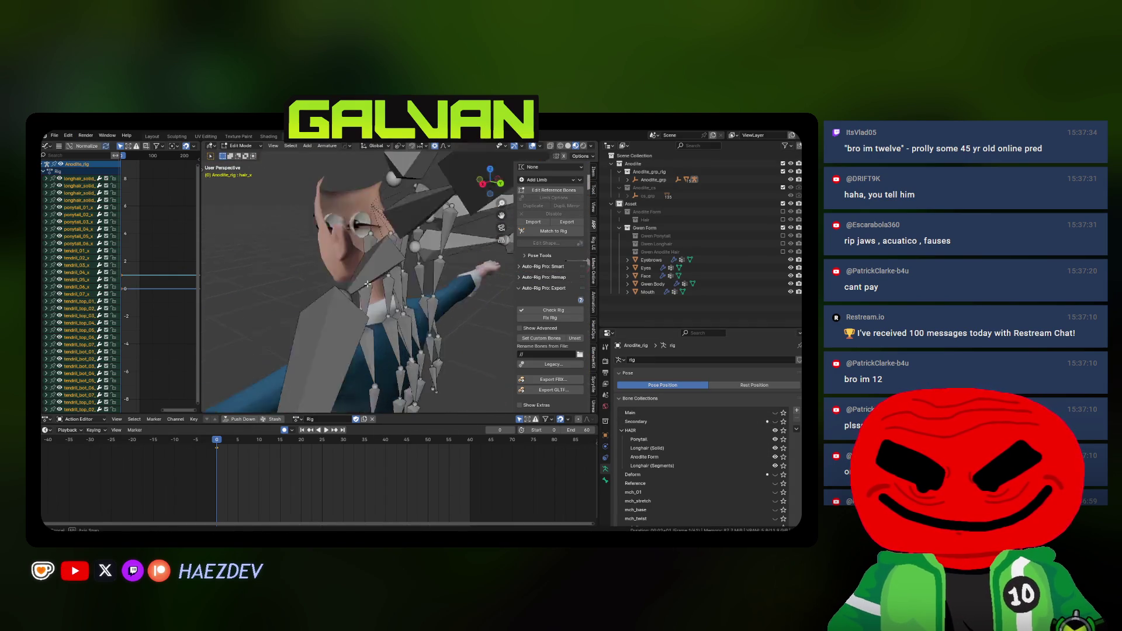
{"action": "key", "text": "shift+z"}
{"action": "left_click", "coordinate": [381, 210]}
{"action": "left_click", "coordinate": [605, 480]}
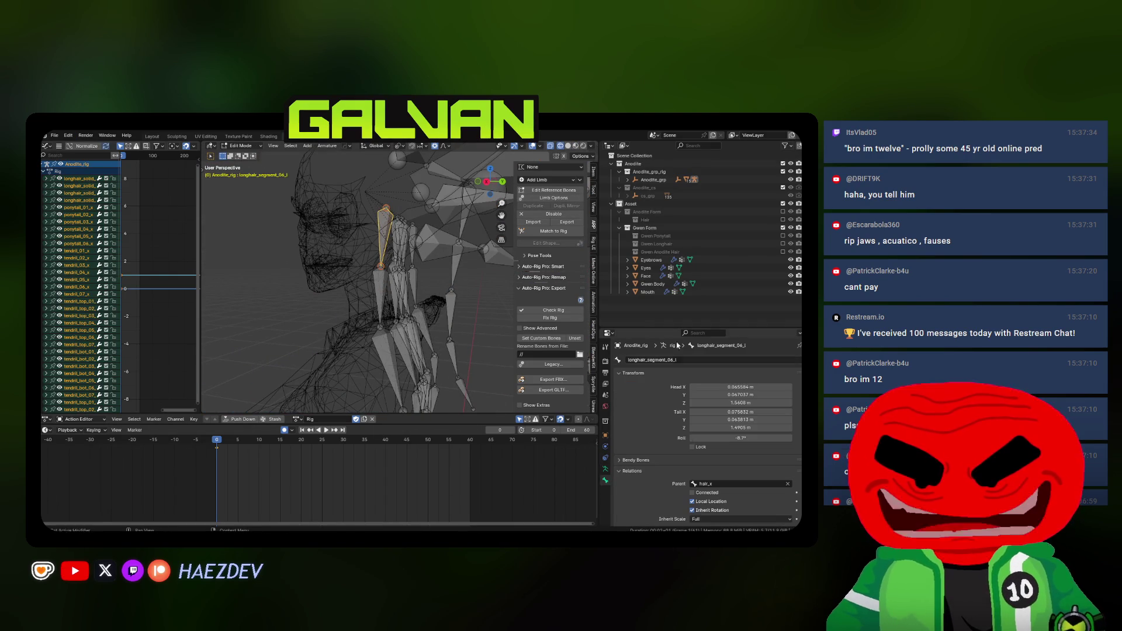
{"action": "left_click_drag", "start_coordinate": [664, 327], "coordinate": [664, 203]}
Check the longhair_segment_01, tendril_top_01_l and ponytail_01_x bones' parenting, then switch to Unreal
{"action": "left_click", "coordinate": [386, 233]}
{"action": "left_click", "coordinate": [420, 284]}
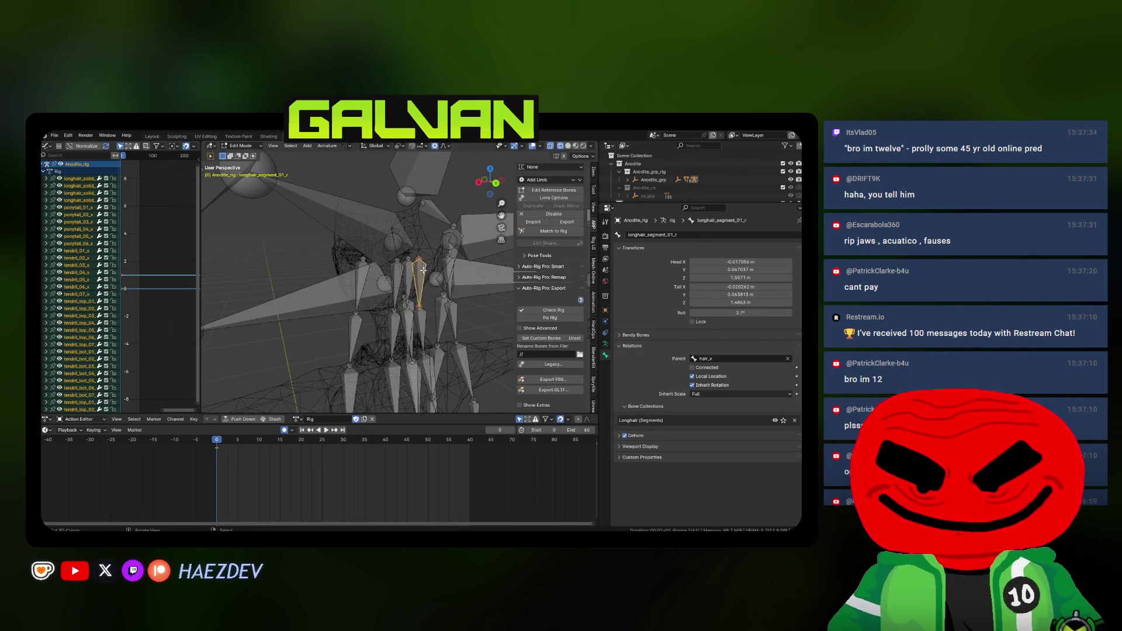
{"action": "left_click", "coordinate": [456, 267]}
{"action": "left_click", "coordinate": [432, 231]}
{"action": "left_click", "coordinate": [432, 232]}
{"action": "left_click_drag", "start_coordinate": [424, 237], "coordinate": [367, 261]}
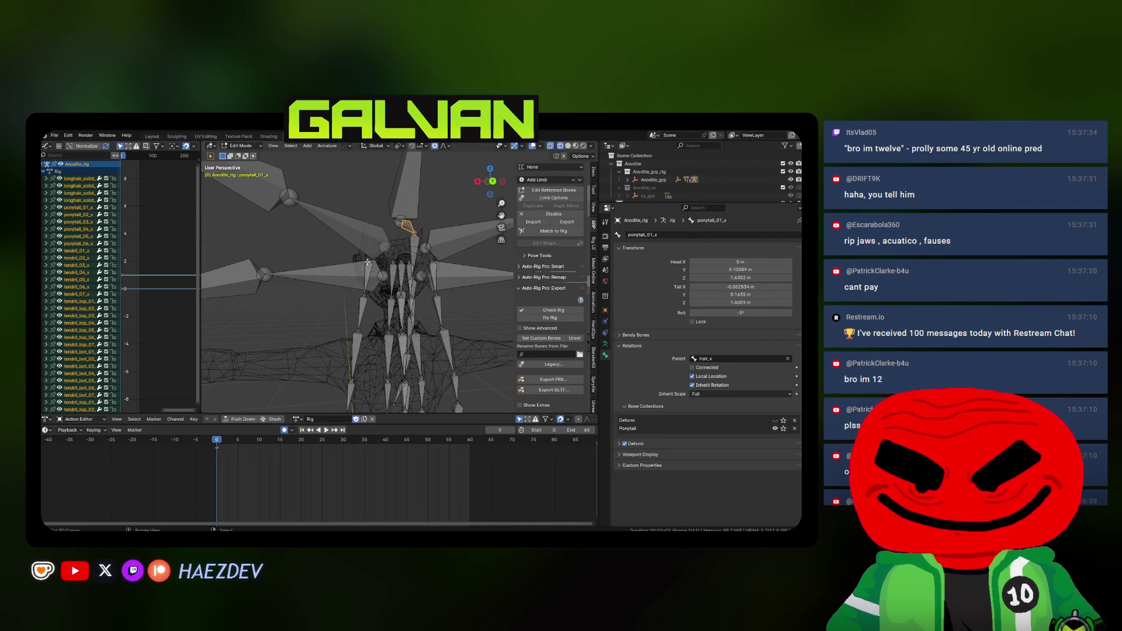
{"action": "left_click", "coordinate": [370, 267]}
{"action": "left_click", "coordinate": [375, 250]}
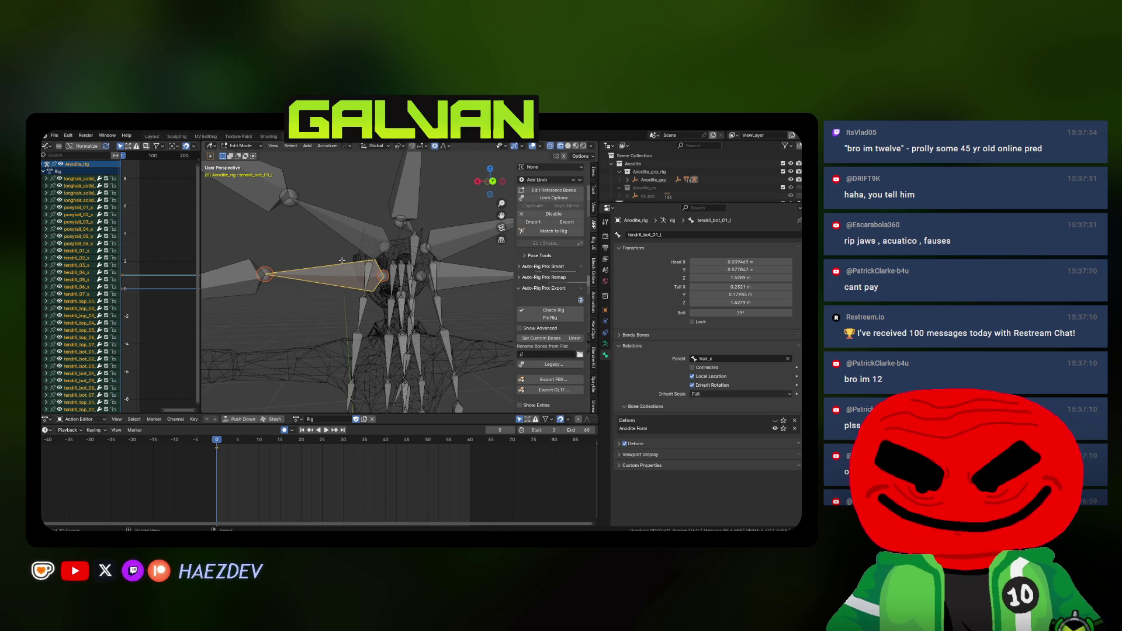
{"action": "key", "text": "alt+Tab"}
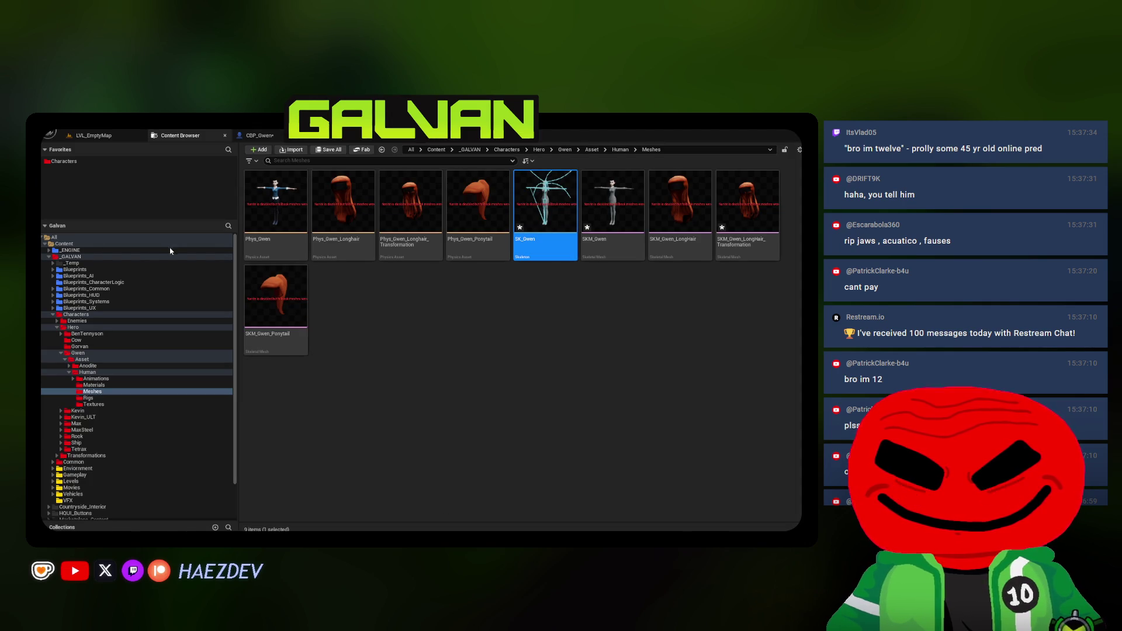
Open SK_Gwen, orbit its preview and scroll to the hair bones, then return to Meshes
{"action": "key", "text": "Return"}
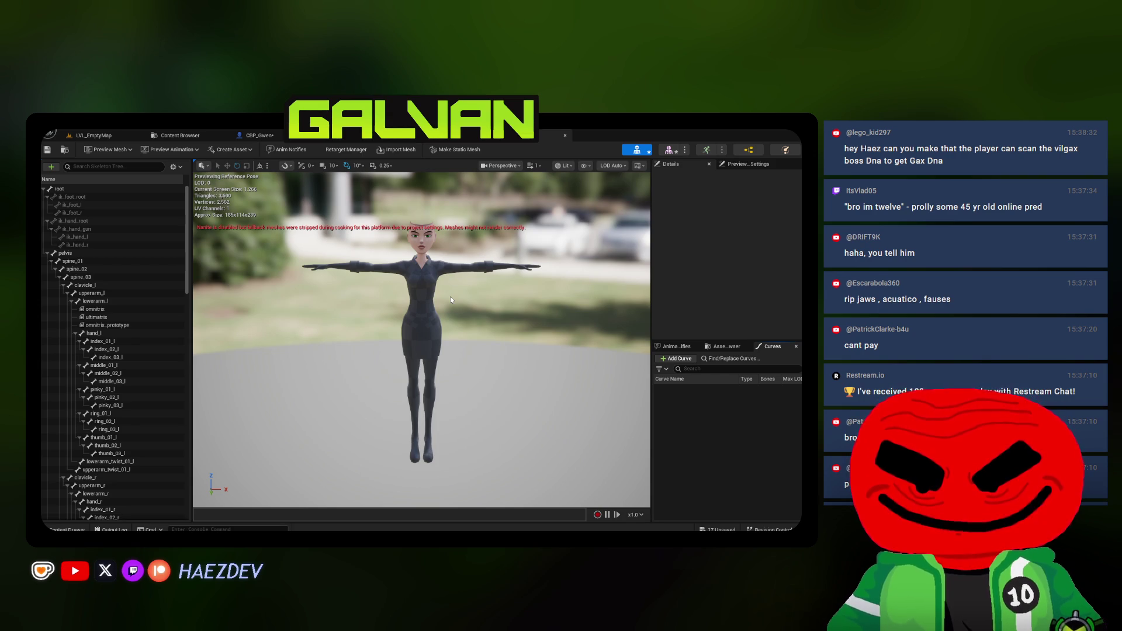
{"action": "left_click_drag", "start_coordinate": [450, 300], "coordinate": [471, 361]}
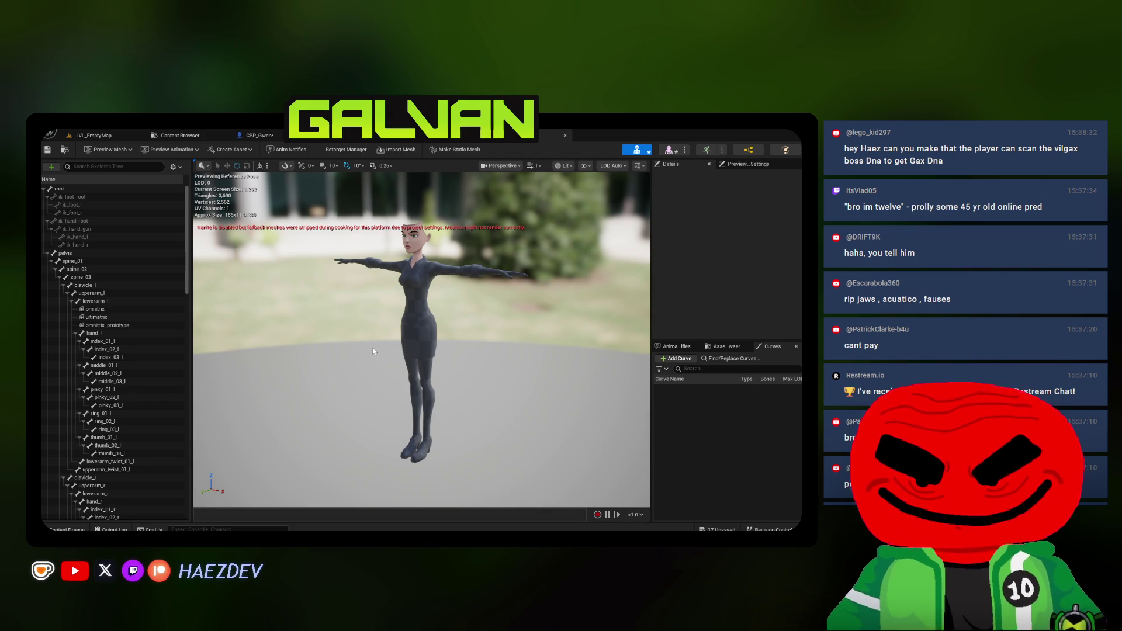
{"action": "mouse_move", "coordinate": [383, 269]}
{"action": "left_mouse_down"}
{"action": "mouse_move", "coordinate": [525, 275]}
{"action": "mouse_move", "coordinate": [322, 315]}
{"action": "left_mouse_up"}
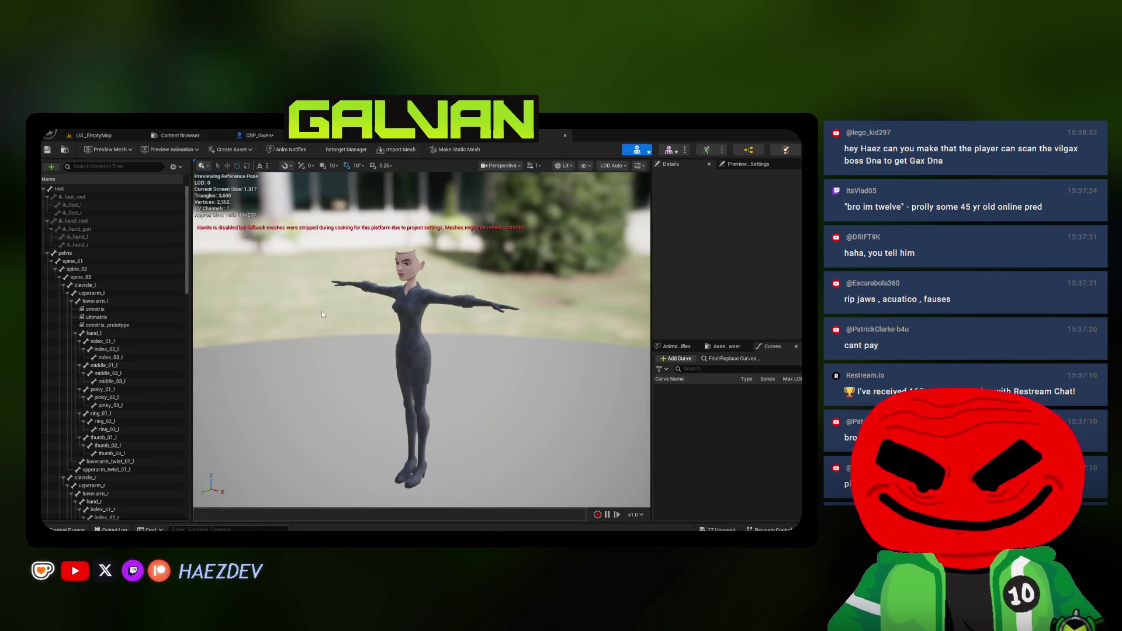
{"action": "scroll", "coordinate": [105, 310], "scroll_direction": "down", "scroll_amount": 2}
{"action": "scroll", "coordinate": [117, 383], "scroll_direction": "down", "scroll_amount": 10}
{"action": "scroll", "coordinate": [111, 351], "scroll_direction": "down", "scroll_amount": 12}
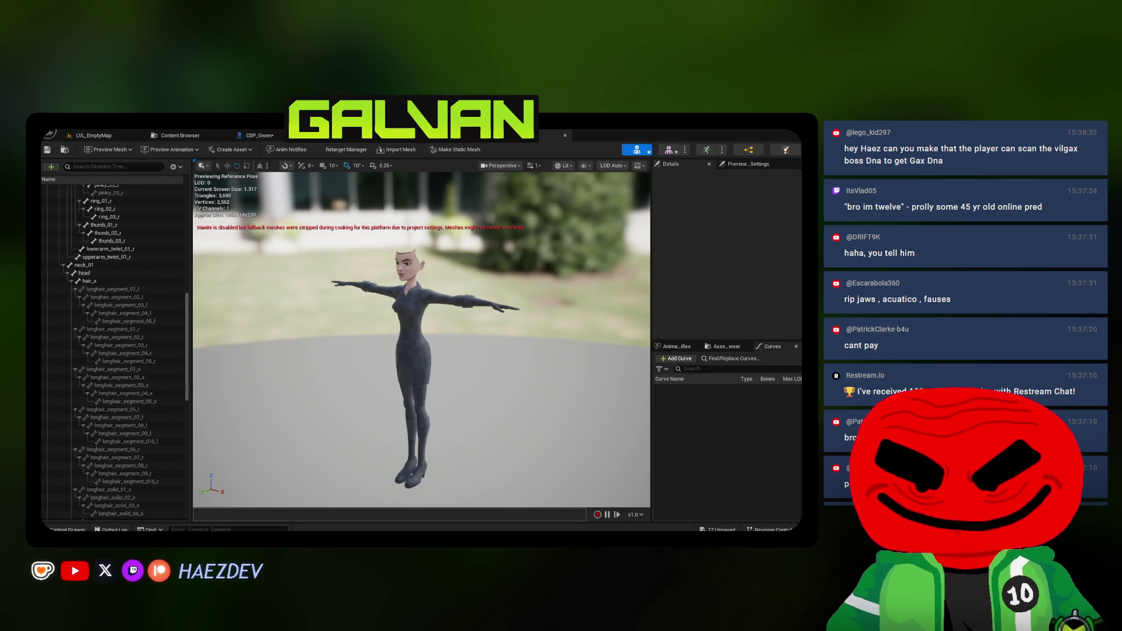
{"action": "scroll", "coordinate": [73, 202], "scroll_direction": "up", "scroll_amount": 20}
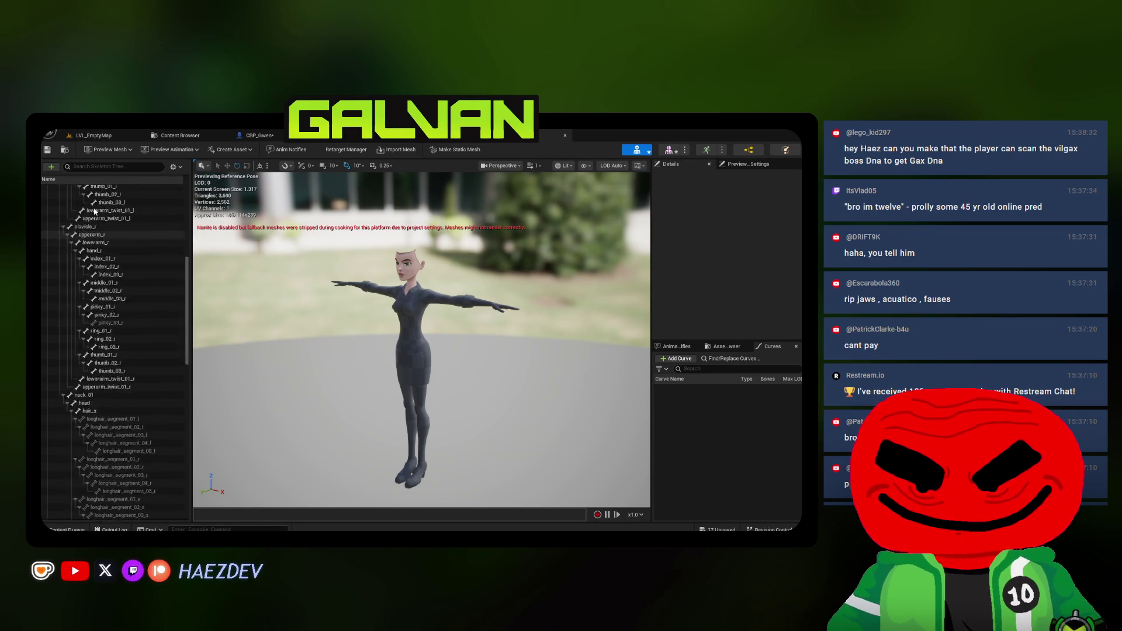
{"action": "left_click", "coordinate": [169, 139]}
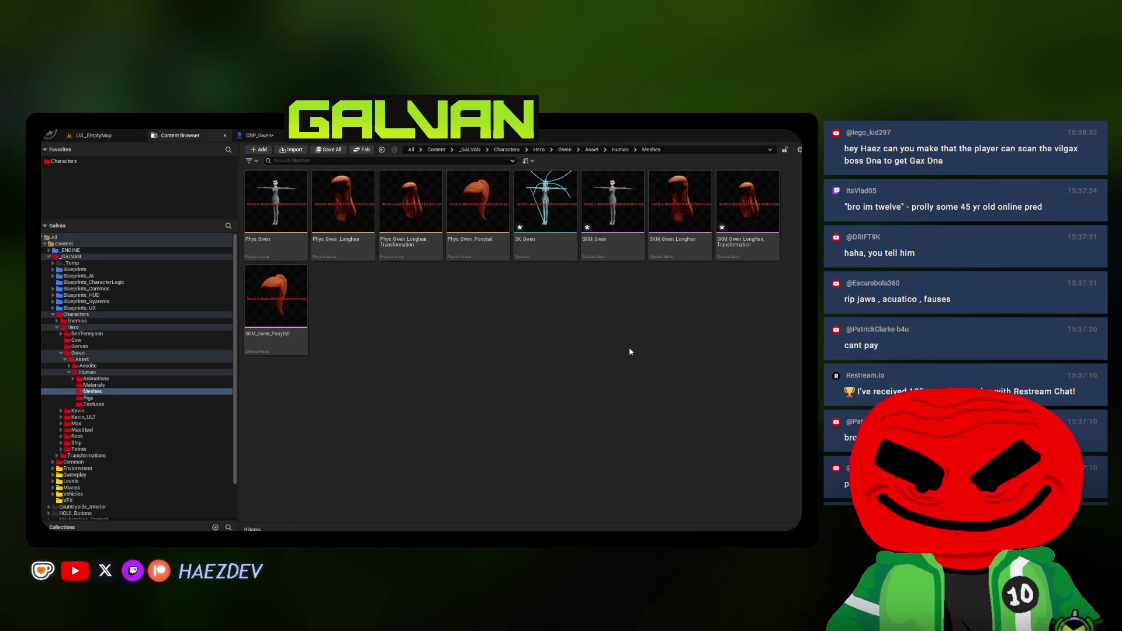
Open SKM_Gwen_LongHair_Transformation, preview it with the Transformation animation, and reimport the mesh
{"action": "double_click", "coordinate": [739, 248]}
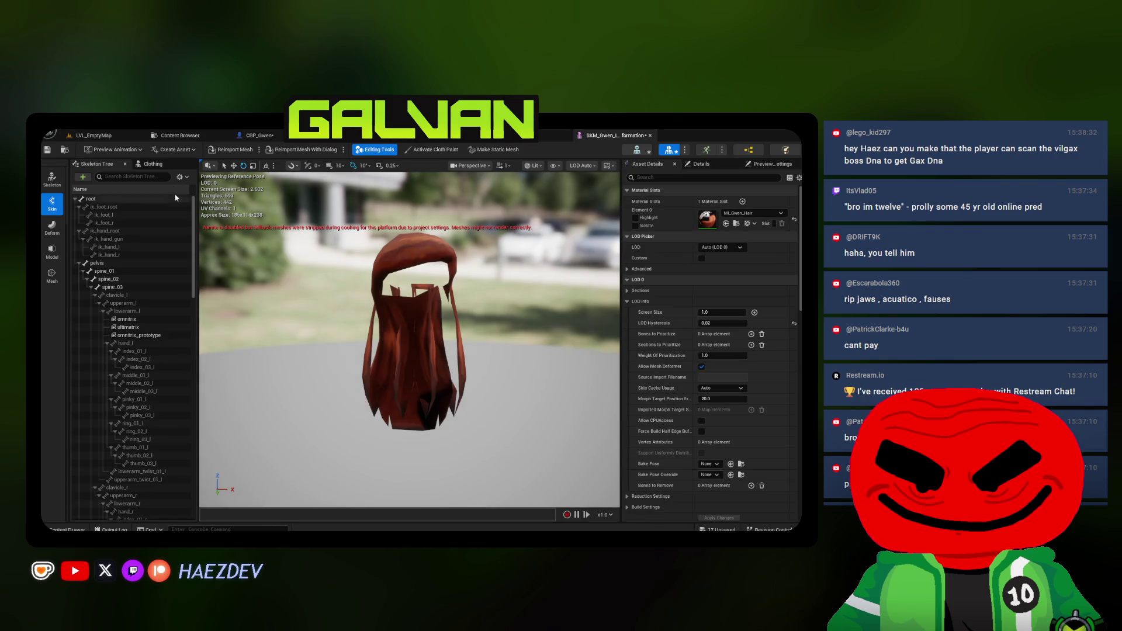
{"action": "left_click", "coordinate": [114, 150]}
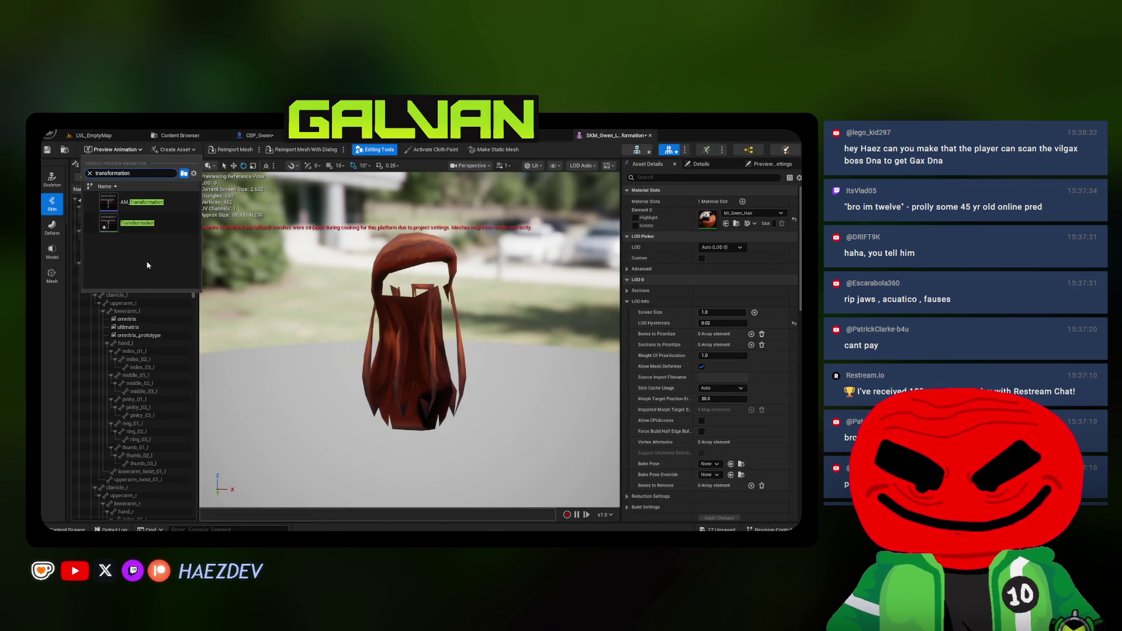
{"action": "left_click", "coordinate": [172, 229]}
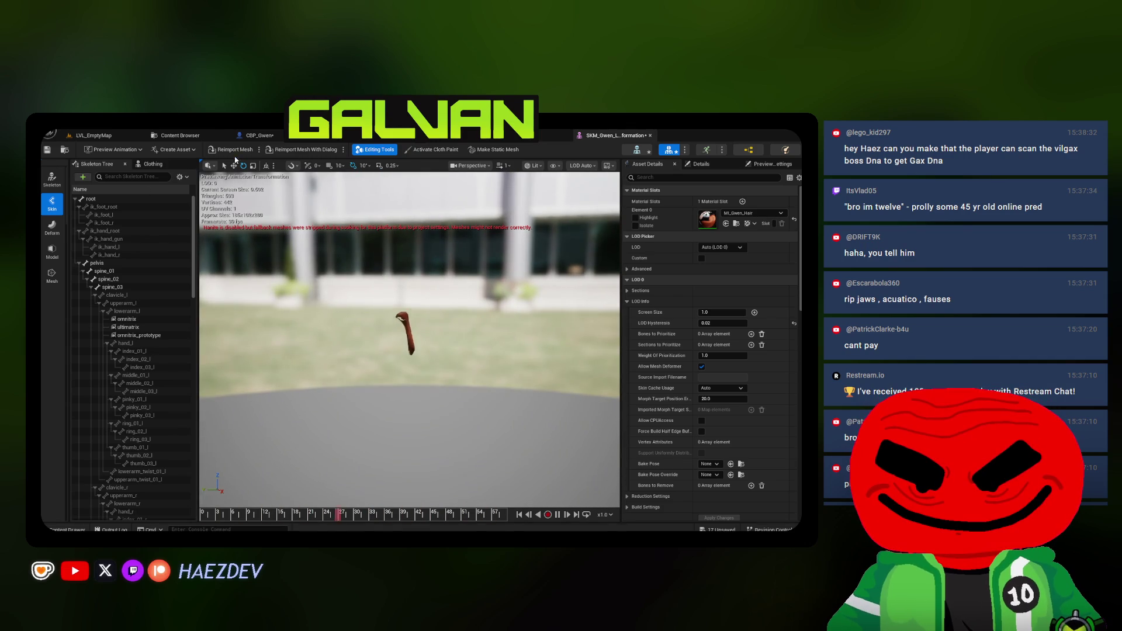
{"action": "left_click", "coordinate": [234, 151]}
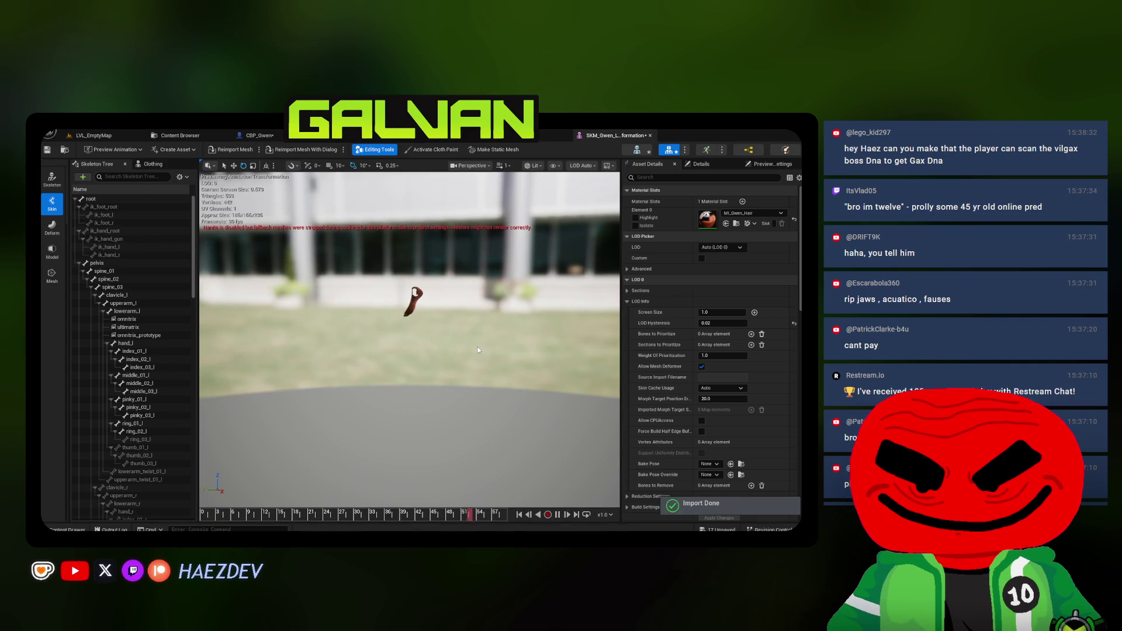
Orbit the animating hair, frame the longhair_segment_01_l bone, and close the mesh editor
{"action": "left_click_drag", "start_coordinate": [478, 350], "coordinate": [444, 351]}
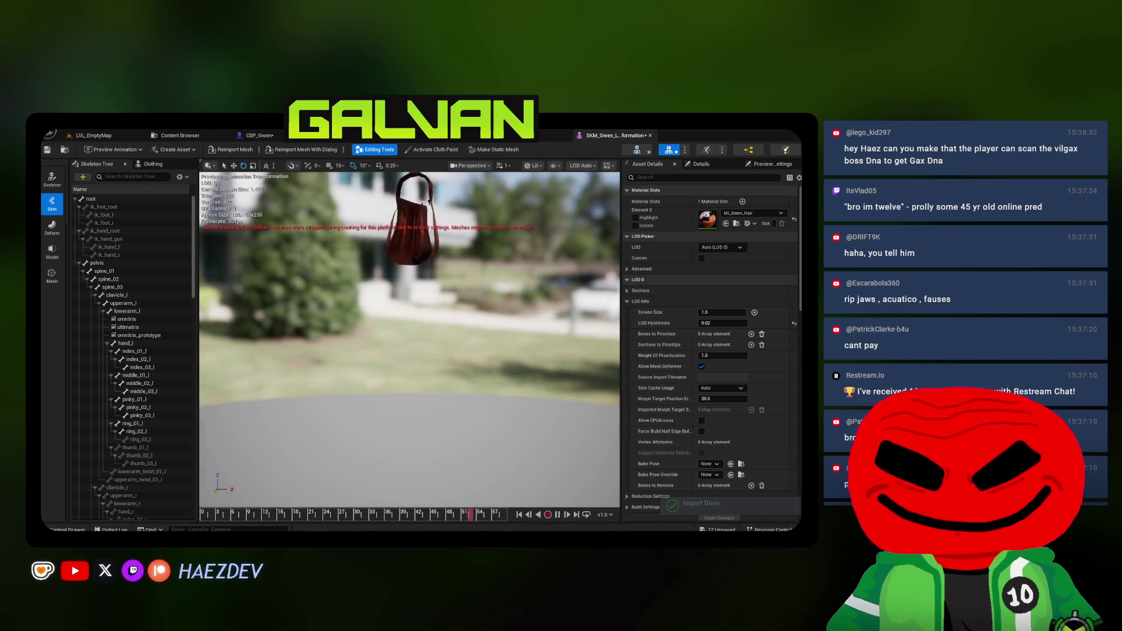
{"action": "left_click_drag", "start_coordinate": [353, 327], "coordinate": [333, 315]}
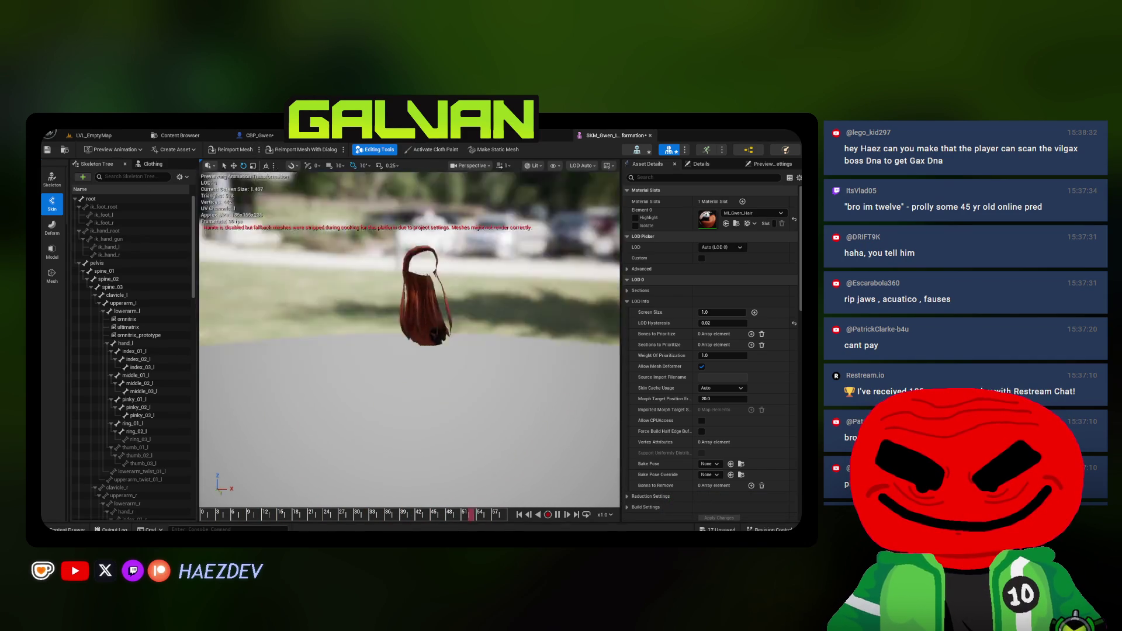
{"action": "scroll", "coordinate": [109, 272], "scroll_direction": "down", "scroll_amount": 10}
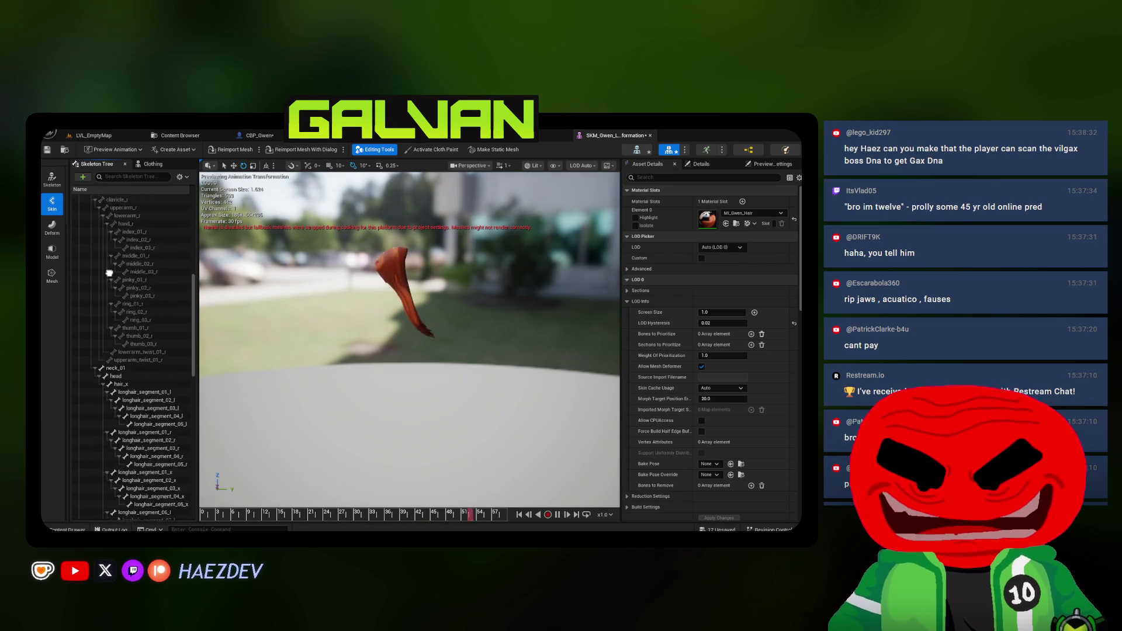
{"action": "scroll", "coordinate": [109, 273], "scroll_direction": "down", "scroll_amount": 5}
{"action": "left_click", "coordinate": [143, 232]}
{"action": "key", "text": "f"}
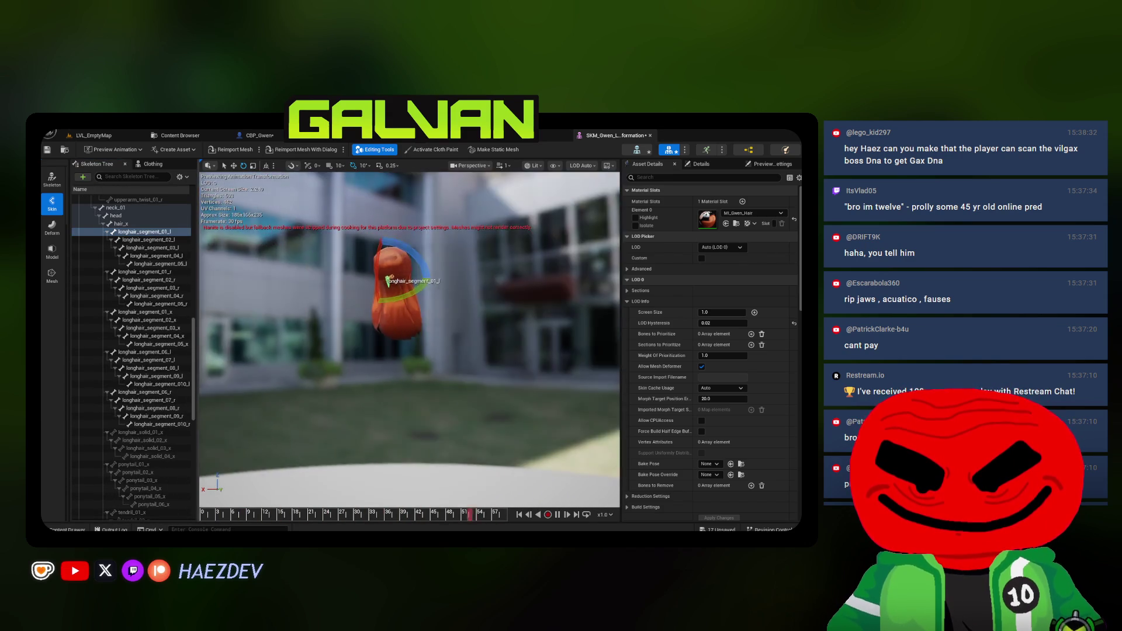
{"action": "left_click", "coordinate": [650, 135]}
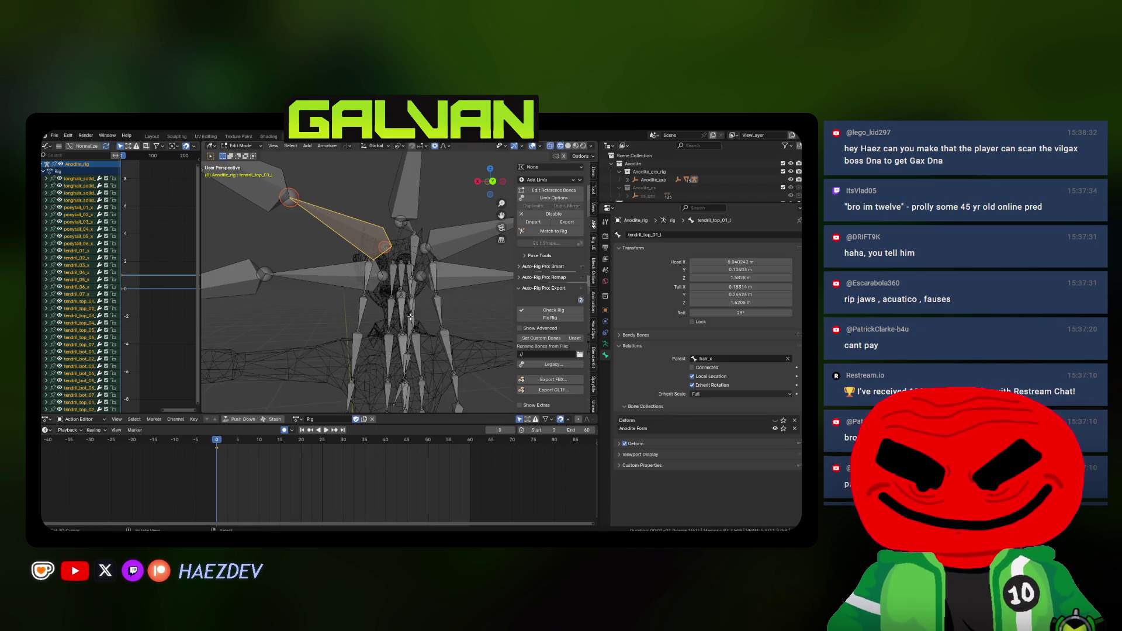
{"action": "key", "text": "q"}
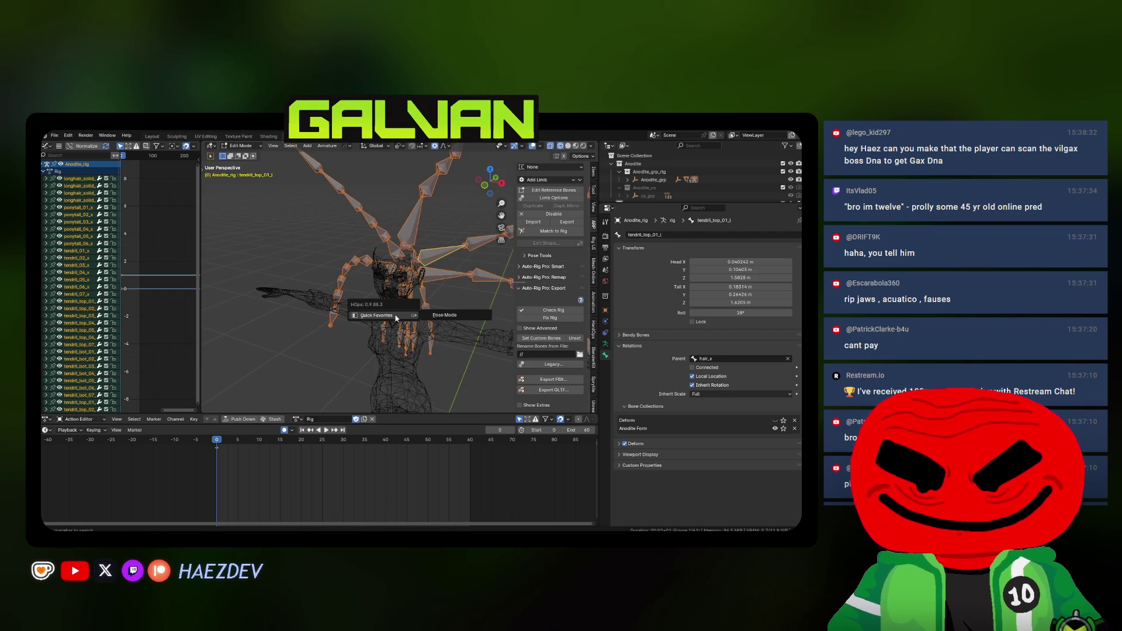
Return to Object Mode in wireframe and make the rig's Main bone collection visible
{"action": "key", "text": "Tab"}
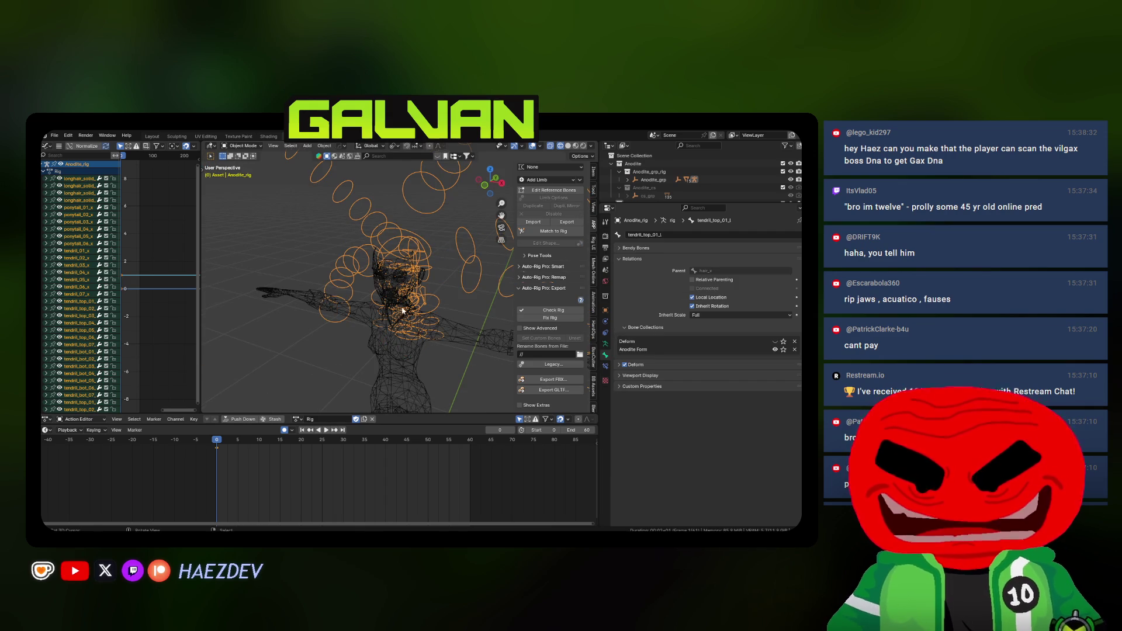
{"action": "key", "text": "shift+z"}
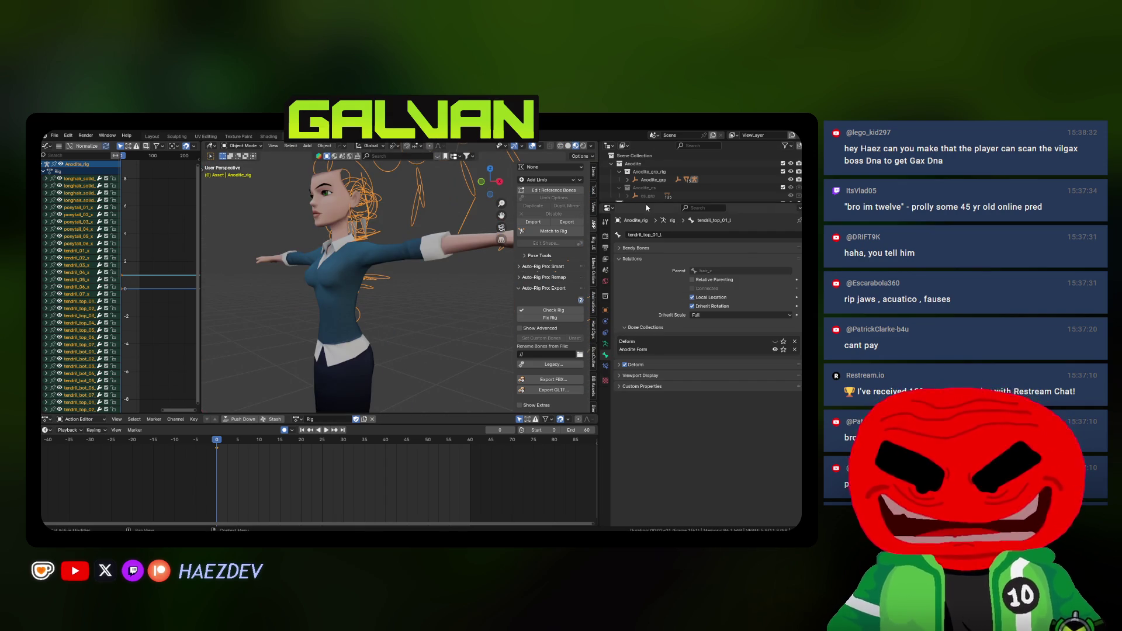
{"action": "left_click_drag", "start_coordinate": [647, 204], "coordinate": [647, 340]}
{"action": "key", "text": "shift+z"}
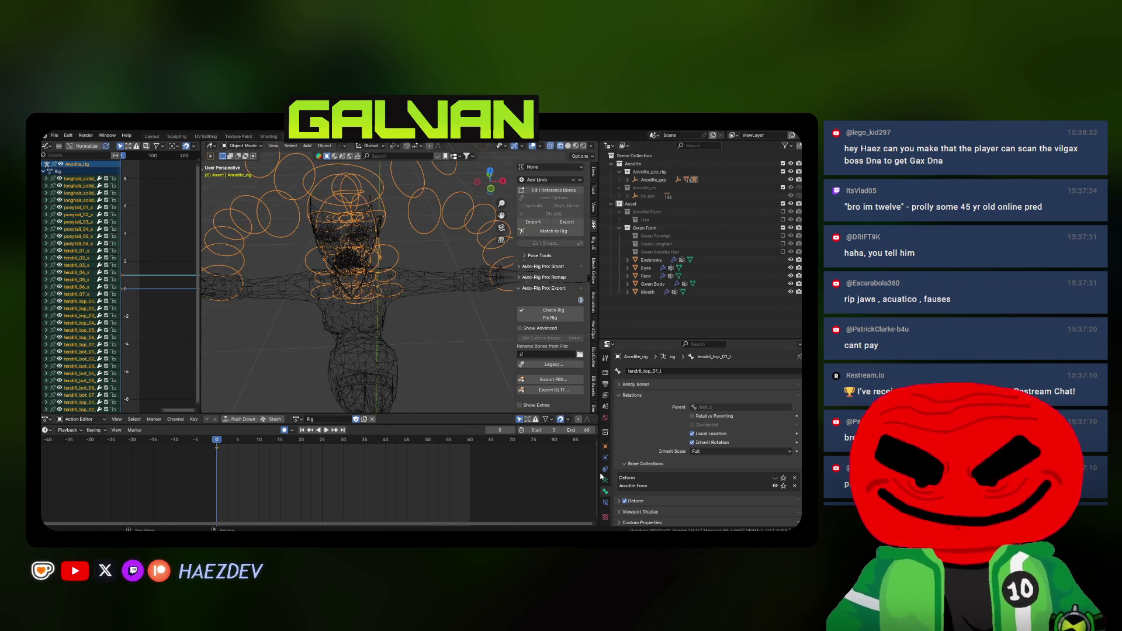
{"action": "left_click", "coordinate": [606, 481]}
{"action": "left_click", "coordinate": [775, 424]}
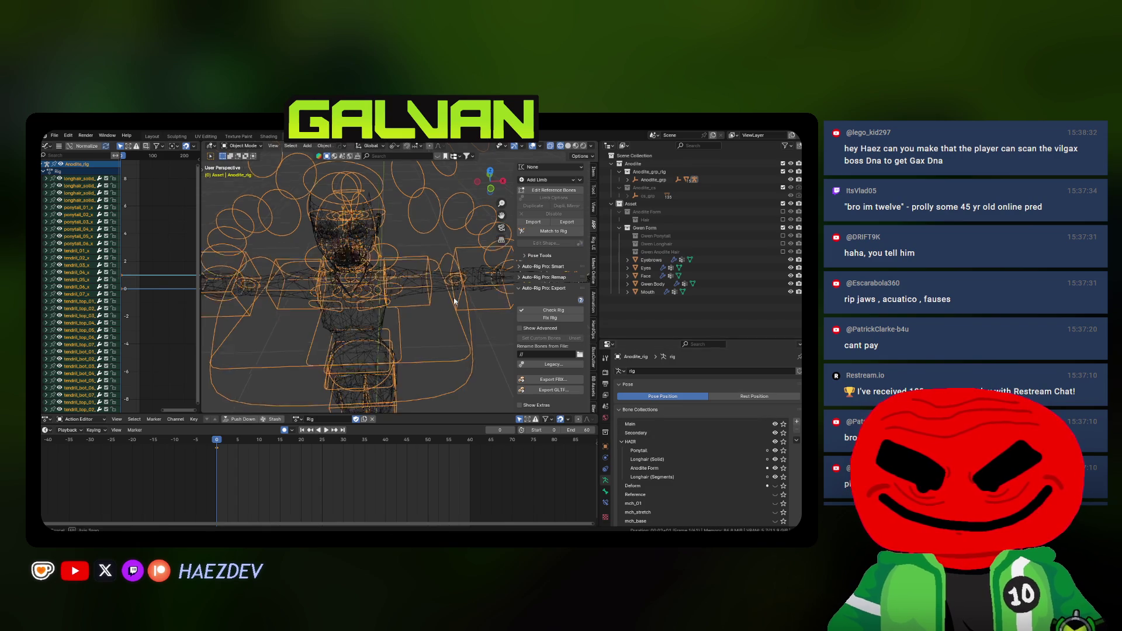
{"action": "left_click_drag", "start_coordinate": [351, 280], "coordinate": [368, 289]}
Assign the Transformation action to the rig and play it back with material shading
{"action": "left_click", "coordinate": [297, 419]}
{"action": "type", "text": "ttr"}
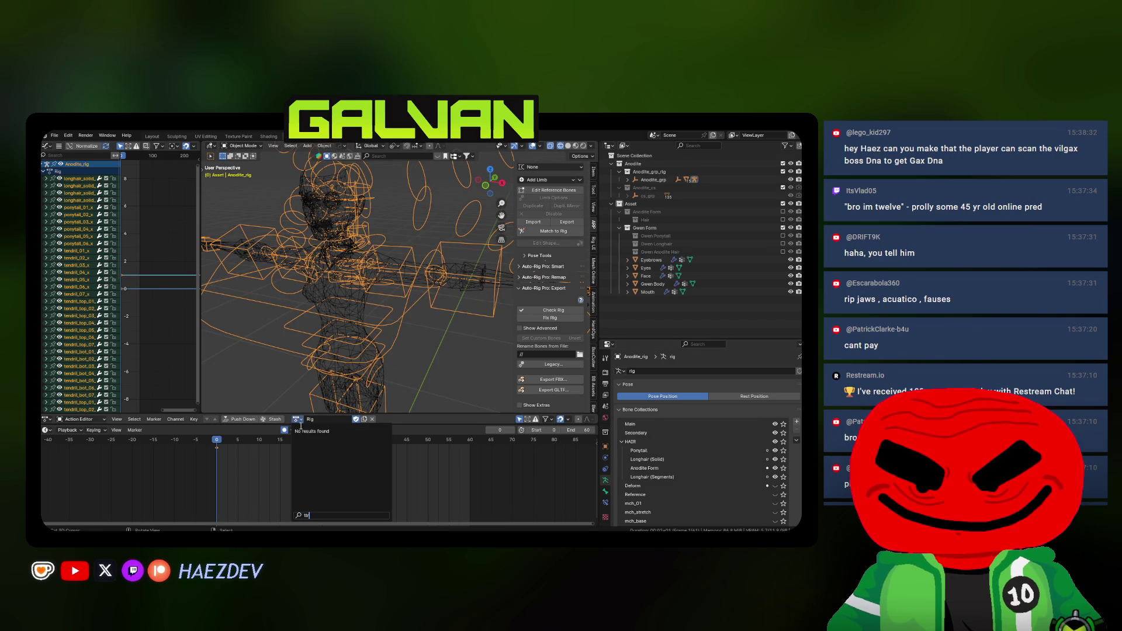
{"action": "key", "text": "Return"}
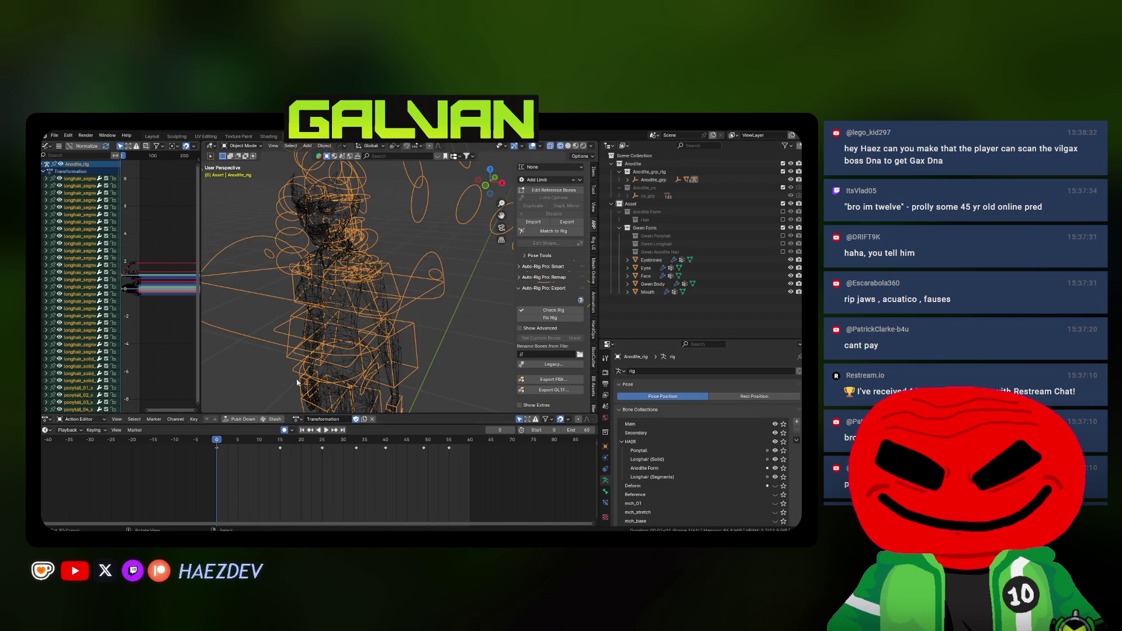
{"action": "key", "text": "shift+z"}
{"action": "key", "text": "space"}
{"action": "left_click_drag", "start_coordinate": [396, 334], "coordinate": [429, 321]}
{"action": "key", "text": "space"}
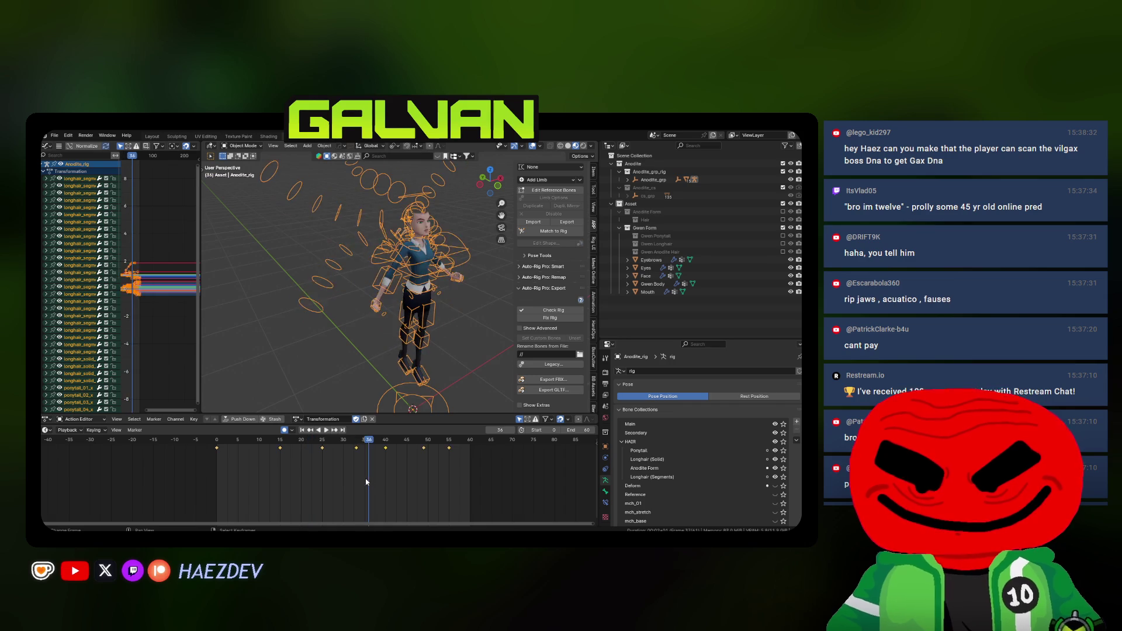
{"action": "left_click", "coordinate": [296, 464]}
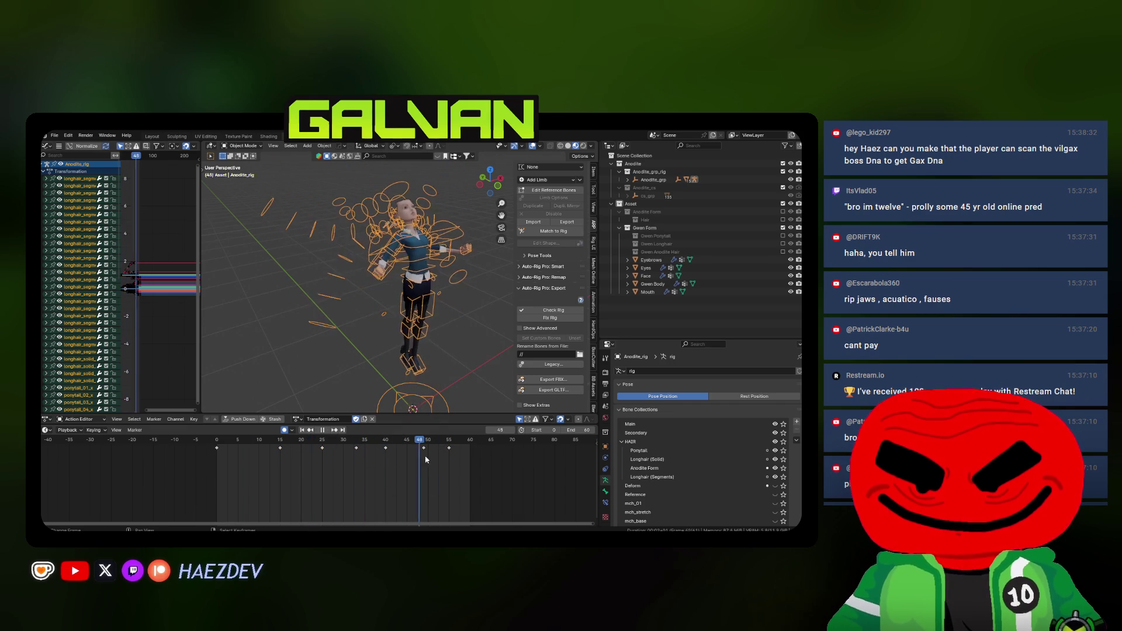
{"action": "right_click", "coordinate": [237, 286]}
Export the animation over Transformation.fbx in the Animations folder and save Gwen_ARP_Rig.blend
{"action": "key", "text": "space"}
{"action": "left_click", "coordinate": [525, 380]}
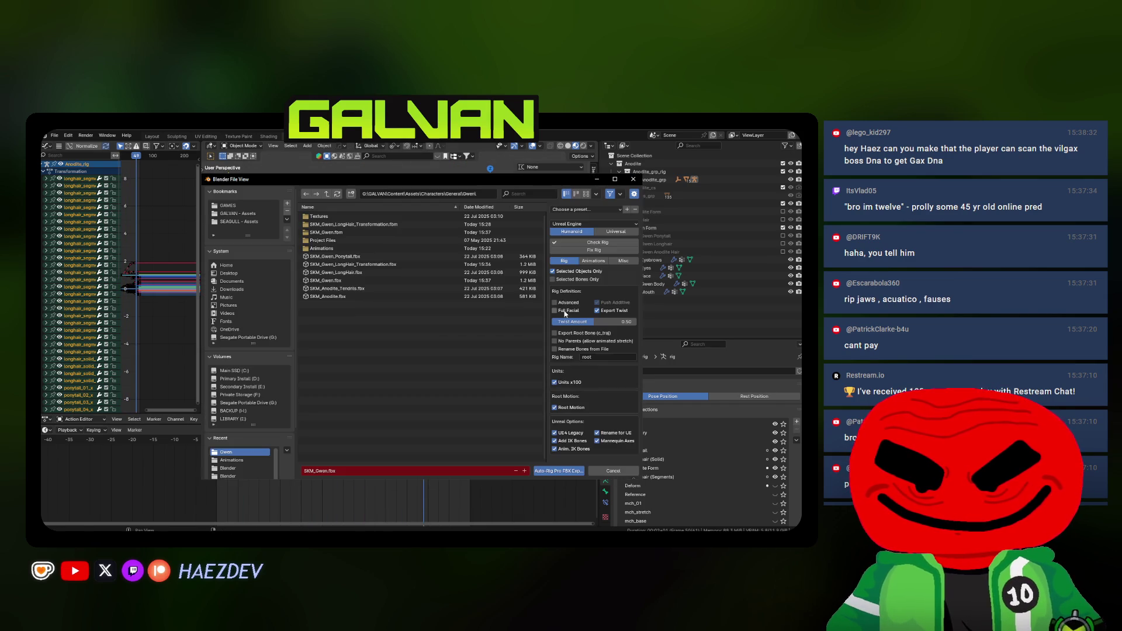
{"action": "left_click", "coordinate": [594, 261]}
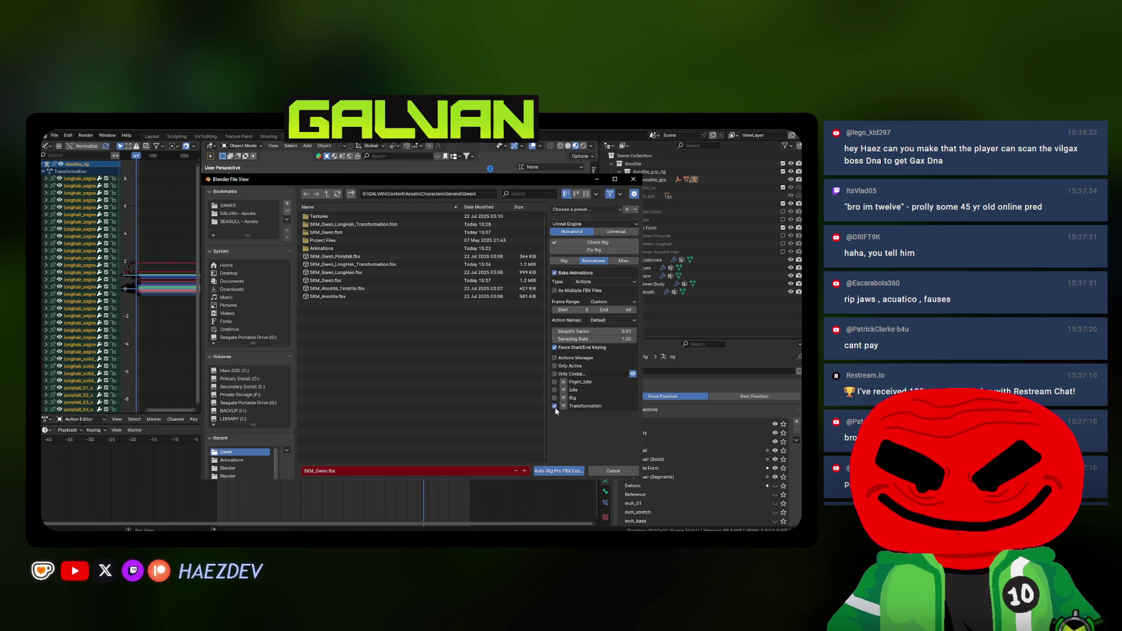
{"action": "left_click", "coordinate": [322, 249]}
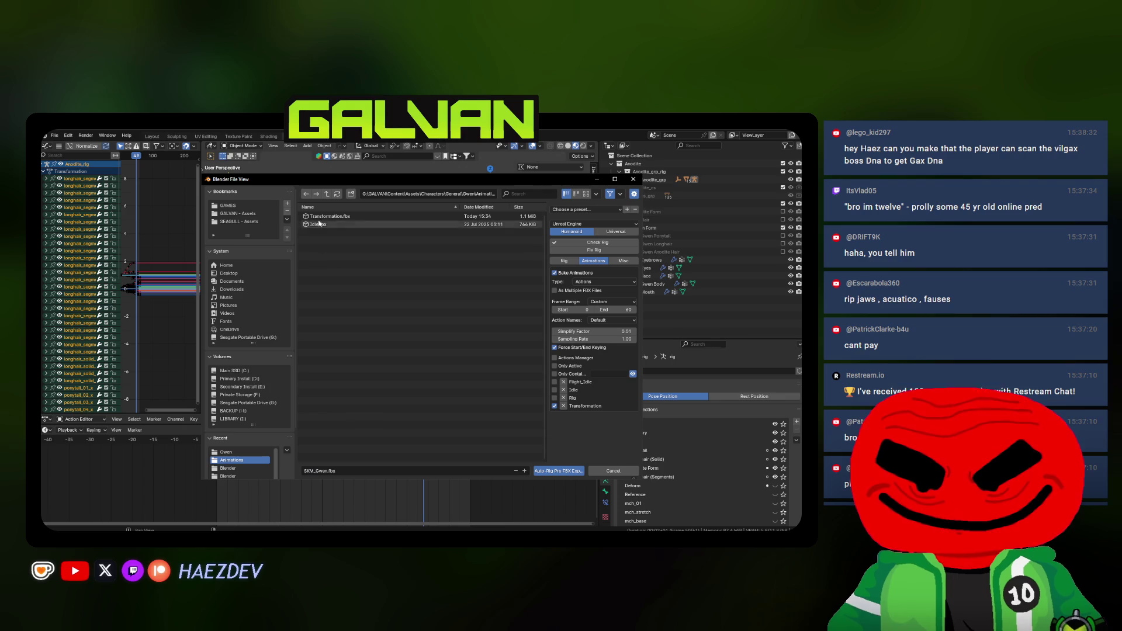
{"action": "double_click", "coordinate": [318, 216]}
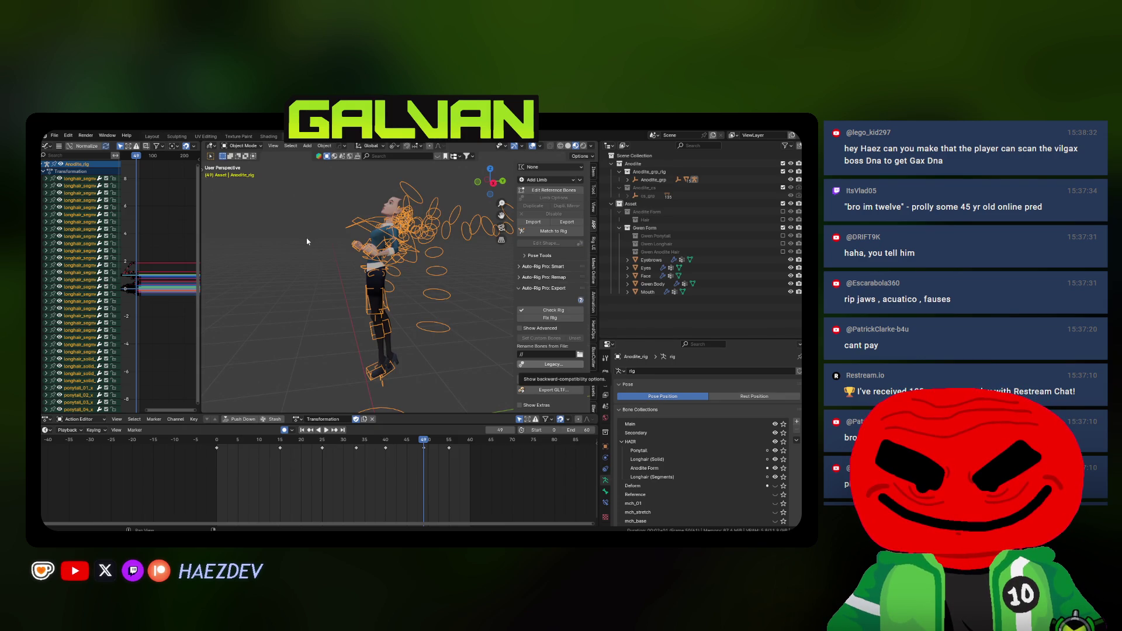
{"action": "left_click", "coordinate": [320, 238]}
{"action": "key", "text": "ctrl+s"}
Reimport the Transformation animation from source in Gwen's Animations folder and open it
{"action": "key", "text": "alt+Tab"}
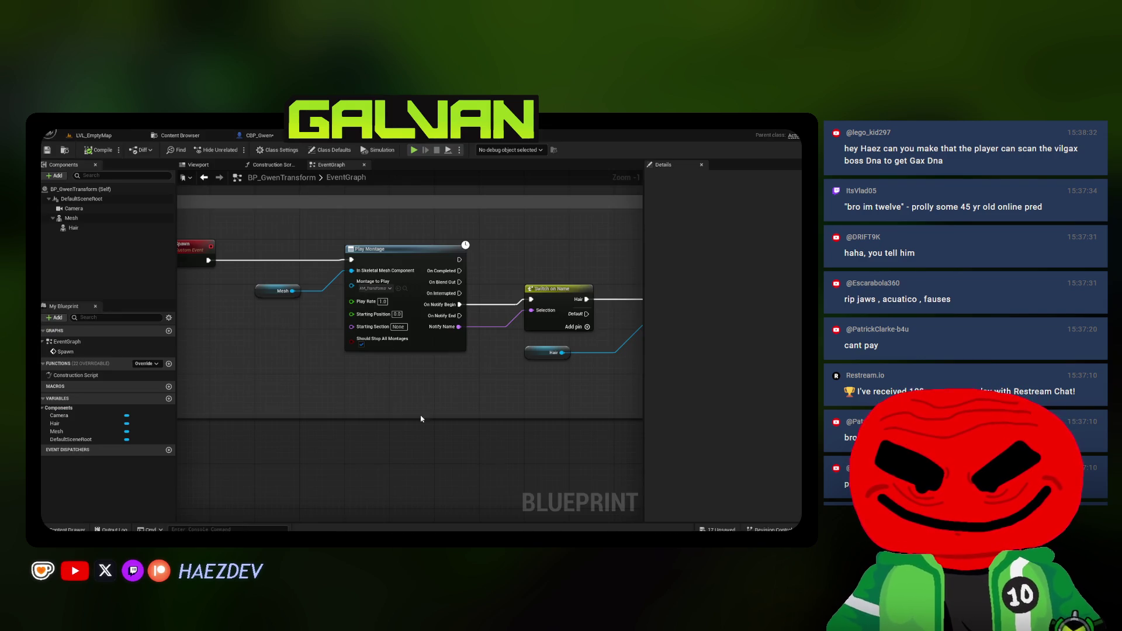
{"action": "left_click", "coordinate": [180, 135]}
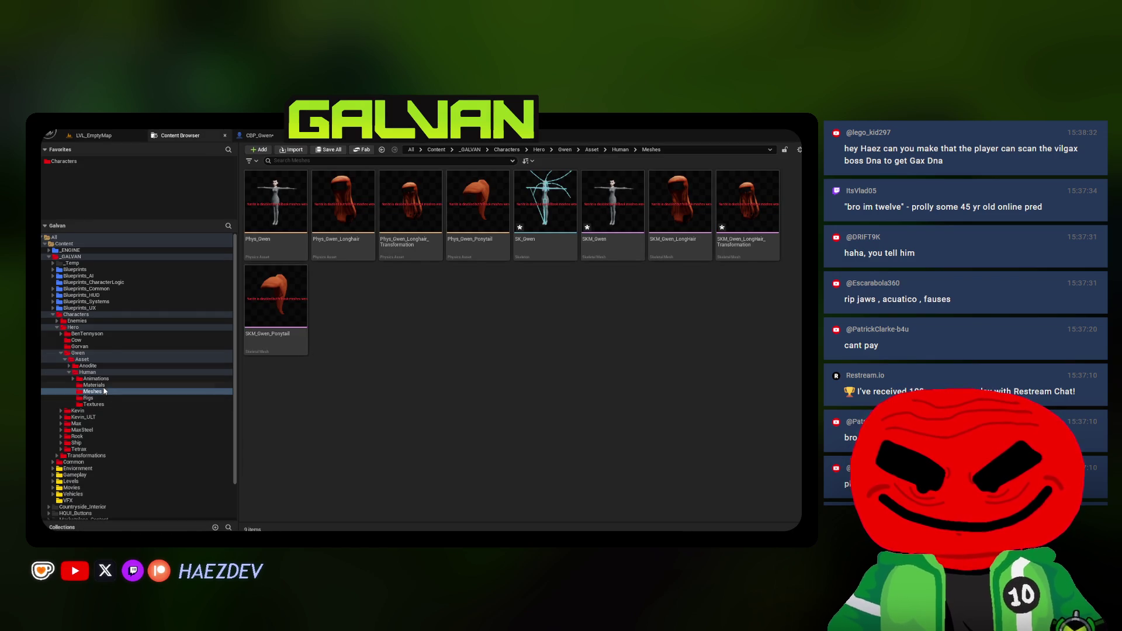
{"action": "left_click", "coordinate": [97, 378]}
{"action": "right_click", "coordinate": [516, 203]}
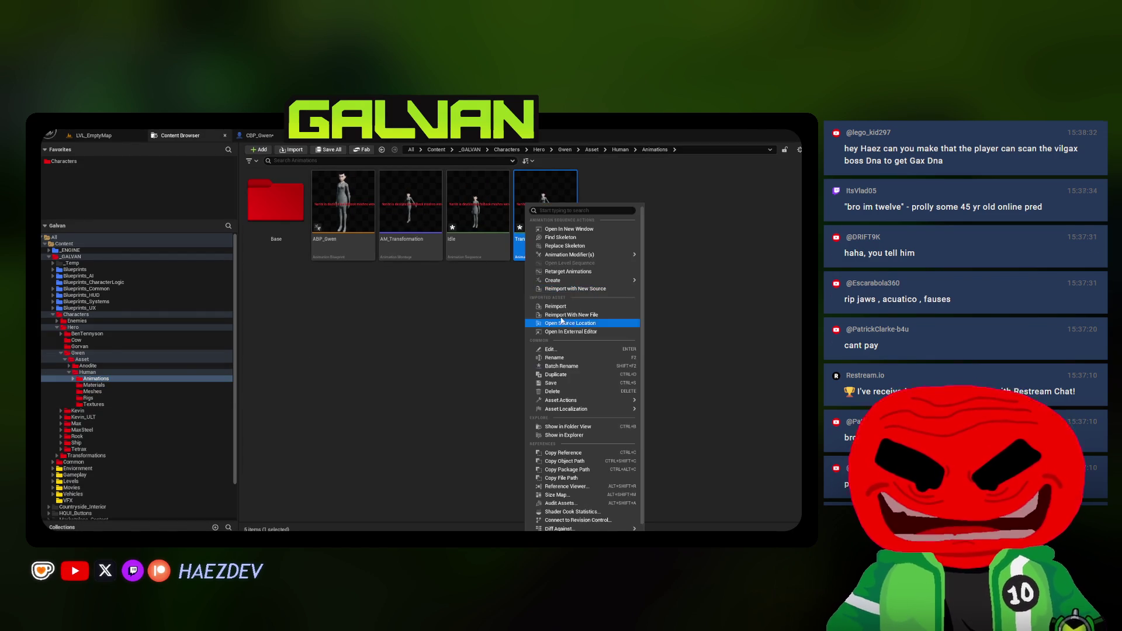
{"action": "left_click", "coordinate": [585, 337]}
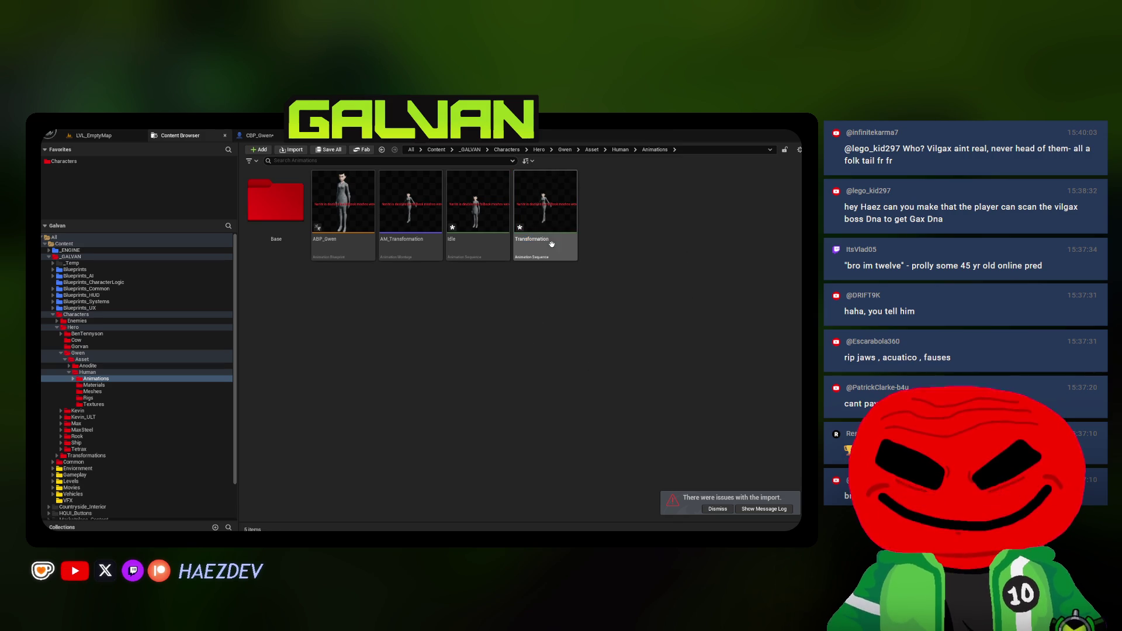
{"action": "double_click", "coordinate": [545, 204]}
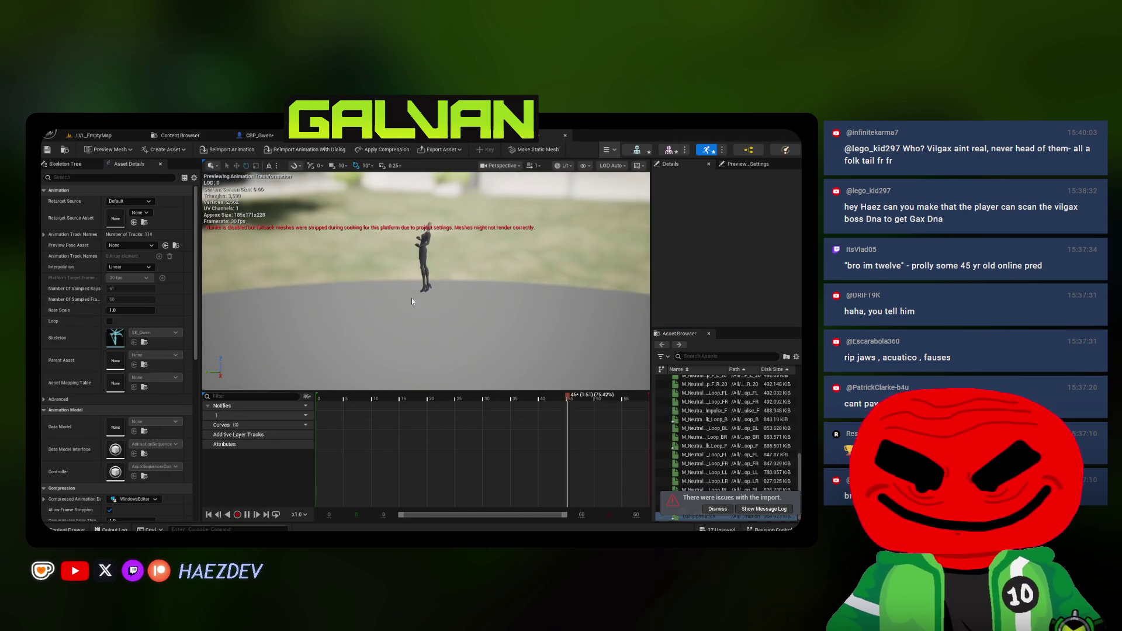
Set the preview mesh to SKM_Gwen_LongHair_Transformation and open the Skeleton Tree
{"action": "left_click", "coordinate": [108, 150]}
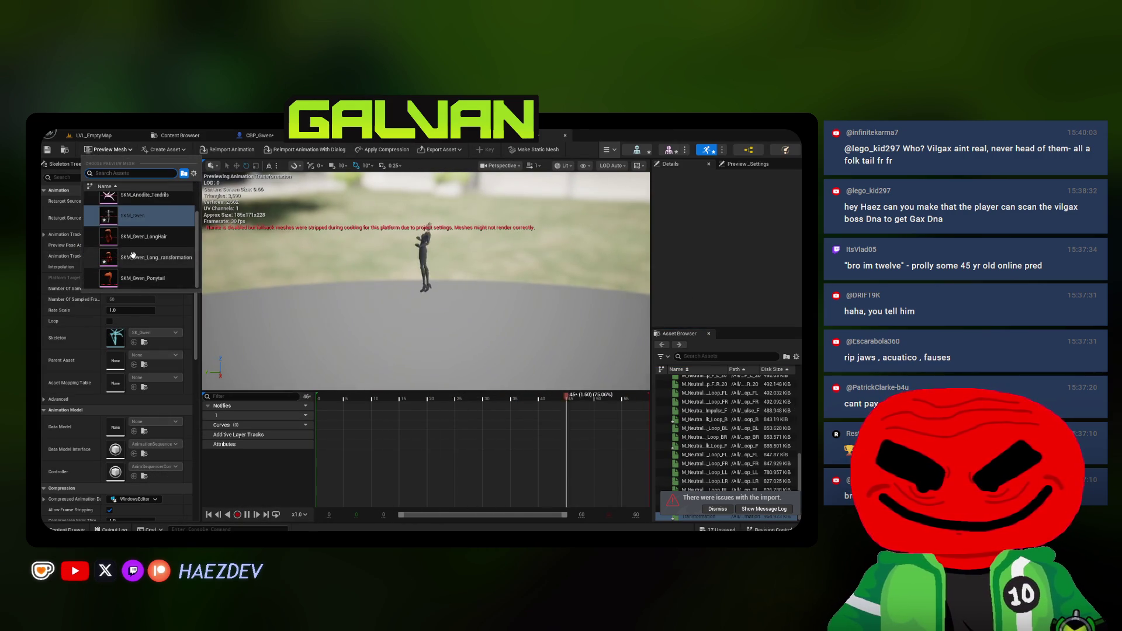
{"action": "left_click", "coordinate": [133, 257]}
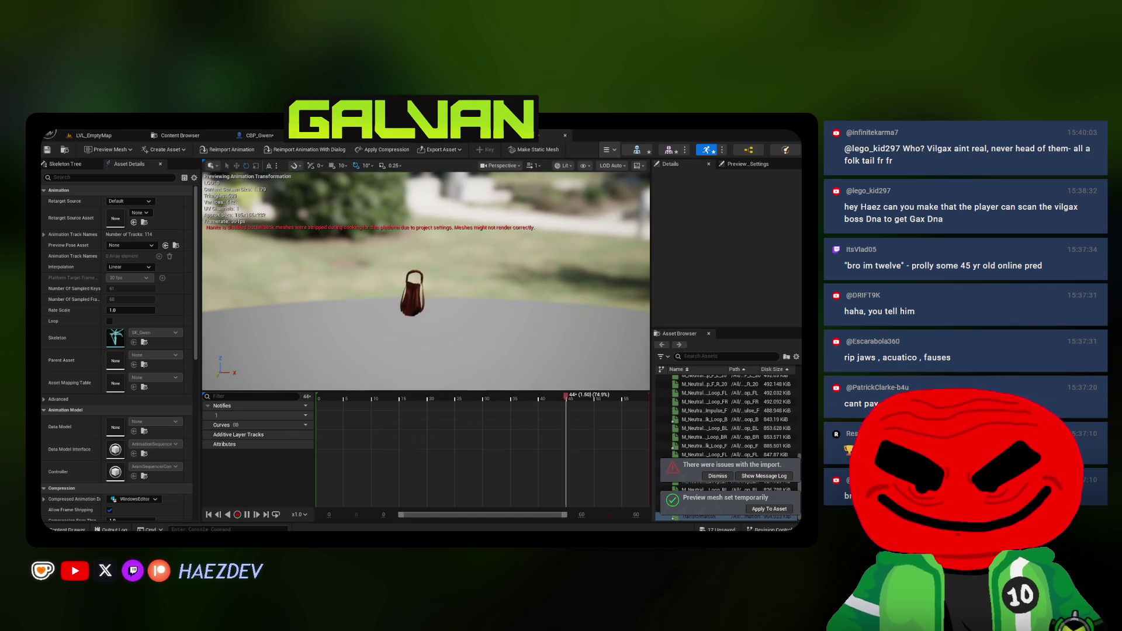
{"action": "left_click", "coordinate": [65, 164]}
{"action": "scroll", "coordinate": [124, 199], "scroll_direction": "down", "scroll_amount": 10}
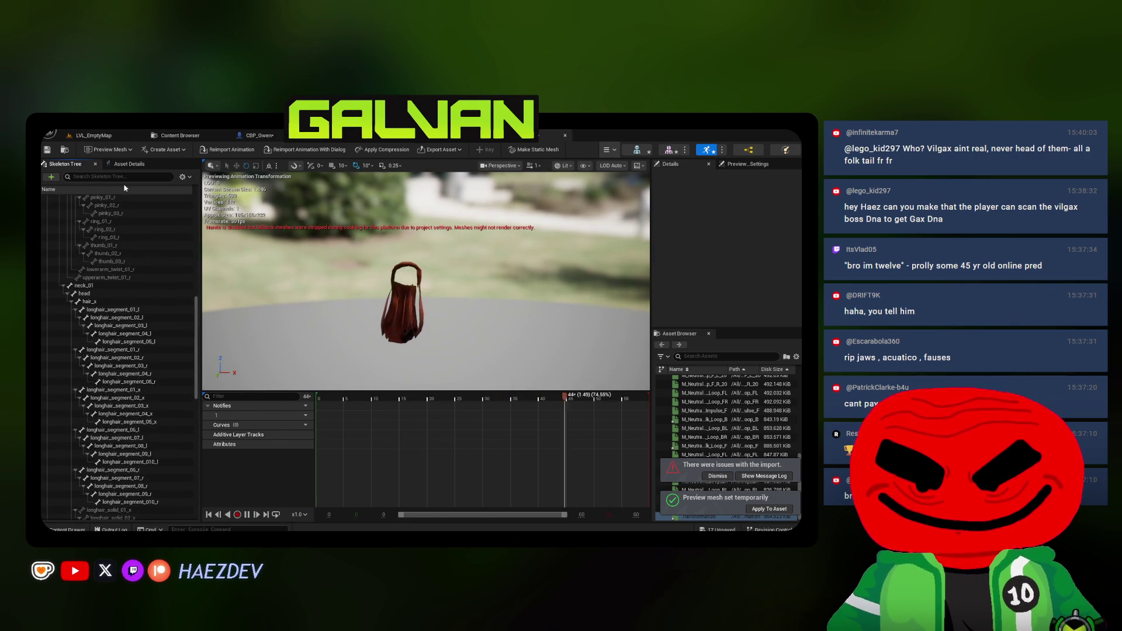
{"action": "scroll", "coordinate": [120, 251], "scroll_direction": "down", "scroll_amount": 3}
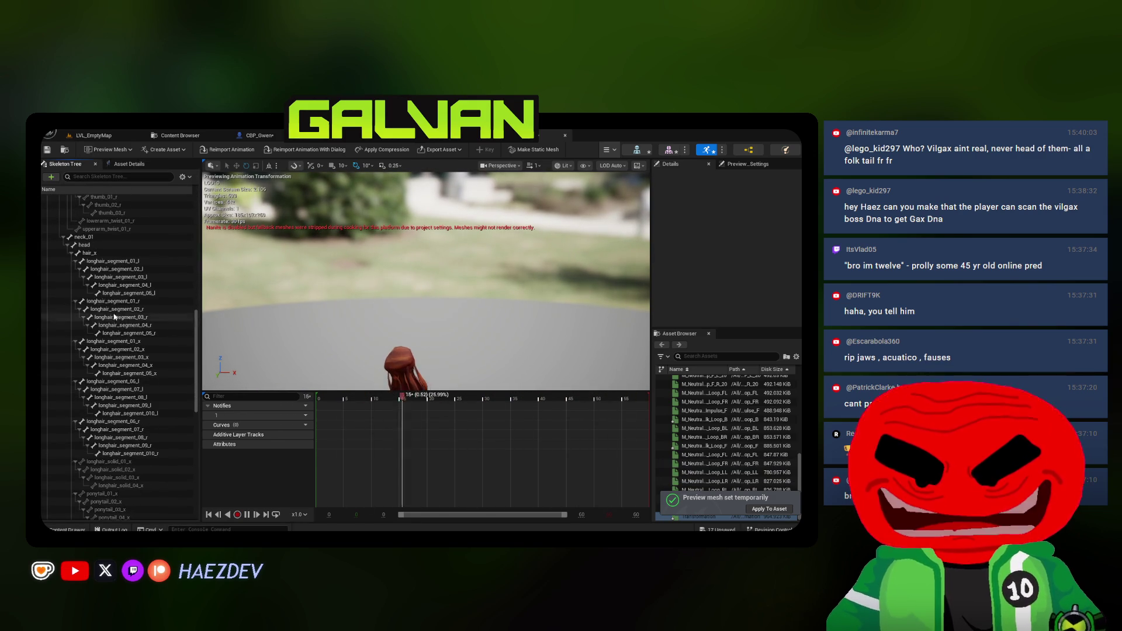
Inspect the longhair_solid_01_x to 04_x and longhair_segment_06_r bones, then return to Blender
{"action": "left_click", "coordinate": [129, 461]}
{"action": "scroll", "coordinate": [120, 375], "scroll_direction": "down", "scroll_amount": 5}
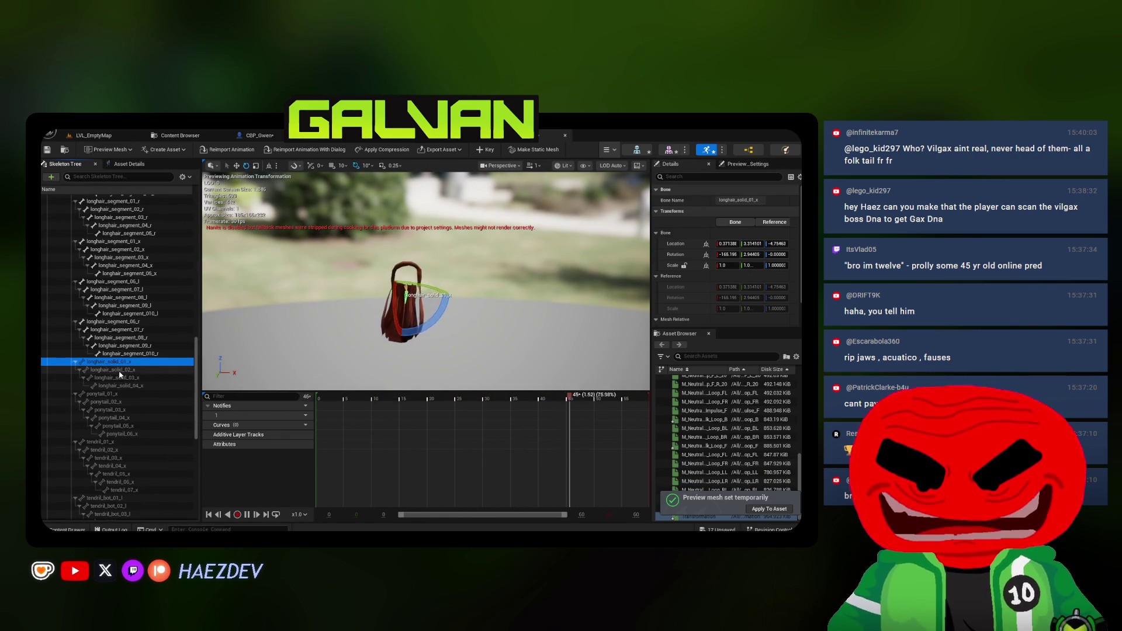
{"action": "left_click", "coordinate": [120, 370]}
{"action": "left_click", "coordinate": [120, 378]}
{"action": "left_click", "coordinate": [120, 386]}
{"action": "scroll", "coordinate": [86, 321], "scroll_direction": "down", "scroll_amount": 5}
{"action": "scroll", "coordinate": [86, 320], "scroll_direction": "up", "scroll_amount": 5}
{"action": "left_click", "coordinate": [88, 326]}
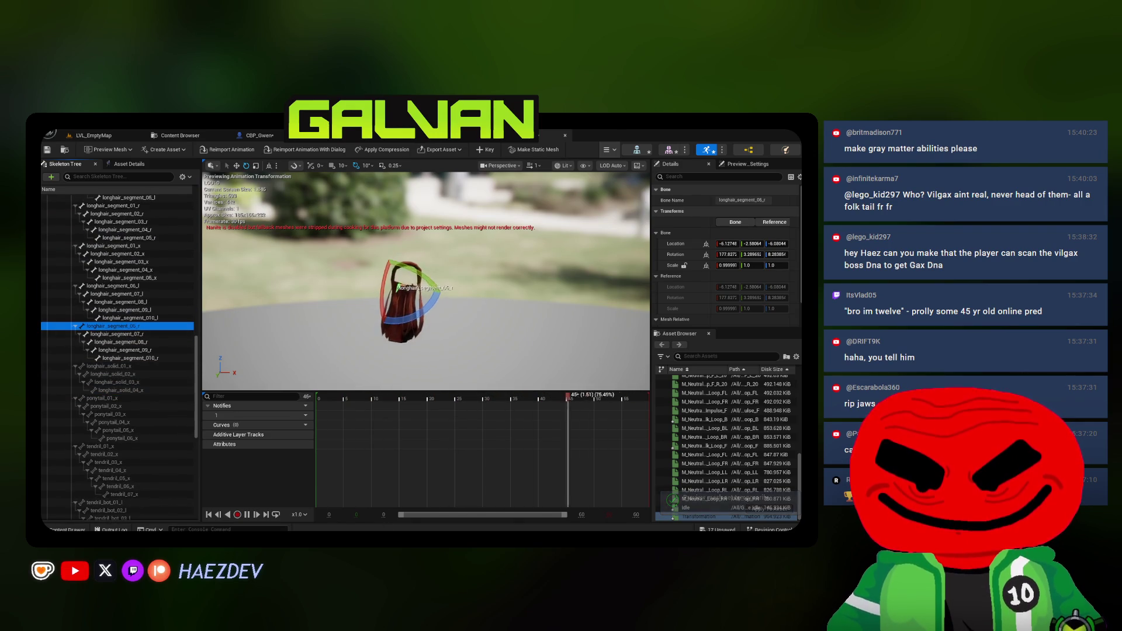
{"action": "key", "text": "alt+Tab"}
In Pose Mode, select all bones and play the Transformation action, orbiting to watch the hair
{"action": "key", "text": "q"}
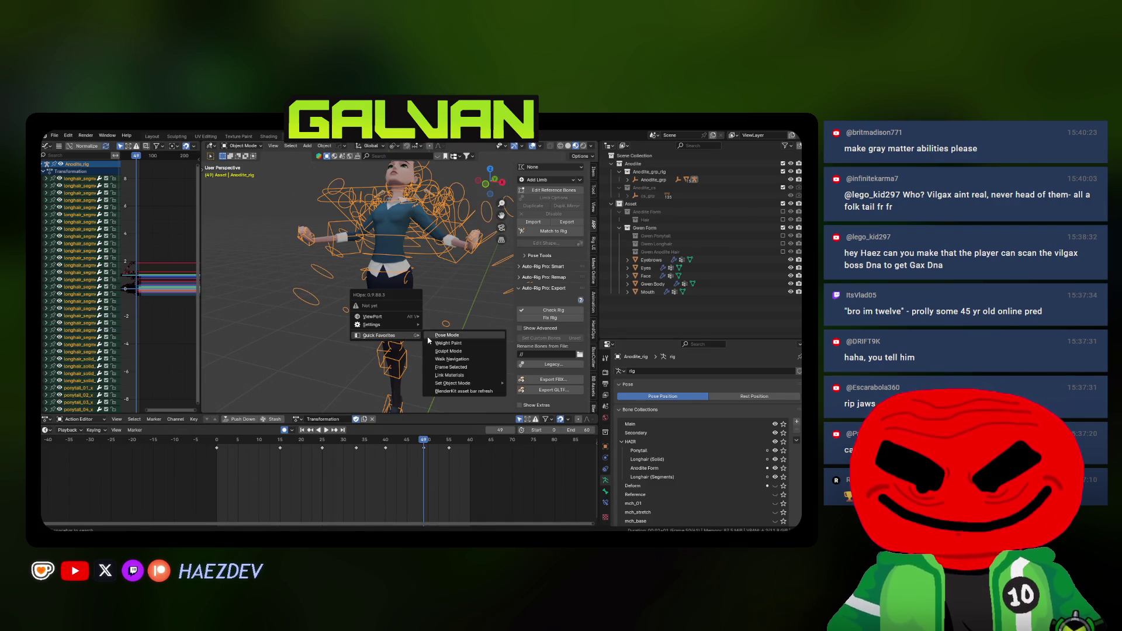
{"action": "left_click", "coordinate": [439, 335]}
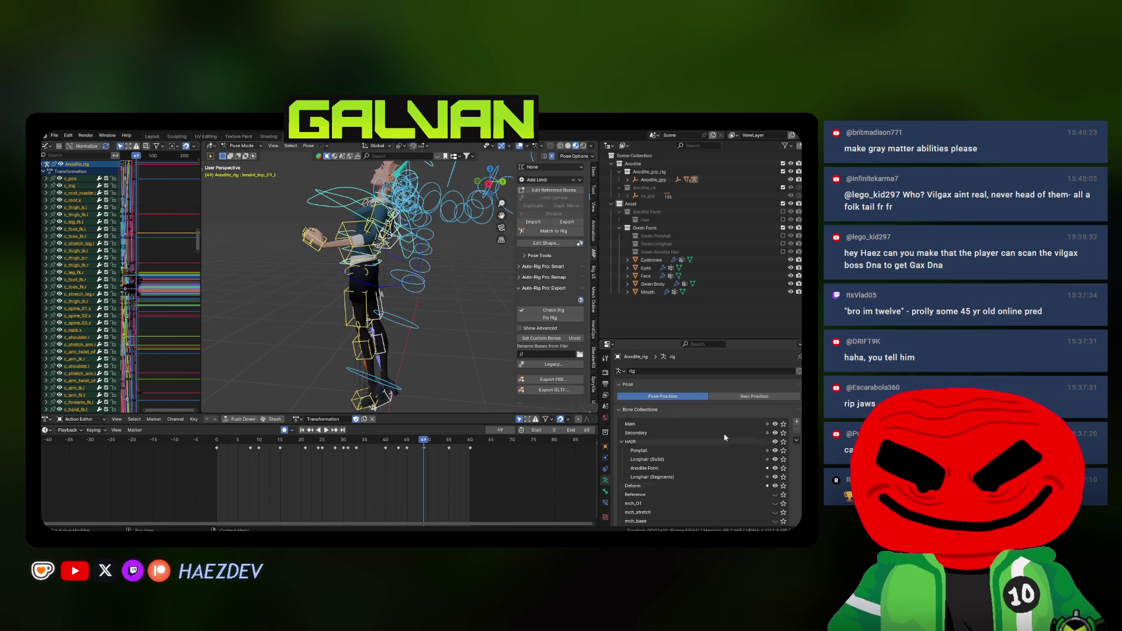
{"action": "left_click_drag", "start_coordinate": [674, 340], "coordinate": [674, 253]}
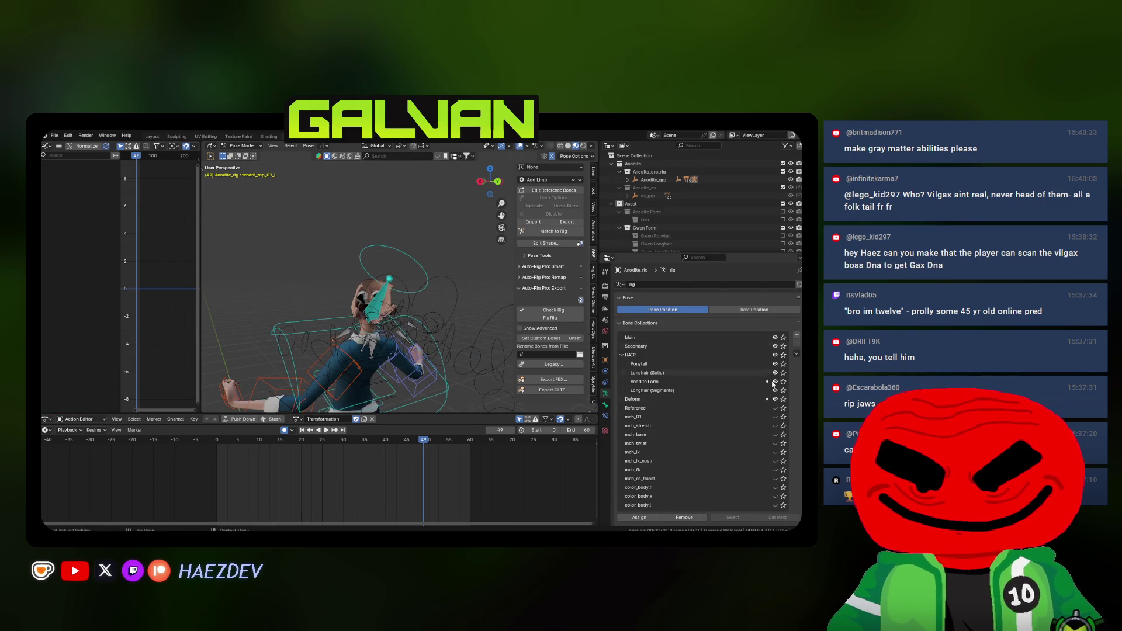
{"action": "key", "text": "space"}
{"action": "key", "text": "a"}
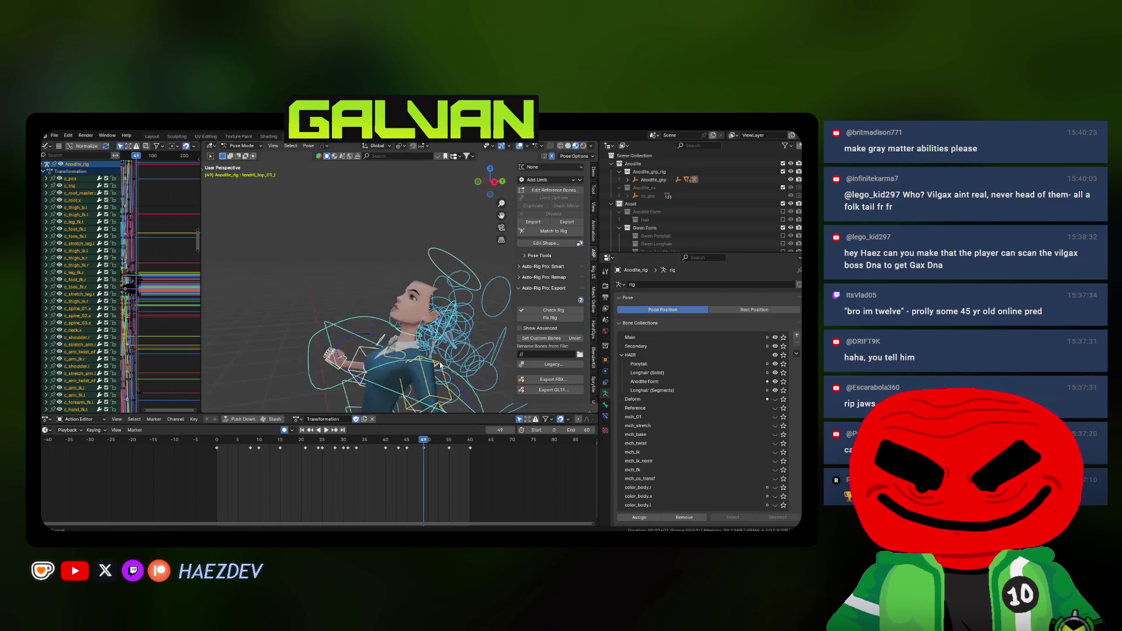
{"action": "key", "text": "Escape"}
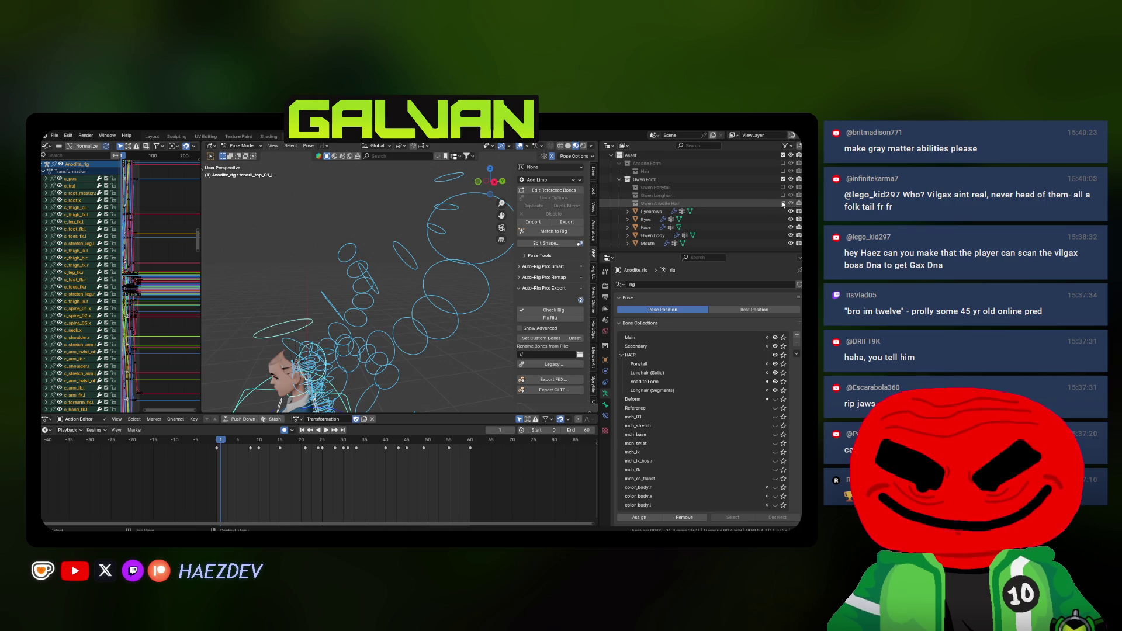
{"action": "left_click_drag", "start_coordinate": [328, 292], "coordinate": [356, 253]}
{"action": "key", "text": "space"}
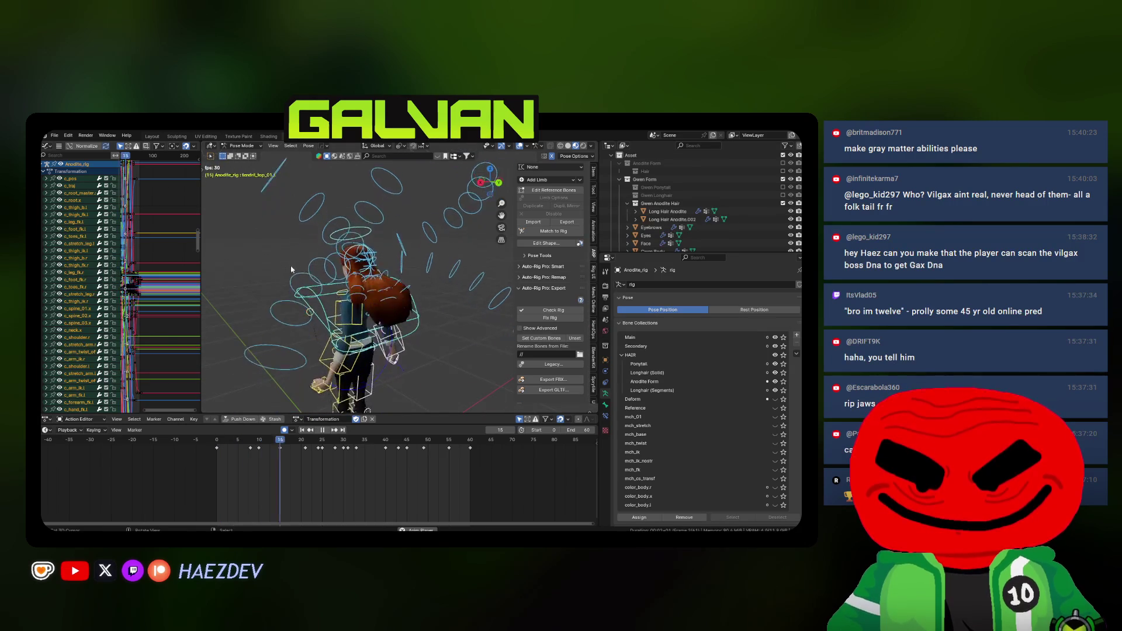
{"action": "left_click_drag", "start_coordinate": [368, 307], "coordinate": [384, 269]}
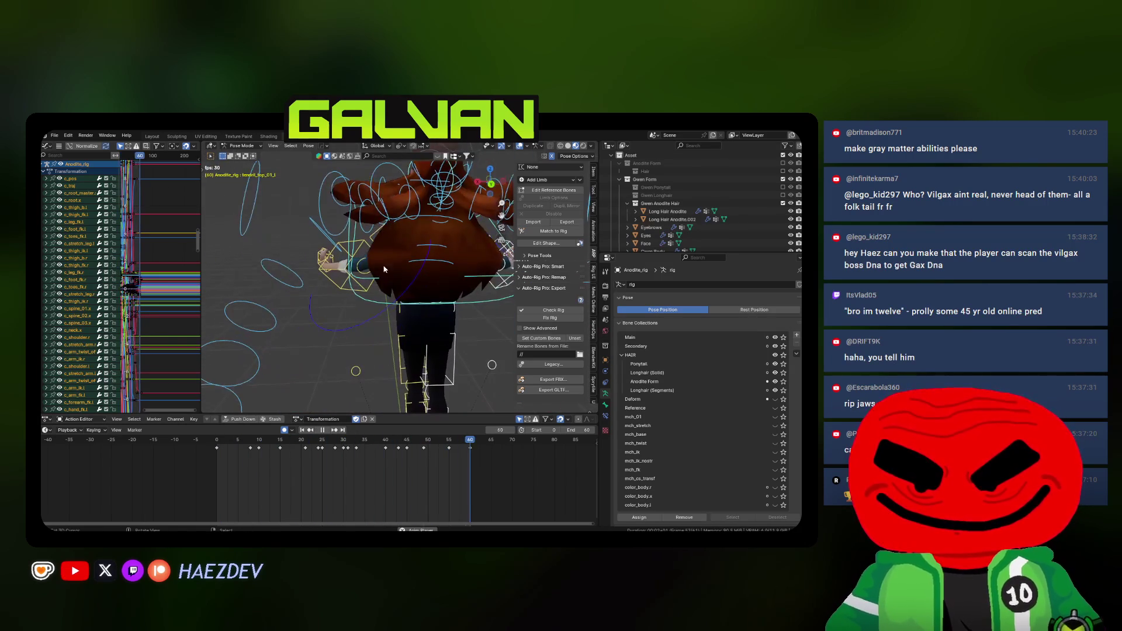
Select the longhair_segment_03_l bone and switch the armature into Edit Mode
{"action": "left_click", "coordinate": [419, 202]}
{"action": "left_click", "coordinate": [605, 405]}
{"action": "key", "text": "Tab"}
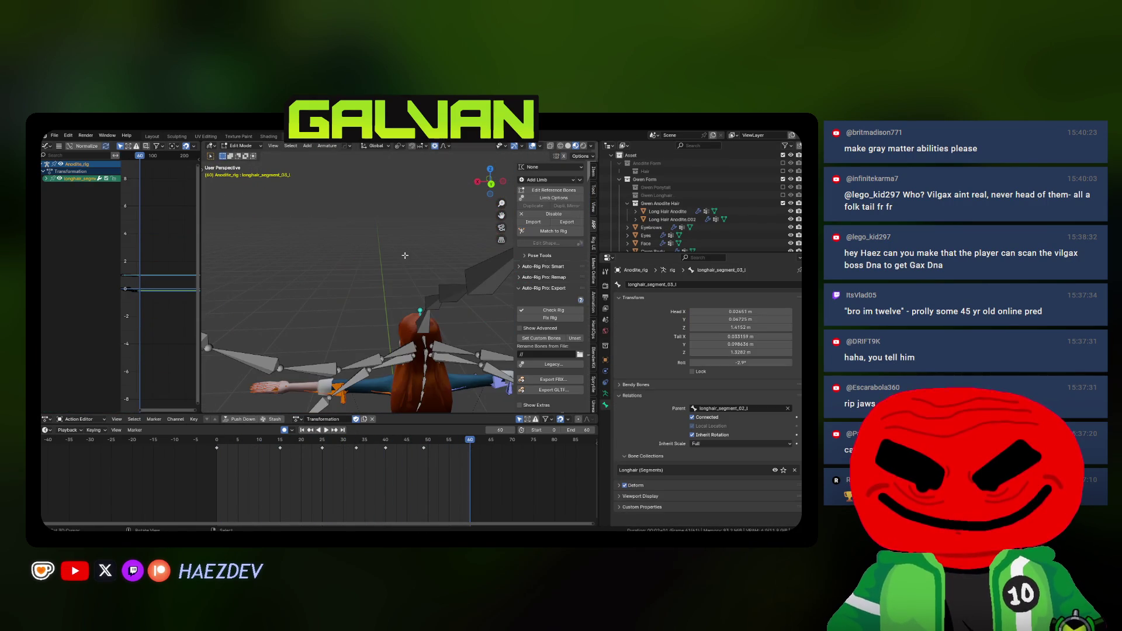
{"action": "scroll", "coordinate": [405, 282], "scroll_direction": "down", "scroll_amount": 3}
{"action": "key", "text": "shift+z"}
{"action": "left_click_drag", "start_coordinate": [385, 289], "coordinate": [367, 295]}
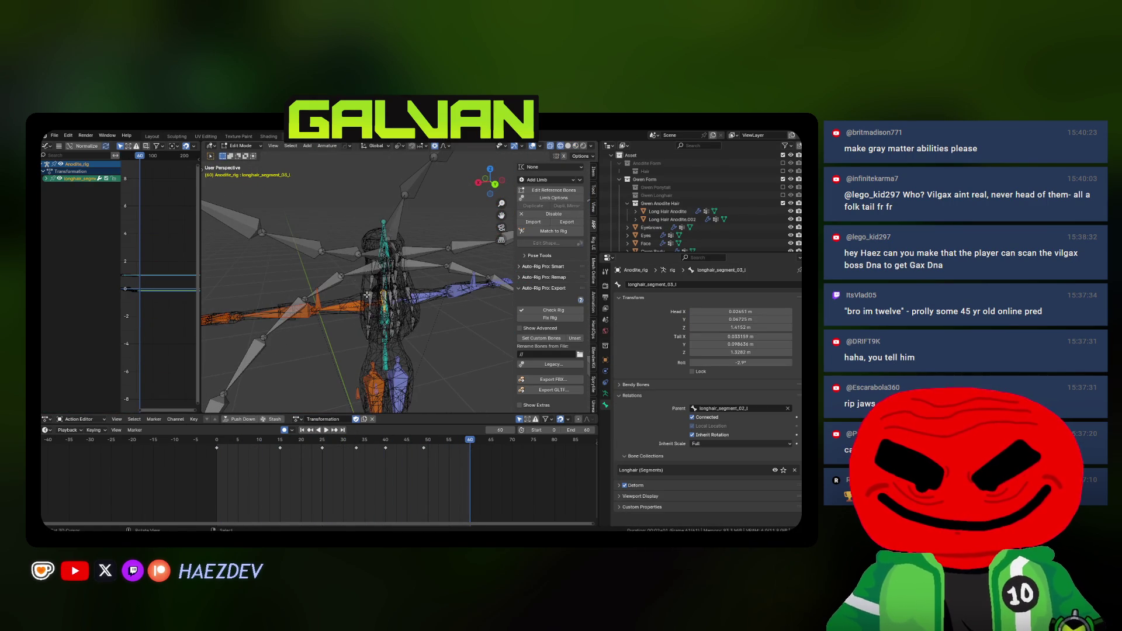
{"action": "mouse_move", "coordinate": [425, 339]}
{"action": "left_mouse_down"}
{"action": "mouse_move", "coordinate": [325, 236]}
{"action": "mouse_move", "coordinate": [431, 292]}
{"action": "mouse_move", "coordinate": [444, 315]}
{"action": "left_mouse_up"}
{"action": "key", "text": "shift+z"}
{"action": "scroll", "coordinate": [325, 236], "scroll_direction": "up", "scroll_amount": 3}
{"action": "left_click", "coordinate": [321, 223]}
{"action": "key", "text": "shift+z"}
{"action": "scroll", "coordinate": [448, 321], "scroll_direction": "down", "scroll_amount": 2}
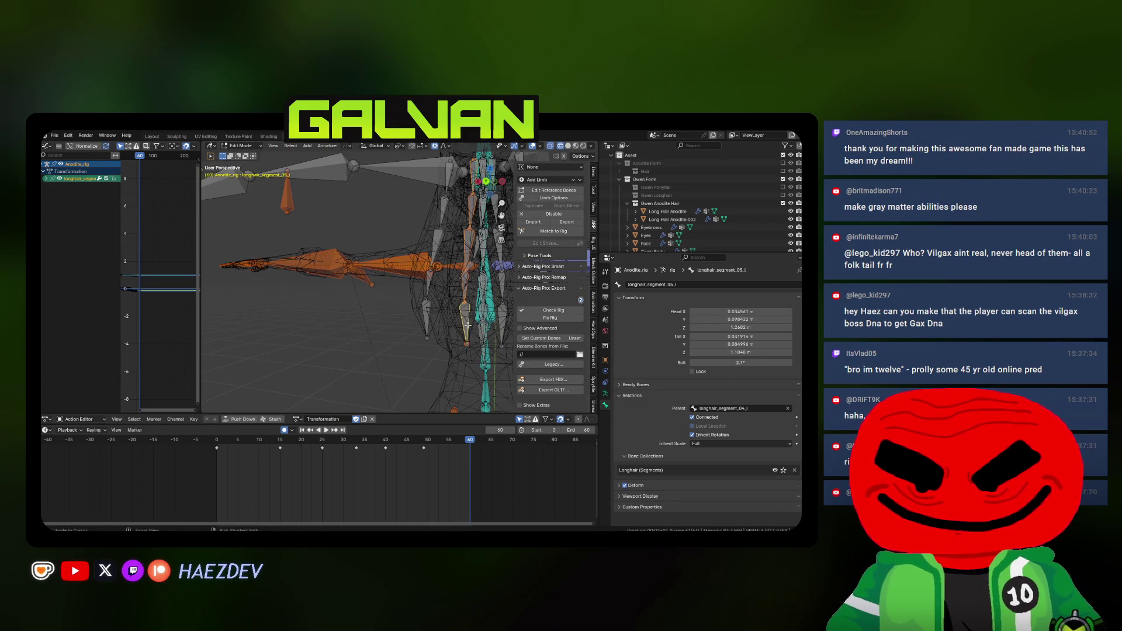
{"action": "left_click_drag", "start_coordinate": [427, 323], "coordinate": [418, 211]}
{"action": "left_click", "coordinate": [417, 211]}
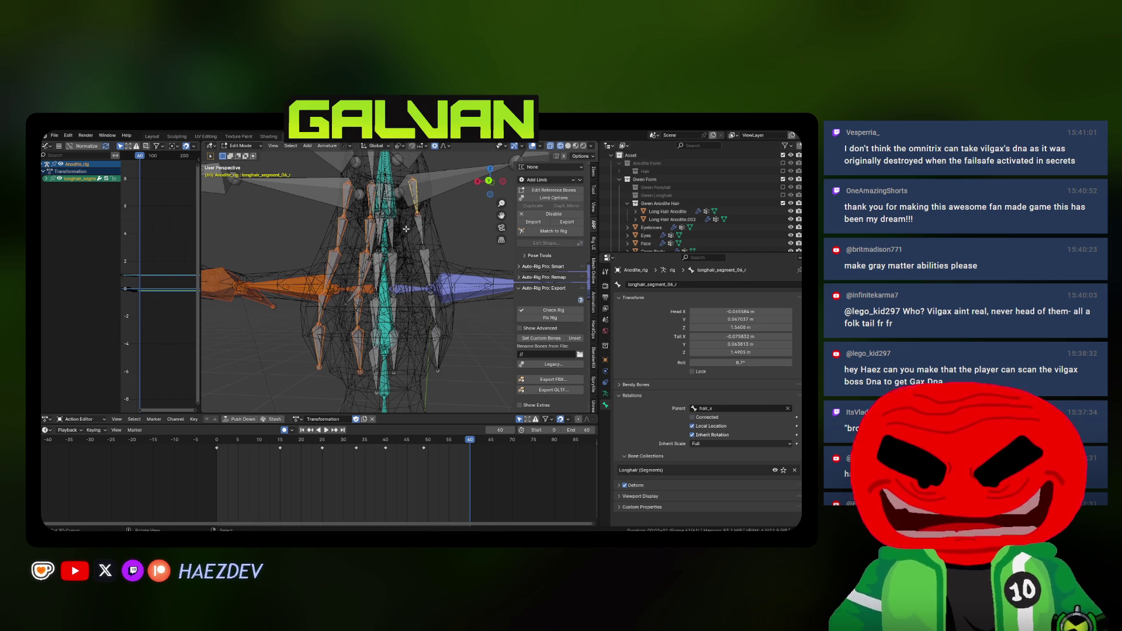
{"action": "mouse_move", "coordinate": [413, 399]}
{"action": "left_mouse_down"}
{"action": "mouse_move", "coordinate": [436, 373]}
{"action": "mouse_move", "coordinate": [409, 266]}
{"action": "left_mouse_up"}
{"action": "left_click", "coordinate": [436, 342], "text": "ctrl"}
{"action": "left_click", "coordinate": [396, 338], "text": "ctrl"}
{"action": "left_click_drag", "start_coordinate": [396, 338], "coordinate": [389, 204]}
{"action": "mouse_move", "coordinate": [362, 369]}
{"action": "left_mouse_down"}
{"action": "mouse_move", "coordinate": [354, 363]}
{"action": "mouse_move", "coordinate": [392, 362]}
{"action": "mouse_move", "coordinate": [398, 385]}
{"action": "left_mouse_up"}
In Pose Mode, play back the hair motion, then key the whole character at frame 0 with rotations reset
{"action": "key", "text": "ctrl+Tab"}
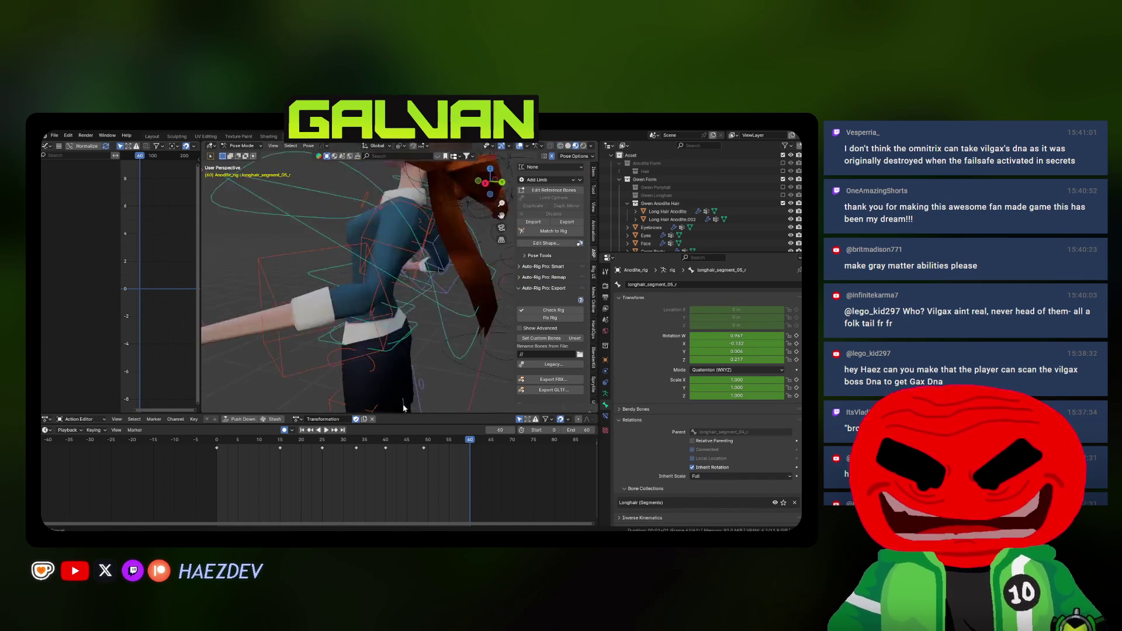
{"action": "scroll", "coordinate": [403, 408], "scroll_direction": "down", "scroll_amount": 5}
{"action": "key", "text": "space"}
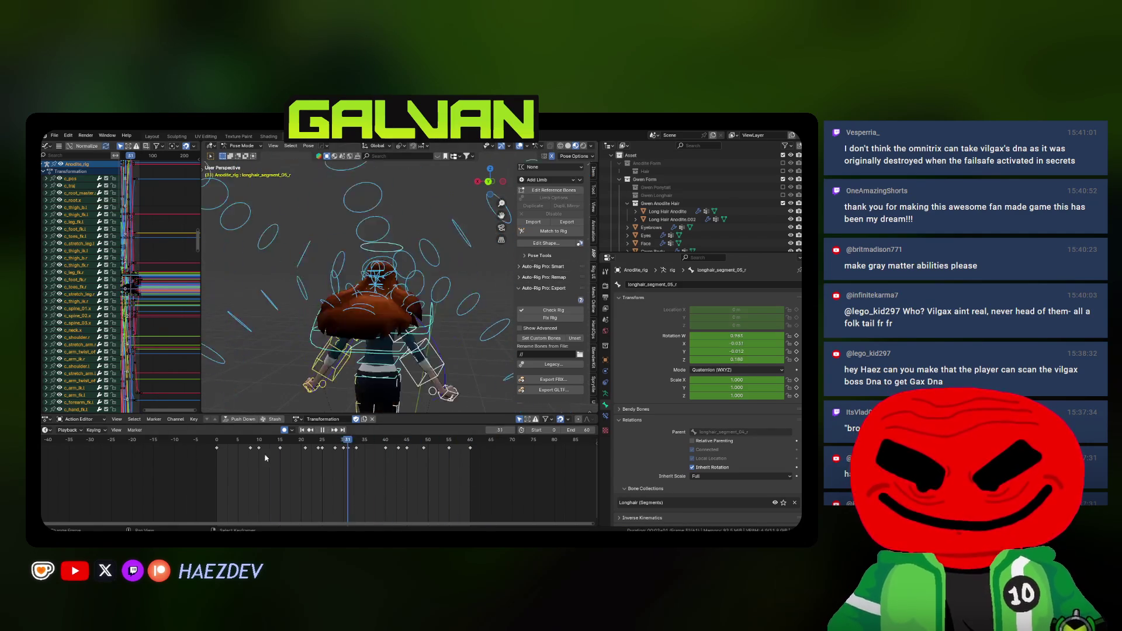
{"action": "key", "text": "space"}
{"action": "key", "text": "shift+Left"}
{"action": "key", "text": "k"}
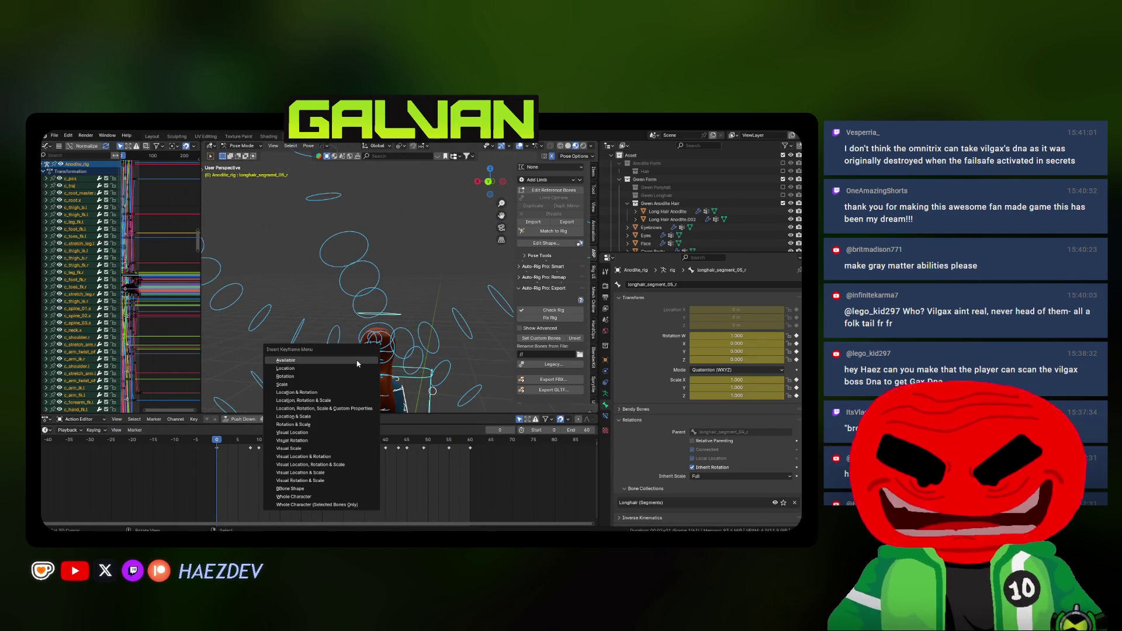
{"action": "left_click", "coordinate": [304, 497]}
Back in Object Mode, re-export the character and orbit the Unreal preview around the hair
{"action": "key", "text": "ctrl+Tab"}
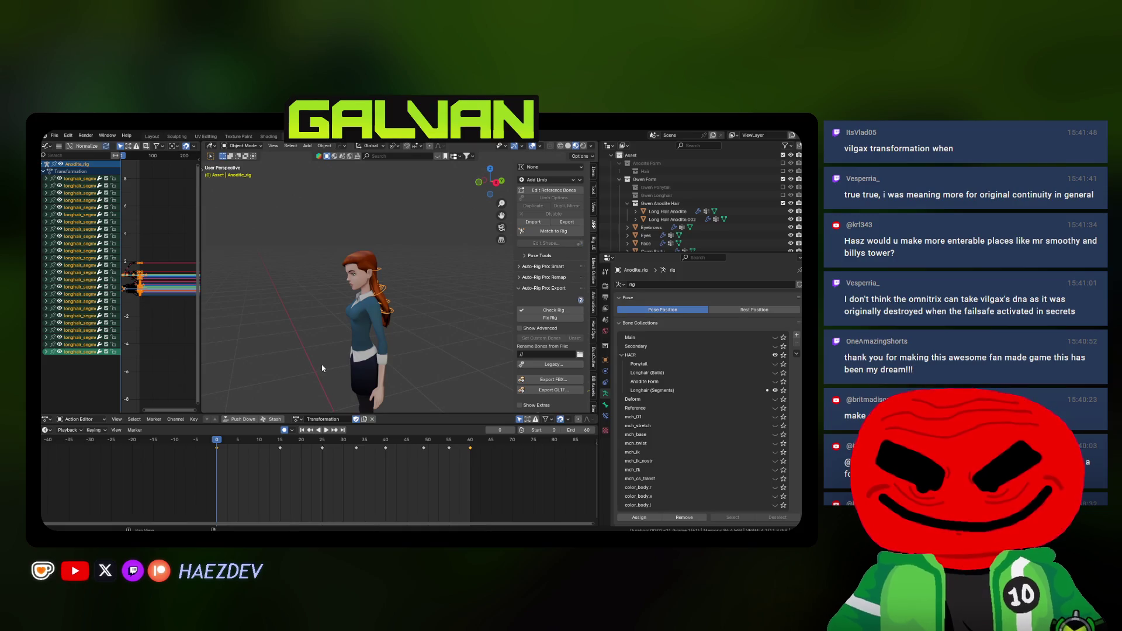
{"action": "left_click", "coordinate": [299, 237]}
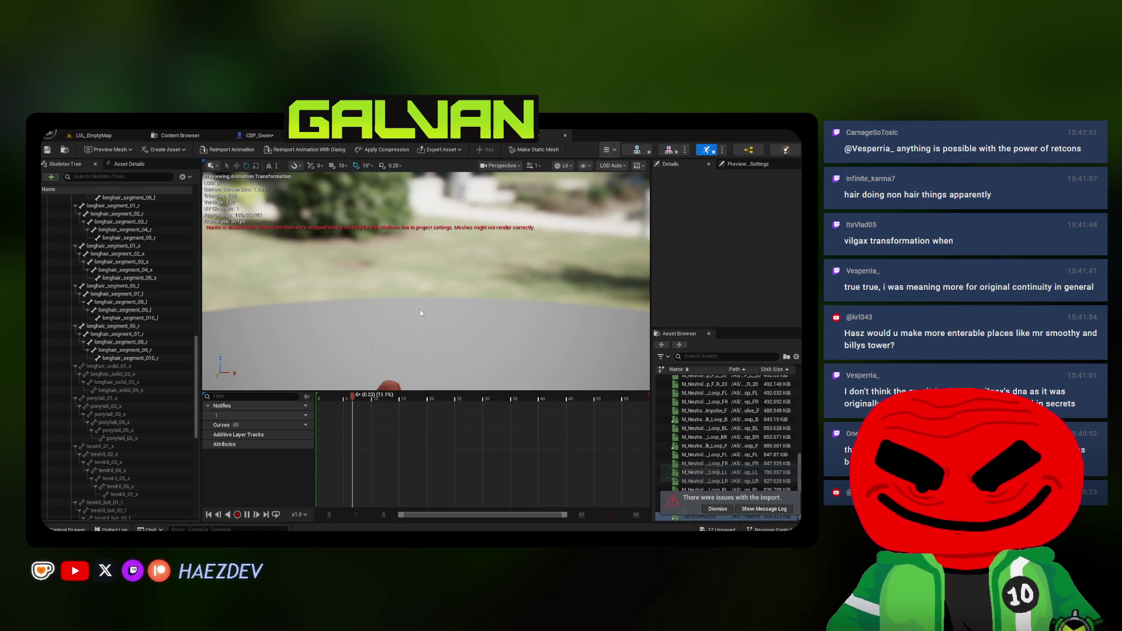
{"action": "left_click_drag", "start_coordinate": [420, 310], "coordinate": [409, 319]}
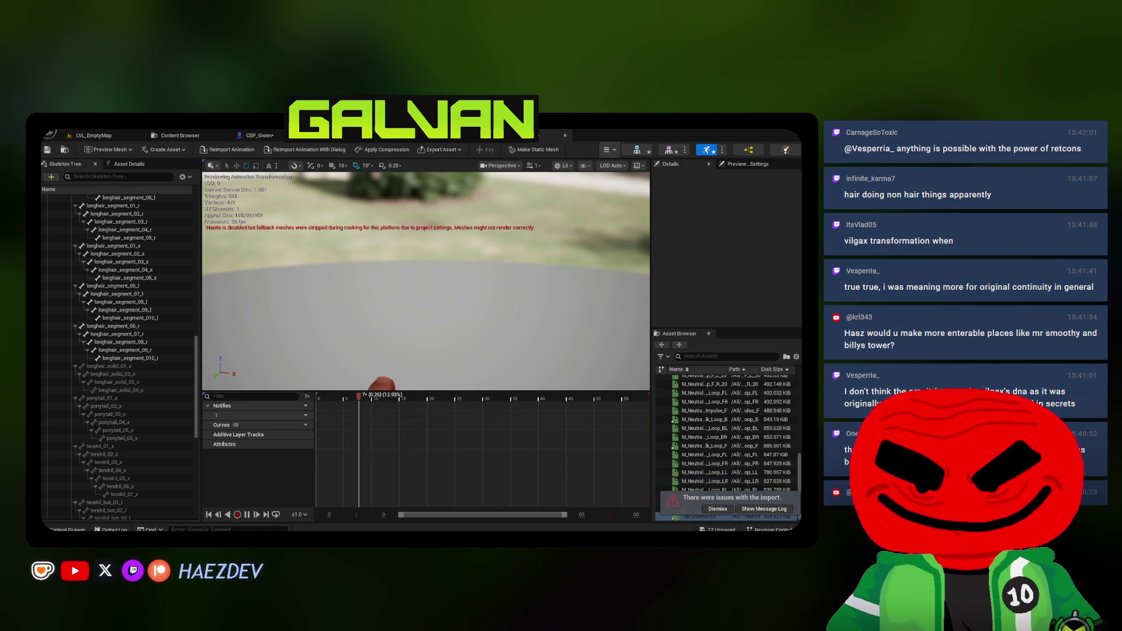
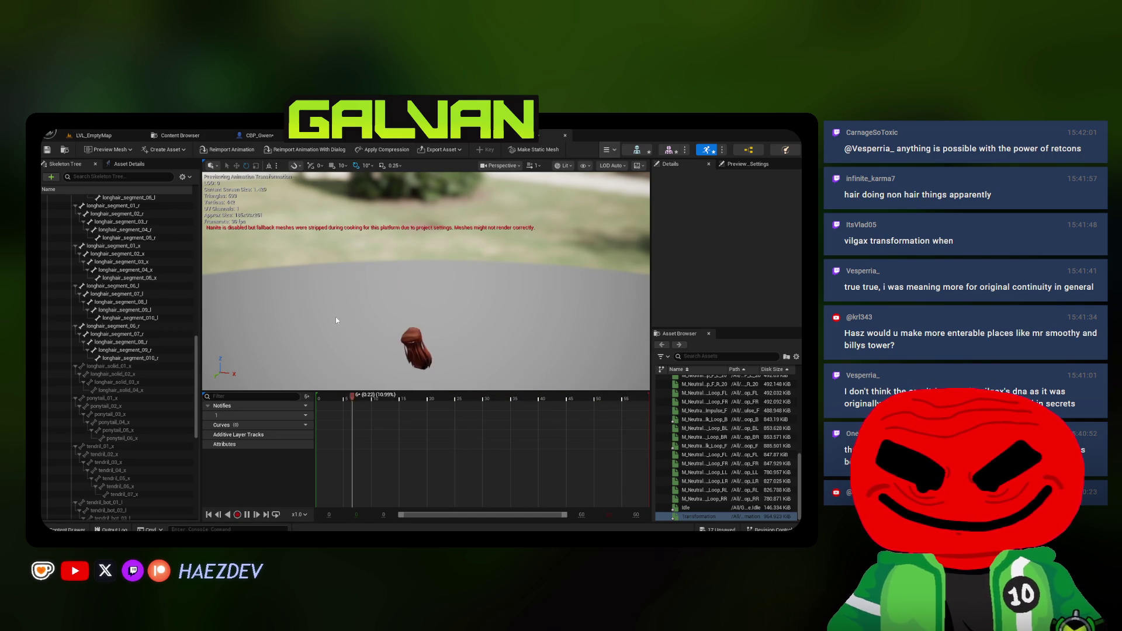
Save all unsaved assets using Save All with Save Selected
{"action": "left_click_drag", "start_coordinate": [703, 330], "coordinate": [704, 245]}
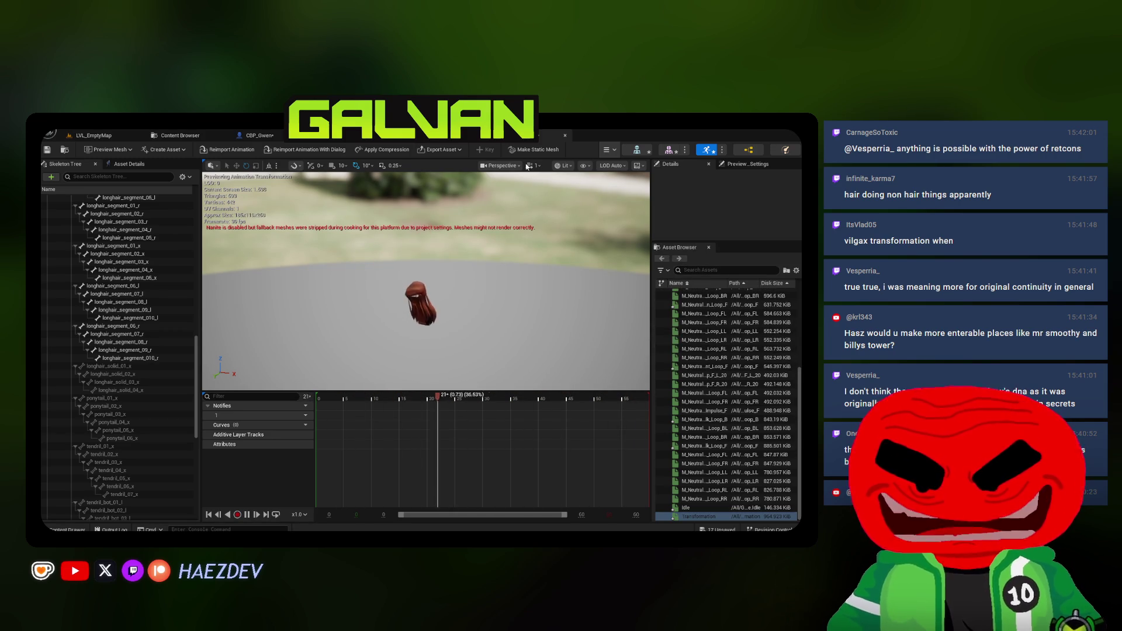
{"action": "left_click", "coordinate": [315, 135]}
{"action": "left_click", "coordinate": [179, 135]}
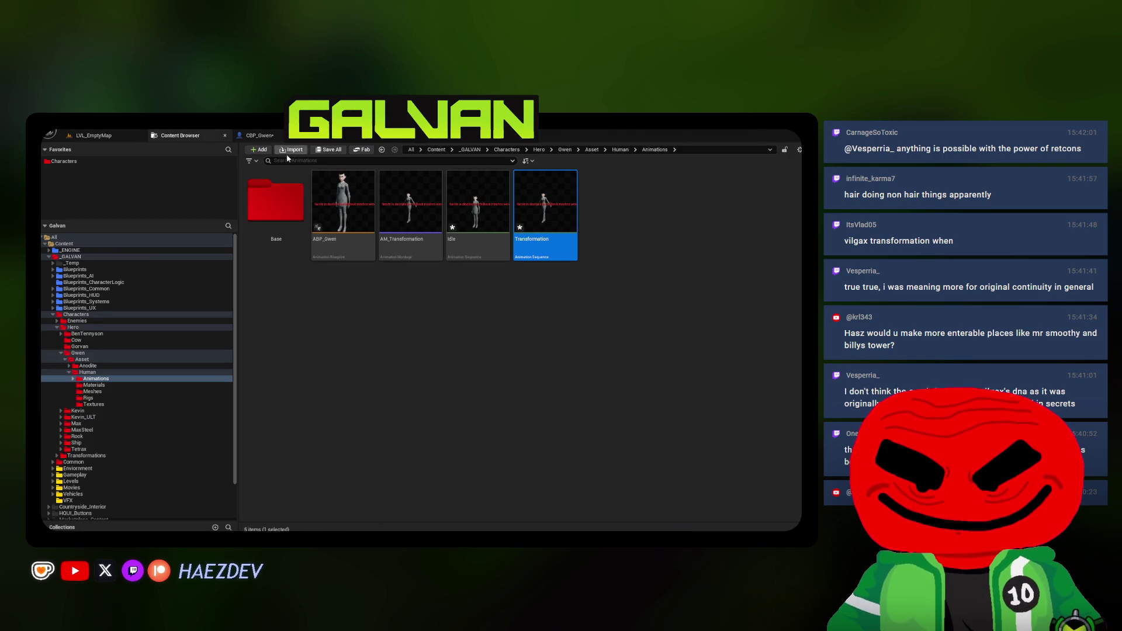
{"action": "key", "text": "ctrl+shift+s"}
{"action": "left_click", "coordinate": [483, 425]}
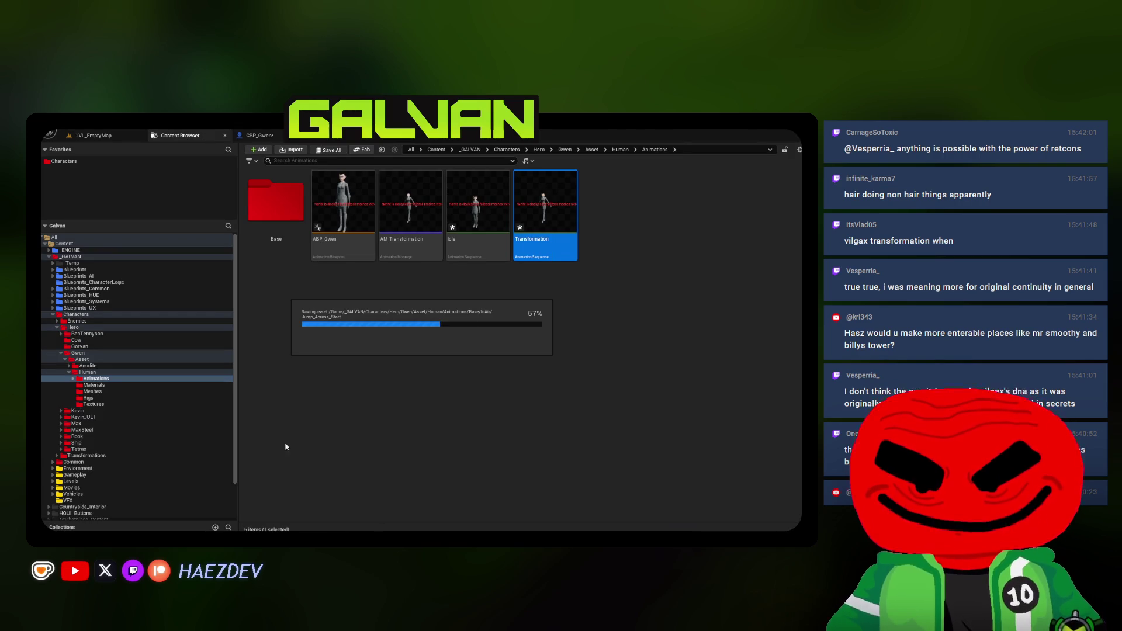
Open Gwen's Meshes and Materials folders and drag MI_Gwen_Body toward the SKM_Gwen material slot
{"action": "left_click", "coordinate": [92, 391]}
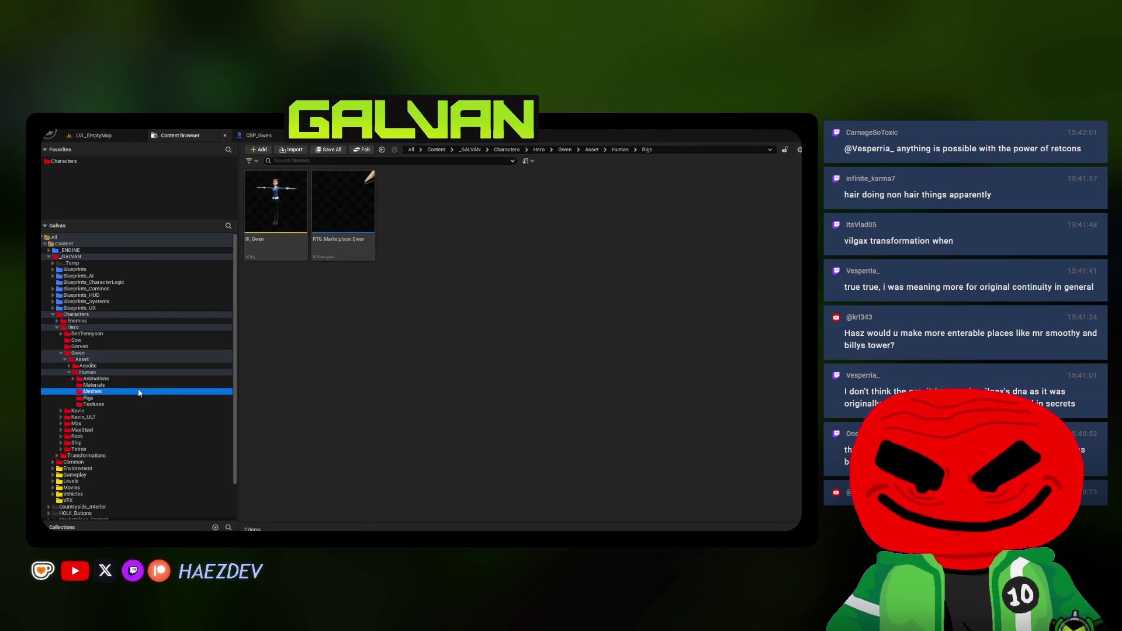
{"action": "left_click", "coordinate": [585, 237]}
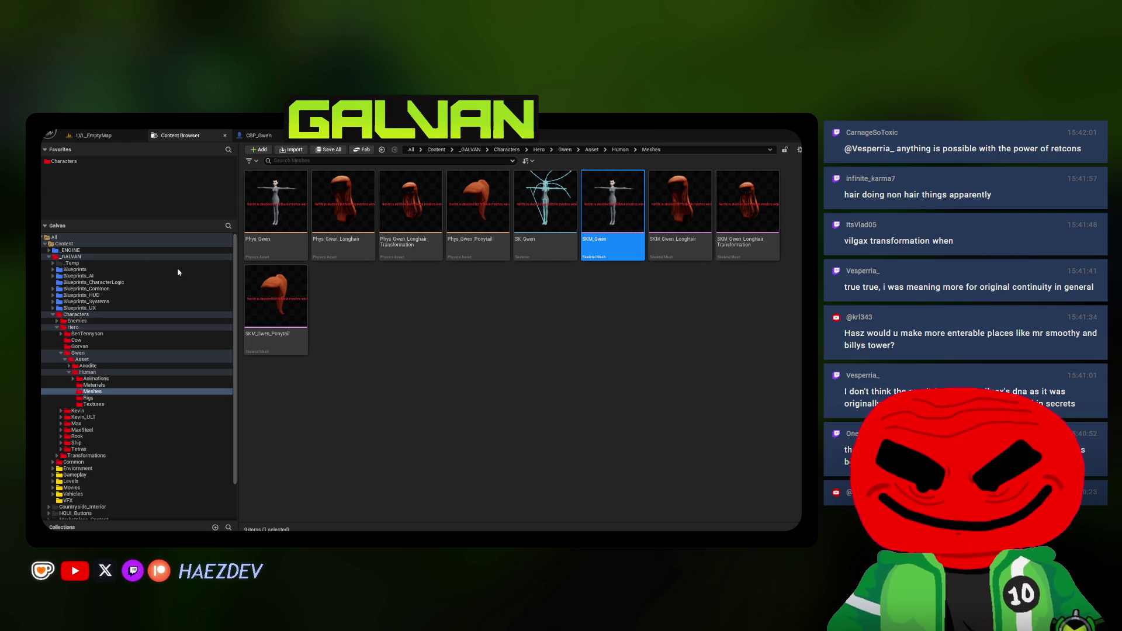
{"action": "left_click", "coordinate": [94, 385]}
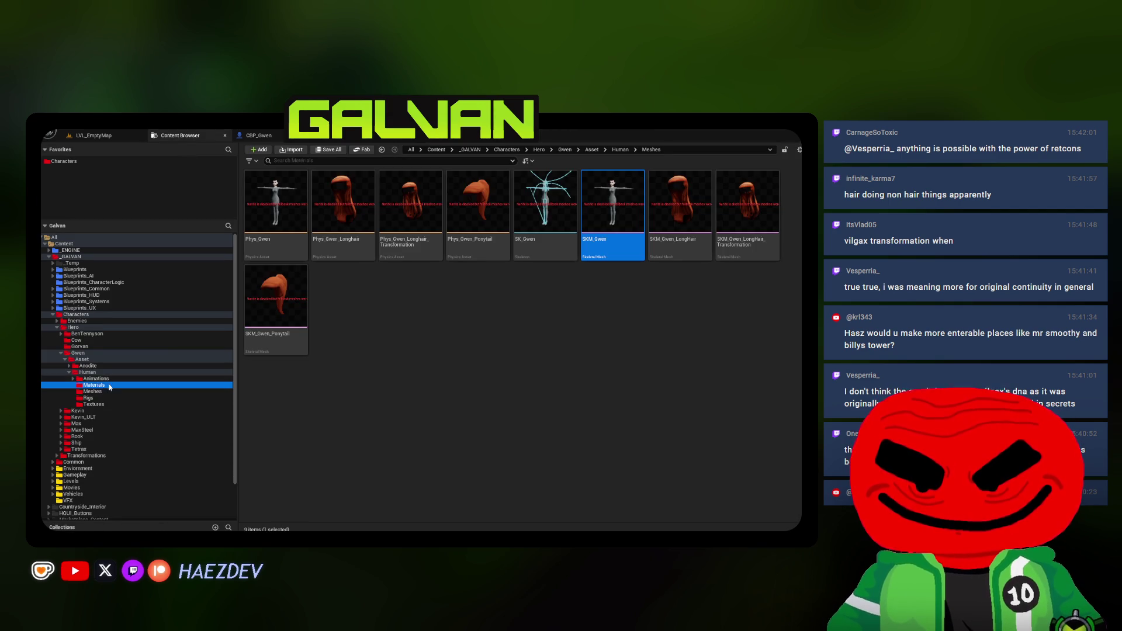
{"action": "mouse_move", "coordinate": [304, 215]}
{"action": "left_mouse_down"}
{"action": "mouse_move", "coordinate": [351, 136]}
{"action": "mouse_move", "coordinate": [688, 222]}
{"action": "left_mouse_up"}
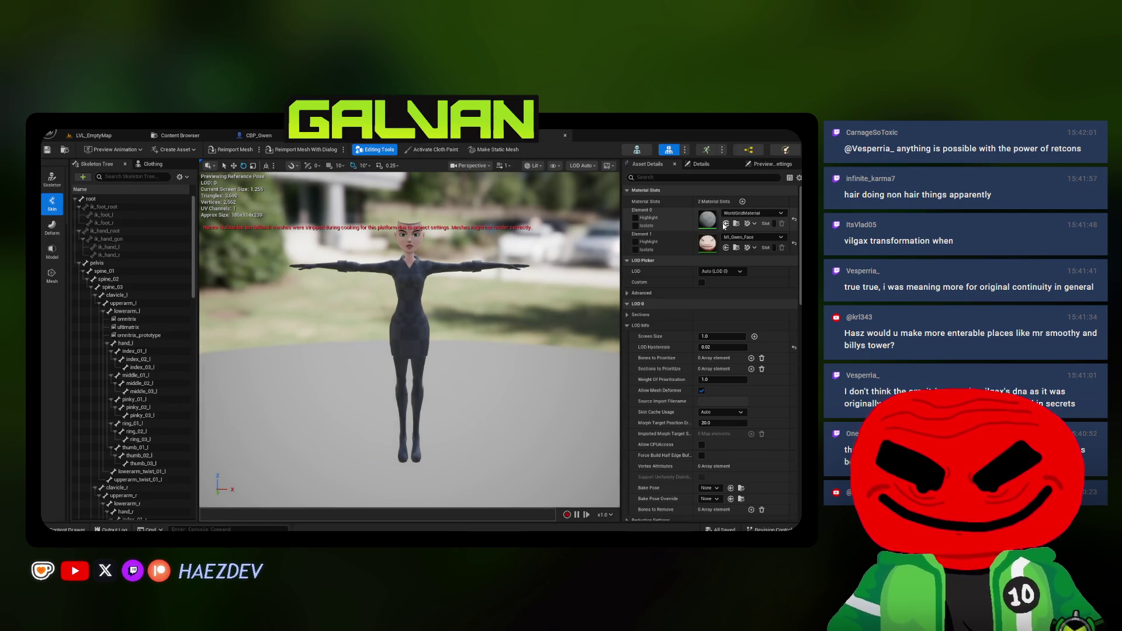
Assign MI_Gwen_Body to Element 0 and check the textured body in CBP_Gwen's Viewport
{"action": "left_click", "coordinate": [725, 223]}
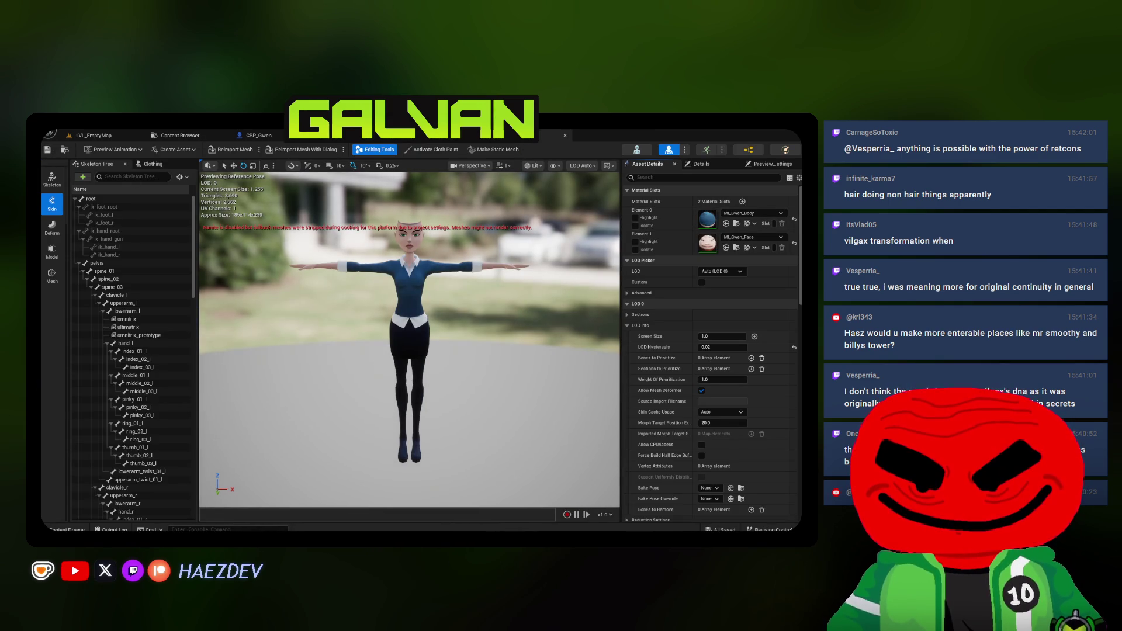
{"action": "left_click", "coordinate": [259, 135]}
{"action": "left_click", "coordinate": [198, 165]}
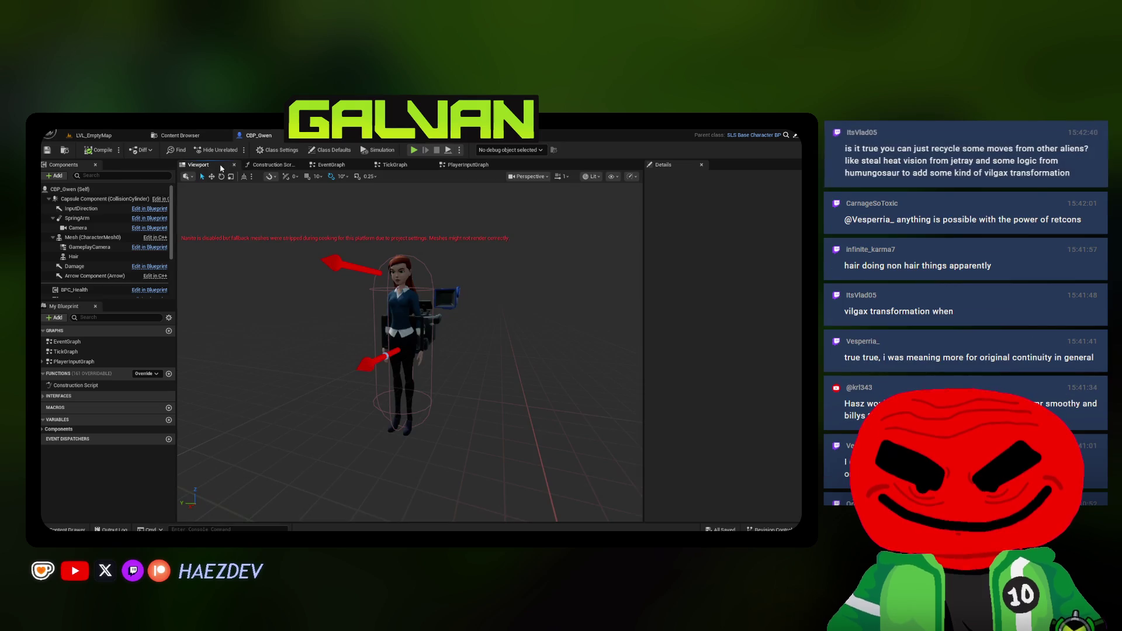
Open the SKM_Gwen_LongHair_Transformation mesh from Gwen's Meshes folder
{"action": "left_click", "coordinate": [177, 136]}
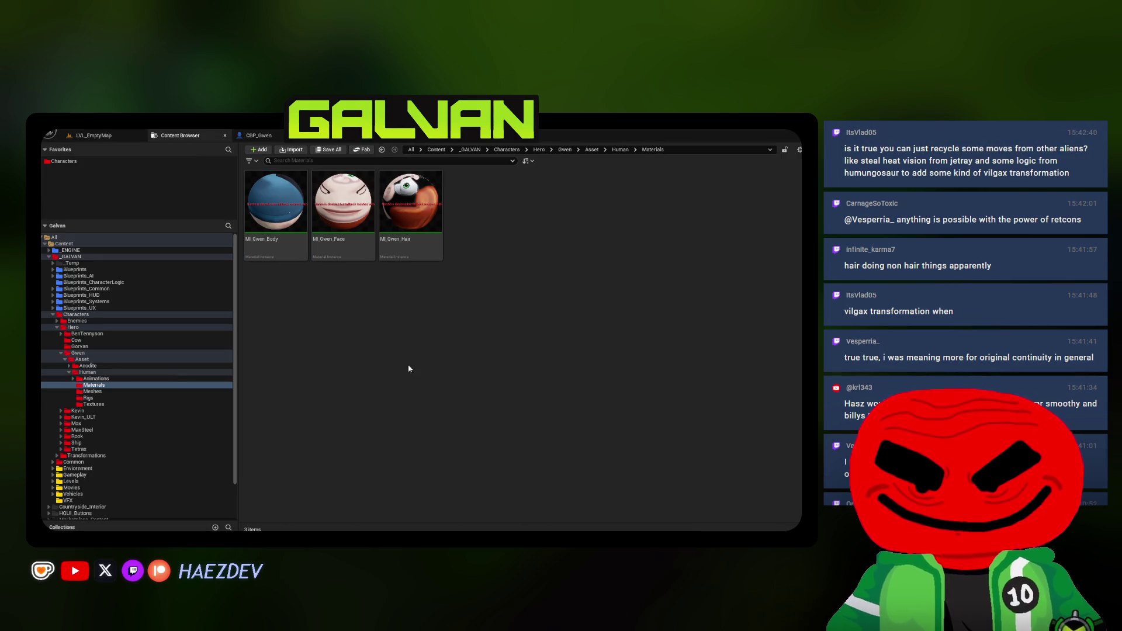
{"action": "left_click", "coordinate": [90, 398]}
{"action": "left_click", "coordinate": [93, 392]}
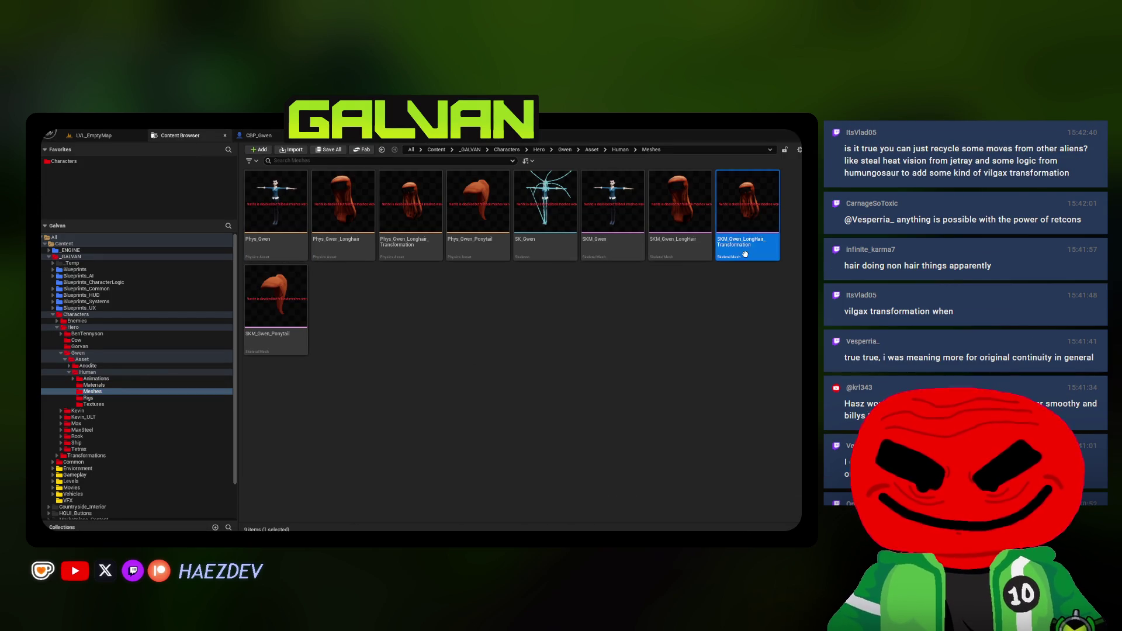
{"action": "key", "text": "Return"}
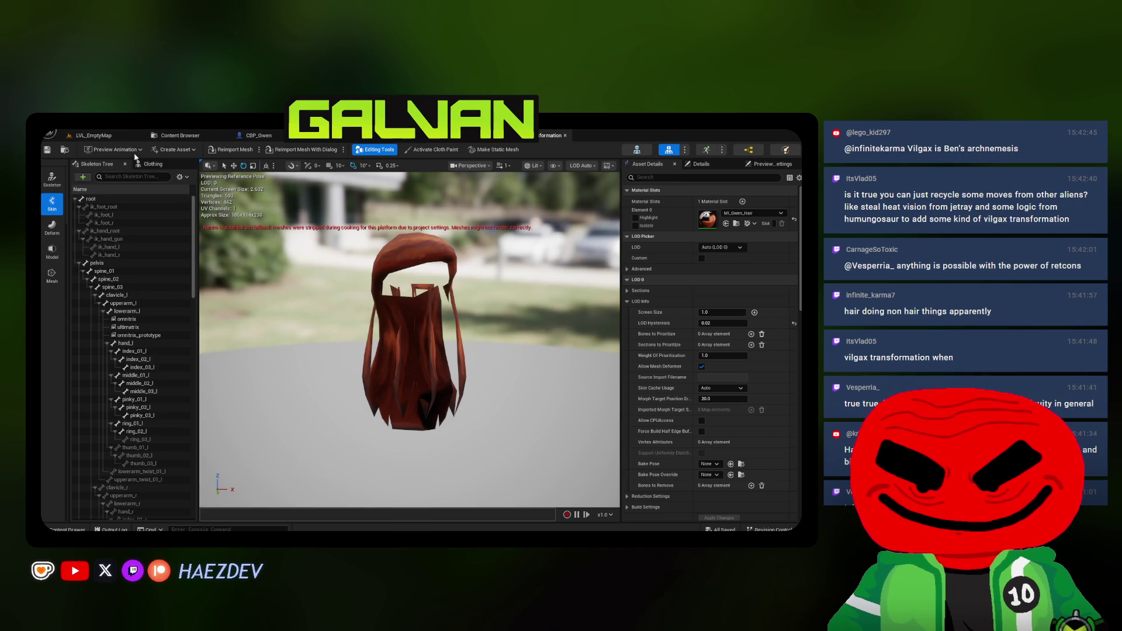
Preview the AM_Transformation montage on the hair and scrub to around frame 42
{"action": "scroll", "coordinate": [121, 230], "scroll_direction": "down", "scroll_amount": 15}
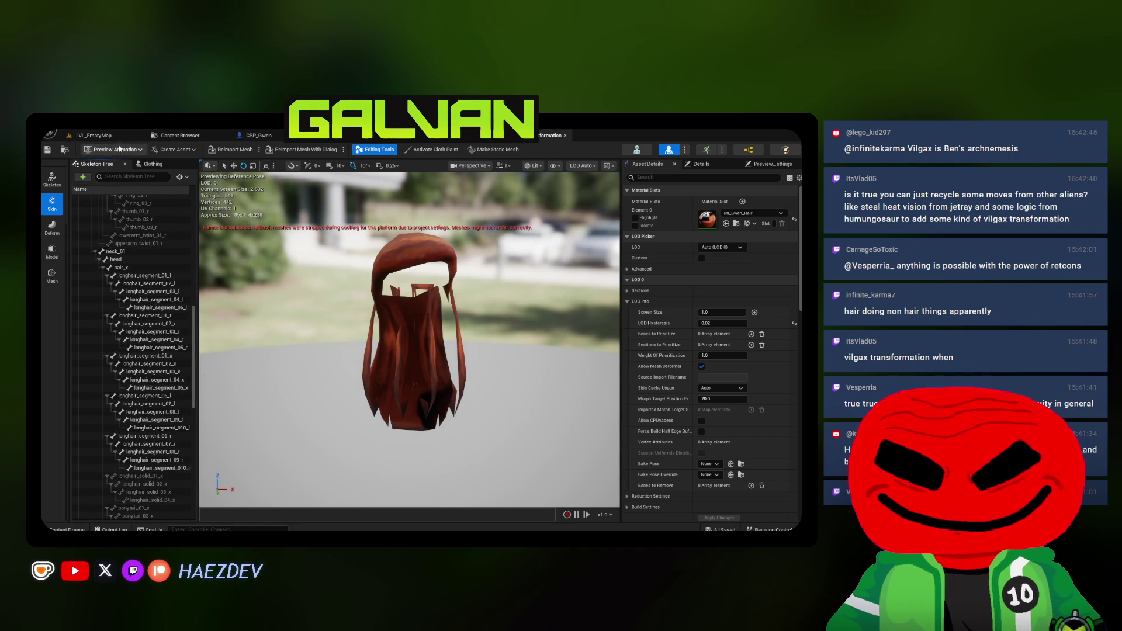
{"action": "scroll", "coordinate": [167, 391], "scroll_direction": "down", "scroll_amount": 10}
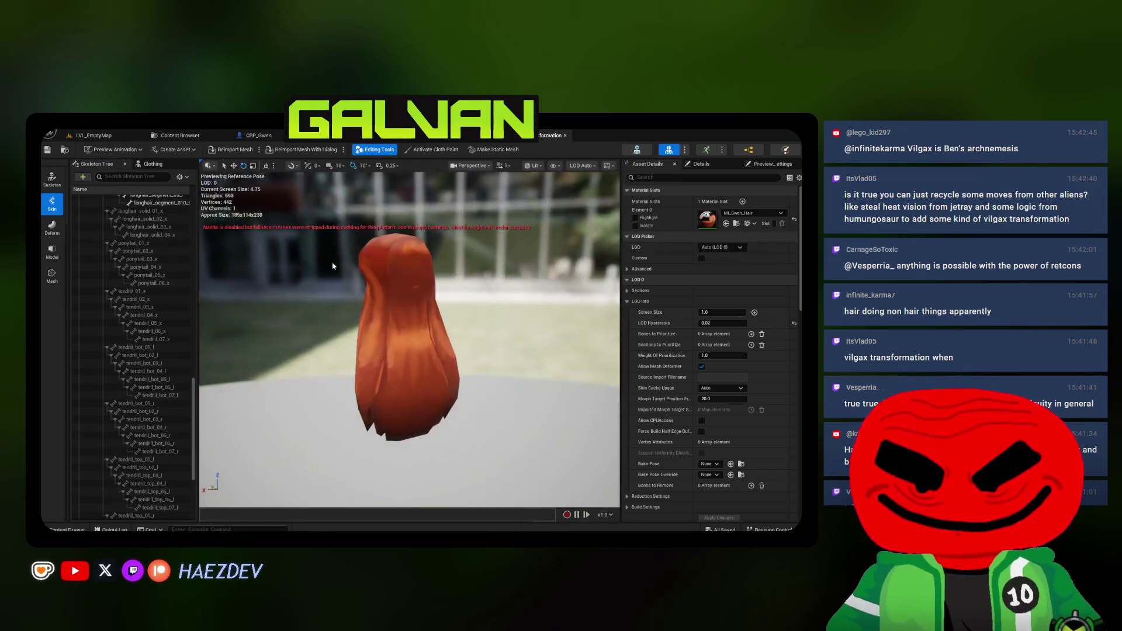
{"action": "left_click", "coordinate": [117, 150]}
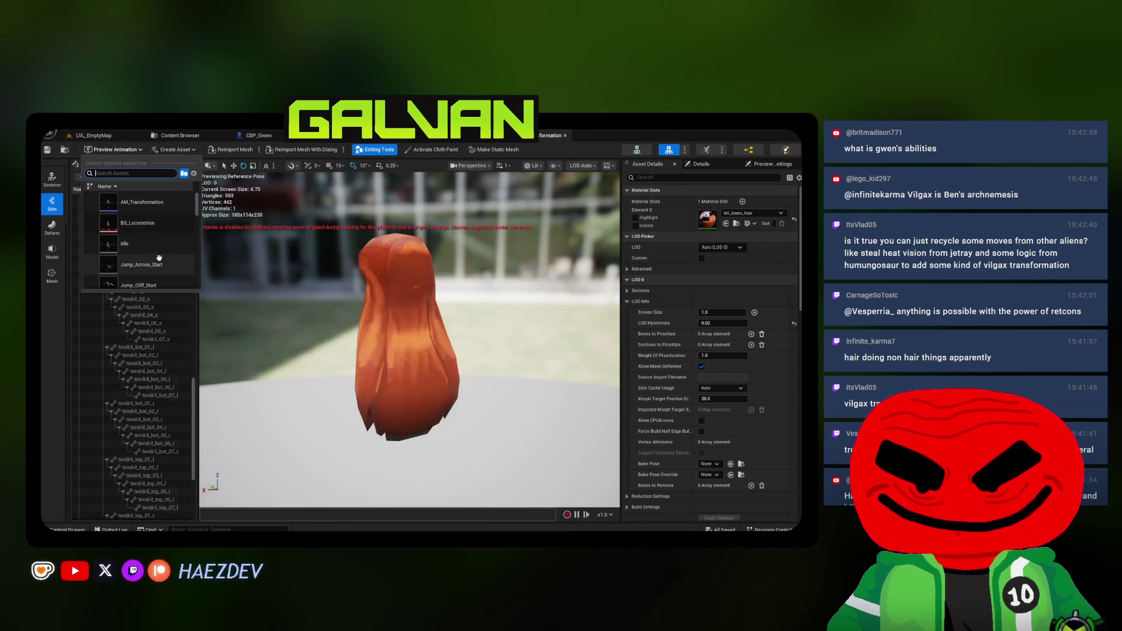
{"action": "left_click", "coordinate": [158, 203]}
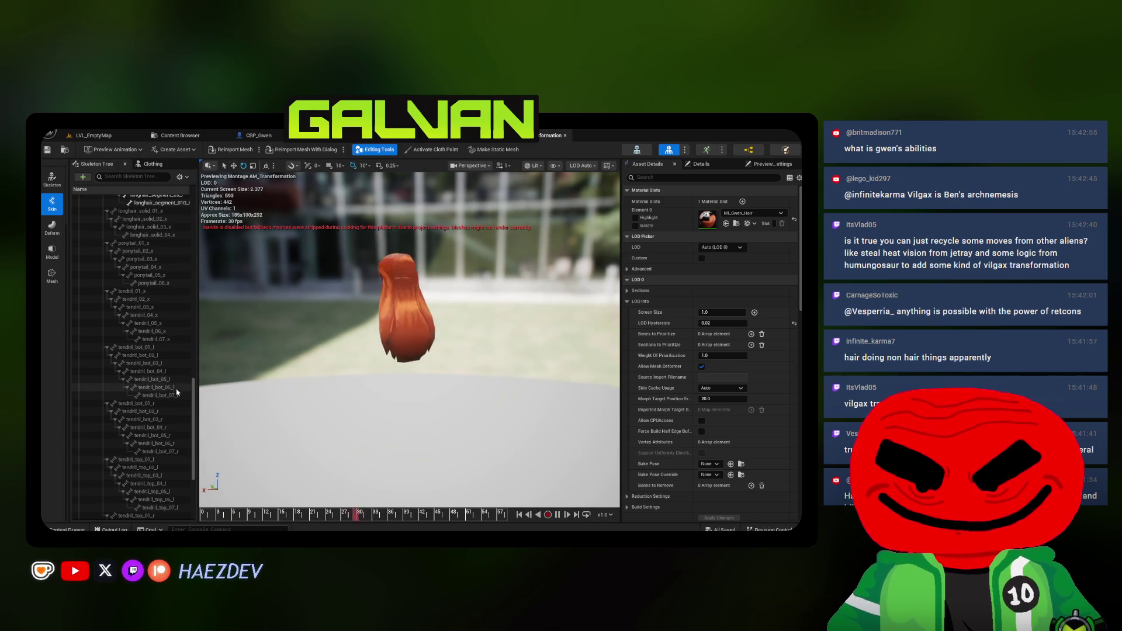
{"action": "left_click_drag", "start_coordinate": [270, 515], "coordinate": [423, 507]}
Test-move the longhair_segment_01_l bone, undo it, and switch to the BP_GwenTransform event graph
{"action": "scroll", "coordinate": [175, 420], "scroll_direction": "up", "scroll_amount": 10}
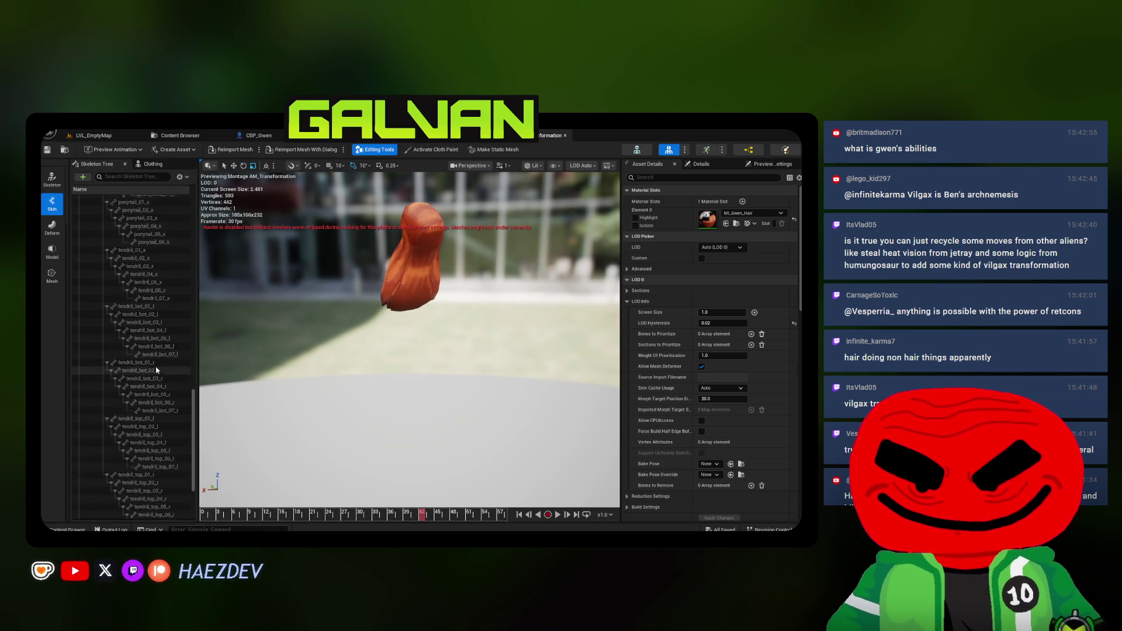
{"action": "left_click", "coordinate": [143, 278]}
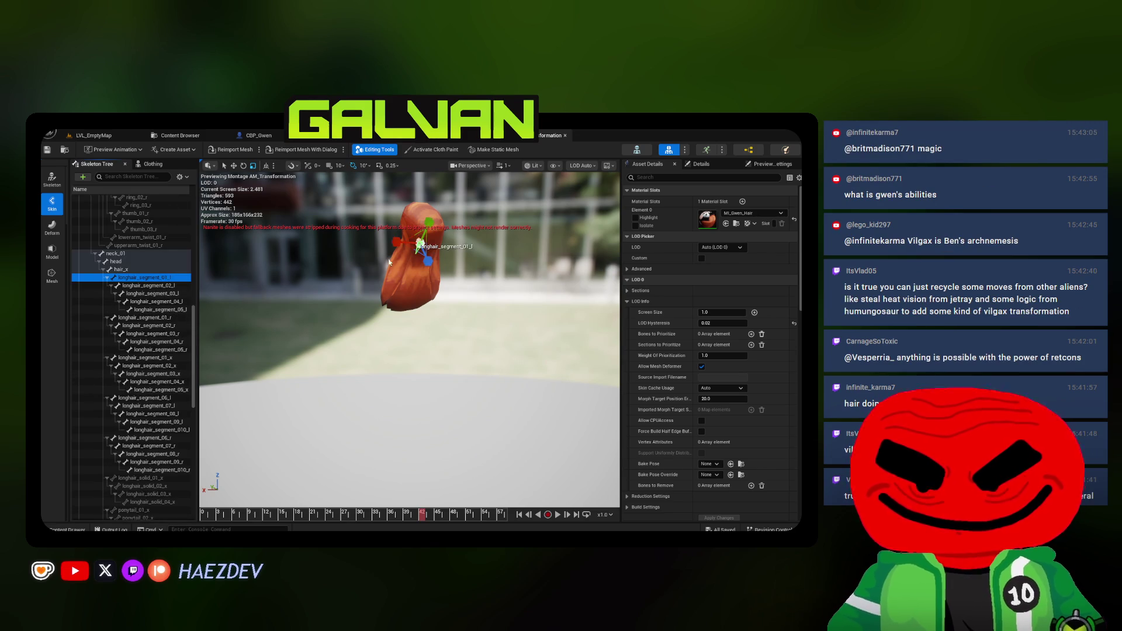
{"action": "left_click_drag", "start_coordinate": [401, 250], "coordinate": [339, 247]}
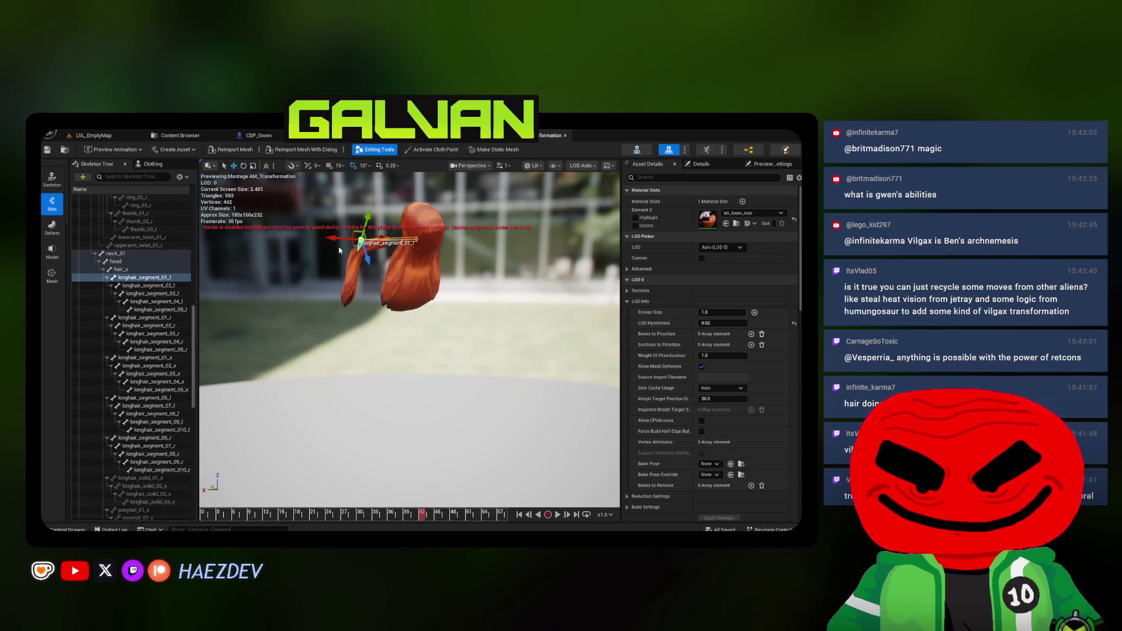
{"action": "key", "text": "ctrl+z"}
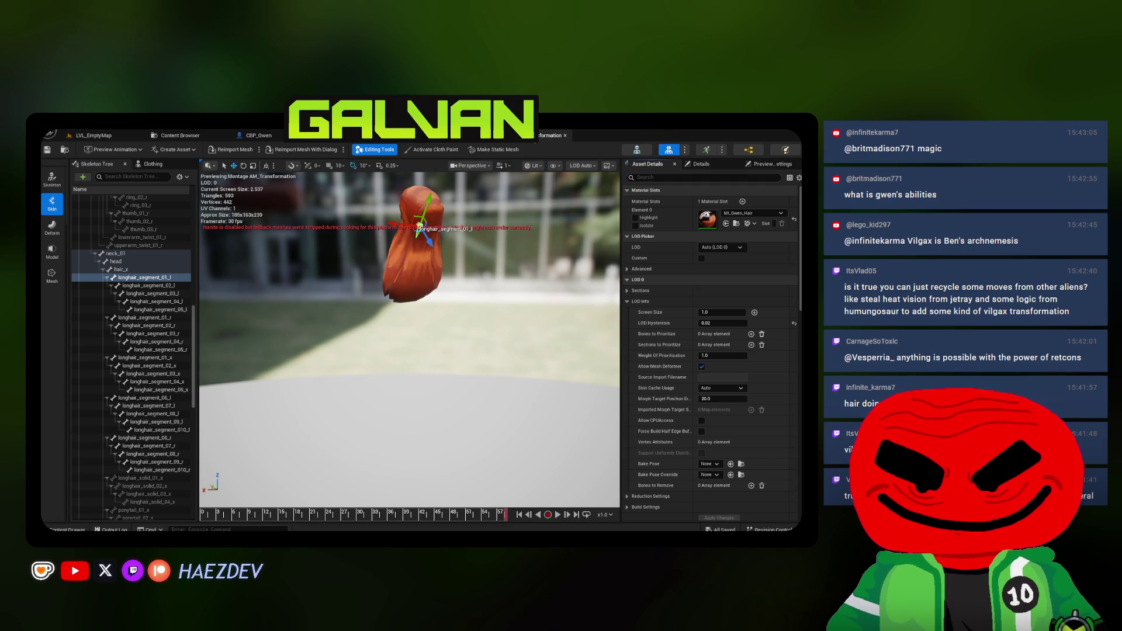
{"action": "key", "text": "ctrl+Tab"}
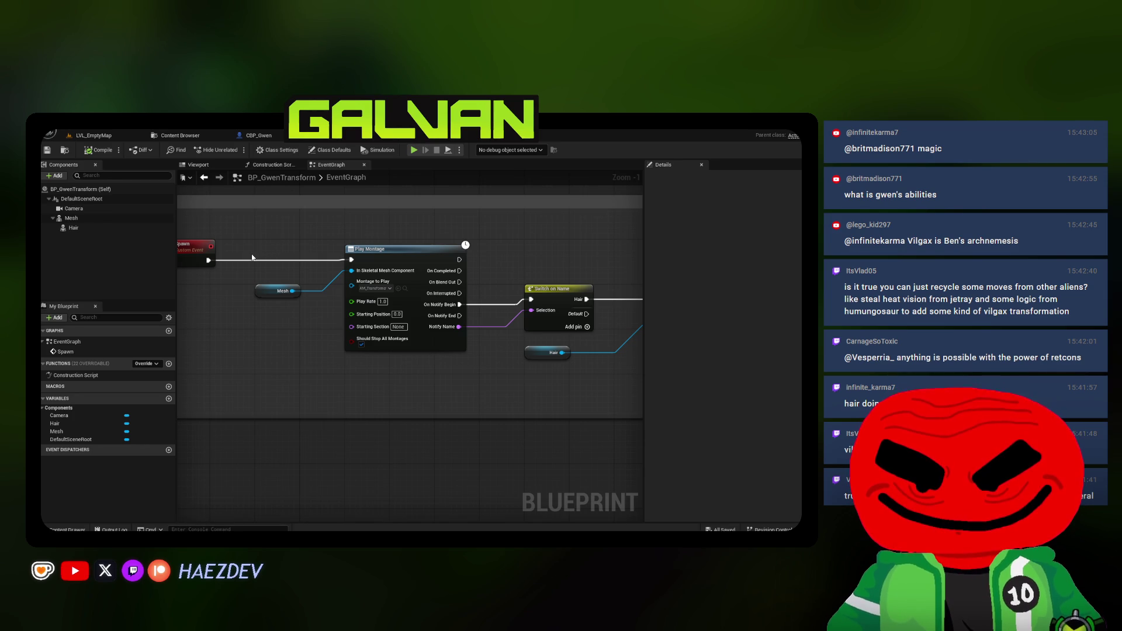
Browse to Gwen's Human > Animations folder, then start a Play-In-Editor test from the blueprint
{"action": "left_click", "coordinate": [180, 135]}
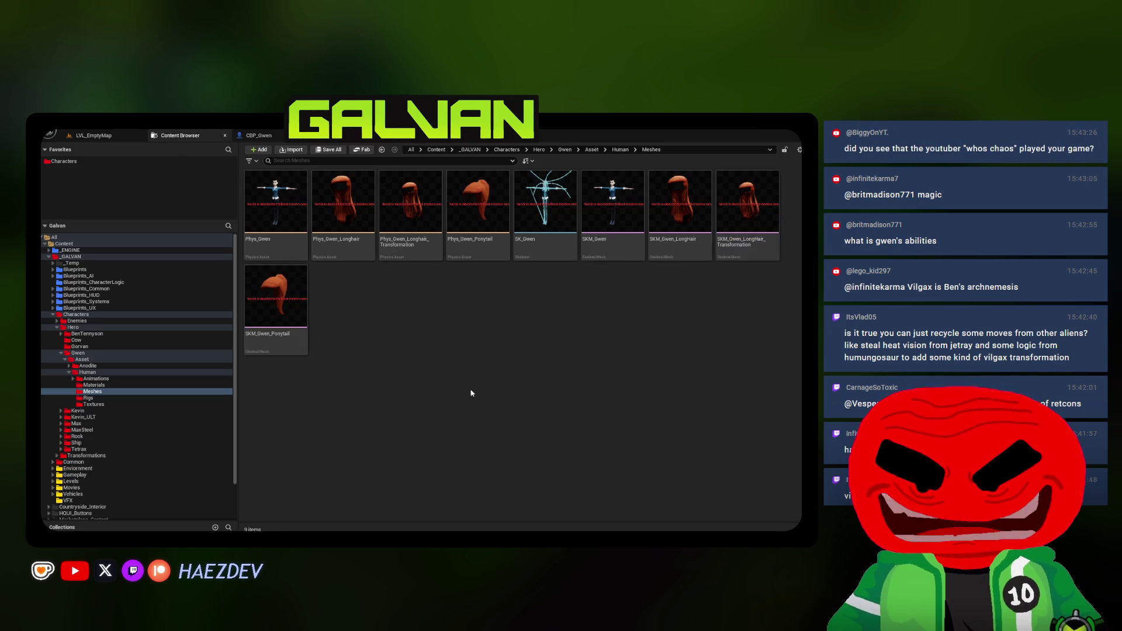
{"action": "double_click", "coordinate": [87, 373]}
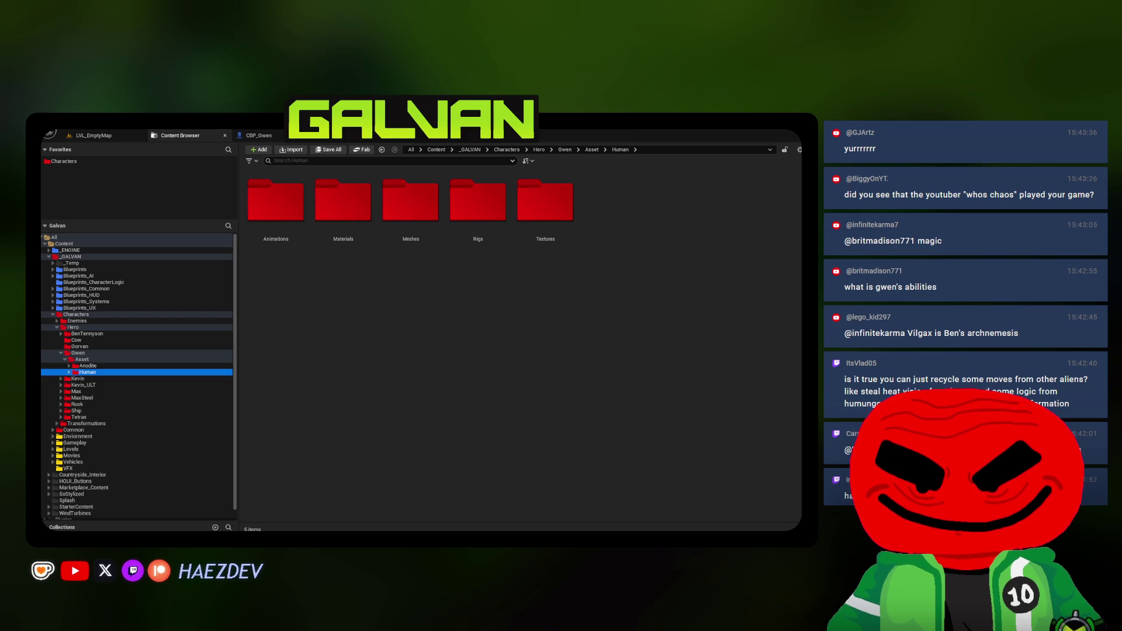
{"action": "left_click", "coordinate": [91, 366]}
{"action": "left_click", "coordinate": [90, 372]}
{"action": "left_click", "coordinate": [95, 360]}
{"action": "double_click", "coordinate": [275, 201]}
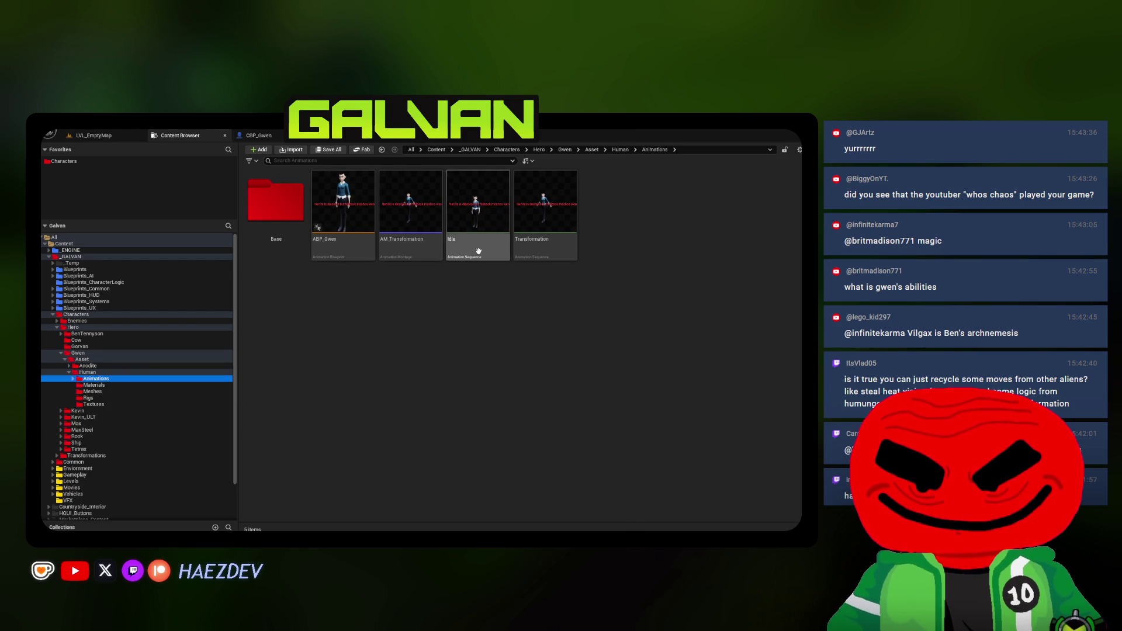
{"action": "left_click", "coordinate": [258, 136]}
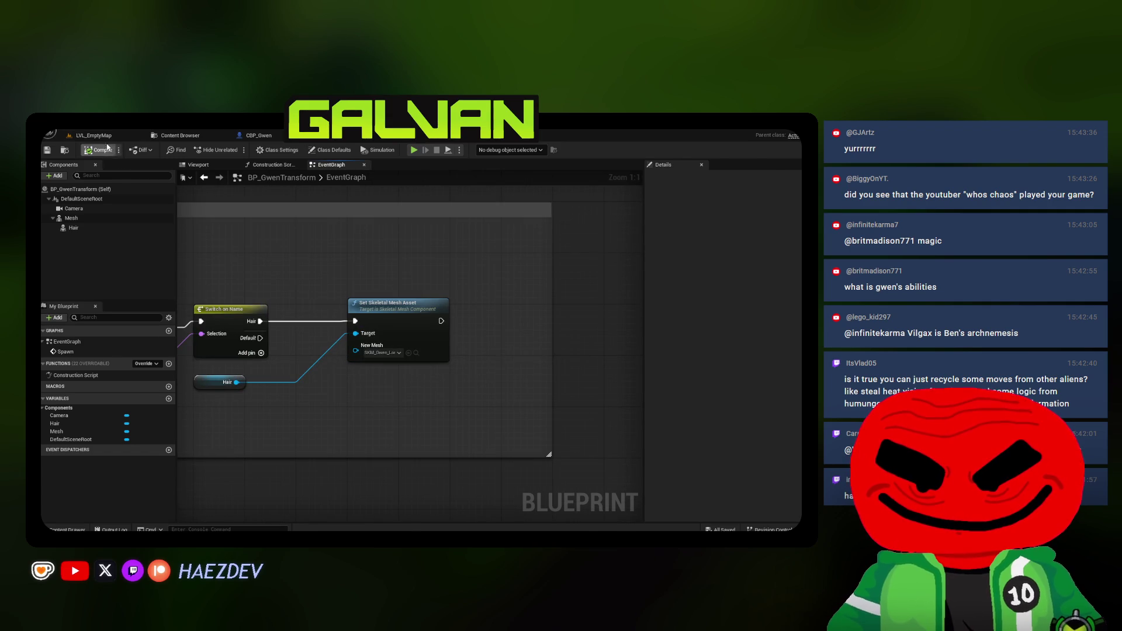
{"action": "left_click", "coordinate": [413, 150]}
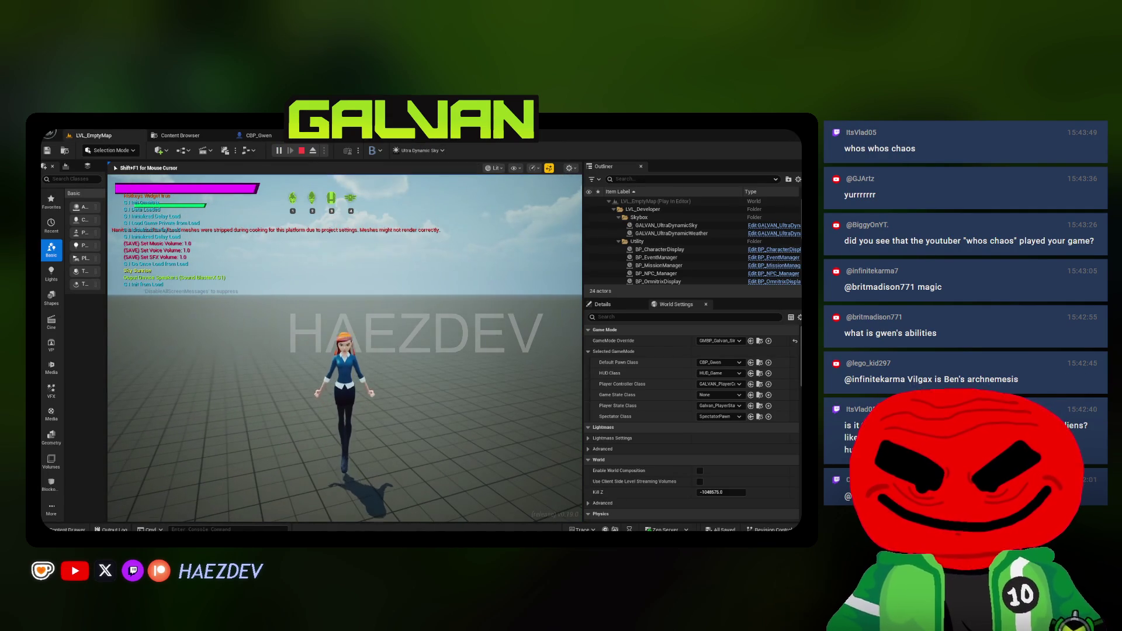
Trigger Gwen's transformation with Space, end the play-test, and dismiss the errors notice
{"action": "key", "text": "space"}
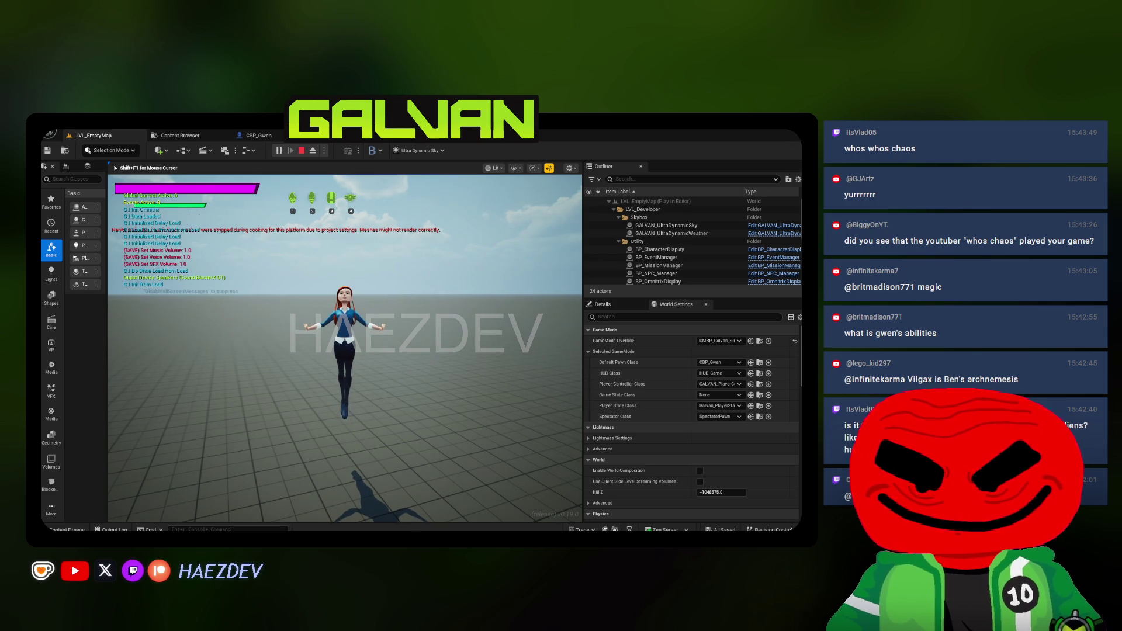
{"action": "key", "text": "Escape"}
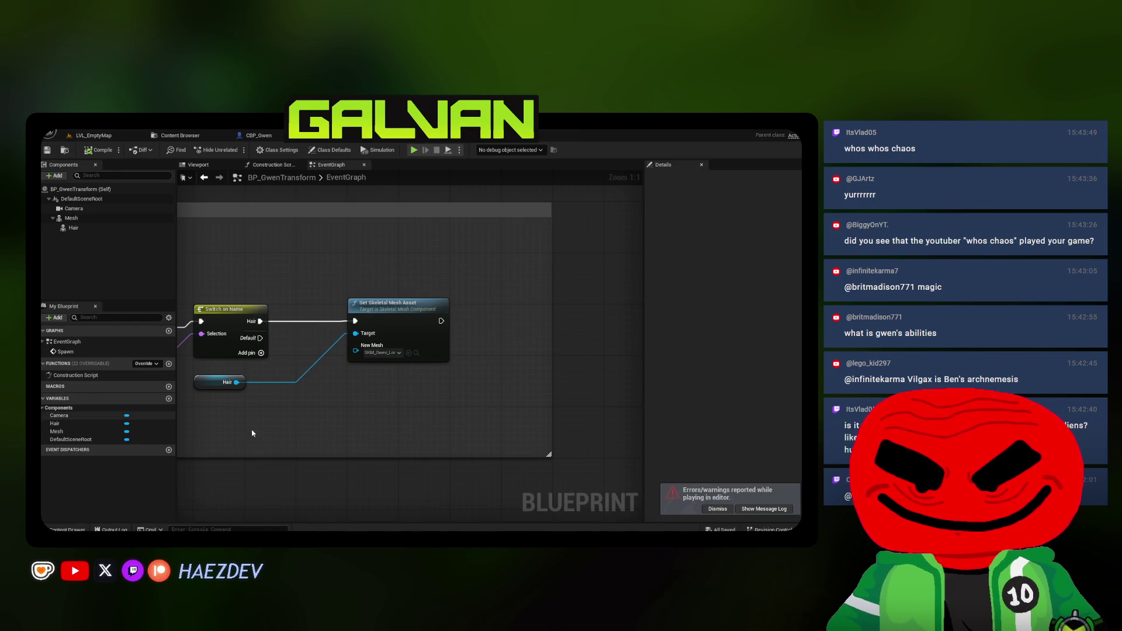
{"action": "left_click", "coordinate": [704, 510]}
Shift all event graph nodes to the left and save BP_GwenTransform
{"action": "scroll", "coordinate": [277, 314], "scroll_direction": "down", "scroll_amount": 6}
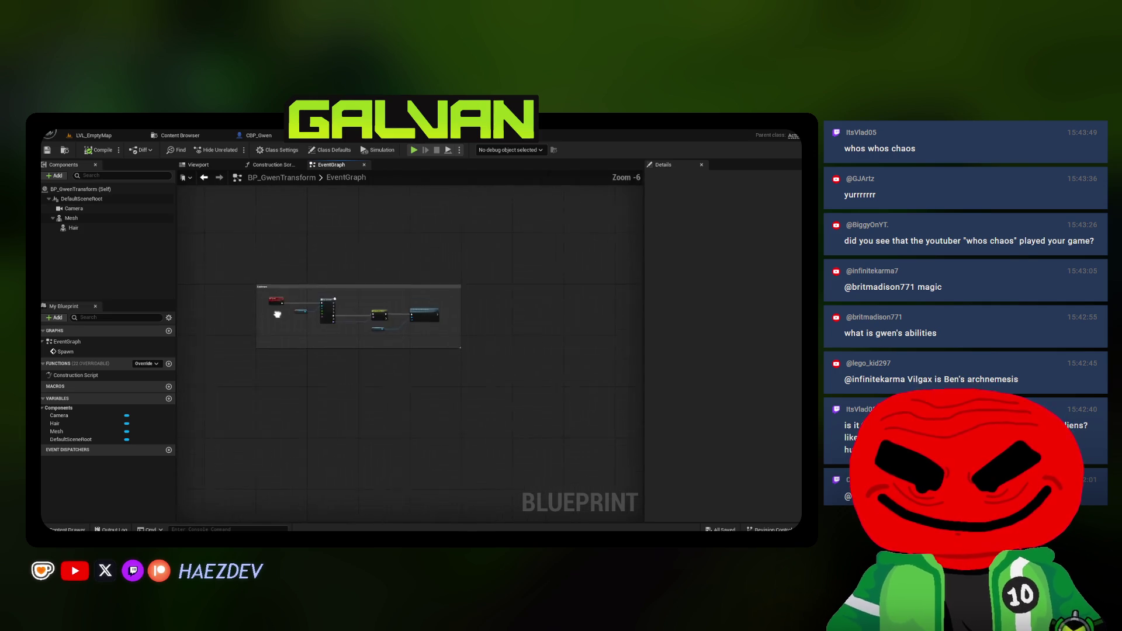
{"action": "scroll", "coordinate": [304, 311], "scroll_direction": "up", "scroll_amount": 4}
{"action": "key", "text": "ctrl+a"}
{"action": "left_click_drag", "start_coordinate": [329, 274], "coordinate": [252, 274]}
{"action": "left_click", "coordinate": [412, 273]}
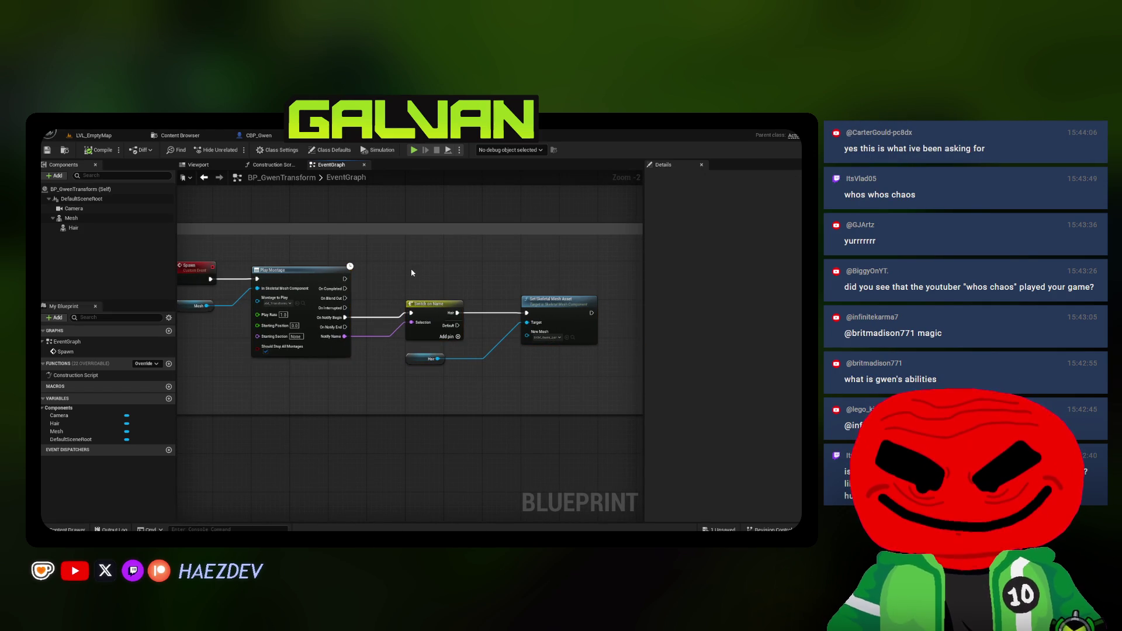
{"action": "left_click", "coordinate": [47, 150]}
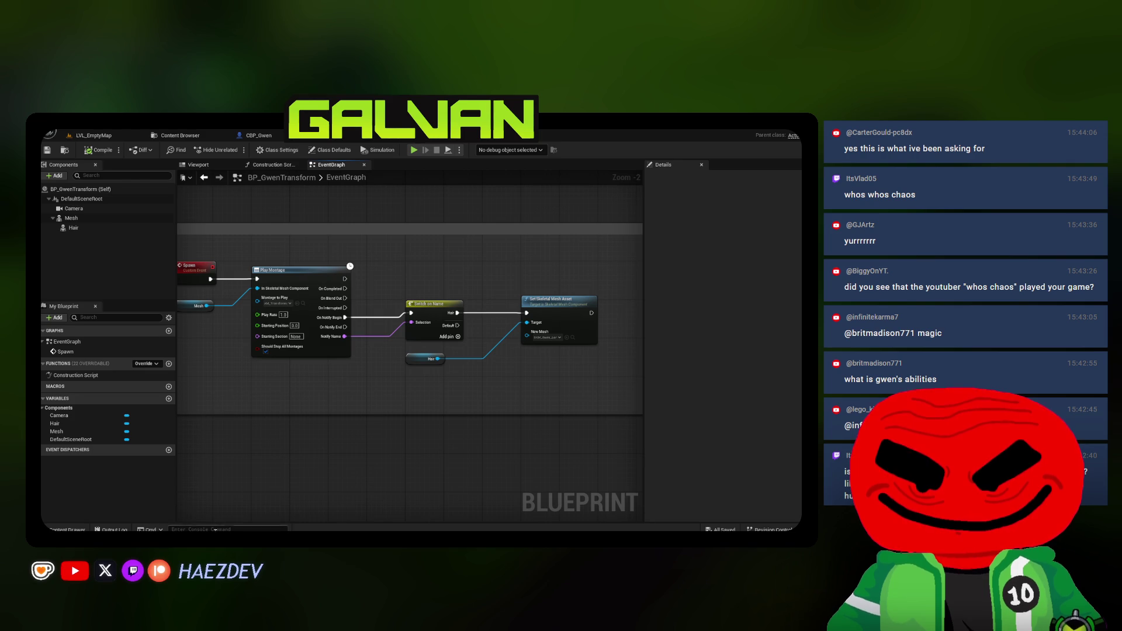
Widen the event graph by dragging the Details panel splitter to the right
{"action": "scroll", "coordinate": [409, 307], "scroll_direction": "down", "scroll_amount": 5}
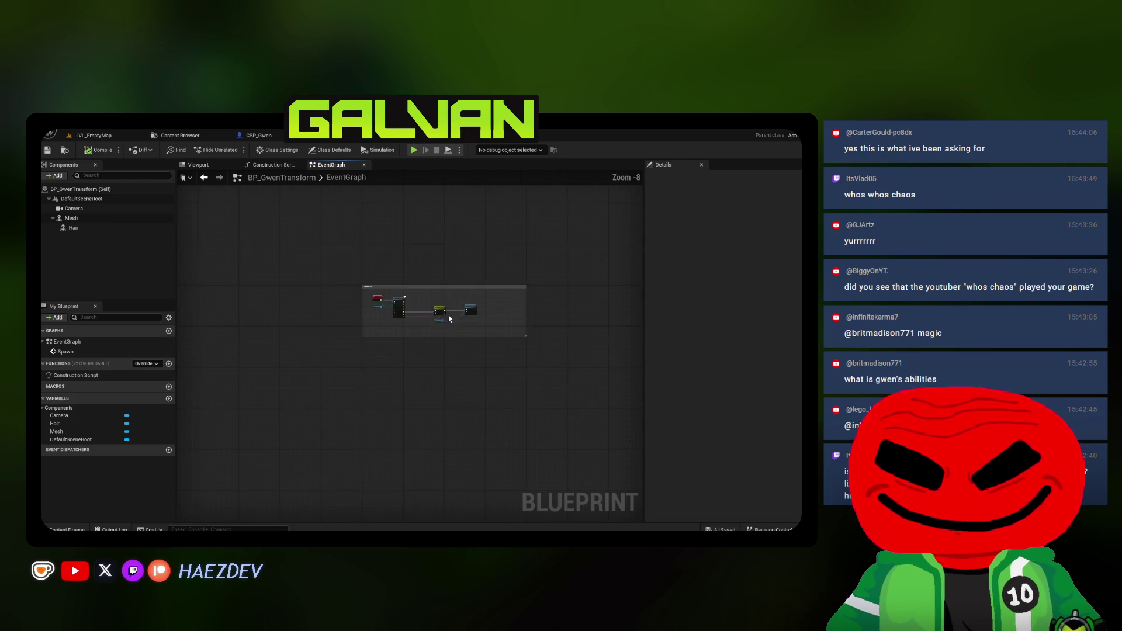
{"action": "scroll", "coordinate": [627, 262], "scroll_direction": "up", "scroll_amount": 4}
{"action": "left_click_drag", "start_coordinate": [641, 264], "coordinate": [724, 263]}
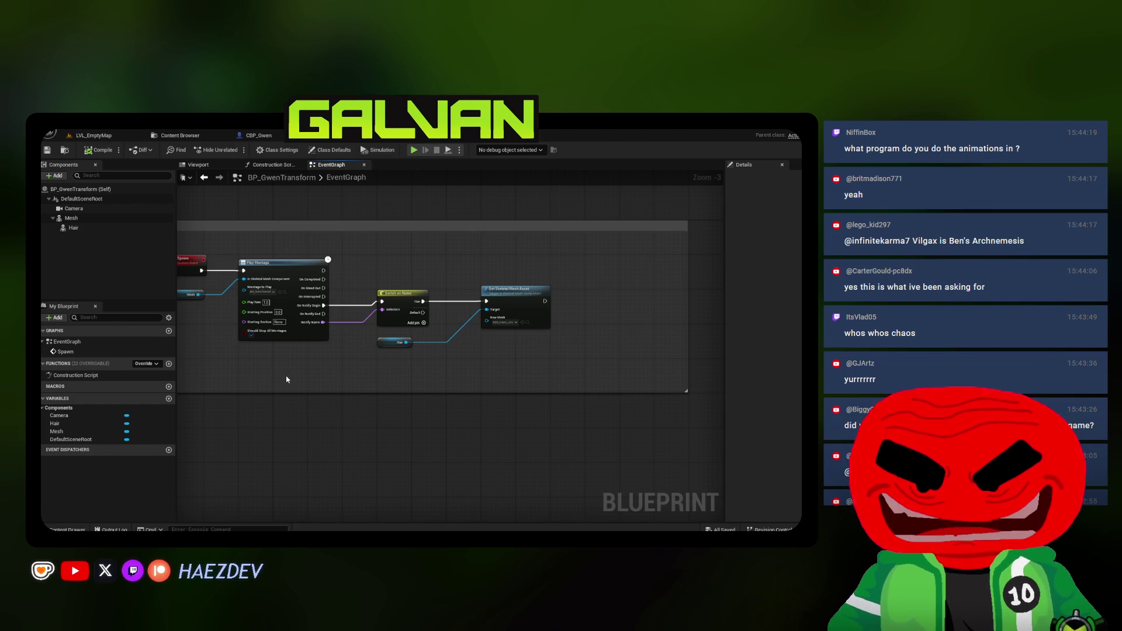
Look over the CBP_Kevin input graph and Gwen's CBP_Gwen character blueprint
{"action": "left_click", "coordinate": [358, 136]}
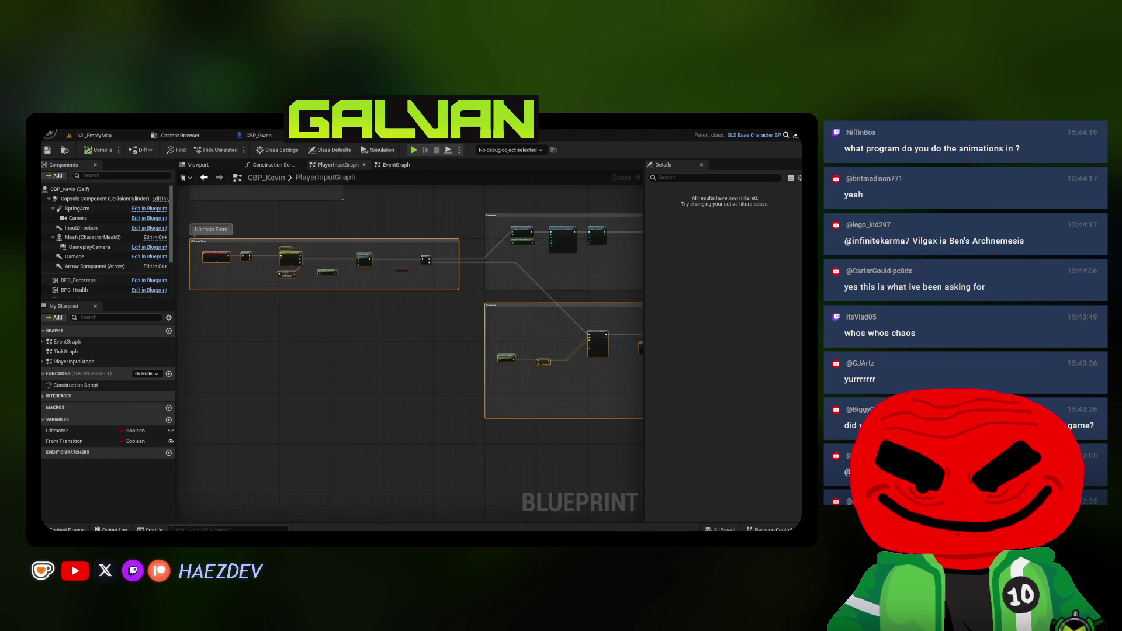
{"action": "left_click", "coordinate": [265, 138]}
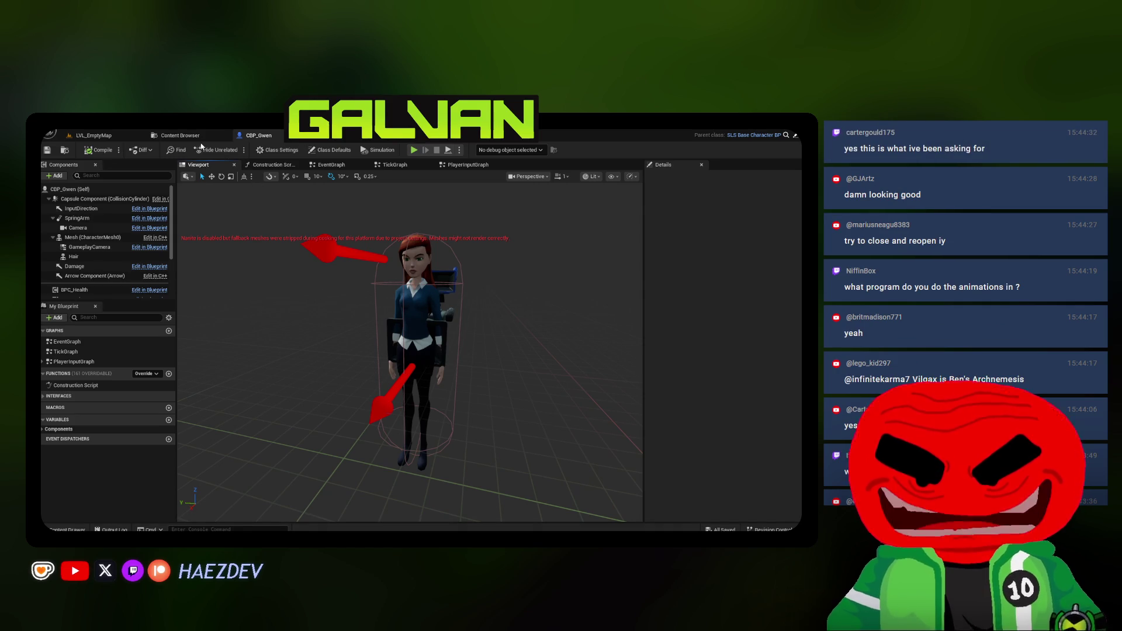
{"action": "left_click", "coordinate": [180, 136]}
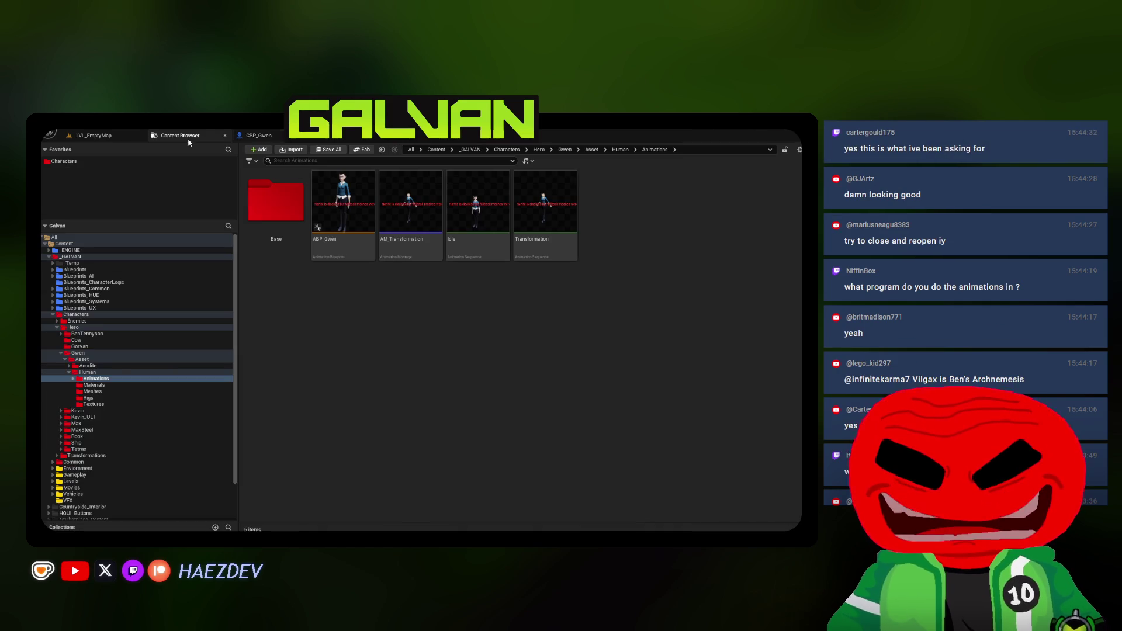
Start and cancel a Reimport With New File on the hair mesh, then open Gwen's Animations folder
{"action": "left_click", "coordinate": [92, 392]}
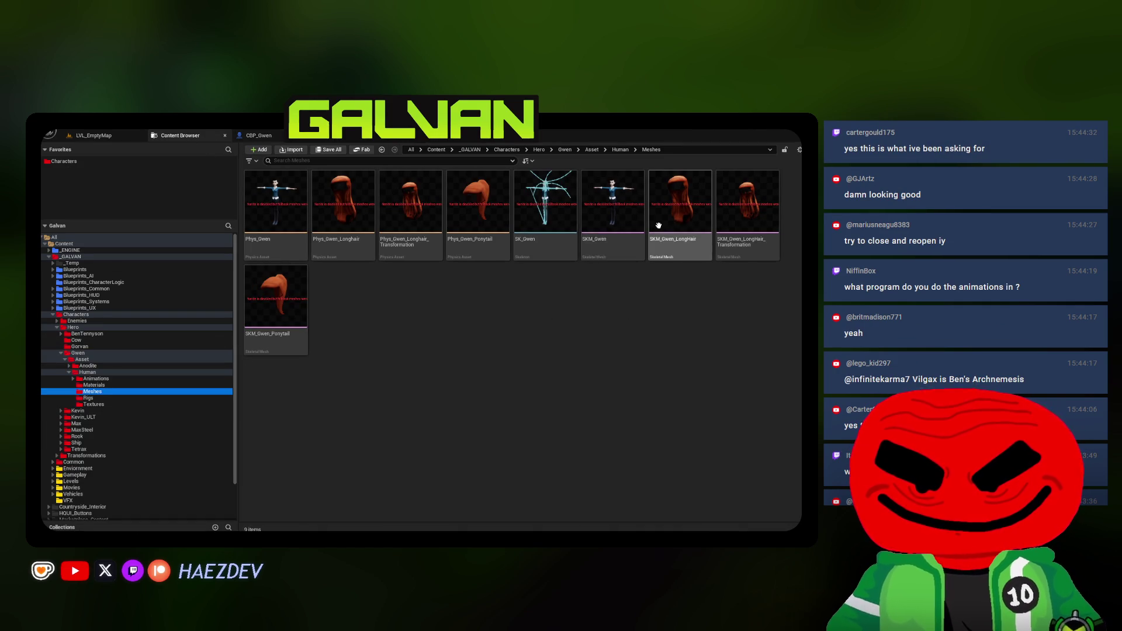
{"action": "left_click", "coordinate": [731, 226]}
{"action": "right_click", "coordinate": [731, 225]}
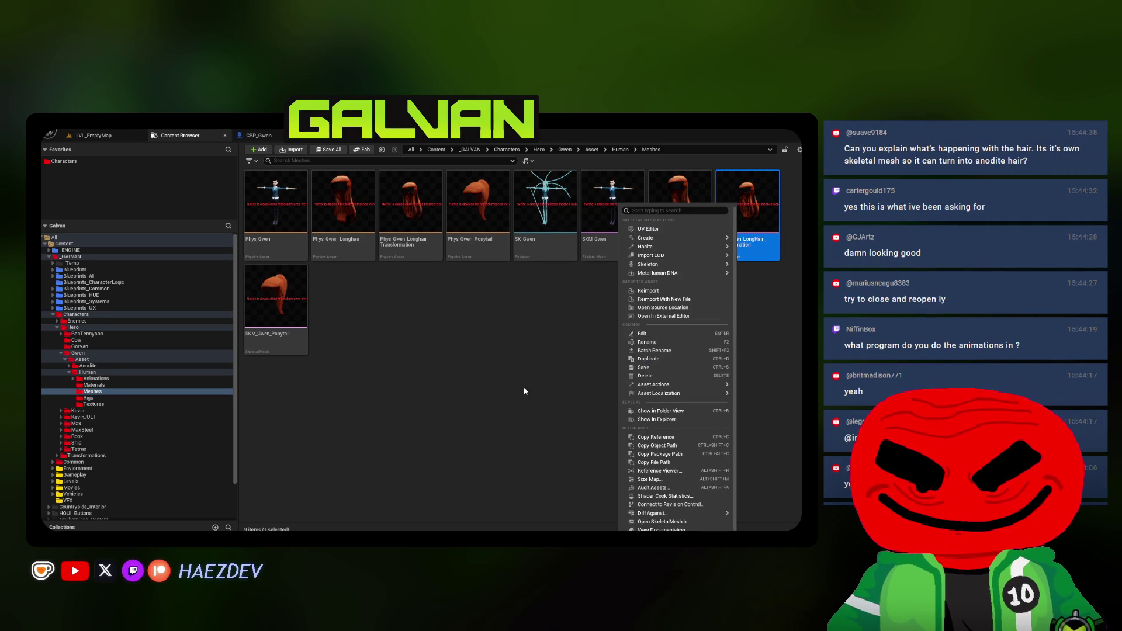
{"action": "left_click", "coordinate": [665, 300]}
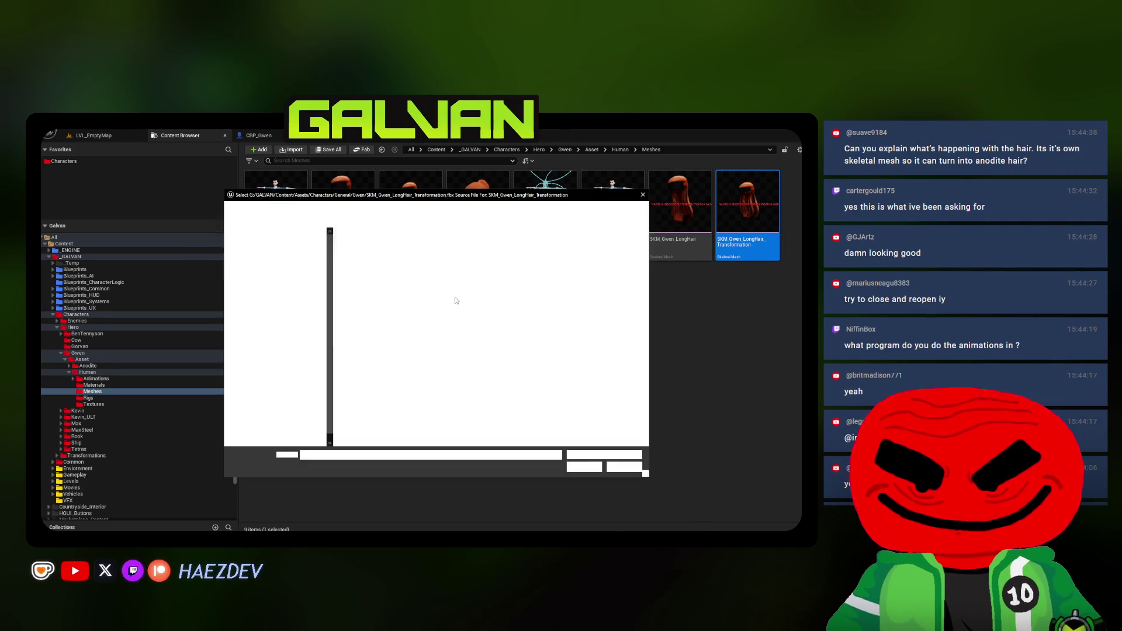
{"action": "left_click", "coordinate": [620, 472]}
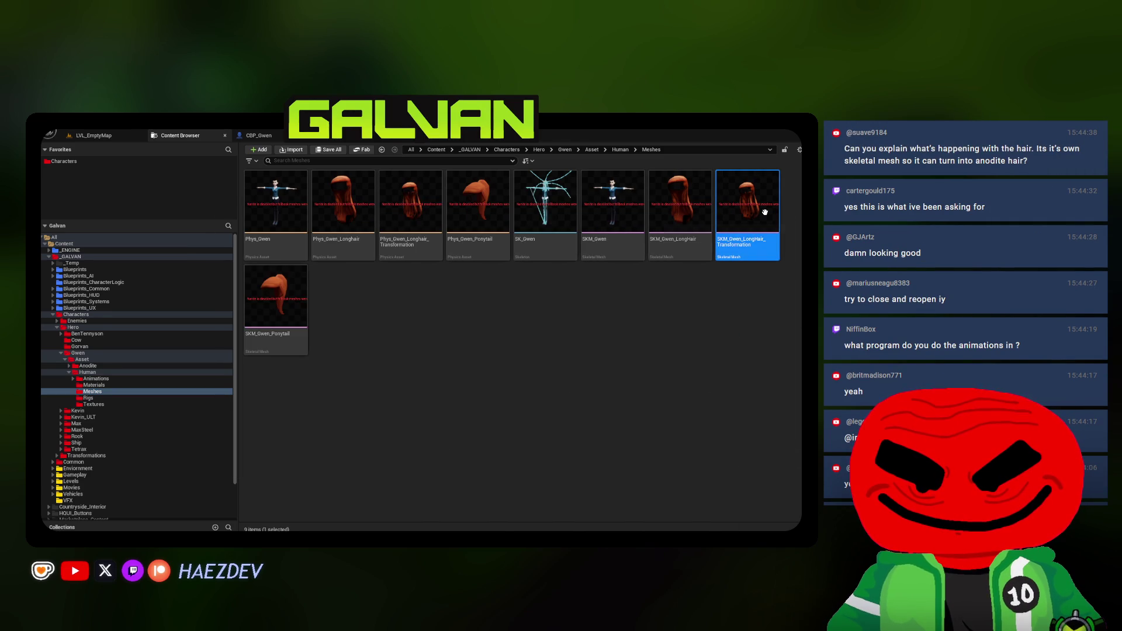
{"action": "left_click", "coordinate": [97, 379]}
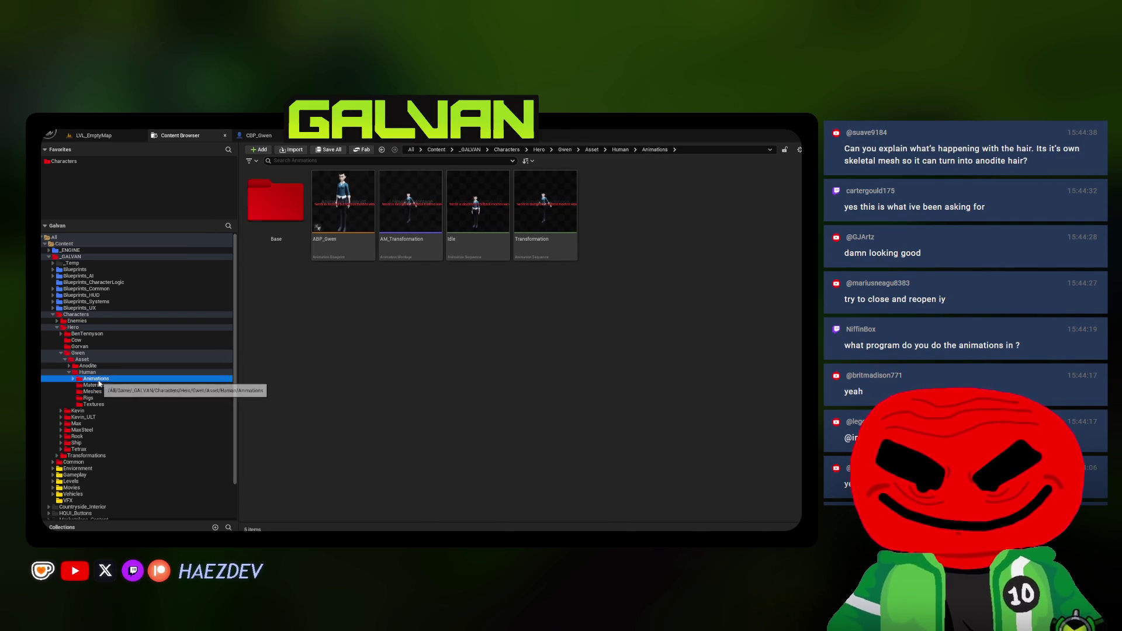
{"action": "key", "text": "alt+Tab"}
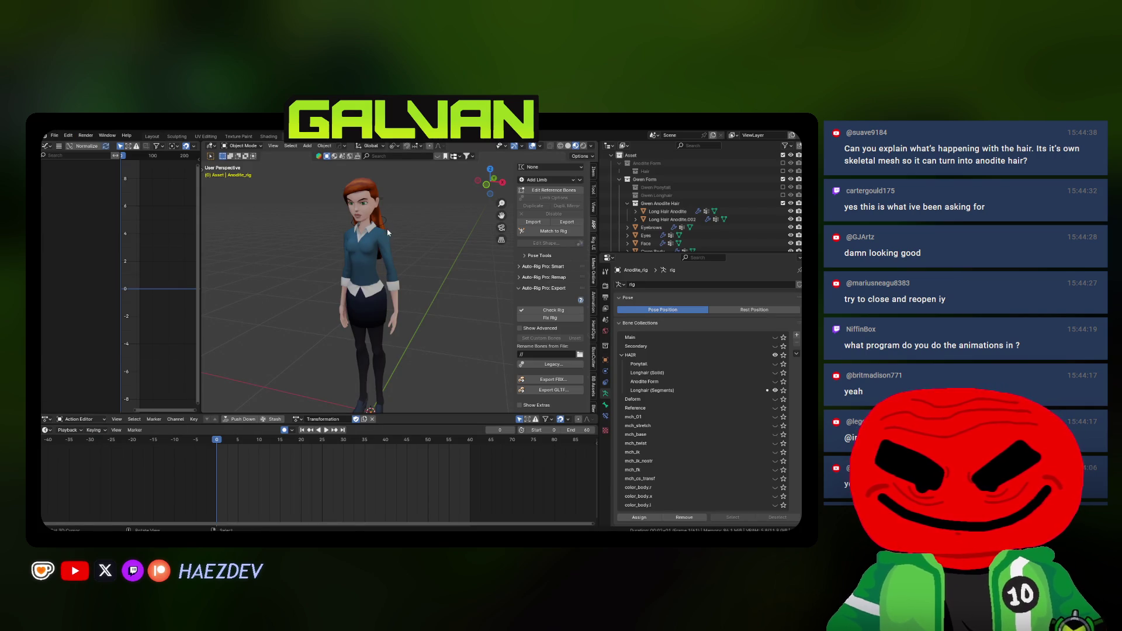
Stop playback and export the hair rig as Transformation.fbx with Default action naming
{"action": "left_click", "coordinate": [387, 232]}
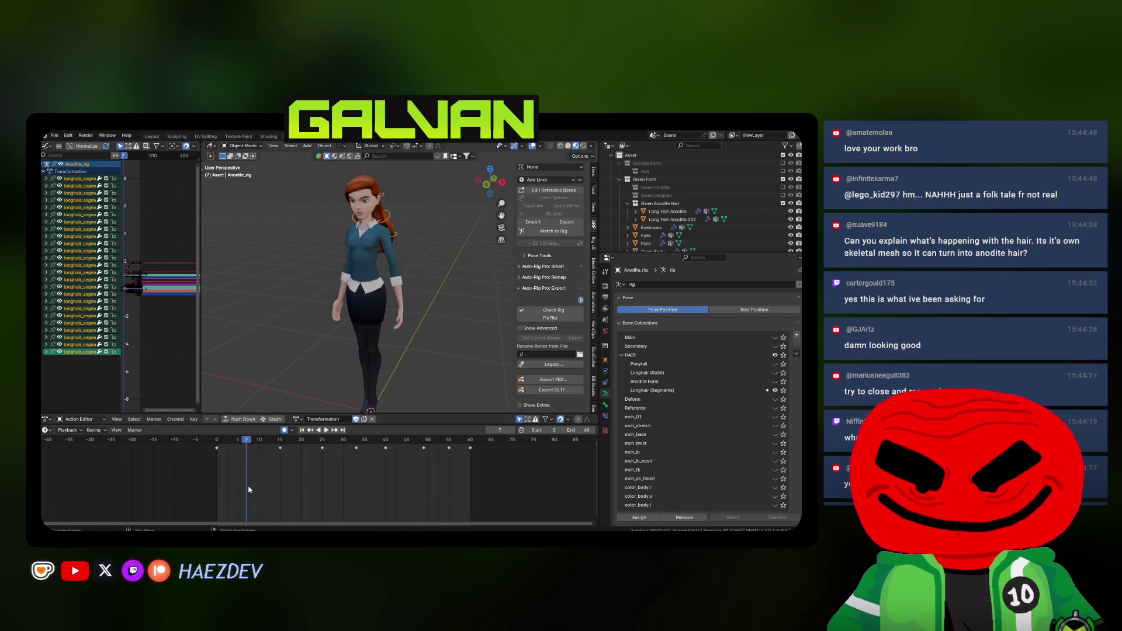
{"action": "key", "text": "space"}
{"action": "left_click", "coordinate": [261, 476]}
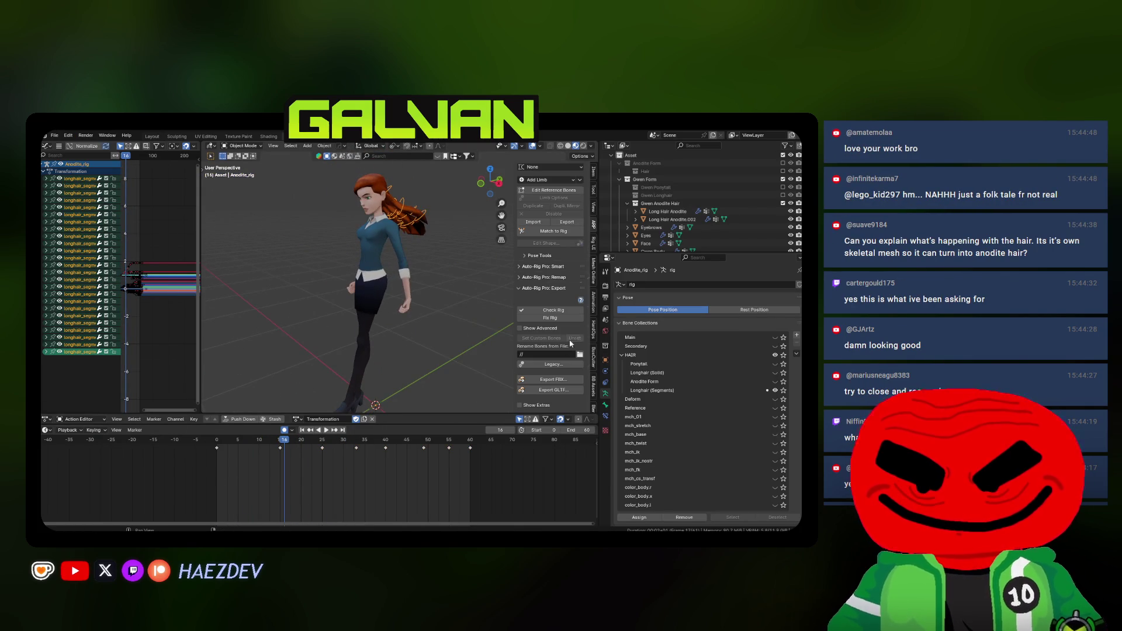
{"action": "left_click", "coordinate": [553, 379]}
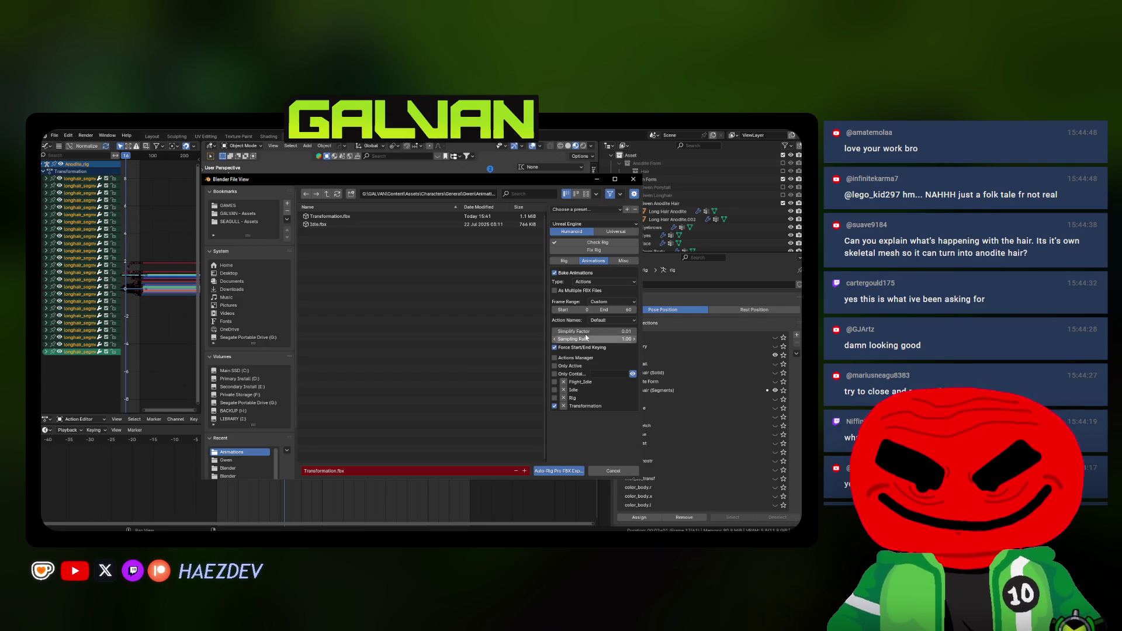
{"action": "left_click", "coordinate": [599, 321]}
{"action": "left_click", "coordinate": [598, 322]}
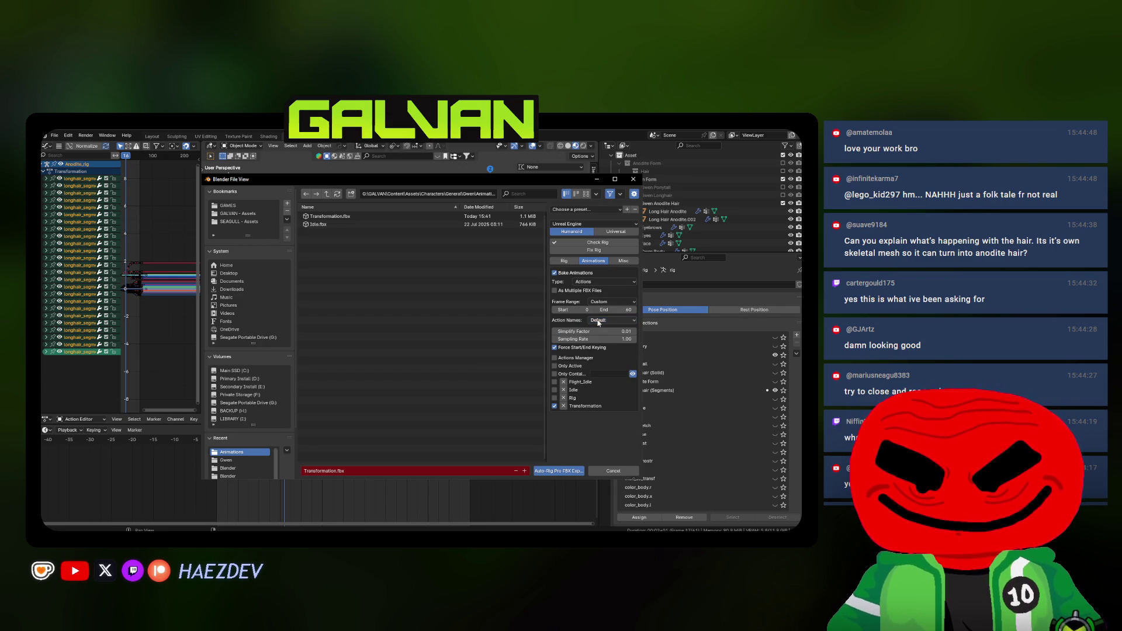
{"action": "left_click", "coordinate": [564, 261]}
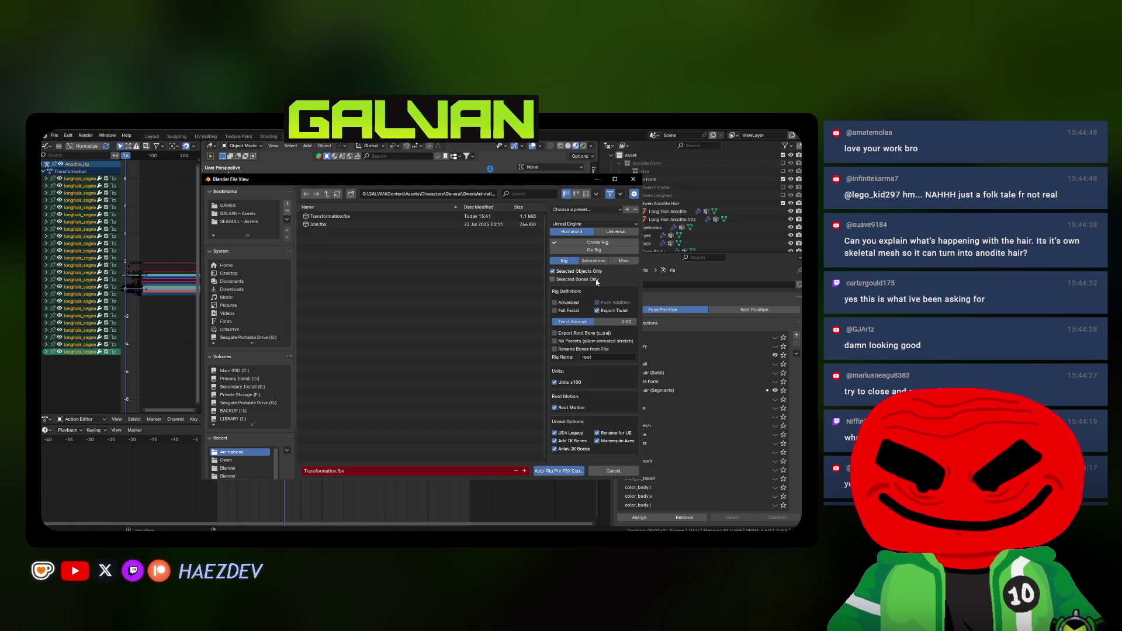
{"action": "double_click", "coordinate": [327, 216]}
Save the Blender file and reselect the hair rig
{"action": "scroll", "coordinate": [362, 292], "scroll_direction": "right", "scroll_amount": 5}
{"action": "left_click", "coordinate": [367, 323]}
{"action": "key", "text": "ctrl+s"}
{"action": "scroll", "coordinate": [351, 331], "scroll_direction": "right", "scroll_amount": 5}
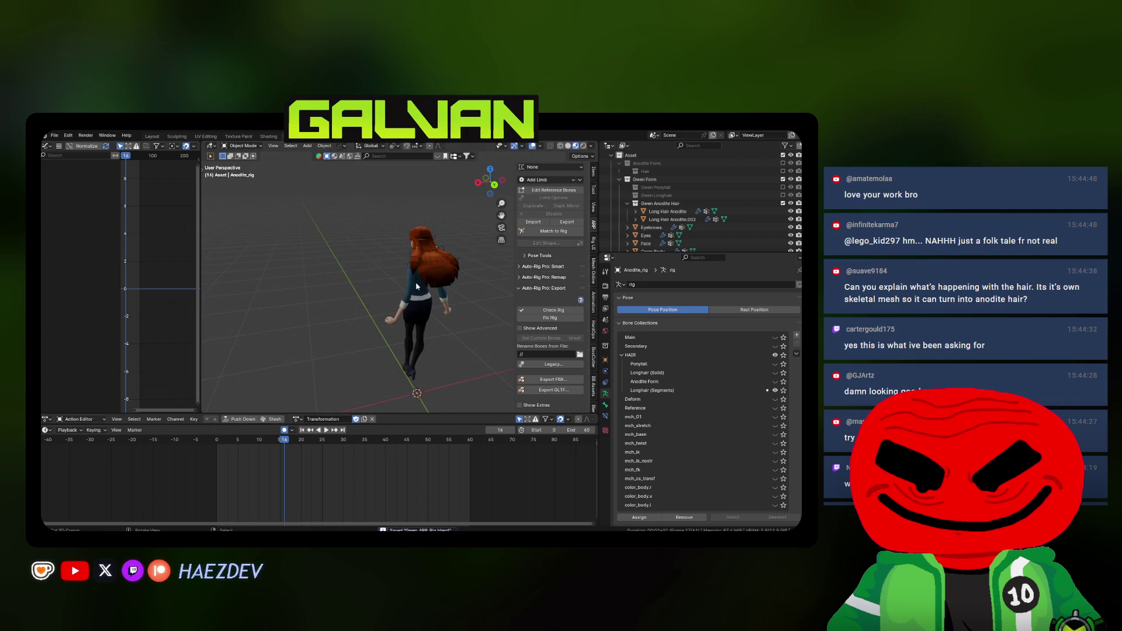
{"action": "scroll", "coordinate": [409, 292], "scroll_direction": "up", "scroll_amount": 5}
{"action": "left_click", "coordinate": [443, 226]}
{"action": "scroll", "coordinate": [357, 339], "scroll_direction": "right", "scroll_amount": 3}
In Pose Mode, rotate the selected hair bones into a new pose
{"action": "key", "text": "ctrl+Tab"}
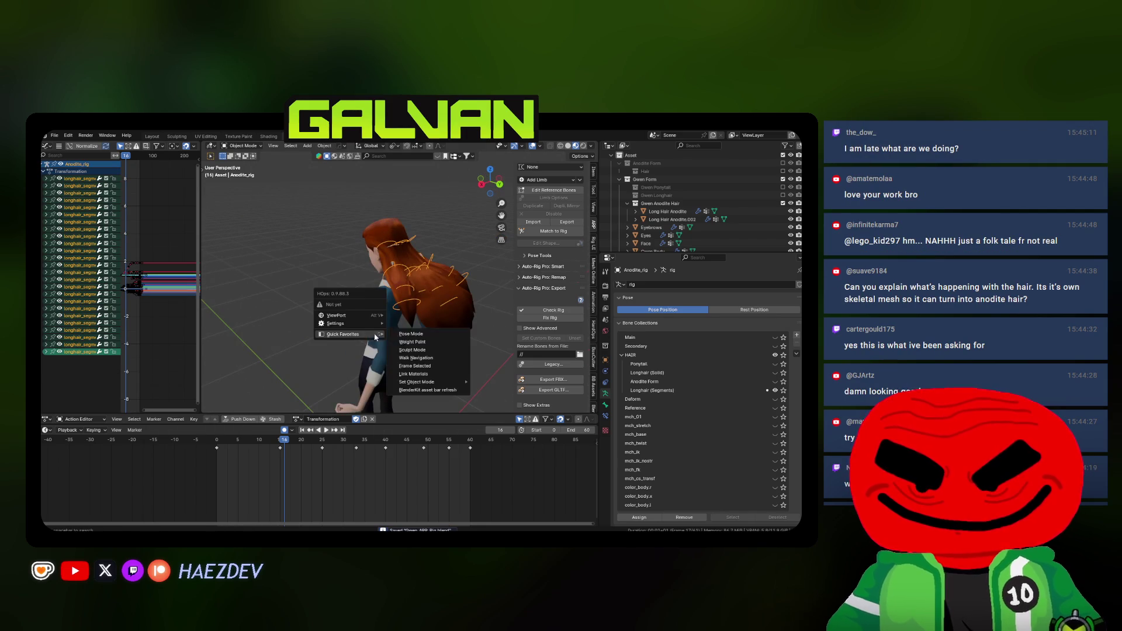
{"action": "left_click", "coordinate": [359, 379]}
{"action": "key", "text": "shift+z"}
{"action": "left_click", "coordinate": [409, 290]}
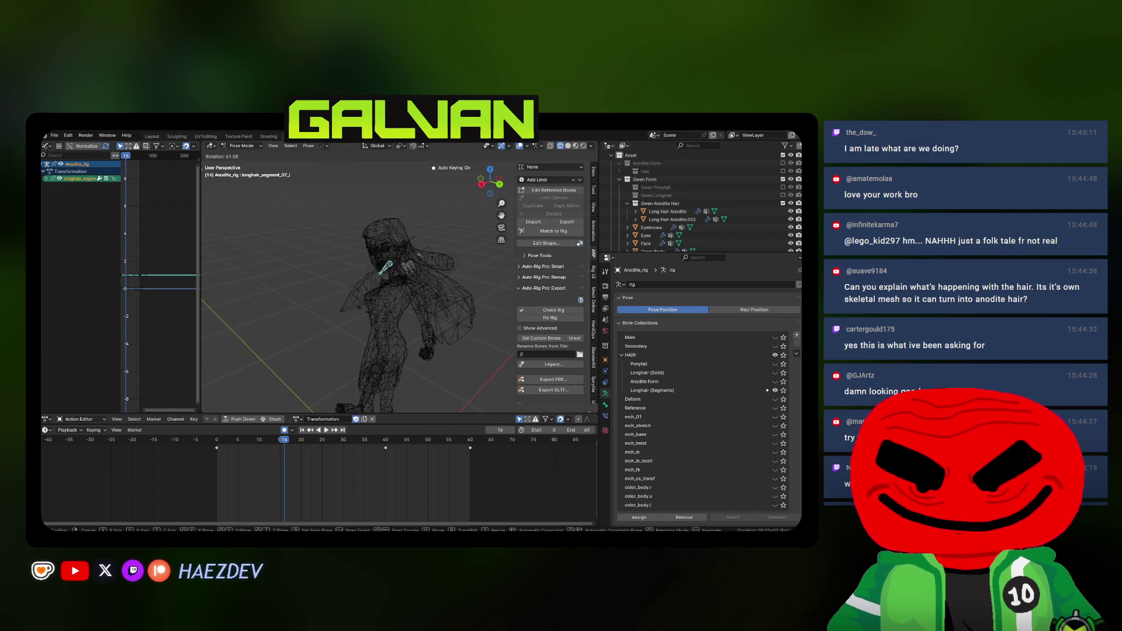
{"action": "left_click", "coordinate": [383, 305]}
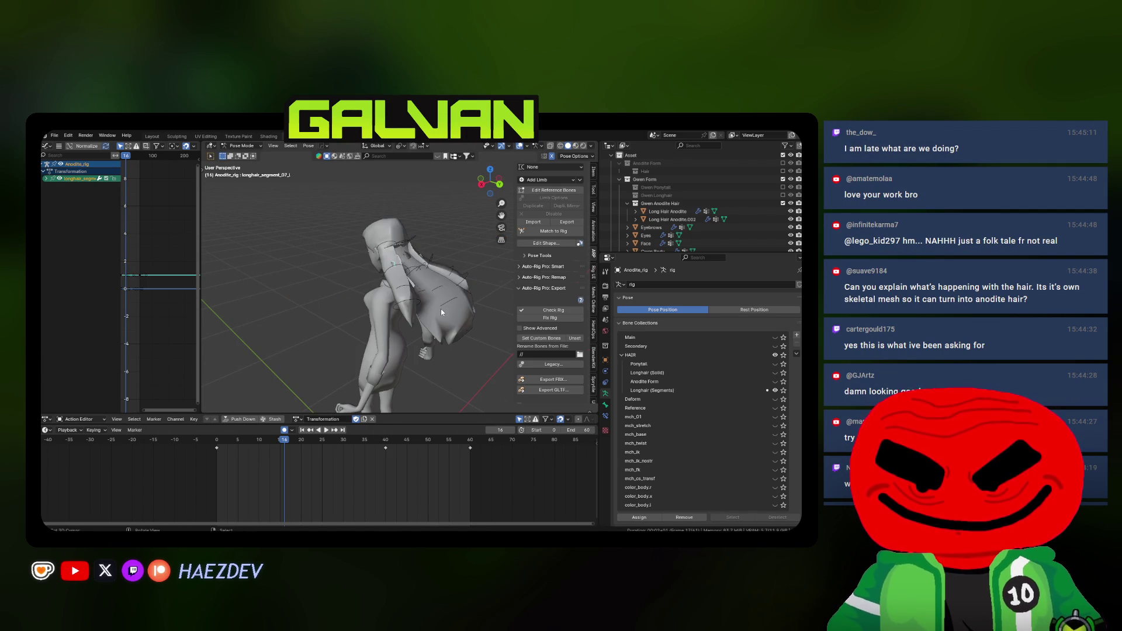
{"action": "key", "text": "r"}
{"action": "left_click", "coordinate": [313, 286]}
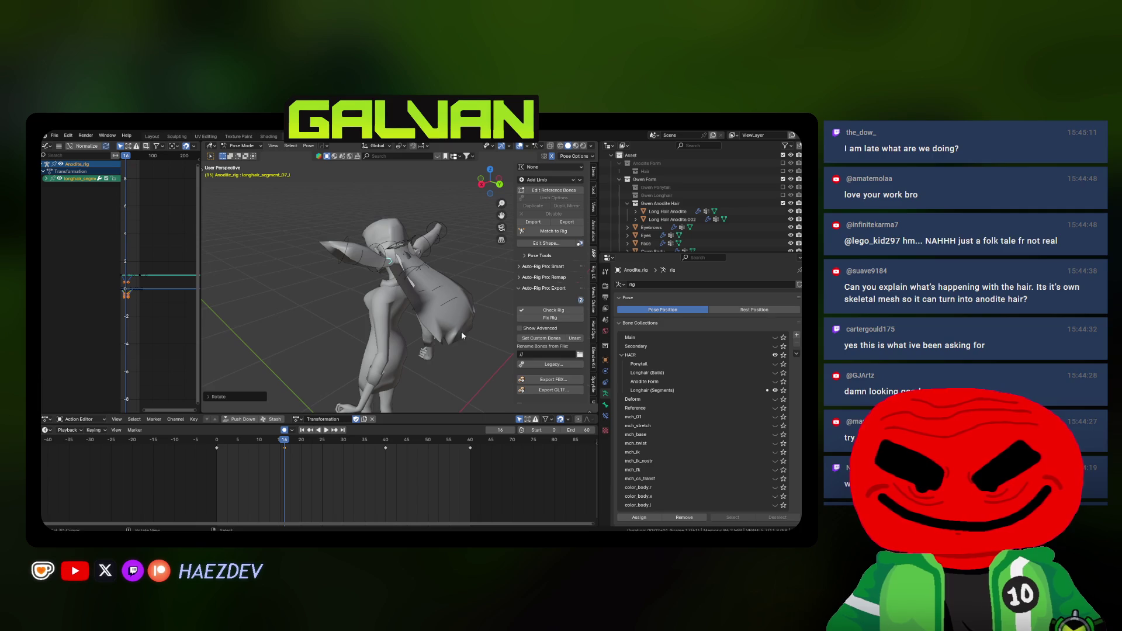
Re-export the updated Transformation.fbx and reimport the Transformation animation in Unreal
{"action": "left_click", "coordinate": [552, 379]}
{"action": "left_click", "coordinate": [570, 471]}
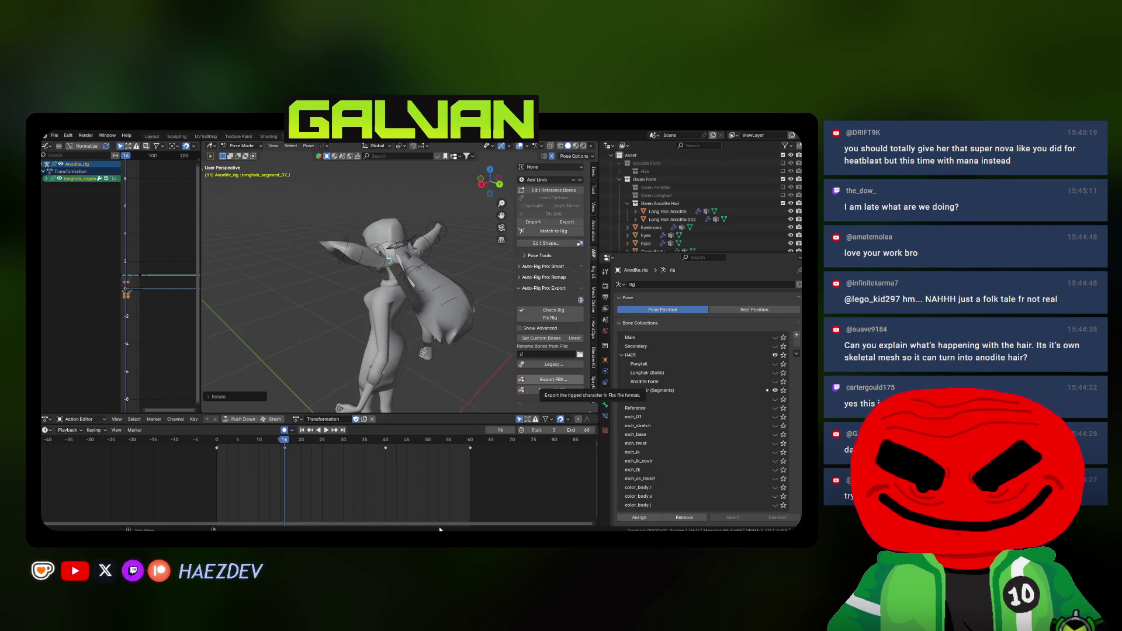
{"action": "mouse_move", "coordinate": [466, 529]}
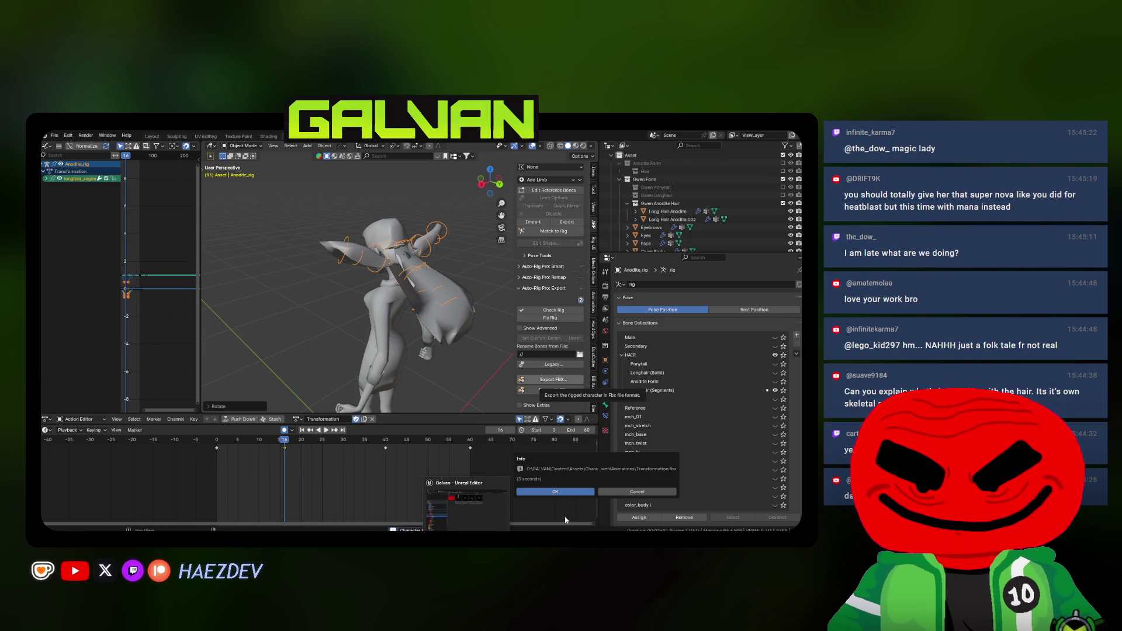
{"action": "left_click", "coordinate": [556, 491]}
{"action": "left_click", "coordinate": [466, 529]}
{"action": "right_click", "coordinate": [539, 231]}
{"action": "left_click", "coordinate": [558, 305]}
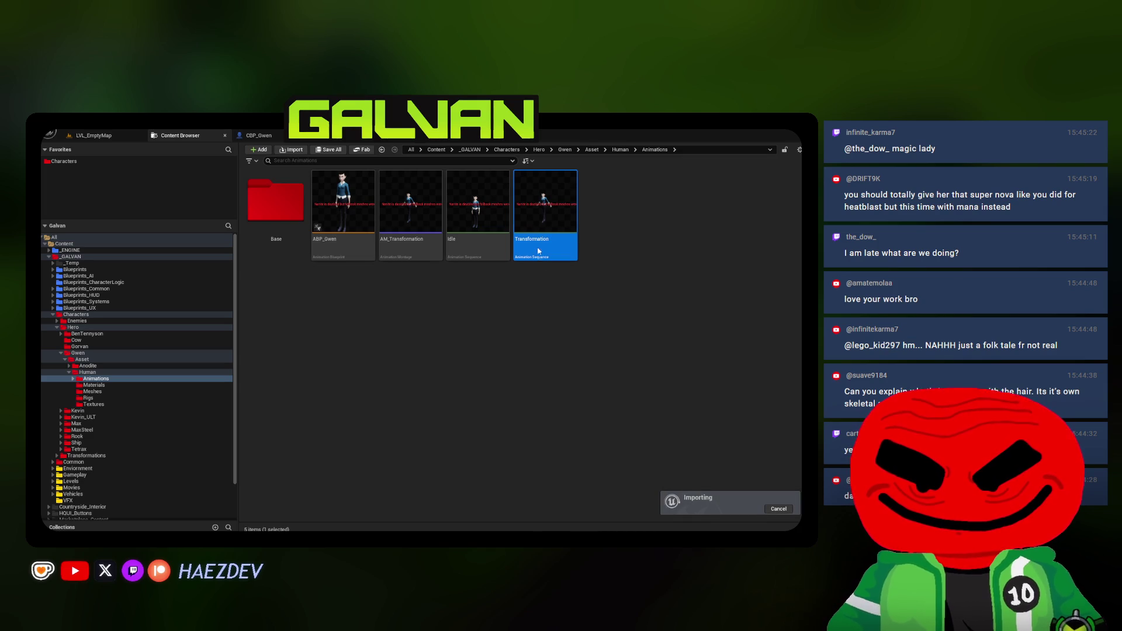
Open the Transformation animation and review its Interchange import warnings in the message log
{"action": "double_click", "coordinate": [537, 245]}
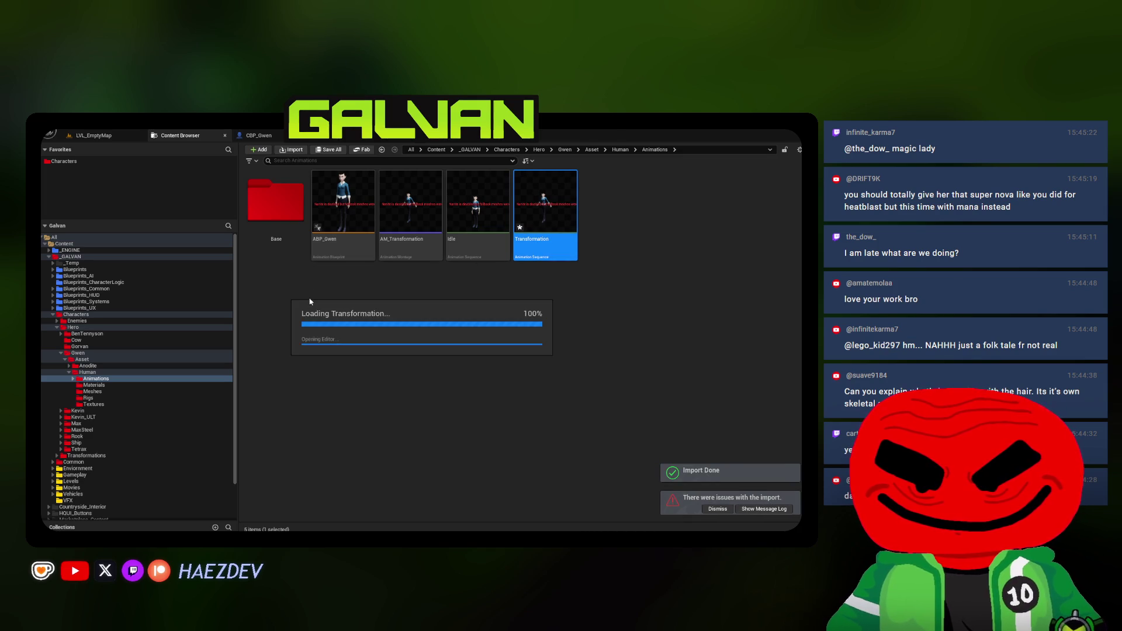
{"action": "left_click", "coordinate": [749, 510]}
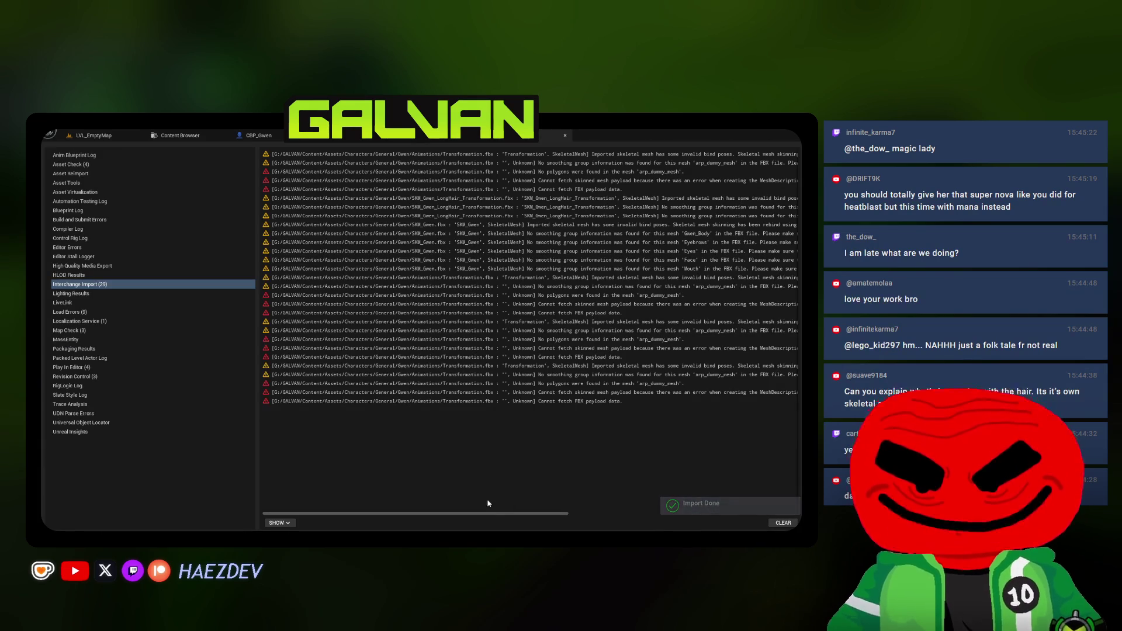
{"action": "mouse_move", "coordinate": [496, 513]}
{"action": "left_mouse_down"}
{"action": "mouse_move", "coordinate": [586, 509]}
{"action": "mouse_move", "coordinate": [376, 478]}
{"action": "left_mouse_up"}
In front view and Pose Mode, switch the edited action to Rig and play it from frame one
{"action": "key", "text": "alt+Tab"}
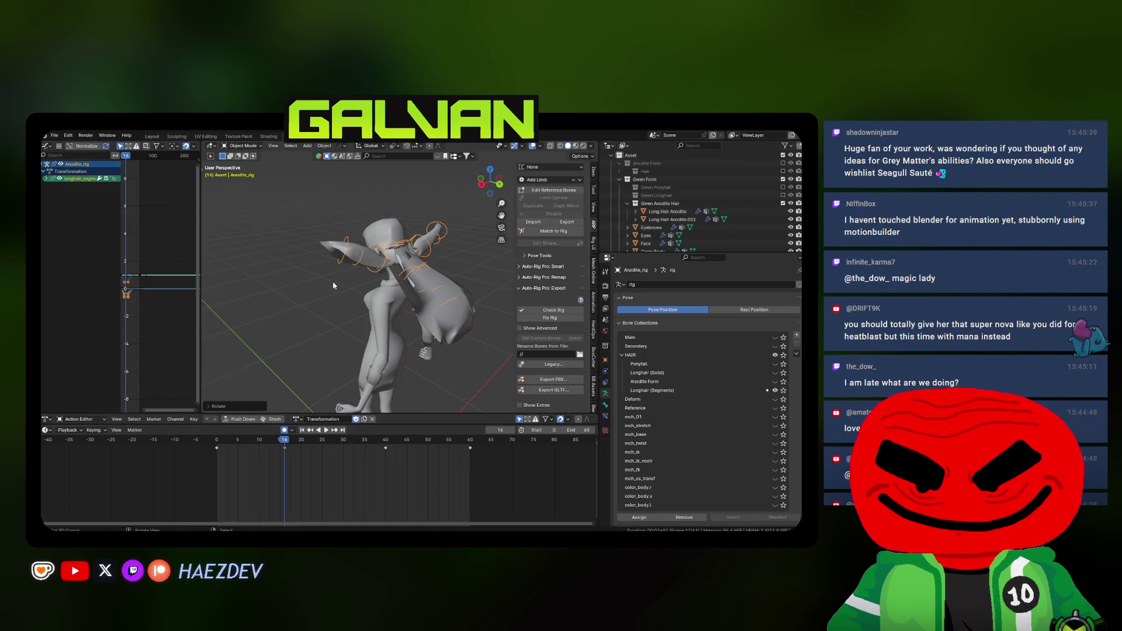
{"action": "key", "text": "KP_1"}
{"action": "key", "text": "q"}
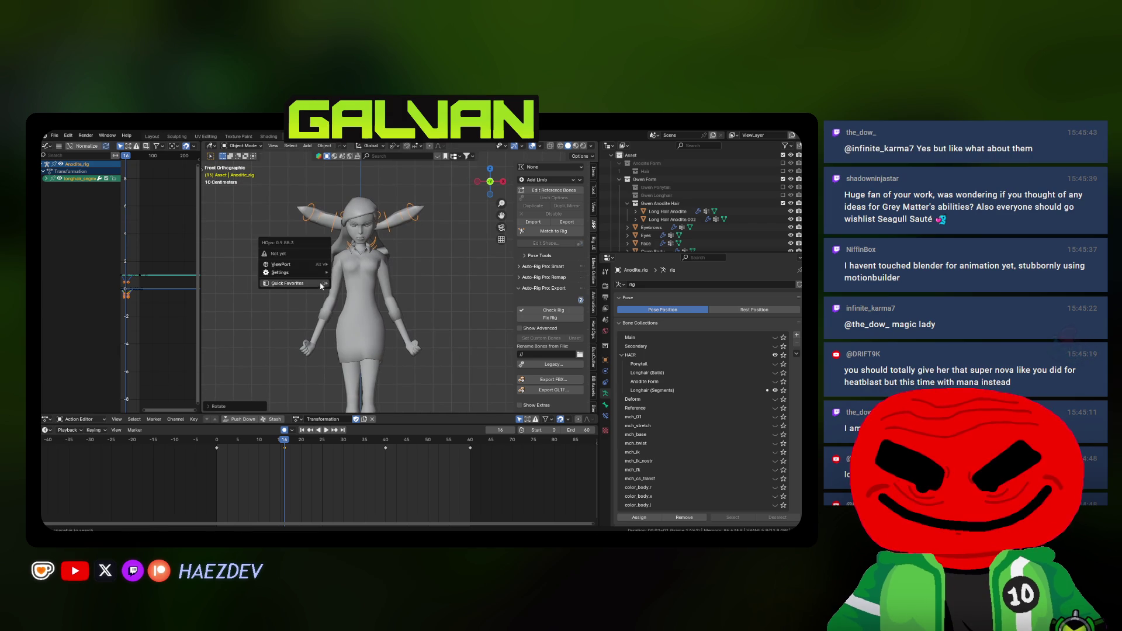
{"action": "key", "text": "ctrl+Tab"}
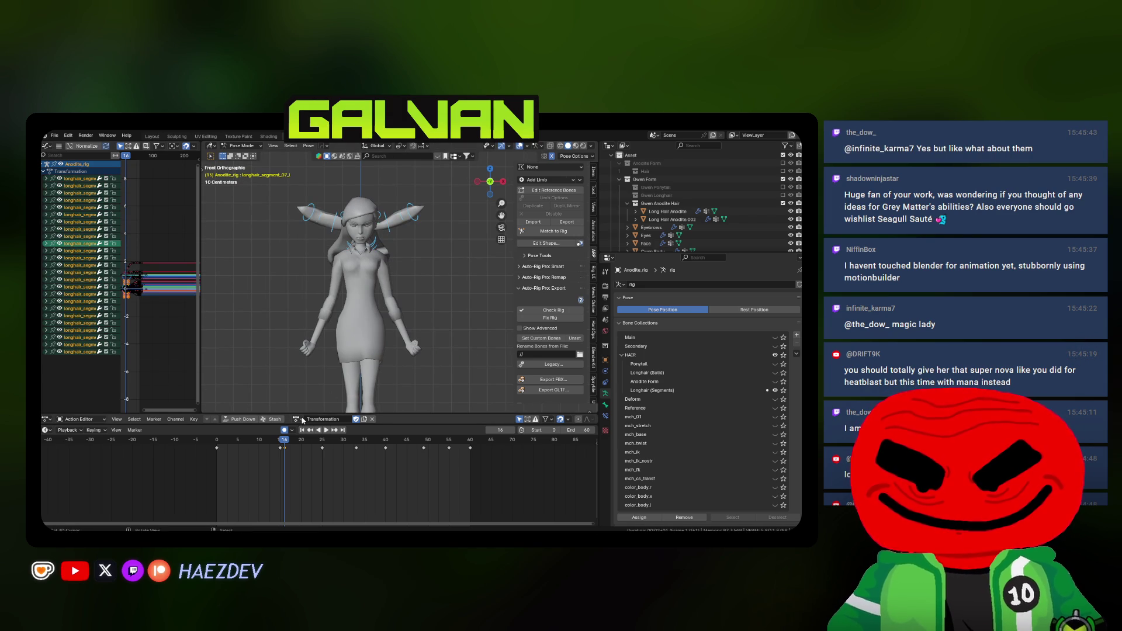
{"action": "left_click", "coordinate": [302, 420]}
{"action": "left_click", "coordinate": [310, 454]}
{"action": "key", "text": "shift+Left"}
{"action": "key", "text": "space"}
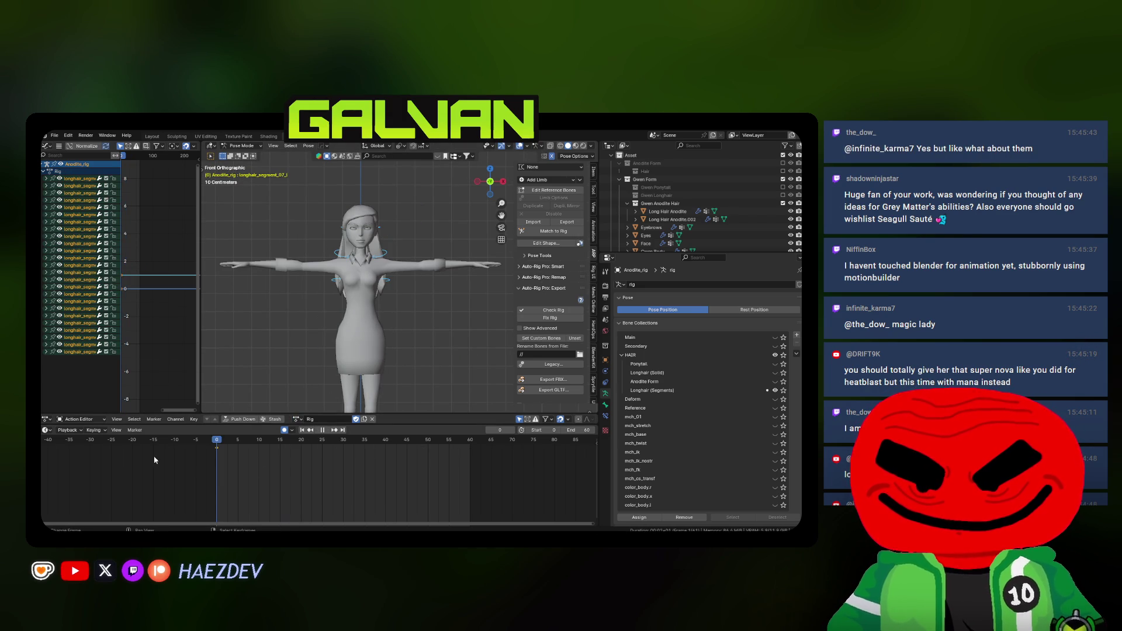
{"action": "key", "text": "space"}
Show the Anodite Form, Main, Secondary and remaining bone collections, then put the rig in rest position
{"action": "left_click", "coordinate": [775, 381]}
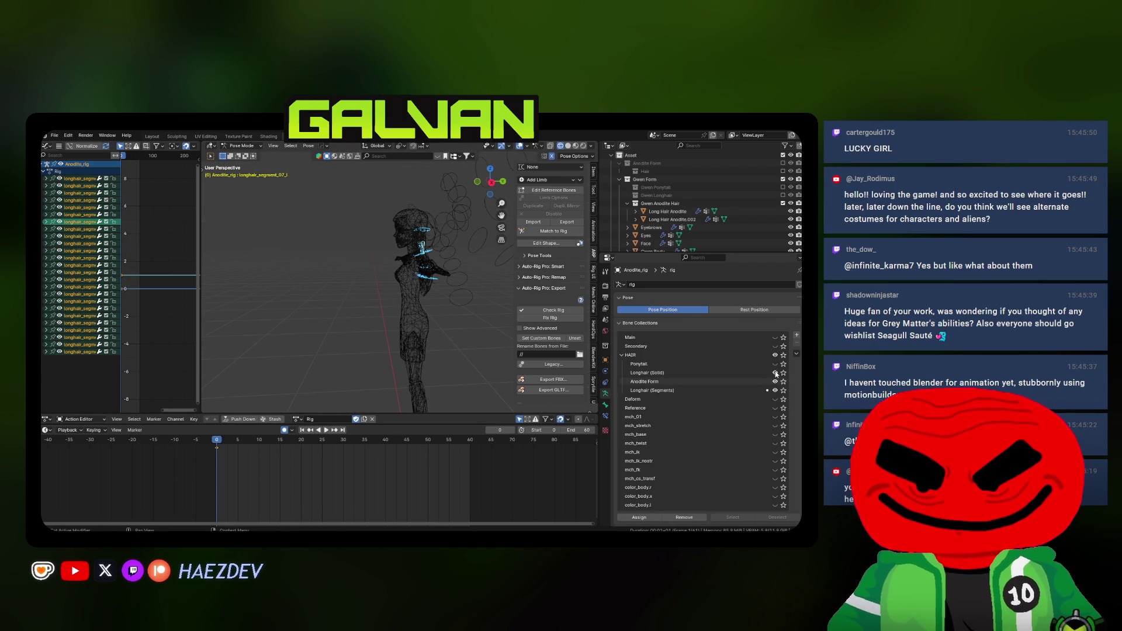
{"action": "left_click", "coordinate": [775, 373]}
{"action": "left_click", "coordinate": [543, 266]}
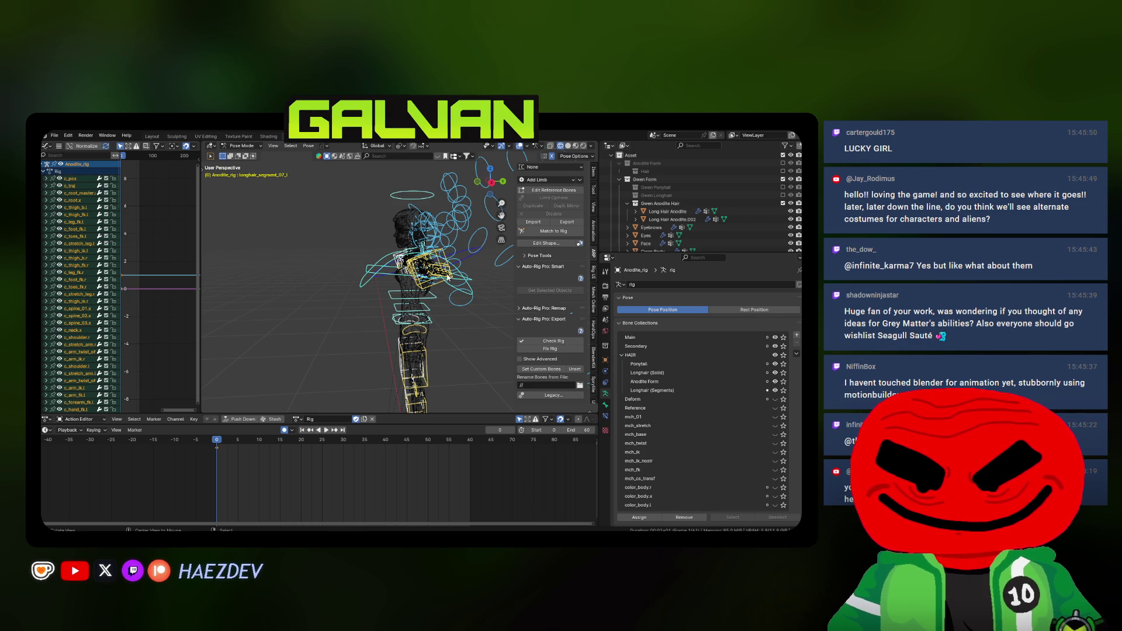
{"action": "key", "text": "ctrl+Tab"}
{"action": "left_click", "coordinate": [731, 311]}
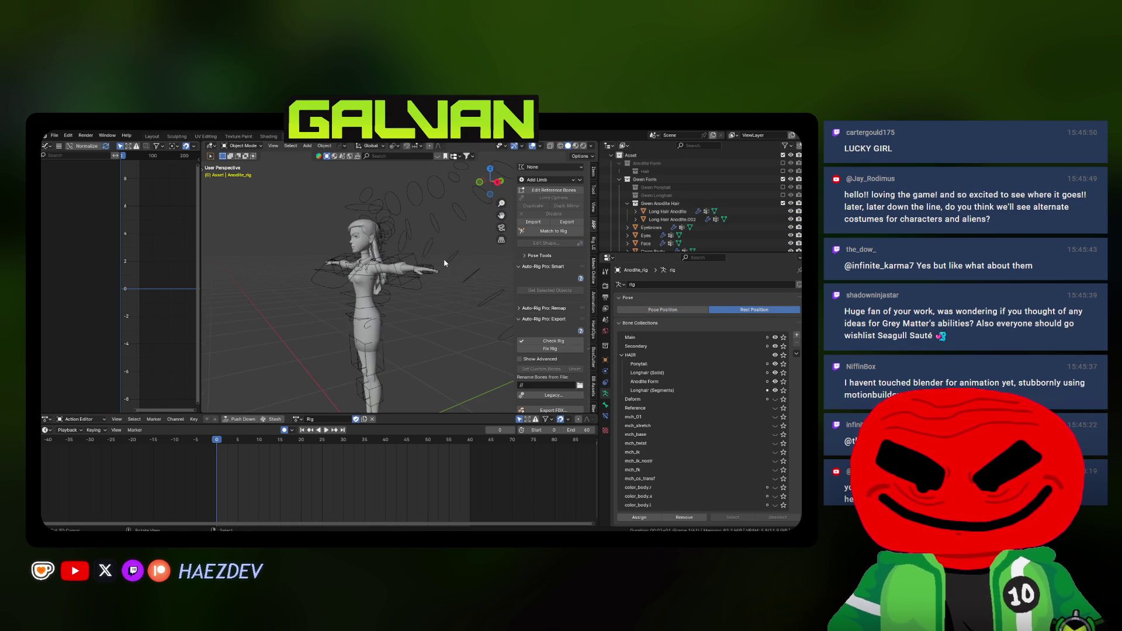
Exclude the Gwen Anodite Hair collection, select the rig and meshes, and export them to FBX
{"action": "left_click", "coordinate": [783, 204]}
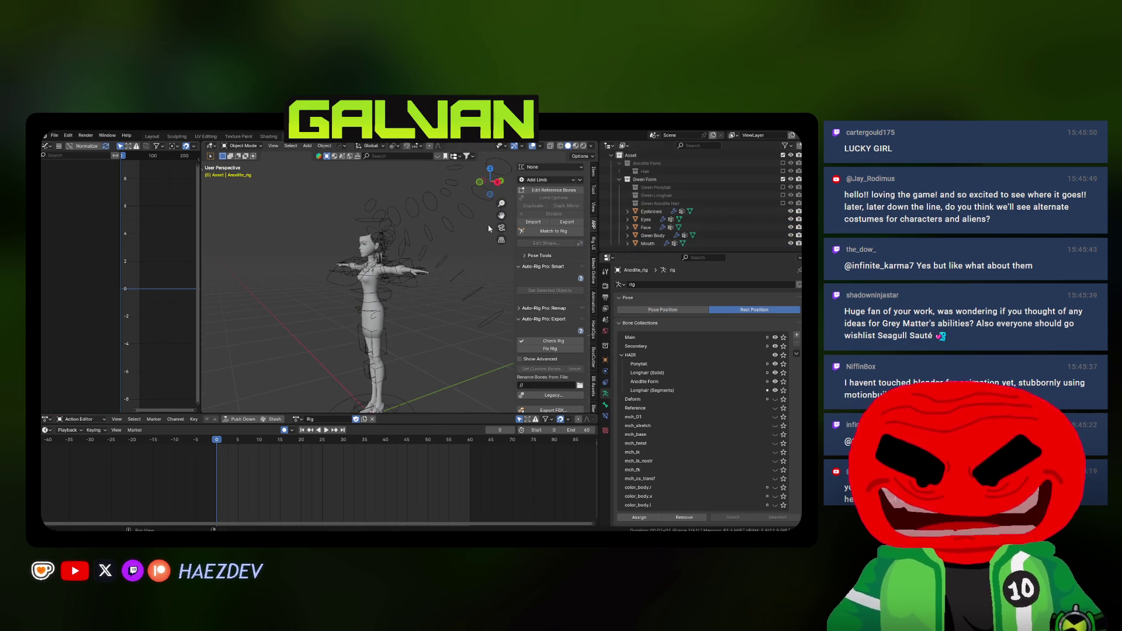
{"action": "key", "text": "a"}
{"action": "key", "text": "KP_Decimal"}
{"action": "scroll", "coordinate": [549, 374], "scroll_direction": "down", "scroll_amount": 2}
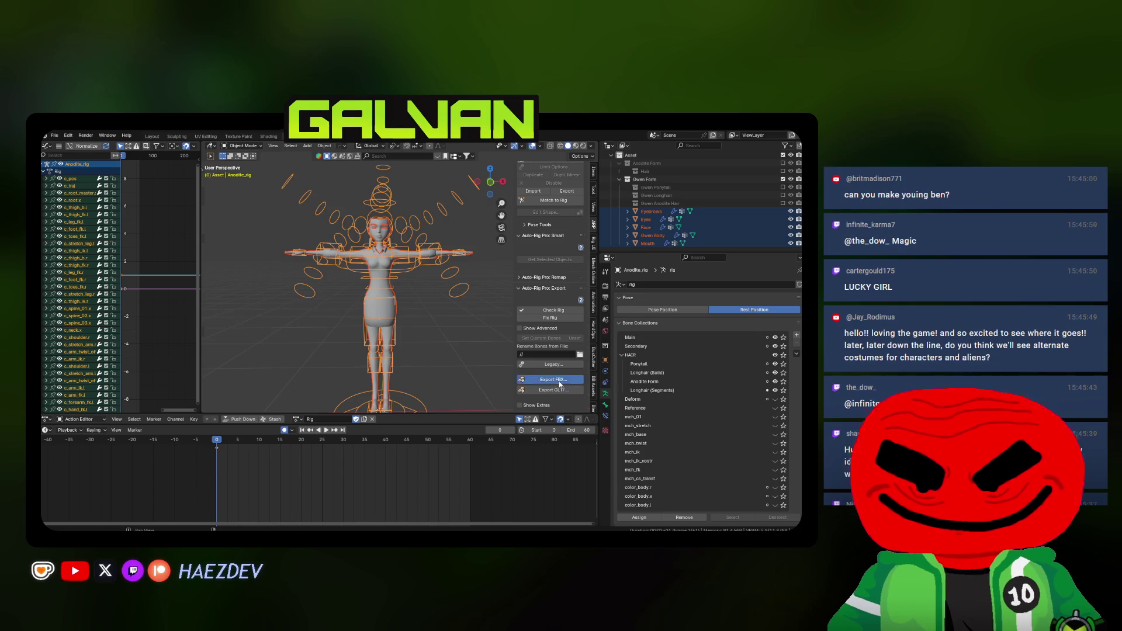
{"action": "left_click", "coordinate": [559, 379]}
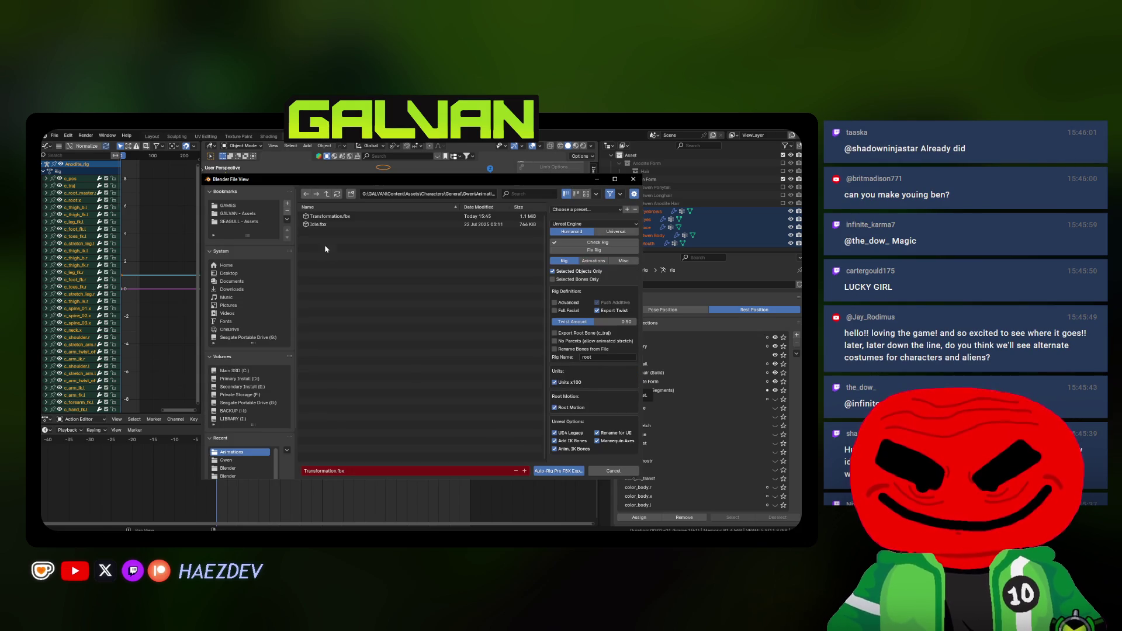
{"action": "left_click", "coordinate": [328, 194]}
{"action": "double_click", "coordinate": [347, 286]}
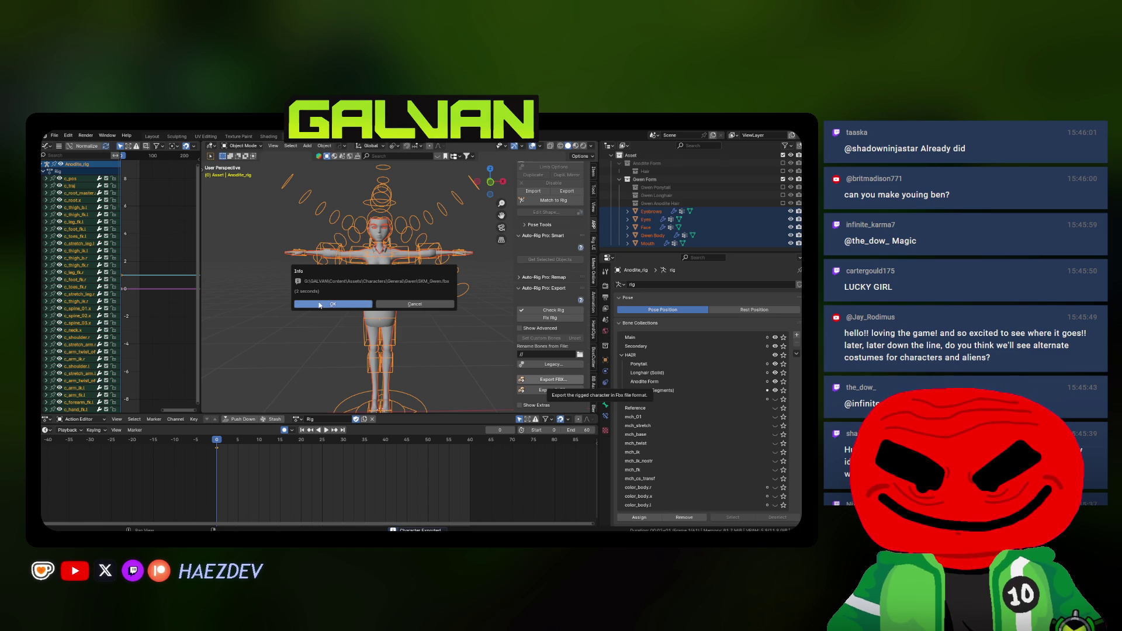
{"action": "left_click", "coordinate": [321, 305]}
{"action": "key", "text": "alt+Tab"}
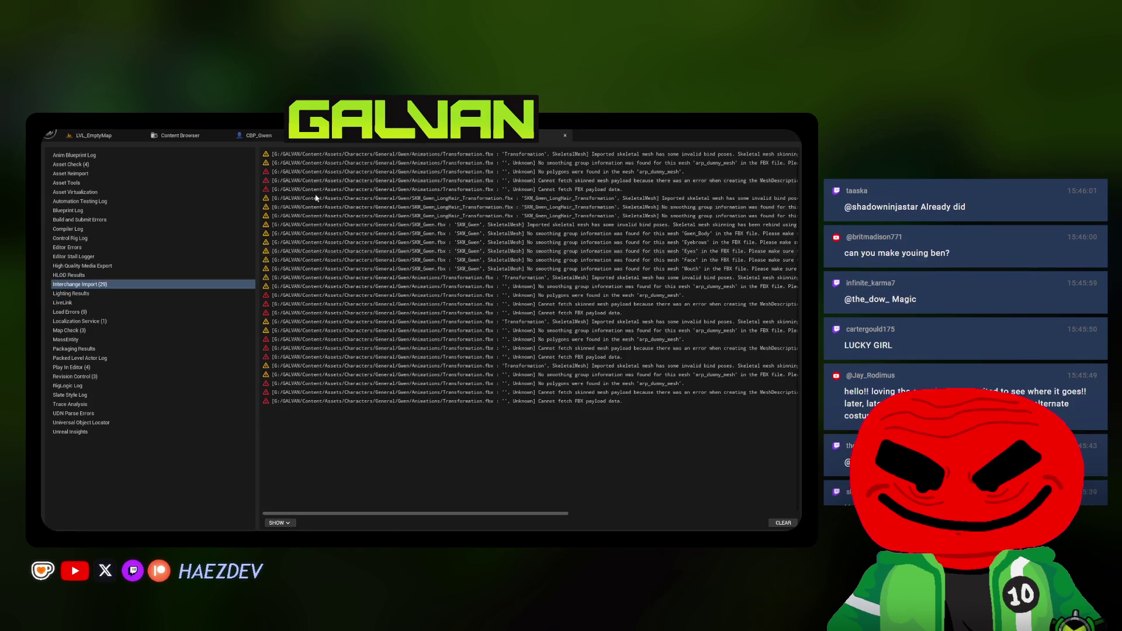
Reimport SKM_Gwen from the Meshes folder and read its import warnings in the message log
{"action": "left_click", "coordinate": [175, 135]}
{"action": "left_click", "coordinate": [126, 392]}
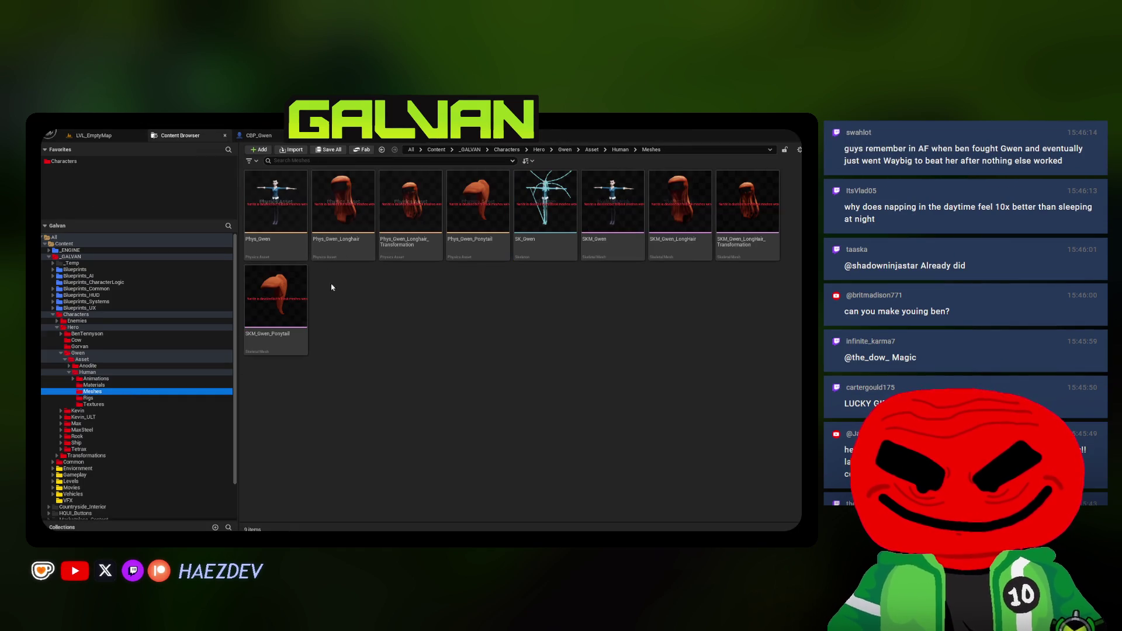
{"action": "right_click", "coordinate": [597, 206]}
{"action": "left_click", "coordinate": [613, 291]}
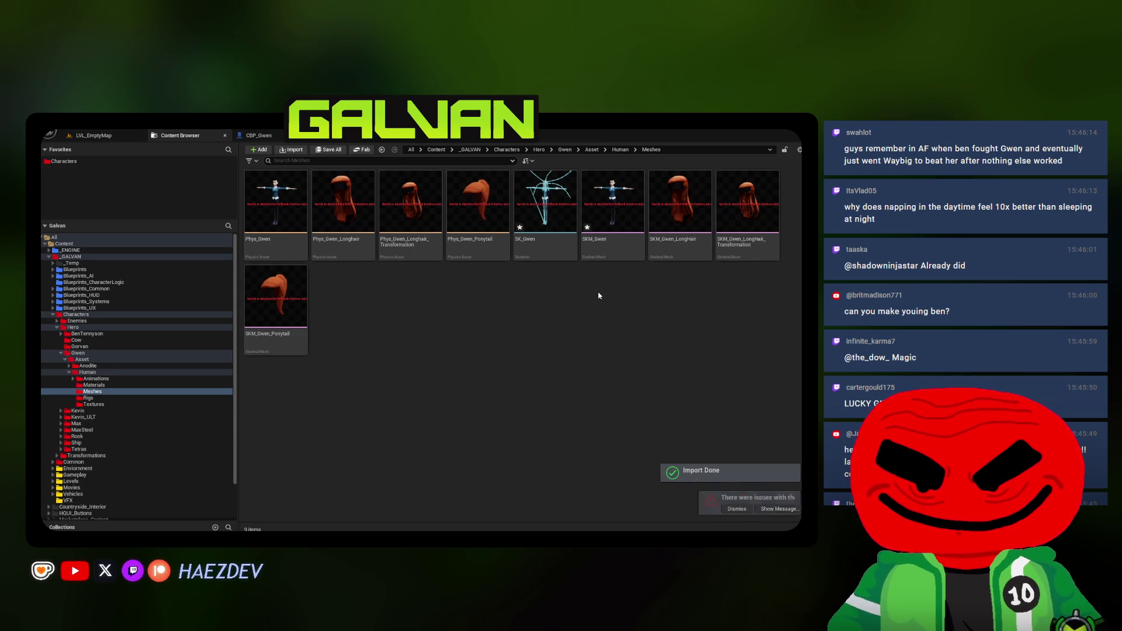
{"action": "left_click", "coordinate": [747, 509]}
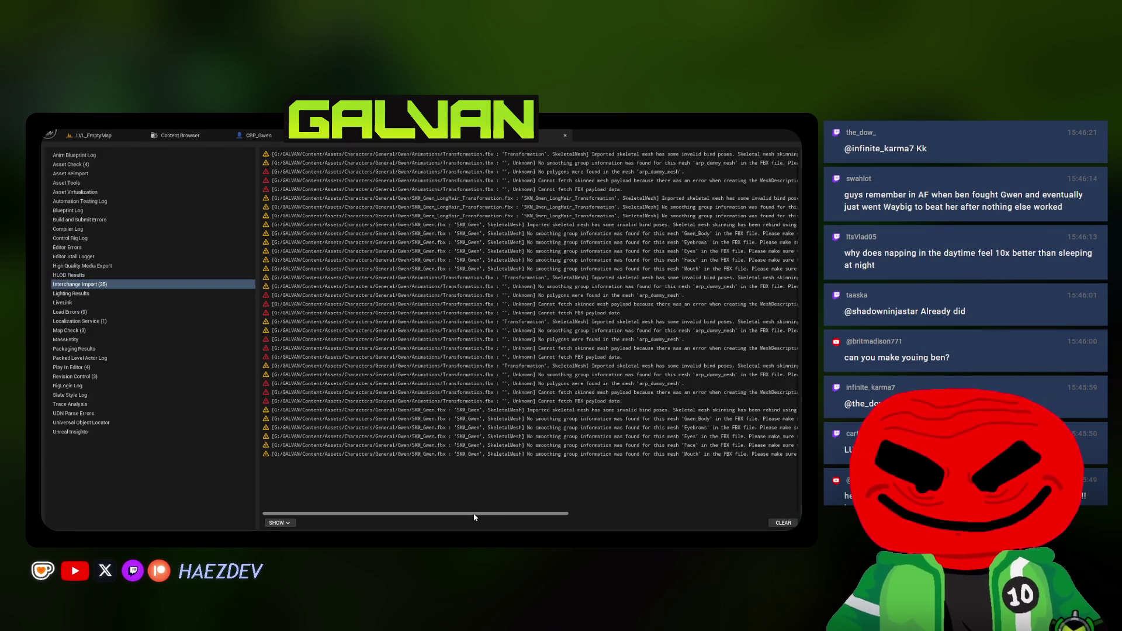
{"action": "left_click_drag", "start_coordinate": [474, 517], "coordinate": [523, 515]}
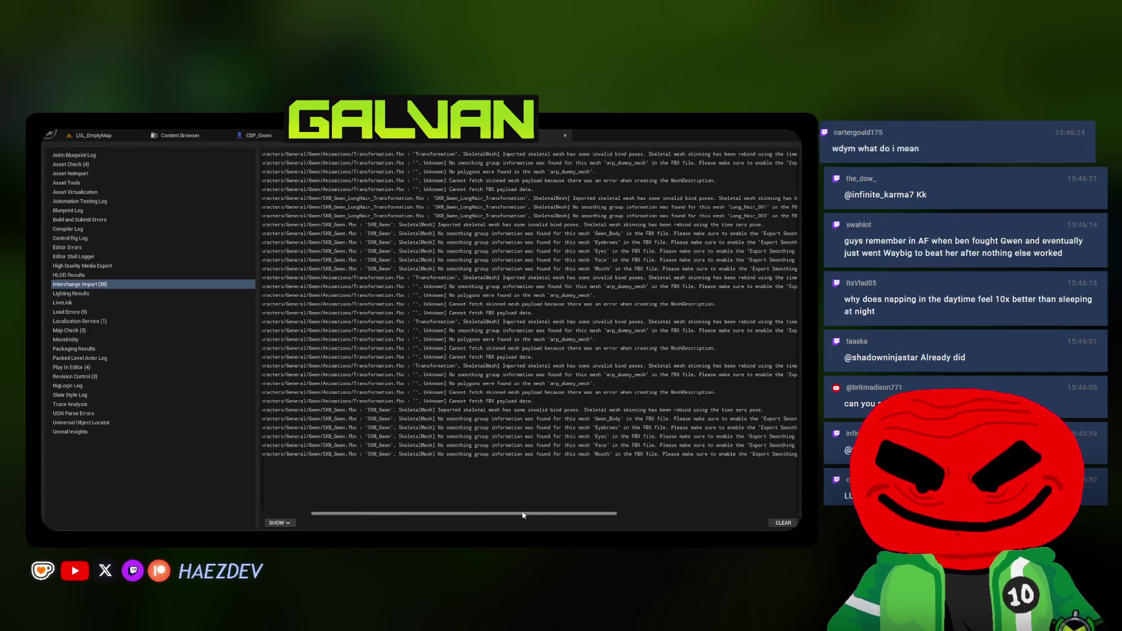
{"action": "mouse_move", "coordinate": [523, 515]}
{"action": "left_mouse_down"}
{"action": "mouse_move", "coordinate": [571, 501]}
{"action": "mouse_move", "coordinate": [544, 503]}
{"action": "left_mouse_up"}
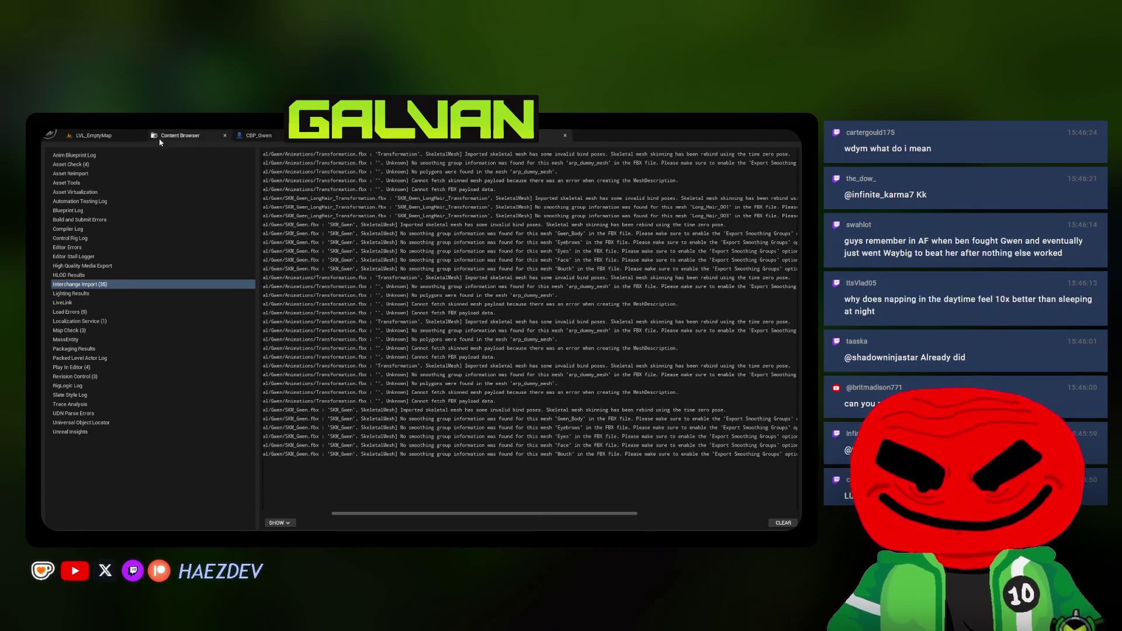
Open the SK_Gwen skeleton, pick SKM_Gwen_LongHair_Transformation, and go to the animation preview editor
{"action": "left_click", "coordinate": [159, 138]}
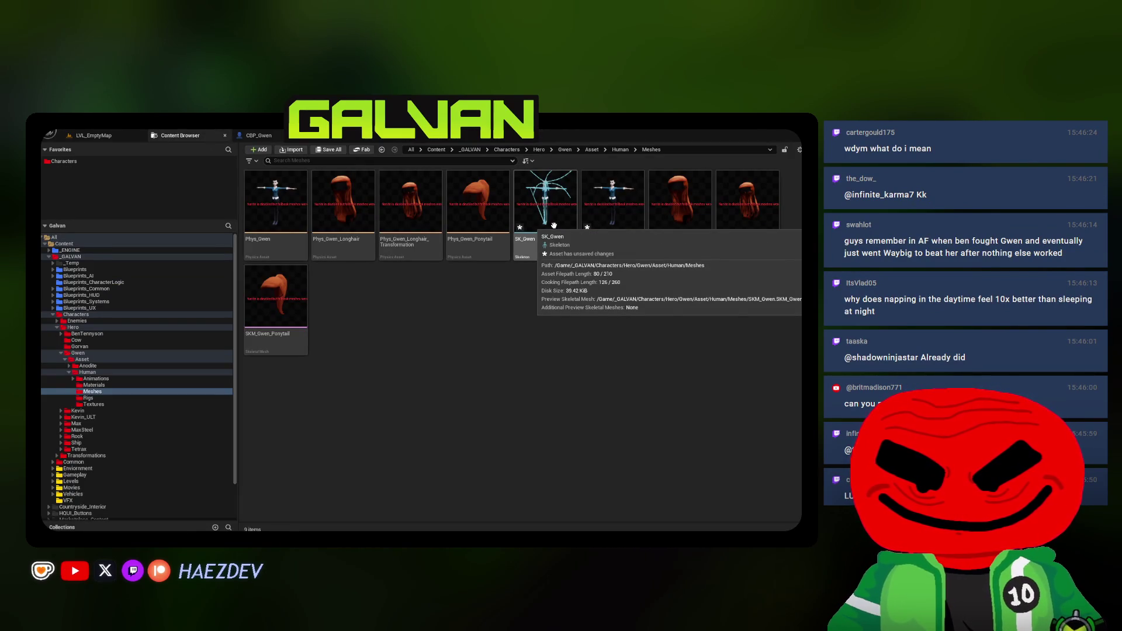
{"action": "double_click", "coordinate": [554, 227]}
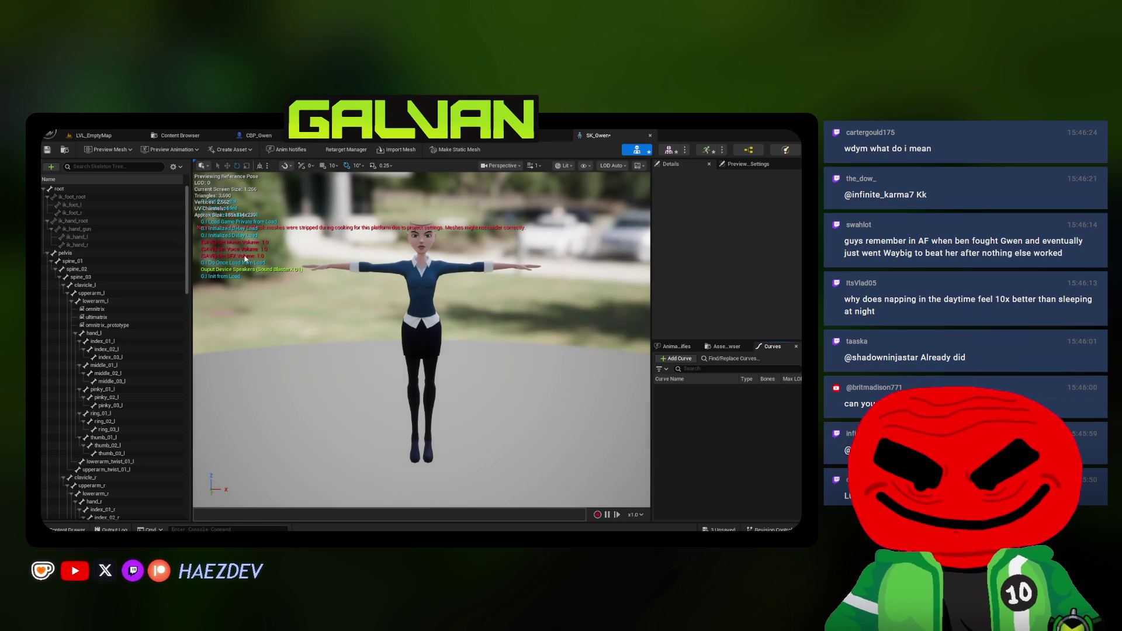
{"action": "left_click_drag", "start_coordinate": [185, 244], "coordinate": [182, 470]}
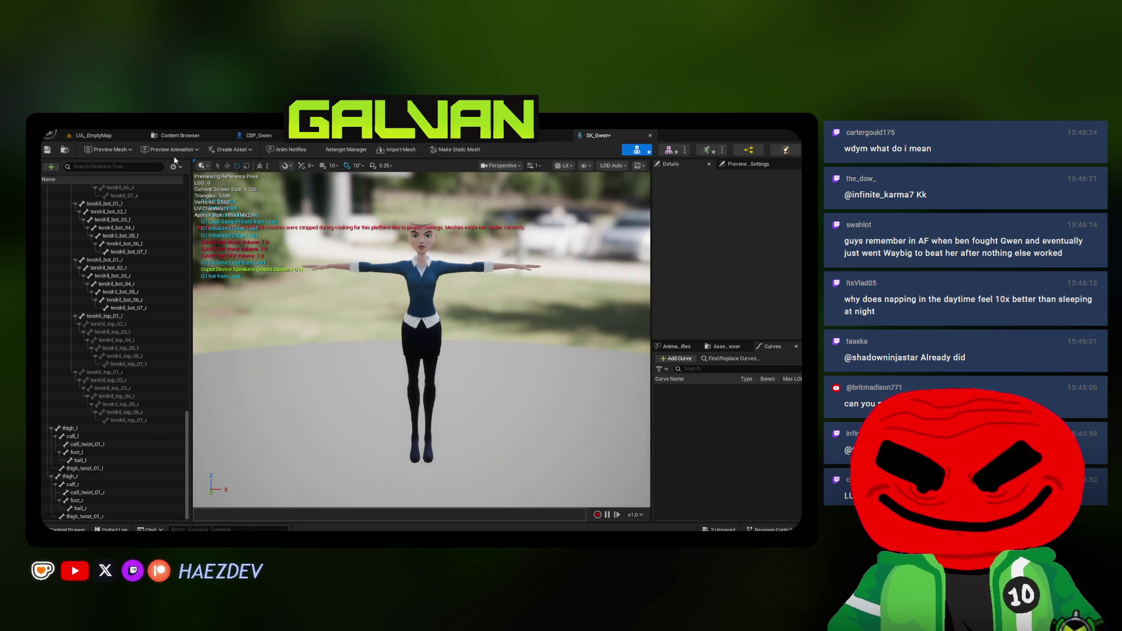
{"action": "left_click", "coordinate": [178, 135]}
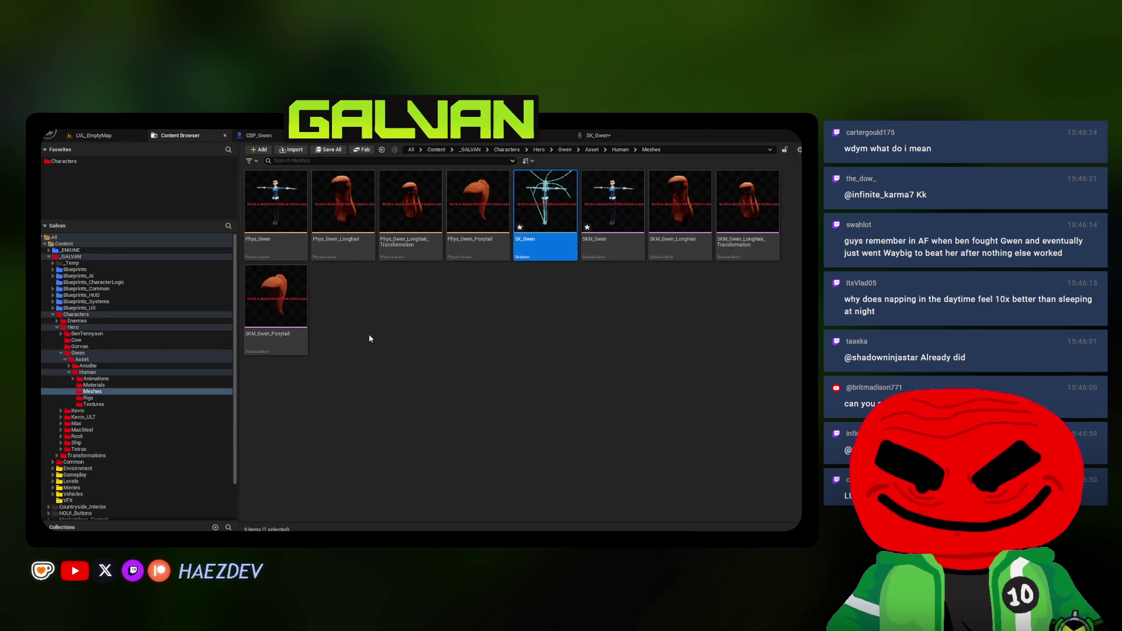
{"action": "left_click", "coordinate": [746, 205]}
{"action": "left_click", "coordinate": [431, 141]}
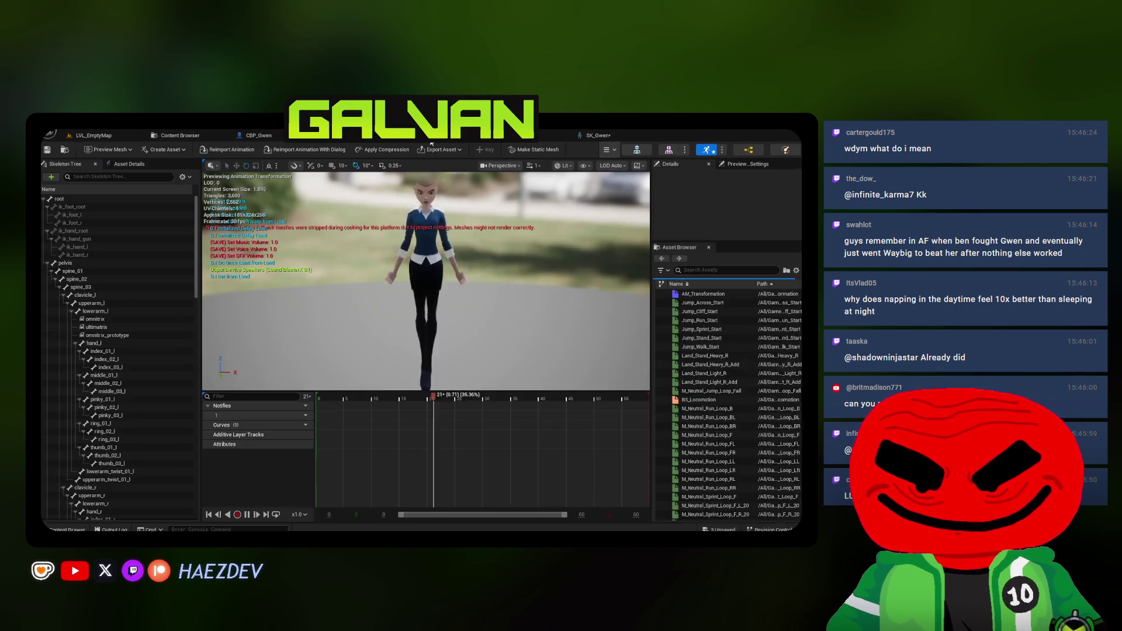
Preview the Transformation animation on the long-hair mesh and reimport the animation
{"action": "left_click", "coordinate": [108, 150]}
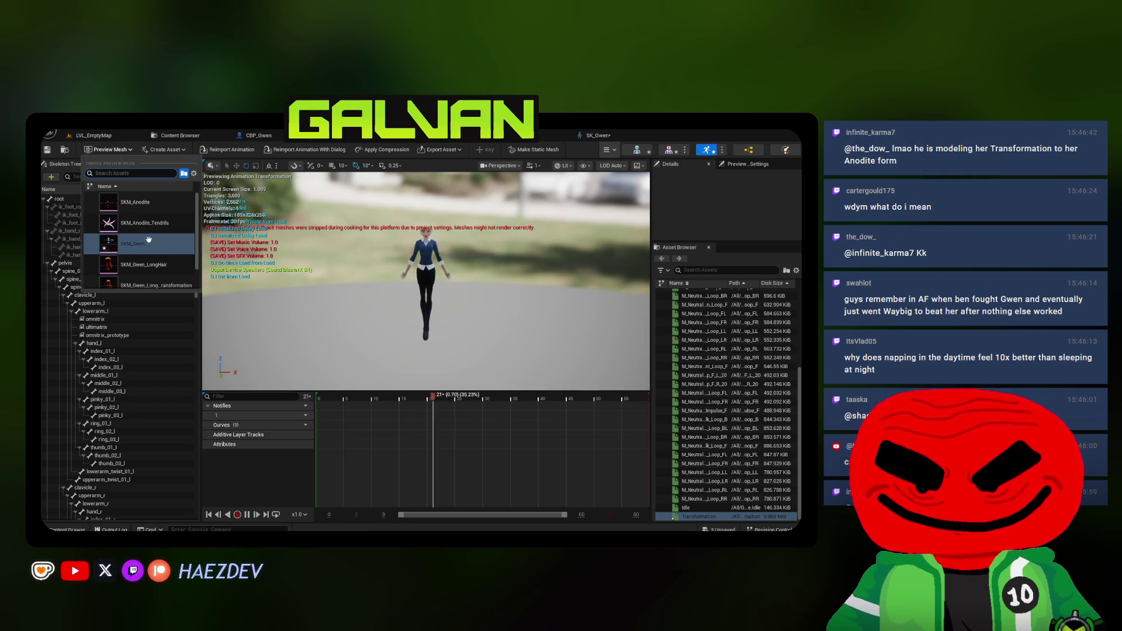
{"action": "left_click", "coordinate": [144, 265]}
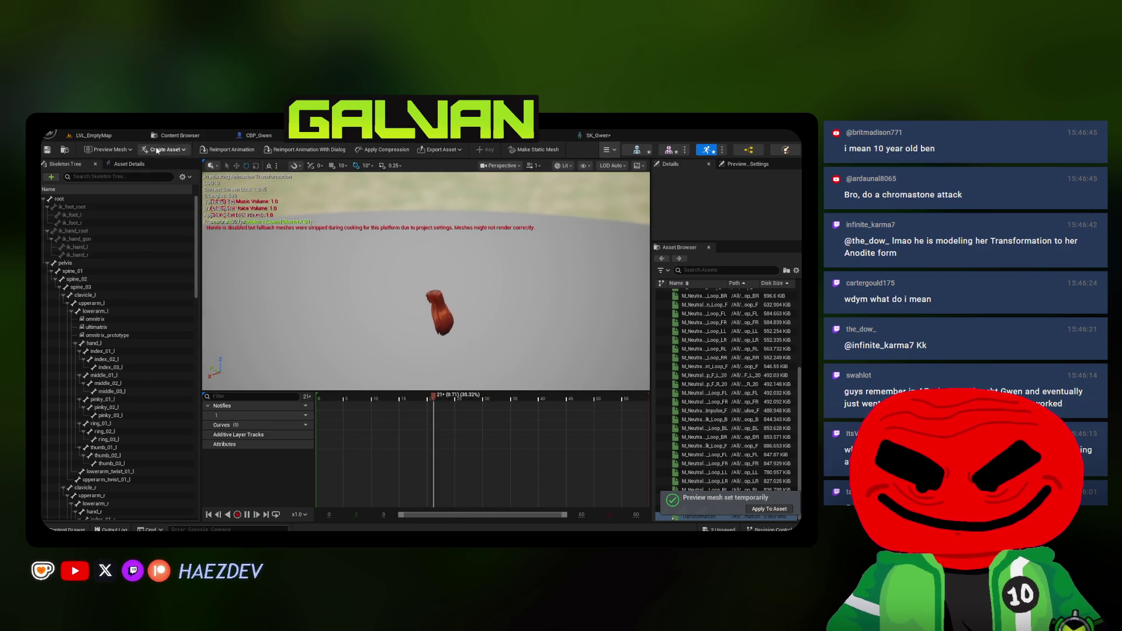
{"action": "left_click", "coordinate": [234, 150]}
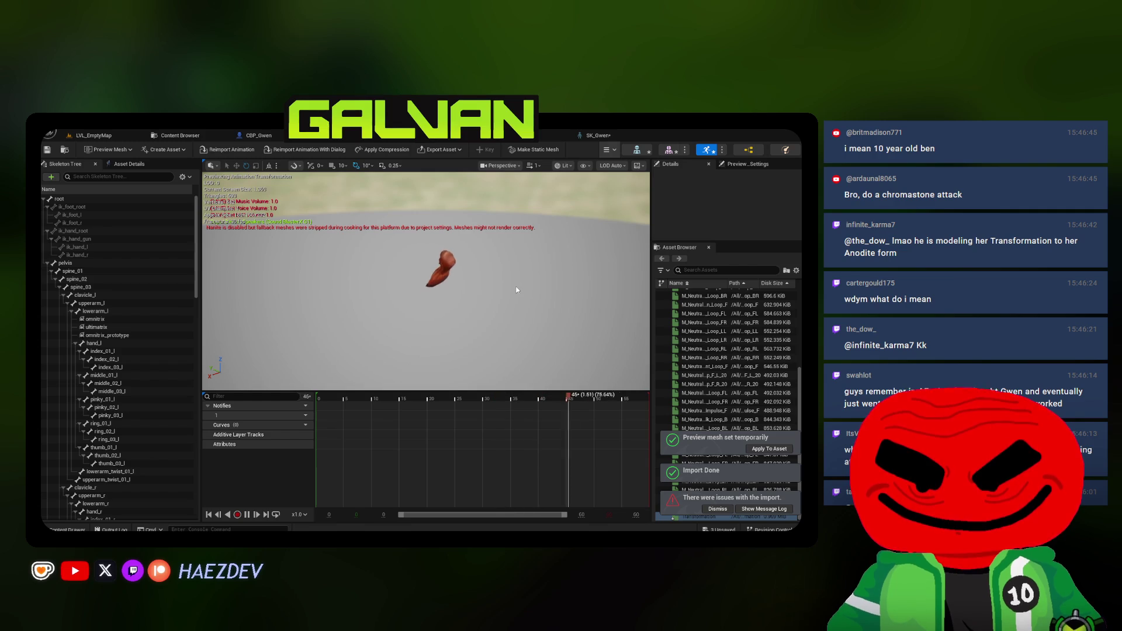
Read the import warnings in the Message Log
{"action": "left_click", "coordinate": [764, 509]}
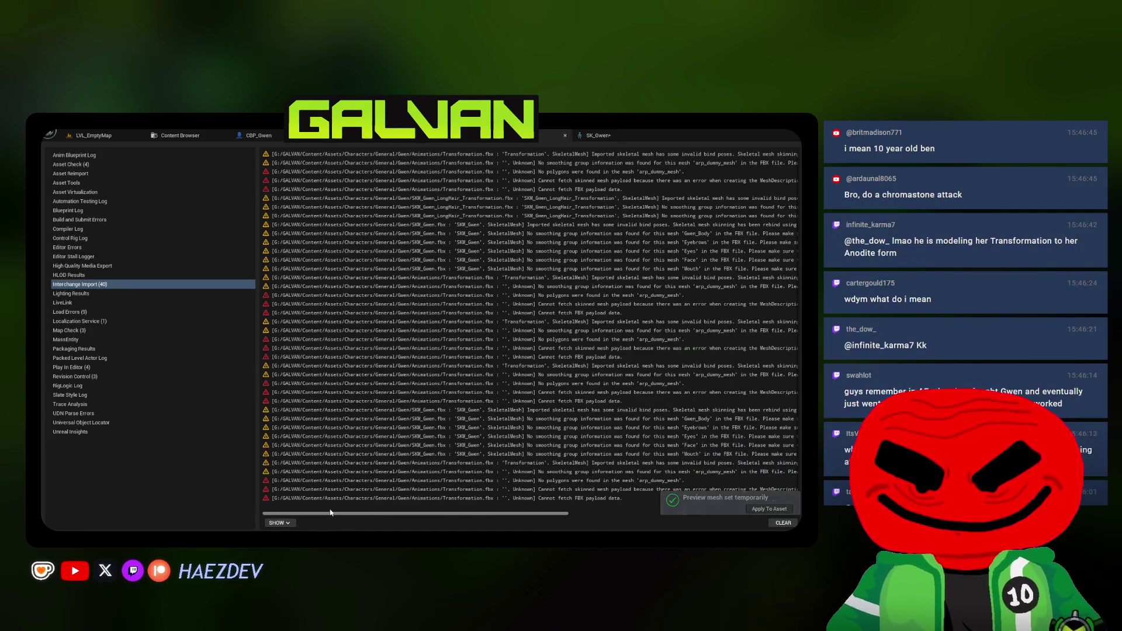
{"action": "left_click_drag", "start_coordinate": [369, 519], "coordinate": [491, 498]}
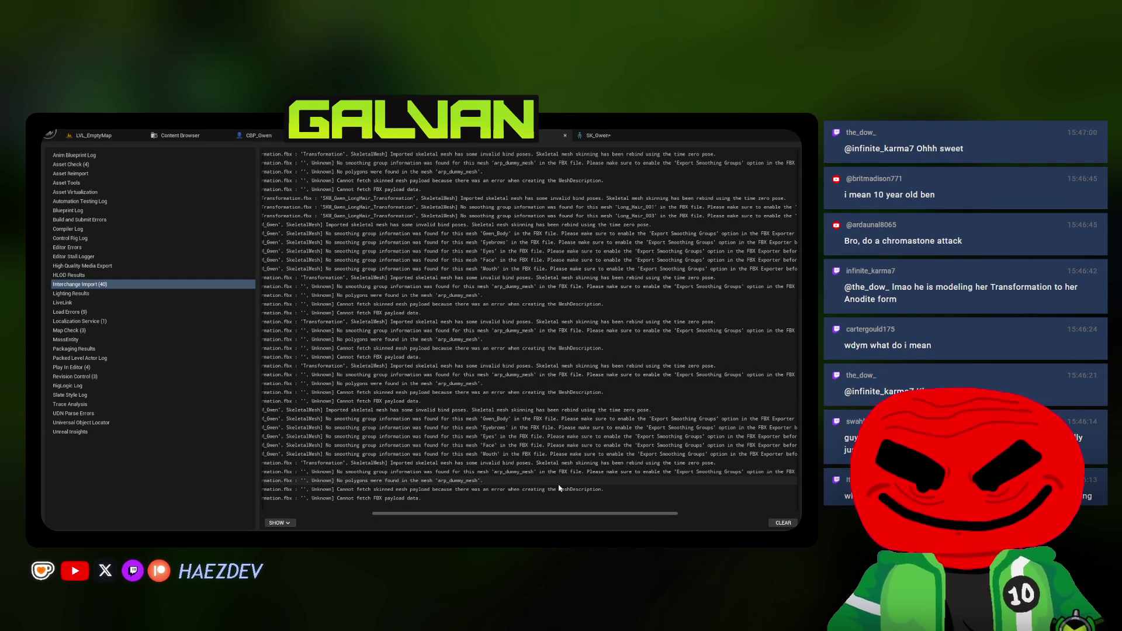
{"action": "mouse_move", "coordinate": [571, 512]}
{"action": "left_mouse_down"}
{"action": "mouse_move", "coordinate": [672, 509]}
{"action": "mouse_move", "coordinate": [528, 495]}
{"action": "mouse_move", "coordinate": [489, 520]}
{"action": "left_mouse_up"}
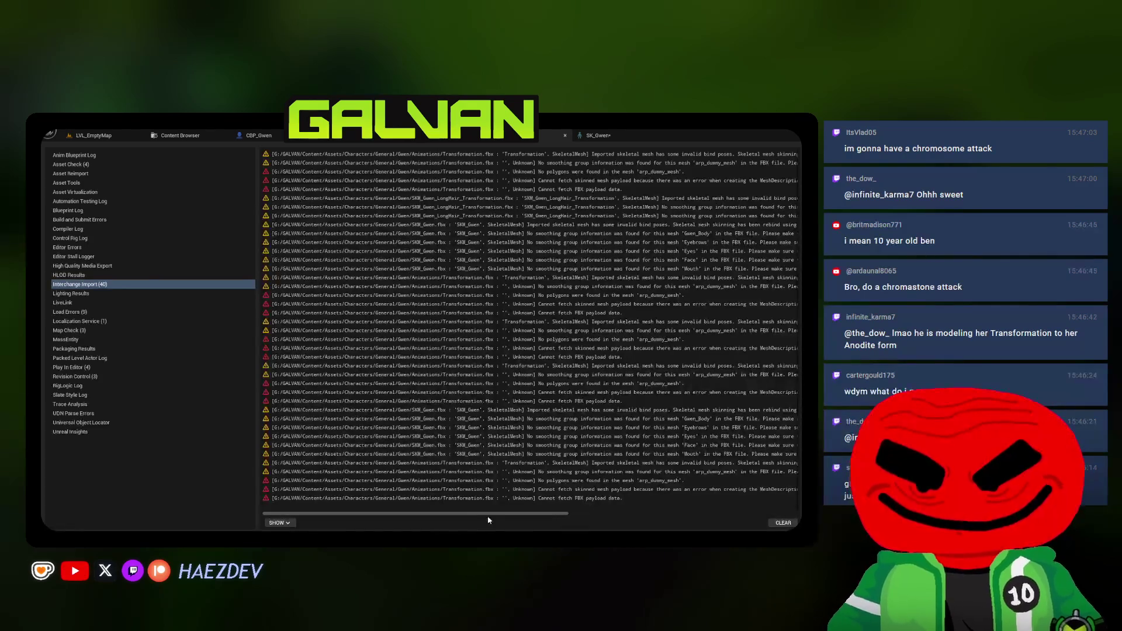
In Blender, deselect the rig and enlarge the outliner to show the Scene Collection
{"action": "key", "text": "alt+Tab"}
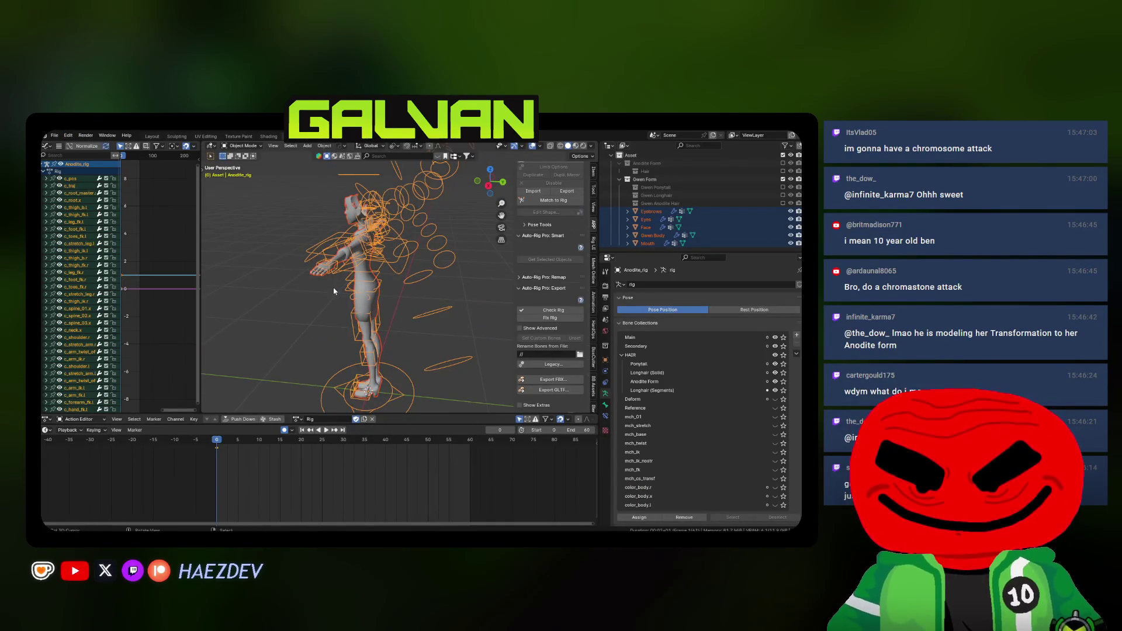
{"action": "left_click_drag", "start_coordinate": [333, 291], "coordinate": [363, 318]}
{"action": "key", "text": "alt+a"}
{"action": "left_click_drag", "start_coordinate": [645, 258], "coordinate": [645, 316]}
{"action": "scroll", "coordinate": [380, 385], "scroll_direction": "up", "scroll_amount": 2}
{"action": "key", "text": "alt+Tab"}
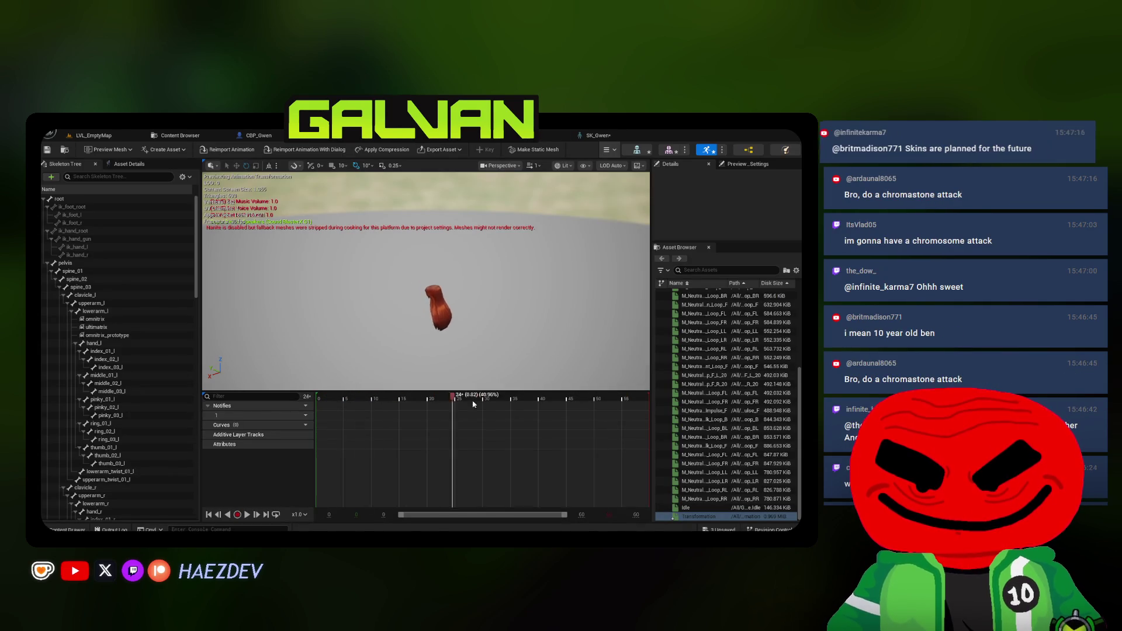
Select the longhair segment bones and hair_x in the Skeleton Tree, then frame hair_x
{"action": "scroll", "coordinate": [137, 350], "scroll_direction": "down", "scroll_amount": 15}
{"action": "left_click", "coordinate": [117, 230]}
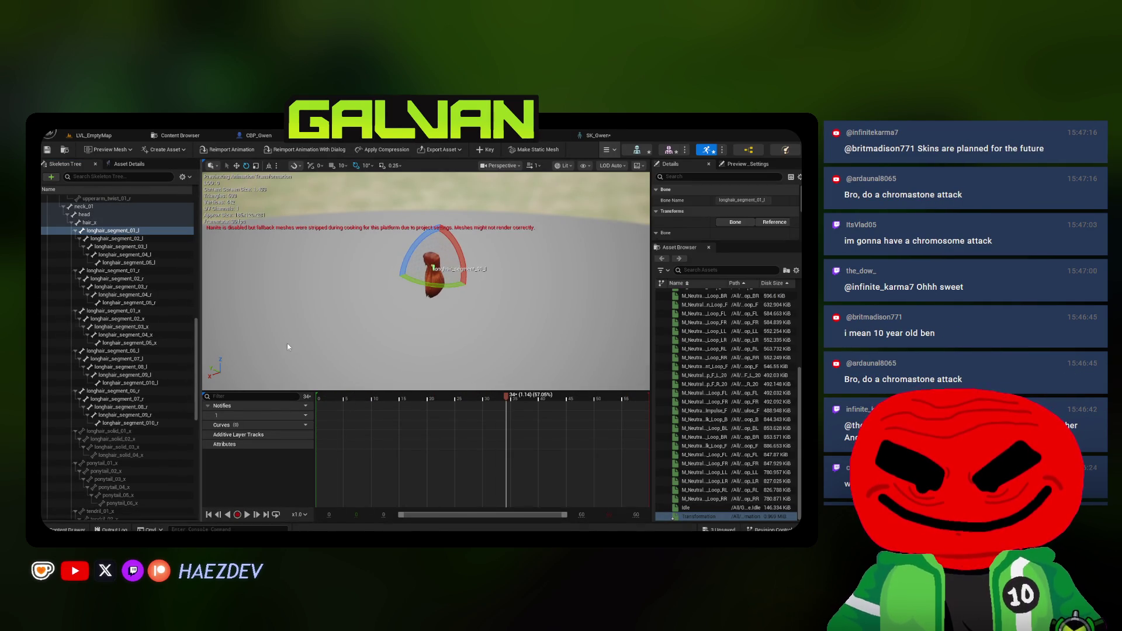
{"action": "left_click", "coordinate": [135, 335]}
{"action": "left_click", "coordinate": [126, 423]}
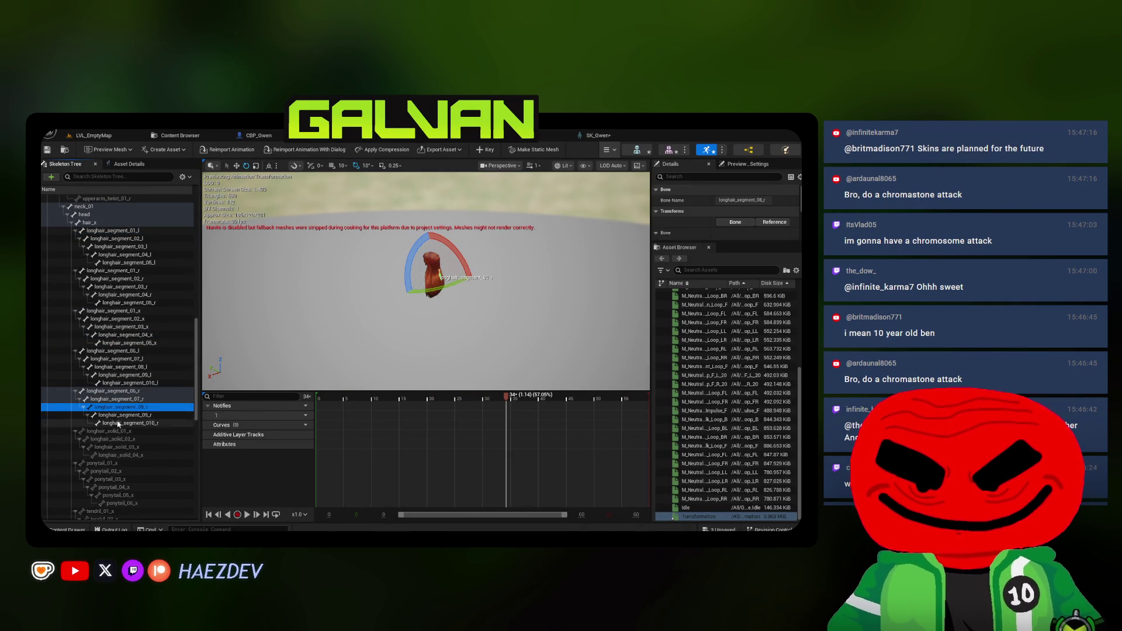
{"action": "left_click", "coordinate": [117, 238]}
{"action": "left_click", "coordinate": [89, 223]}
{"action": "scroll", "coordinate": [559, 266], "scroll_direction": "up", "scroll_amount": 5}
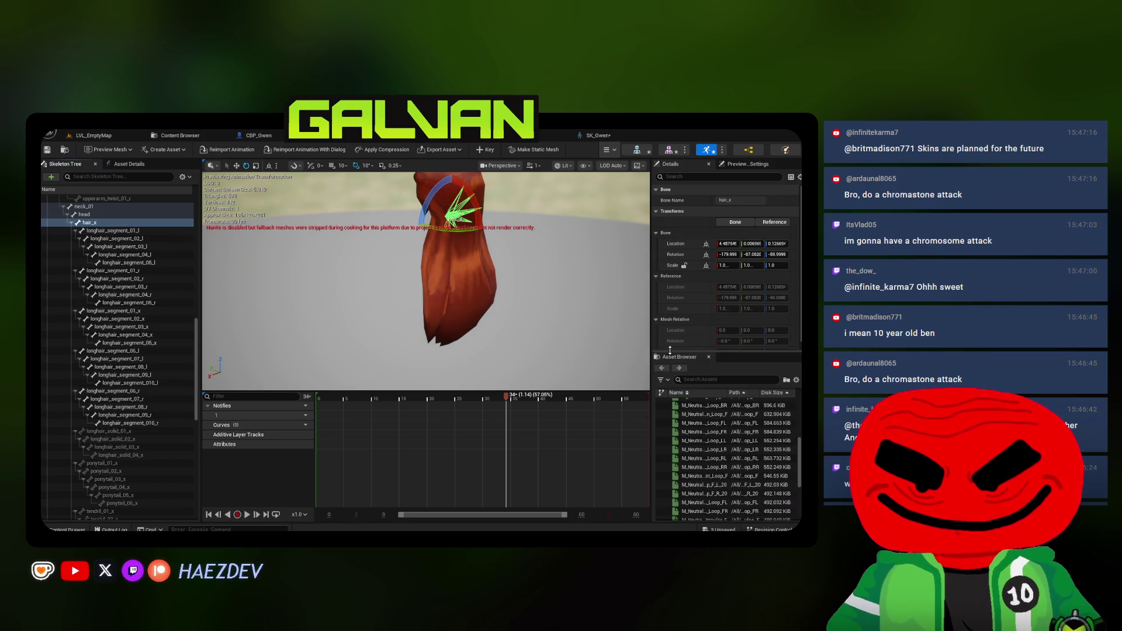
{"action": "key", "text": "f"}
Replay the Transformation animation to watch the hair bones move, then frame the hair mesh
{"action": "scroll", "coordinate": [433, 351], "scroll_direction": "down", "scroll_amount": 5}
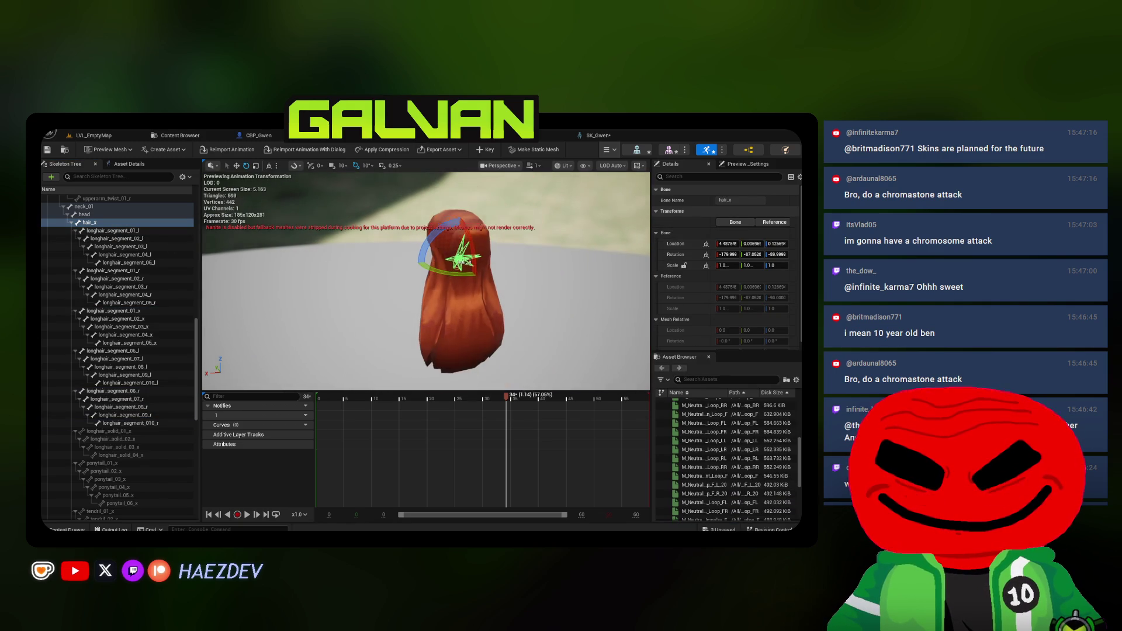
{"action": "left_click", "coordinate": [367, 412]}
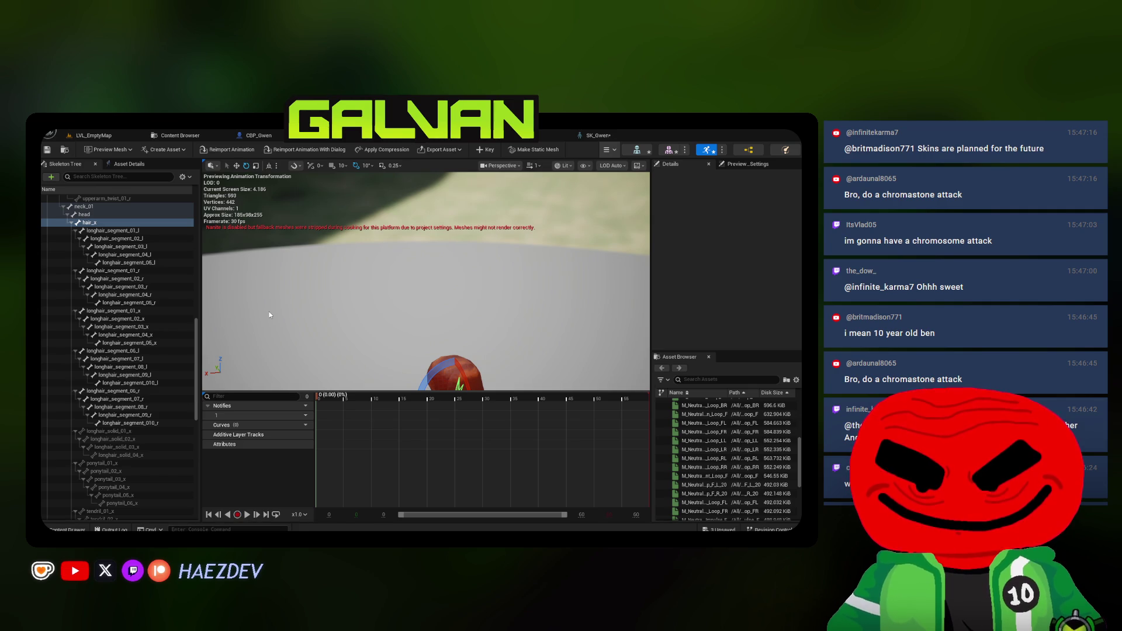
{"action": "left_click", "coordinate": [260, 269]}
{"action": "key", "text": "f"}
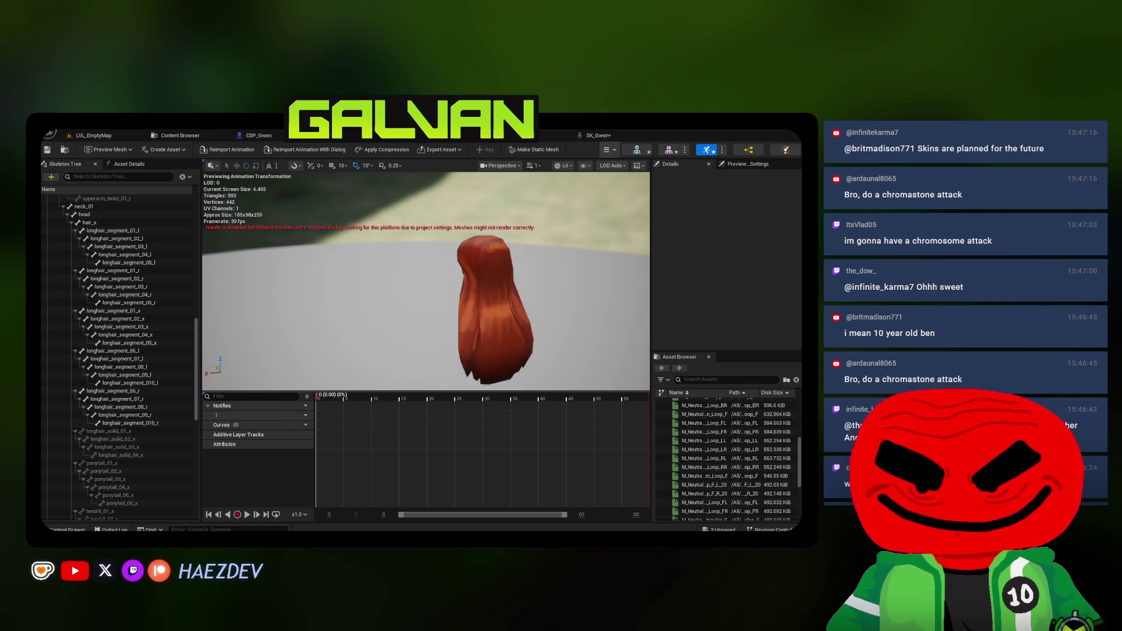
Save SKM_Gwen, SK_Gwen and Transformation
{"action": "left_click", "coordinate": [155, 135]}
{"action": "left_click", "coordinate": [327, 149]}
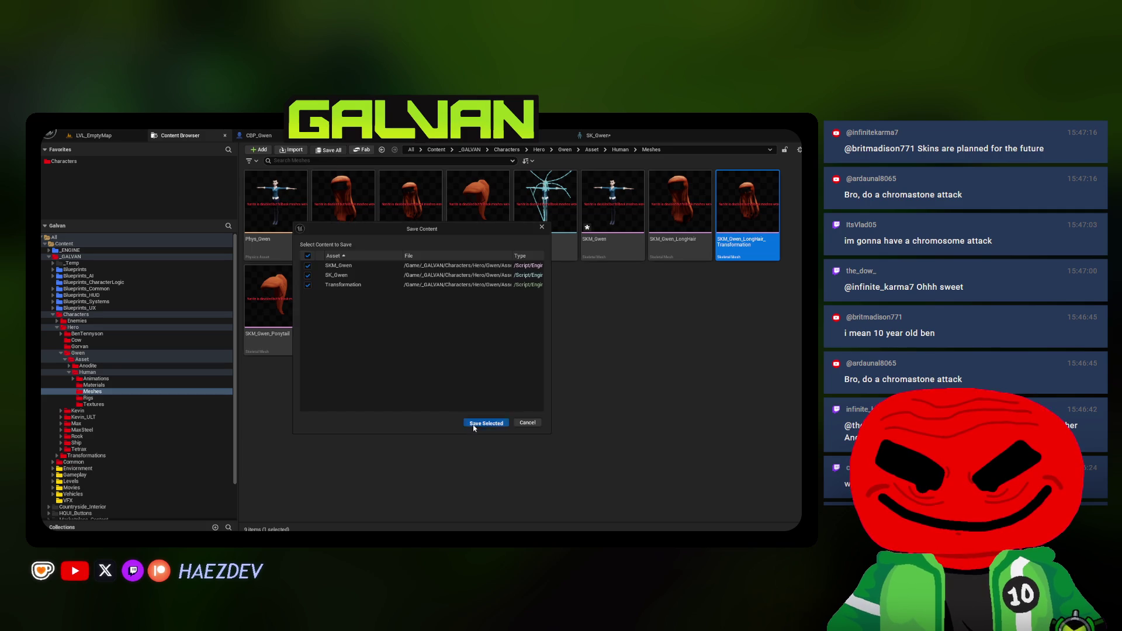
{"action": "left_click", "coordinate": [473, 428]}
In Blender, select Gwen's rig and put it into pose mode
{"action": "key", "text": "alt+Tab"}
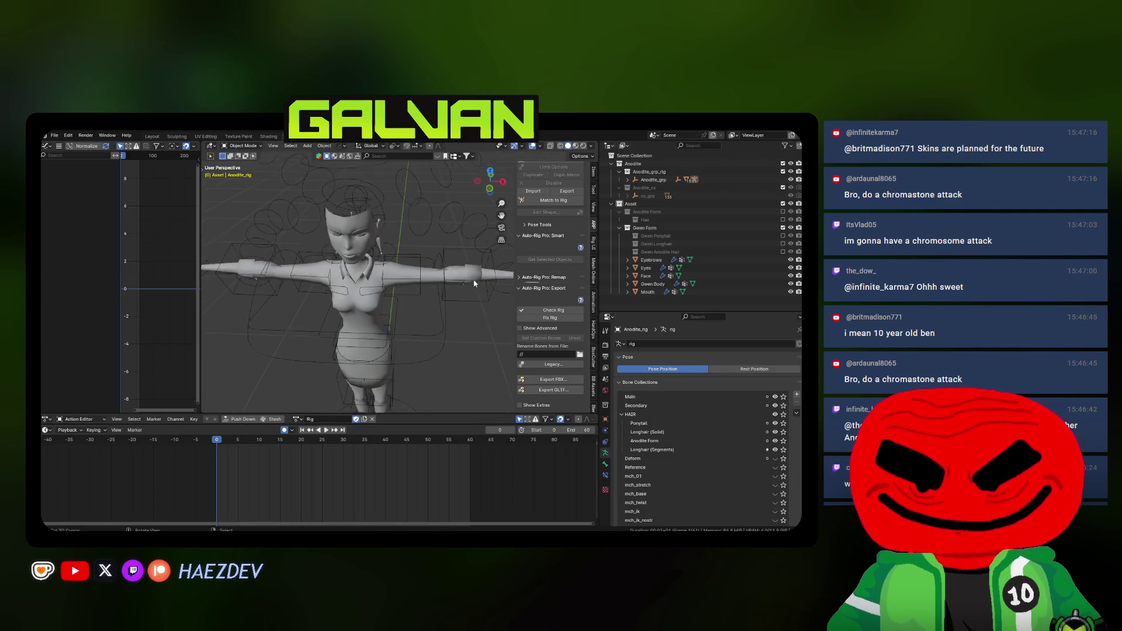
{"action": "left_click", "coordinate": [368, 351]}
{"action": "key", "text": "ctrl+Tab"}
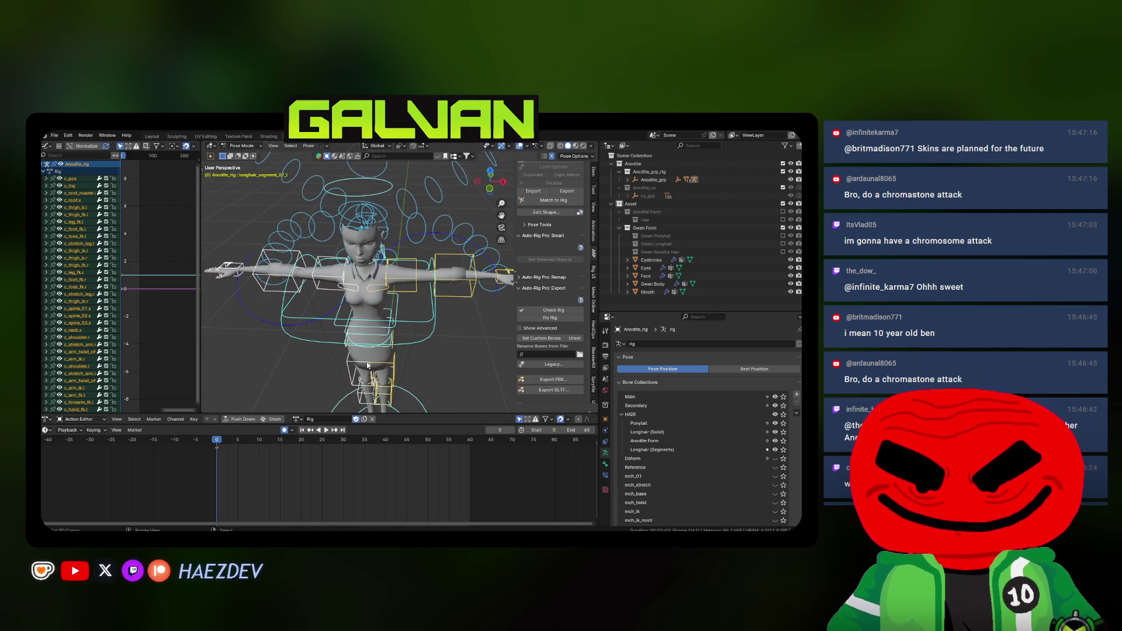
Make the Gwen Longhair collection visible and assign the Idle action to the rig
{"action": "left_click", "coordinate": [627, 244]}
{"action": "left_click", "coordinate": [783, 244]}
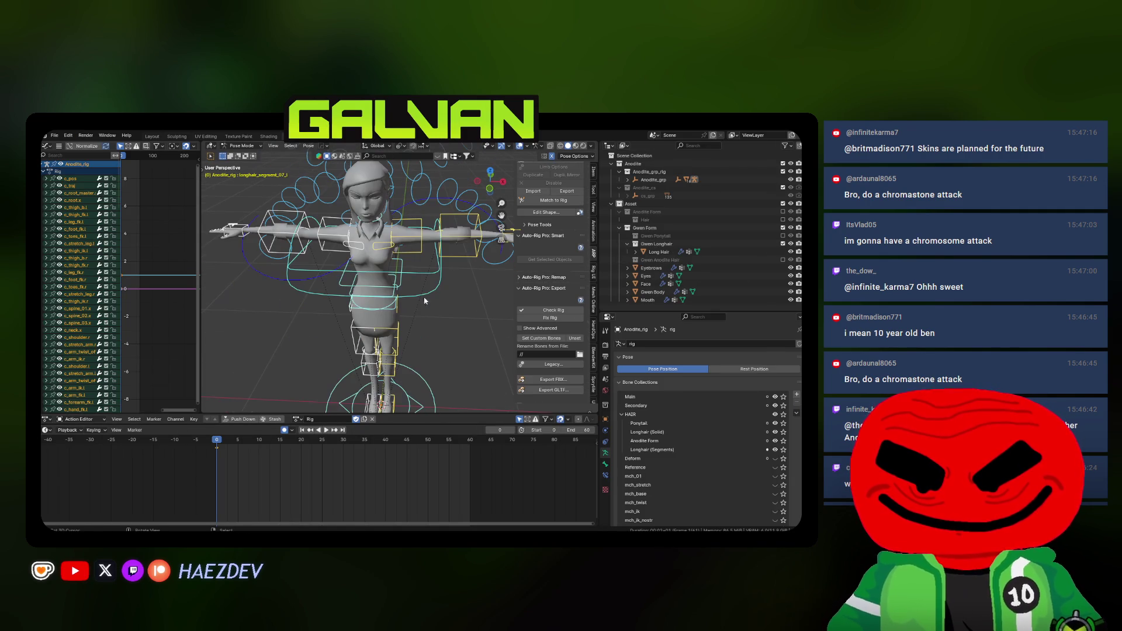
{"action": "left_click", "coordinate": [303, 420]}
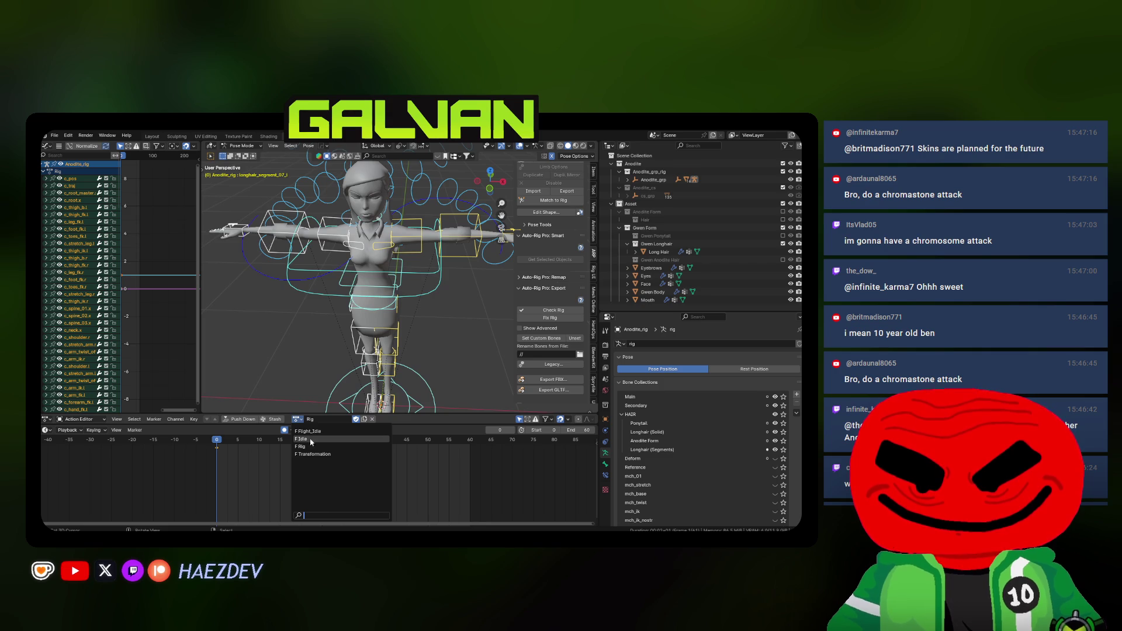
{"action": "left_click", "coordinate": [302, 438]}
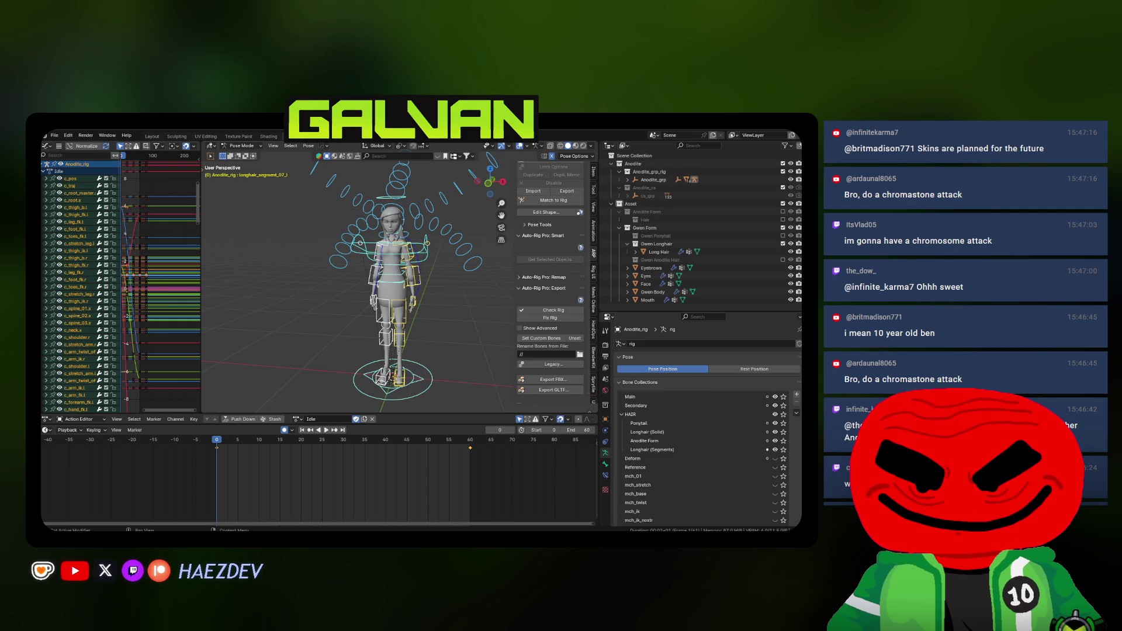
{"action": "left_click_drag", "start_coordinate": [409, 304], "coordinate": [383, 309]}
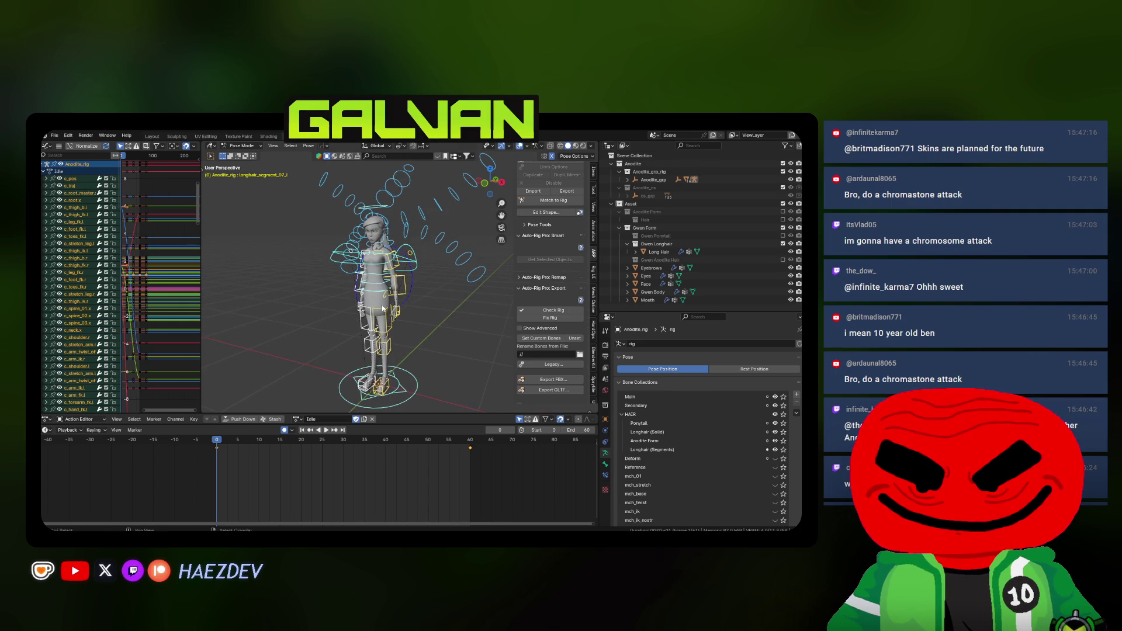
{"action": "key", "text": "alt+Tab"}
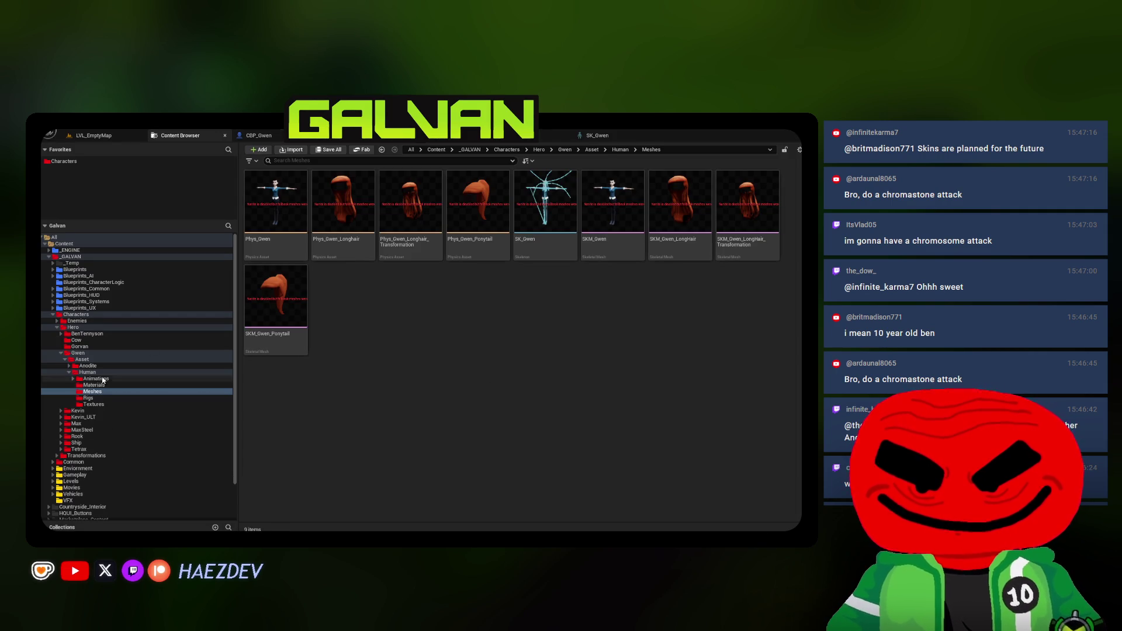
Open the BP_GwenTransform blueprint from Gwen's character folder
{"action": "left_click", "coordinate": [99, 372]}
{"action": "left_click", "coordinate": [82, 359]}
{"action": "left_click", "coordinate": [77, 353]}
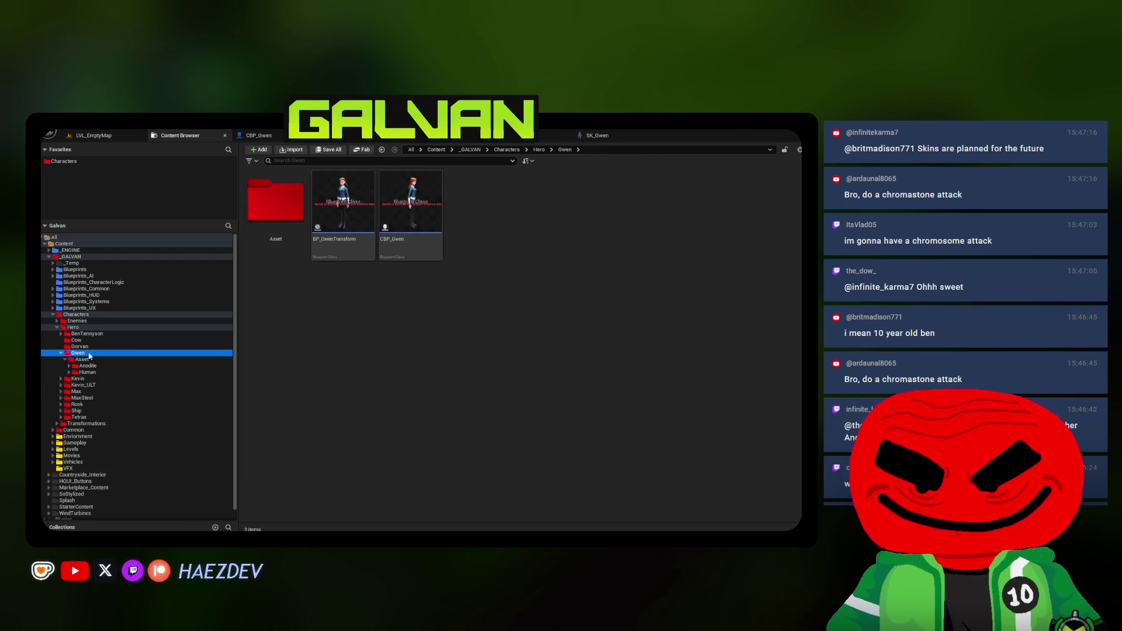
{"action": "double_click", "coordinate": [343, 201]}
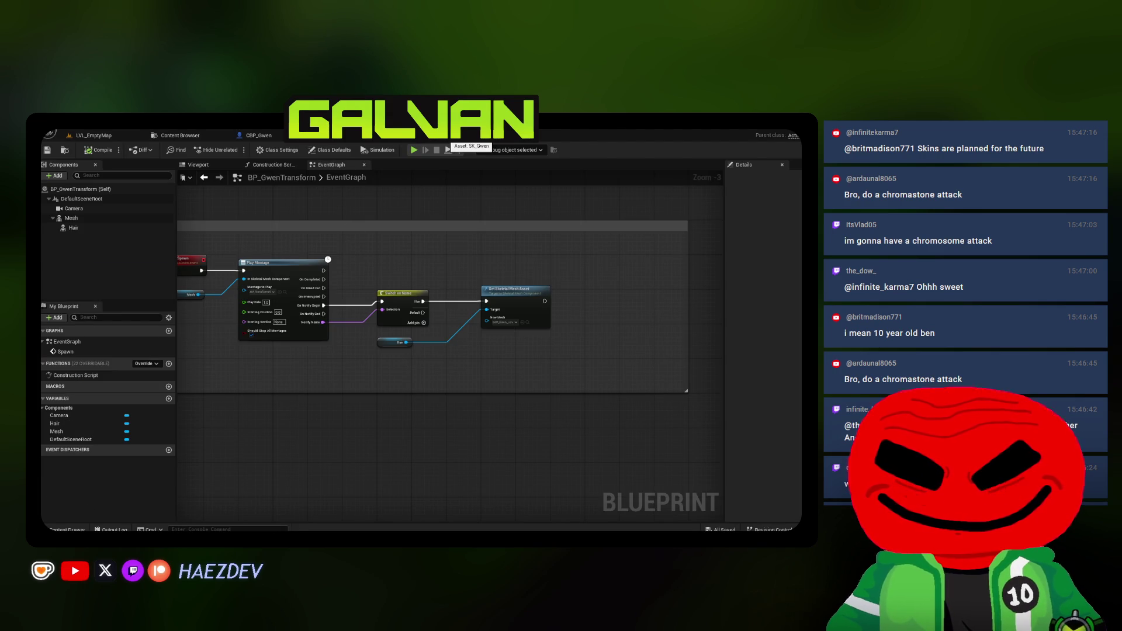
Open the Transformation blueprint in Kevin_ULT's folder
{"action": "left_click", "coordinate": [180, 134]}
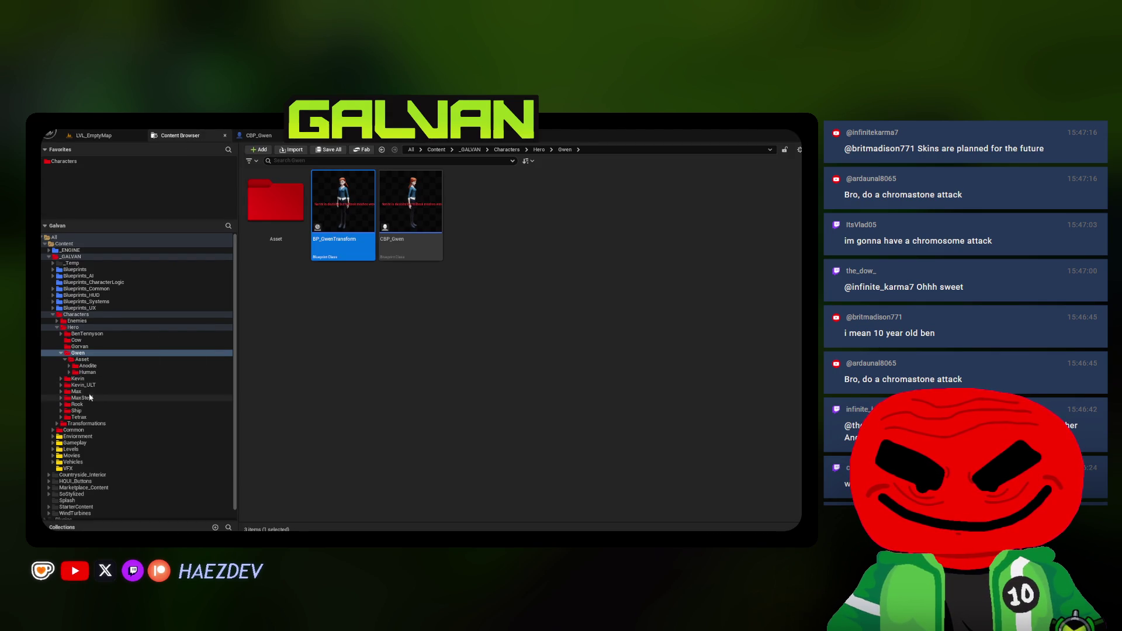
{"action": "left_click", "coordinate": [94, 379]}
{"action": "left_click", "coordinate": [110, 386]}
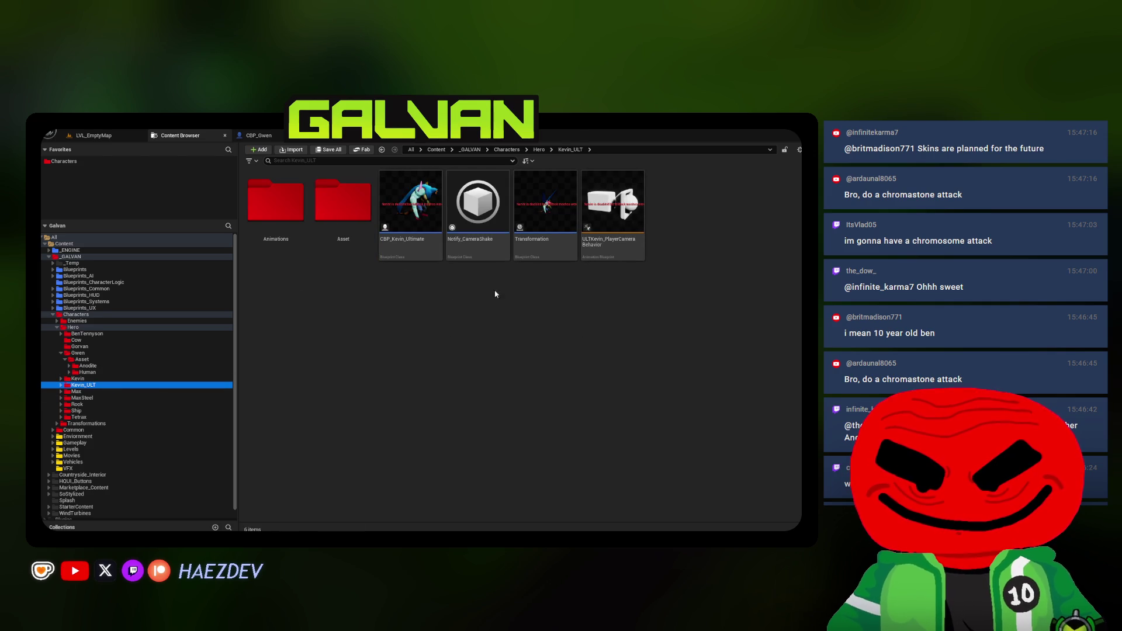
{"action": "double_click", "coordinate": [545, 210]}
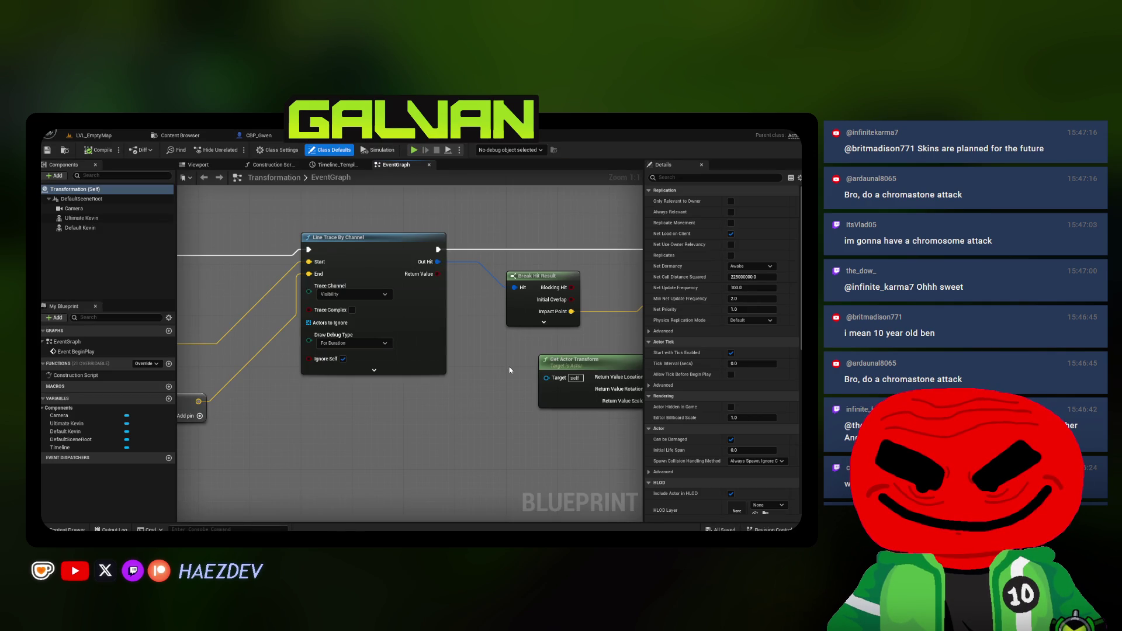
Survey Kevin's Transformation graph, from the Play Montage and Timeline nodes to Spawn Actor
{"action": "scroll", "coordinate": [510, 370], "scroll_direction": "down", "scroll_amount": 9}
{"action": "scroll", "coordinate": [376, 305], "scroll_direction": "up", "scroll_amount": 9}
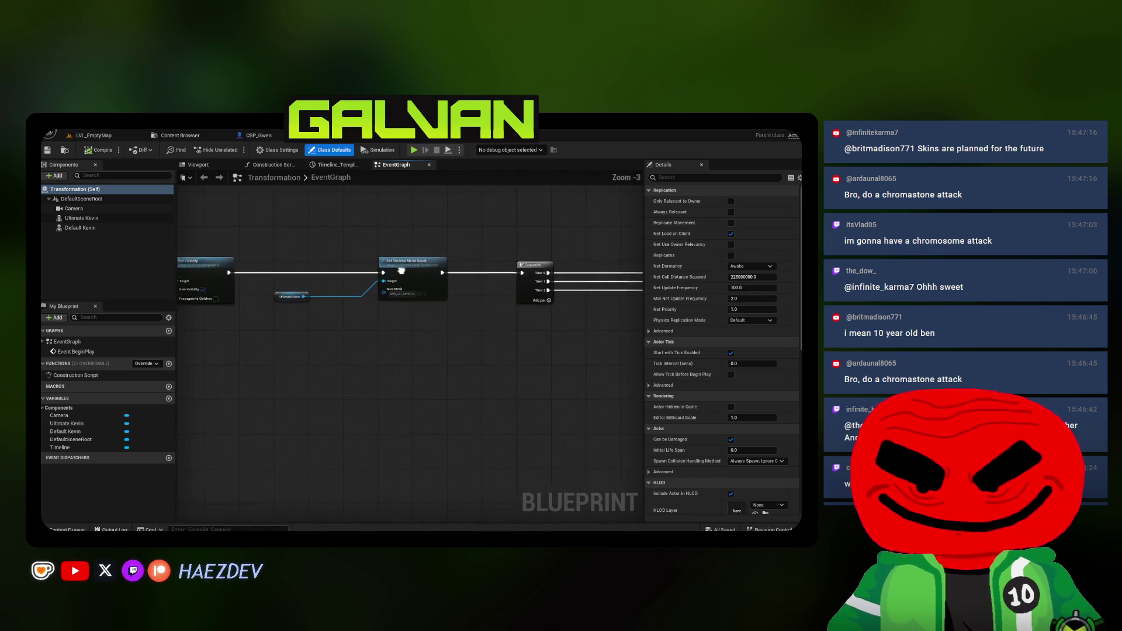
{"action": "scroll", "coordinate": [328, 243], "scroll_direction": "down", "scroll_amount": 3}
{"action": "mouse_move", "coordinate": [579, 216]}
{"action": "left_mouse_down"}
{"action": "mouse_move", "coordinate": [479, 305]}
{"action": "mouse_move", "coordinate": [380, 287]}
{"action": "left_mouse_up"}
{"action": "scroll", "coordinate": [543, 304], "scroll_direction": "up", "scroll_amount": 2}
{"action": "left_click_drag", "start_coordinate": [303, 373], "coordinate": [369, 277]}
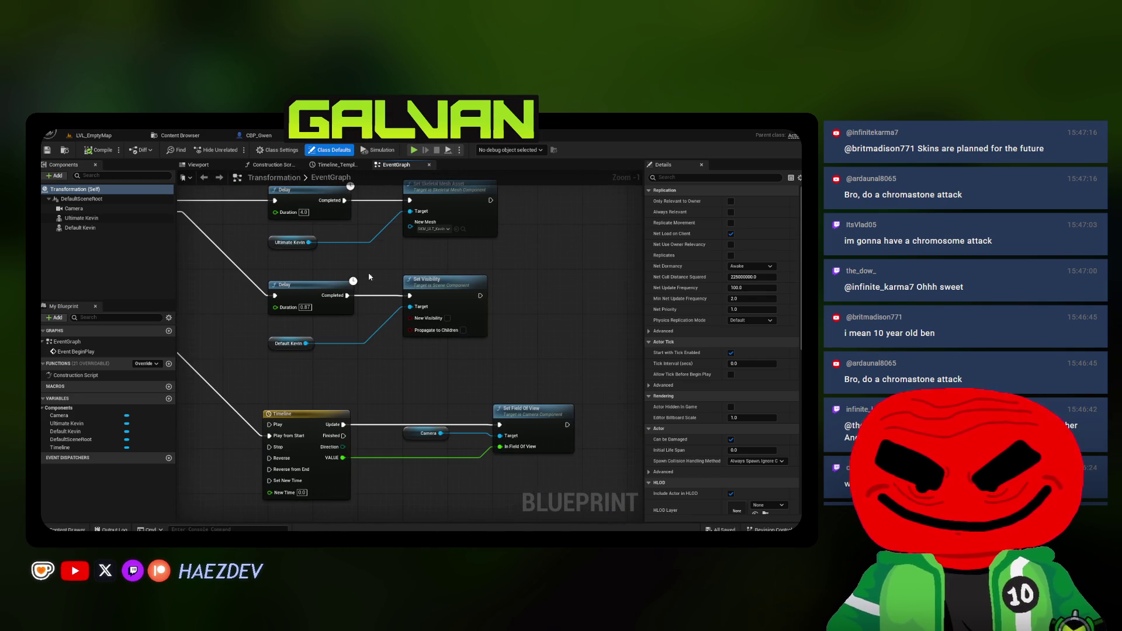
{"action": "mouse_move", "coordinate": [644, 279]}
{"action": "left_mouse_down"}
{"action": "mouse_move", "coordinate": [705, 279]}
{"action": "mouse_move", "coordinate": [581, 320]}
{"action": "mouse_move", "coordinate": [516, 446]}
{"action": "mouse_move", "coordinate": [434, 408]}
{"action": "left_mouse_up"}
{"action": "scroll", "coordinate": [499, 426], "scroll_direction": "down", "scroll_amount": 3}
{"action": "scroll", "coordinate": [500, 427], "scroll_direction": "up", "scroll_amount": 2}
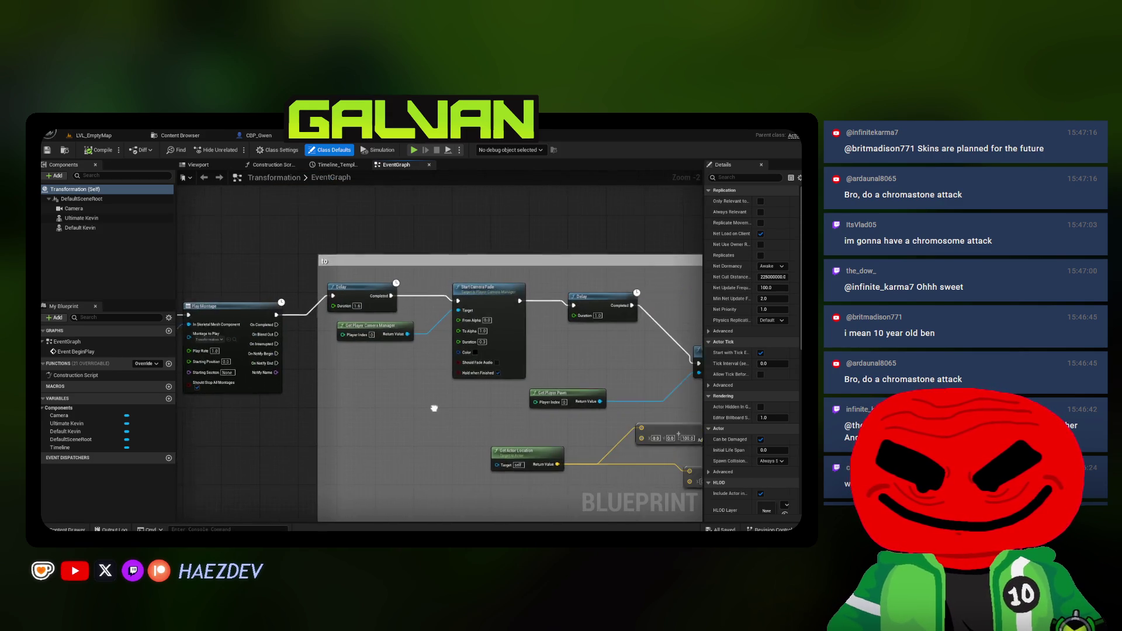
{"action": "scroll", "coordinate": [435, 407], "scroll_direction": "down", "scroll_amount": 2}
{"action": "scroll", "coordinate": [351, 298], "scroll_direction": "up", "scroll_amount": 3}
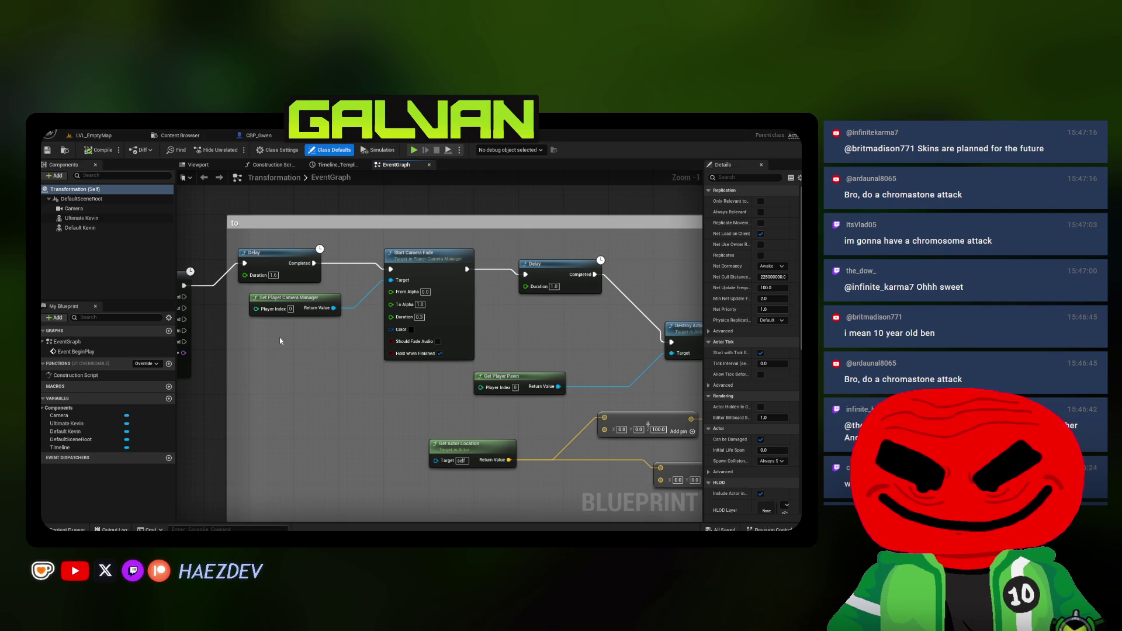
{"action": "scroll", "coordinate": [515, 334], "scroll_direction": "down", "scroll_amount": 3}
{"action": "left_click_drag", "start_coordinate": [515, 334], "coordinate": [534, 244]}
{"action": "scroll", "coordinate": [382, 256], "scroll_direction": "down", "scroll_amount": 3}
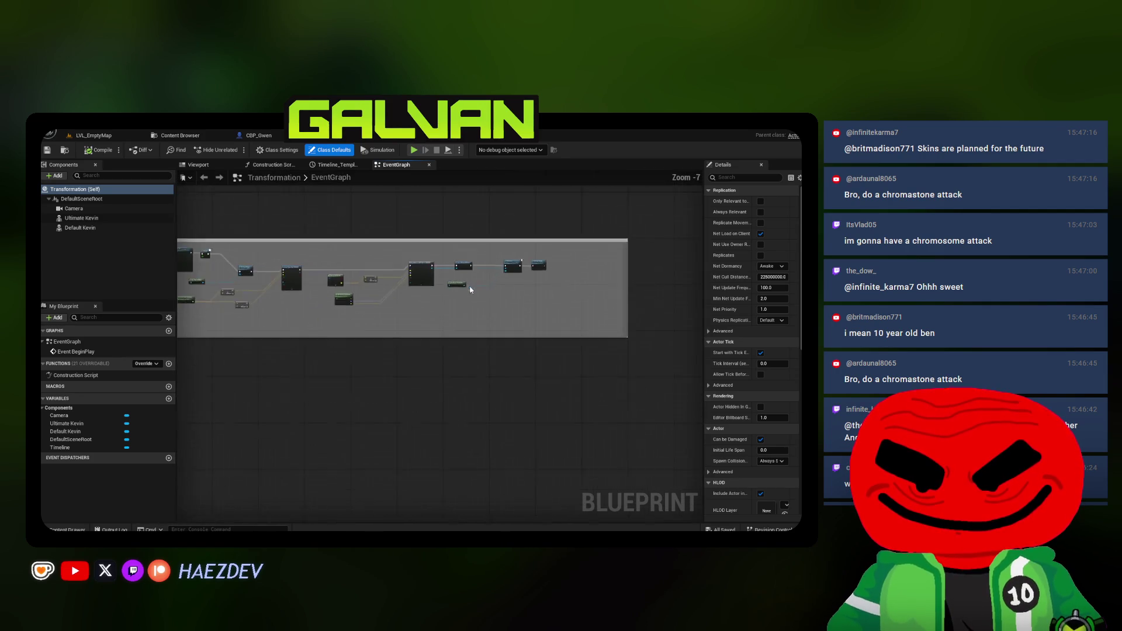
{"action": "scroll", "coordinate": [382, 256], "scroll_direction": "up", "scroll_amount": 3}
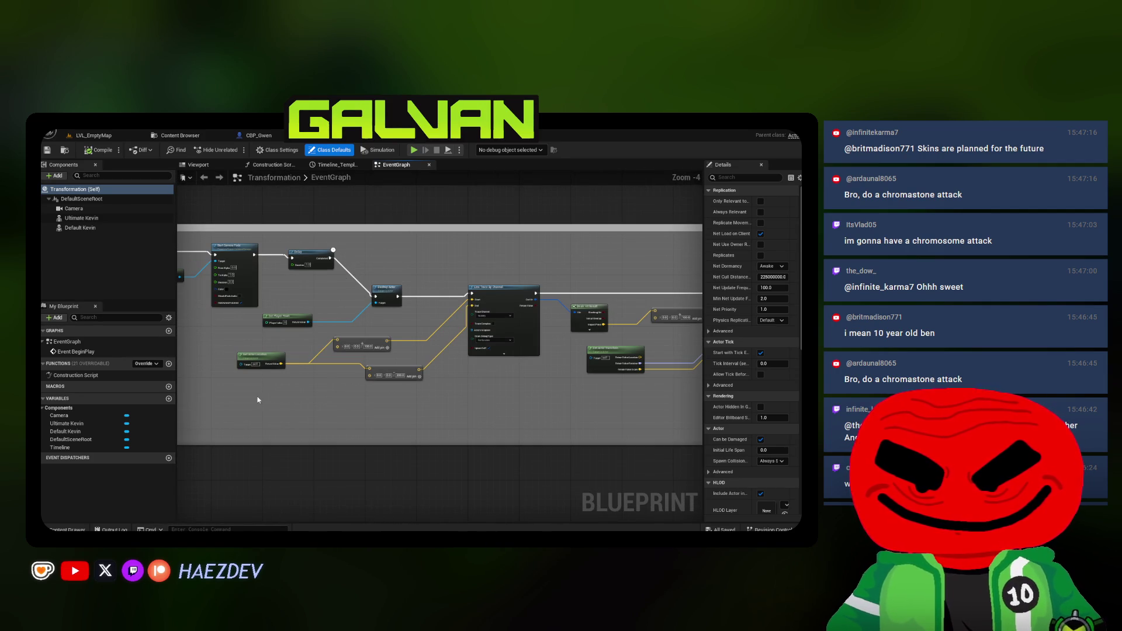
Copy the node block into BP_GwenTransform and wire its execution into Line Trace By Channel
{"action": "left_click_drag", "start_coordinate": [272, 300], "coordinate": [263, 302]}
{"action": "scroll", "coordinate": [256, 305], "scroll_direction": "down", "scroll_amount": 3}
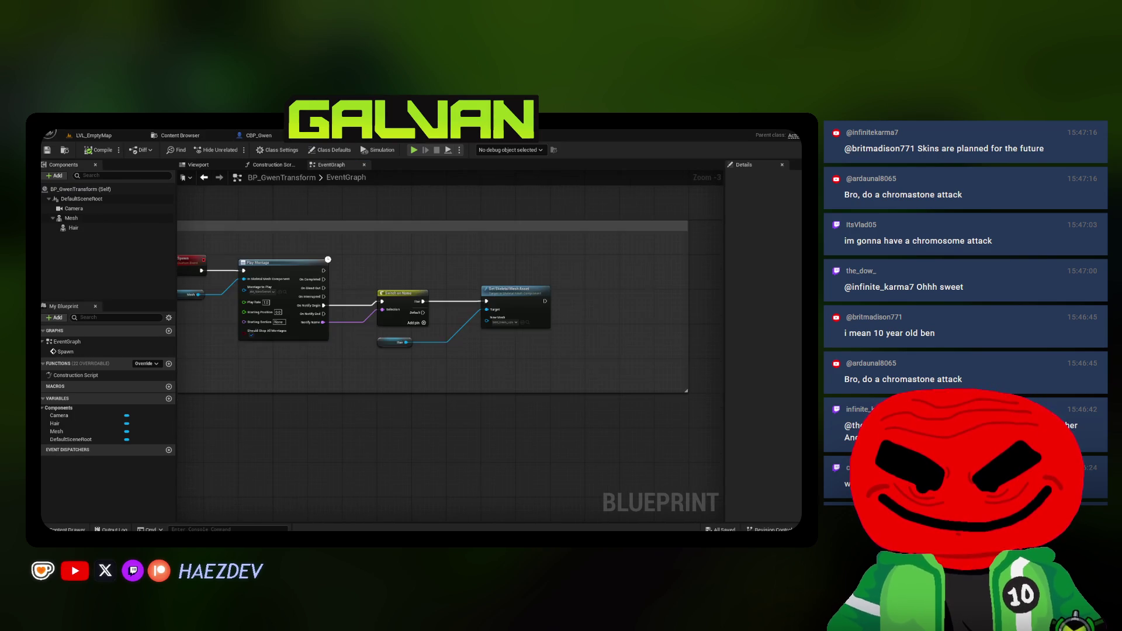
{"action": "scroll", "coordinate": [298, 264], "scroll_direction": "down", "scroll_amount": 3}
{"action": "scroll", "coordinate": [298, 264], "scroll_direction": "up", "scroll_amount": 2}
{"action": "mouse_move", "coordinate": [351, 238]}
{"action": "left_mouse_down"}
{"action": "mouse_move", "coordinate": [413, 250]}
{"action": "mouse_move", "coordinate": [454, 323]}
{"action": "mouse_move", "coordinate": [316, 320]}
{"action": "mouse_move", "coordinate": [492, 294]}
{"action": "mouse_move", "coordinate": [482, 267]}
{"action": "mouse_move", "coordinate": [416, 256]}
{"action": "left_mouse_up"}
{"action": "scroll", "coordinate": [451, 313], "scroll_direction": "up", "scroll_amount": 1}
{"action": "scroll", "coordinate": [282, 288], "scroll_direction": "up", "scroll_amount": 2}
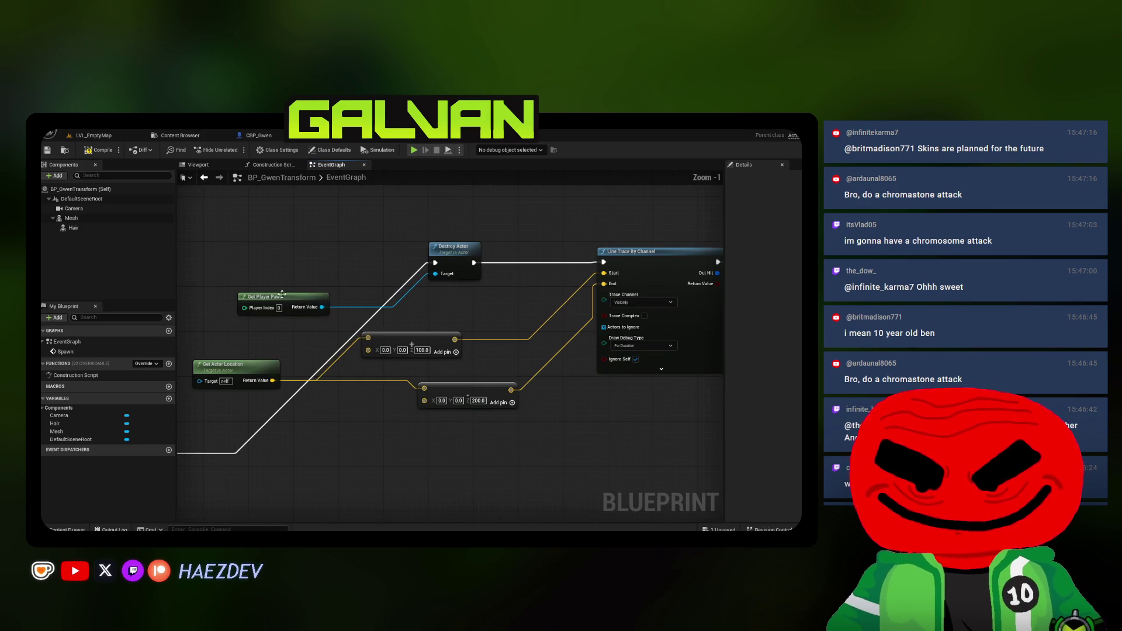
Rearrange the Get Actor Location, 100.0/200.0 vector, Line Trace and Break Hit Result nodes
{"action": "left_click", "coordinate": [294, 297]}
{"action": "mouse_move", "coordinate": [273, 360]}
{"action": "left_mouse_down"}
{"action": "mouse_move", "coordinate": [382, 333]}
{"action": "mouse_move", "coordinate": [277, 314]}
{"action": "left_mouse_up"}
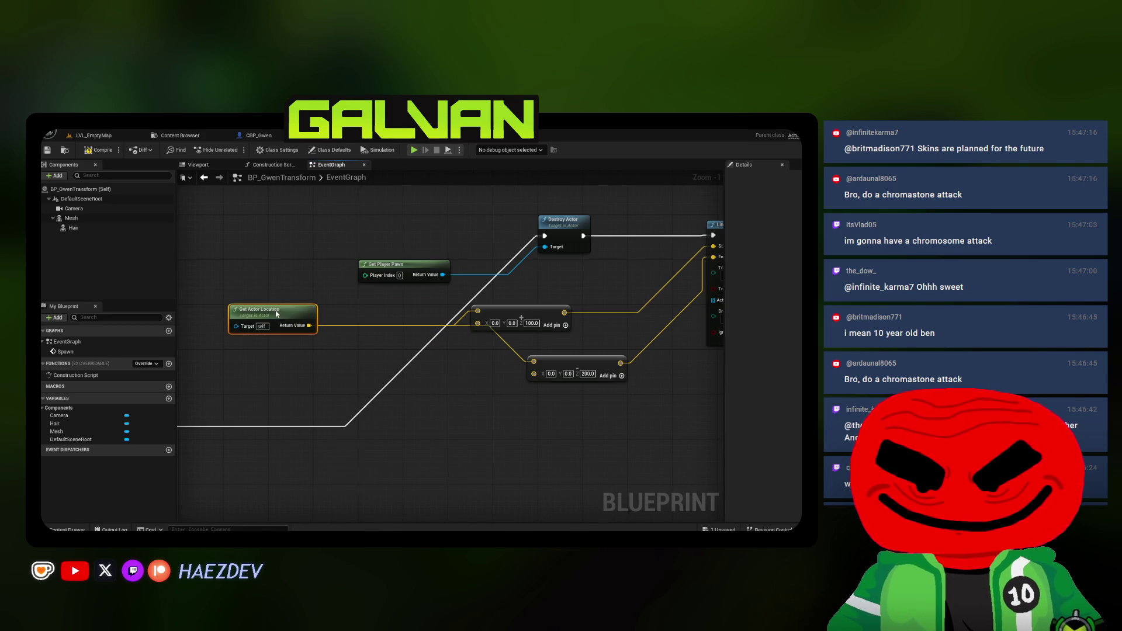
{"action": "left_click_drag", "start_coordinate": [526, 317], "coordinate": [411, 317]}
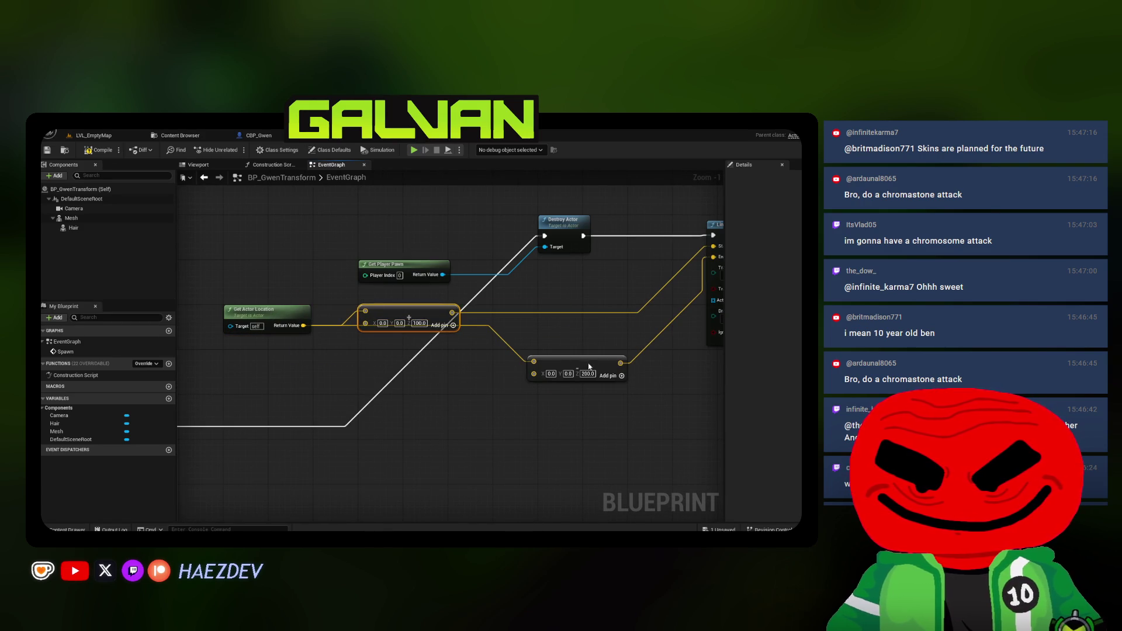
{"action": "left_click_drag", "start_coordinate": [589, 366], "coordinate": [419, 357]}
{"action": "mouse_move", "coordinate": [480, 377]}
{"action": "left_mouse_down"}
{"action": "mouse_move", "coordinate": [381, 421]}
{"action": "mouse_move", "coordinate": [289, 428]}
{"action": "left_mouse_up"}
{"action": "mouse_move", "coordinate": [551, 286]}
{"action": "left_mouse_down"}
{"action": "mouse_move", "coordinate": [304, 281]}
{"action": "mouse_move", "coordinate": [426, 292]}
{"action": "mouse_move", "coordinate": [342, 310]}
{"action": "mouse_move", "coordinate": [250, 276]}
{"action": "left_mouse_up"}
{"action": "mouse_move", "coordinate": [406, 343]}
{"action": "left_mouse_down"}
{"action": "mouse_move", "coordinate": [526, 377]}
{"action": "mouse_move", "coordinate": [589, 377]}
{"action": "left_mouse_up"}
{"action": "left_click_drag", "start_coordinate": [508, 268], "coordinate": [424, 273]}
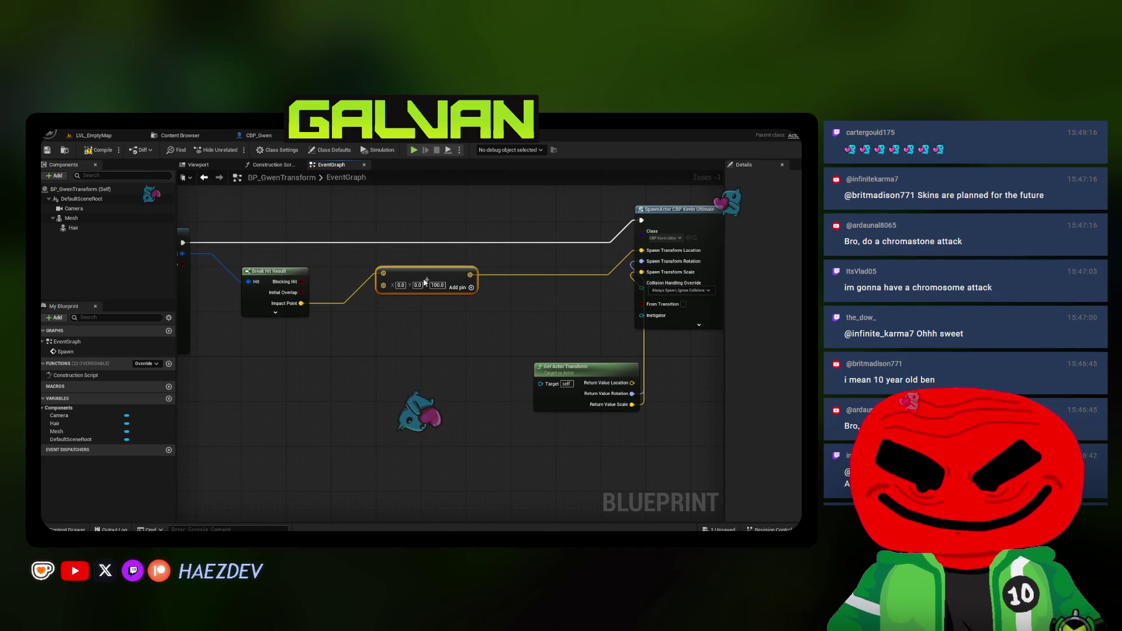
{"action": "left_click_drag", "start_coordinate": [586, 384], "coordinate": [428, 336]}
Browse from the SpawnActor node's Class to CBP_Kevin_Ultimate in Kevin_ULT's folder
{"action": "left_click_drag", "start_coordinate": [670, 219], "coordinate": [406, 280]}
{"action": "left_click", "coordinate": [406, 275]}
{"action": "left_click", "coordinate": [431, 293]}
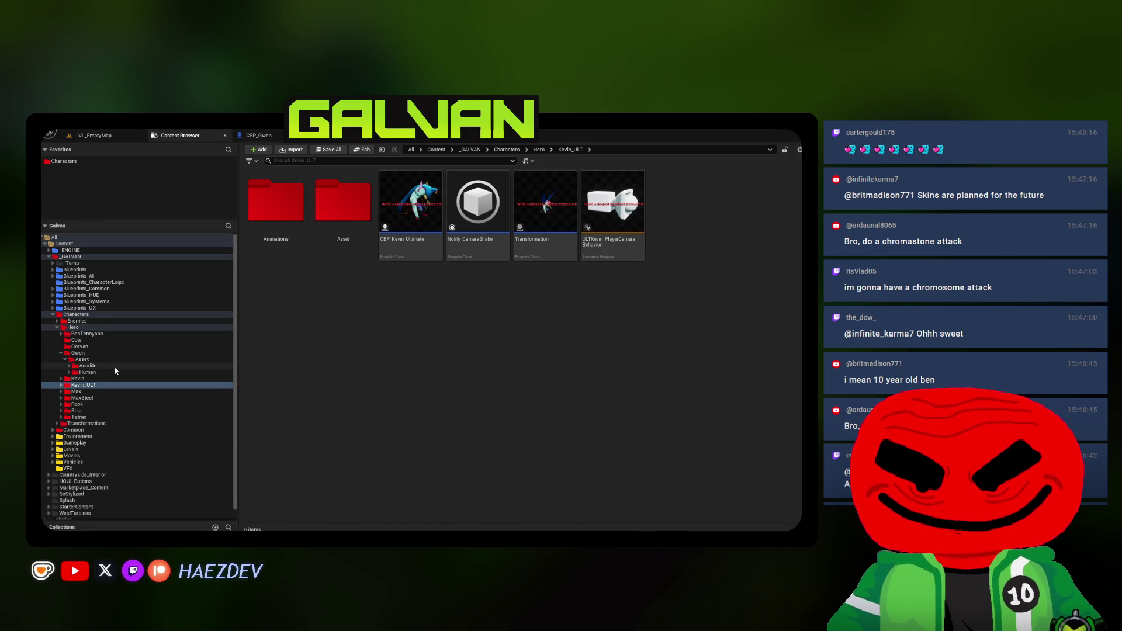
Duplicate CBP_Gwen in Gwen's folder as CBP_Anodite
{"action": "left_click", "coordinate": [91, 360]}
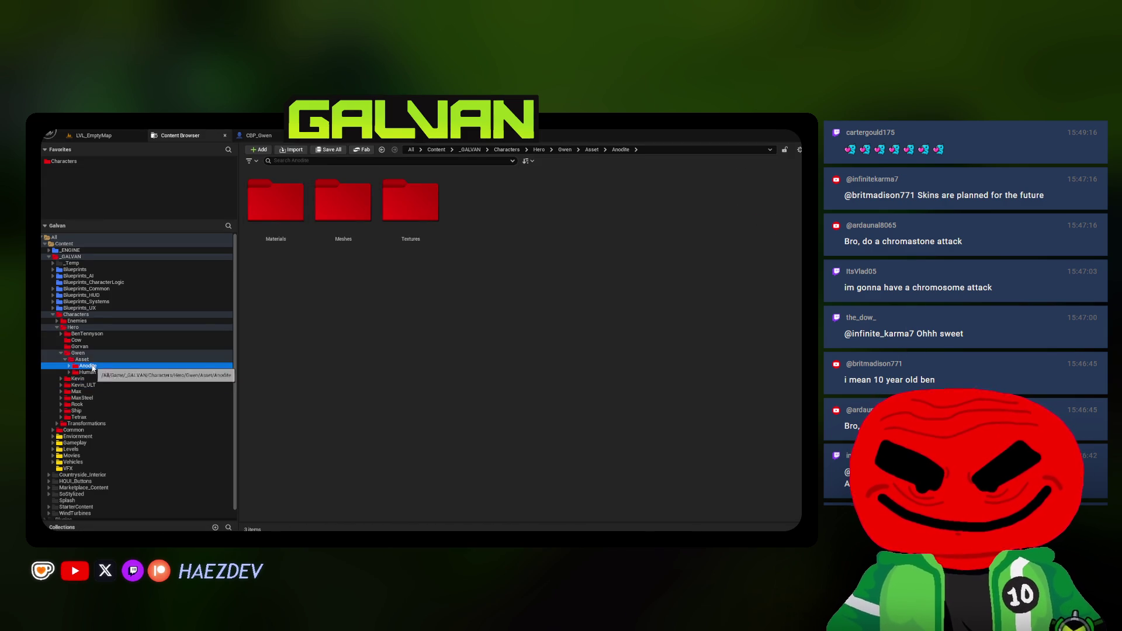
{"action": "left_click", "coordinate": [89, 353]}
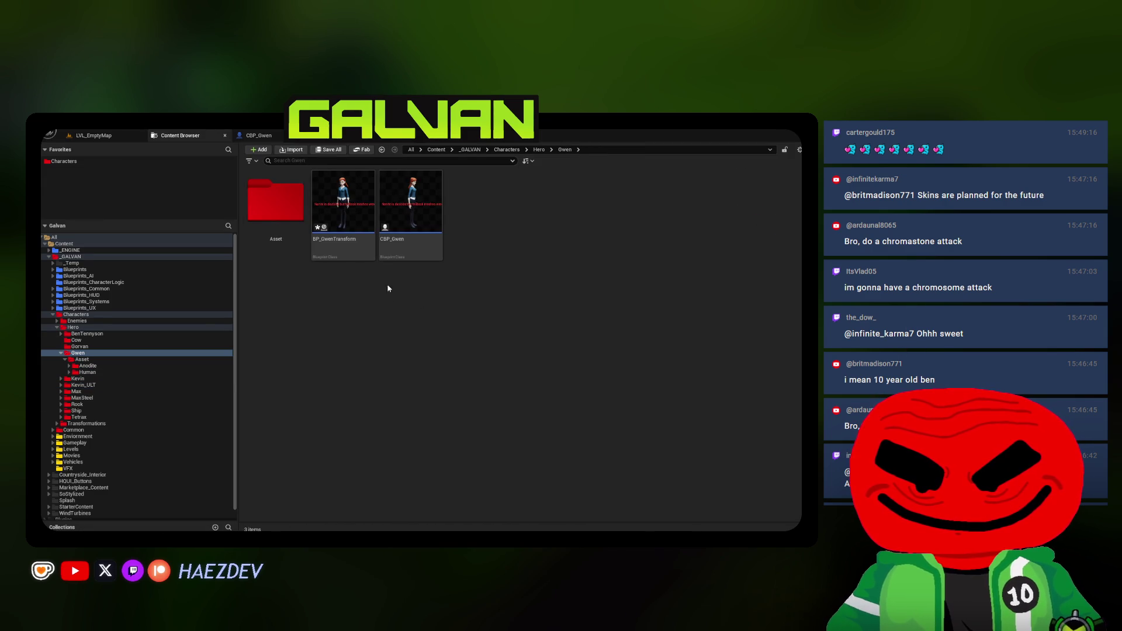
{"action": "left_click", "coordinate": [423, 216]}
{"action": "key", "text": "ctrl+d"}
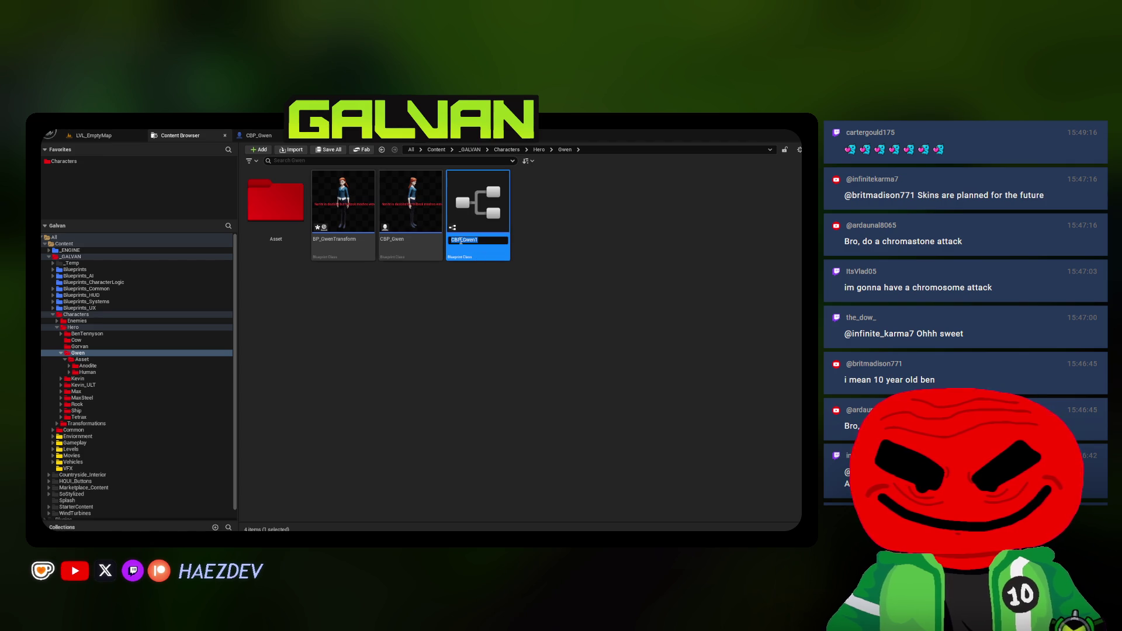
{"action": "type", "text": "Anodit"}
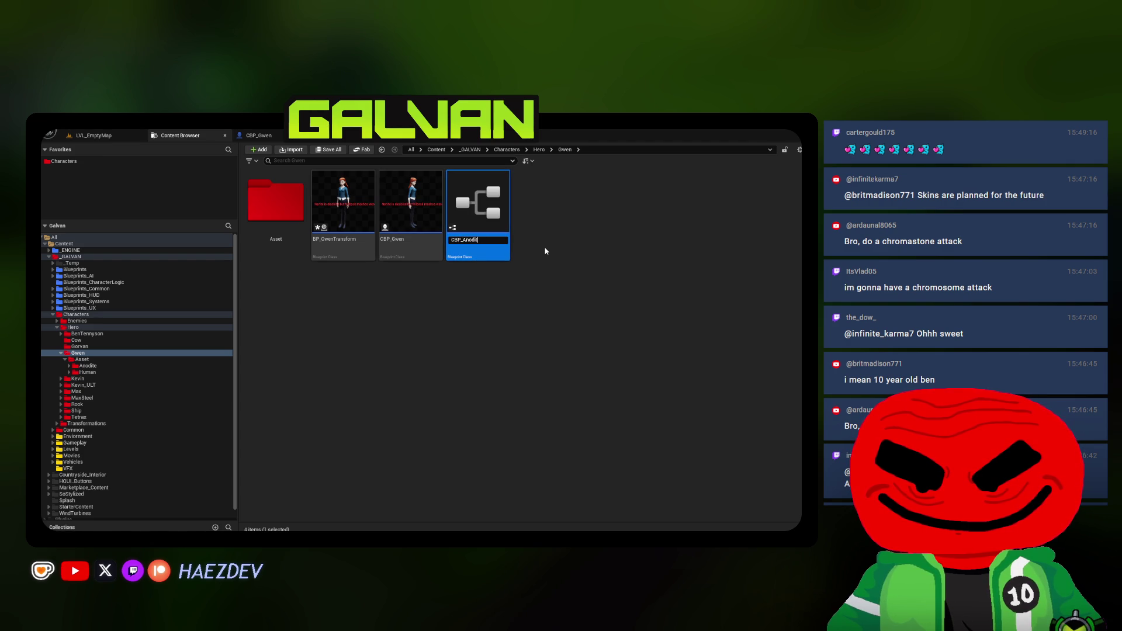
{"action": "key", "text": "Return"}
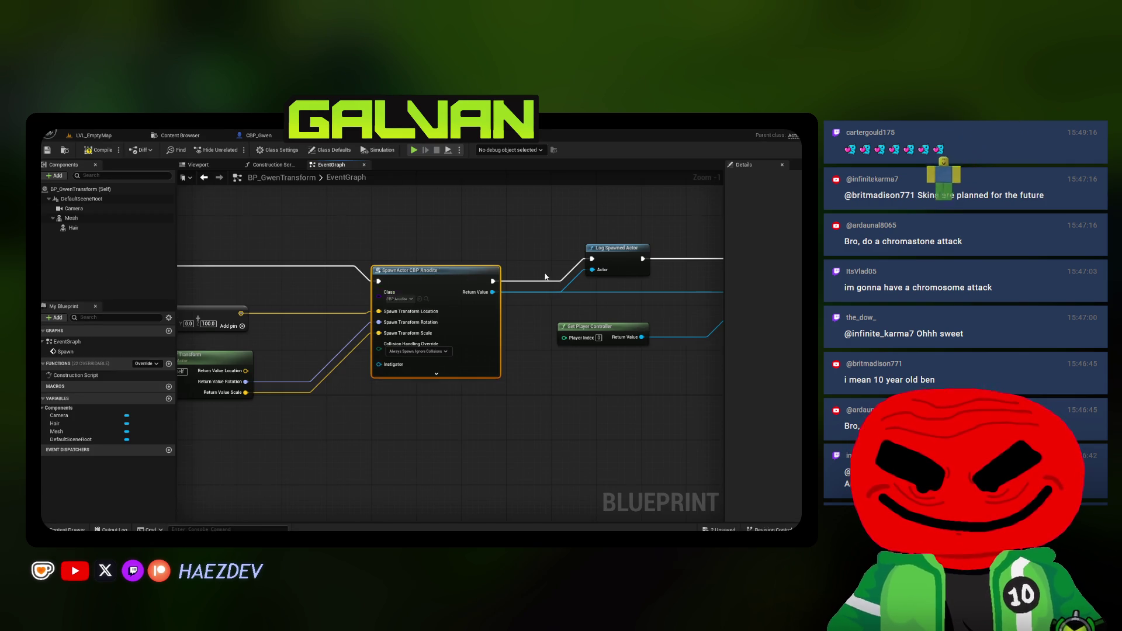
Tidy the Log, Player Controller, Possess and Destroy Actor nodes and save BP_GwenTransform
{"action": "left_click_drag", "start_coordinate": [501, 239], "coordinate": [468, 265]}
{"action": "left_click", "coordinate": [281, 329]}
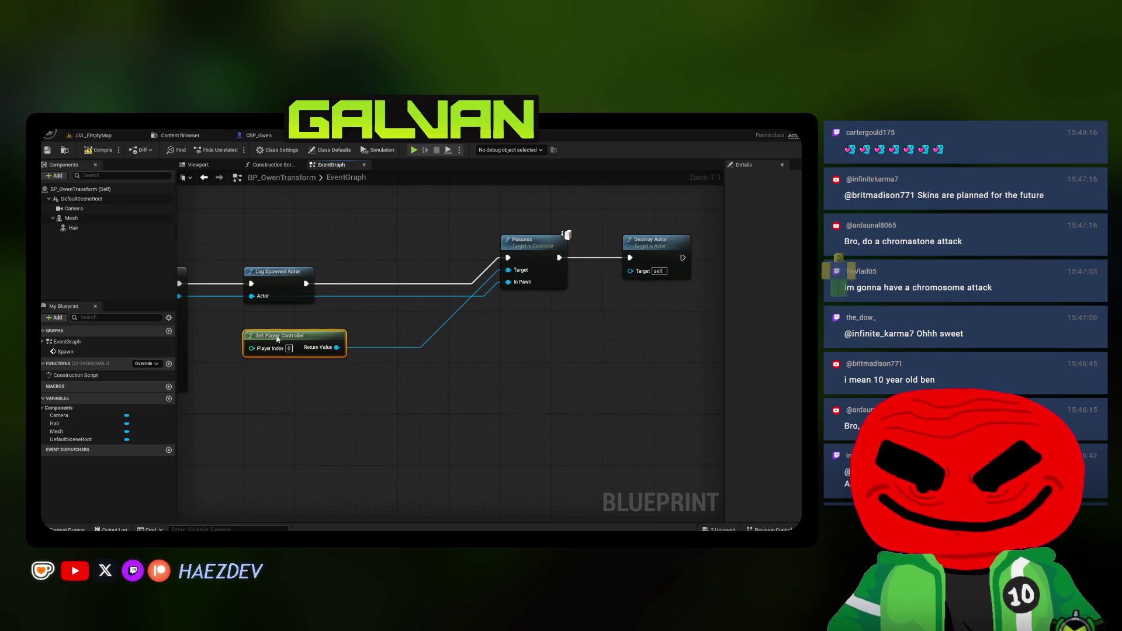
{"action": "mouse_move", "coordinate": [557, 338]}
{"action": "left_mouse_down"}
{"action": "mouse_move", "coordinate": [648, 249]}
{"action": "mouse_move", "coordinate": [597, 274]}
{"action": "mouse_move", "coordinate": [574, 272]}
{"action": "left_mouse_up"}
{"action": "scroll", "coordinate": [472, 248], "scroll_direction": "down", "scroll_amount": 6}
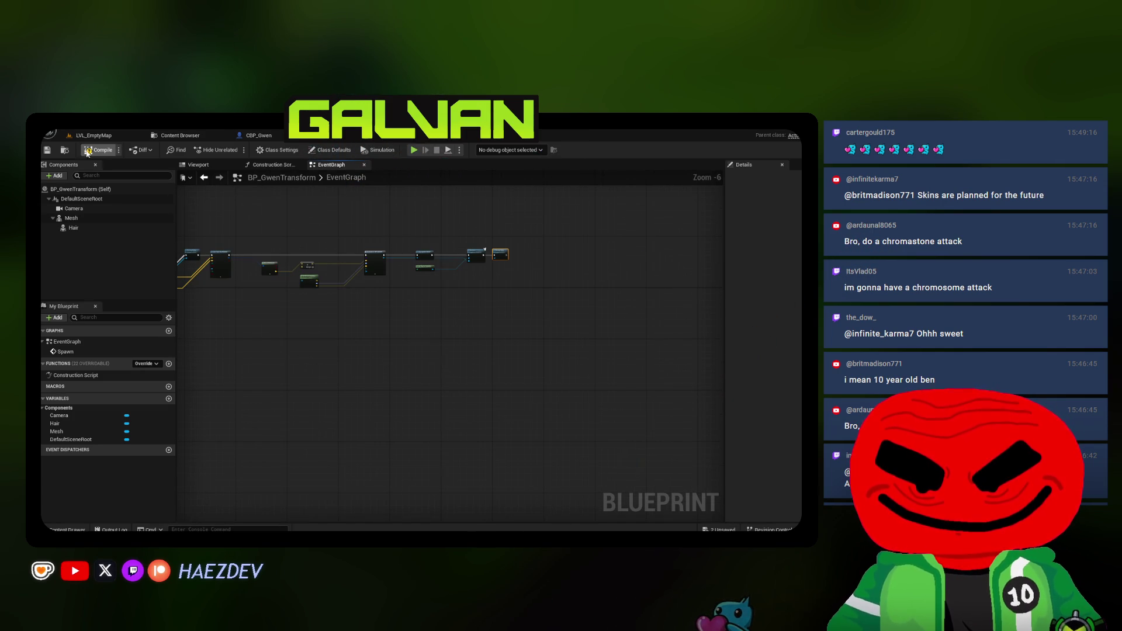
{"action": "left_click", "coordinate": [50, 152]}
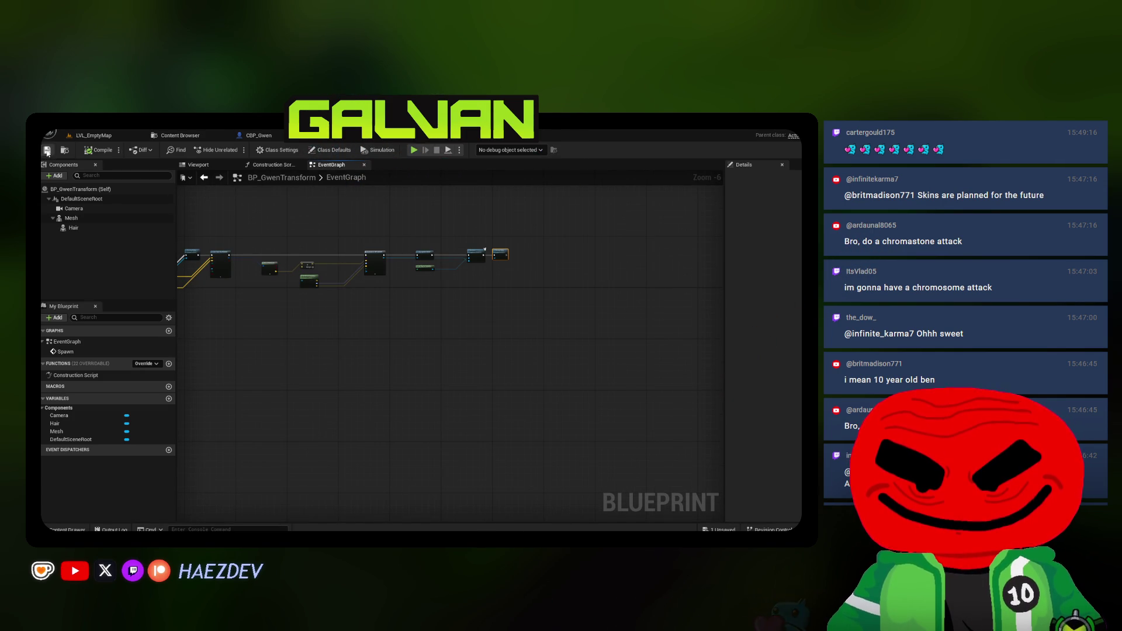
{"action": "left_click", "coordinate": [175, 135]}
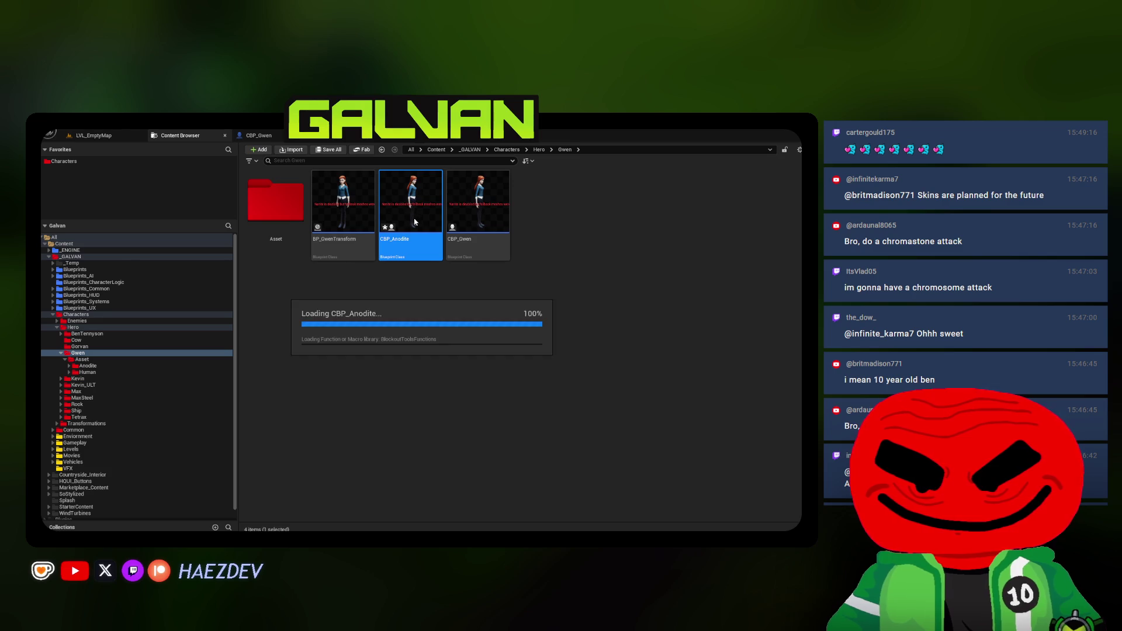
Open the Anodite character blueprint and widen its Details panel
{"action": "double_click", "coordinate": [88, 366]}
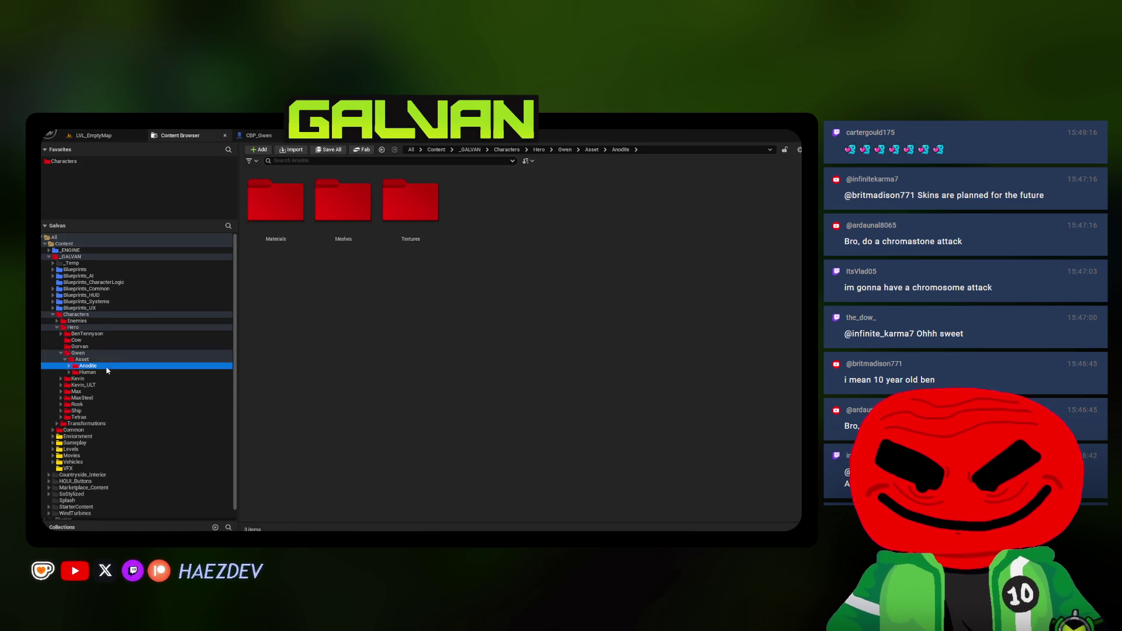
{"action": "left_click", "coordinate": [92, 378]}
{"action": "double_click", "coordinate": [411, 202]}
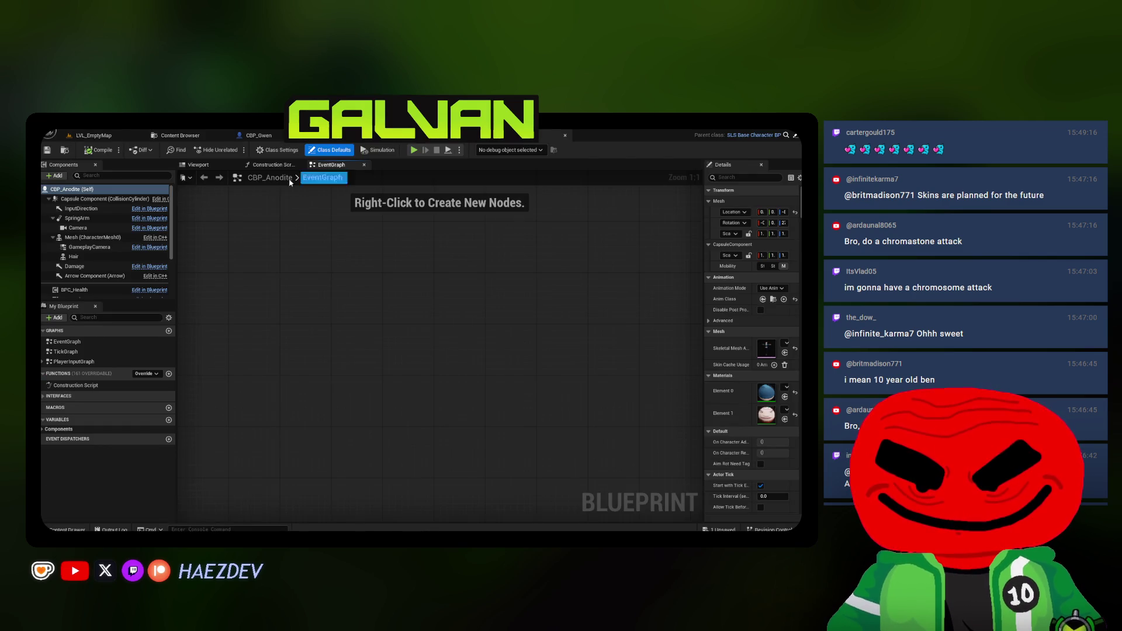
{"action": "left_click", "coordinate": [88, 237]}
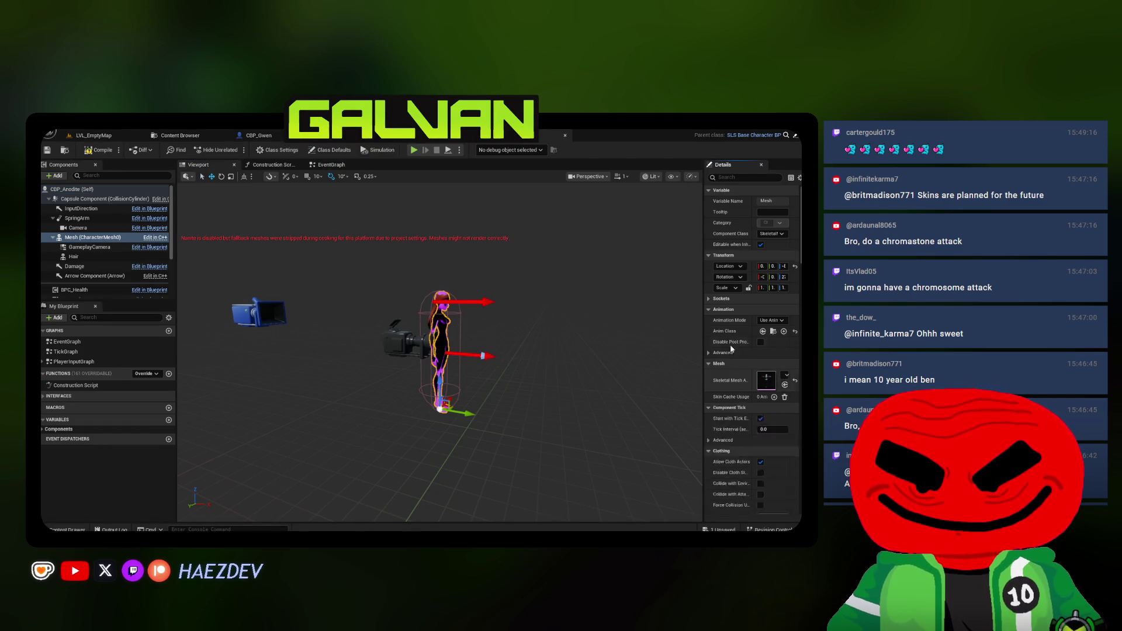
{"action": "left_click_drag", "start_coordinate": [704, 317], "coordinate": [582, 318]}
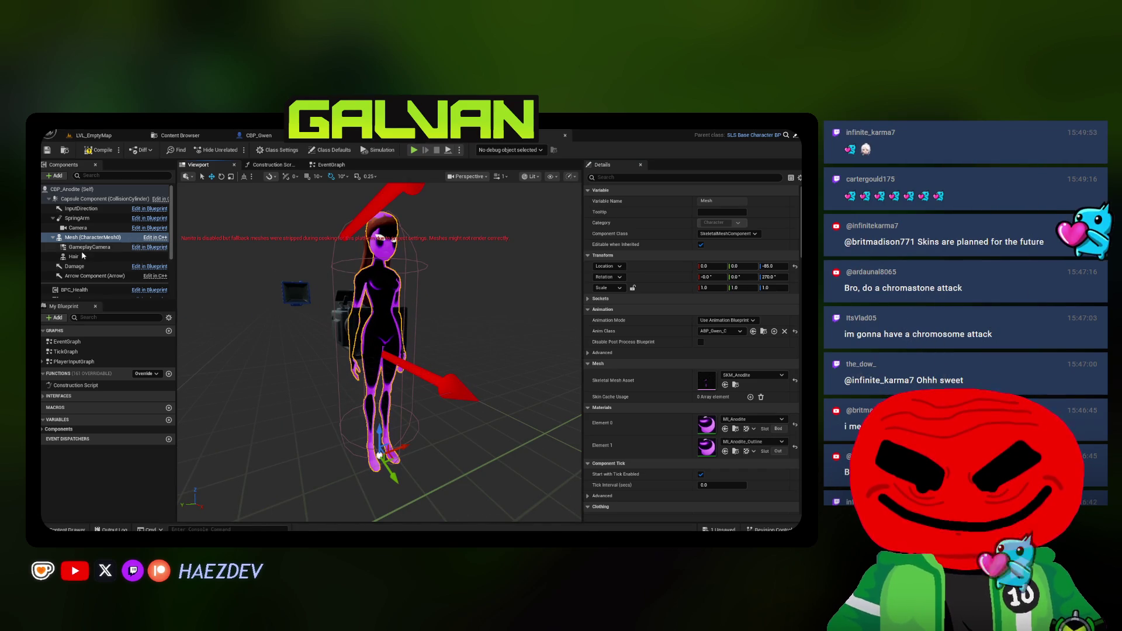
Assign SKM_Anodite_Tendrils as the Hair component's skeletal mesh
{"action": "left_click", "coordinate": [180, 135]}
{"action": "left_click", "coordinate": [478, 211]}
{"action": "left_click", "coordinate": [255, 135]}
{"action": "left_click", "coordinate": [725, 374]}
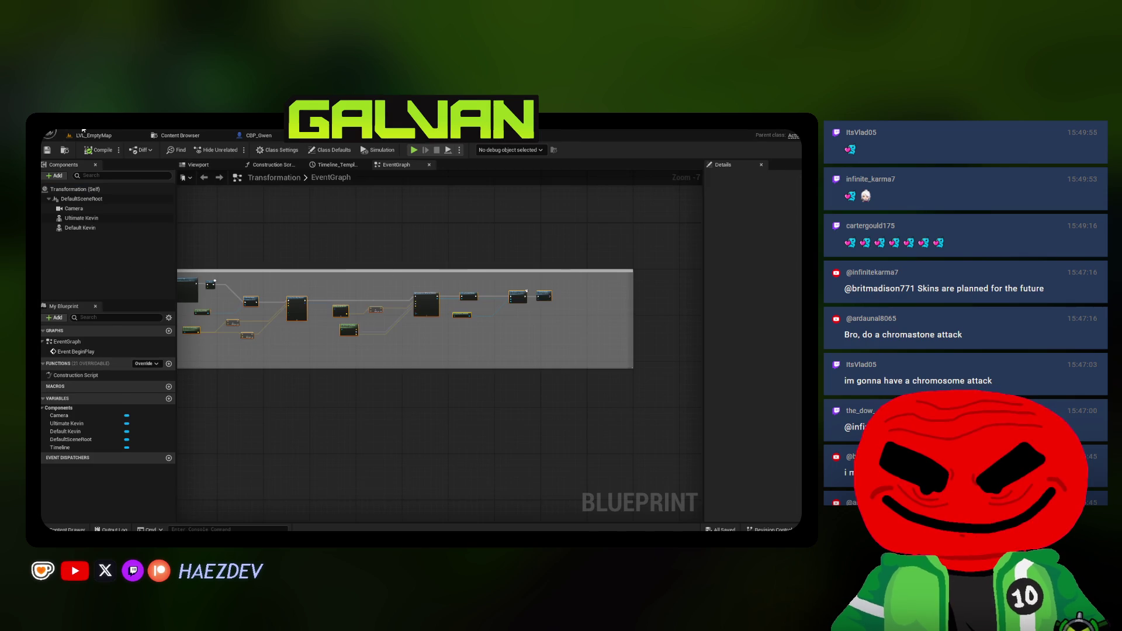
{"action": "left_click", "coordinate": [84, 132]}
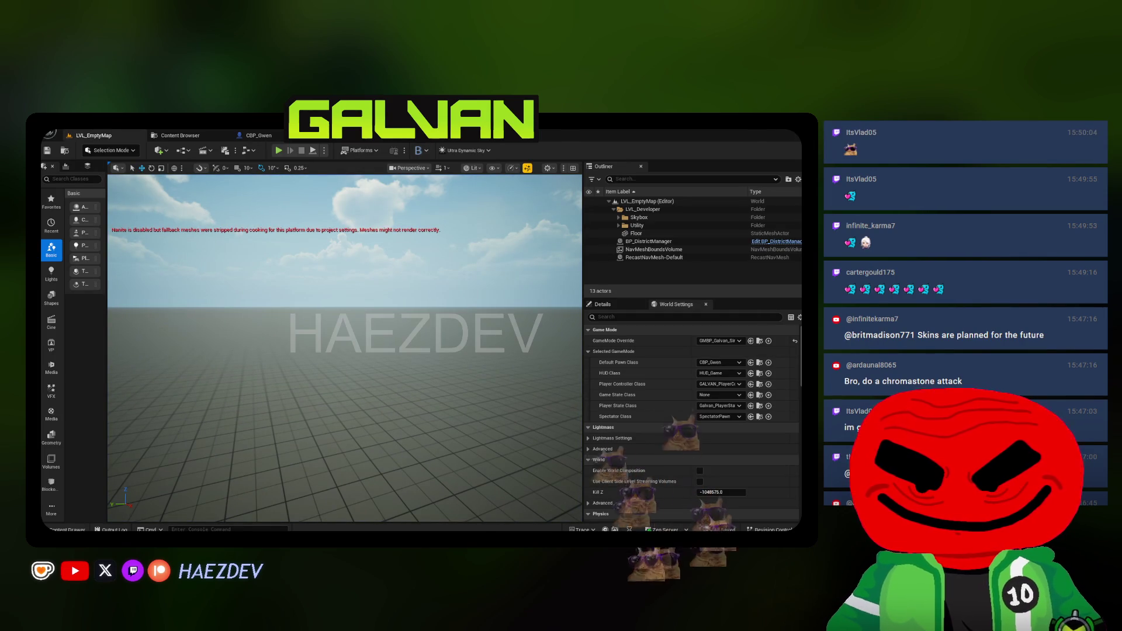
Play LVL_EmptyMap fullscreen, running Gwen forward and back and jumping, then stop
{"action": "key", "text": "alt+p"}
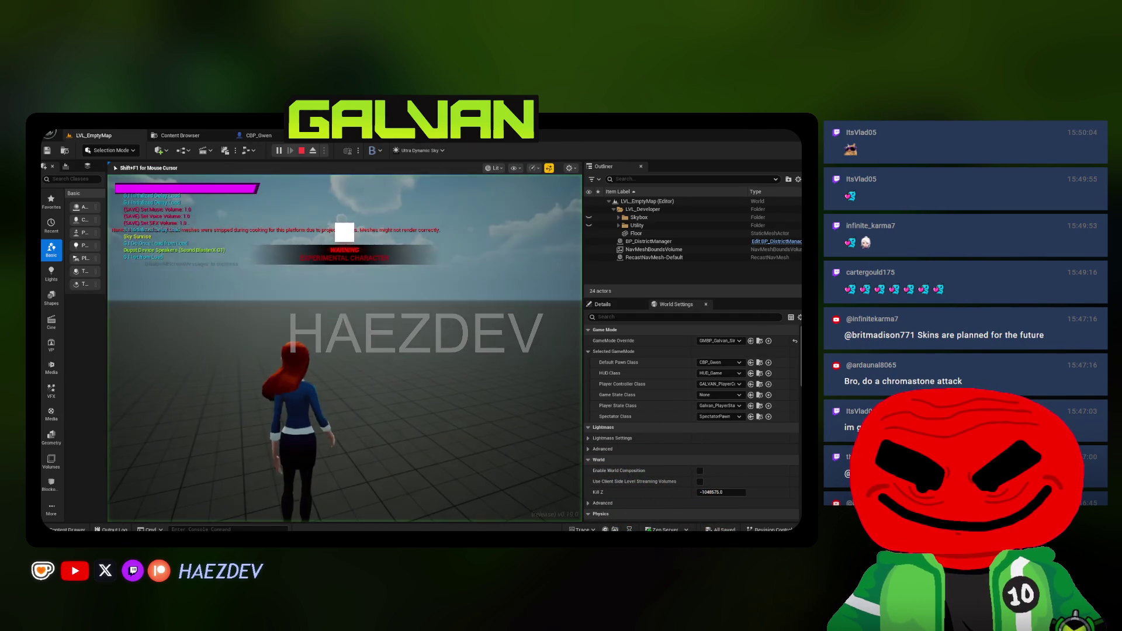
{"action": "key", "text": "F11"}
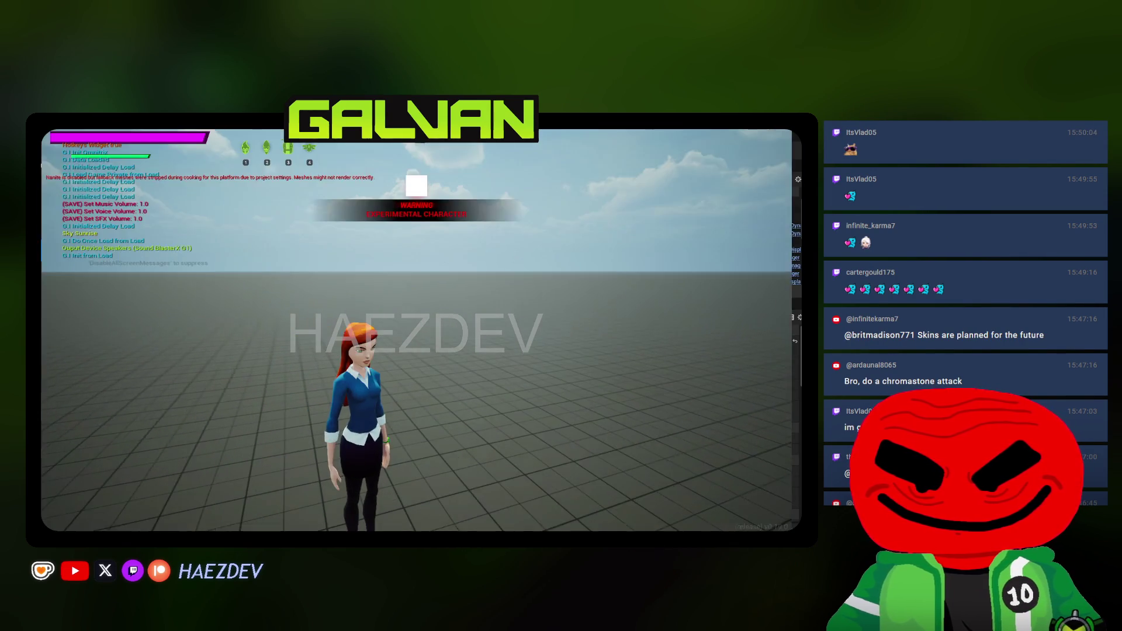
{"action": "key", "text": "w"}
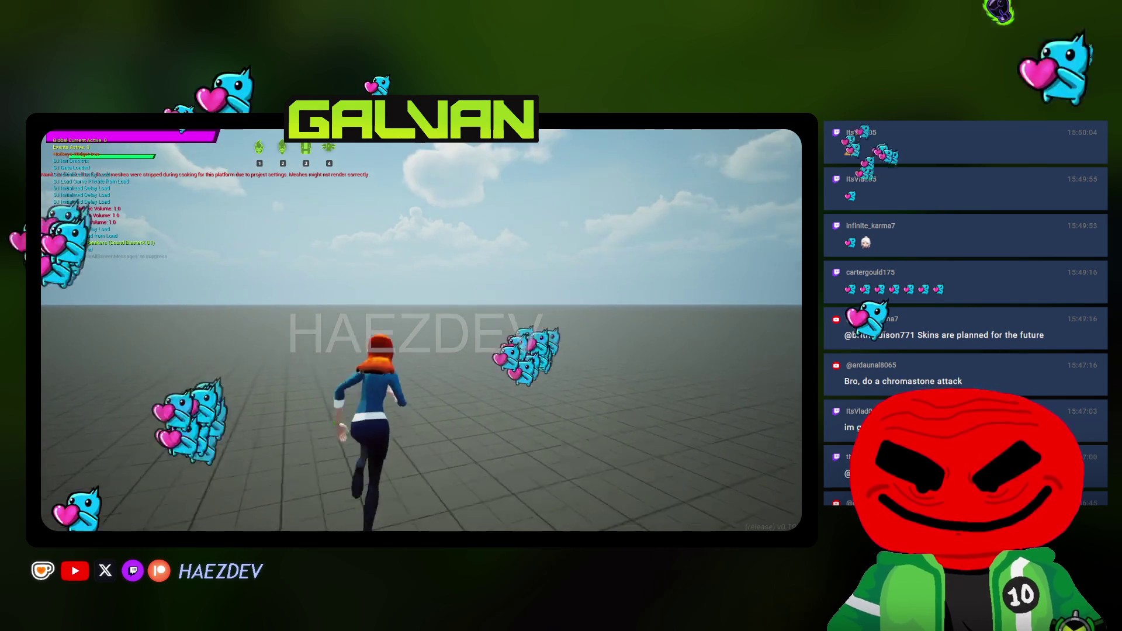
{"action": "key", "text": "s"}
{"action": "key", "text": "s"}
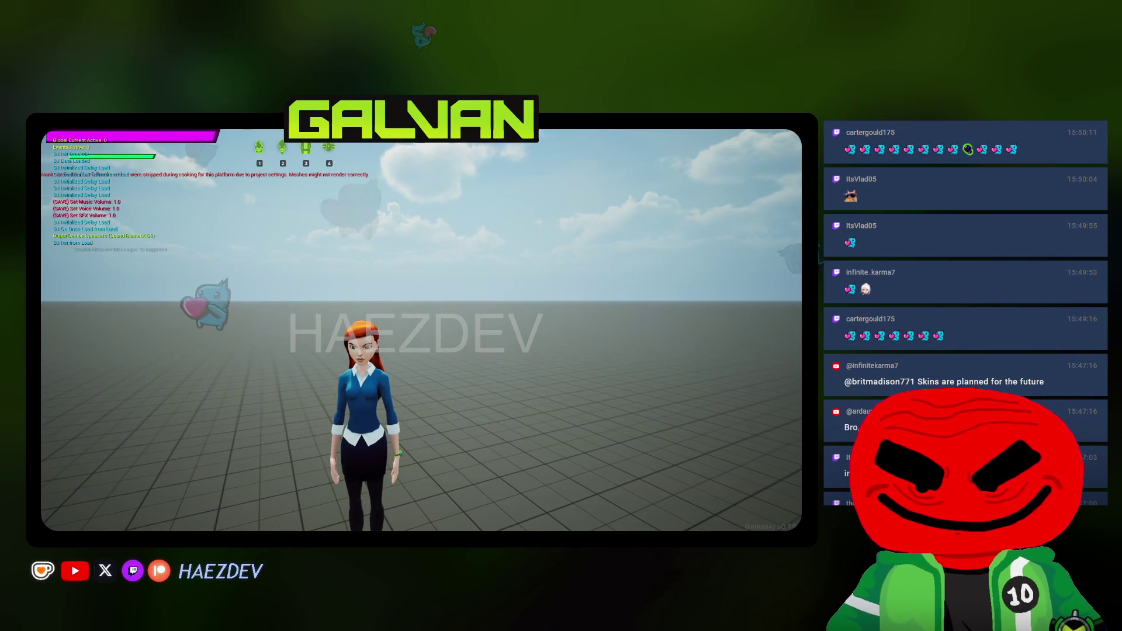
{"action": "key", "text": "space"}
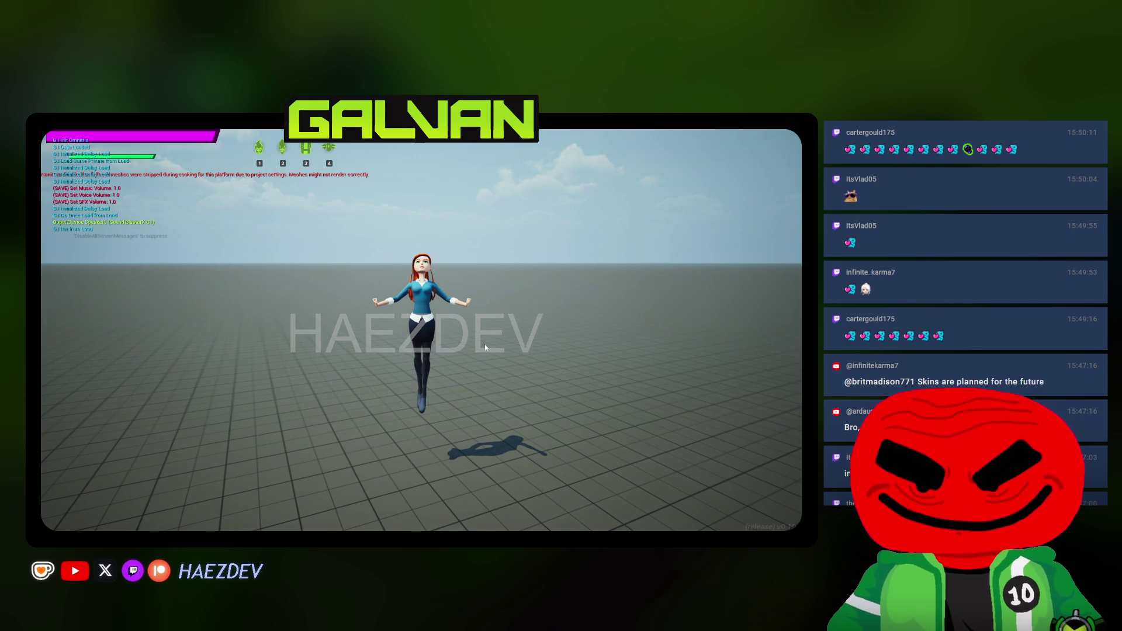
{"action": "key", "text": "Escape"}
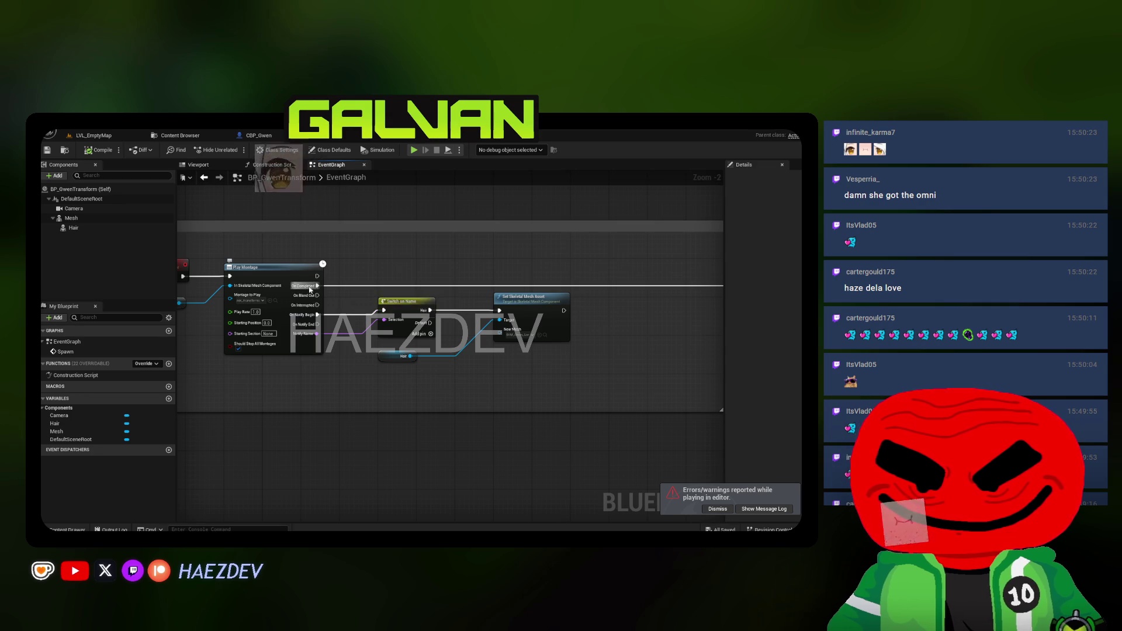
Browse from the Play Montage node's Montage to Play pin to AM_Transformation
{"action": "scroll", "coordinate": [310, 290], "scroll_direction": "up", "scroll_amount": 2}
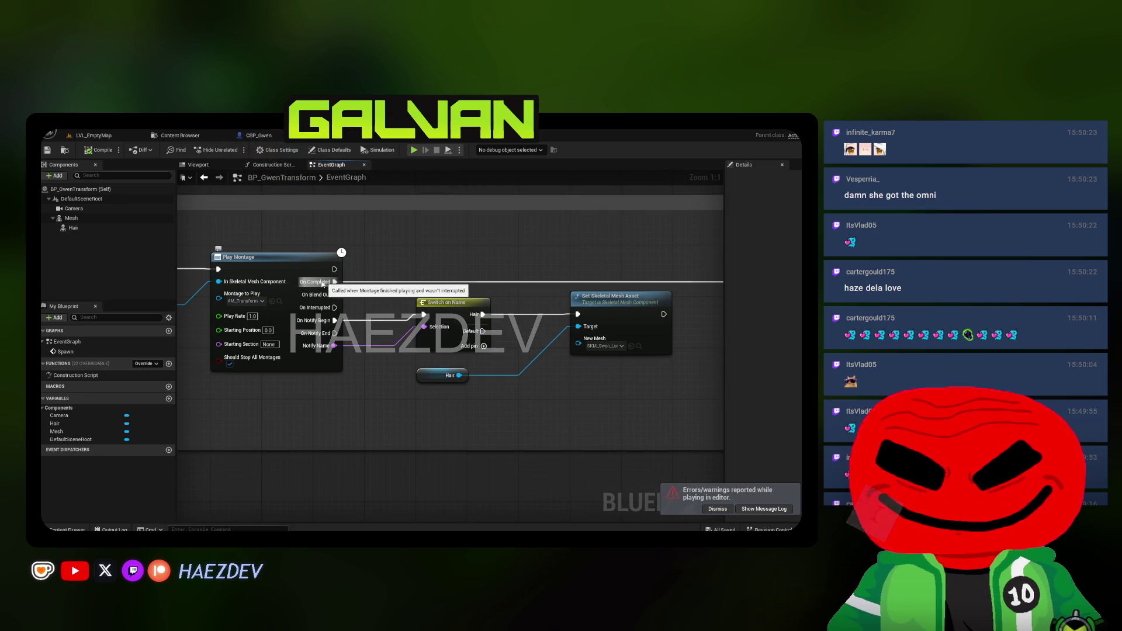
{"action": "scroll", "coordinate": [369, 335], "scroll_direction": "down", "scroll_amount": 1}
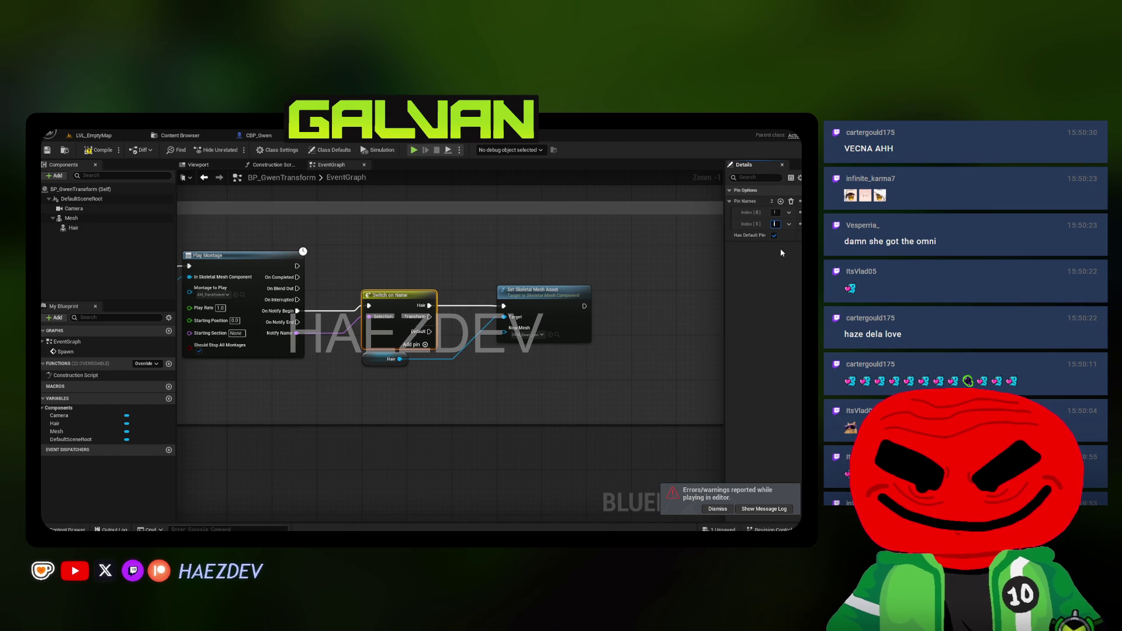
{"action": "scroll", "coordinate": [315, 330], "scroll_direction": "down", "scroll_amount": 3}
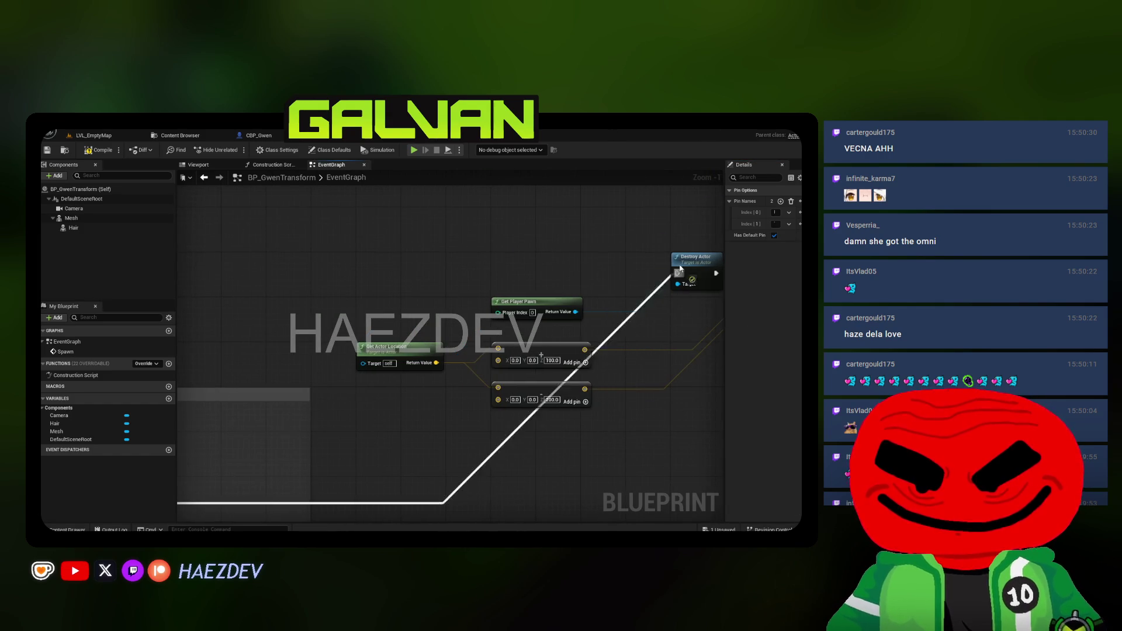
{"action": "scroll", "coordinate": [315, 329], "scroll_direction": "up", "scroll_amount": 4}
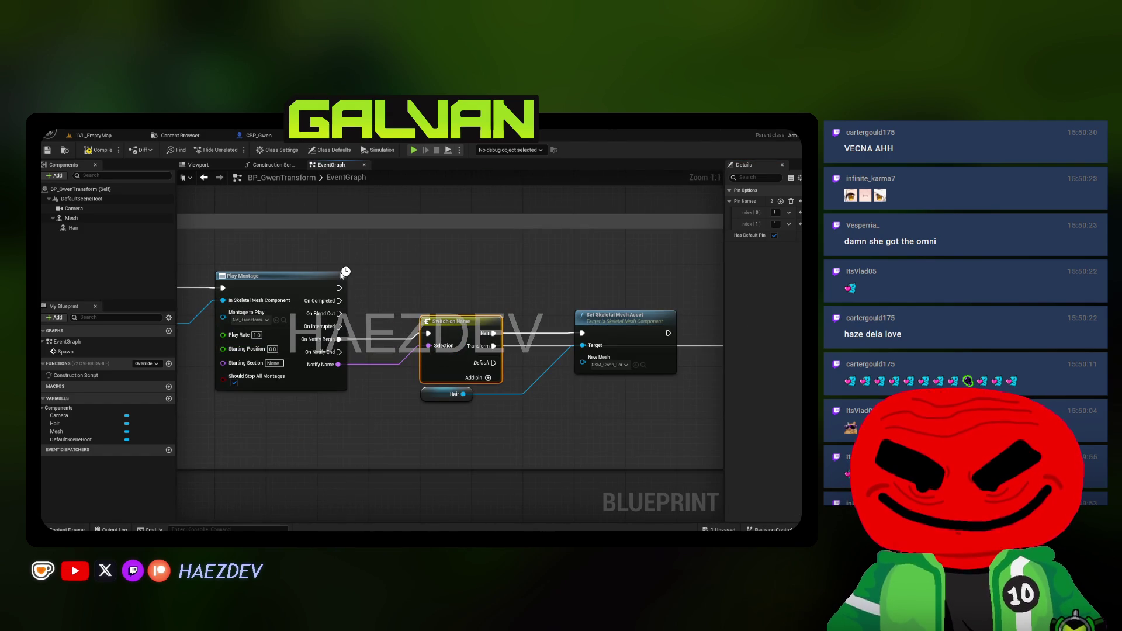
{"action": "left_click", "coordinate": [284, 320]}
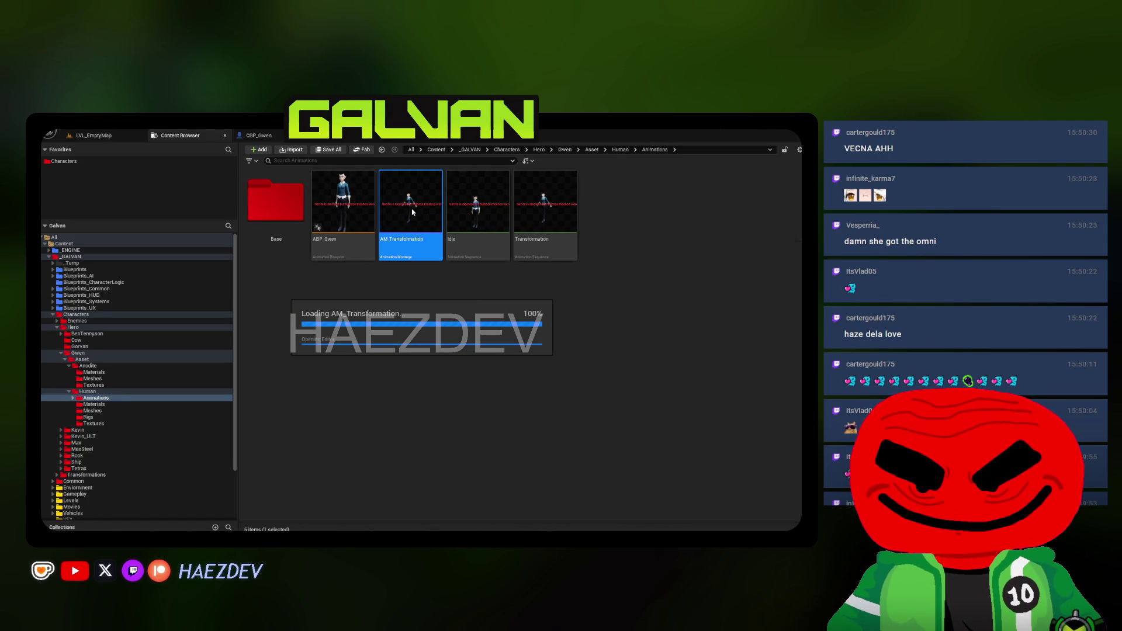
Shift AM_Transformation's Transform notify slightly later, near frame 52
{"action": "double_click", "coordinate": [412, 212]}
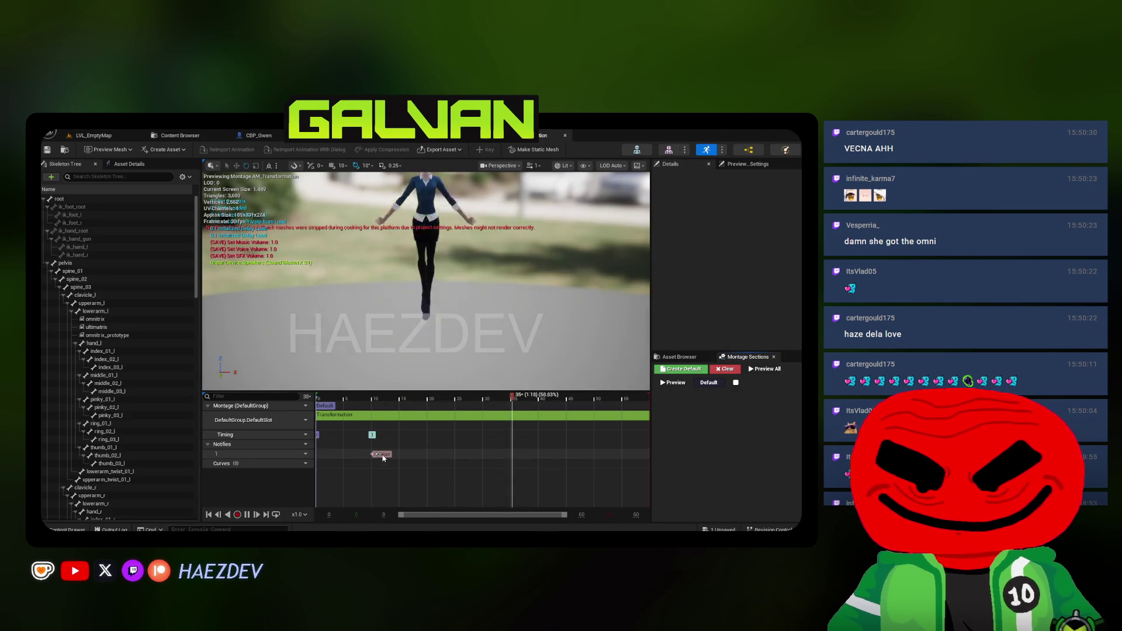
{"action": "left_click", "coordinate": [604, 457]}
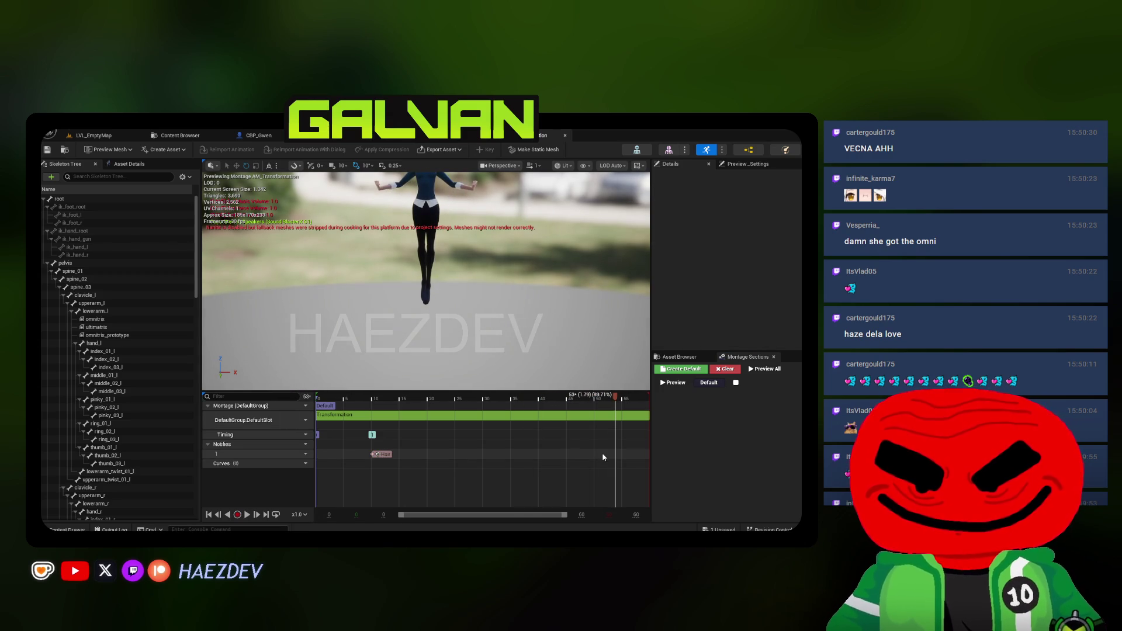
{"action": "left_click_drag", "start_coordinate": [602, 455], "coordinate": [630, 455]}
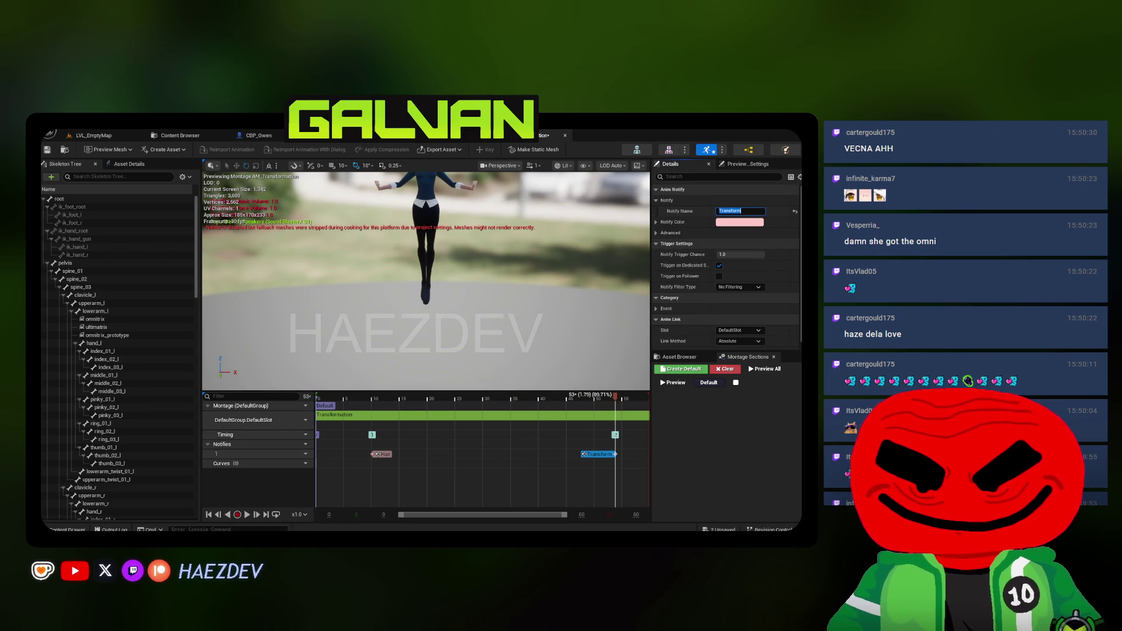
{"action": "left_click", "coordinate": [106, 138]}
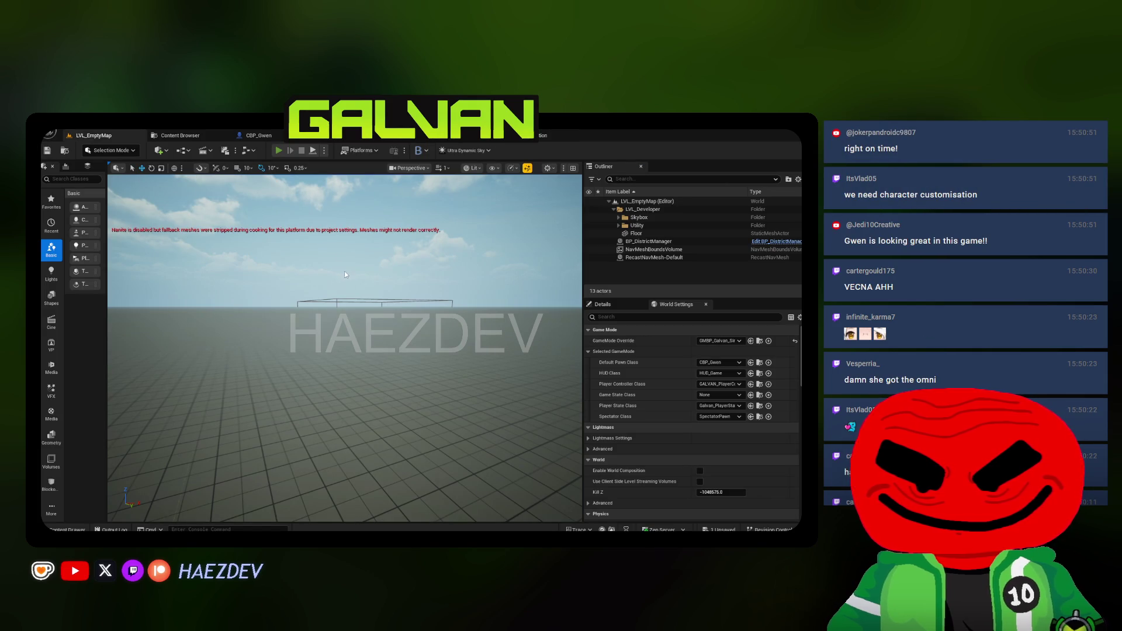
Play-test the level in fullscreen, watching Gwen turn into tendril-haired Anodite, then stop
{"action": "key", "text": "alt+p"}
{"action": "key", "text": "F11"}
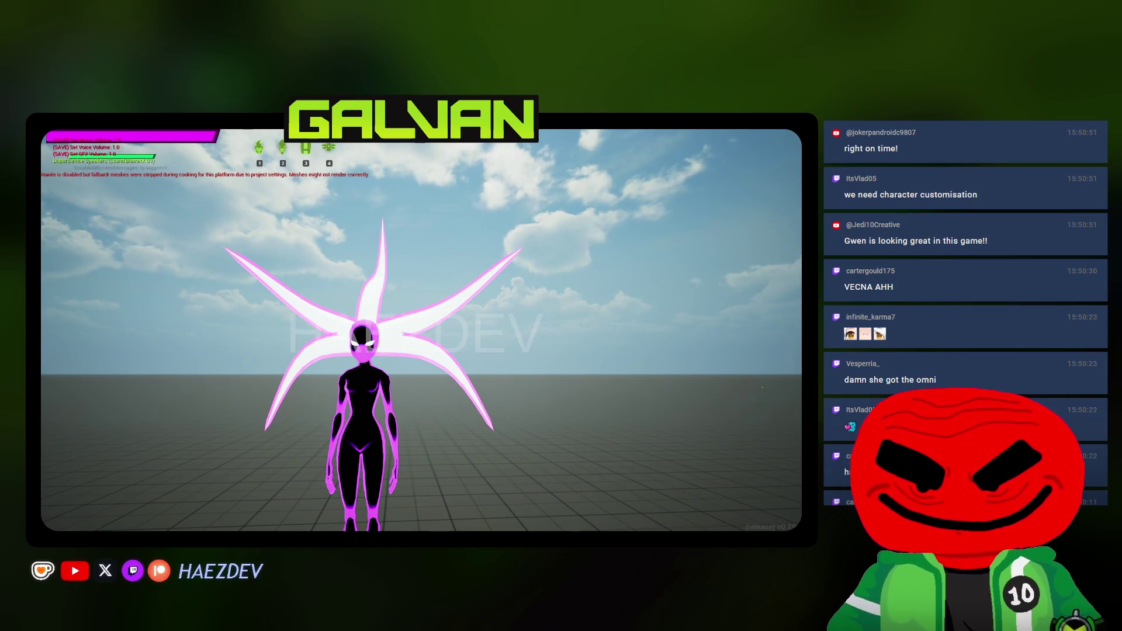
{"action": "key", "text": "Escape"}
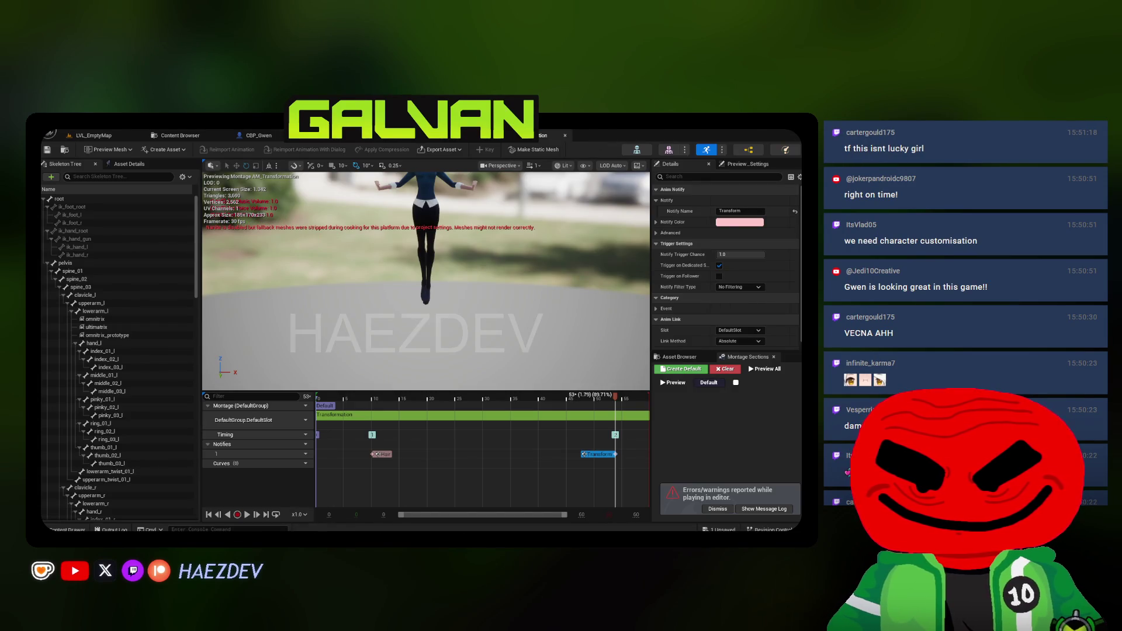
Dismiss the play errors notice and save all modified assets
{"action": "left_click", "coordinate": [717, 509]}
{"action": "left_click", "coordinate": [440, 138]}
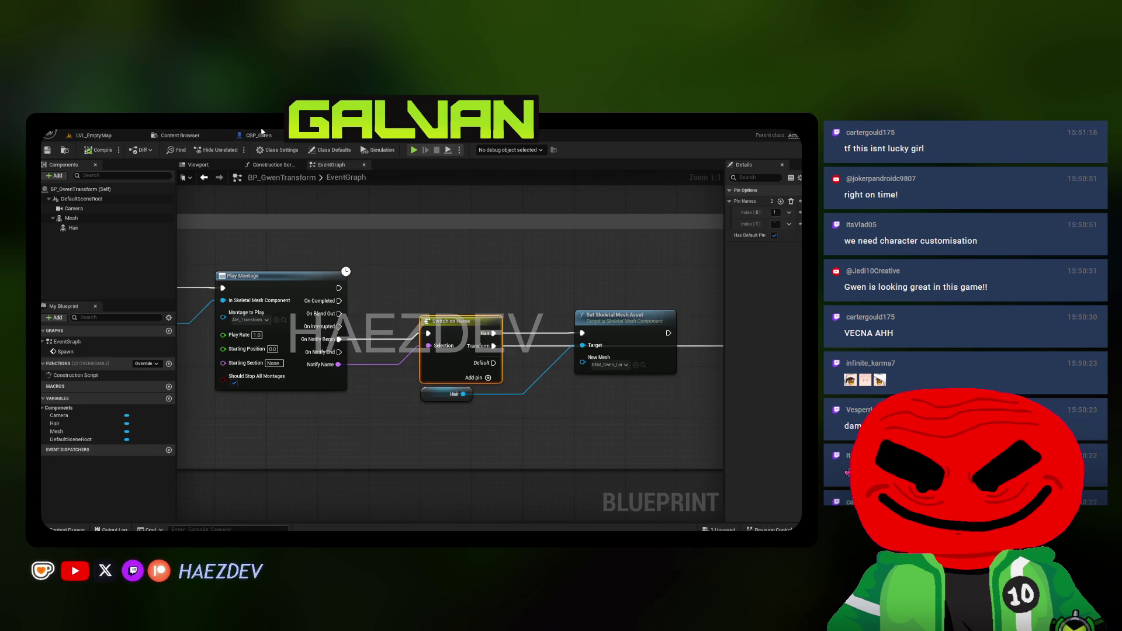
{"action": "left_click", "coordinate": [196, 137]}
{"action": "left_click", "coordinate": [335, 150]}
{"action": "key", "text": "Return"}
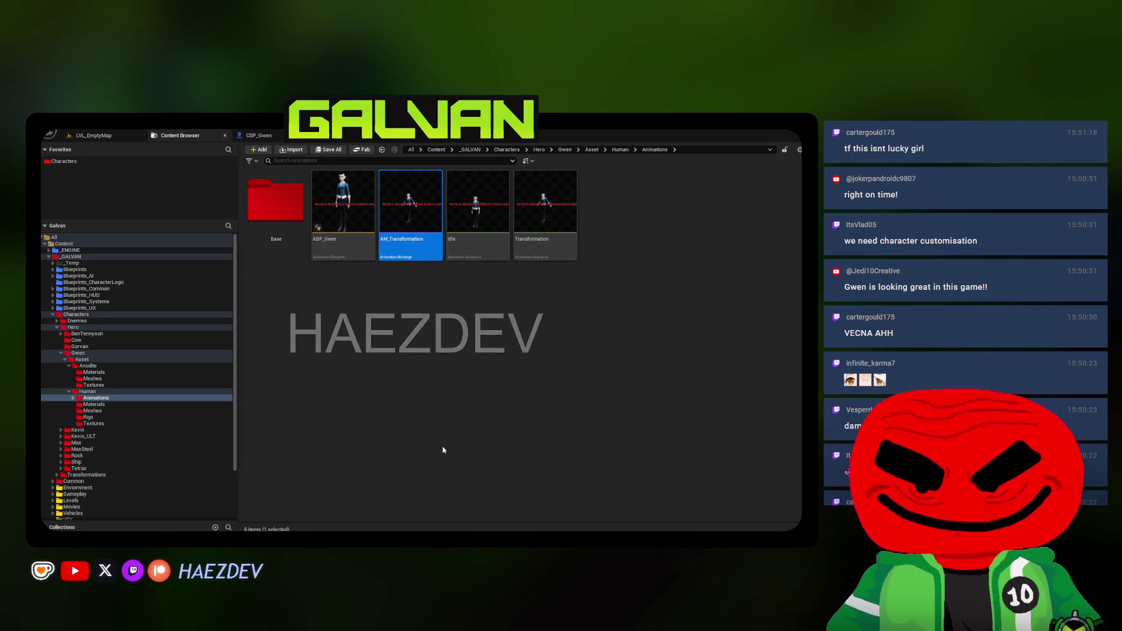
Open the SKM_Gwen_LongHair_Transformation mesh used by CBP_Gwen's Hair component
{"action": "left_click", "coordinate": [257, 135]}
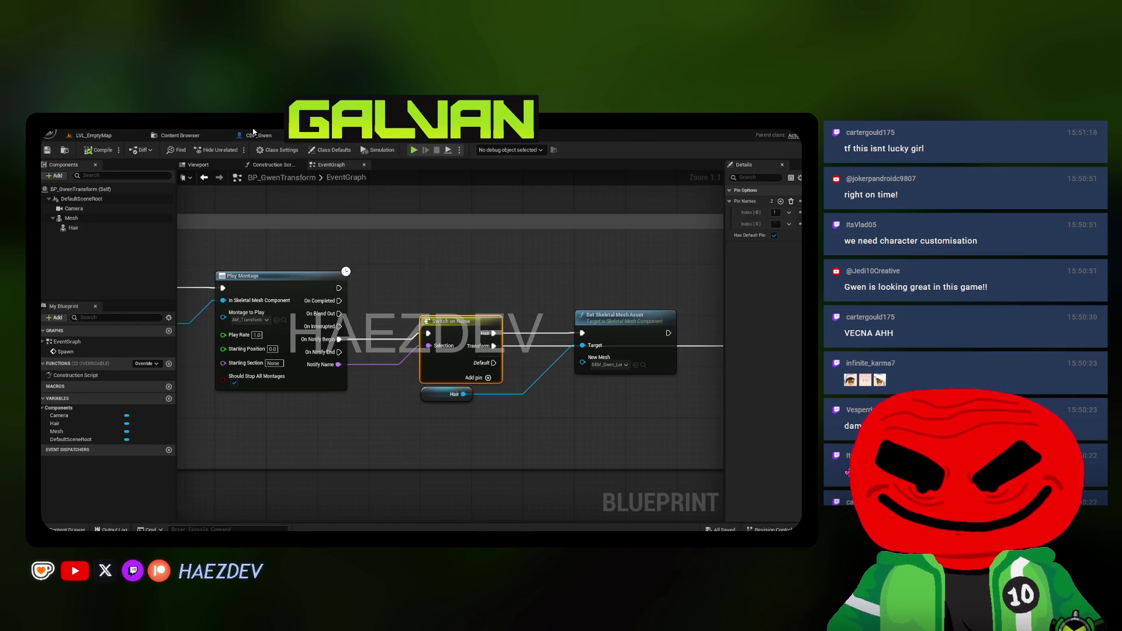
{"action": "left_click", "coordinate": [413, 243]}
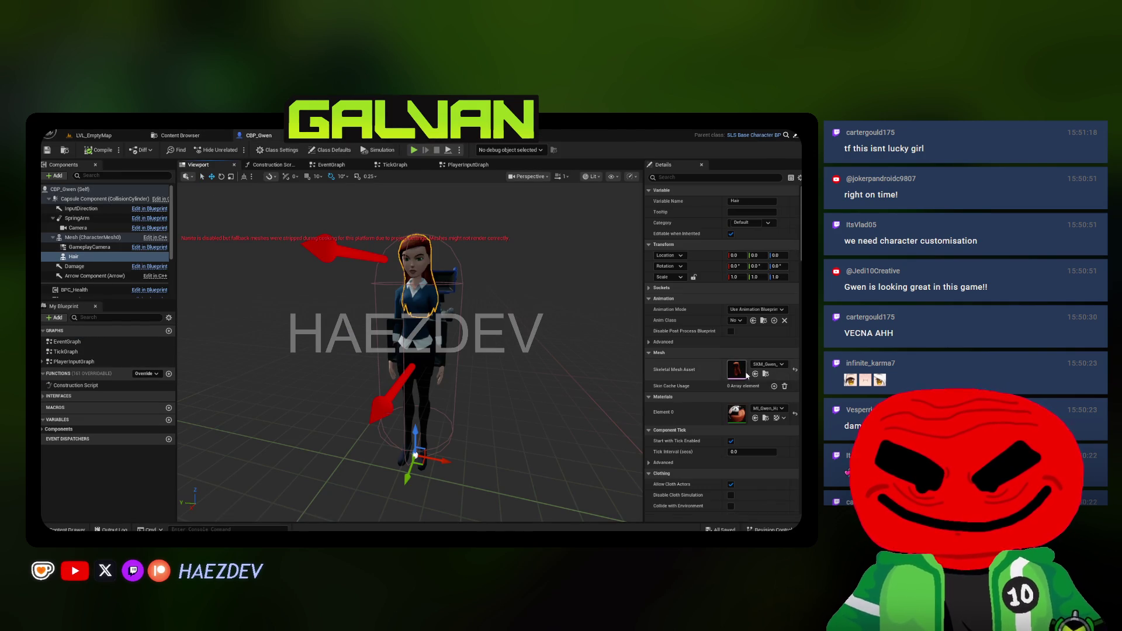
{"action": "left_click", "coordinate": [765, 375]}
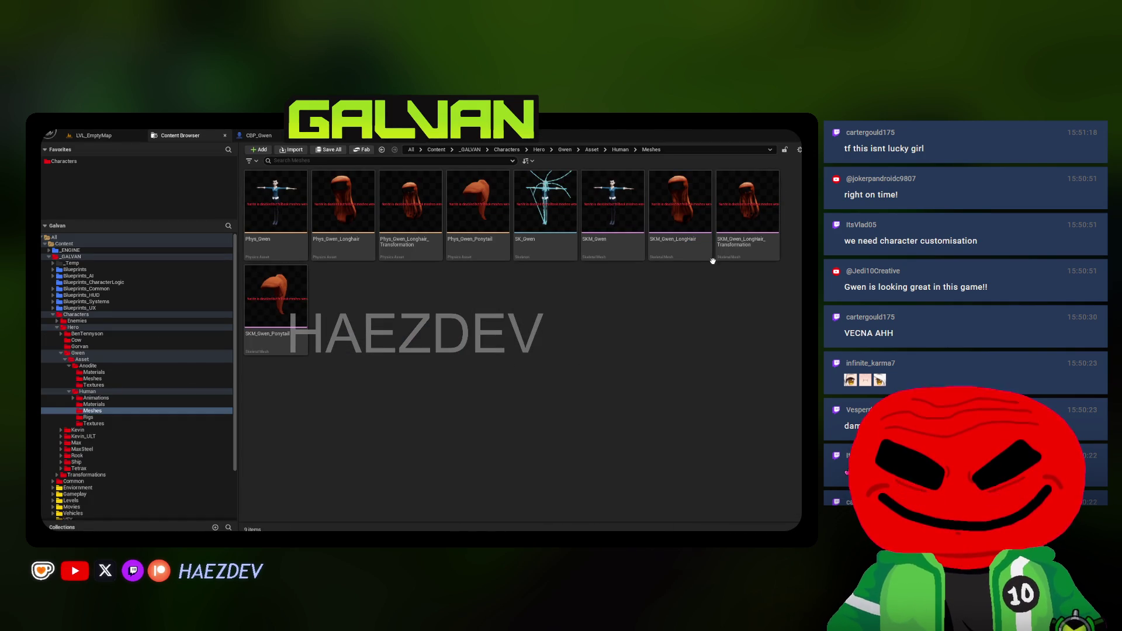
{"action": "left_click", "coordinate": [730, 245]}
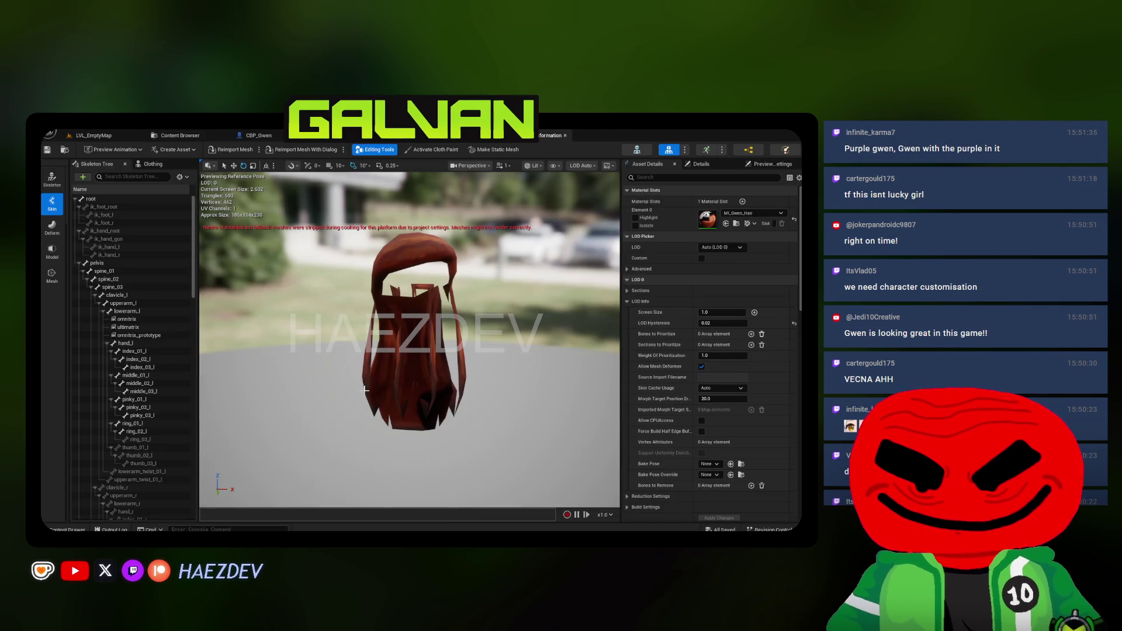
Preview the Transformation animation on the long-hair mesh, pausing once the hair shrinks
{"action": "left_click", "coordinate": [115, 151]}
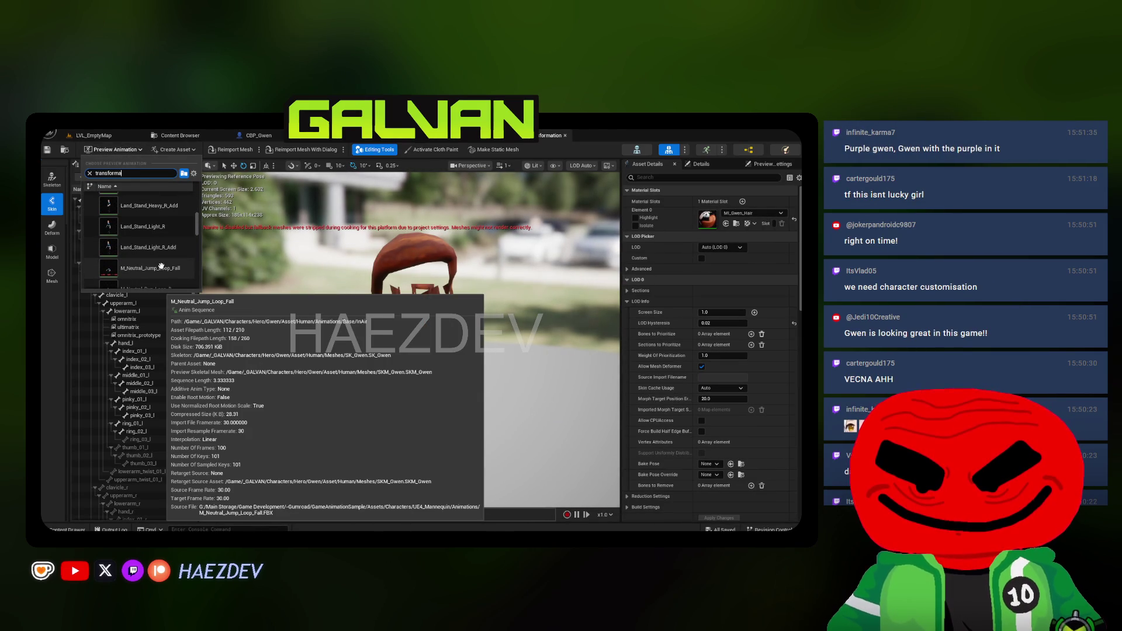
{"action": "left_click", "coordinate": [140, 224]}
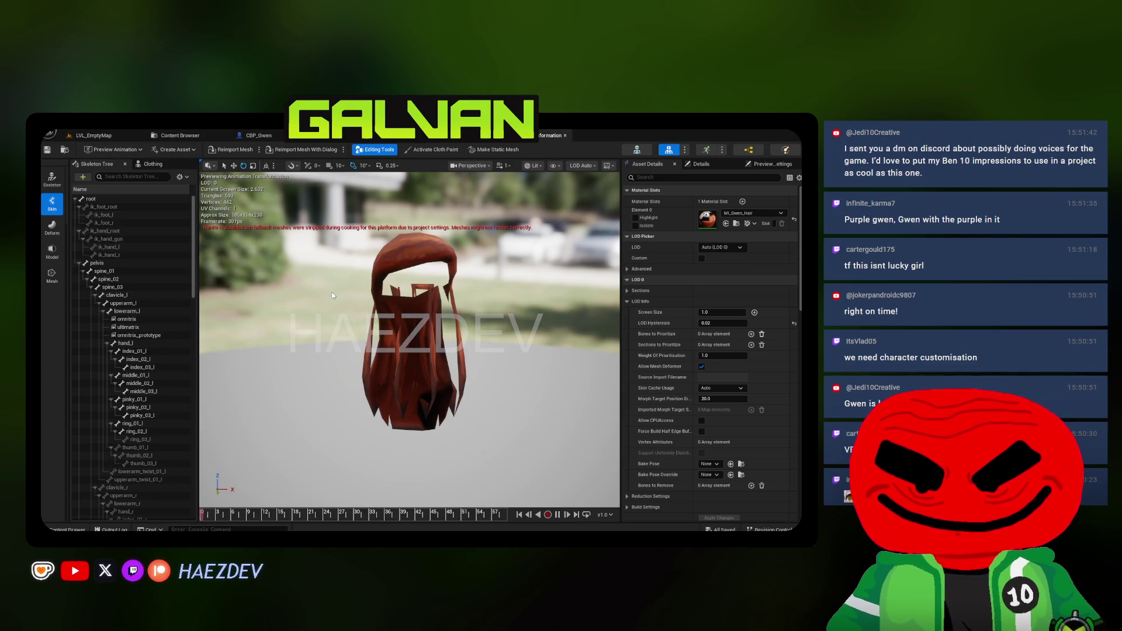
{"action": "left_click", "coordinate": [352, 514]}
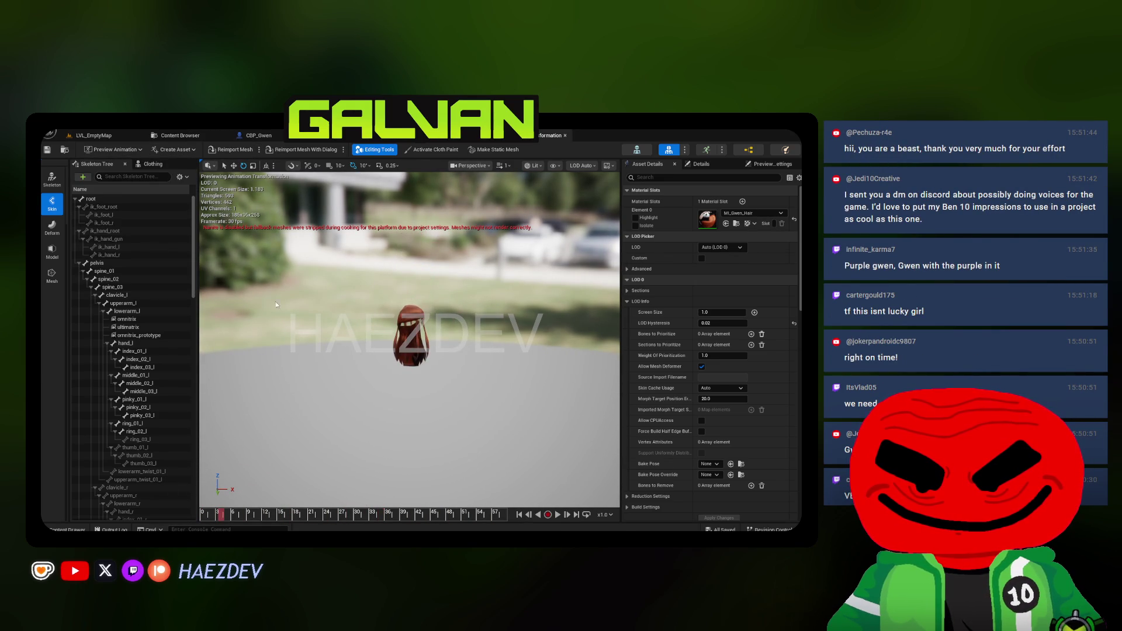
{"action": "left_click", "coordinate": [206, 135]}
{"action": "left_click", "coordinate": [147, 392]}
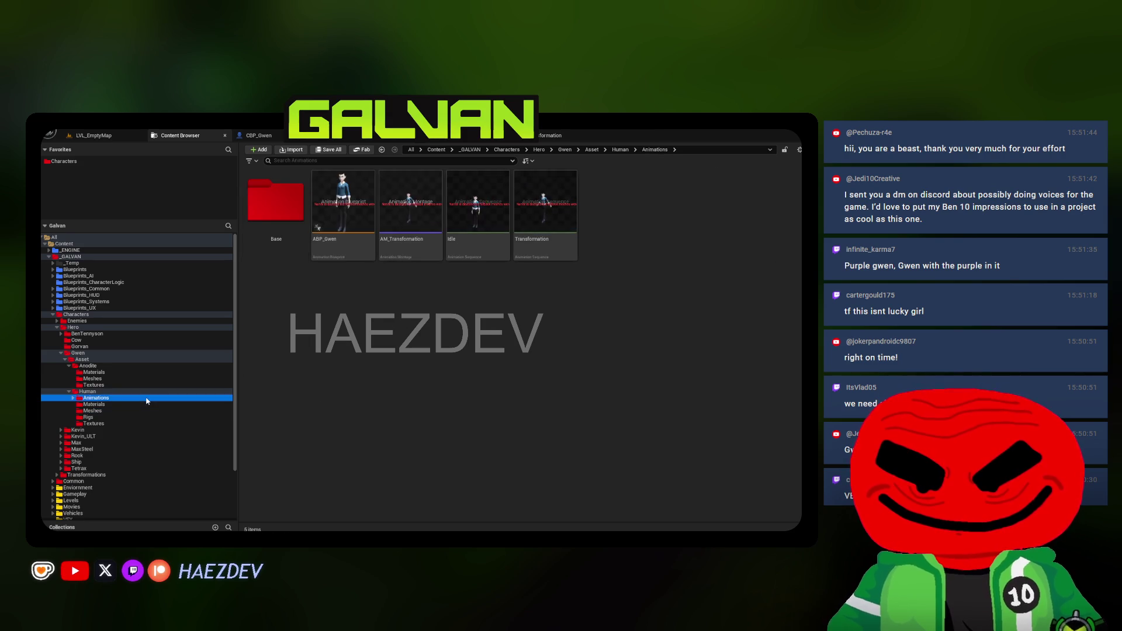
Choose Animations/Transformation.fbx for import and set its skeleton to SK_Gwen
{"action": "left_click", "coordinate": [299, 153]}
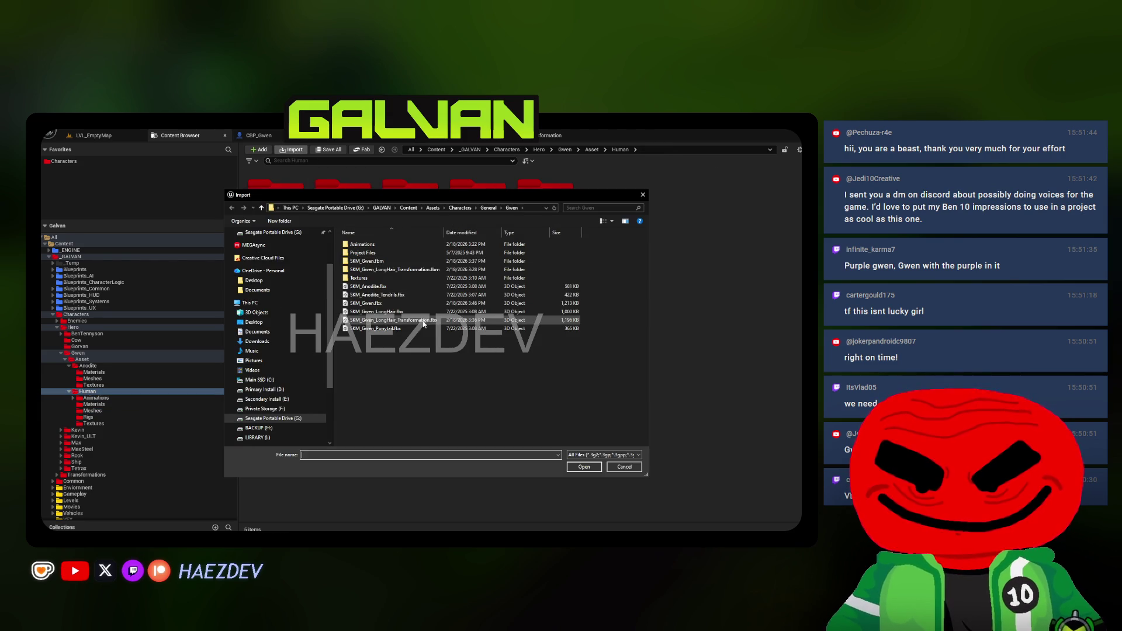
{"action": "double_click", "coordinate": [362, 245]}
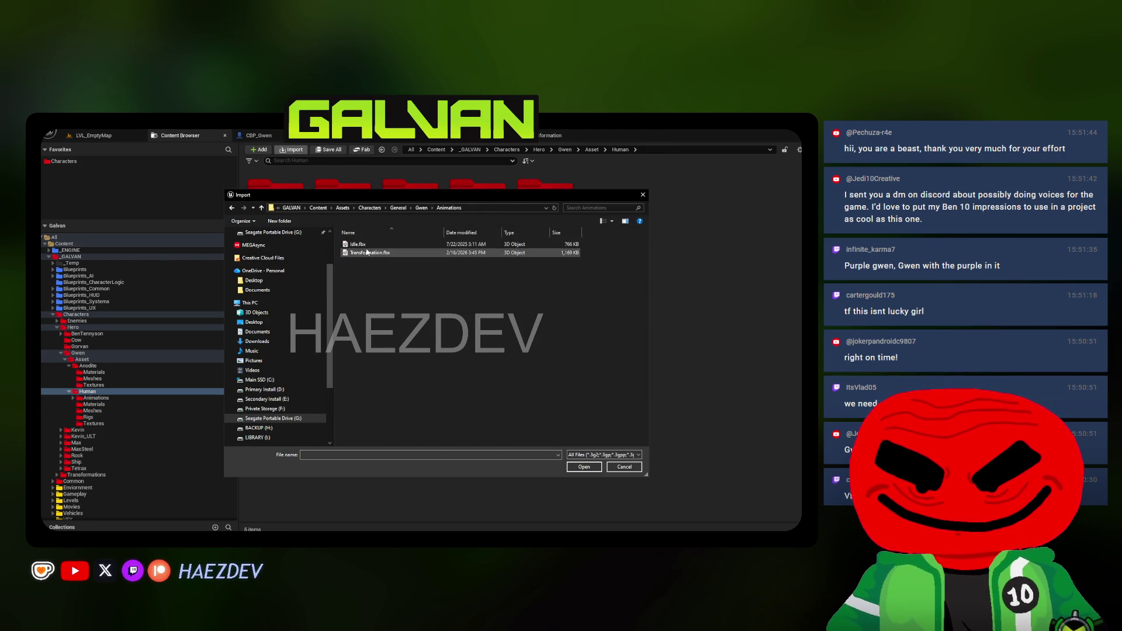
{"action": "double_click", "coordinate": [363, 246]}
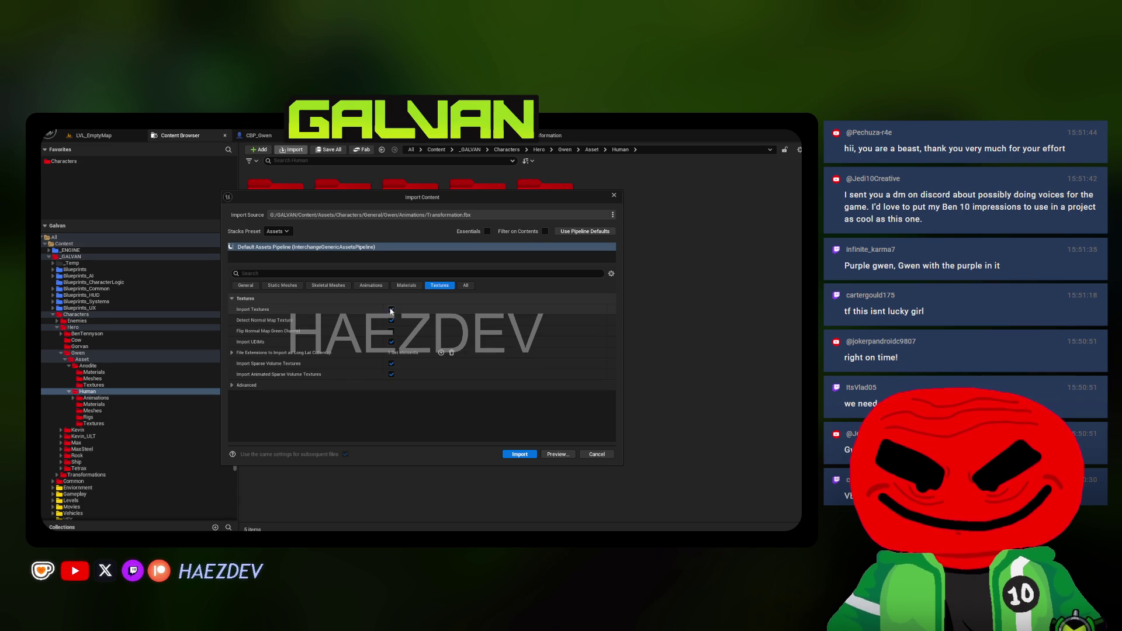
{"action": "left_click", "coordinate": [372, 285]}
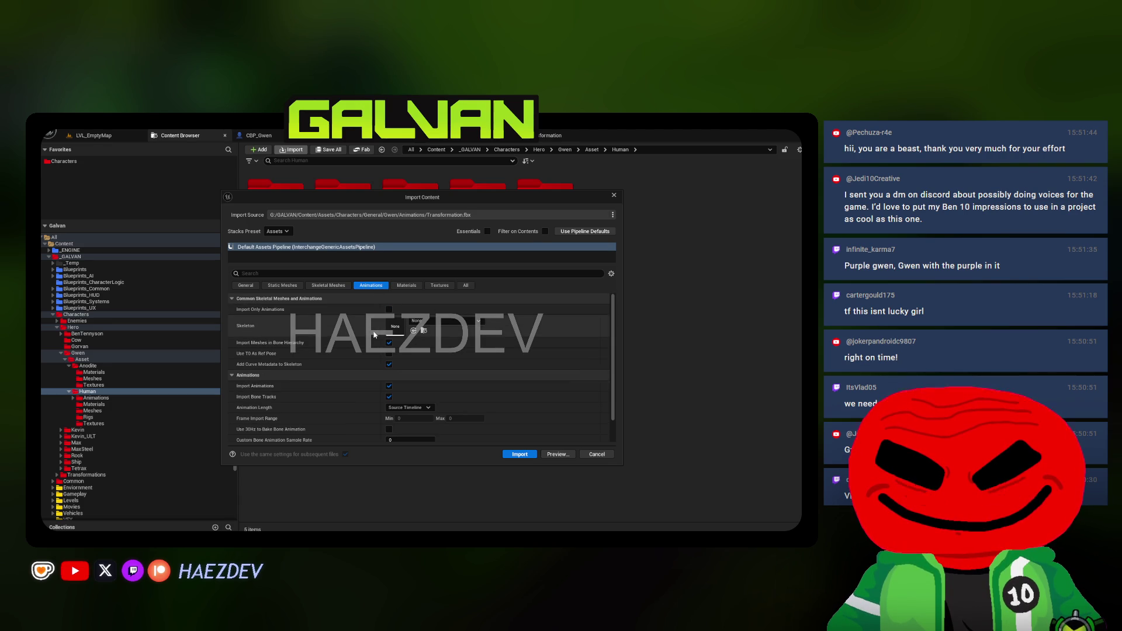
{"action": "left_click", "coordinate": [466, 285]}
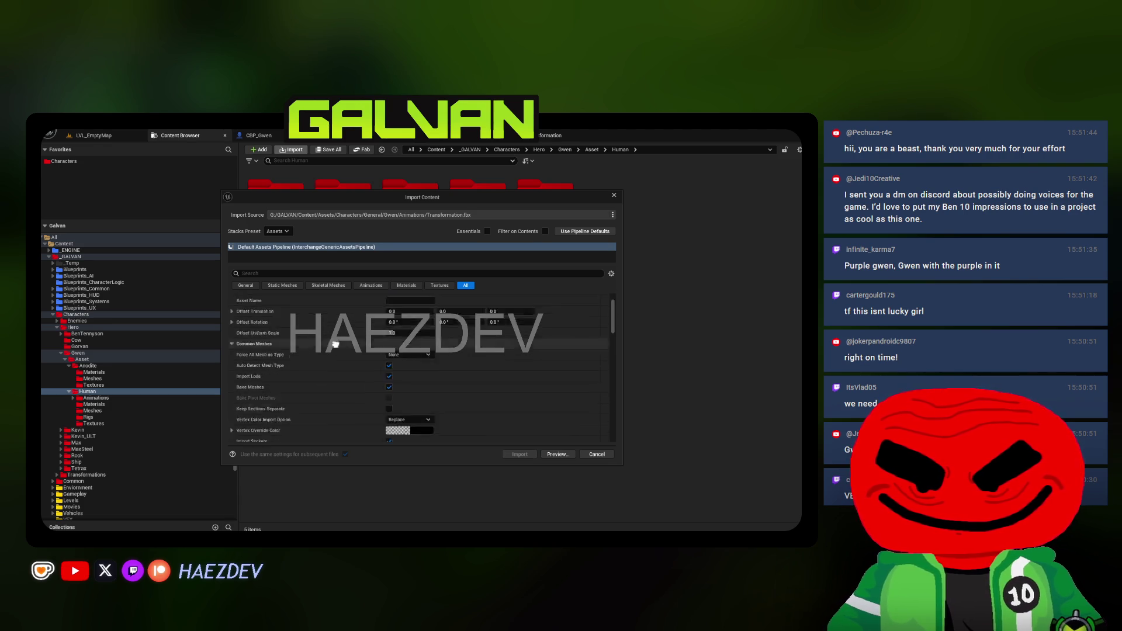
{"action": "left_click", "coordinate": [372, 286]}
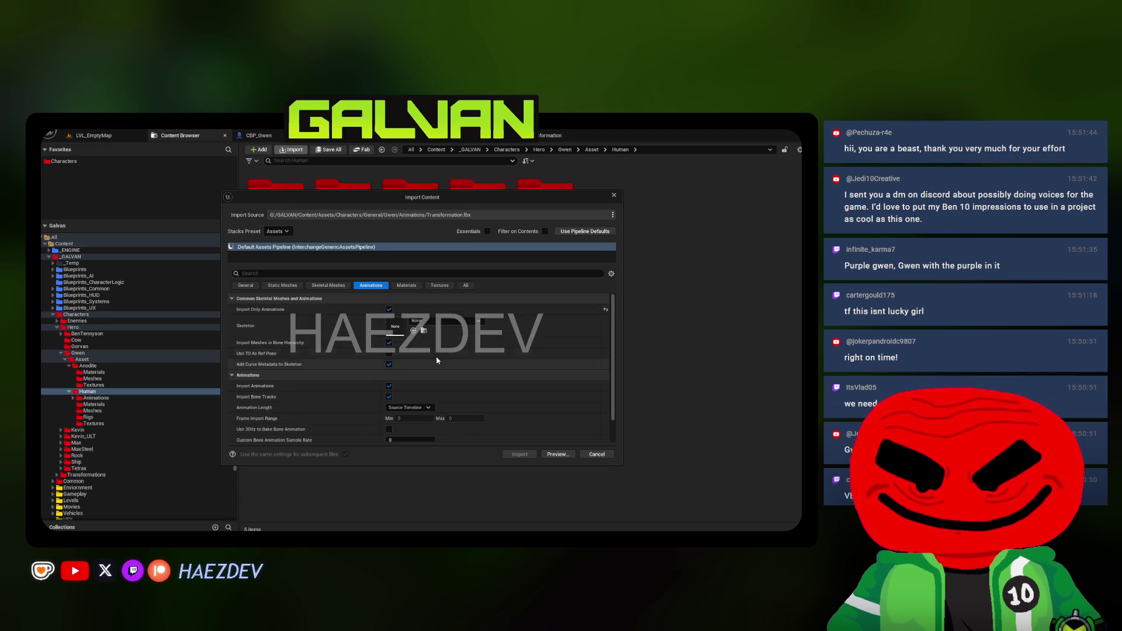
{"action": "left_click", "coordinate": [436, 322]}
{"action": "type", "text": "gwen"}
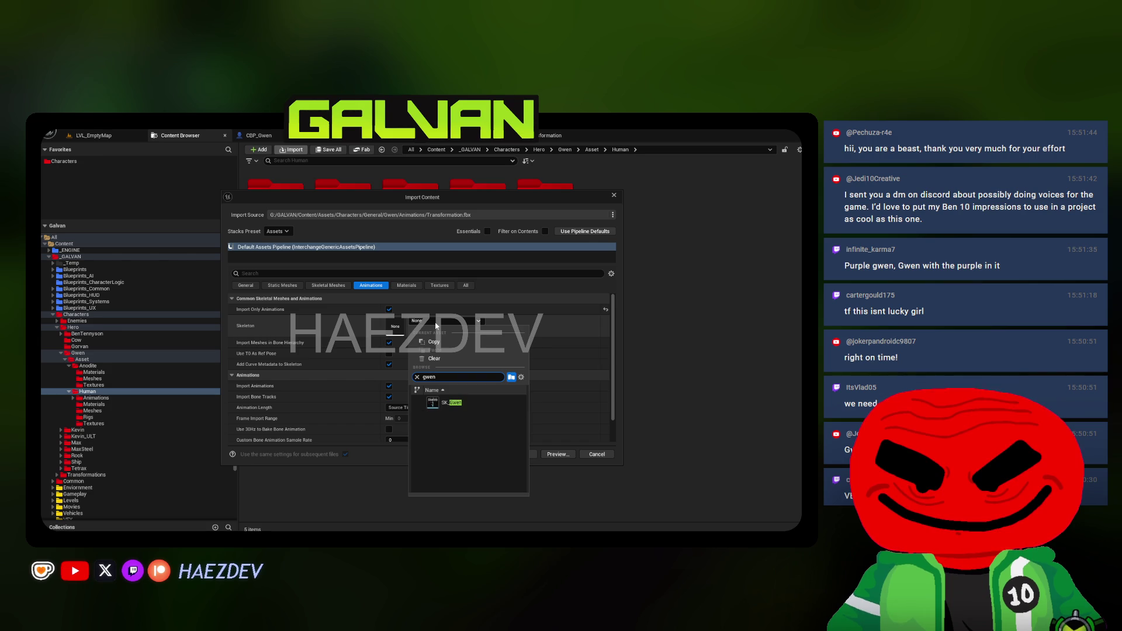
{"action": "left_click", "coordinate": [462, 403]}
Review the remaining import settings and import the Transformation animation
{"action": "left_click", "coordinate": [466, 285]}
{"action": "scroll", "coordinate": [380, 296], "scroll_direction": "down", "scroll_amount": 3}
{"action": "left_click", "coordinate": [371, 285]}
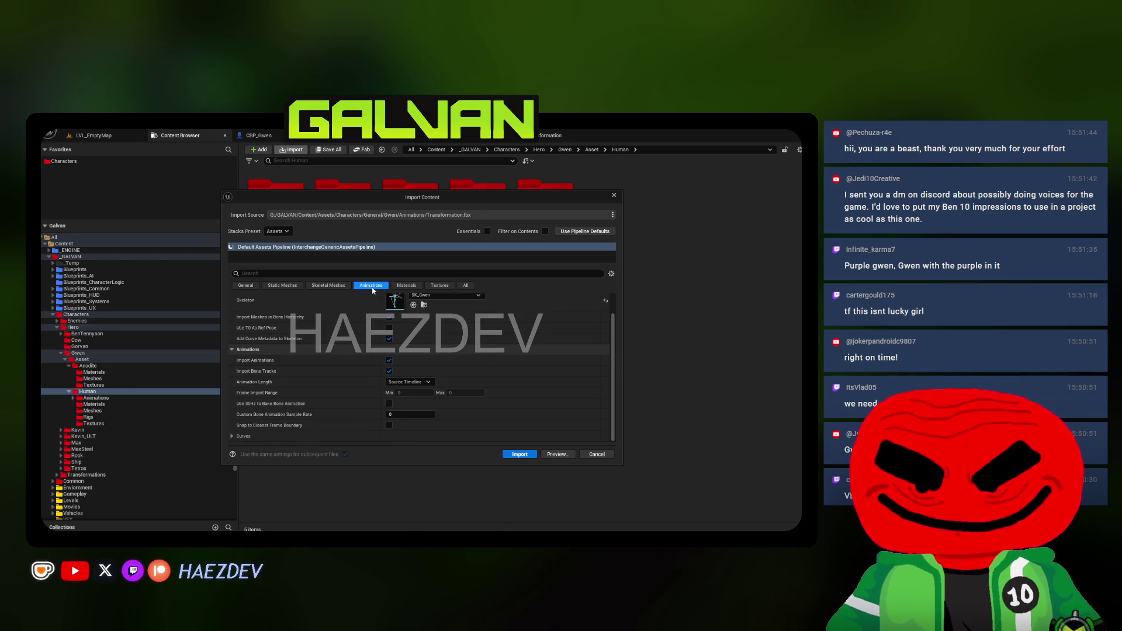
{"action": "scroll", "coordinate": [344, 354], "scroll_direction": "down", "scroll_amount": 1}
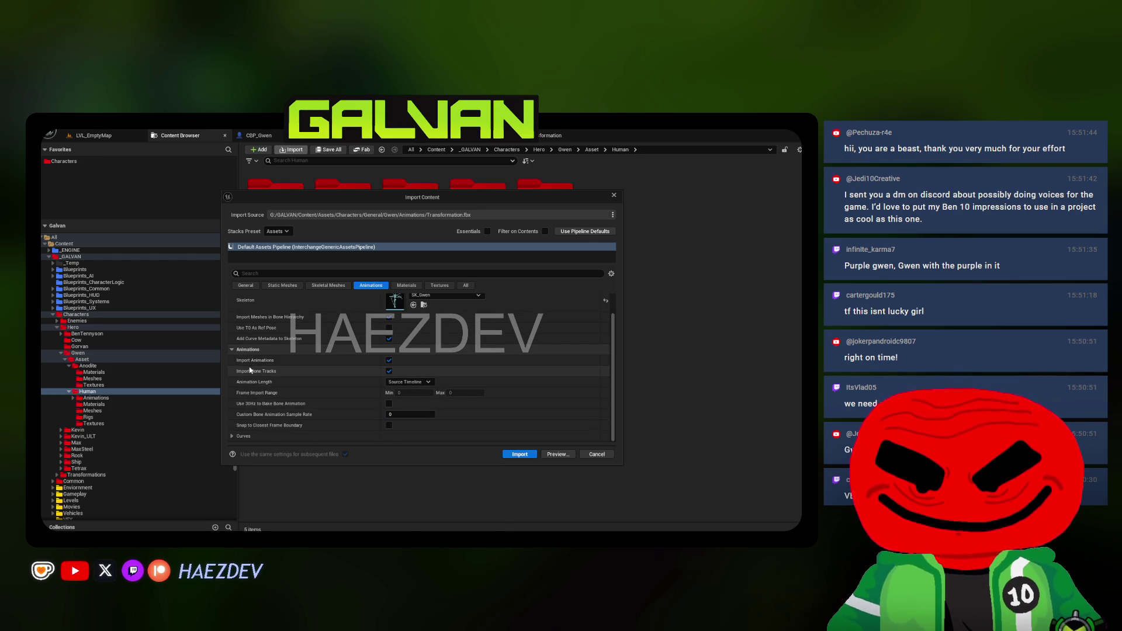
{"action": "scroll", "coordinate": [251, 375], "scroll_direction": "up", "scroll_amount": 1}
{"action": "left_click", "coordinate": [508, 456]}
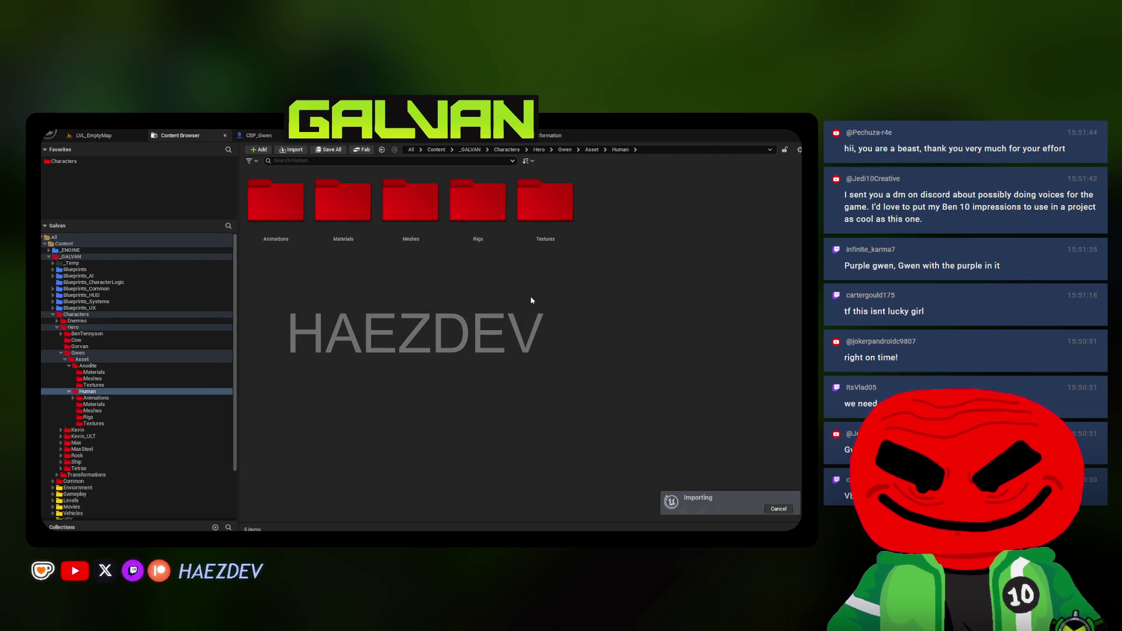
Check the Interchange Import smoothing-group warnings in the Message Log
{"action": "left_click", "coordinate": [760, 508]}
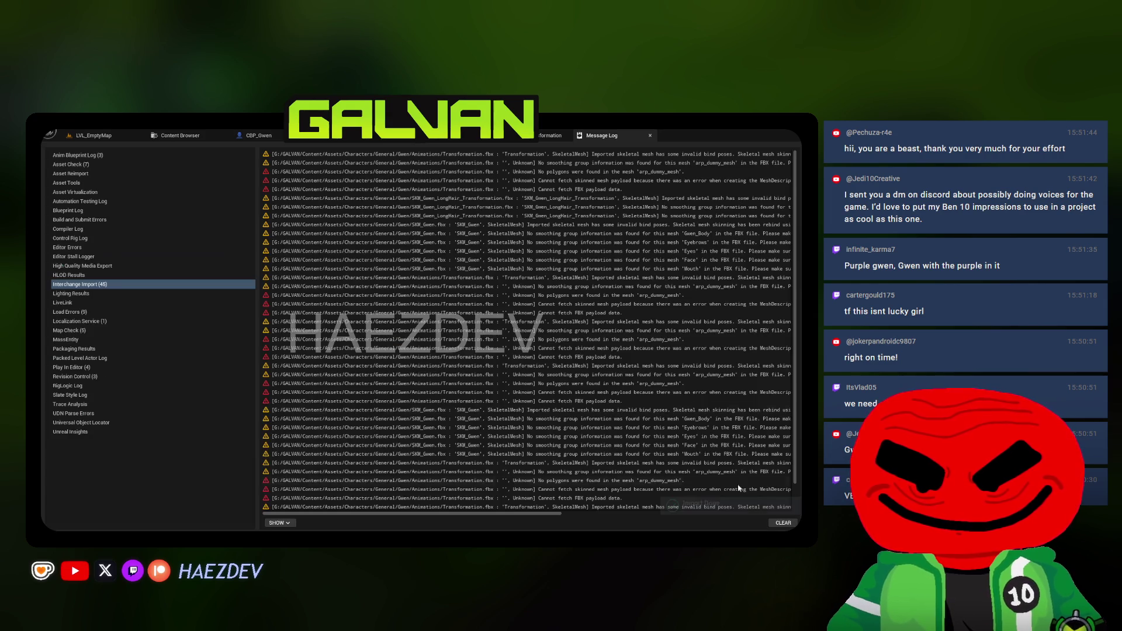
{"action": "left_click", "coordinate": [150, 284]}
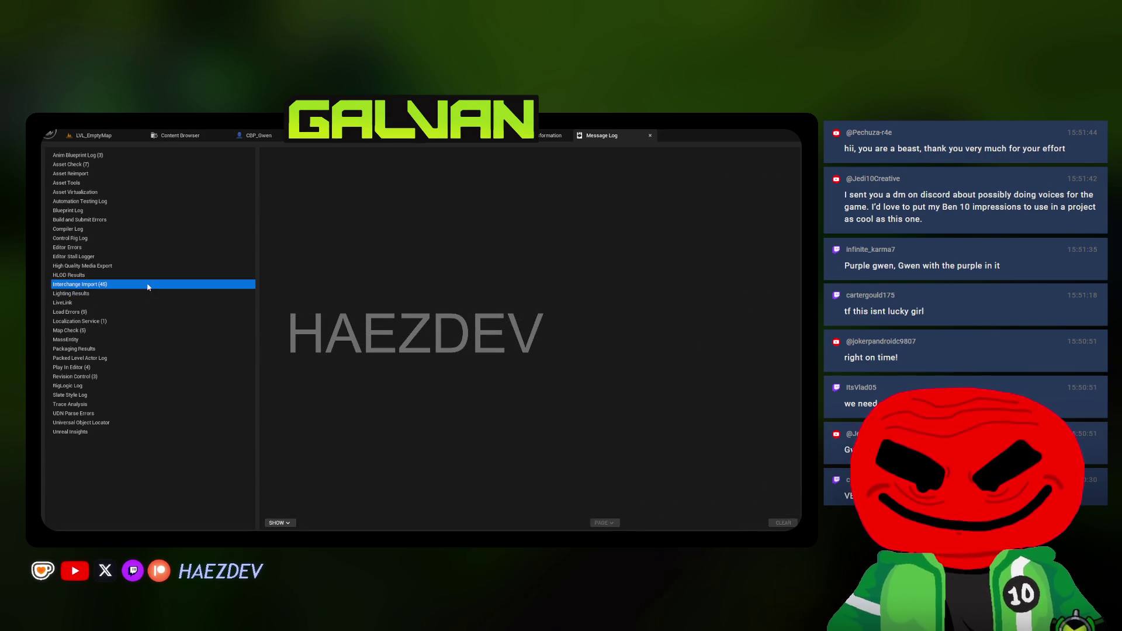
{"action": "mouse_move", "coordinate": [529, 514]}
{"action": "left_mouse_down"}
{"action": "mouse_move", "coordinate": [563, 527]}
{"action": "mouse_move", "coordinate": [638, 504]}
{"action": "mouse_move", "coordinate": [491, 395]}
{"action": "left_mouse_up"}
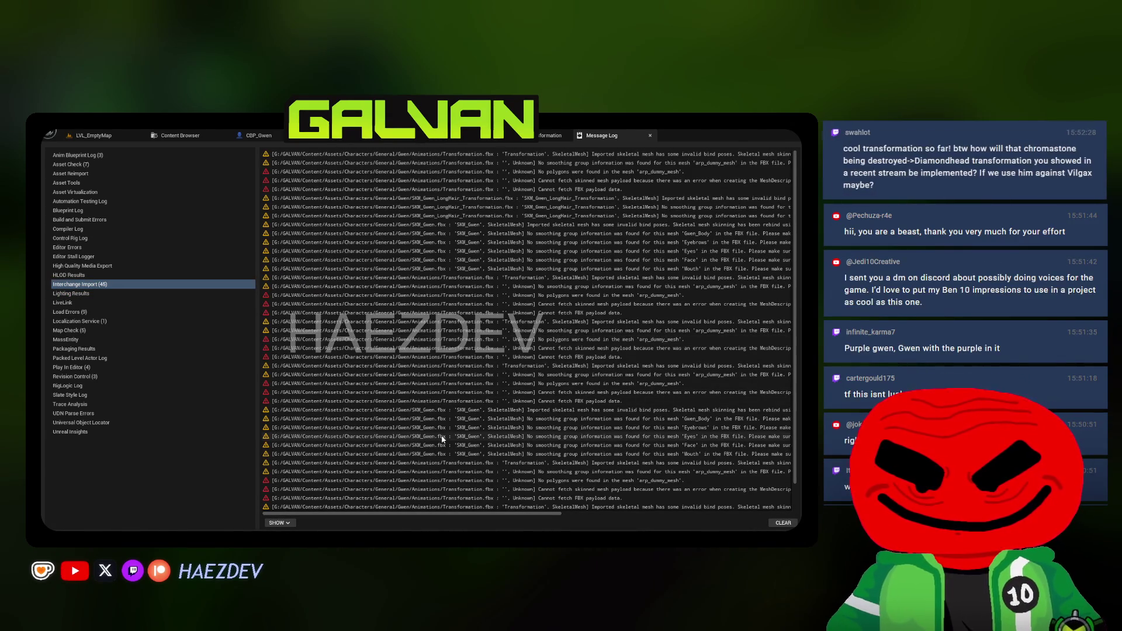
{"action": "left_click_drag", "start_coordinate": [447, 507], "coordinate": [489, 508]}
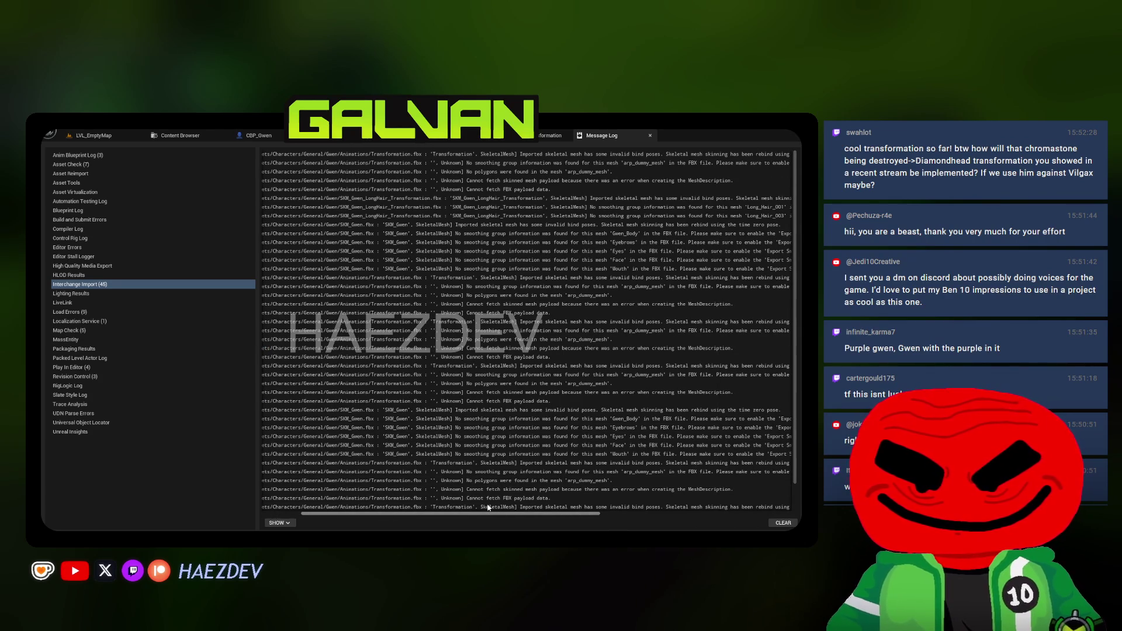
{"action": "left_click_drag", "start_coordinate": [488, 507], "coordinate": [656, 509]}
{"action": "left_click", "coordinate": [180, 135]}
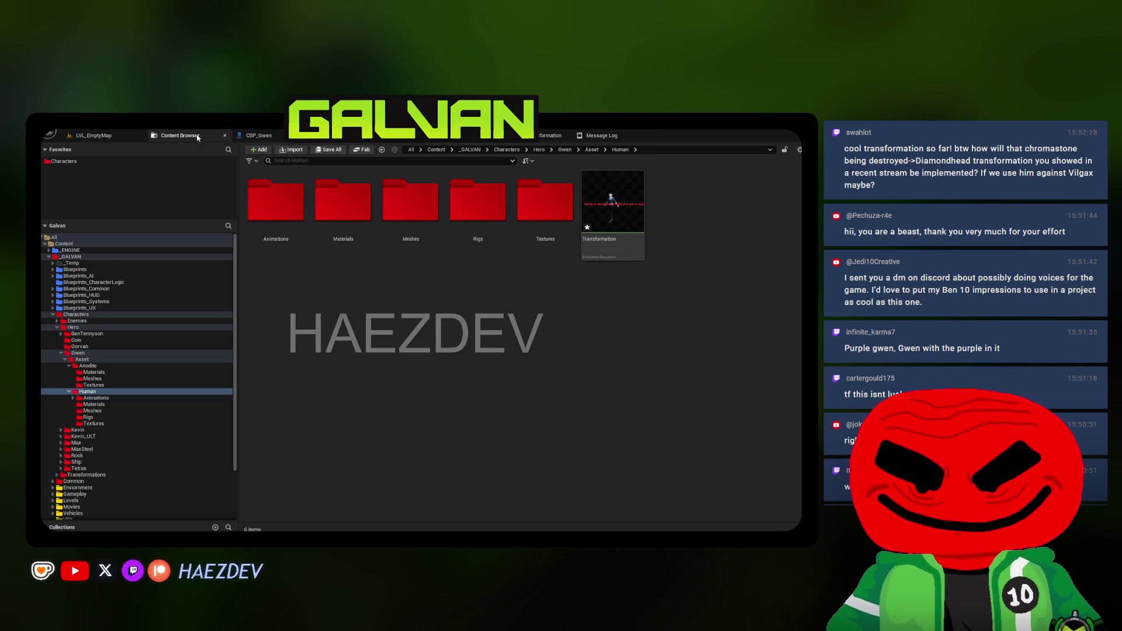
Preview the imported Transformation animation on the red transformation mesh
{"action": "double_click", "coordinate": [612, 238]}
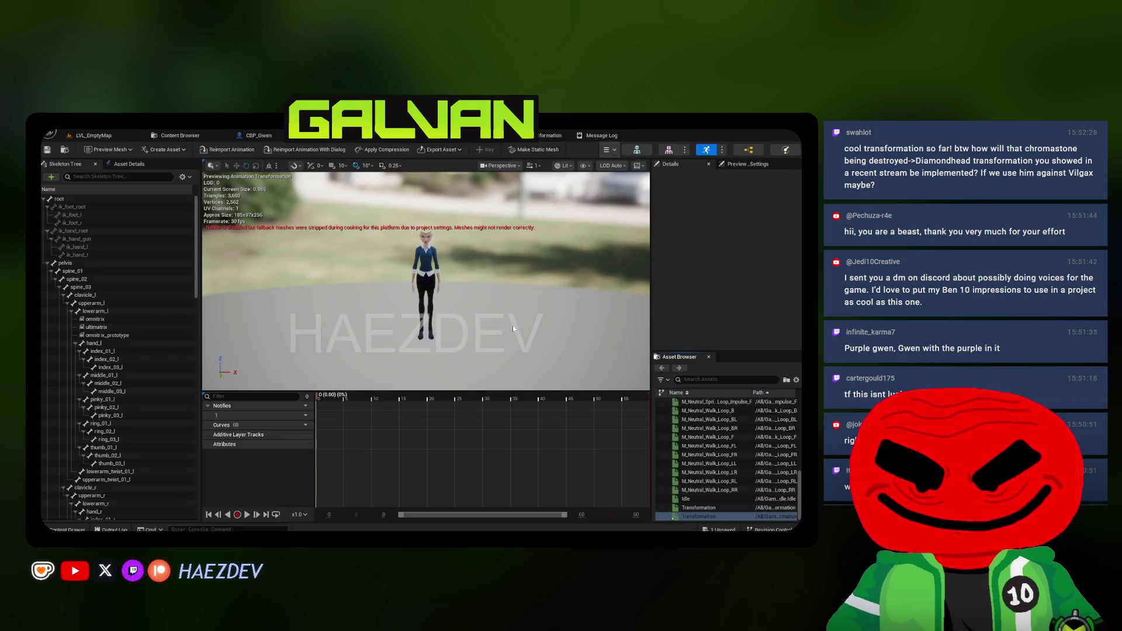
{"action": "scroll", "coordinate": [472, 325], "scroll_direction": "up", "scroll_amount": 3}
{"action": "left_click_drag", "start_coordinate": [469, 320], "coordinate": [426, 322]}
{"action": "left_click", "coordinate": [107, 149]}
{"action": "left_click", "coordinate": [150, 260]}
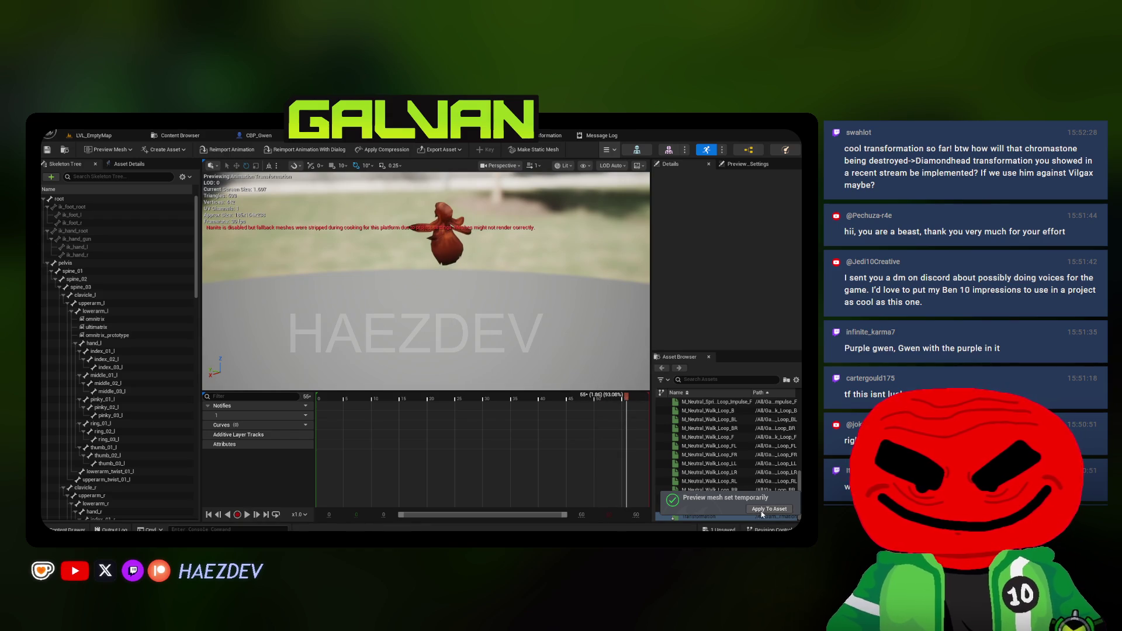
Open the AM_Transformation montage from the Animations folder and watch it play
{"action": "left_click", "coordinate": [178, 135]}
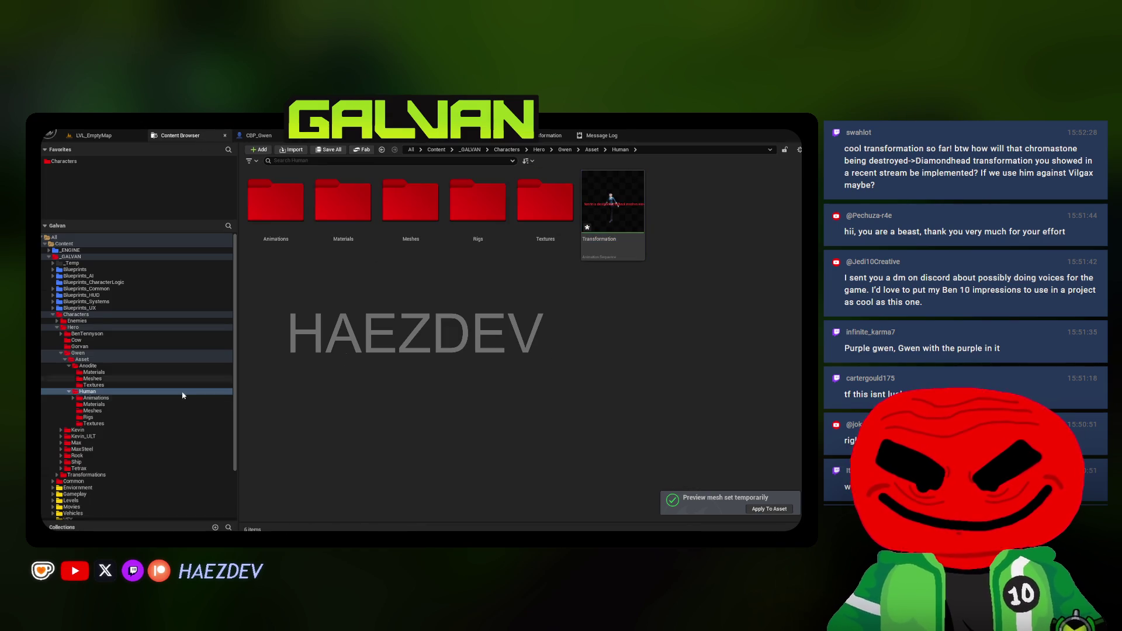
{"action": "left_click", "coordinate": [94, 398]}
{"action": "double_click", "coordinate": [384, 241]}
{"action": "left_click", "coordinate": [186, 139]}
{"action": "left_click", "coordinate": [87, 391]}
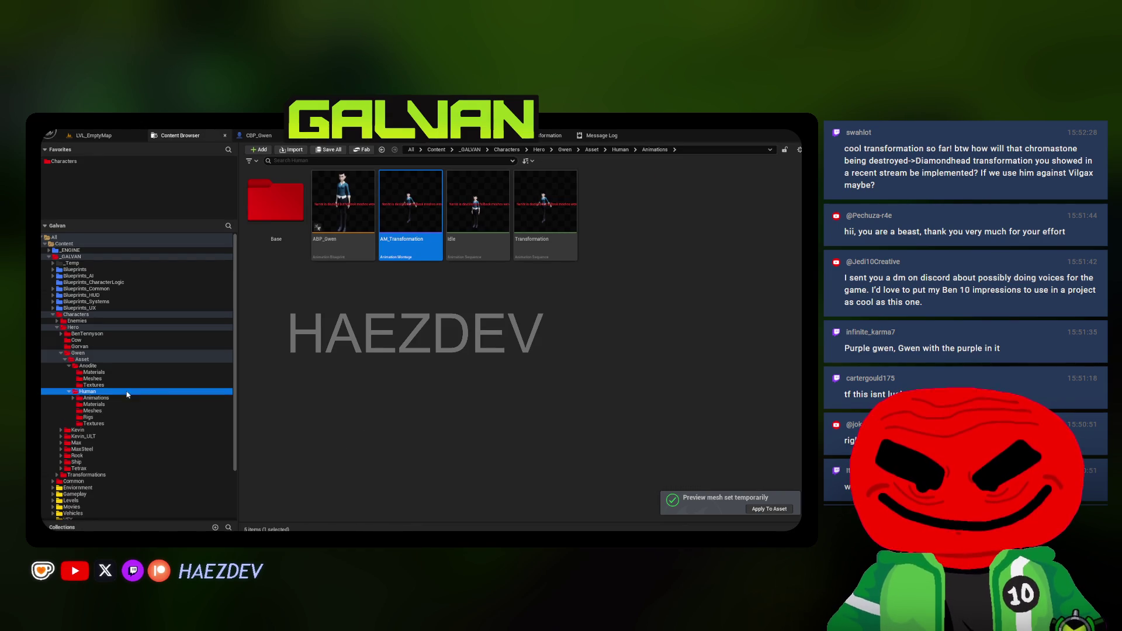
{"action": "left_click", "coordinate": [415, 140]}
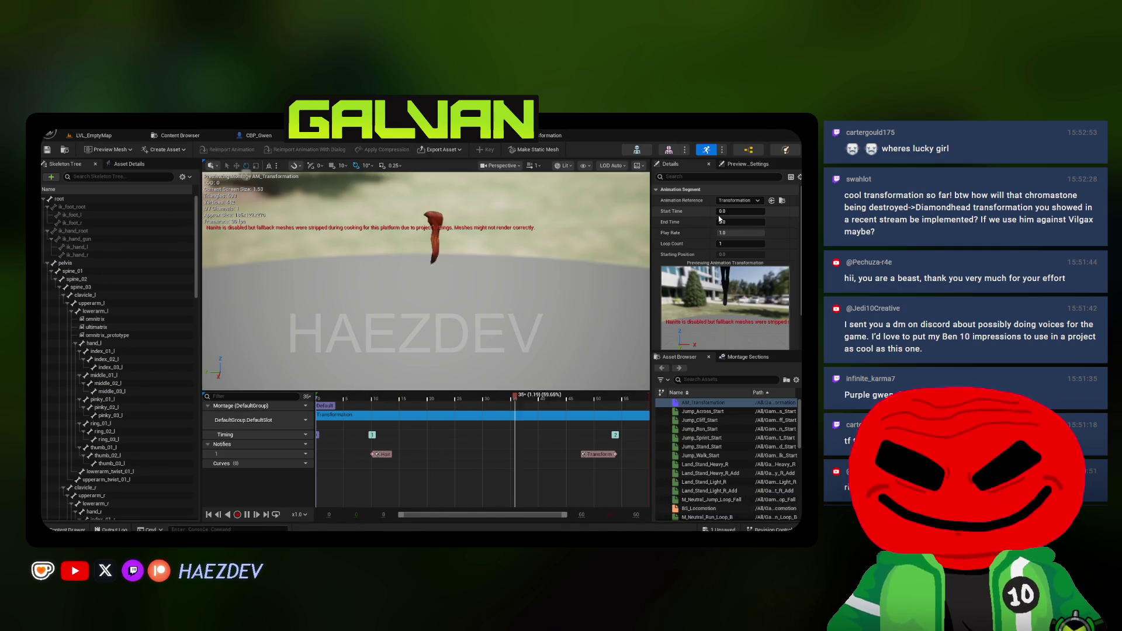
{"action": "left_click", "coordinate": [524, 279]}
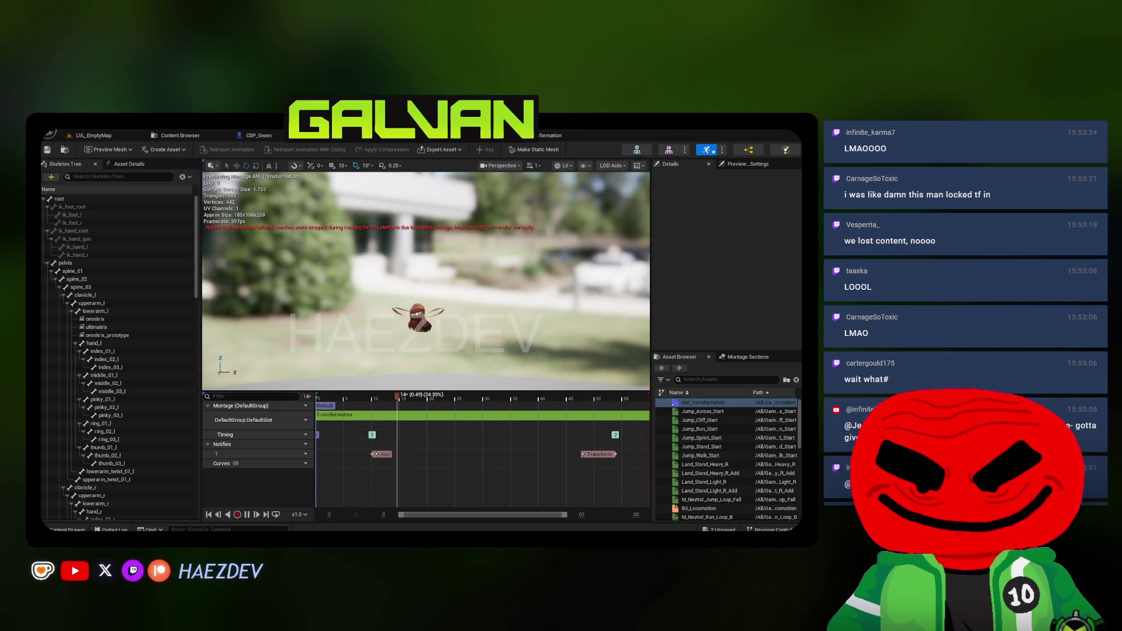
{"action": "left_click_drag", "start_coordinate": [444, 263], "coordinate": [465, 223]}
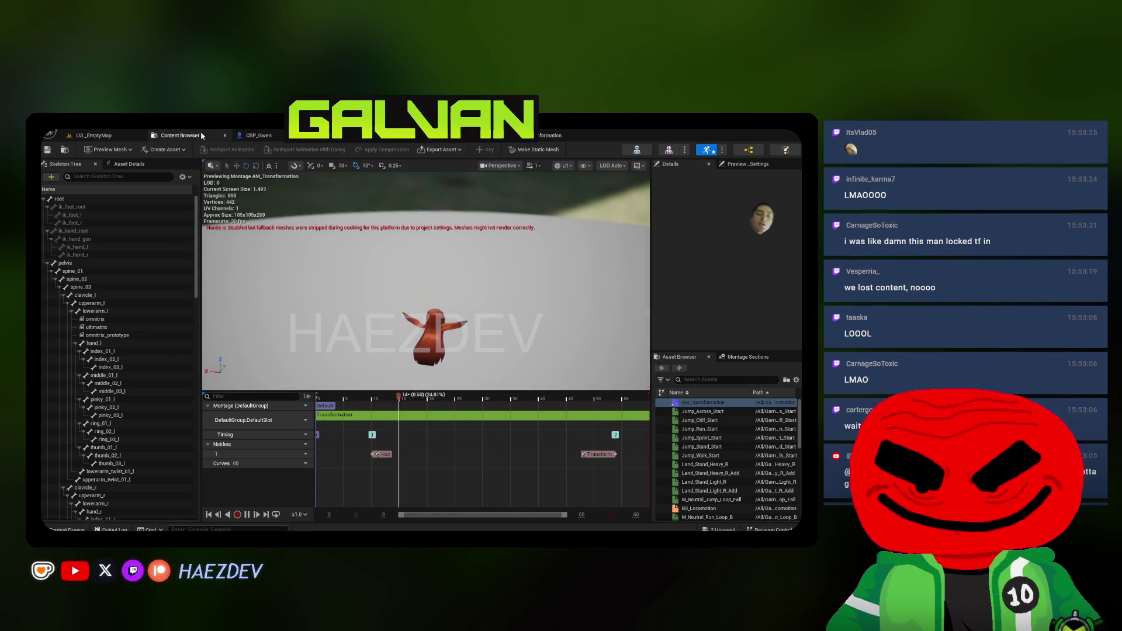
{"action": "key", "text": "ctrl+b"}
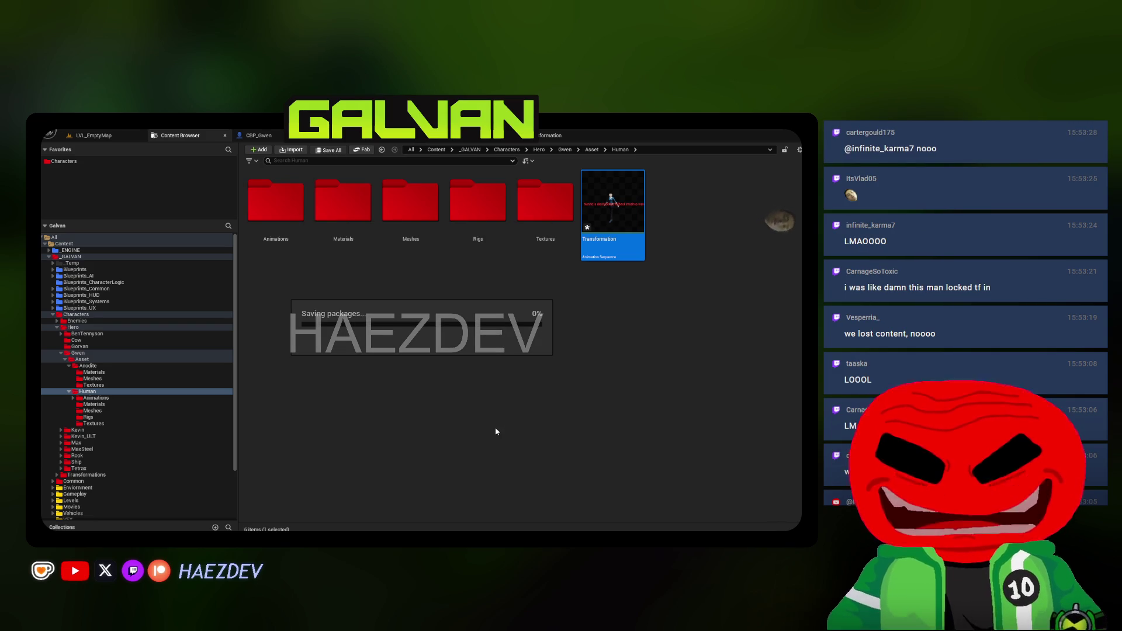
Force-delete the old Transformation animation from Gwen's Animations folder
{"action": "left_click", "coordinate": [476, 409]}
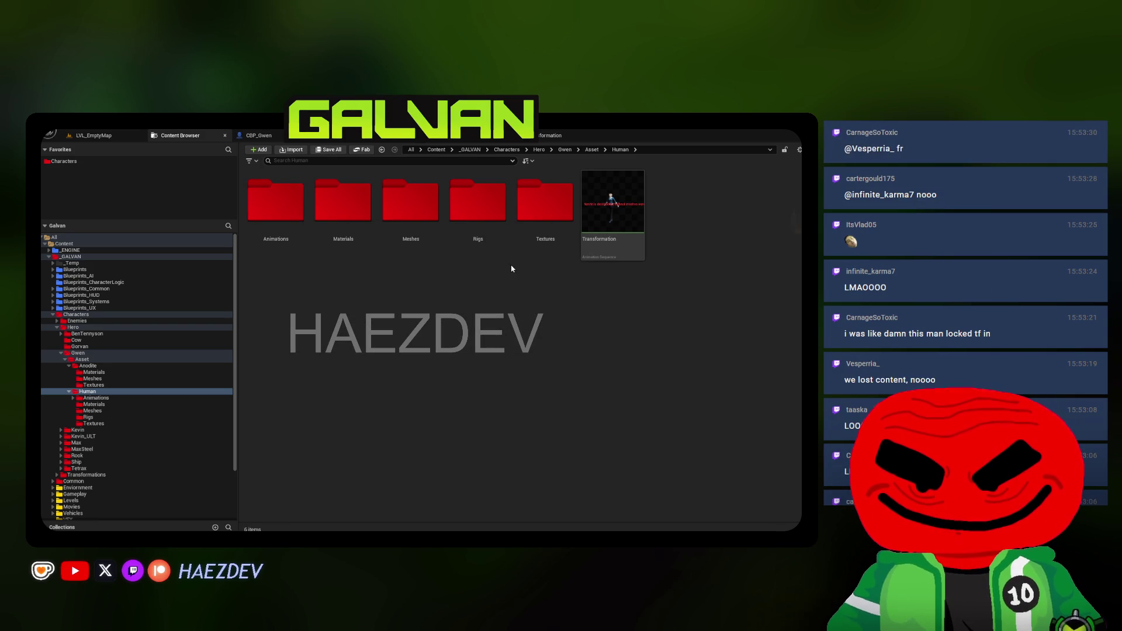
{"action": "left_click", "coordinate": [95, 397]}
{"action": "right_click", "coordinate": [544, 244]}
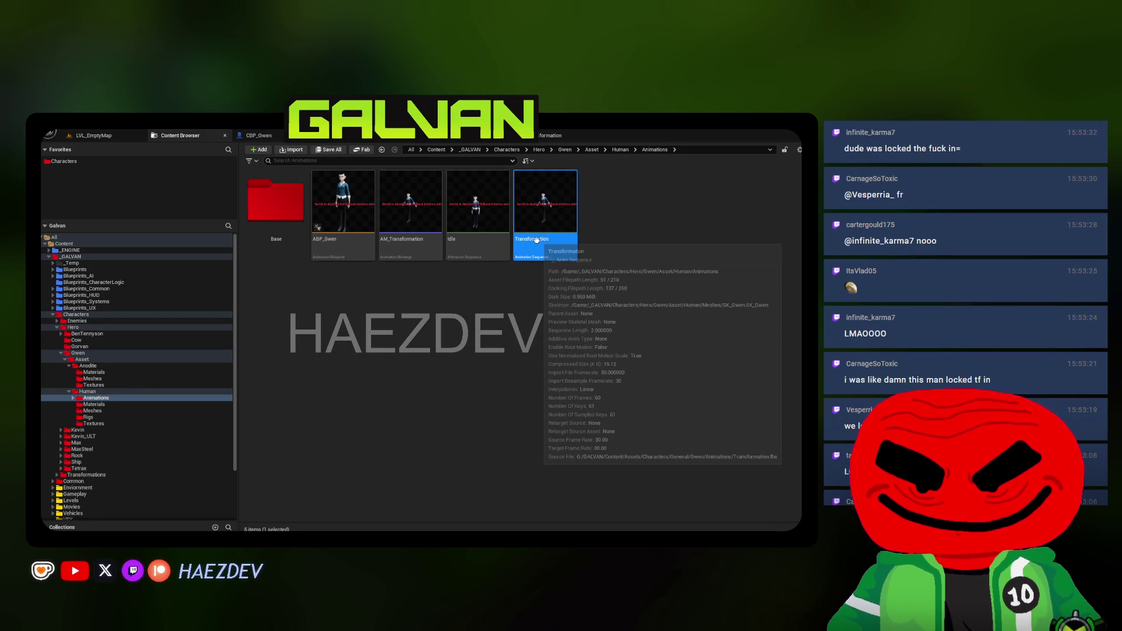
{"action": "left_click", "coordinate": [569, 272]}
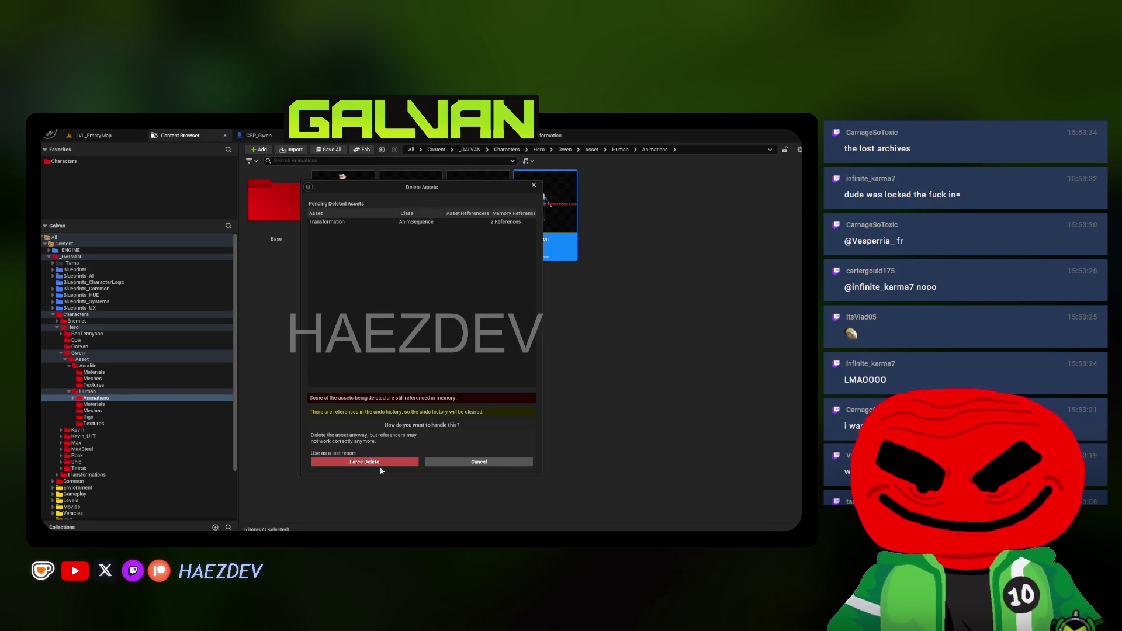
{"action": "left_click", "coordinate": [385, 461]}
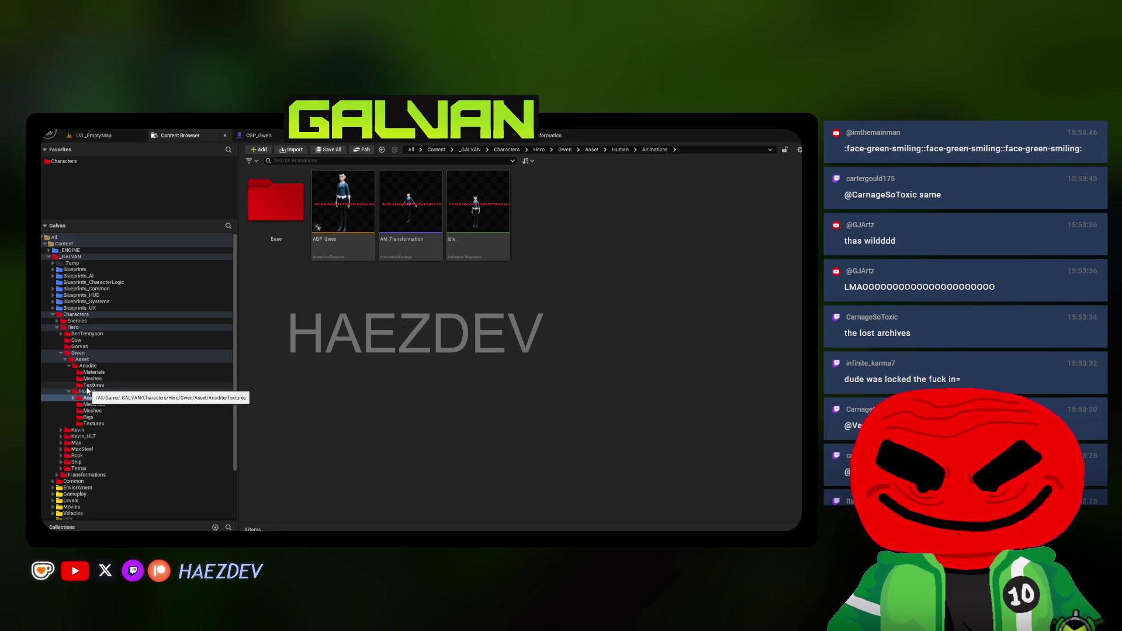
Move the new Transformation from the Human folder into Animations, then go to Blender
{"action": "left_click", "coordinate": [85, 391]}
{"action": "mouse_move", "coordinate": [612, 210]}
{"action": "left_mouse_down"}
{"action": "mouse_move", "coordinate": [94, 391]}
{"action": "mouse_move", "coordinate": [100, 402]}
{"action": "left_mouse_up"}
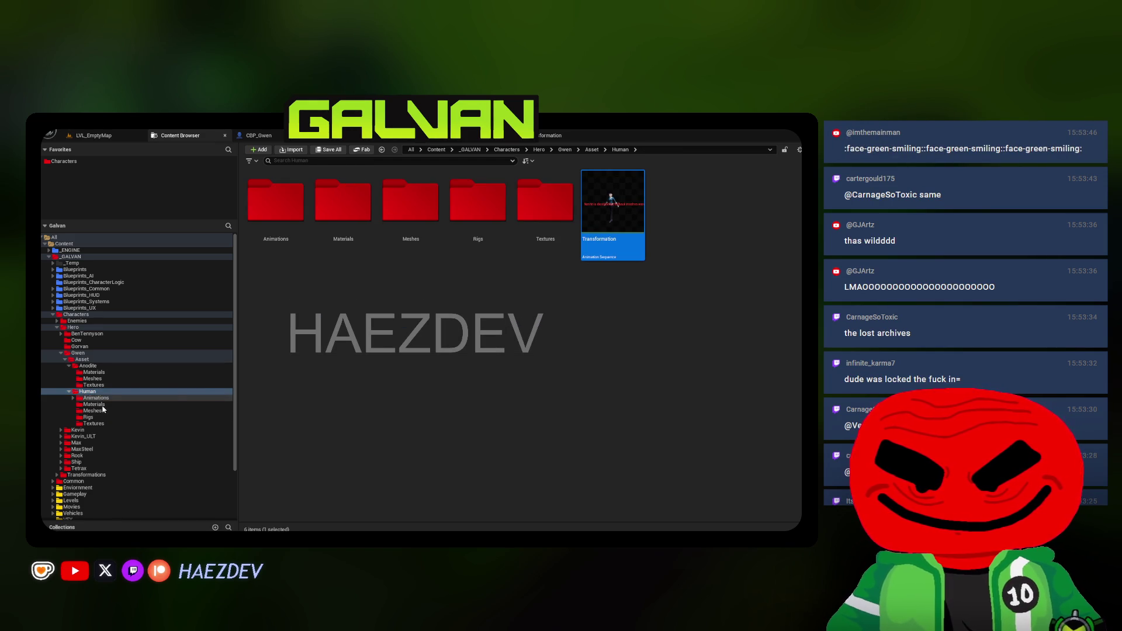
{"action": "left_click", "coordinate": [108, 417]}
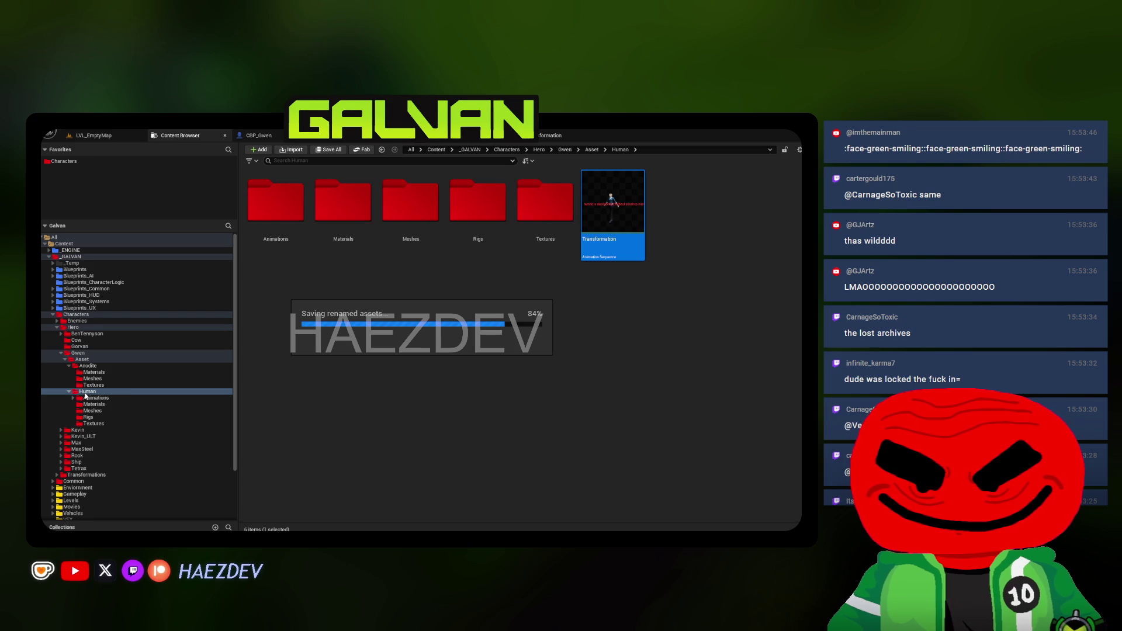
{"action": "left_click", "coordinate": [92, 411]}
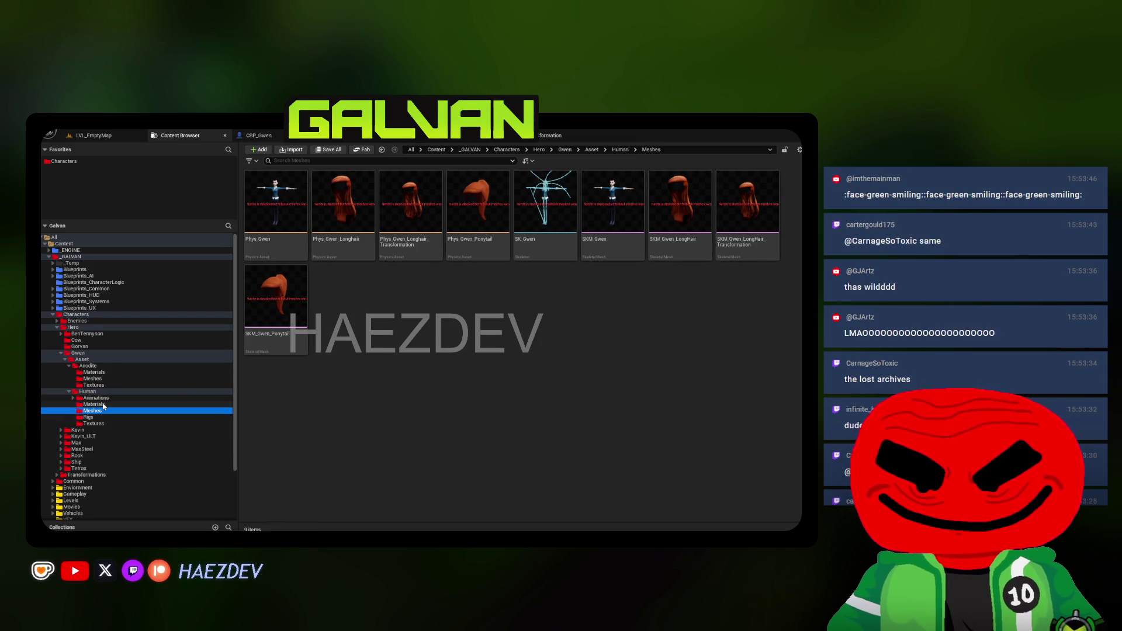
{"action": "key", "text": "alt+Tab"}
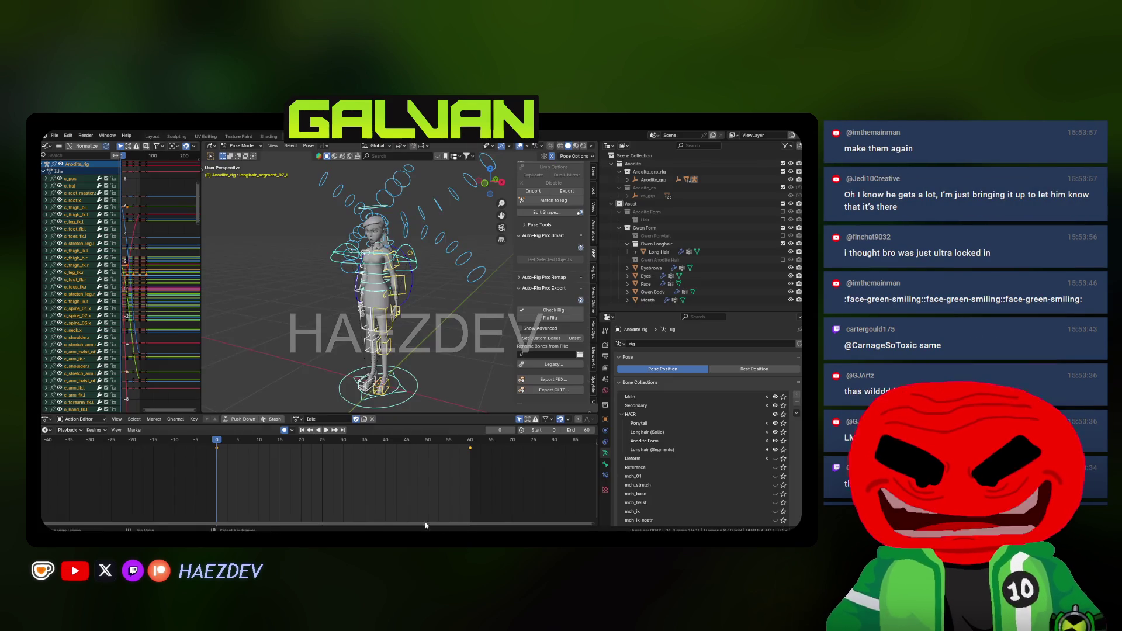
Exclude the Gwen Longhair collection and enable the Gwen Anodite Hair collection
{"action": "key", "text": "alt+Tab"}
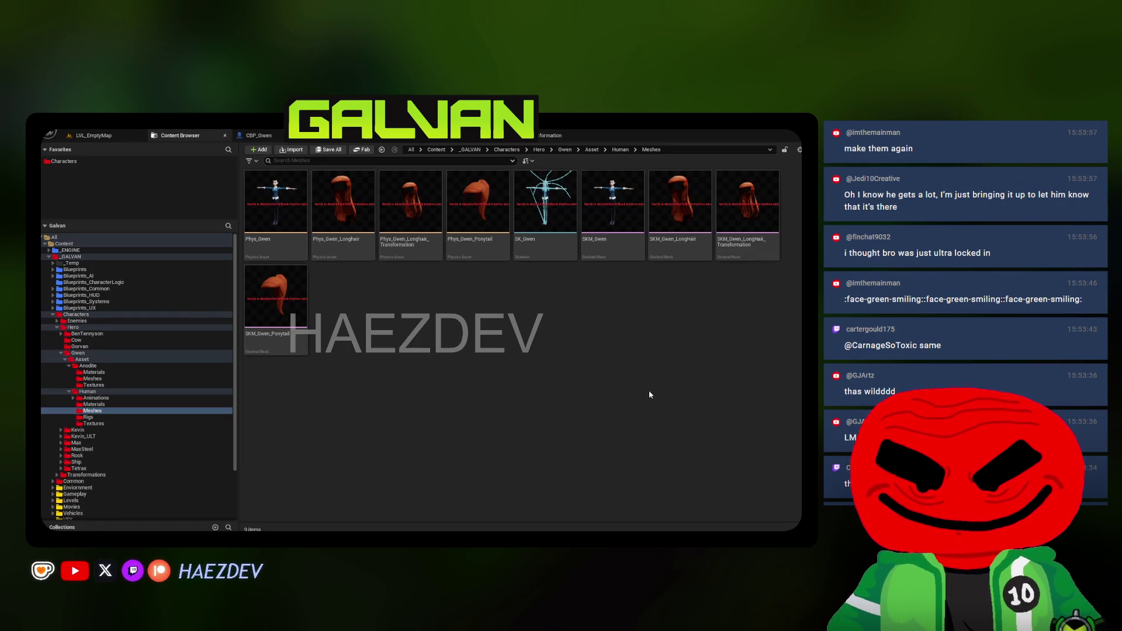
{"action": "key", "text": "alt+Tab"}
{"action": "scroll", "coordinate": [460, 289], "scroll_direction": "up", "scroll_amount": 5}
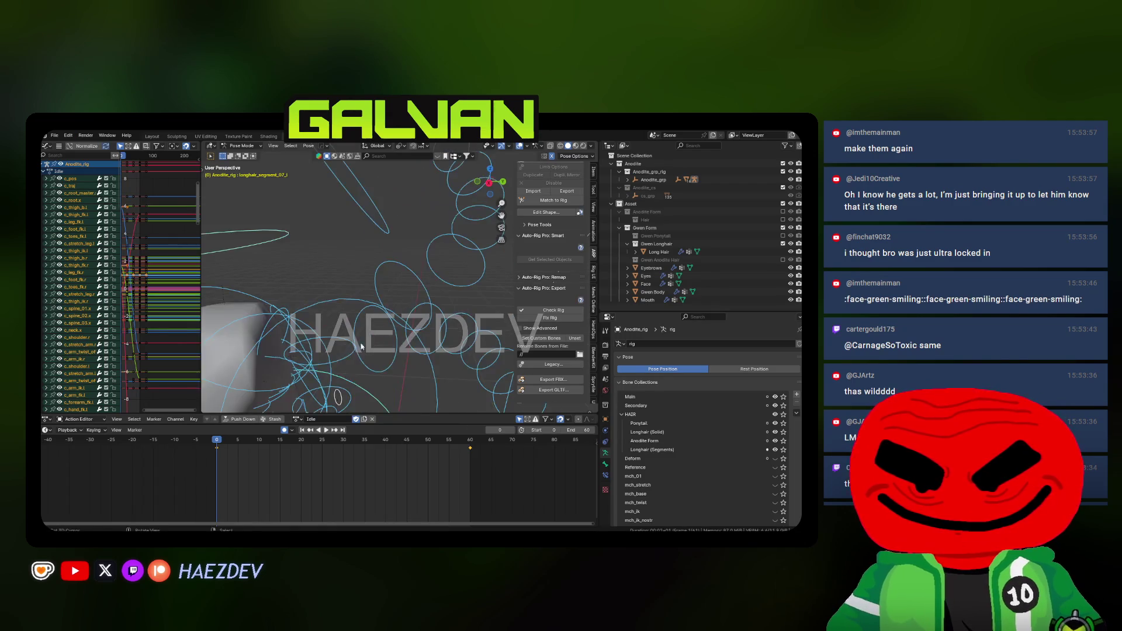
{"action": "scroll", "coordinate": [460, 290], "scroll_direction": "down", "scroll_amount": 5}
{"action": "scroll", "coordinate": [444, 310], "scroll_direction": "up", "scroll_amount": 3}
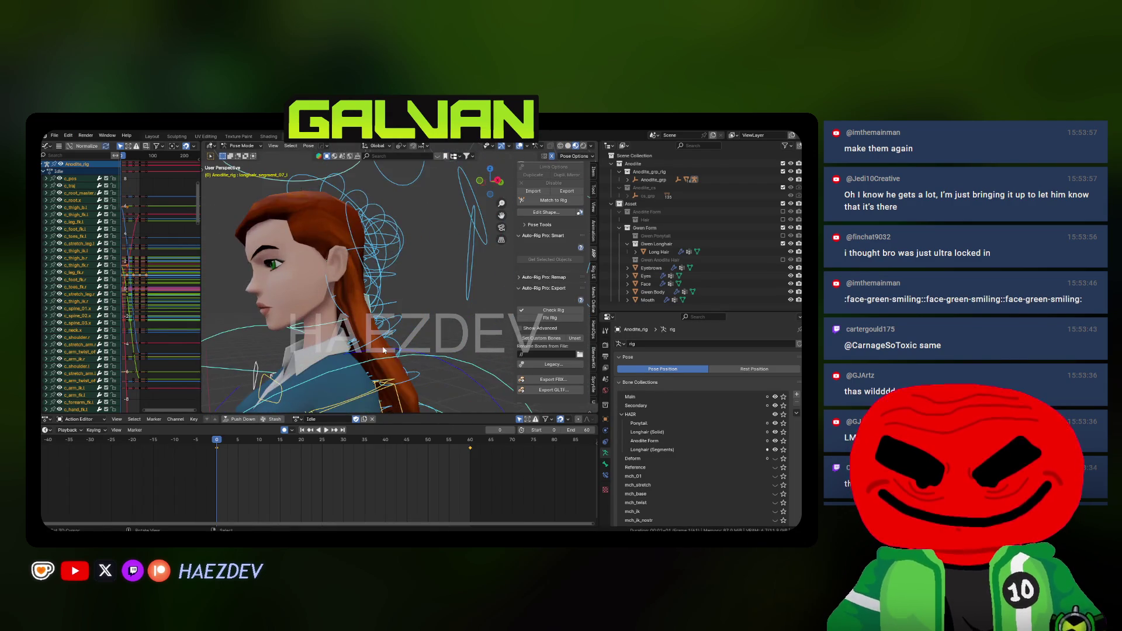
{"action": "left_click", "coordinate": [418, 335]}
{"action": "key", "text": "Escape"}
{"action": "key", "text": "ctrl+z"}
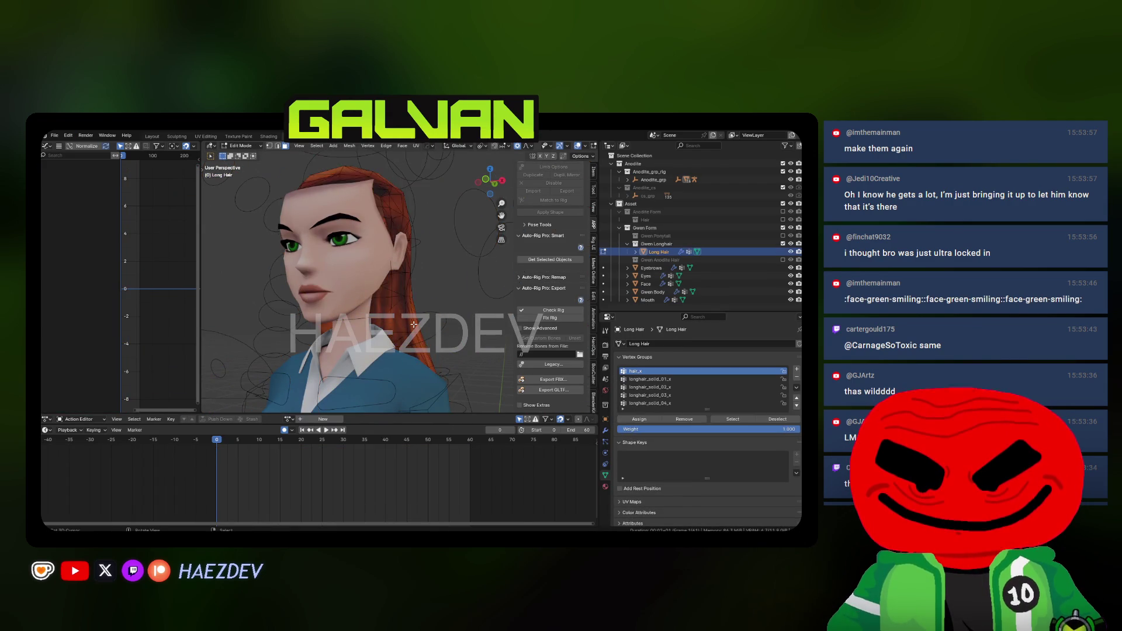
{"action": "left_click", "coordinate": [362, 335]}
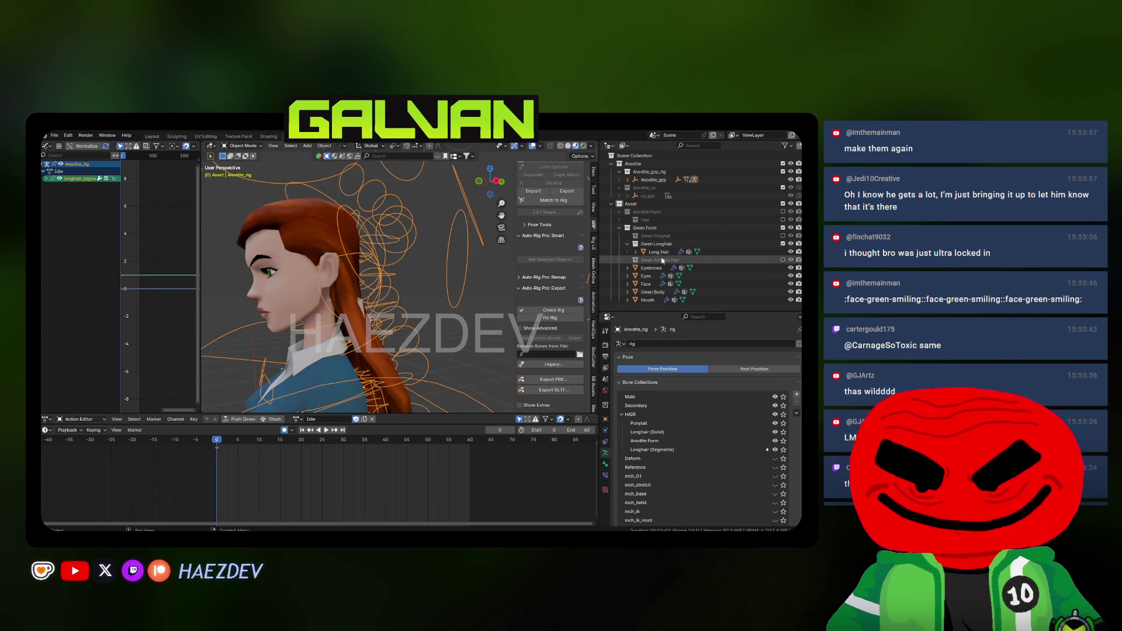
{"action": "left_click", "coordinate": [724, 244]}
{"action": "left_click", "coordinate": [782, 244]}
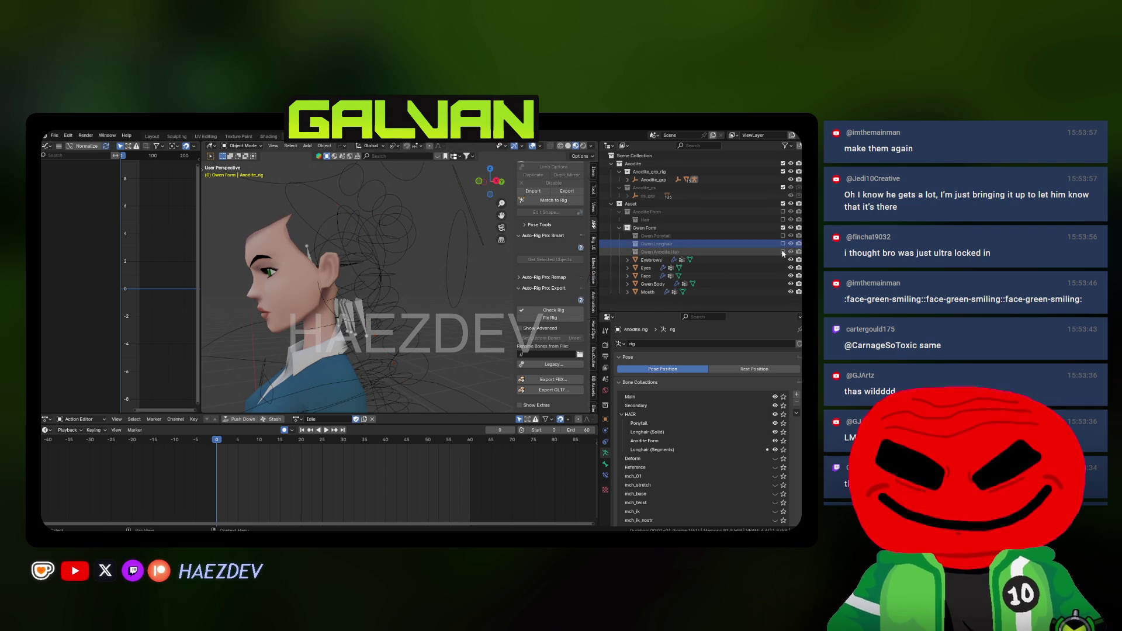
{"action": "left_click", "coordinate": [782, 259]}
Select only the Long Hair Anodite mesh and enter Edit Mode
{"action": "left_click", "coordinate": [672, 268]}
{"action": "key", "text": "Tab"}
{"action": "key", "text": "shift+z"}
{"action": "left_click_drag", "start_coordinate": [444, 293], "coordinate": [399, 242]}
{"action": "key", "text": "Tab"}
{"action": "left_click", "coordinate": [398, 241]}
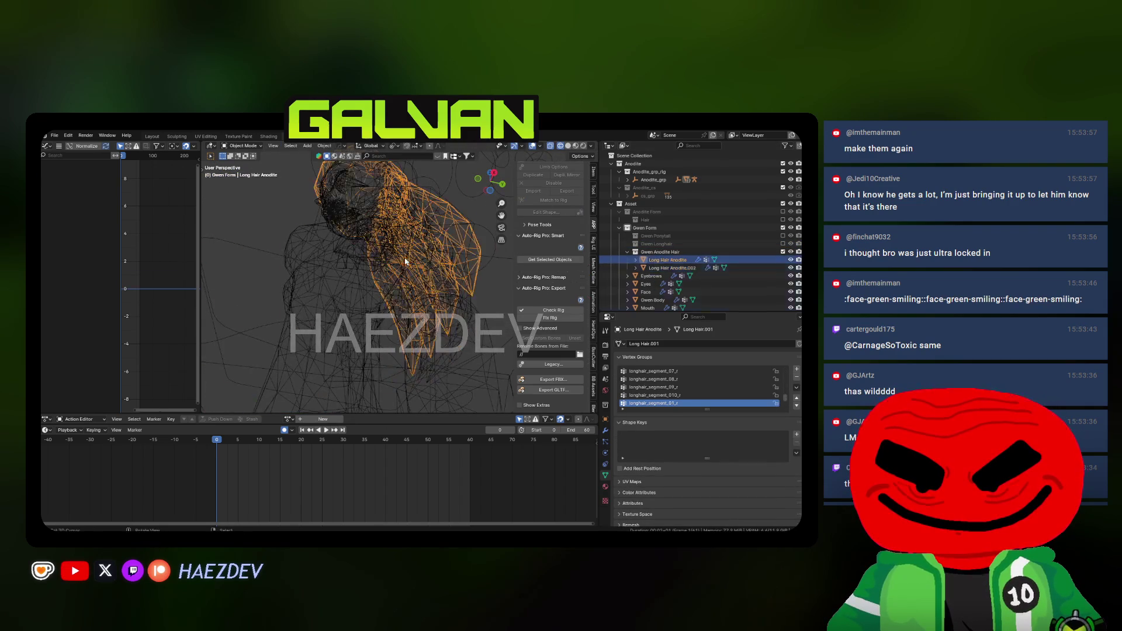
{"action": "key", "text": "a"}
{"action": "key", "text": "shift+z"}
{"action": "left_click", "coordinate": [492, 264]}
{"action": "key", "text": "Tab"}
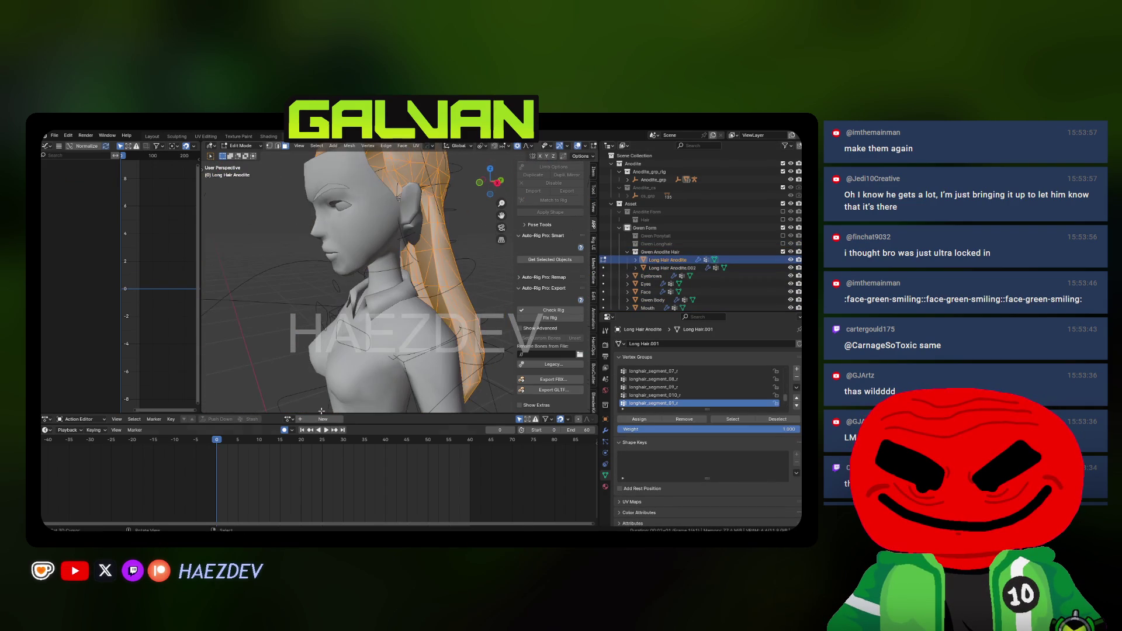
Recalculate the hair normals outside and reset its custom normal vectors
{"action": "left_click", "coordinate": [349, 146]}
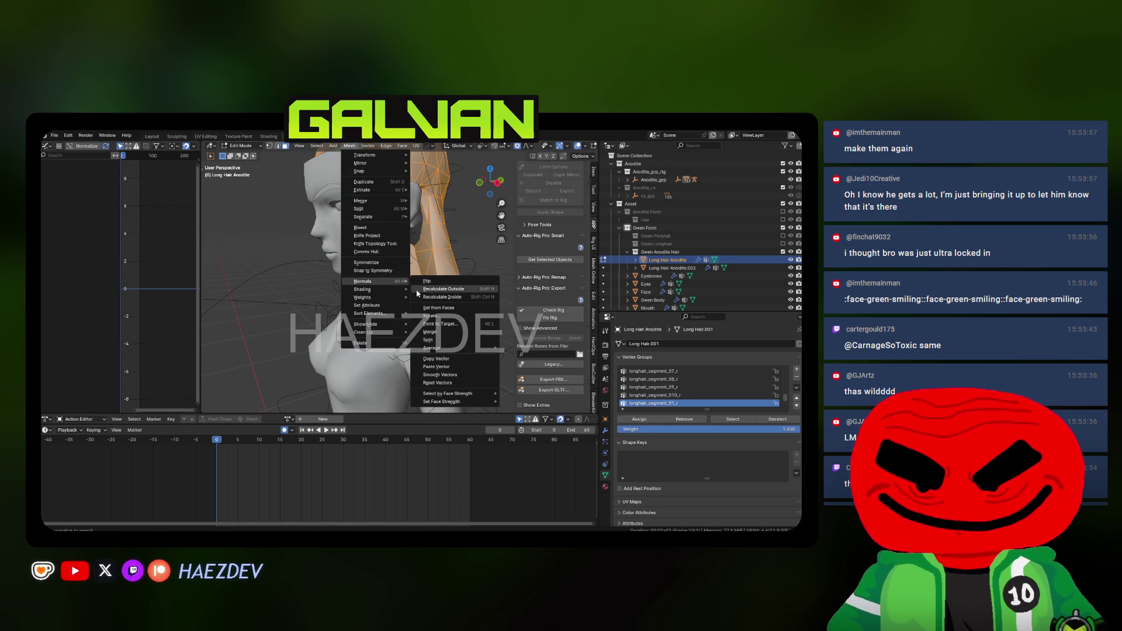
{"action": "left_click", "coordinate": [413, 286]}
{"action": "left_click", "coordinate": [350, 146]}
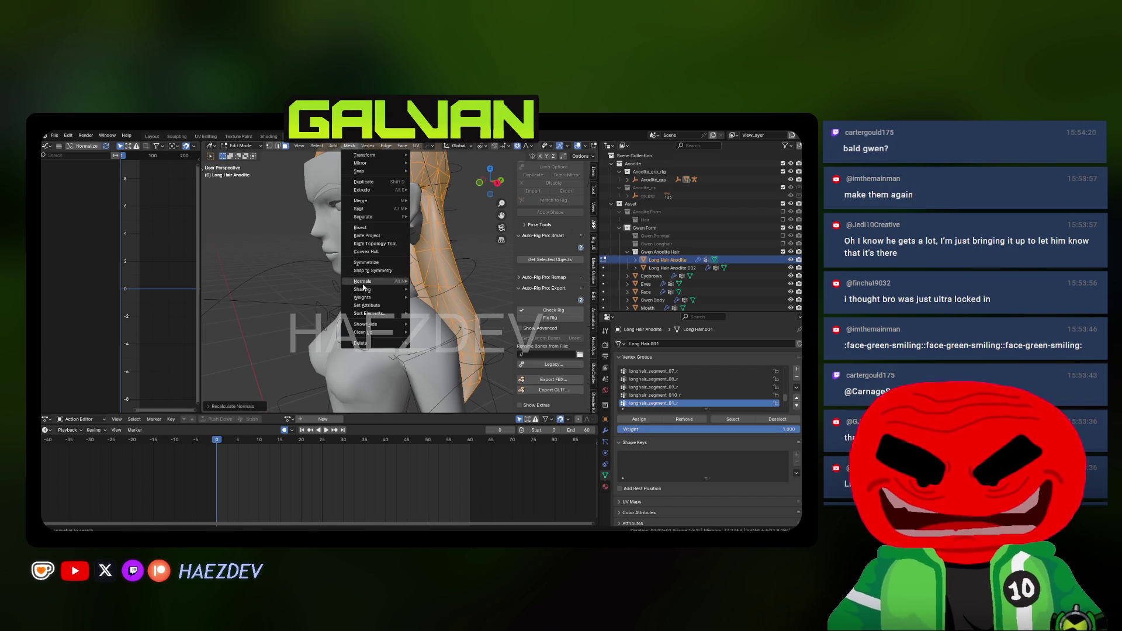
{"action": "mouse_move", "coordinate": [363, 284]}
{"action": "left_click", "coordinate": [431, 308]}
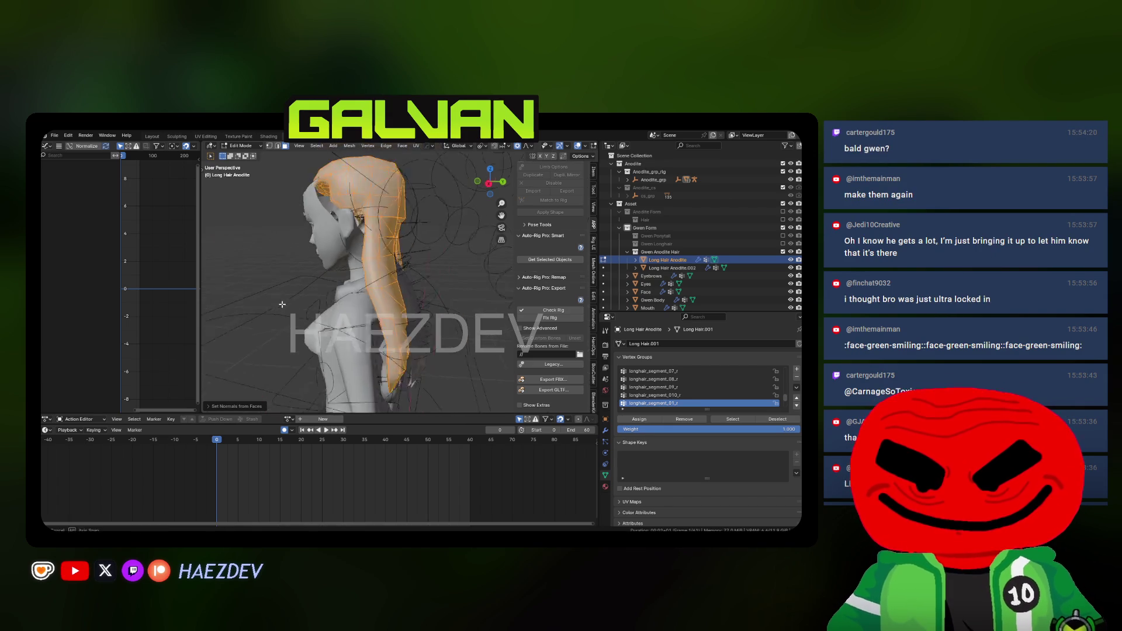
{"action": "left_click", "coordinate": [349, 146]}
{"action": "mouse_move", "coordinate": [374, 282]}
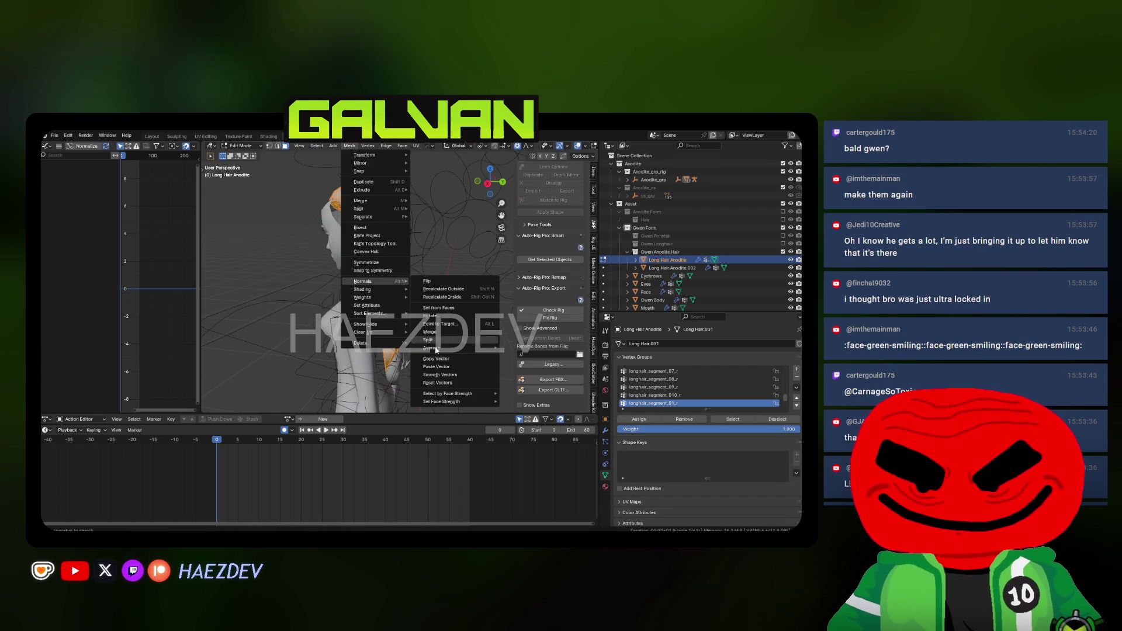
{"action": "left_click", "coordinate": [438, 383]}
{"action": "key", "text": "Tab"}
{"action": "left_click", "coordinate": [456, 294], "text": "shift"}
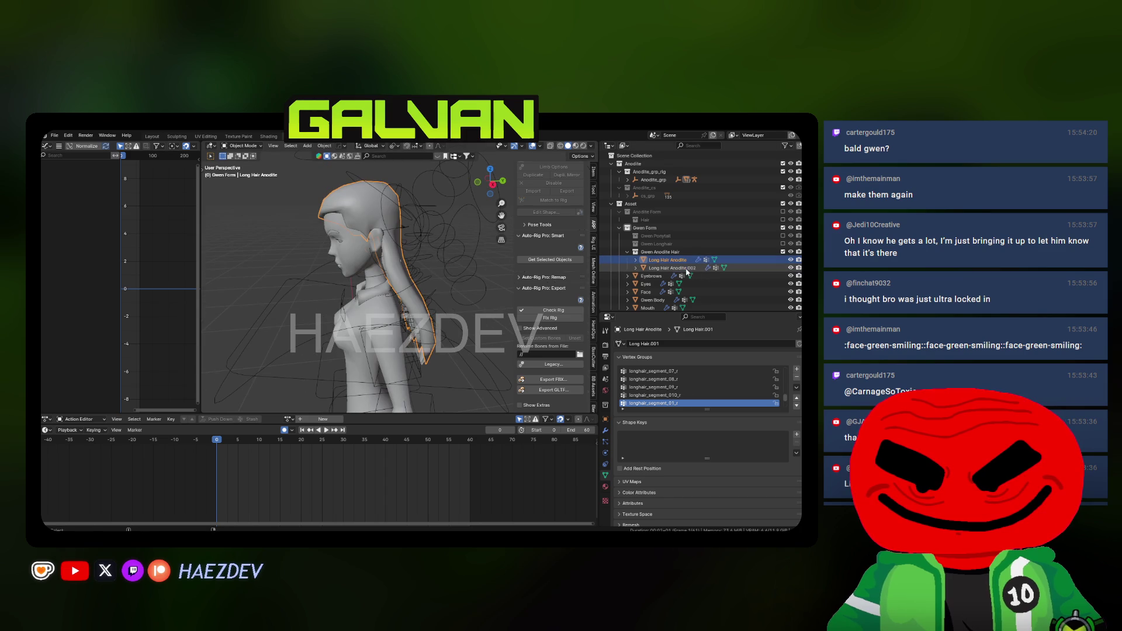
Switch the Anodite rig to its Rig T-pose action
{"action": "left_click_drag", "start_coordinate": [456, 294], "coordinate": [449, 290]}
{"action": "left_click", "coordinate": [309, 402]}
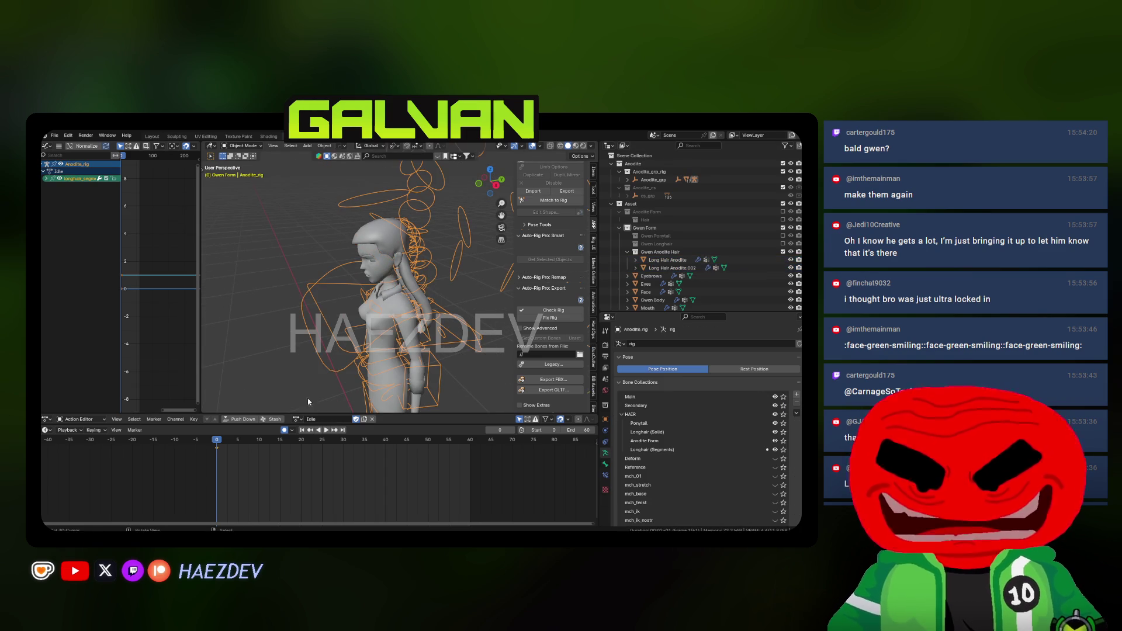
{"action": "left_click", "coordinate": [299, 420]}
{"action": "left_click", "coordinate": [305, 433]}
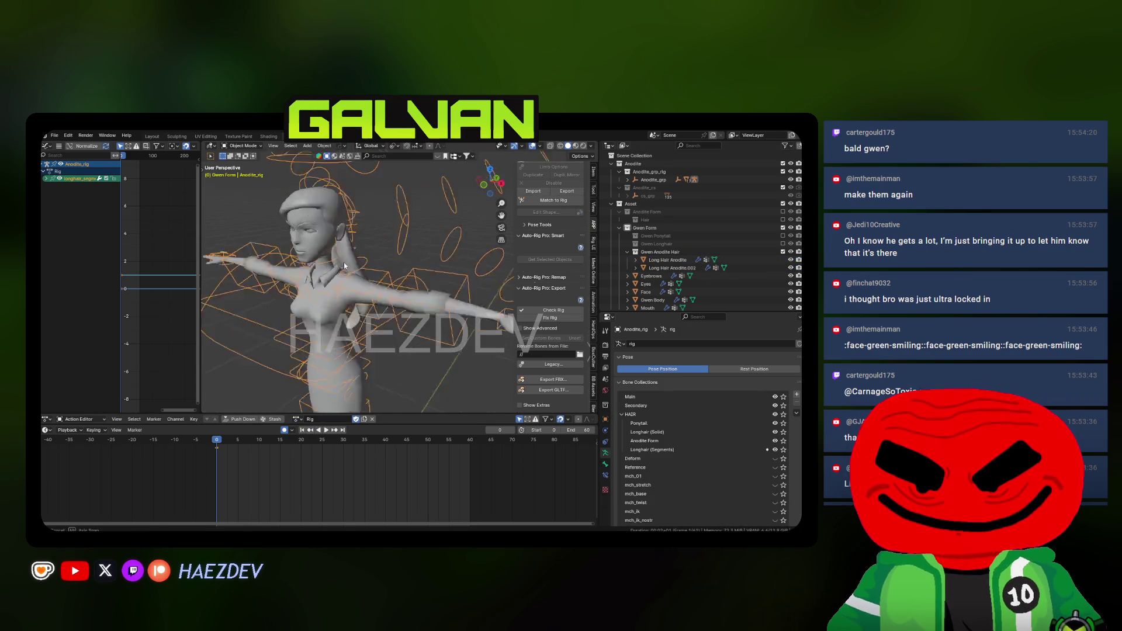
Export the Anodite hair and rig with Auto-Rig Pro over SKM_Gwen_LongHair_Transformation.fbx
{"action": "left_click", "coordinate": [347, 284]}
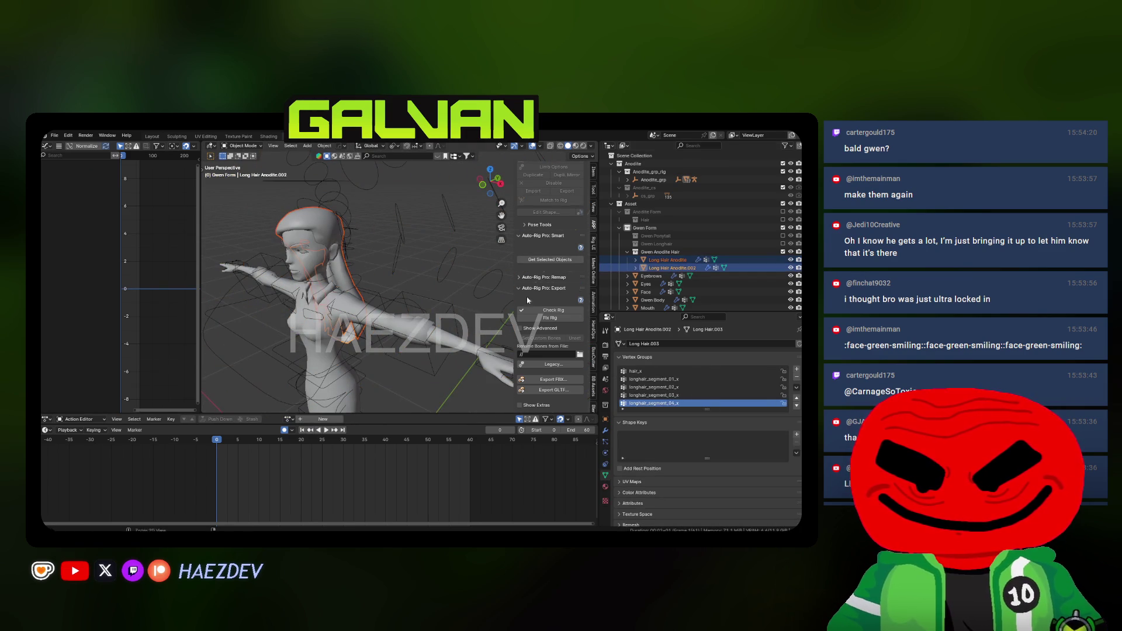
{"action": "left_click", "coordinate": [425, 299], "text": "shift"}
{"action": "left_click", "coordinate": [554, 381]}
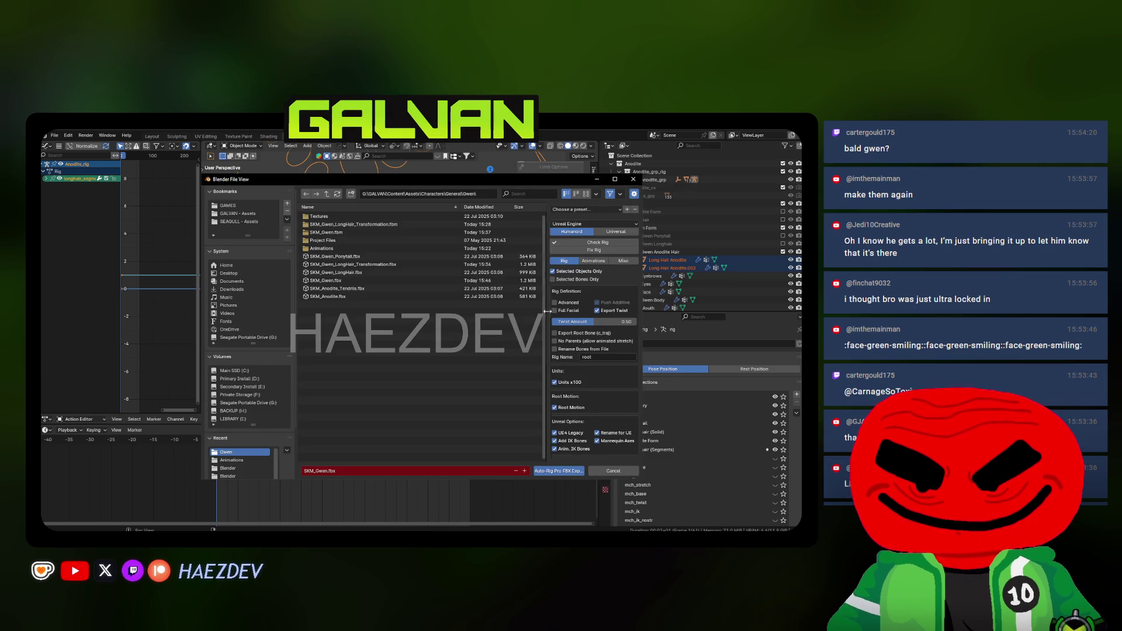
{"action": "left_click", "coordinate": [353, 265]}
{"action": "double_click", "coordinate": [353, 265]}
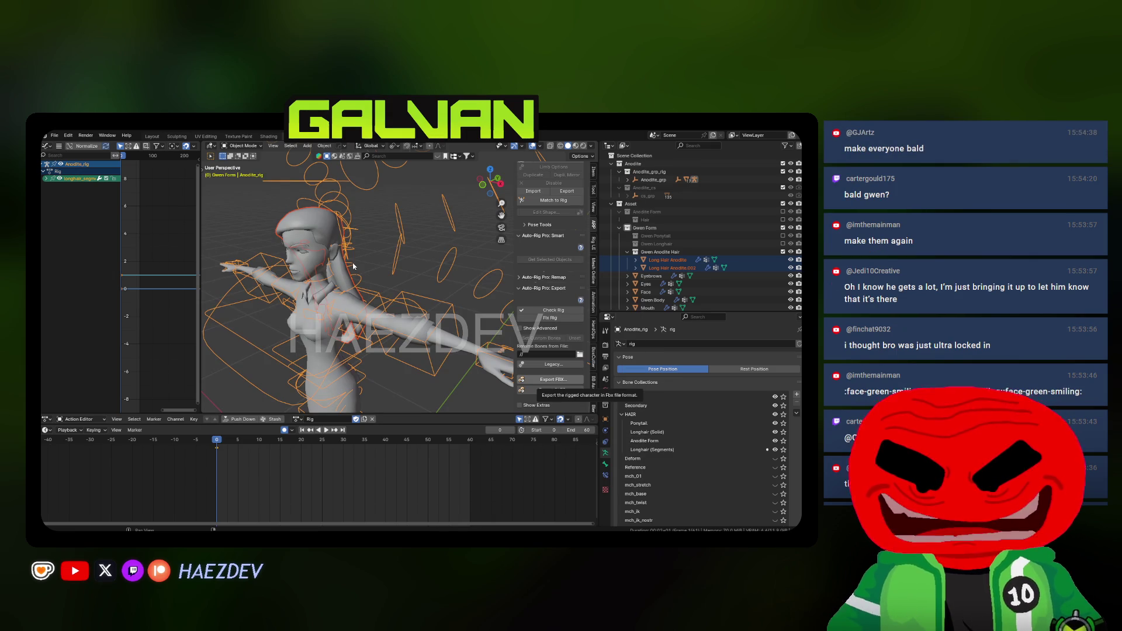
{"action": "left_click", "coordinate": [351, 286]}
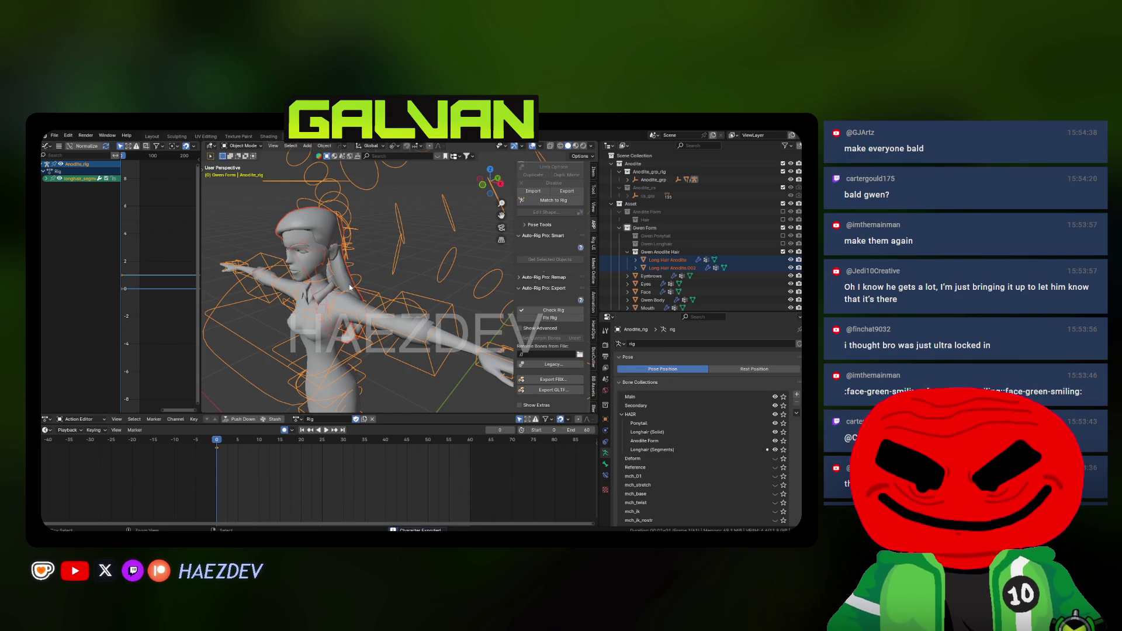
{"action": "key", "text": "alt+Tab"}
{"action": "right_click", "coordinate": [751, 206]}
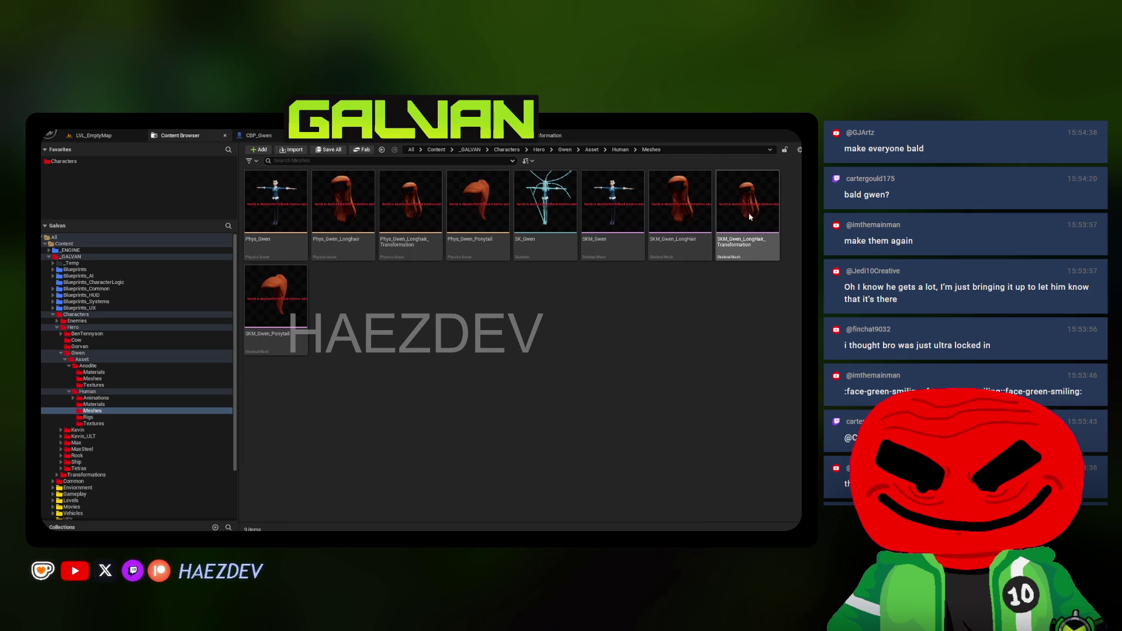
Reimport SKM_Gwen_LongHair_Transformation from the updated FBX and save all
{"action": "left_click", "coordinate": [662, 292]}
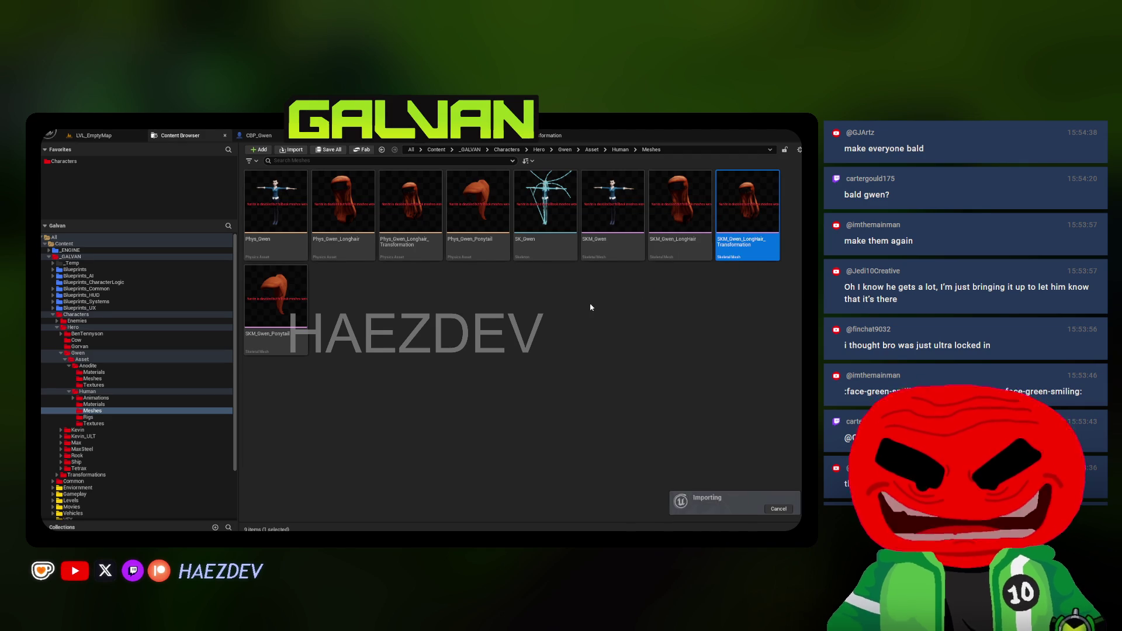
{"action": "left_click", "coordinate": [575, 323]}
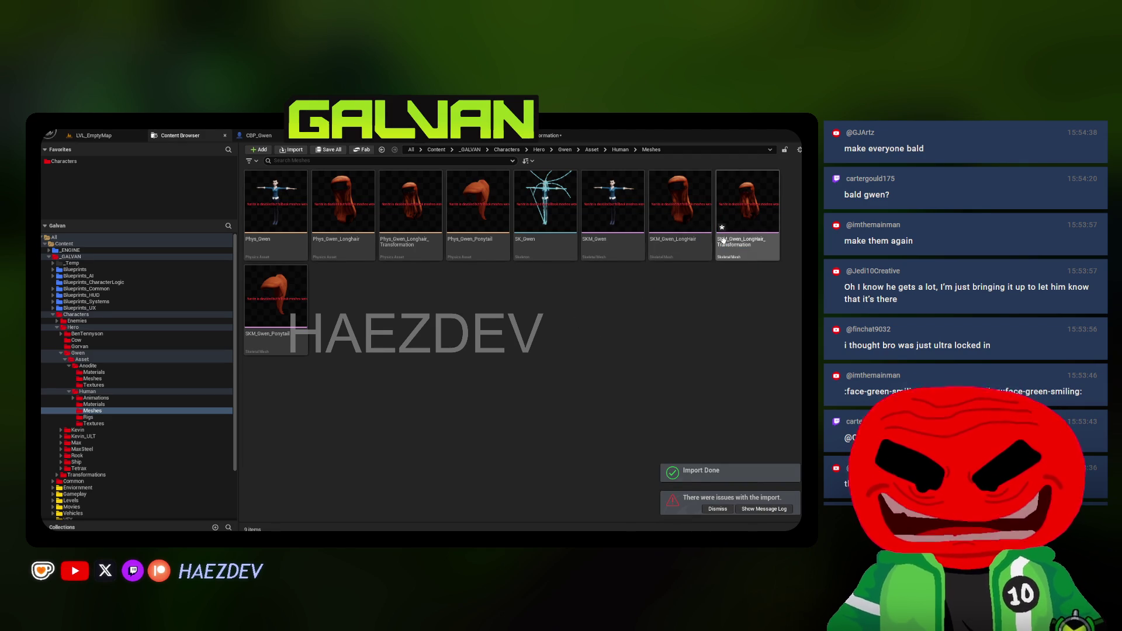
{"action": "left_click", "coordinate": [333, 150]}
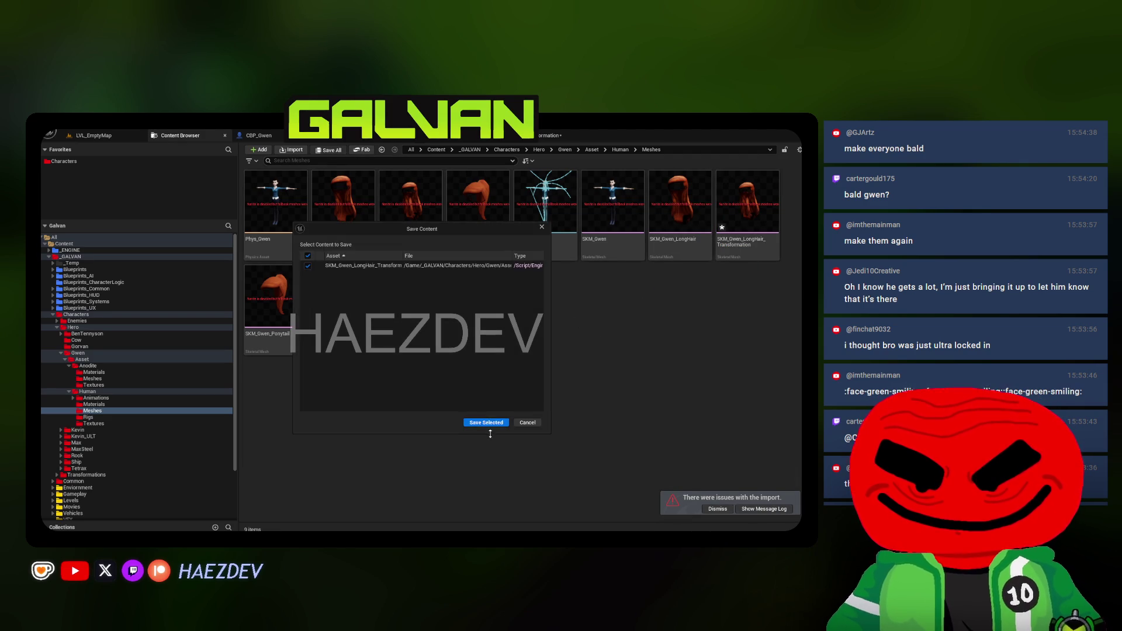
{"action": "left_click", "coordinate": [486, 426]}
{"action": "left_click", "coordinate": [552, 135]}
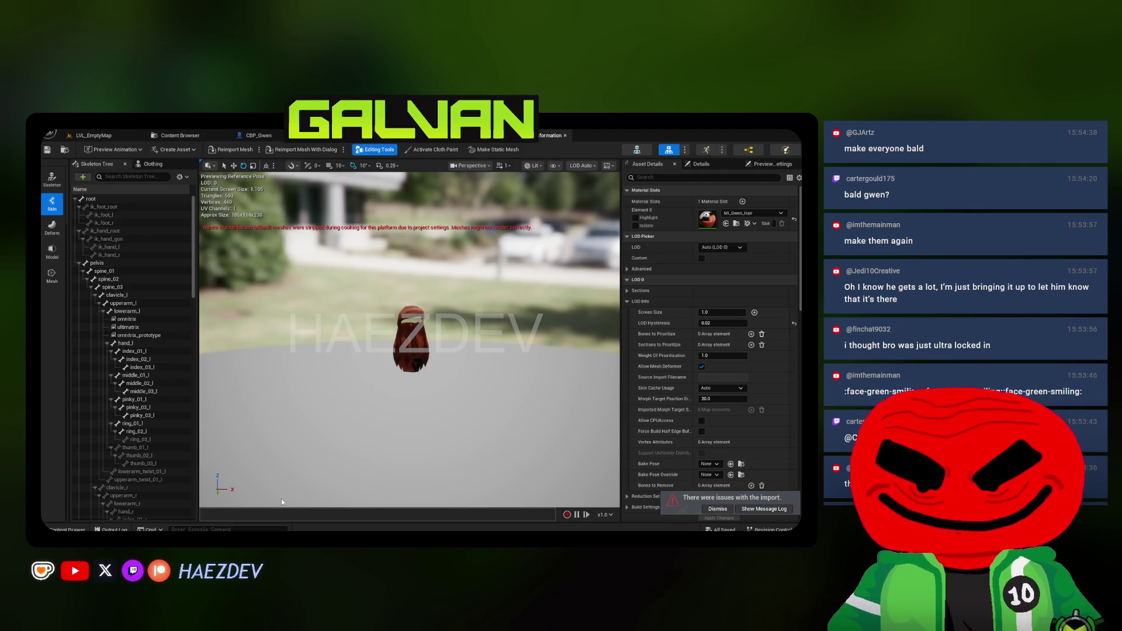
{"action": "left_click_drag", "start_coordinate": [338, 401], "coordinate": [374, 401]}
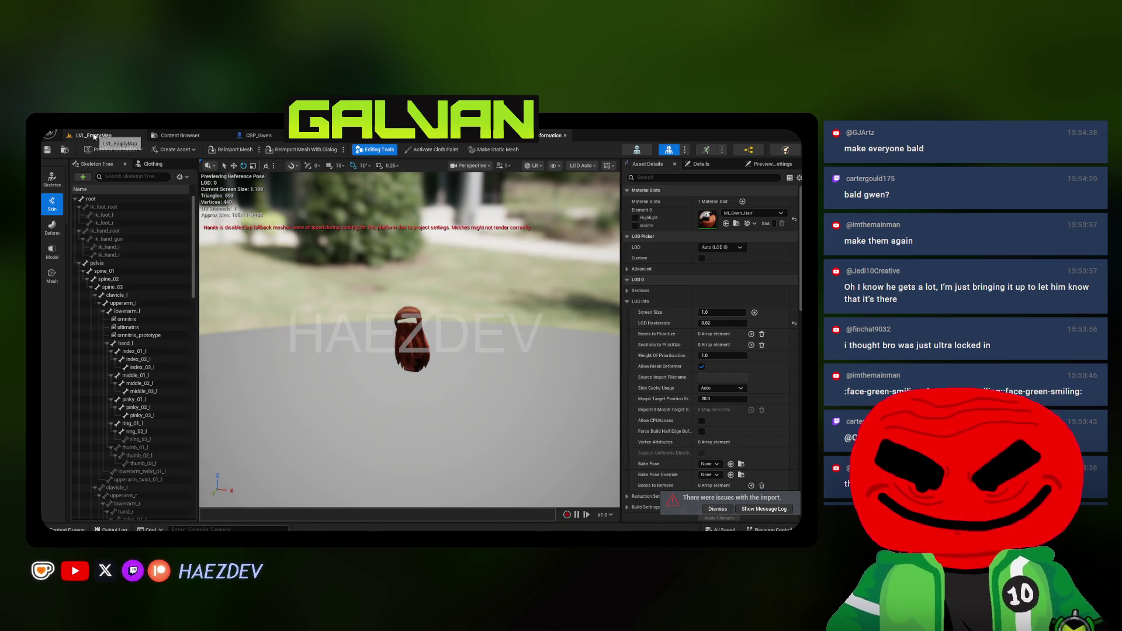
Play-test LVL_EmptyMap, triggering the transformation with key 1, then open BP_GwenTransform's event graph
{"action": "left_click", "coordinate": [94, 137]}
{"action": "left_click", "coordinate": [278, 150]}
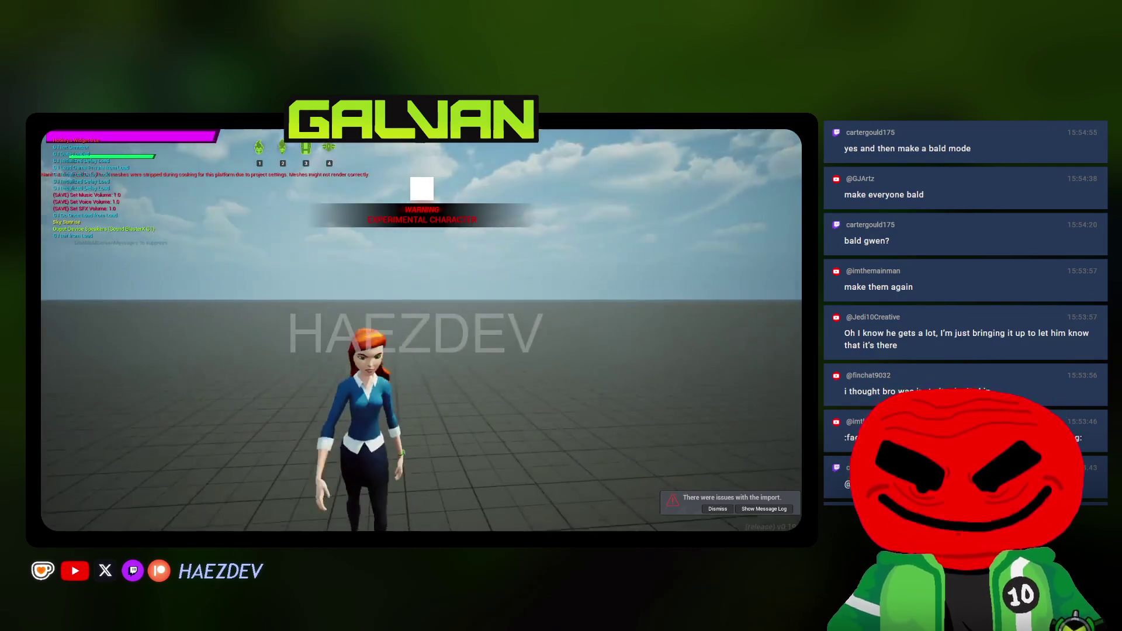
{"action": "key", "text": "1"}
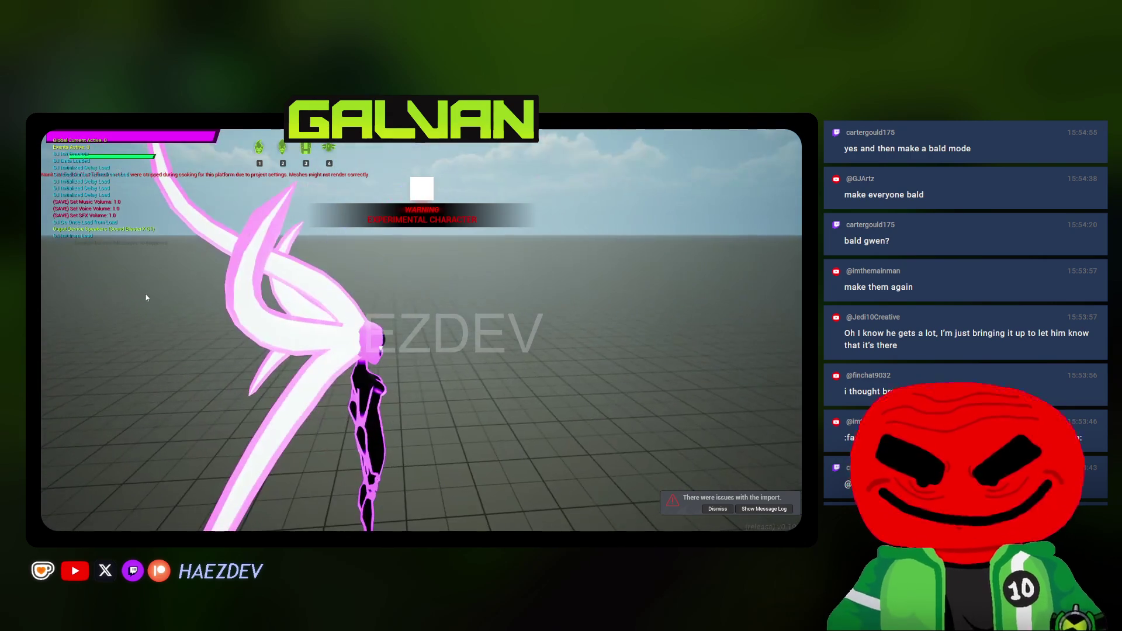
{"action": "key", "text": "Escape"}
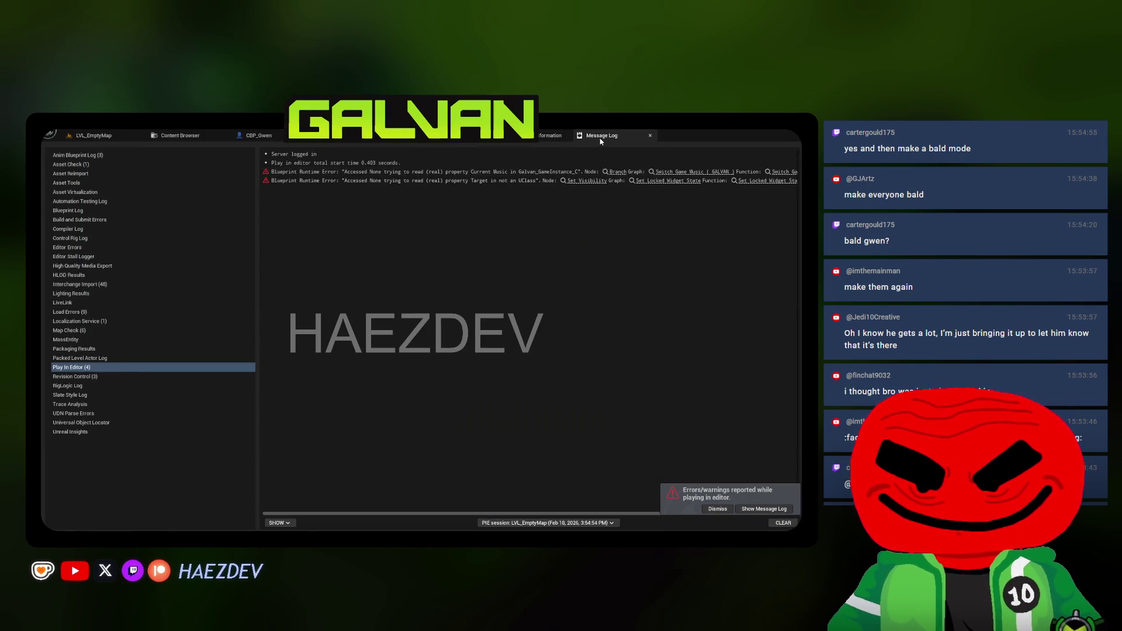
{"action": "left_click", "coordinate": [351, 141]}
{"action": "left_click", "coordinate": [308, 140]}
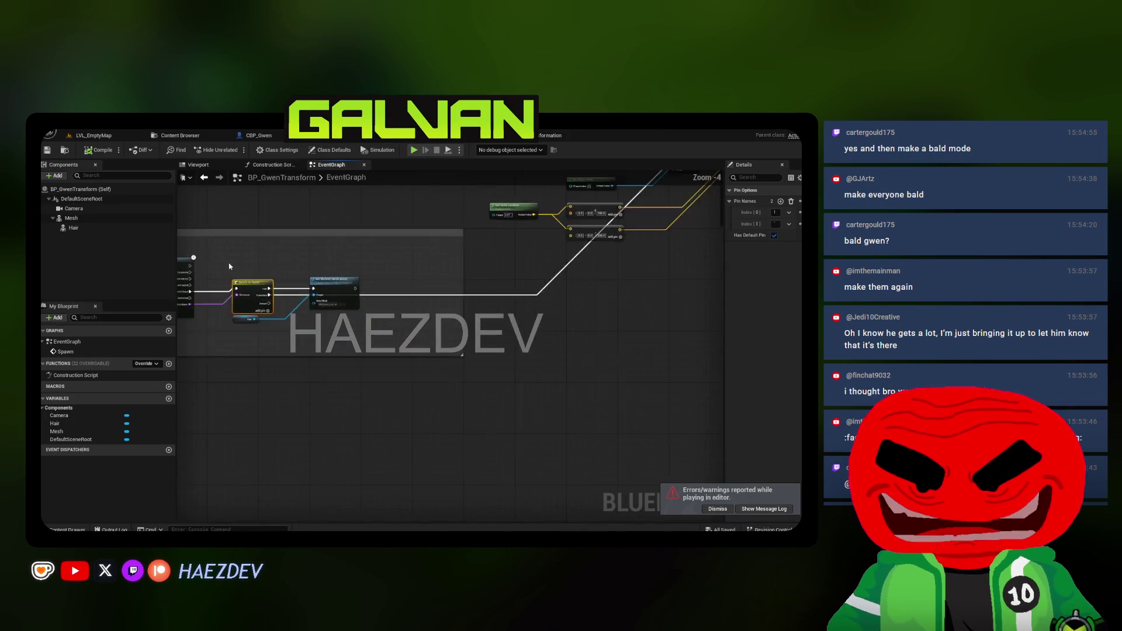
Inspect the event graph's Set Skeletal Mesh Asset node and its assigned hair mesh
{"action": "left_click", "coordinate": [344, 378]}
{"action": "key", "text": "Home"}
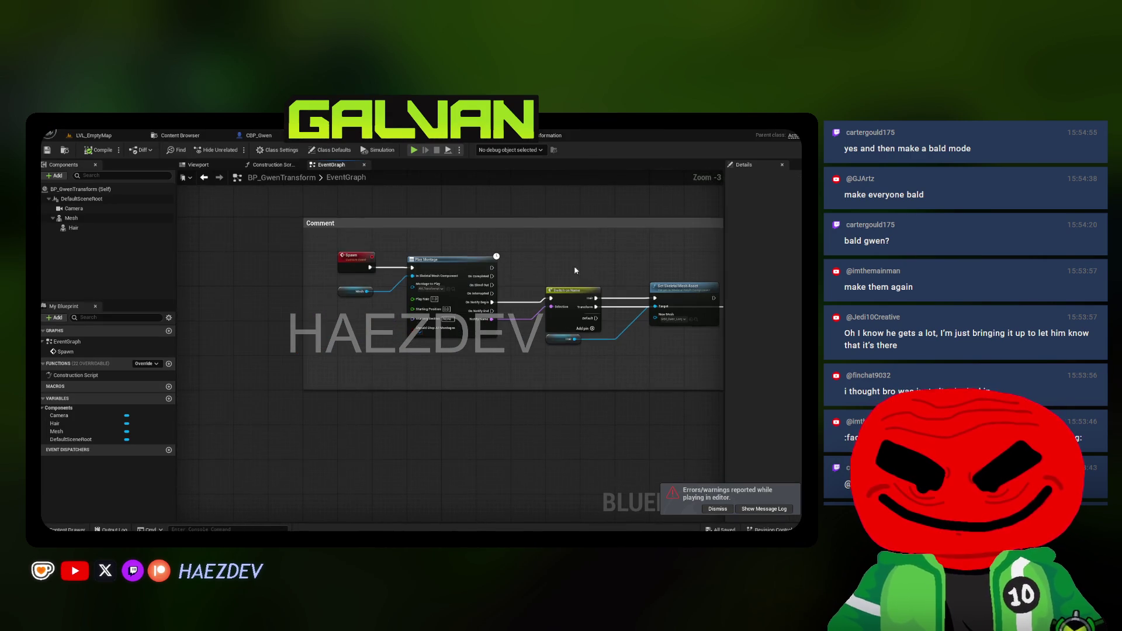
{"action": "left_click", "coordinate": [279, 168]}
{"action": "left_click", "coordinate": [331, 164]}
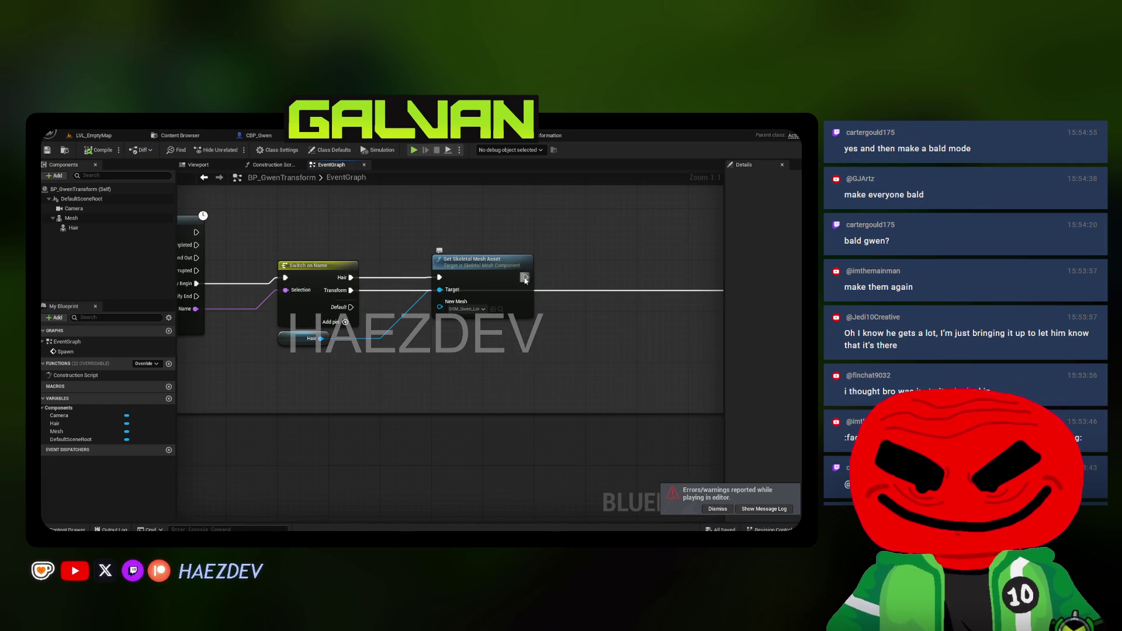
{"action": "left_click_drag", "start_coordinate": [524, 280], "coordinate": [584, 292]}
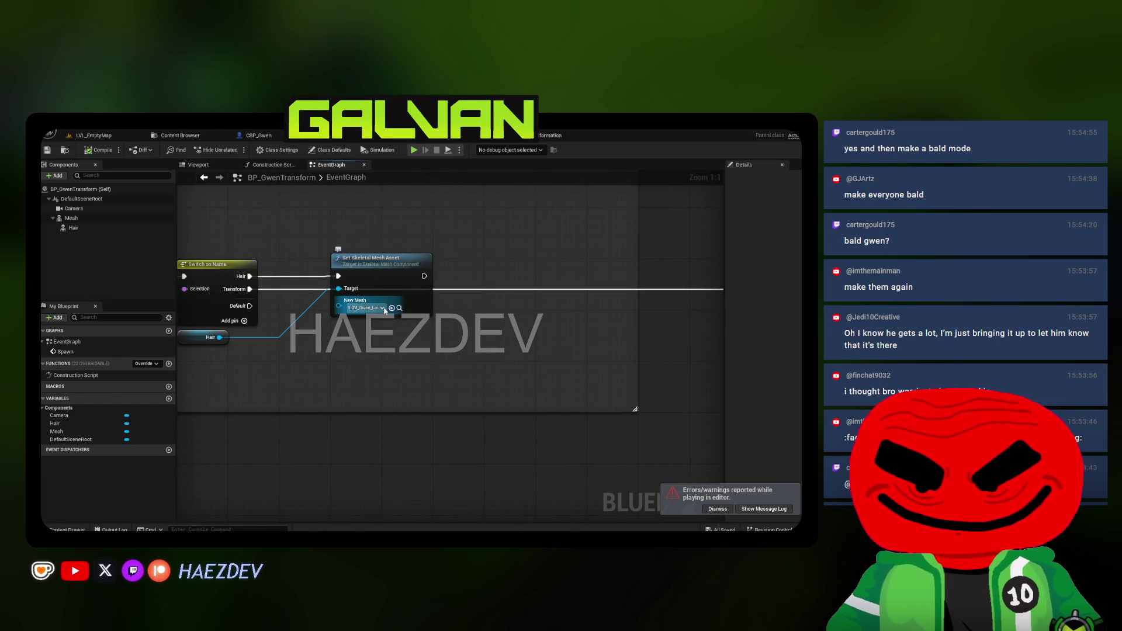
{"action": "left_click", "coordinate": [399, 308]}
Paste Set Leader Pose Component after Set Skeletal Mesh Asset, compile, save, and play-test
{"action": "left_click", "coordinate": [333, 135]}
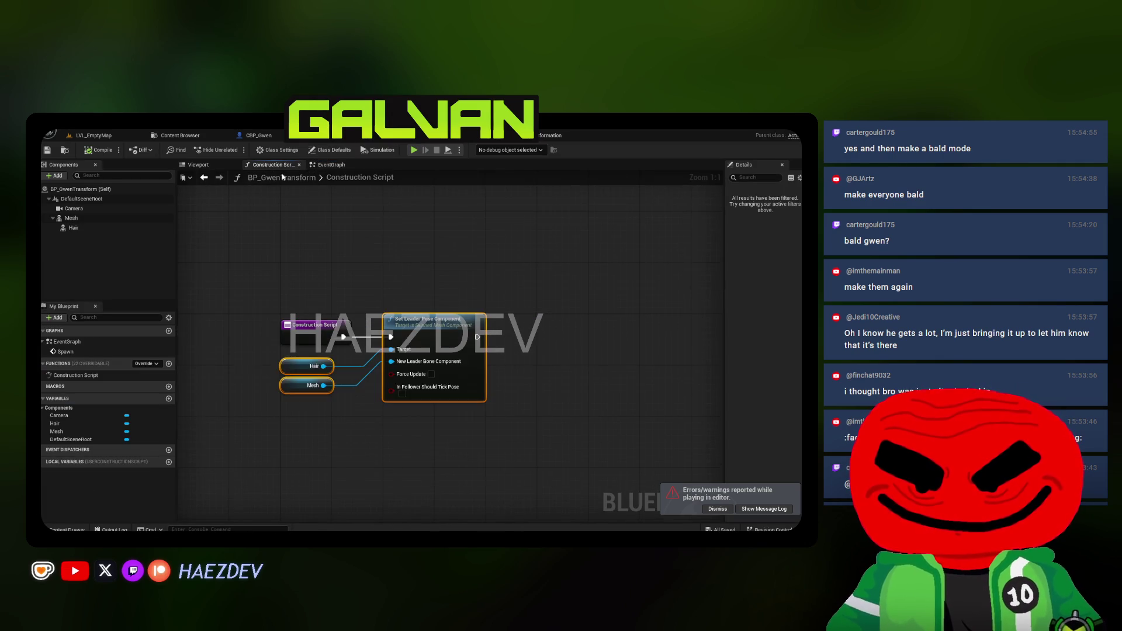
{"action": "left_click", "coordinate": [342, 164]}
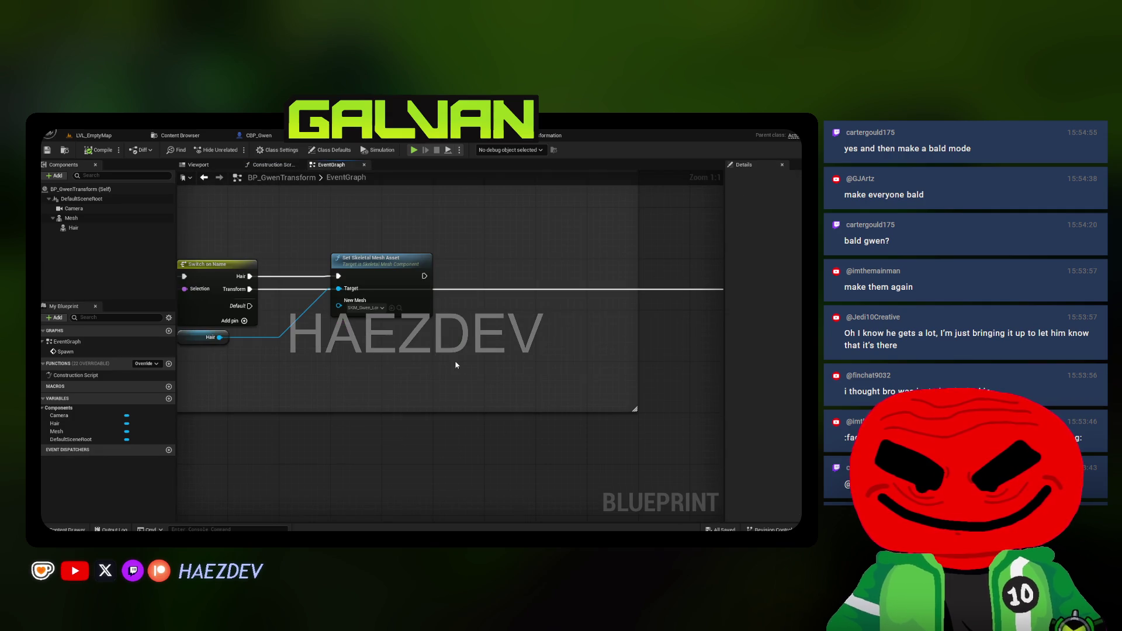
{"action": "key", "text": "ctrl+v"}
{"action": "mouse_move", "coordinate": [424, 275]}
{"action": "left_mouse_down"}
{"action": "mouse_move", "coordinate": [519, 315]}
{"action": "mouse_move", "coordinate": [524, 297]}
{"action": "mouse_move", "coordinate": [548, 296]}
{"action": "left_mouse_up"}
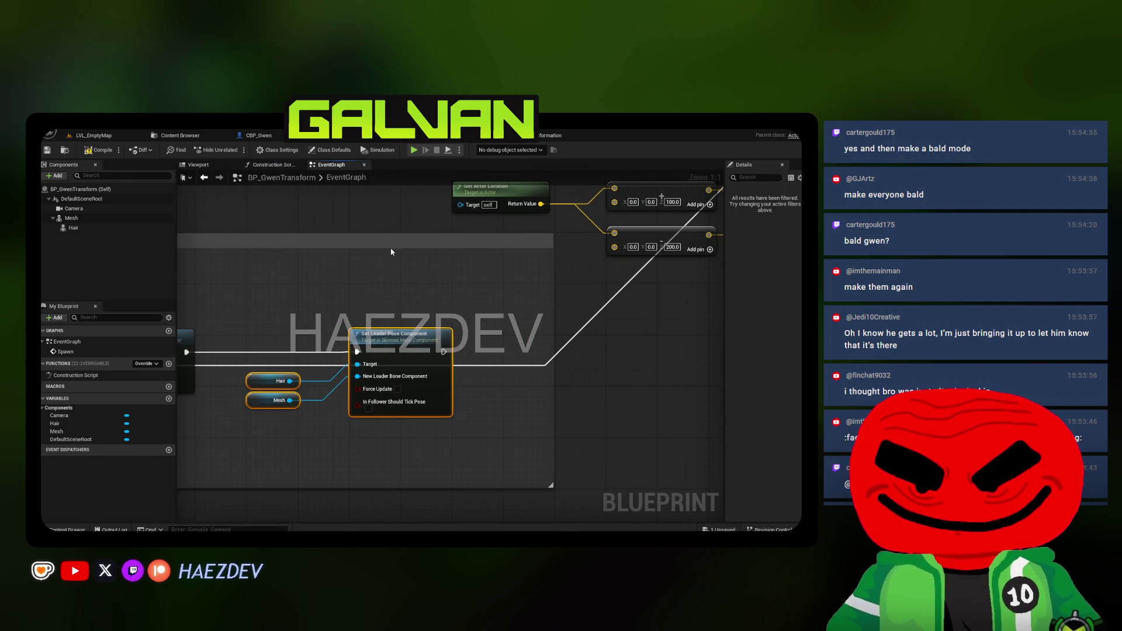
{"action": "left_click", "coordinate": [47, 150]}
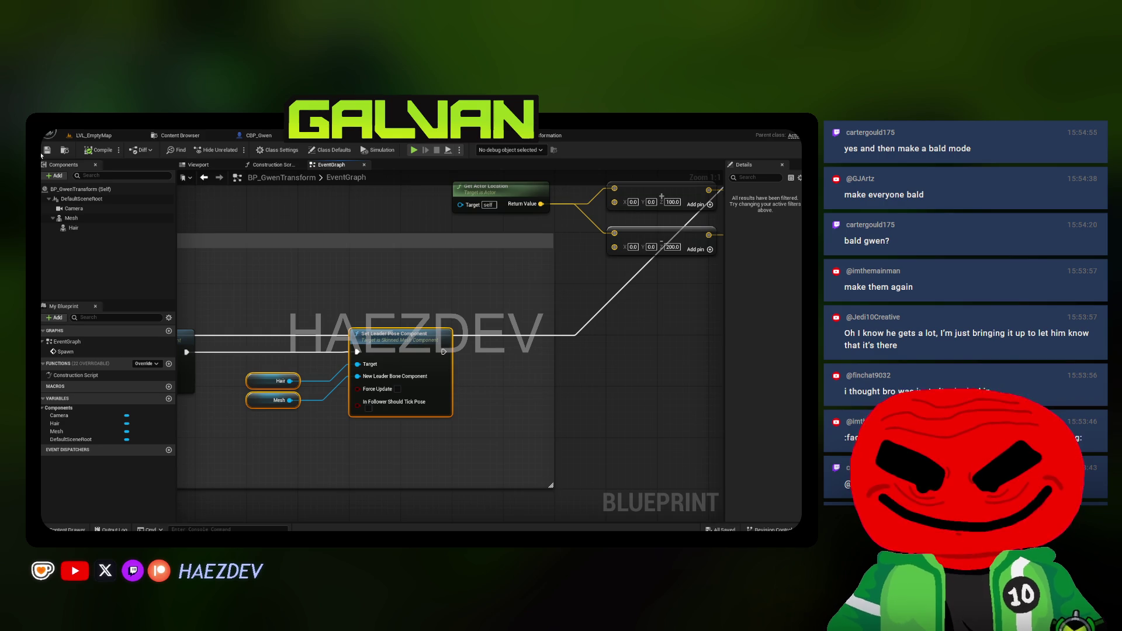
{"action": "left_click", "coordinate": [85, 136]}
{"action": "left_click", "coordinate": [278, 150]}
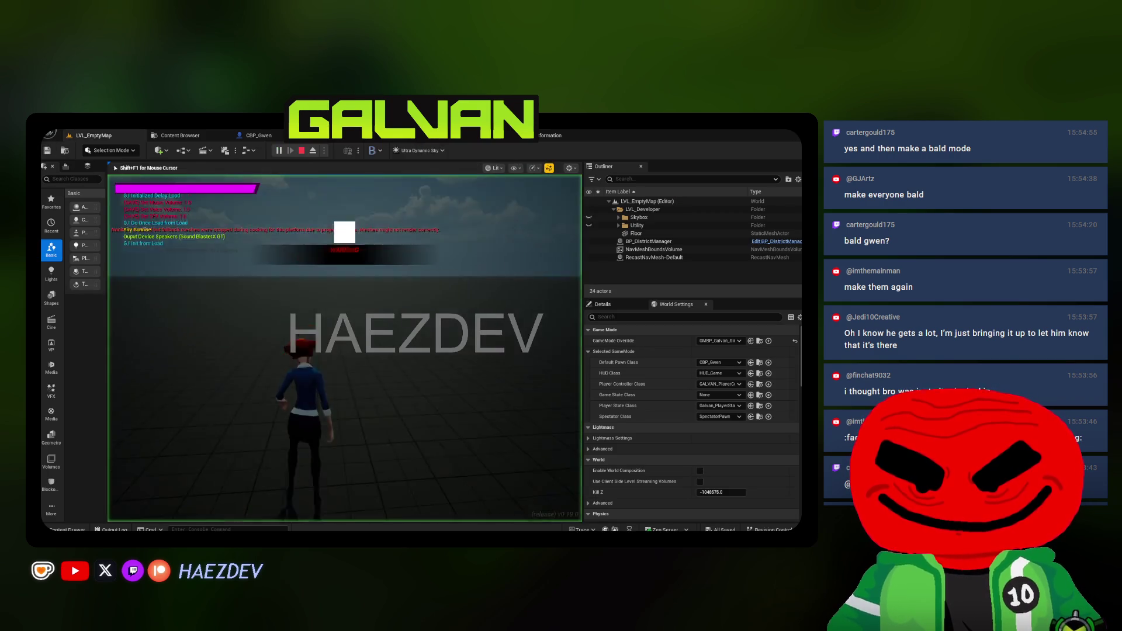
Play-test the level: move Gwen, trigger her transformation, then exit and close the Message Log
{"action": "key", "text": "F11"}
{"action": "key", "text": "s"}
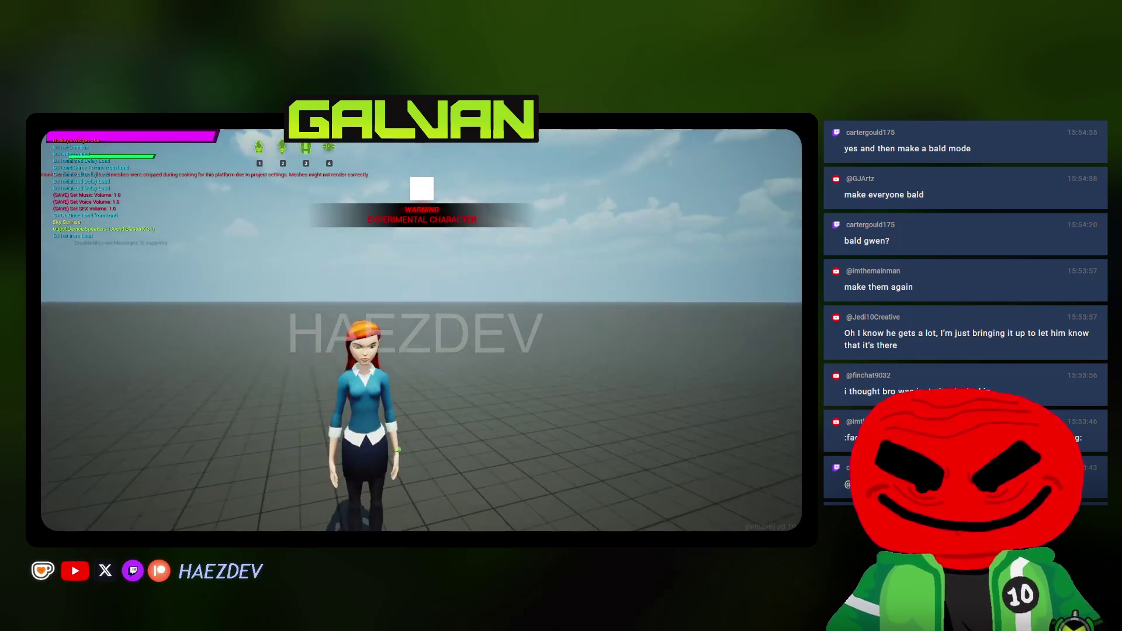
{"action": "key", "text": "space"}
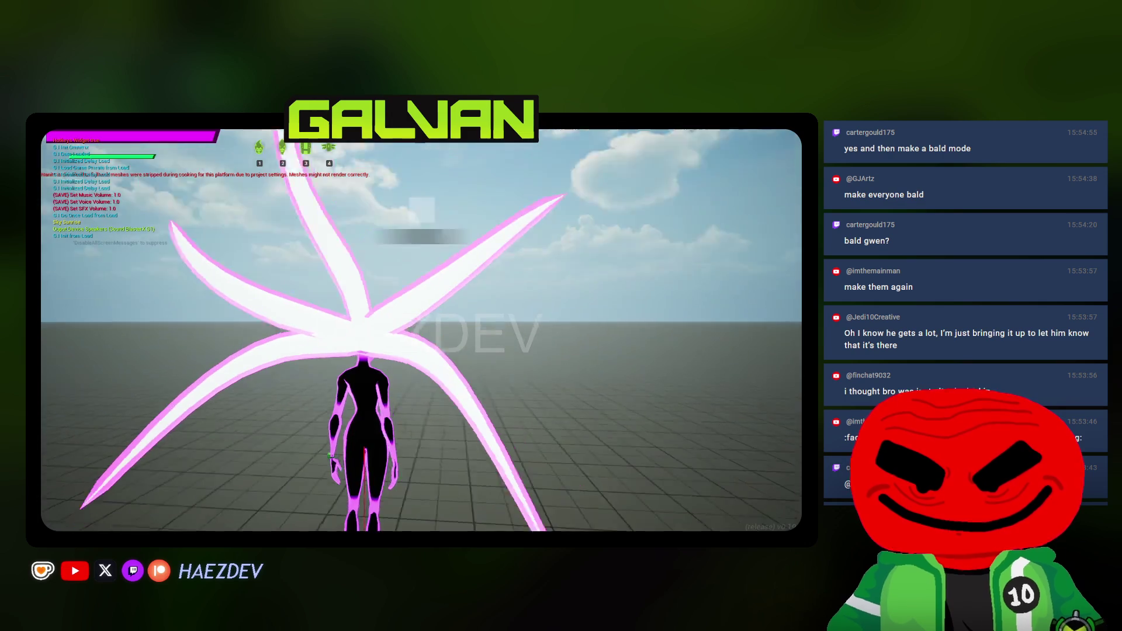
{"action": "key", "text": "Escape"}
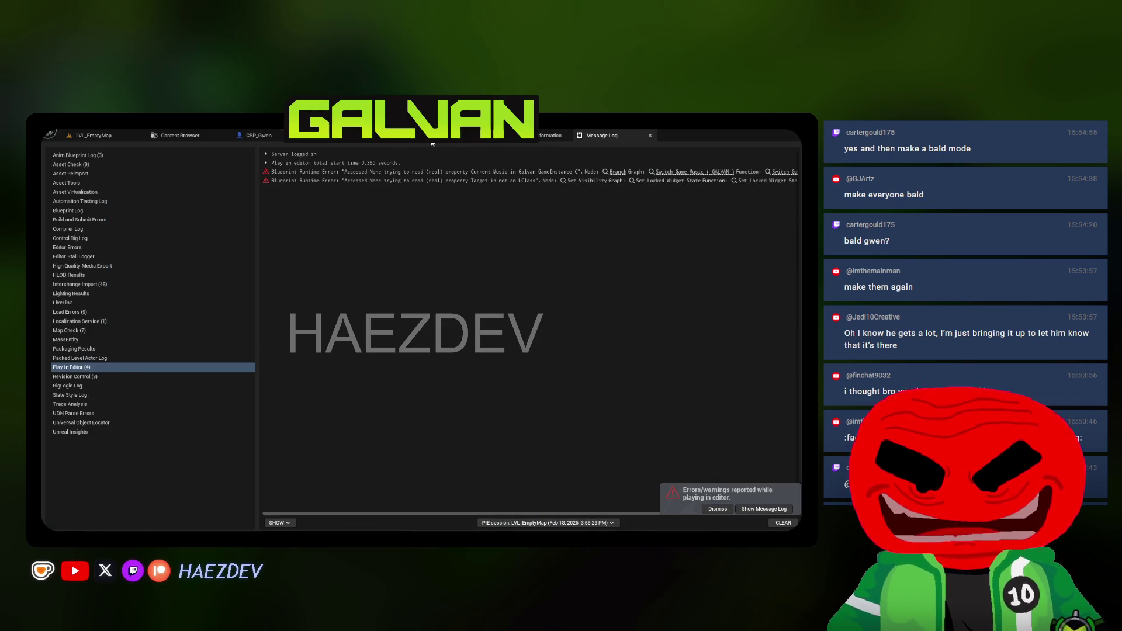
{"action": "middle_click", "coordinate": [622, 139]}
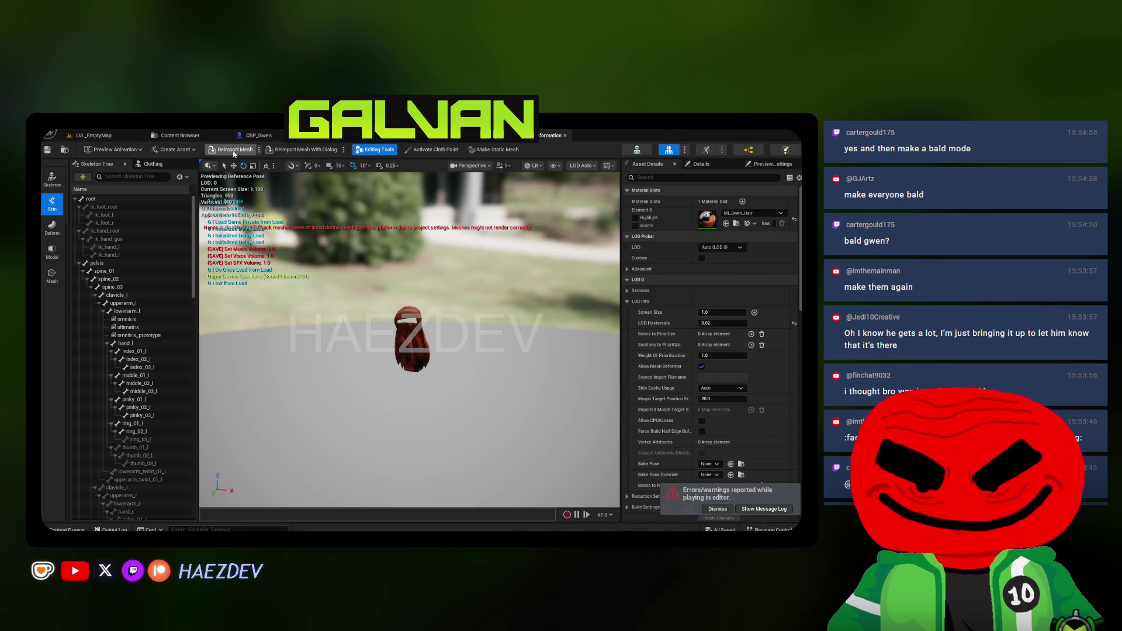
Preview the hair with the Transformation animation, then return to BP_GwenTransform's event graph
{"action": "left_click", "coordinate": [119, 151]}
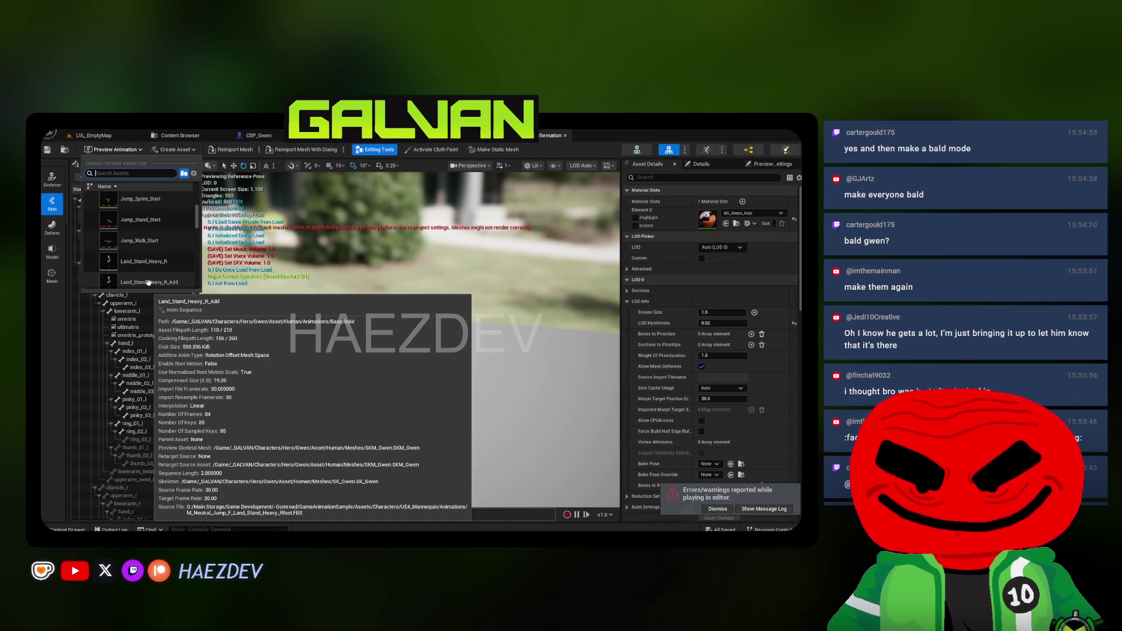
{"action": "left_click", "coordinate": [146, 223]}
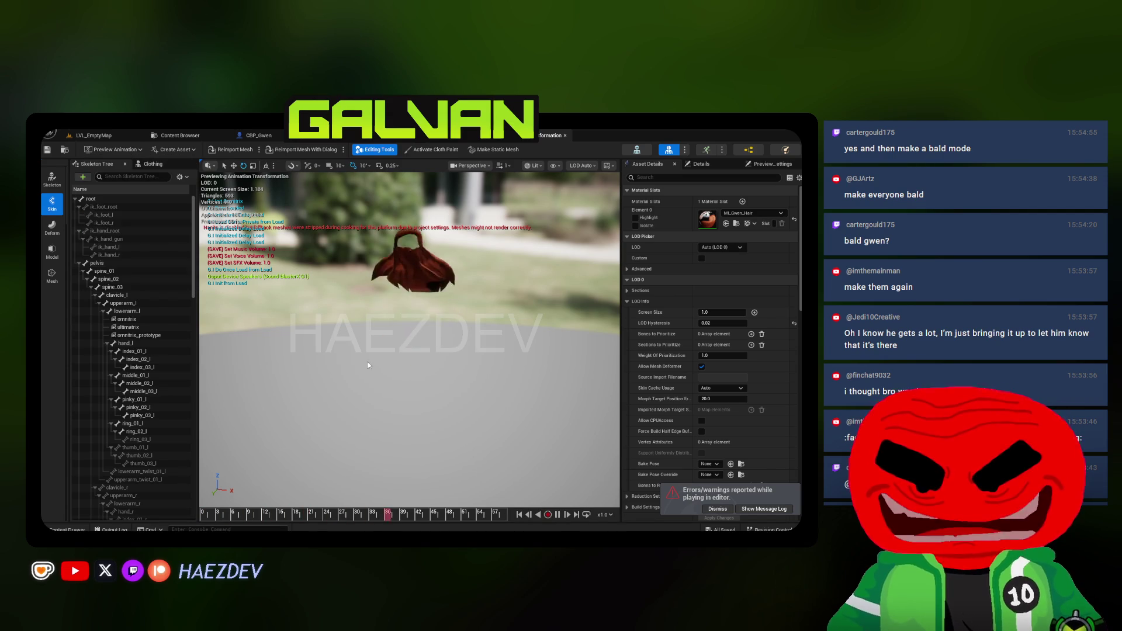
{"action": "left_click", "coordinate": [316, 135]}
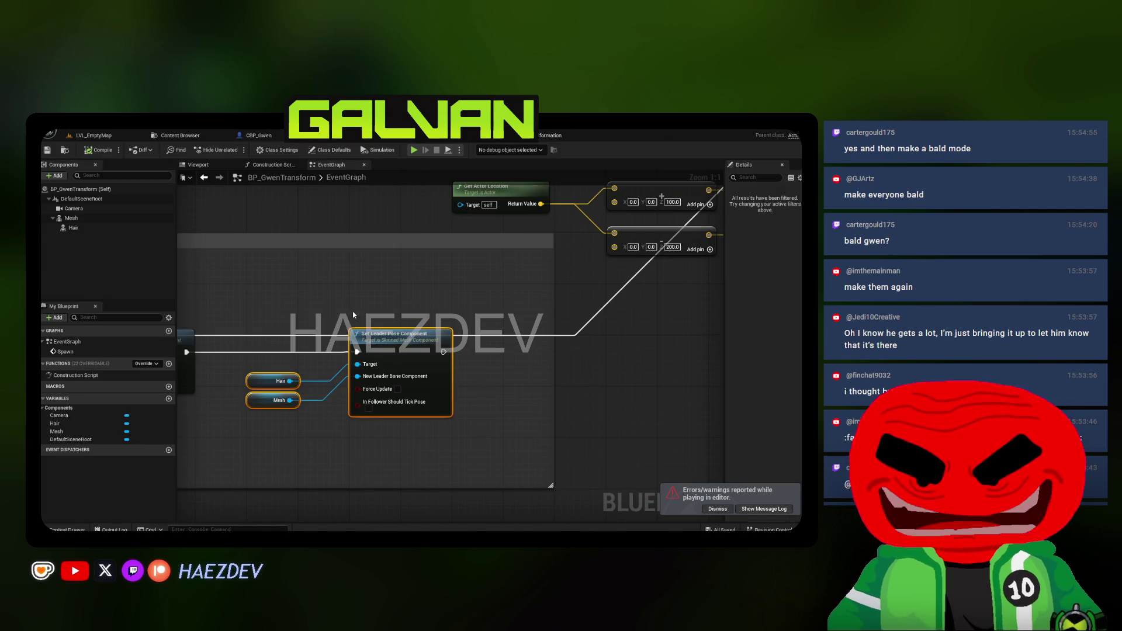
Inspect the mesh-swap nodes' New Mesh value, then select Hair in the blueprint's Viewport
{"action": "left_click_drag", "start_coordinate": [505, 328], "coordinate": [342, 287]}
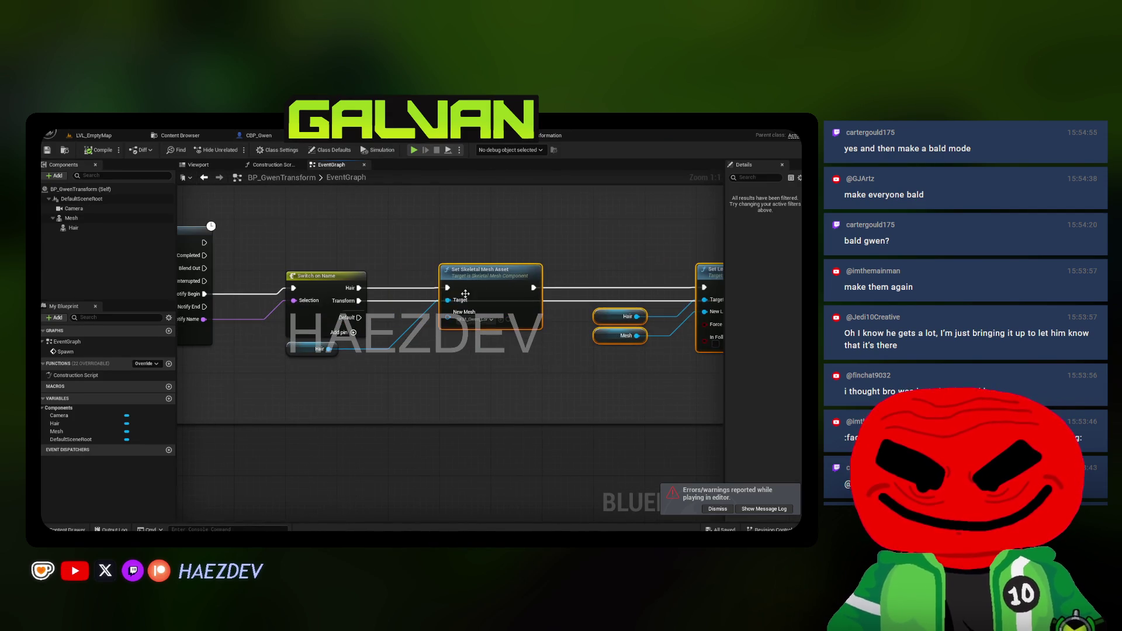
{"action": "left_click_drag", "start_coordinate": [320, 356], "coordinate": [321, 355]}
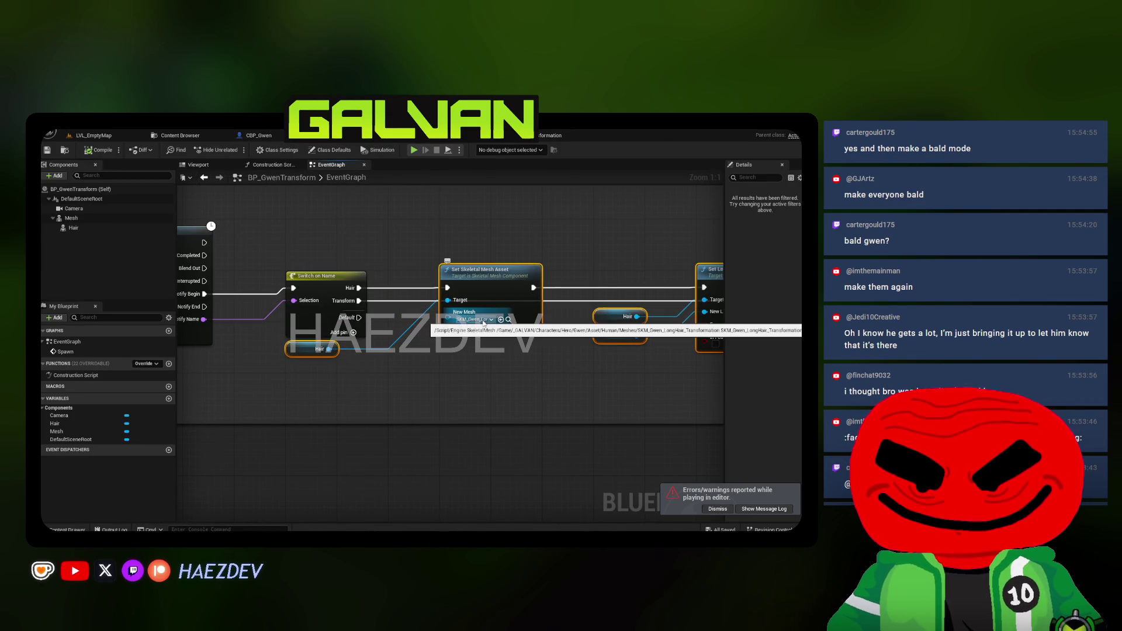
{"action": "scroll", "coordinate": [287, 271], "scroll_direction": "down", "scroll_amount": 2}
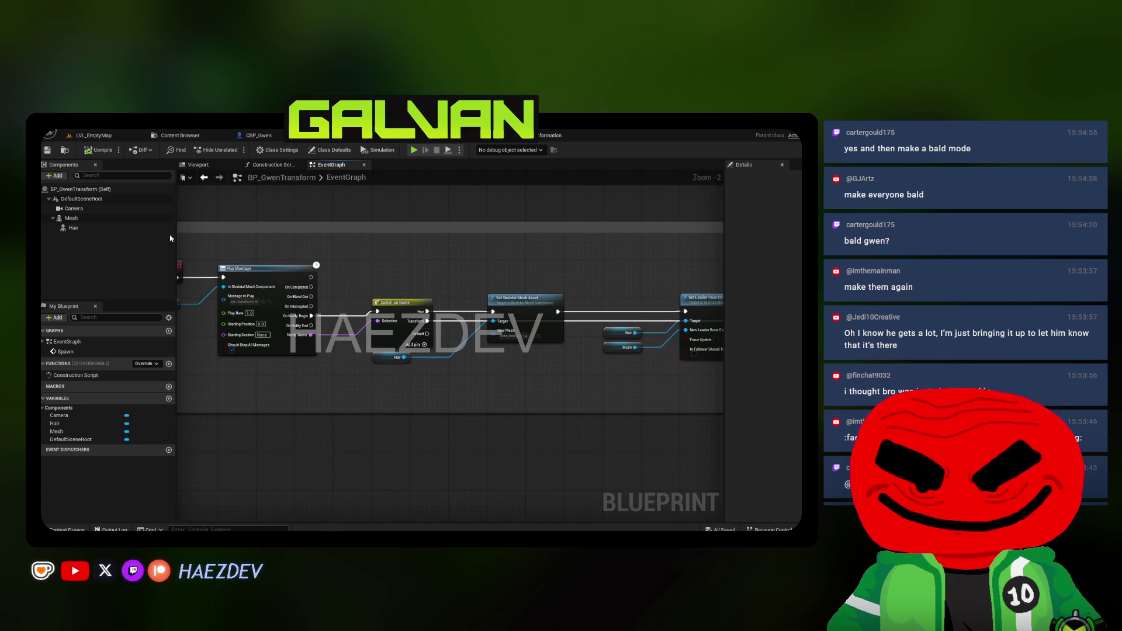
{"action": "scroll", "coordinate": [539, 375], "scroll_direction": "up", "scroll_amount": 2}
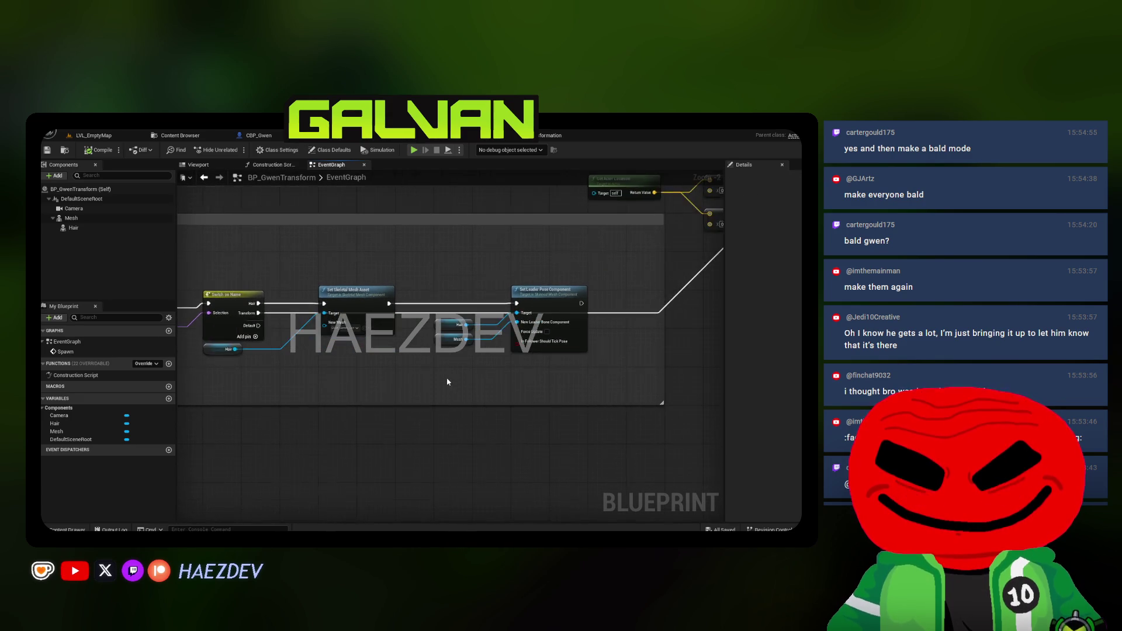
{"action": "left_click", "coordinate": [195, 165]}
{"action": "left_click", "coordinate": [73, 227]}
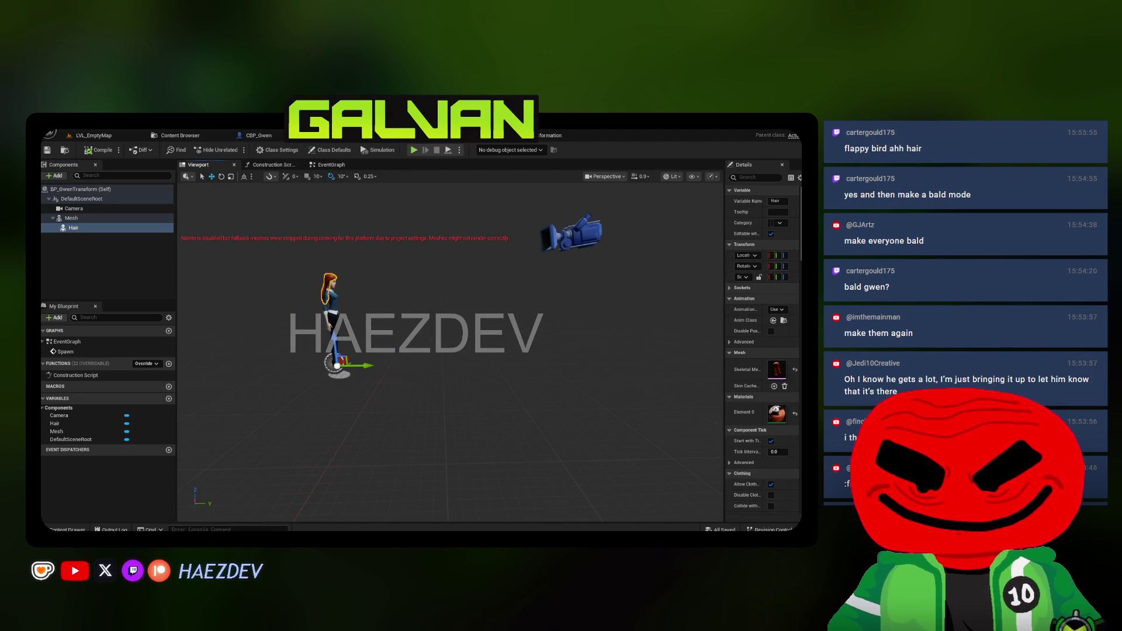
Set the Hair component's Skeletal Mesh Asset to the new long-hair mesh
{"action": "left_click_drag", "start_coordinate": [724, 350], "coordinate": [617, 350]}
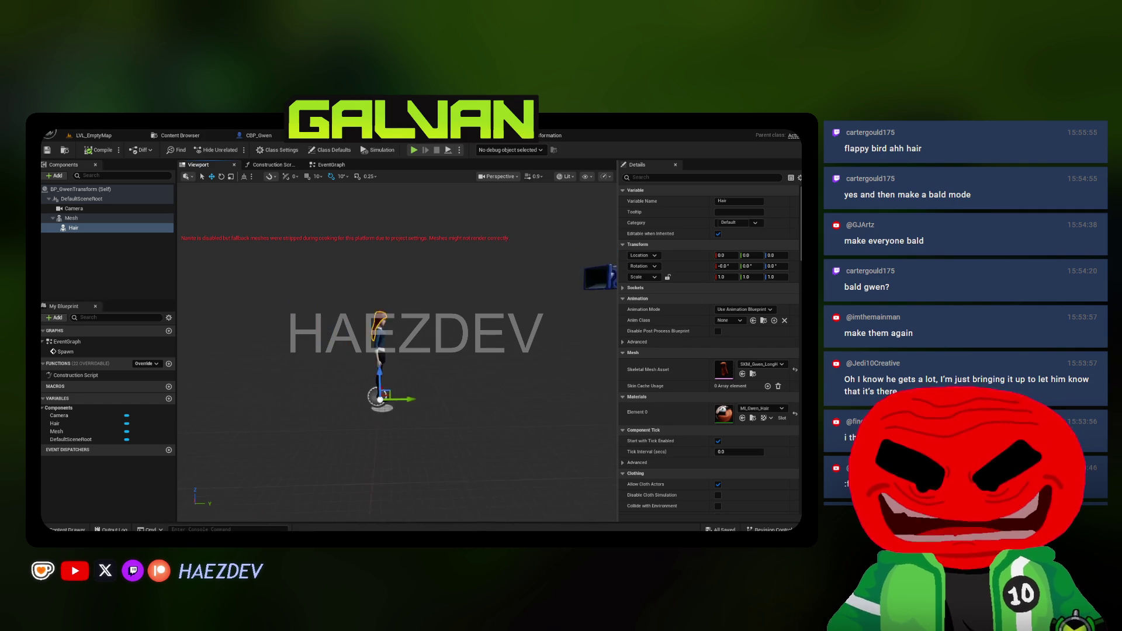
{"action": "left_click", "coordinate": [762, 364]}
{"action": "left_click", "coordinate": [760, 282]}
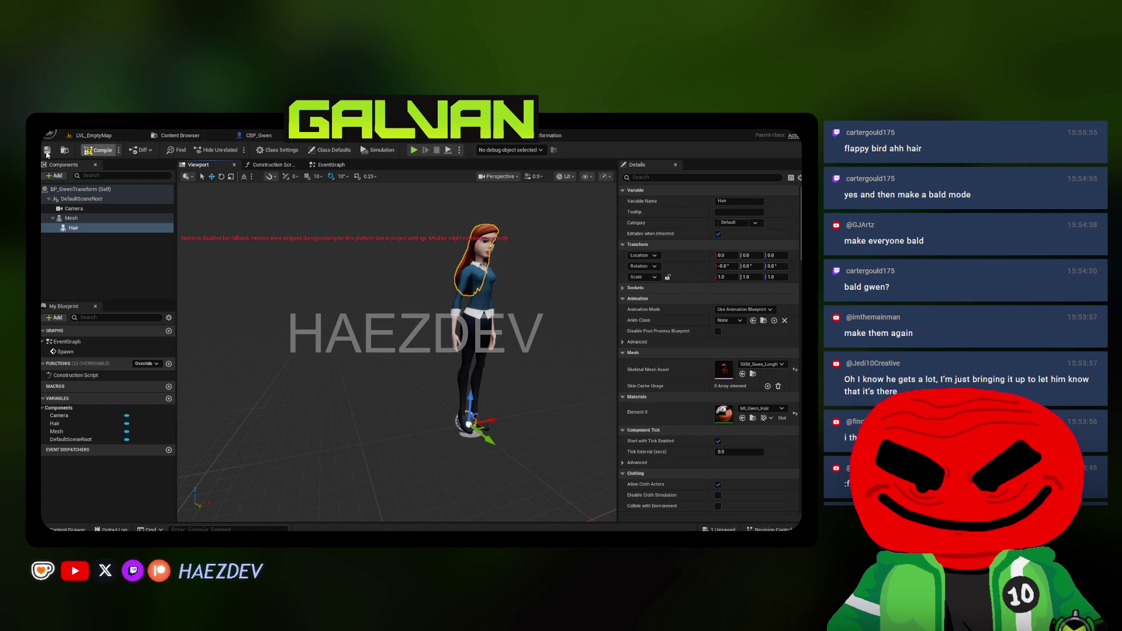
{"action": "mouse_move", "coordinate": [314, 334]}
{"action": "left_mouse_down"}
{"action": "mouse_move", "coordinate": [374, 340]}
{"action": "mouse_move", "coordinate": [293, 327]}
{"action": "left_mouse_up"}
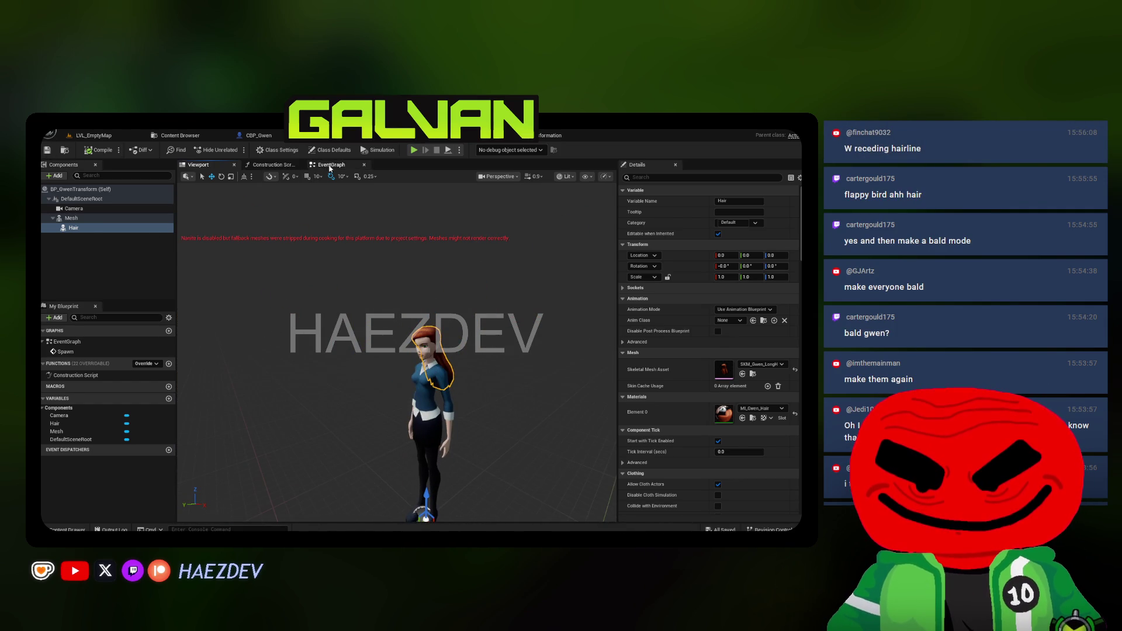
Compile BP_GwenTransform and play-test Gwen's transformation again in LVL_EmptyMap
{"action": "left_click", "coordinate": [329, 166]}
{"action": "key", "text": "F7"}
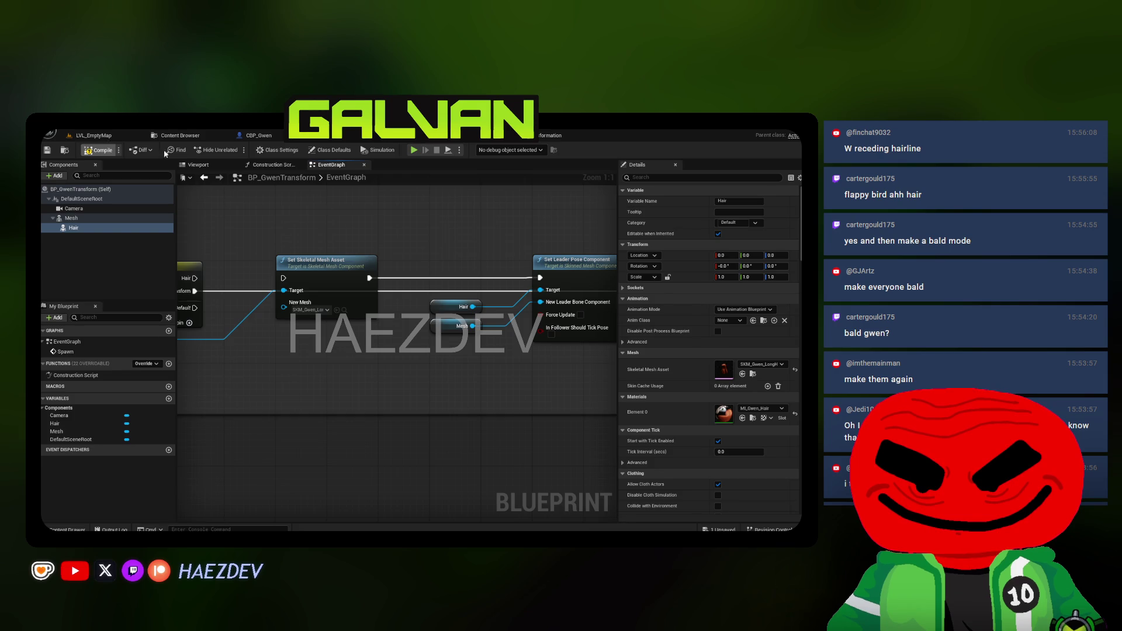
{"action": "left_click", "coordinate": [94, 135]}
{"action": "key", "text": "alt+p"}
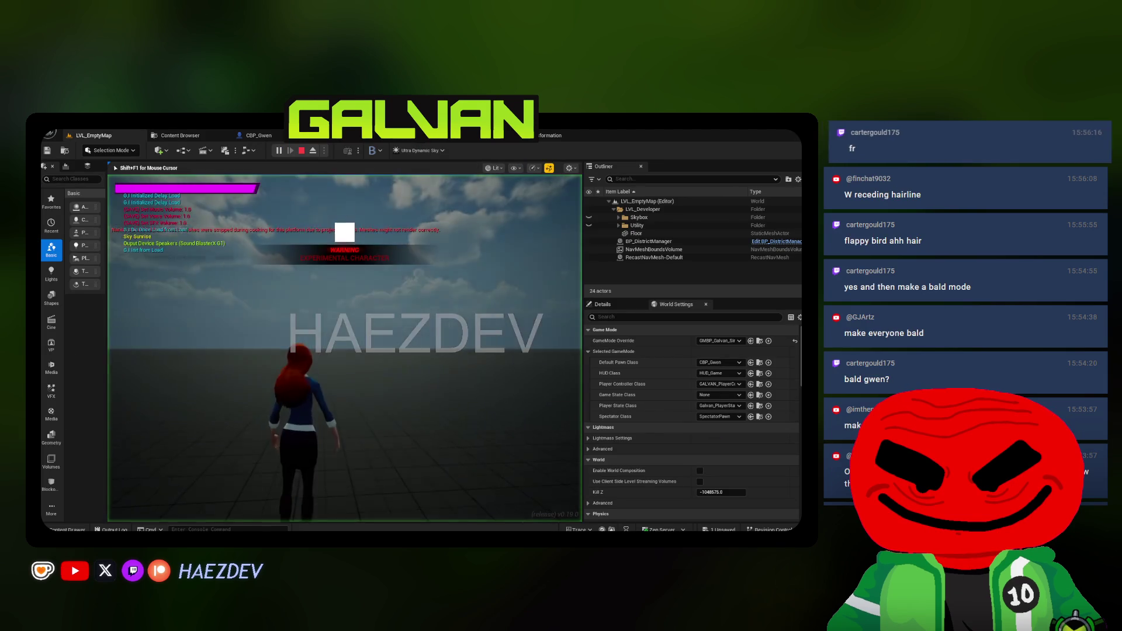
{"action": "key", "text": "F11"}
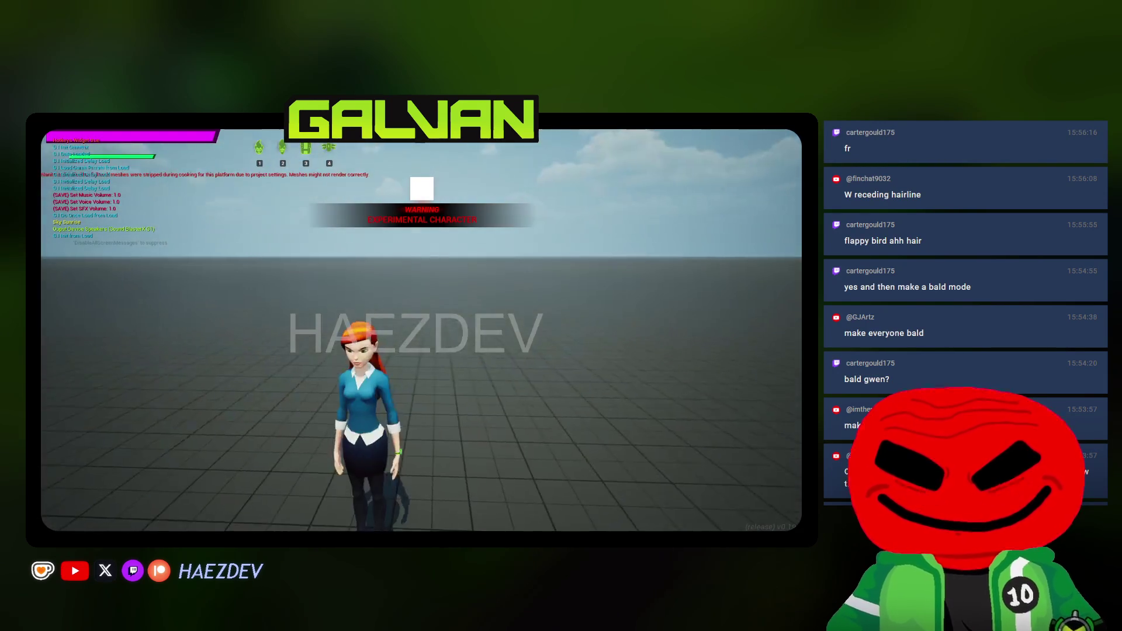
{"action": "key", "text": "space"}
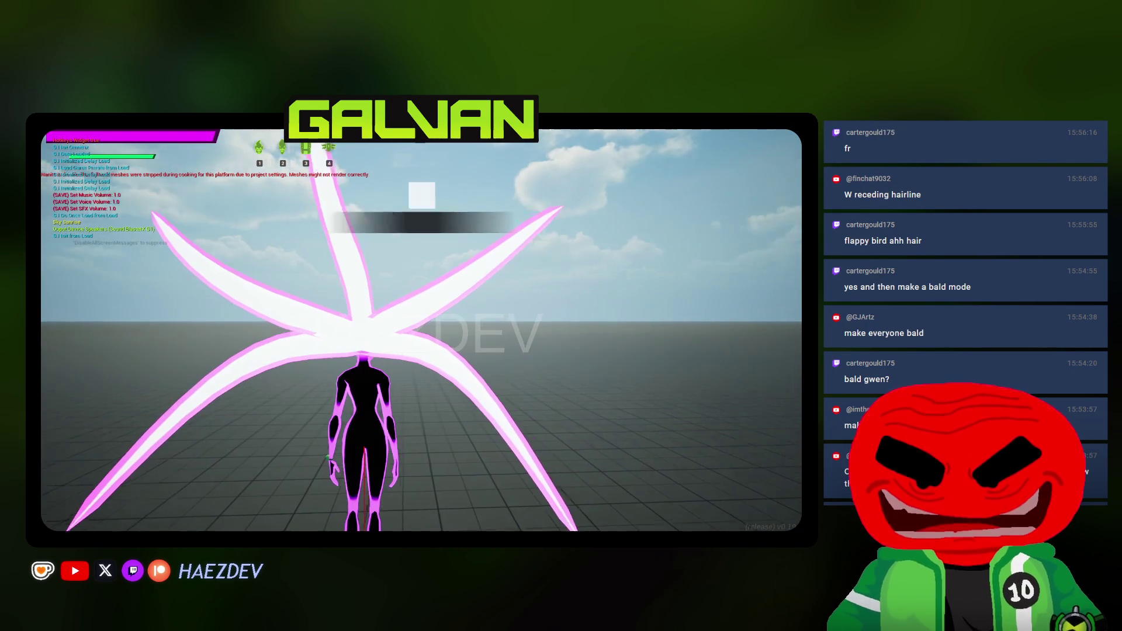
{"action": "key", "text": "Escape"}
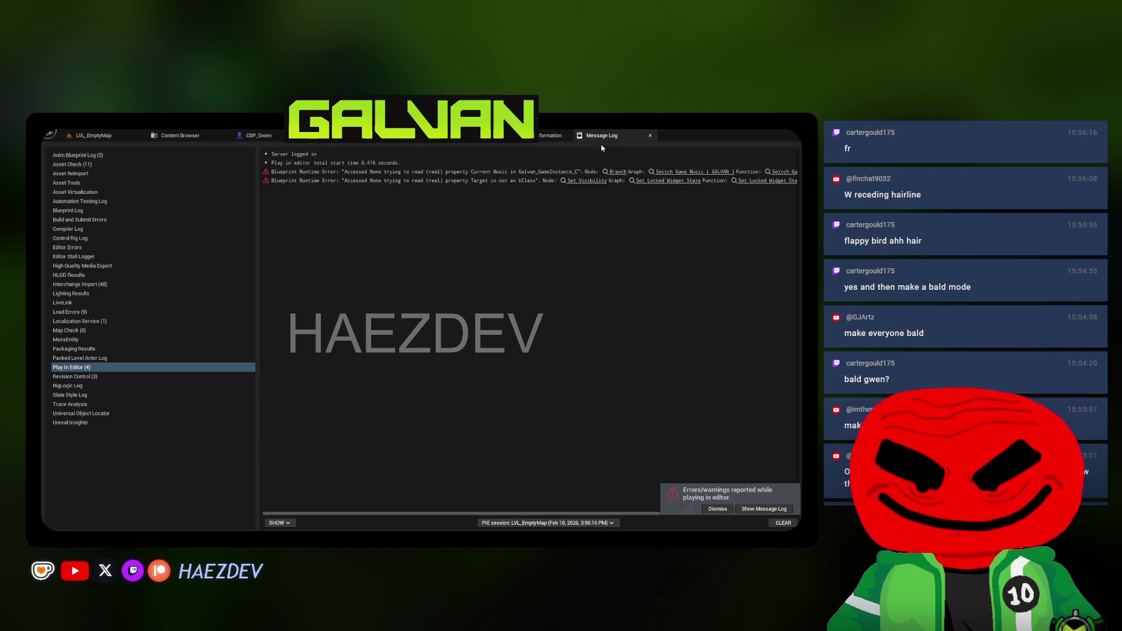
{"action": "middle_click", "coordinate": [612, 136]}
In BP_GwenTransform's viewport, select the body Mesh component to check its animation class
{"action": "left_click", "coordinate": [341, 136]}
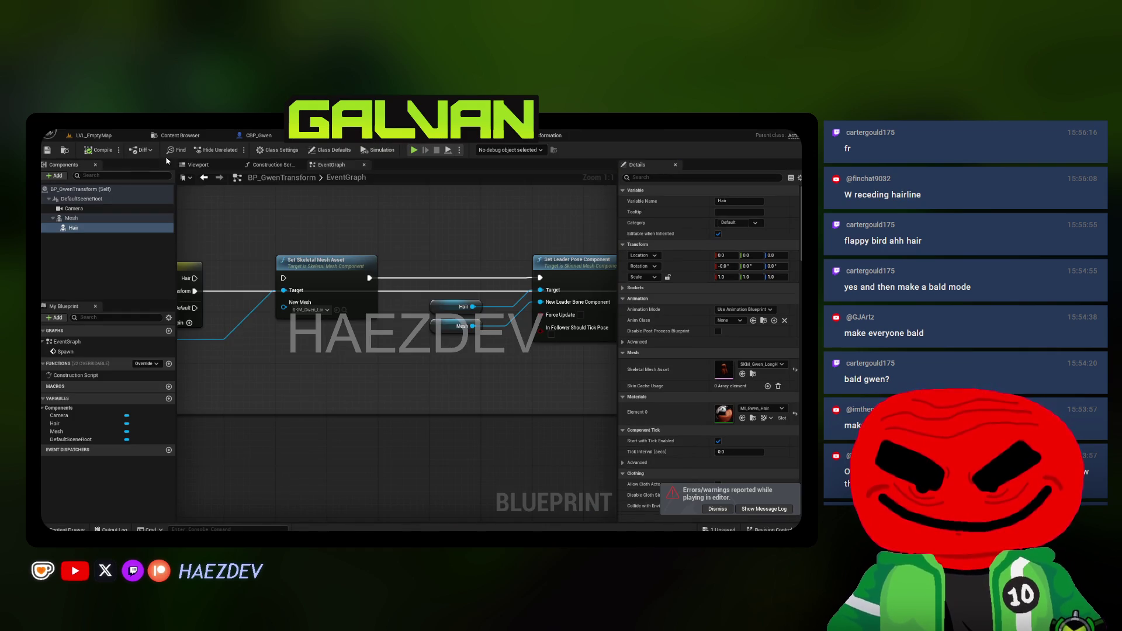
{"action": "left_click", "coordinate": [198, 165]}
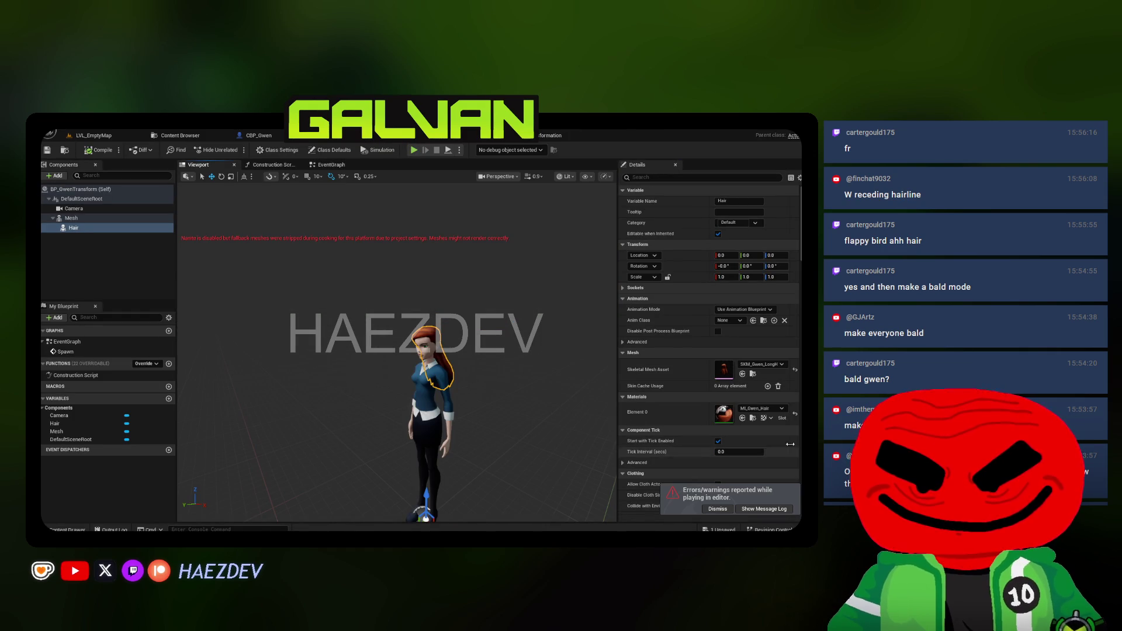
{"action": "left_click", "coordinate": [72, 218]}
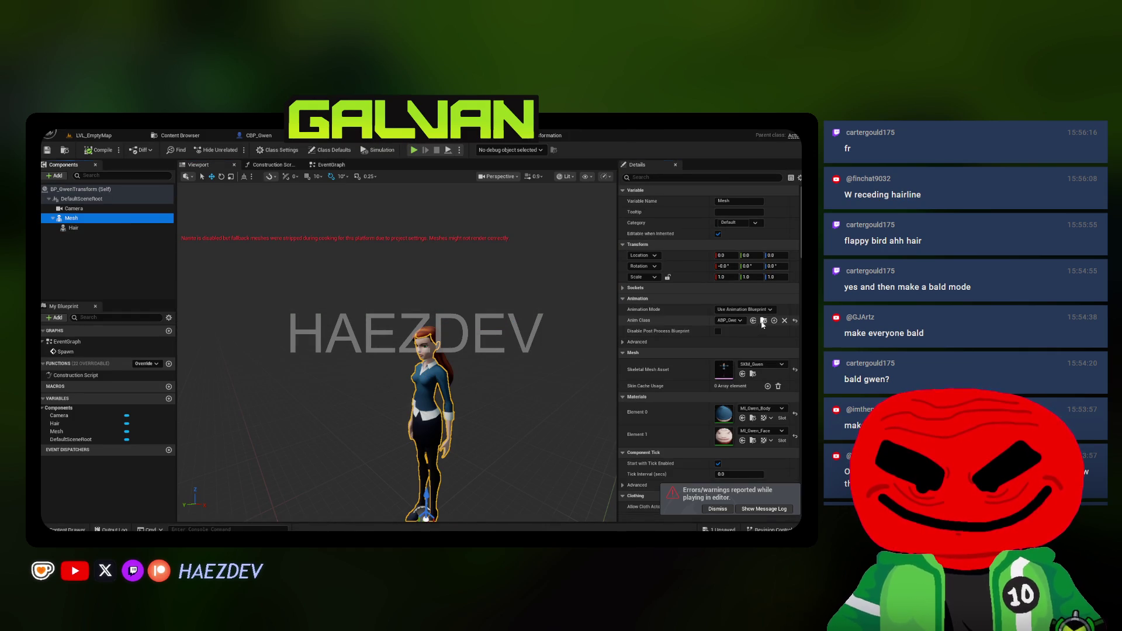
Look at the existing ABP_Gwen animation blueprint, then return to the Animations folder
{"action": "left_click", "coordinate": [764, 321]}
{"action": "double_click", "coordinate": [322, 238]}
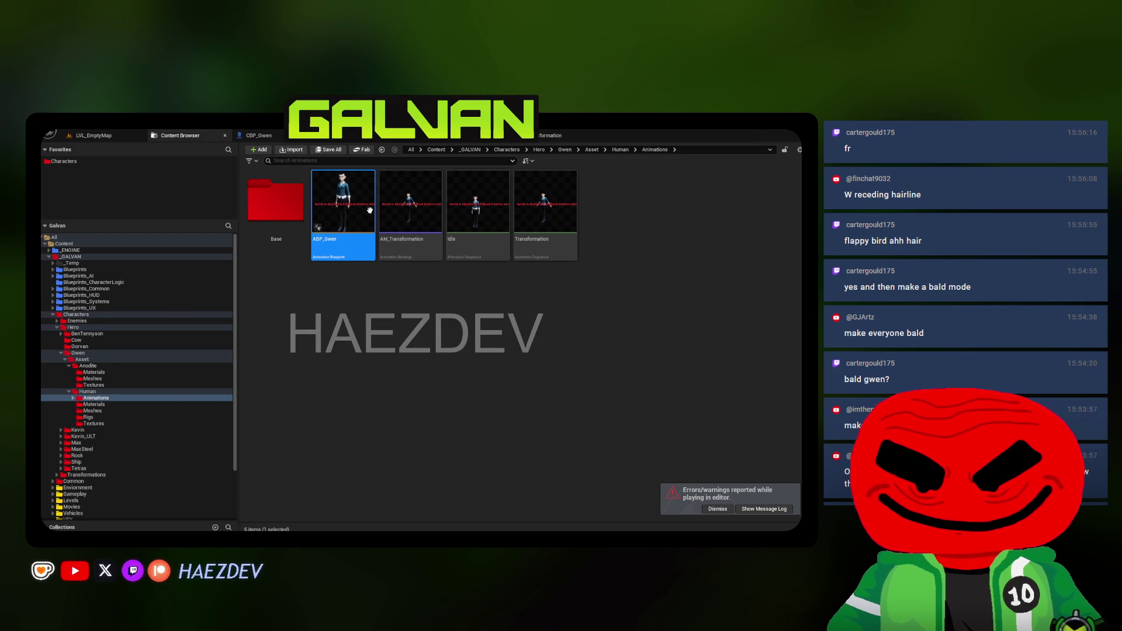
{"action": "left_click", "coordinate": [180, 135]}
{"action": "left_click", "coordinate": [343, 276]}
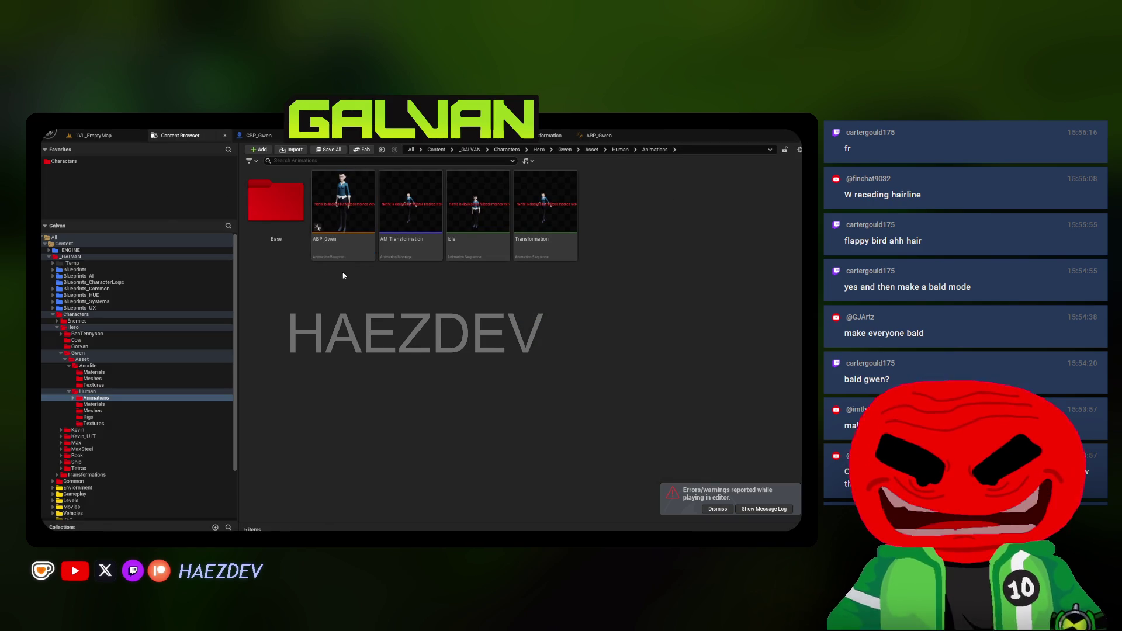
Create a new animation blueprint for the SK_Gwen skeleton named ABP_GwenTransformation
{"action": "right_click", "coordinate": [380, 275]}
{"action": "left_click", "coordinate": [409, 300]}
{"action": "left_click", "coordinate": [415, 258]}
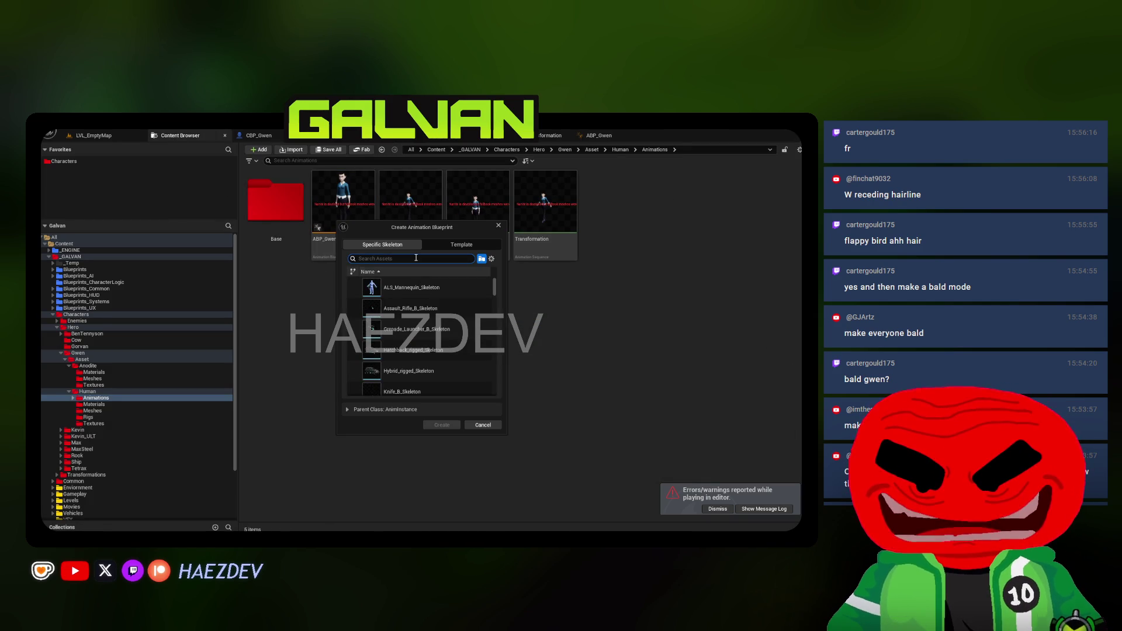
{"action": "type", "text": "Al"}
{"action": "key", "text": "BackSpace"}
{"action": "key", "text": "BackSpace"}
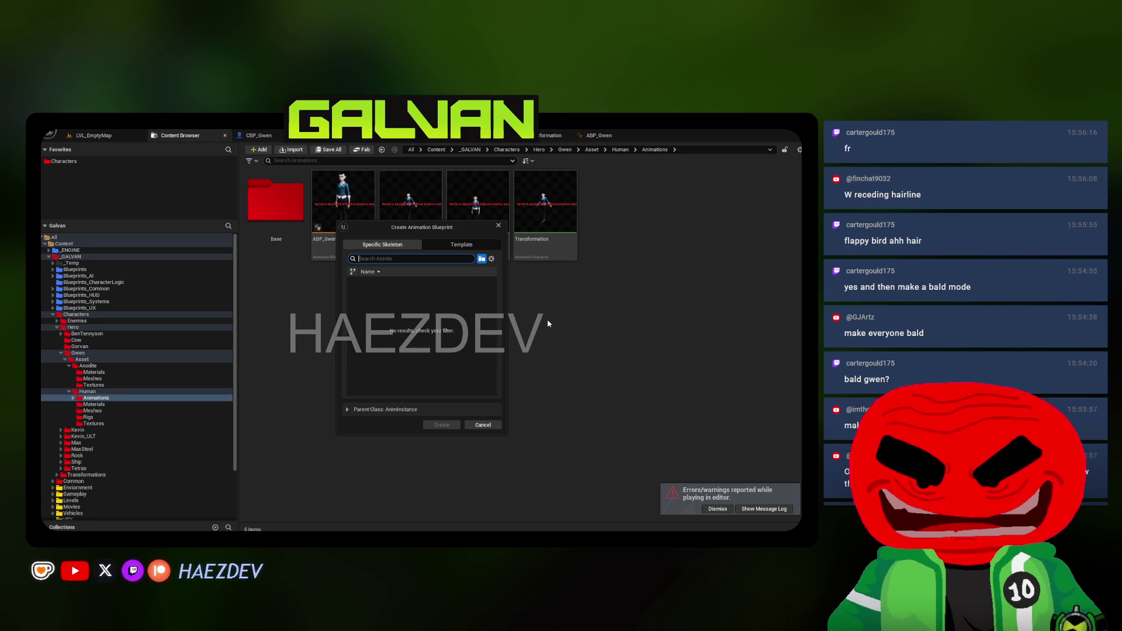
{"action": "type", "text": "GWEN"}
{"action": "left_click", "coordinate": [389, 287]}
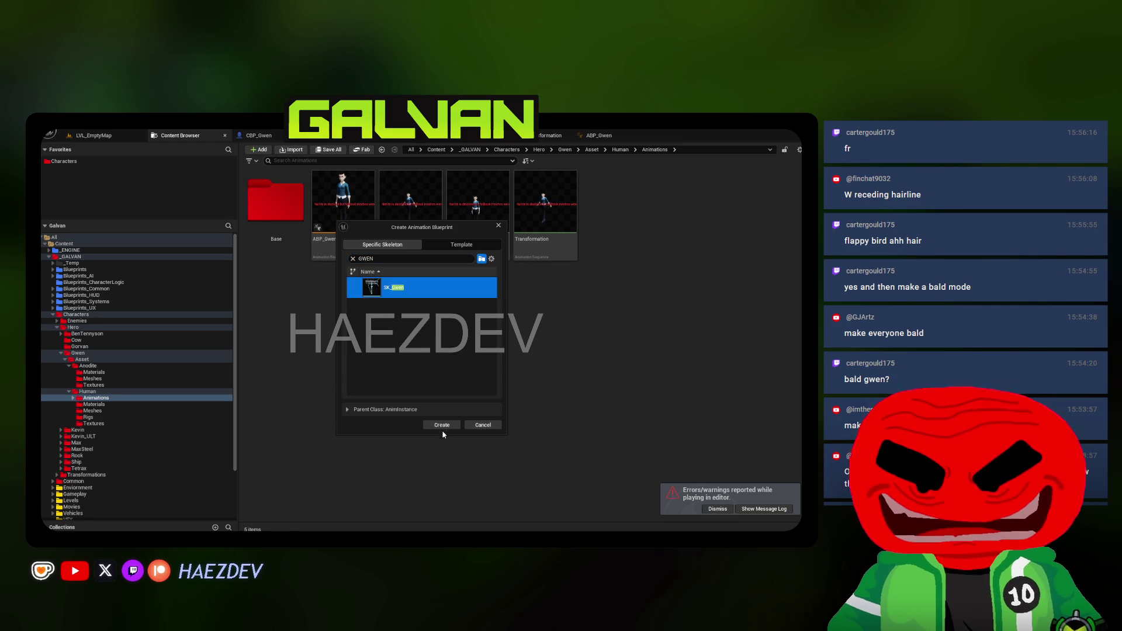
{"action": "left_click", "coordinate": [442, 425]}
{"action": "type", "text": "wenTrans"}
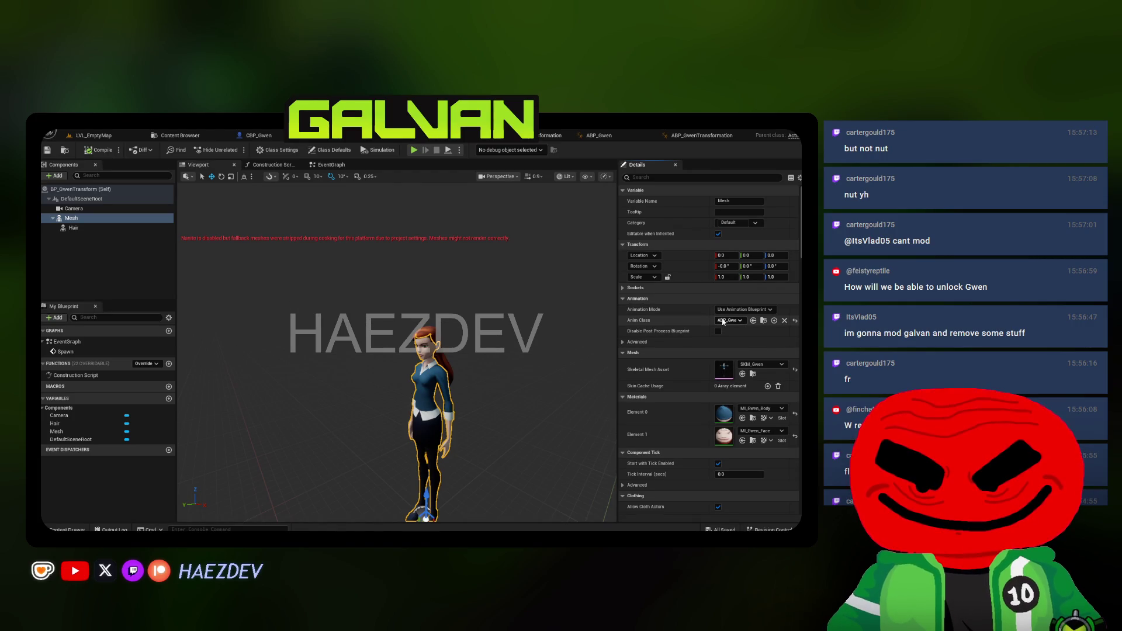
Set the Mesh's Anim Class to ABP_GwenTransformation
{"action": "left_click", "coordinate": [729, 323]}
{"action": "left_click", "coordinate": [729, 323]}
{"action": "left_click", "coordinate": [763, 320]}
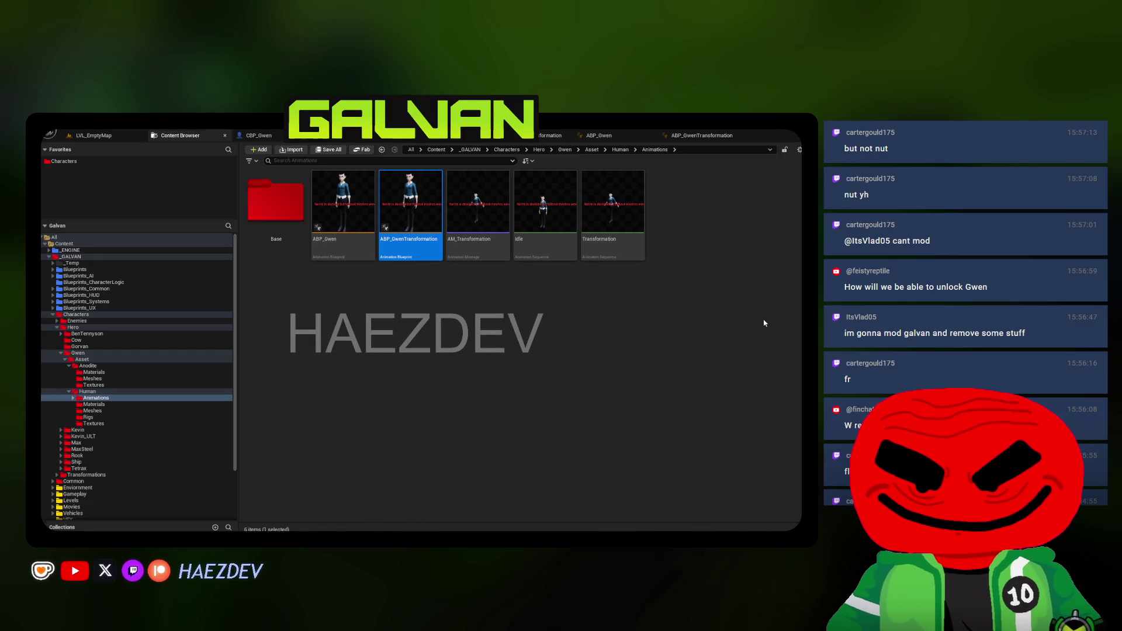
Play-test LVL_EmptyMap, then close the Message Log and the transformation animation graph
{"action": "left_click", "coordinate": [94, 135]}
{"action": "left_click", "coordinate": [279, 151]}
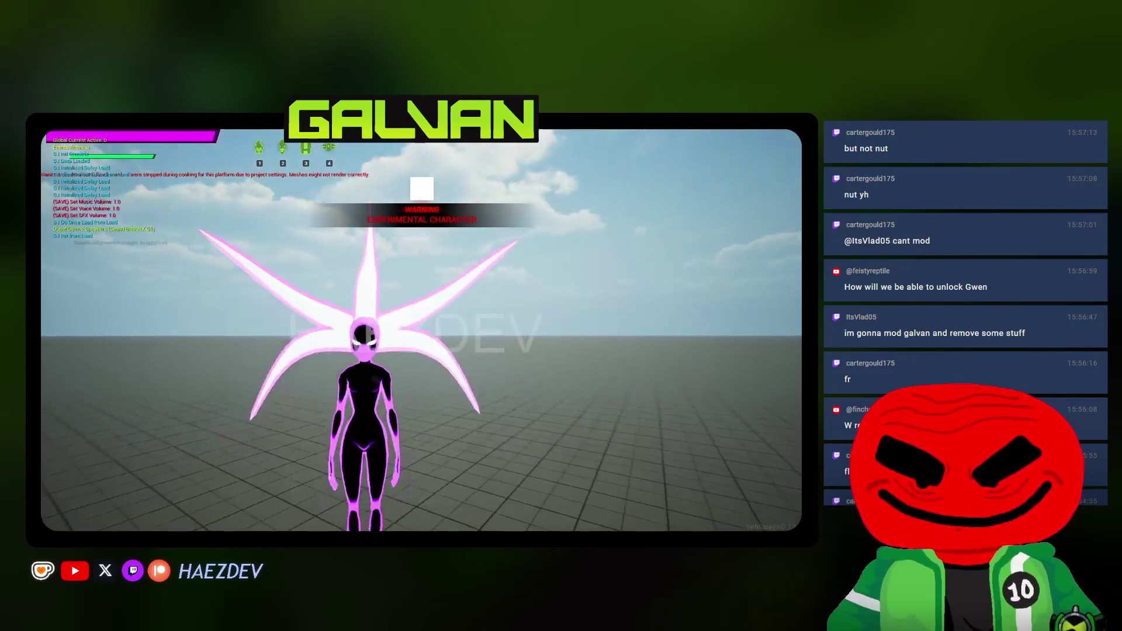
{"action": "key", "text": "Escape"}
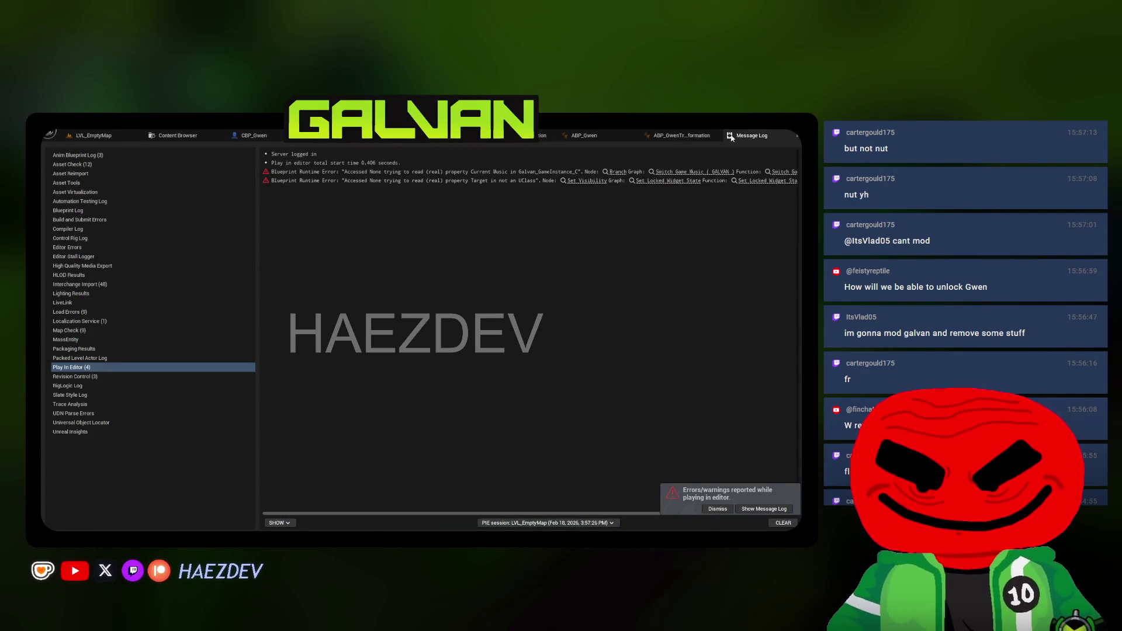
{"action": "middle_click", "coordinate": [731, 137]}
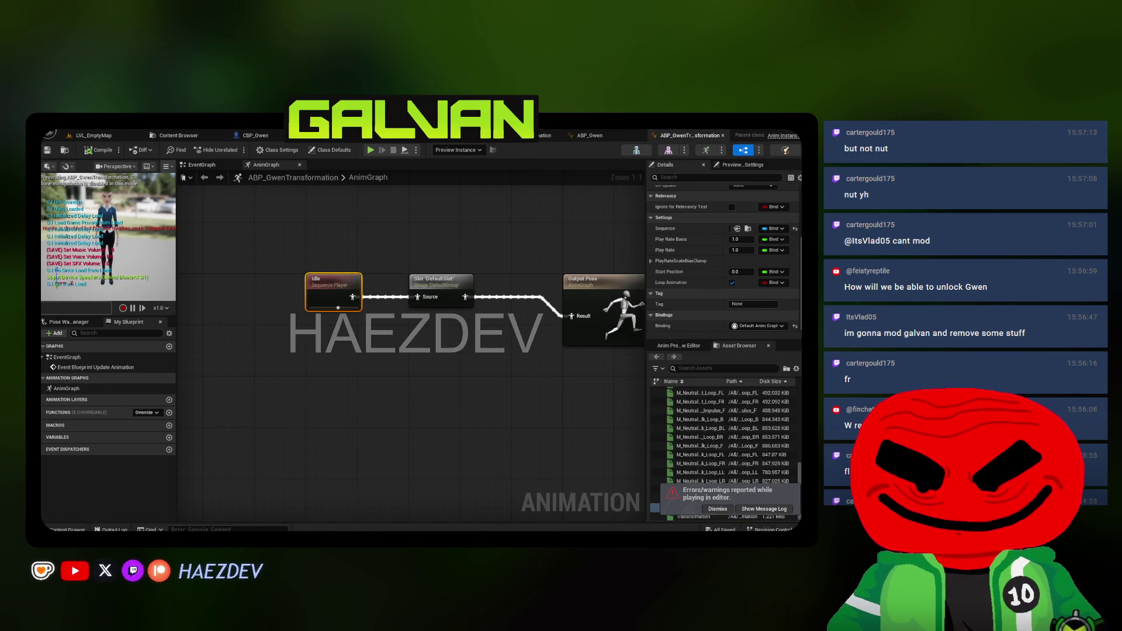
{"action": "middle_click", "coordinate": [689, 135]}
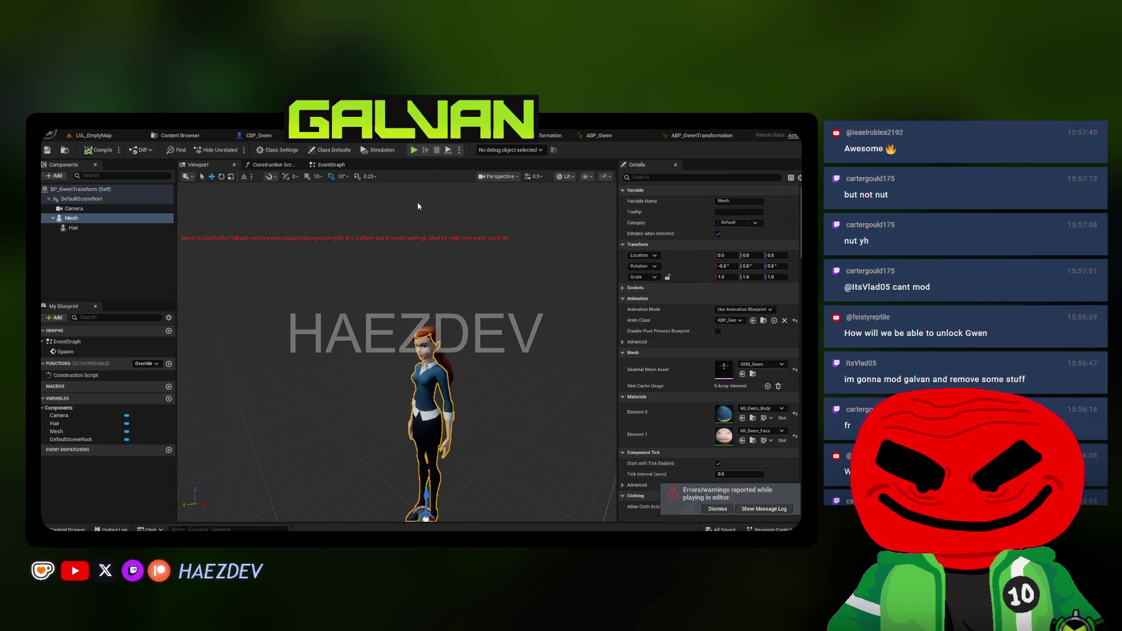
Frame the Gwen mesh, inspect MI_Gwen_Face's preview sphere and texture parameters, then go to File Explorer
{"action": "key", "text": "f"}
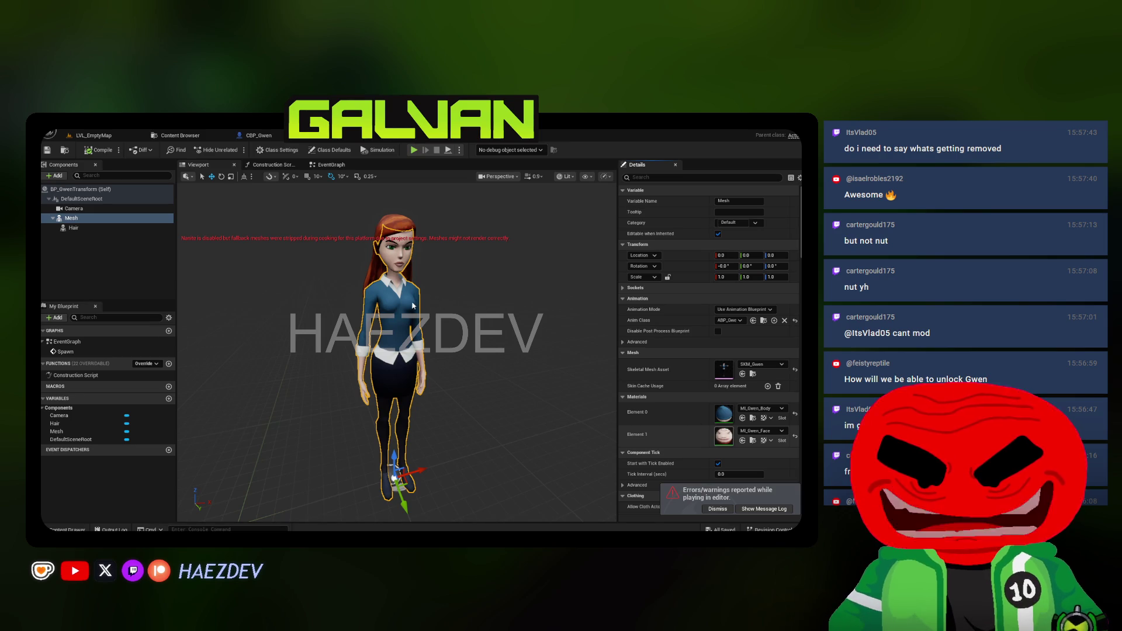
{"action": "left_click_drag", "start_coordinate": [284, 284], "coordinate": [284, 237]}
{"action": "scroll", "coordinate": [534, 444], "scroll_direction": "down", "scroll_amount": 3}
{"action": "scroll", "coordinate": [534, 496], "scroll_direction": "up", "scroll_amount": 4}
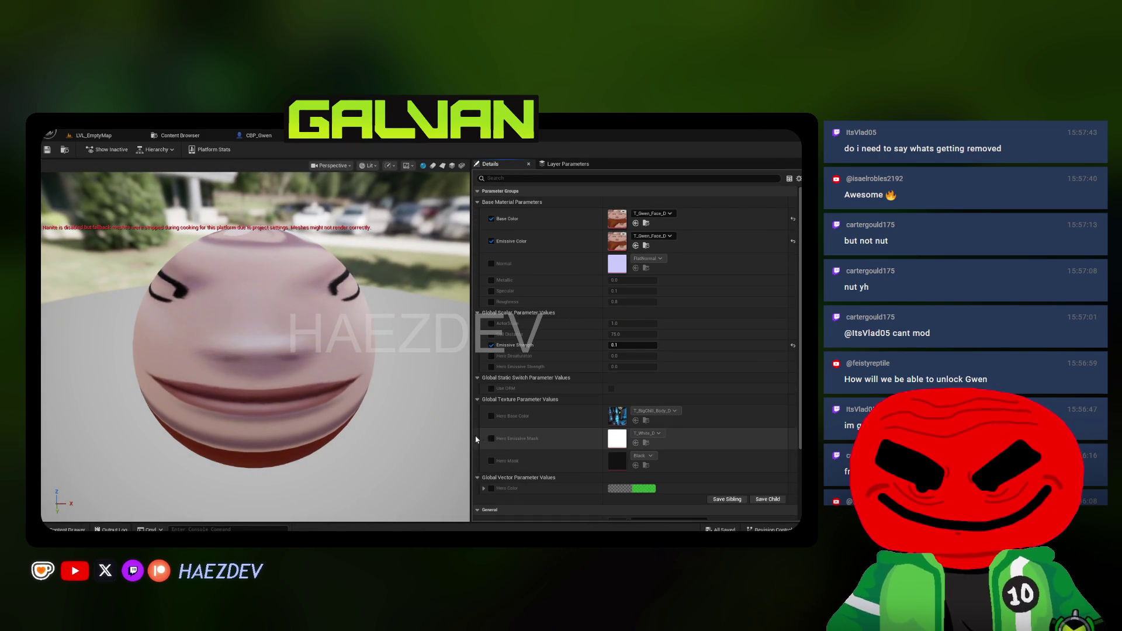
{"action": "scroll", "coordinate": [497, 439], "scroll_direction": "down", "scroll_amount": 1}
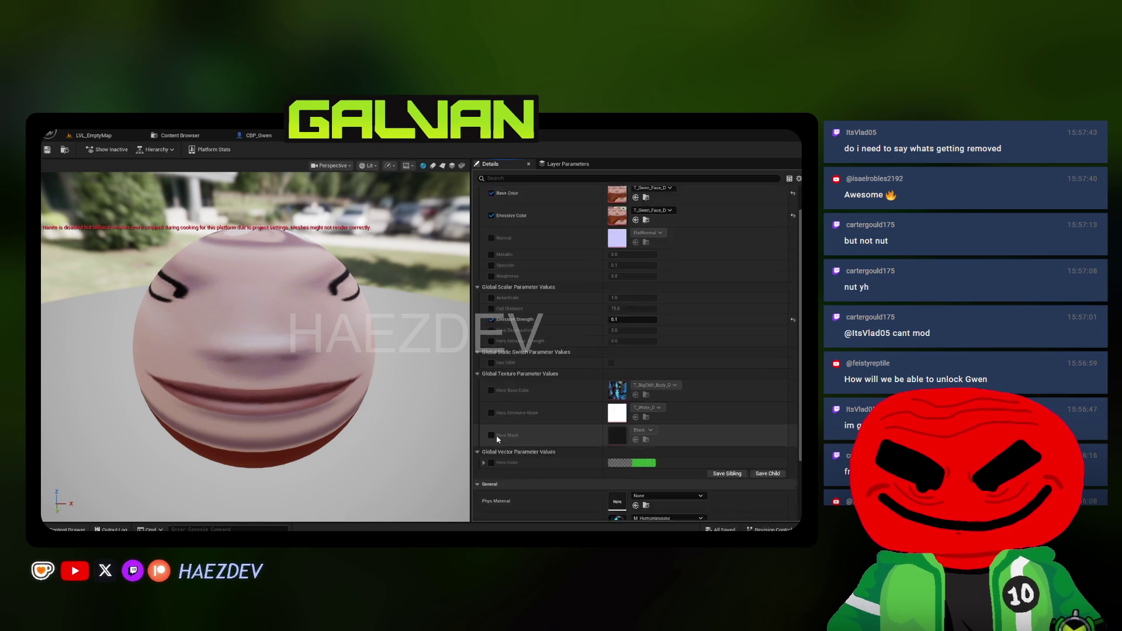
{"action": "scroll", "coordinate": [497, 427], "scroll_direction": "up", "scroll_amount": 1}
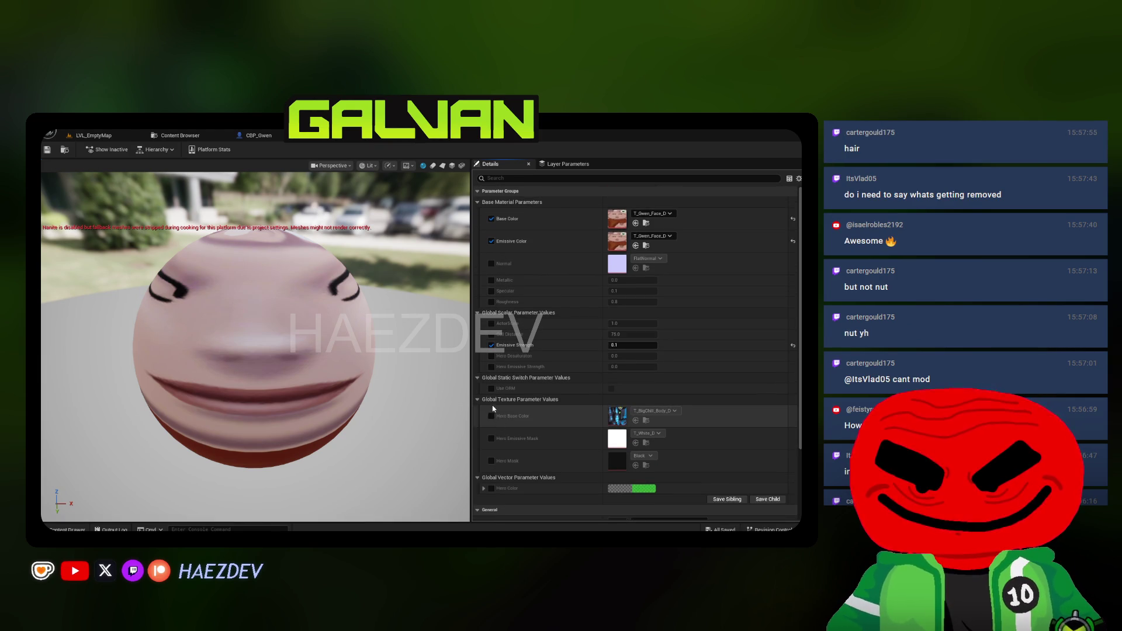
{"action": "key", "text": "alt+Tab"}
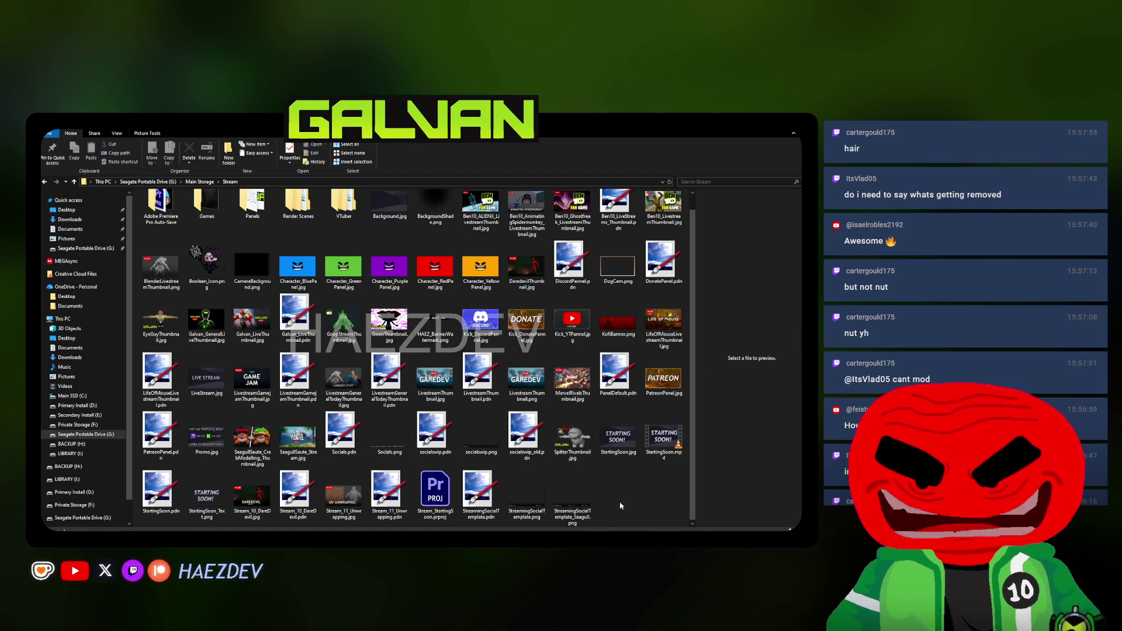
Browse to GALVAN > Content > Assets > Characters > General > Gwen > Textures and select T_Gwen_Face_D.png
{"action": "double_click", "coordinate": [300, 215]}
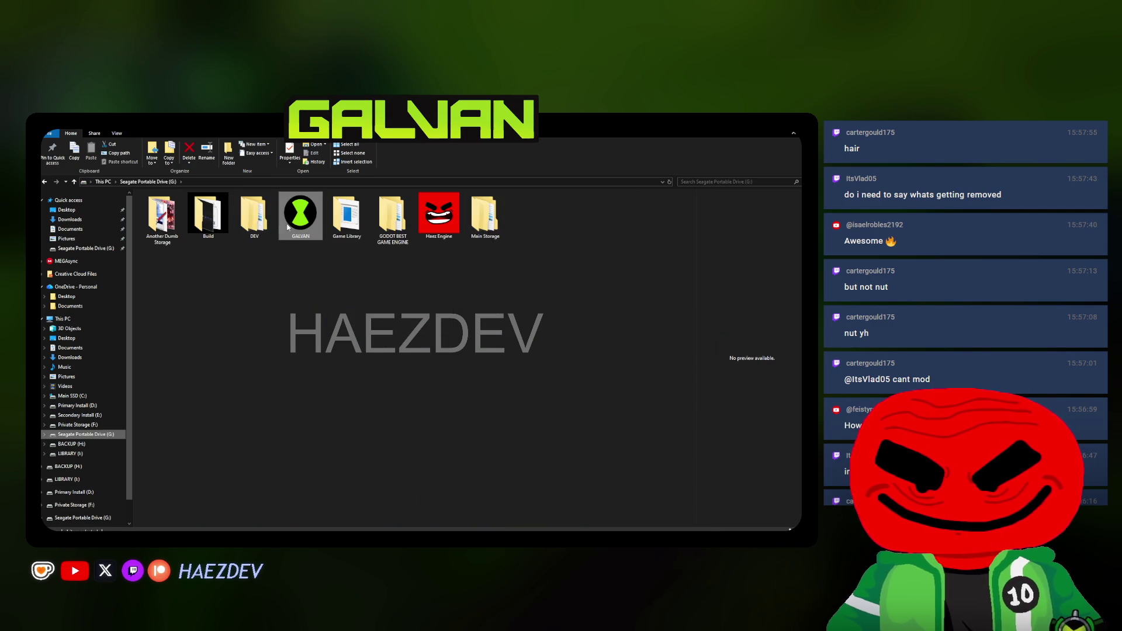
{"action": "double_click", "coordinate": [171, 225]}
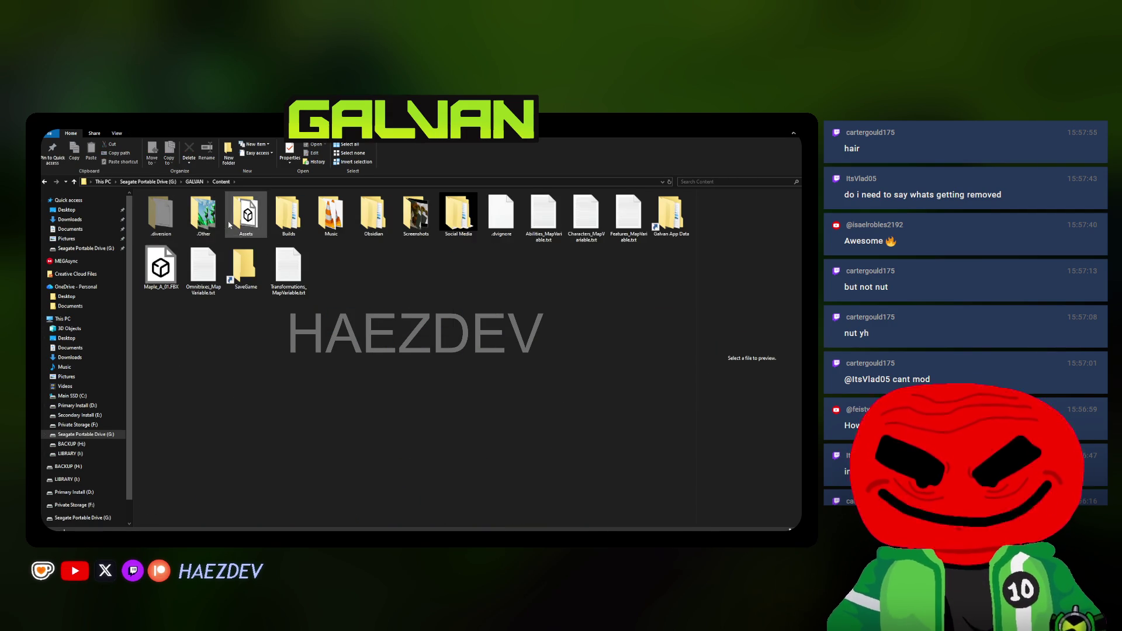
{"action": "double_click", "coordinate": [230, 224]}
{"action": "double_click", "coordinate": [203, 216]}
{"action": "double_click", "coordinate": [166, 223]}
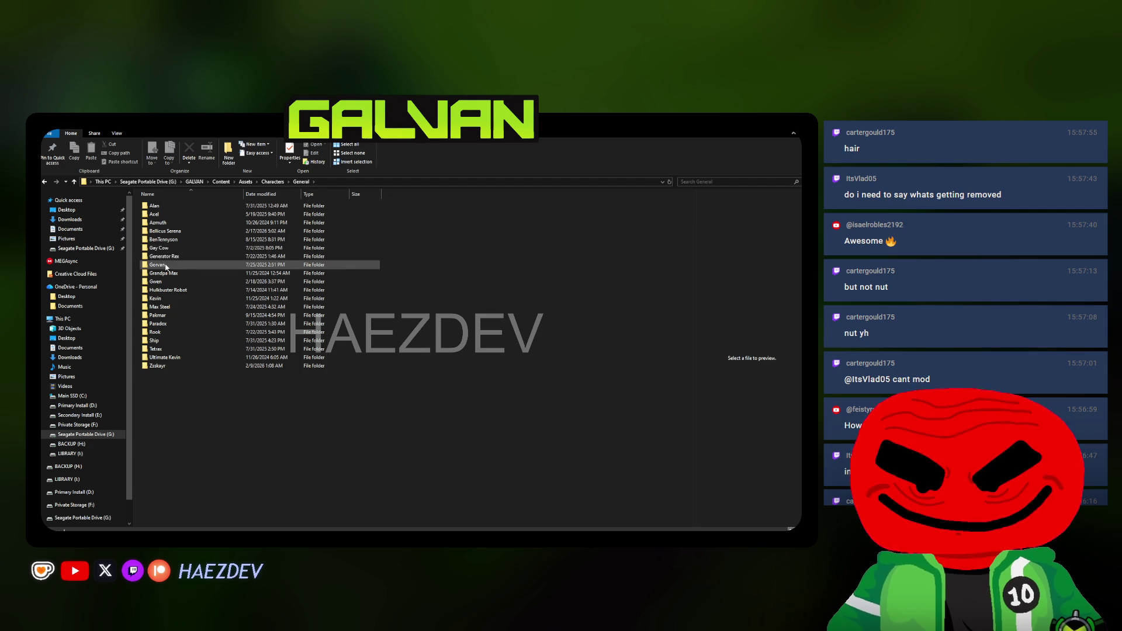
{"action": "left_click", "coordinate": [159, 282]}
{"action": "double_click", "coordinate": [159, 282]}
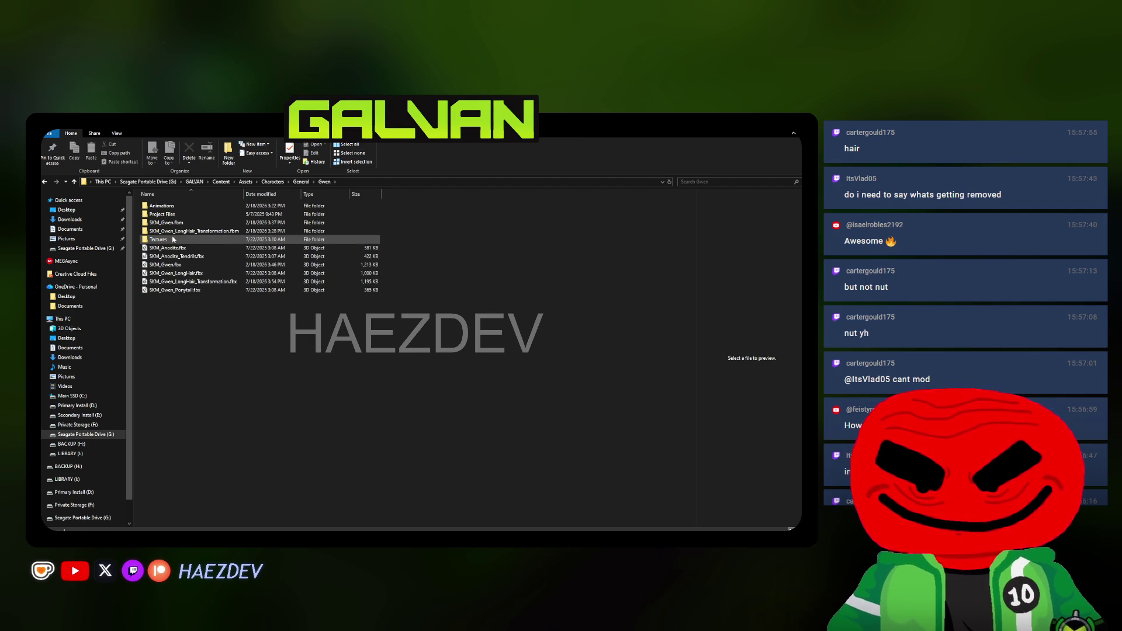
{"action": "double_click", "coordinate": [173, 240]}
{"action": "left_click", "coordinate": [319, 213]}
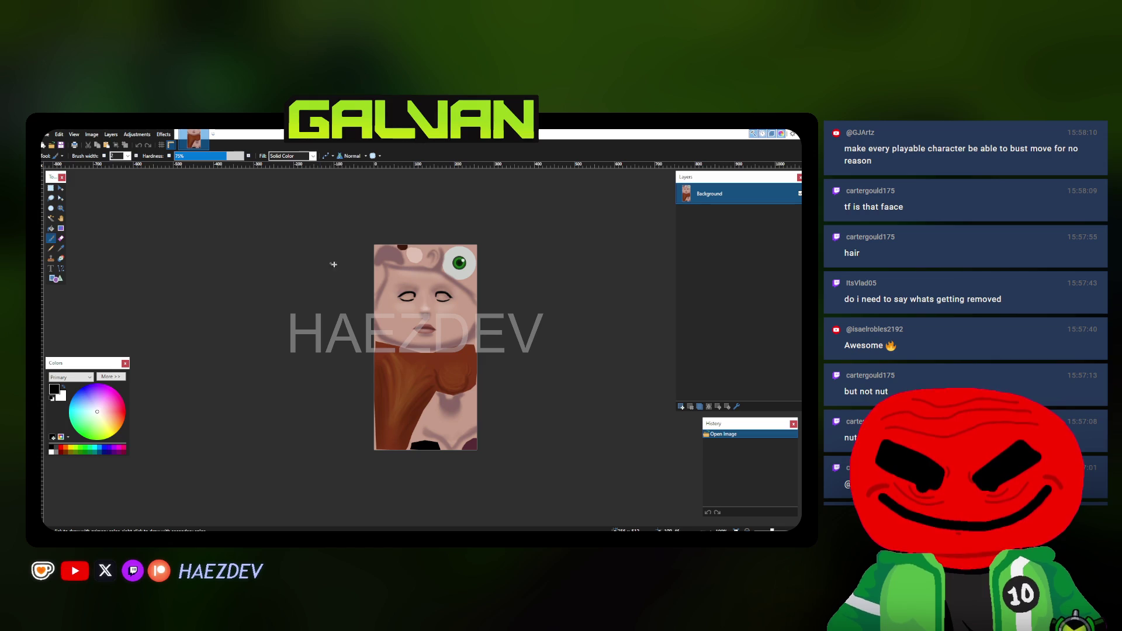
Select the light-blue eye circle using Magic Wand at 30% tolerance and Lasso Select
{"action": "scroll", "coordinate": [460, 263], "scroll_direction": "up", "scroll_amount": 5}
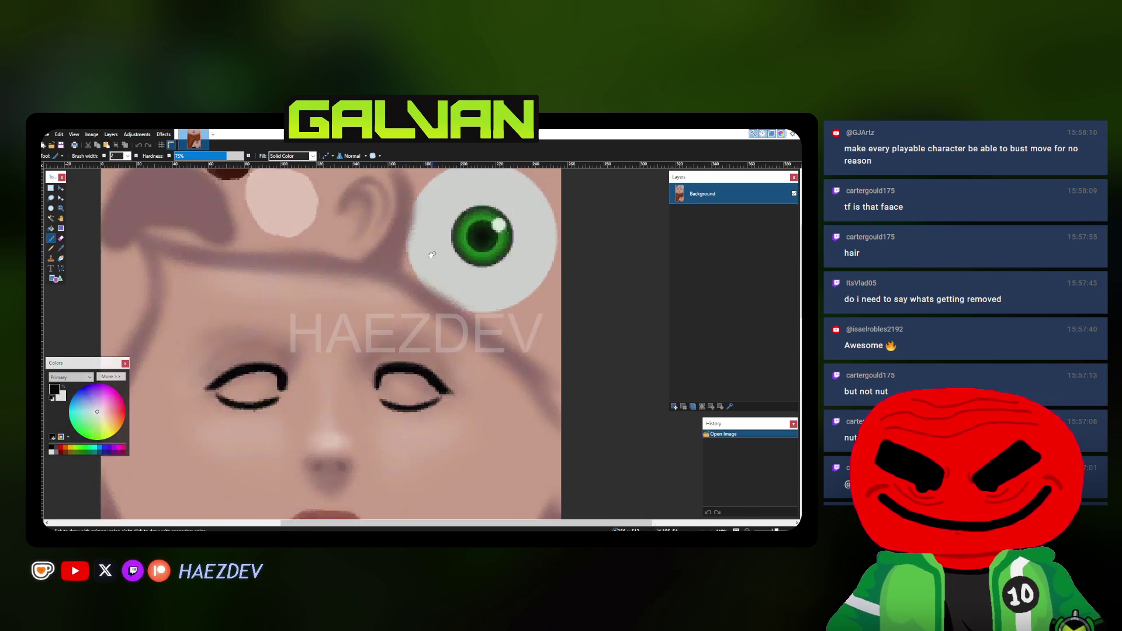
{"action": "left_click", "coordinate": [52, 219]}
{"action": "left_click", "coordinate": [446, 267]}
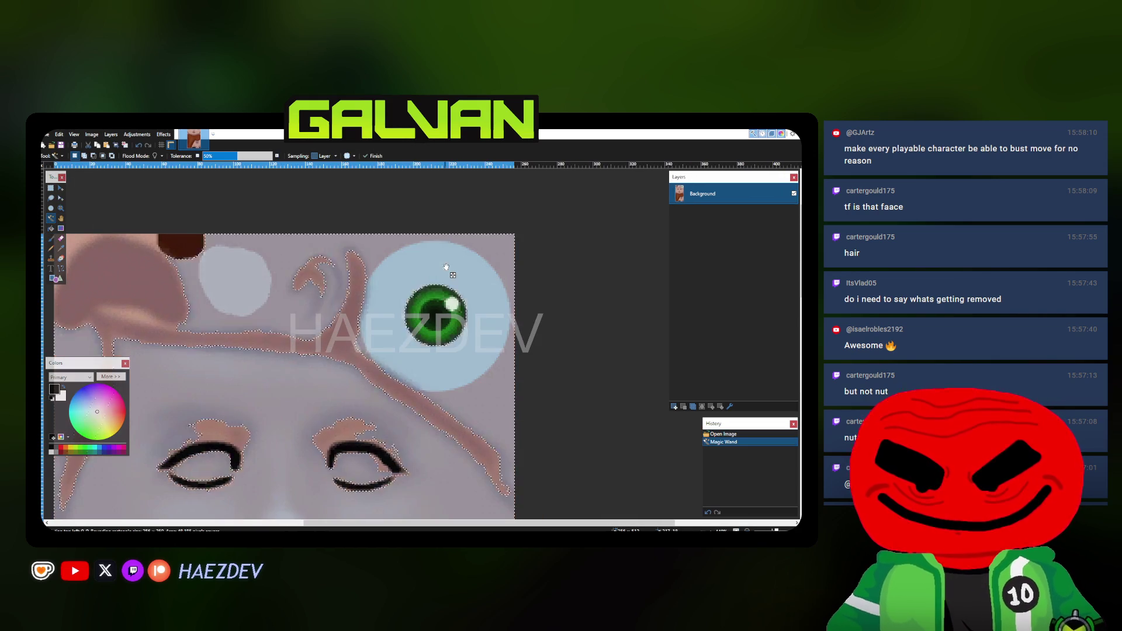
{"action": "left_click", "coordinate": [224, 156]}
{"action": "key", "text": "s"}
{"action": "scroll", "coordinate": [453, 275], "scroll_direction": "up", "scroll_amount": 2}
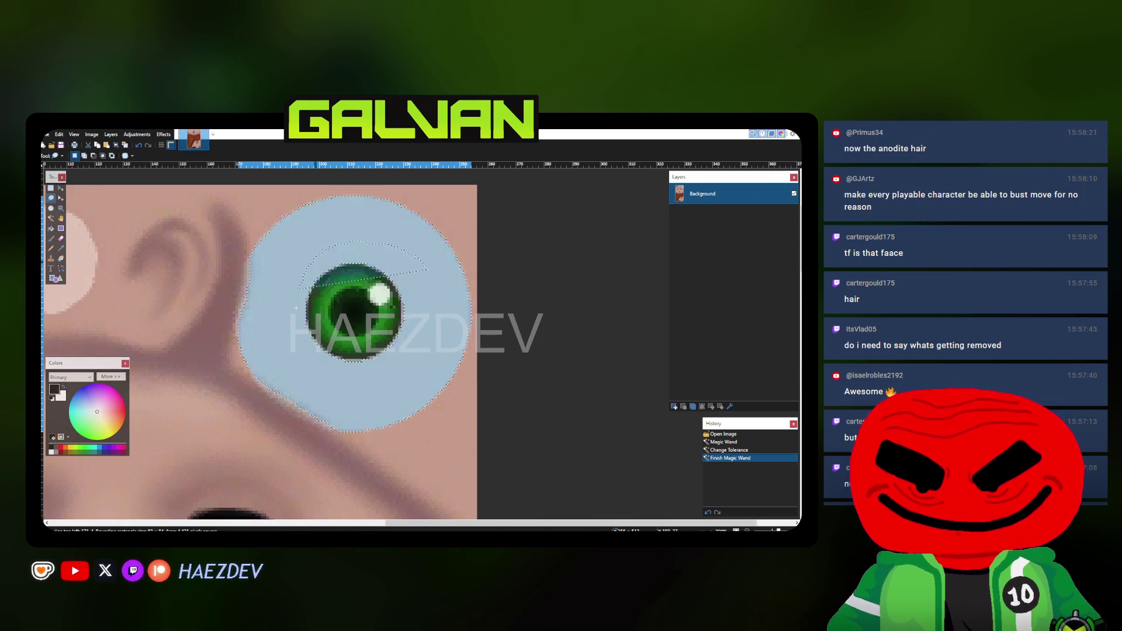
{"action": "left_click_drag", "start_coordinate": [295, 307], "coordinate": [297, 309]}
{"action": "scroll", "coordinate": [405, 280], "scroll_direction": "down", "scroll_amount": 4}
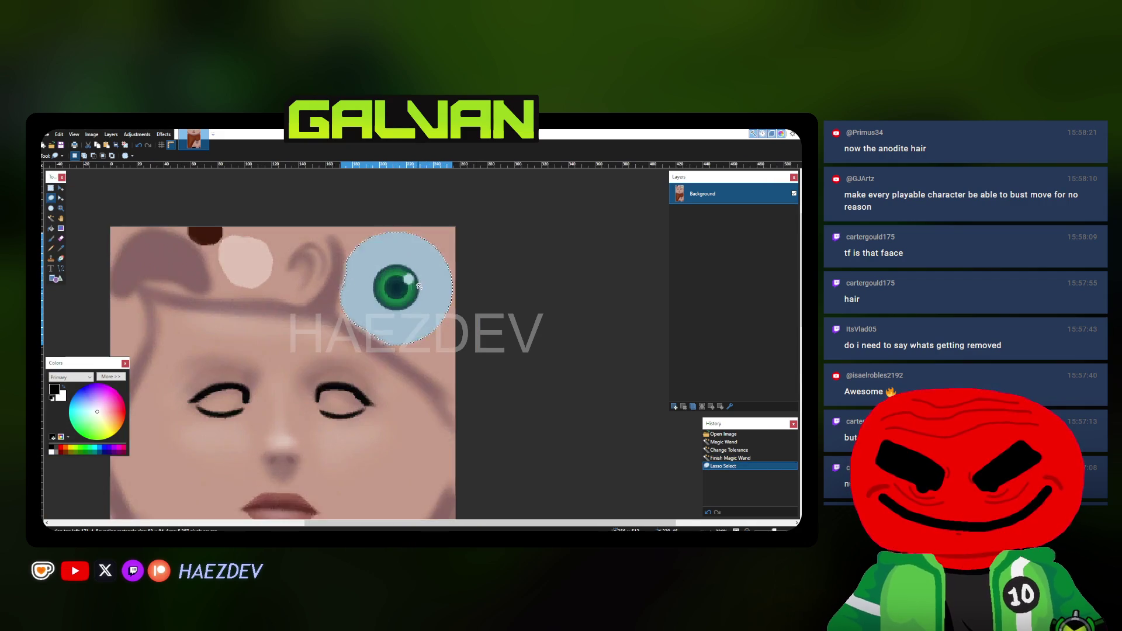
{"action": "scroll", "coordinate": [418, 286], "scroll_direction": "up", "scroll_amount": 3}
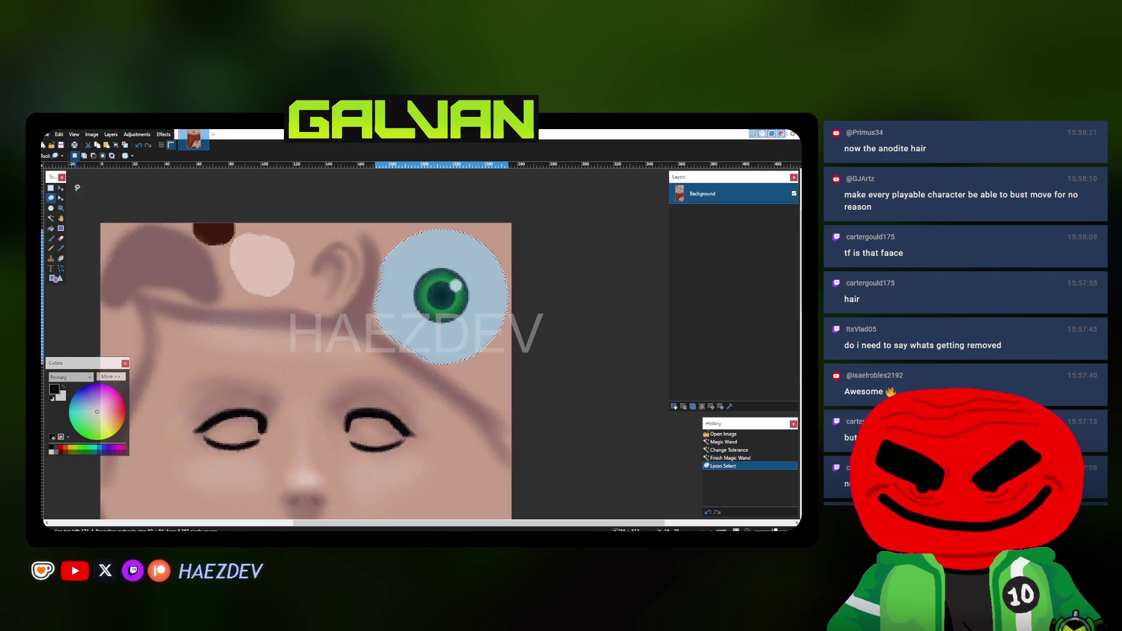
Open T_Anodite_D.png in Paint.NET from File Explorer, then switch to Chrome
{"action": "key", "text": "alt+Tab"}
{"action": "left_click", "coordinate": [185, 209]}
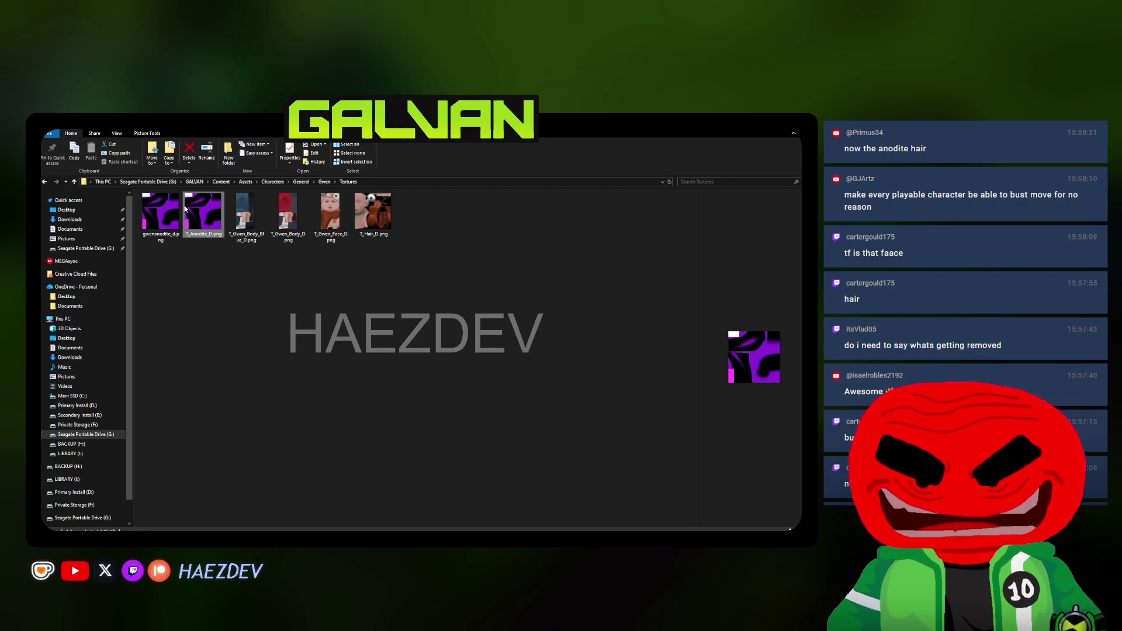
{"action": "double_click", "coordinate": [185, 209]}
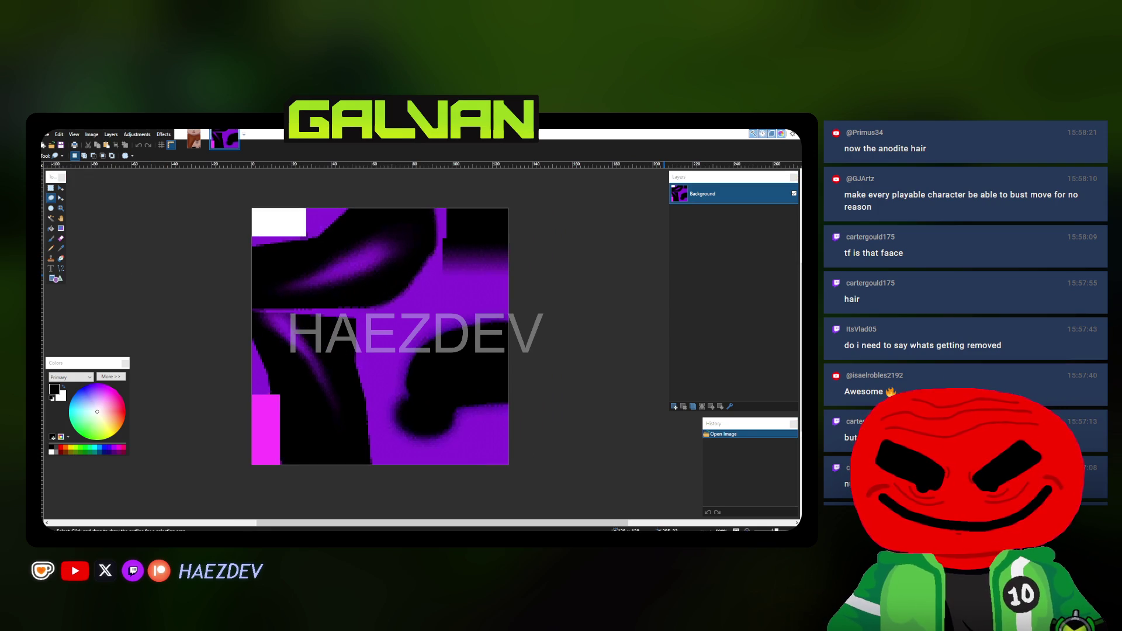
{"action": "key", "text": "alt+Tab"}
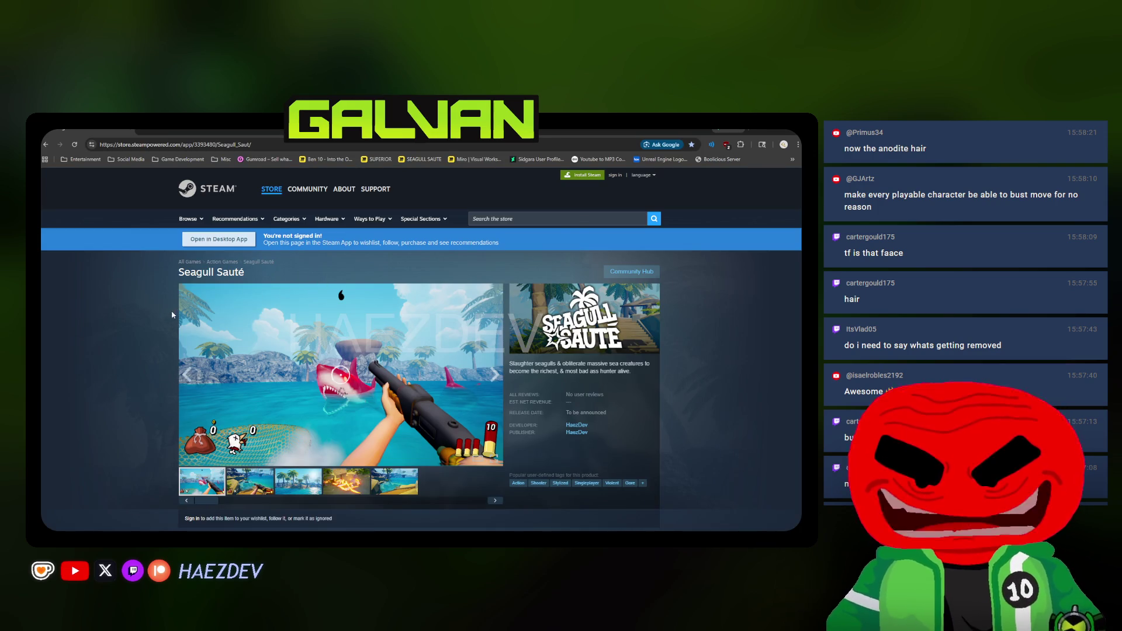
Browse the Seagull Sauté Steam page and its first two gameplay clips, then return to Paint.NET
{"action": "scroll", "coordinate": [158, 321], "scroll_direction": "down", "scroll_amount": 1}
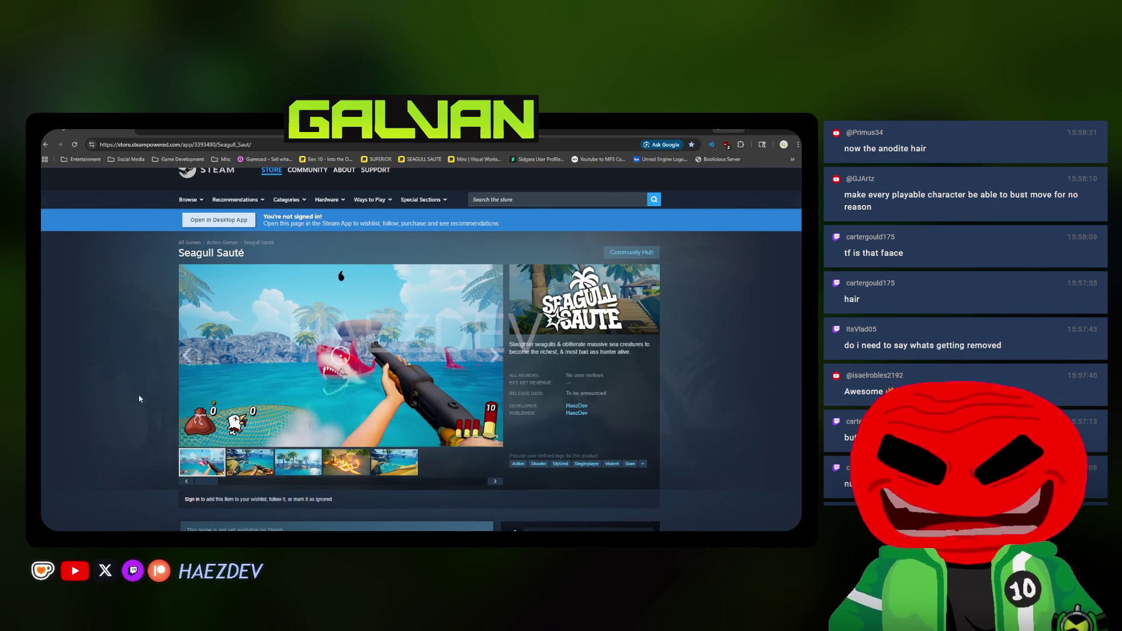
{"action": "scroll", "coordinate": [140, 398], "scroll_direction": "down", "scroll_amount": 15}
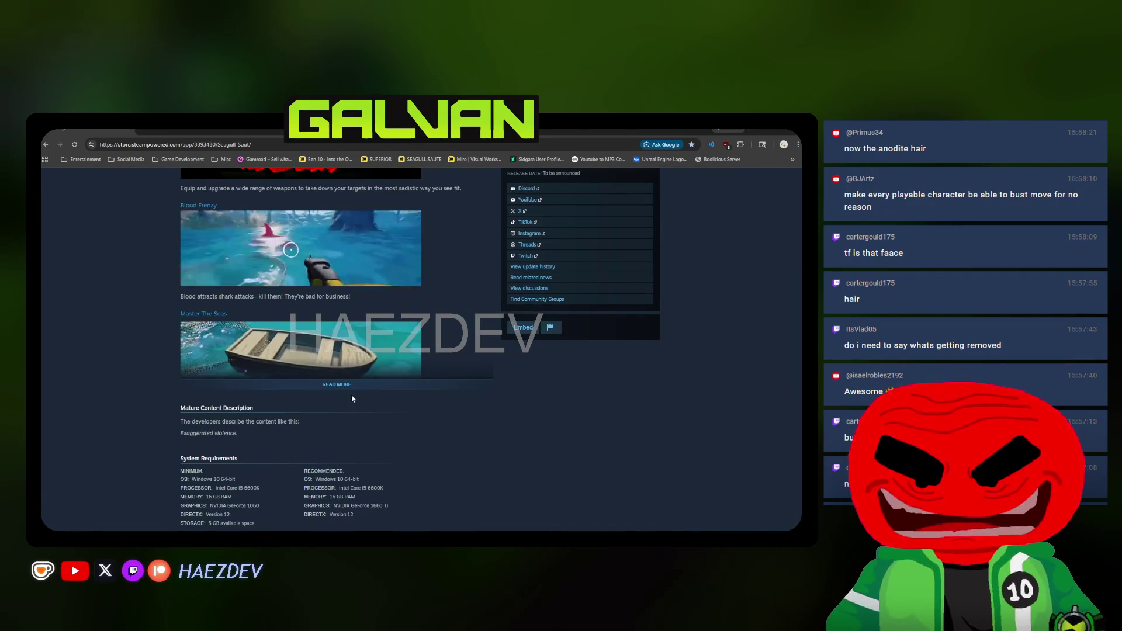
{"action": "scroll", "coordinate": [117, 456], "scroll_direction": "up", "scroll_amount": 15}
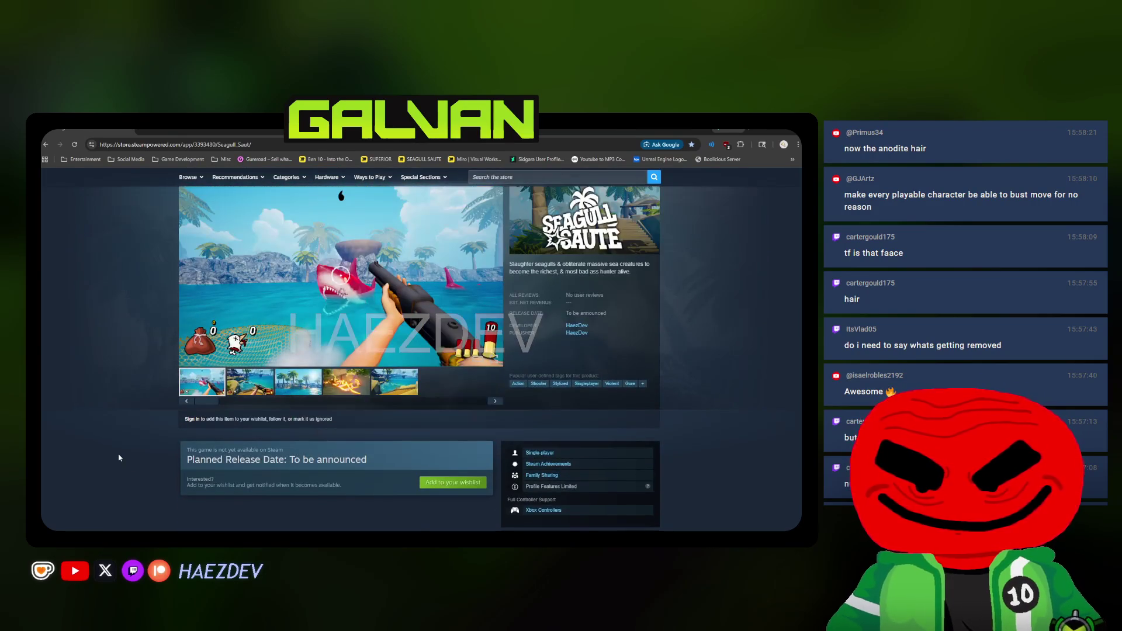
{"action": "scroll", "coordinate": [119, 409], "scroll_direction": "up", "scroll_amount": 2}
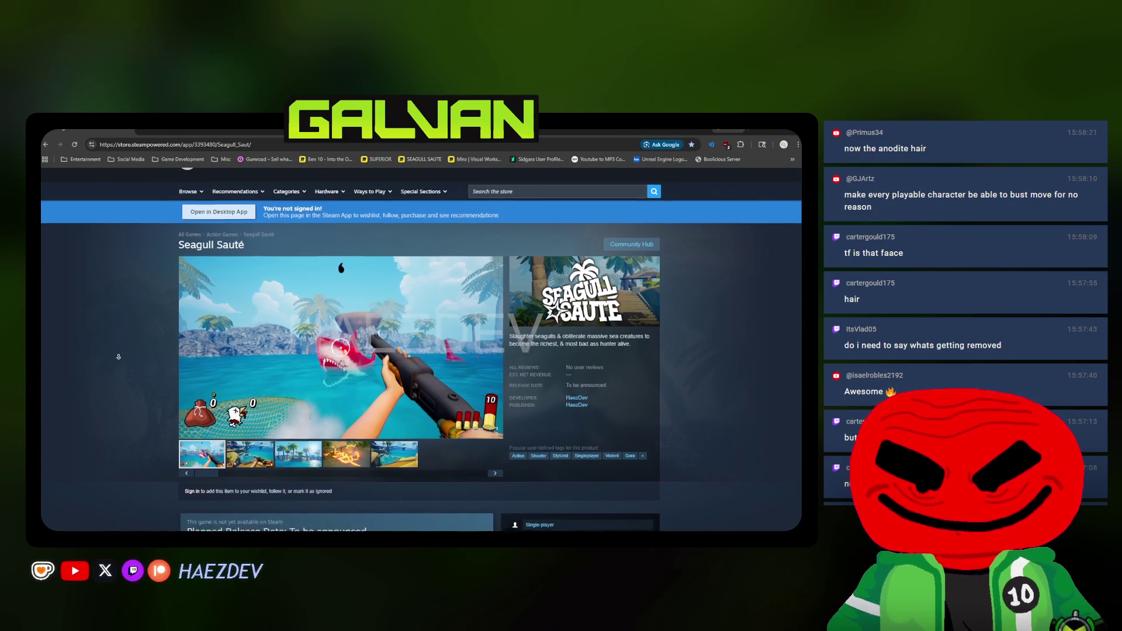
{"action": "scroll", "coordinate": [119, 356], "scroll_direction": "down", "scroll_amount": 1}
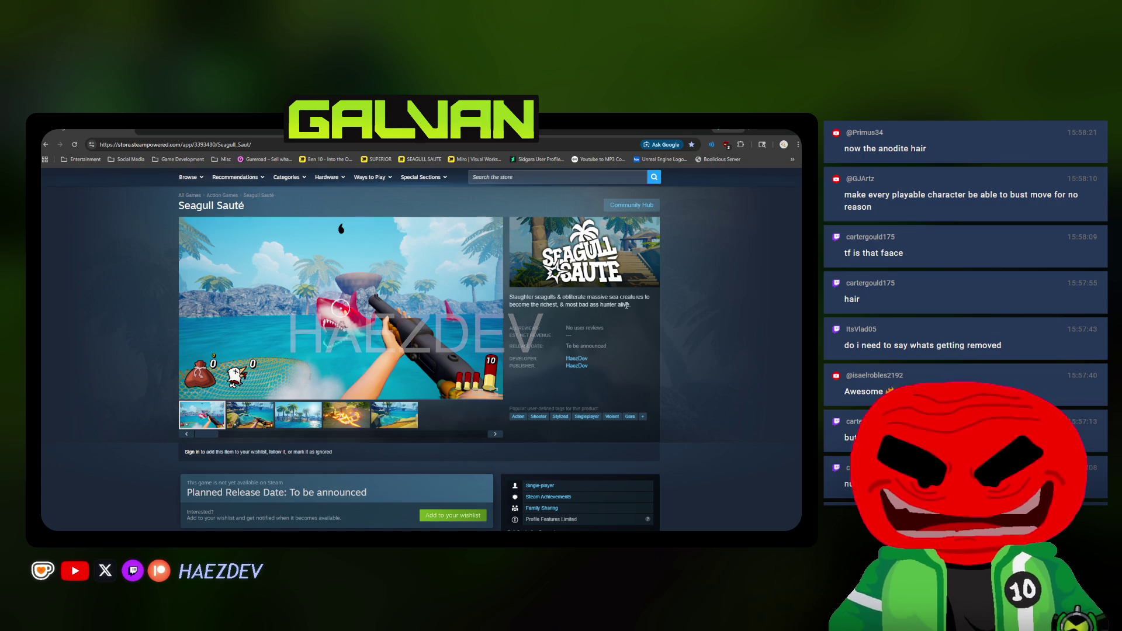
{"action": "left_click", "coordinate": [214, 425]}
{"action": "left_click", "coordinate": [250, 415]}
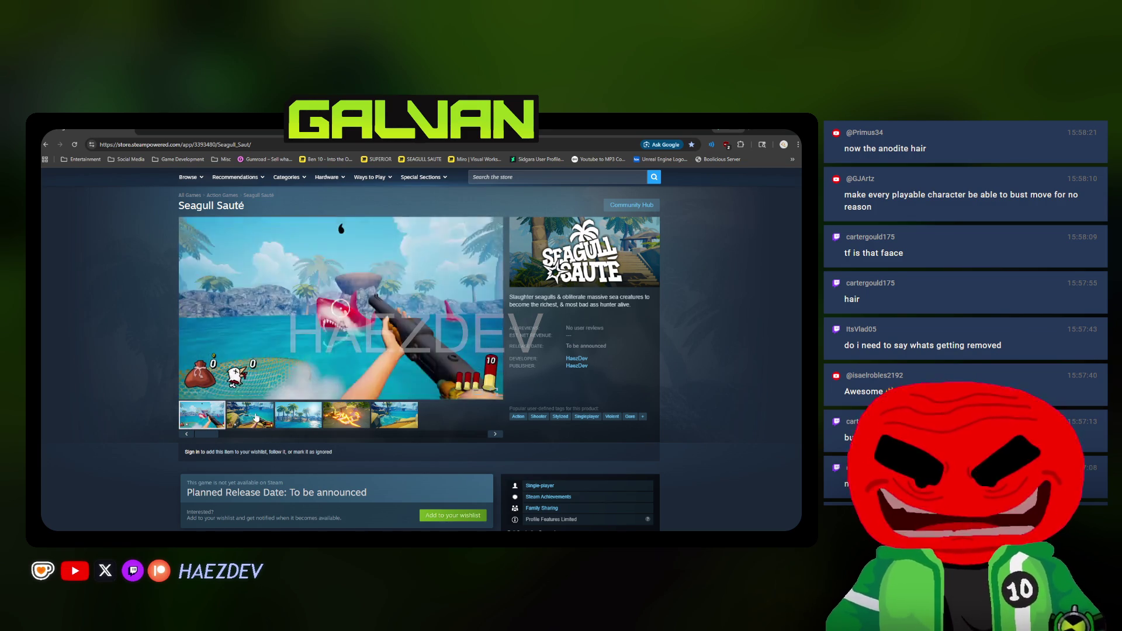
{"action": "key", "text": "alt+Tab"}
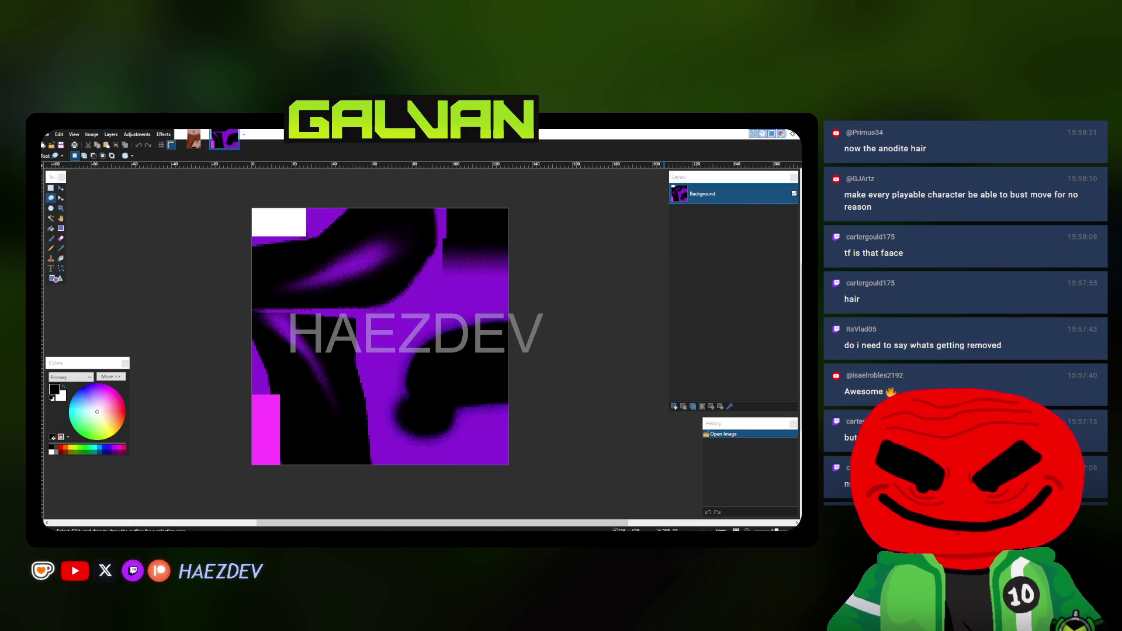
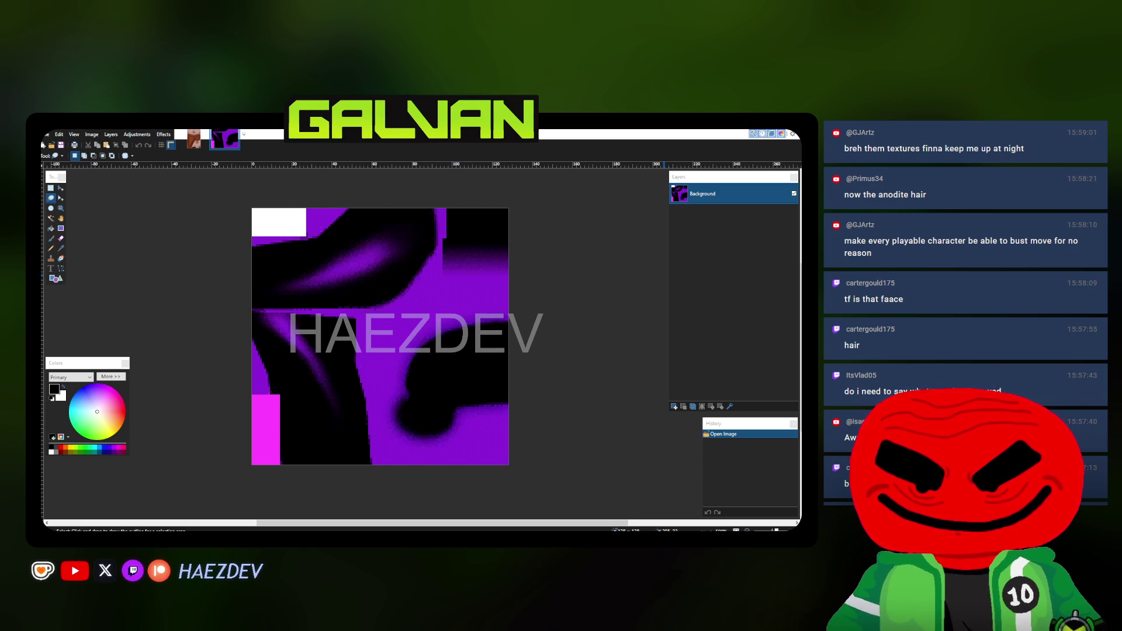
Fill the eye selection with a white rectangle and paste the white circle onto a new layer
{"action": "key", "text": "alt+Tab"}
{"action": "key", "text": "alt+Tab"}
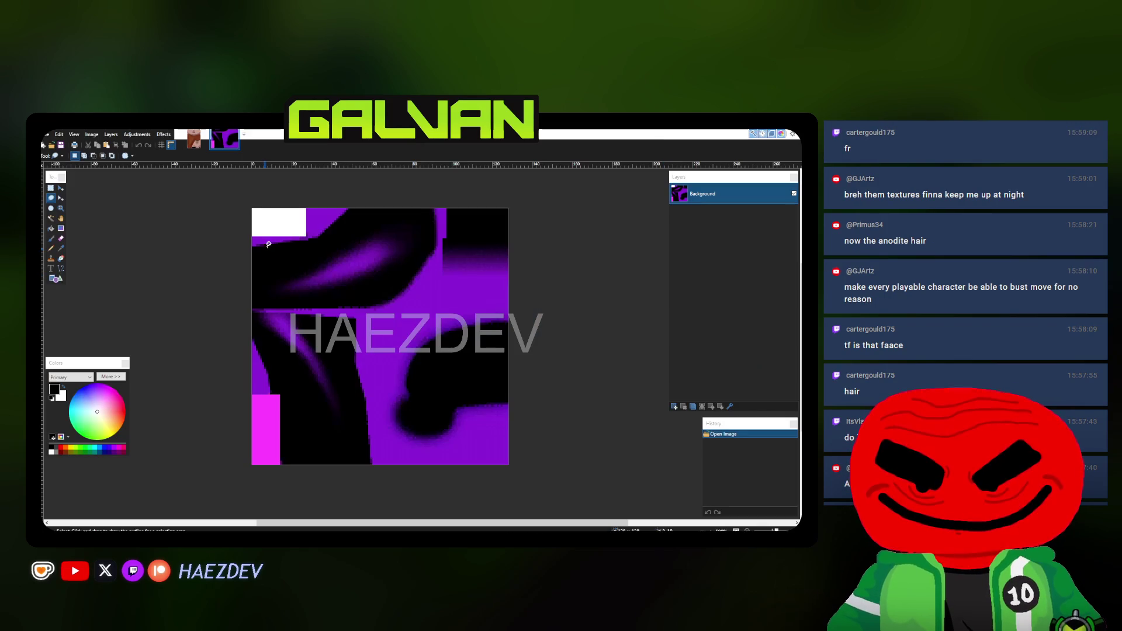
{"action": "left_click", "coordinate": [204, 146]}
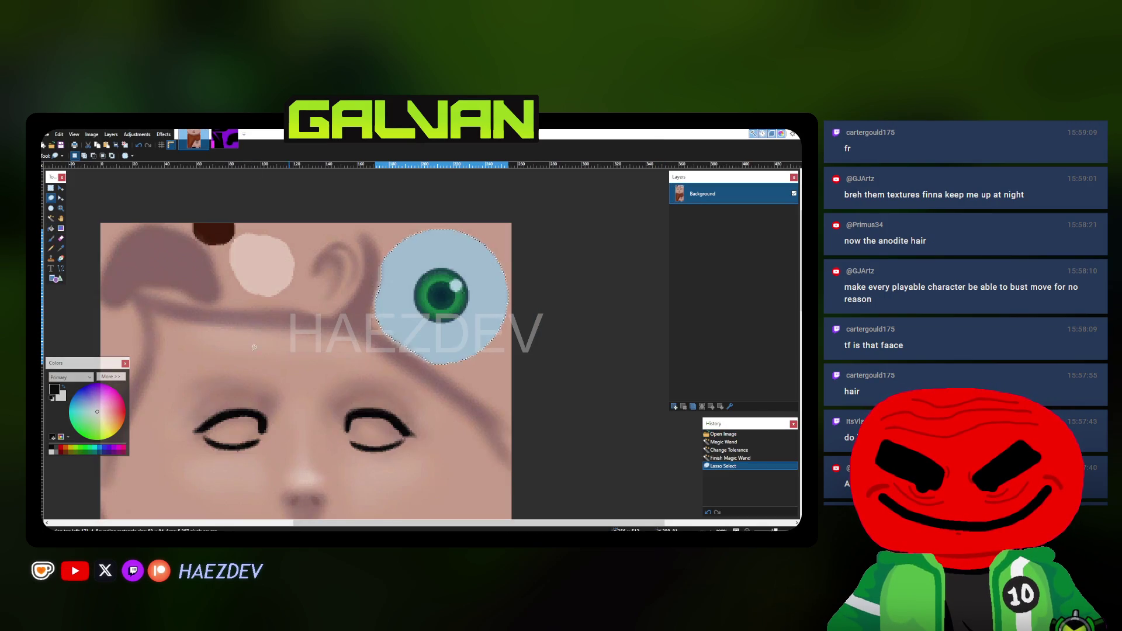
{"action": "left_click", "coordinate": [52, 280]}
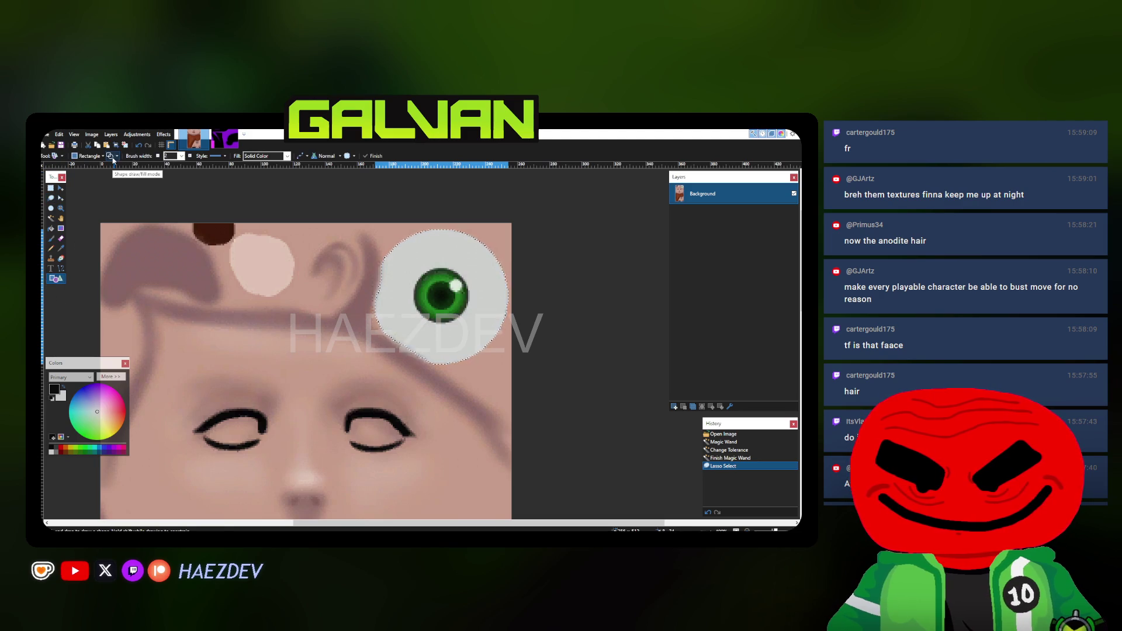
{"action": "scroll", "coordinate": [425, 339], "scroll_direction": "down", "scroll_amount": 1, "text": "ctrl"}
{"action": "left_click_drag", "start_coordinate": [565, 406], "coordinate": [316, 215]}
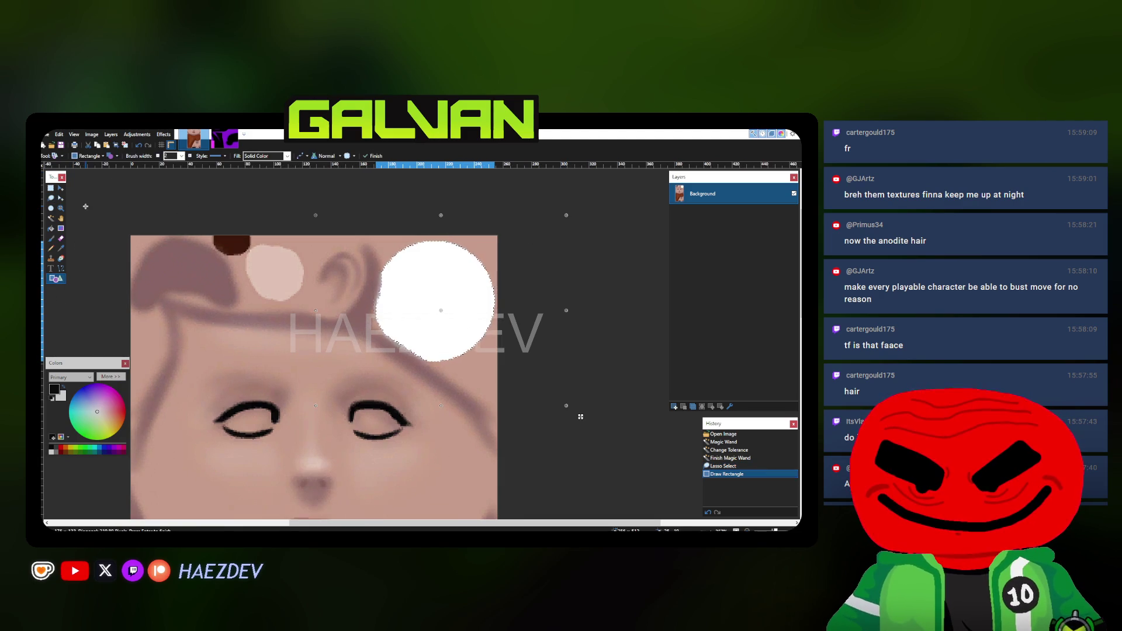
{"action": "key", "text": "s"}
{"action": "left_click", "coordinate": [674, 407]}
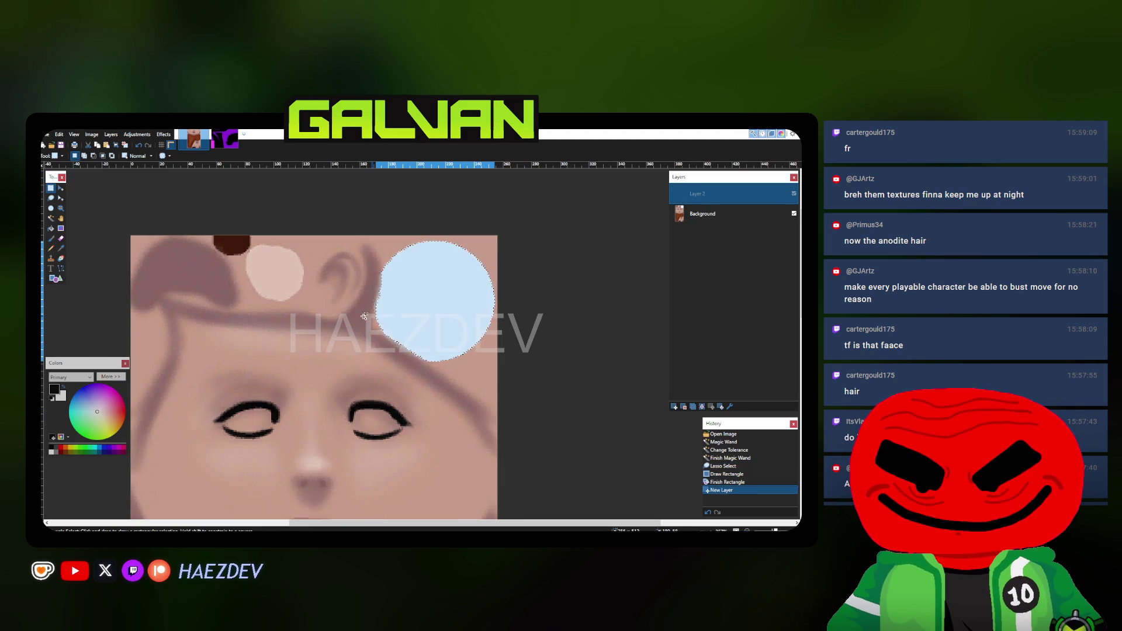
{"action": "key", "text": "ctrl+v"}
{"action": "key", "text": "ctrl+d"}
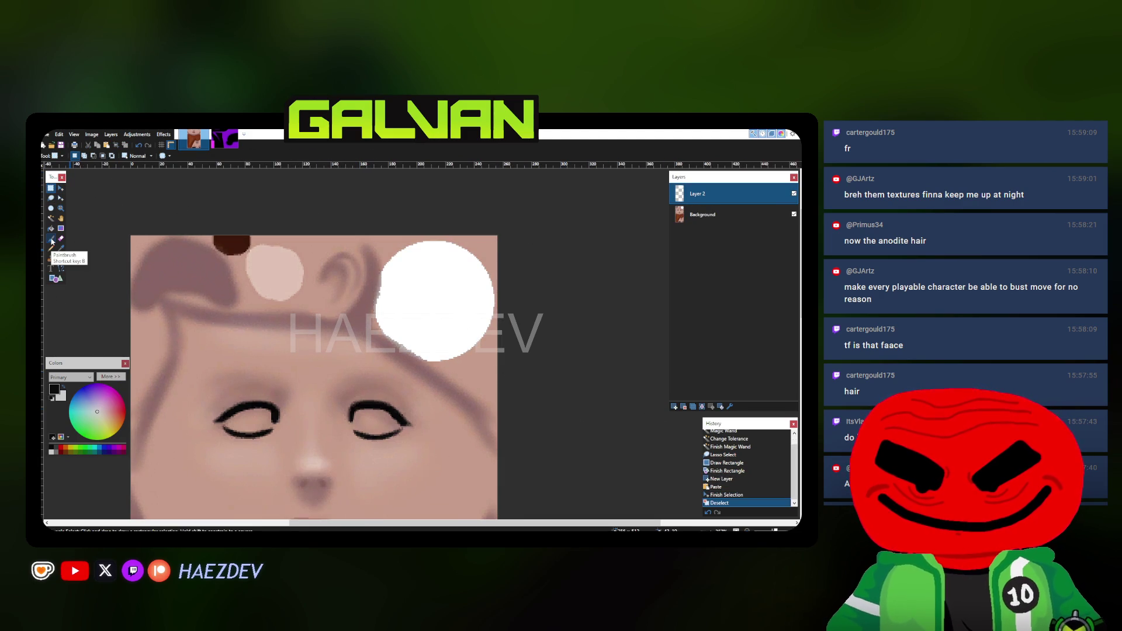
Cover the background with black and merge the white circle layer down into it
{"action": "left_click", "coordinate": [52, 239]}
{"action": "scroll", "coordinate": [121, 155], "scroll_direction": "down", "scroll_amount": 3}
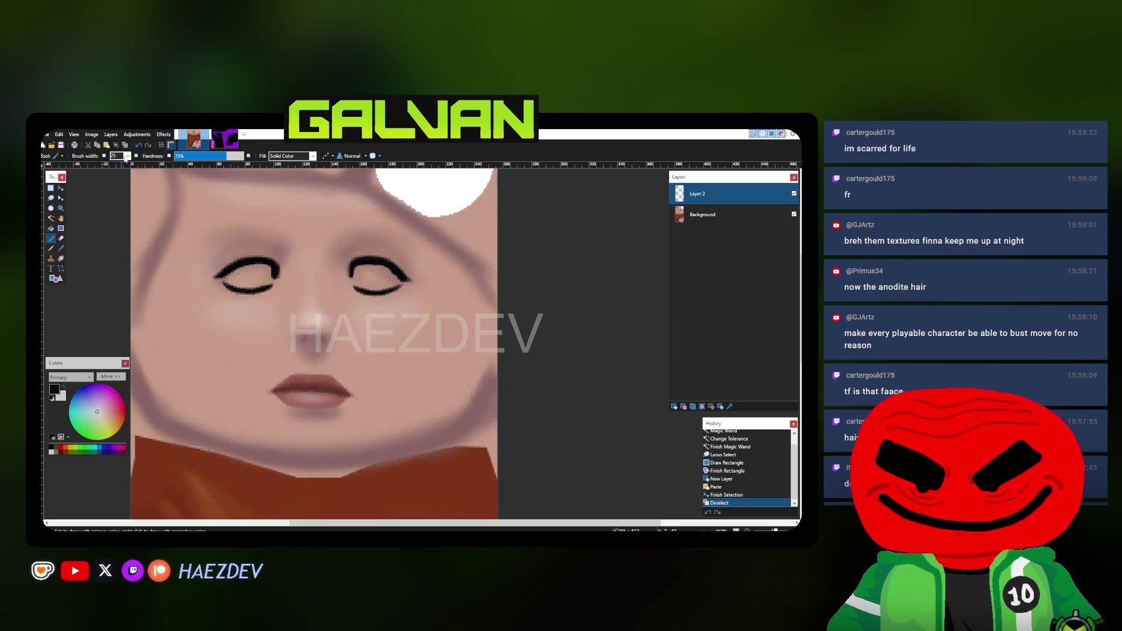
{"action": "left_click", "coordinate": [56, 279]}
{"action": "scroll", "coordinate": [232, 246], "scroll_direction": "down", "scroll_amount": 5, "text": "ctrl"}
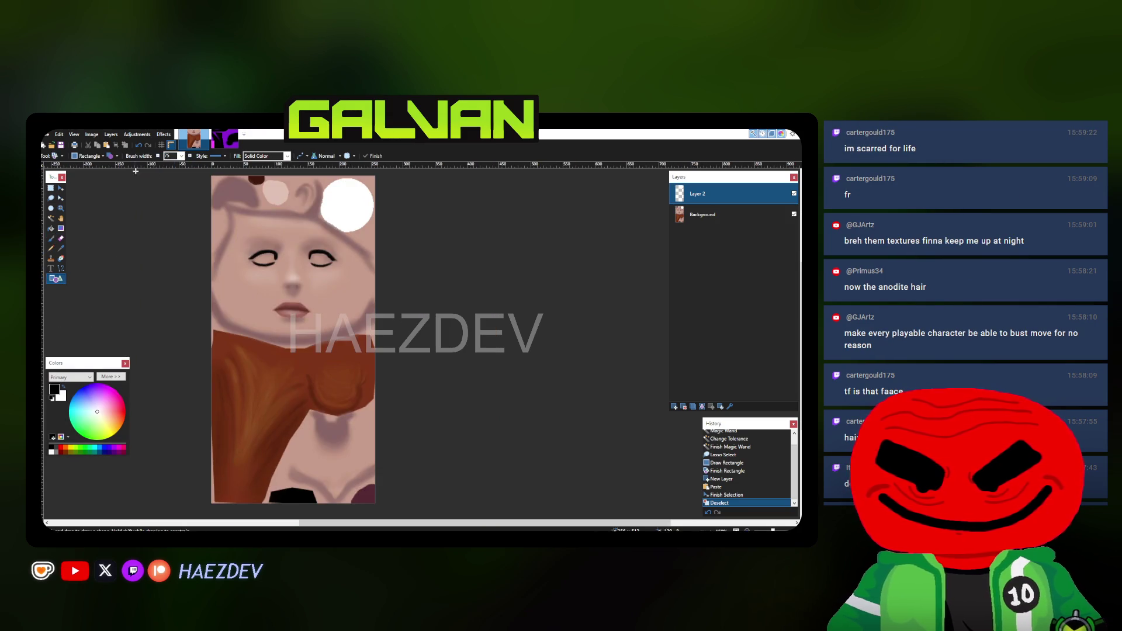
{"action": "left_click_drag", "start_coordinate": [158, 407], "coordinate": [381, 158]}
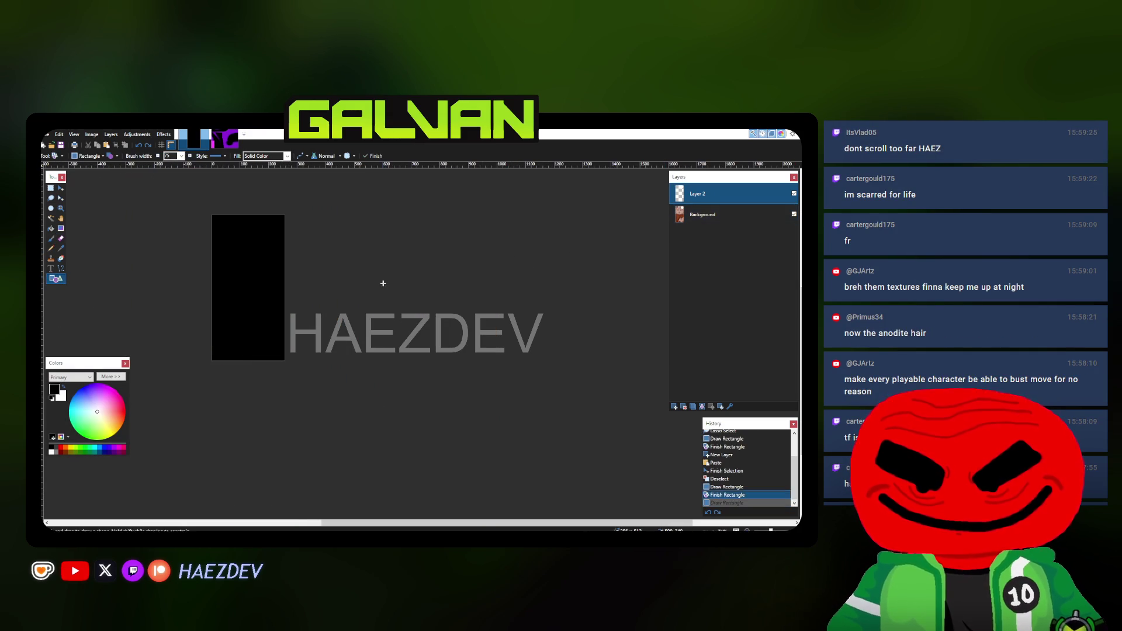
{"action": "left_click", "coordinate": [707, 215]}
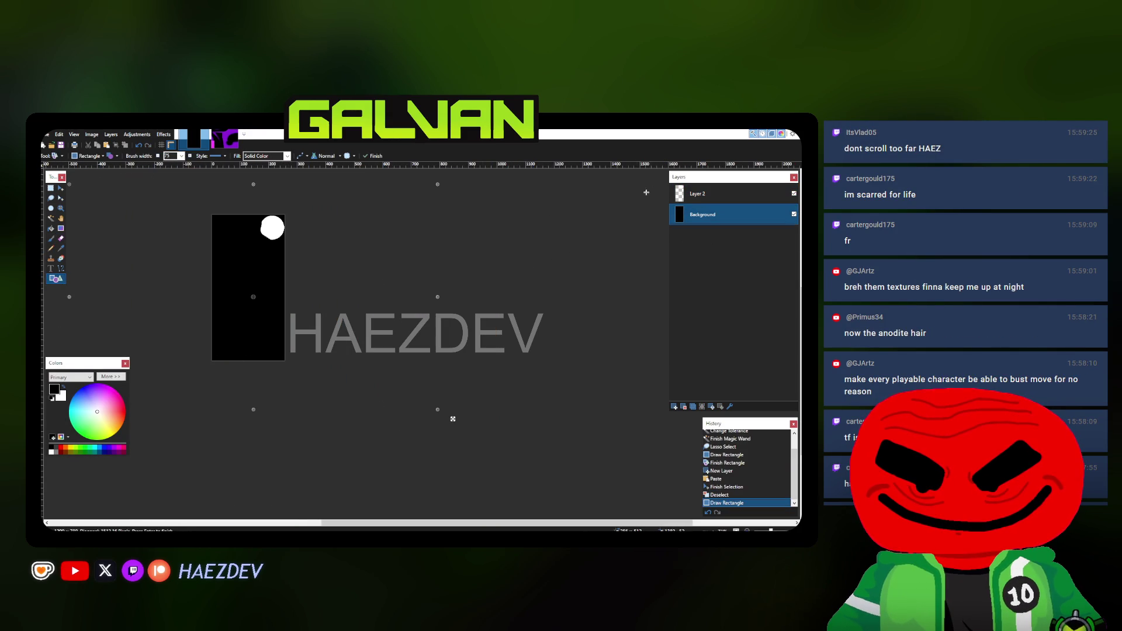
{"action": "left_click", "coordinate": [702, 406]}
Save the mask as T_Gwen_Face_D.png and return to Unreal's content browser
{"action": "key", "text": "ctrl+shift+s"}
{"action": "type", "text": "T_"}
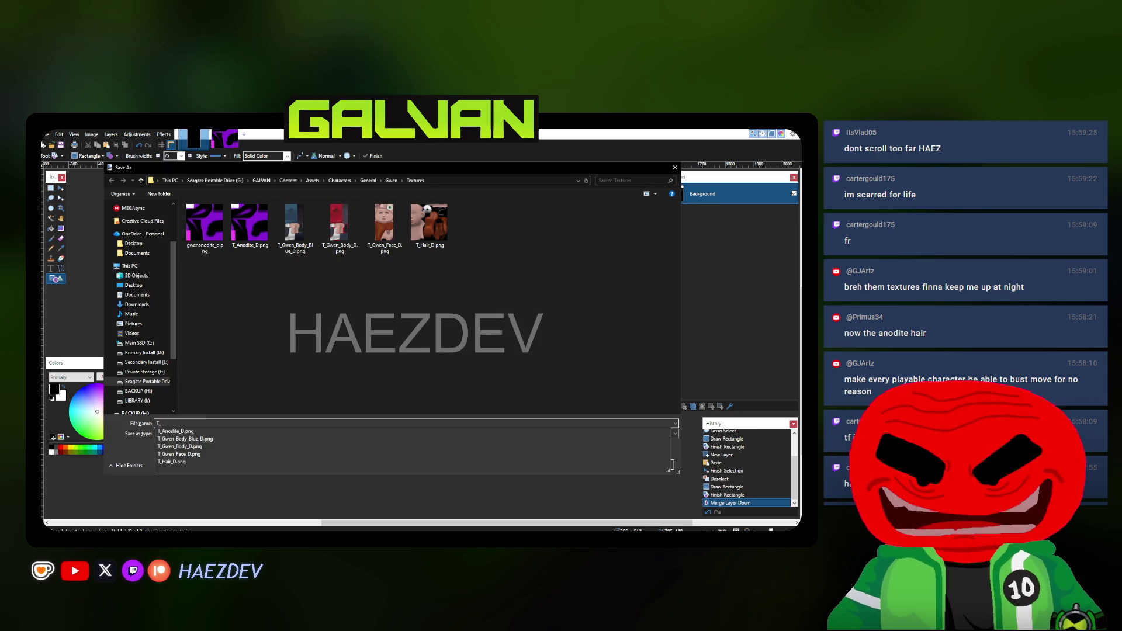
{"action": "type", "text": "Gwe"}
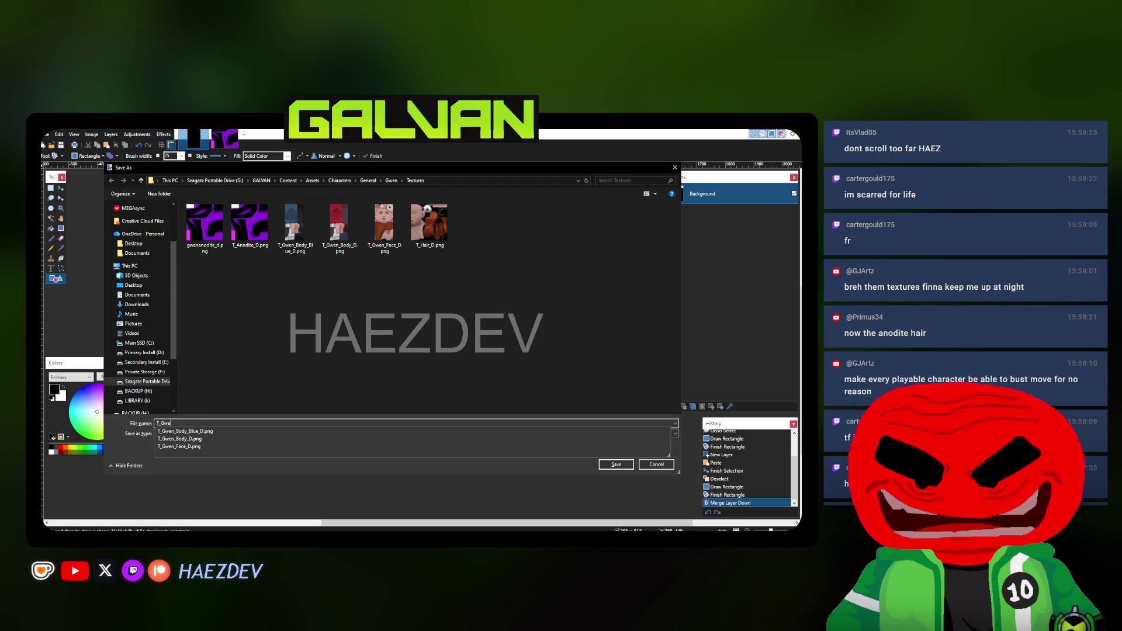
{"action": "type", "text": "n_G"}
{"action": "key", "text": "BackSpace"}
{"action": "type", "text": "Fac"}
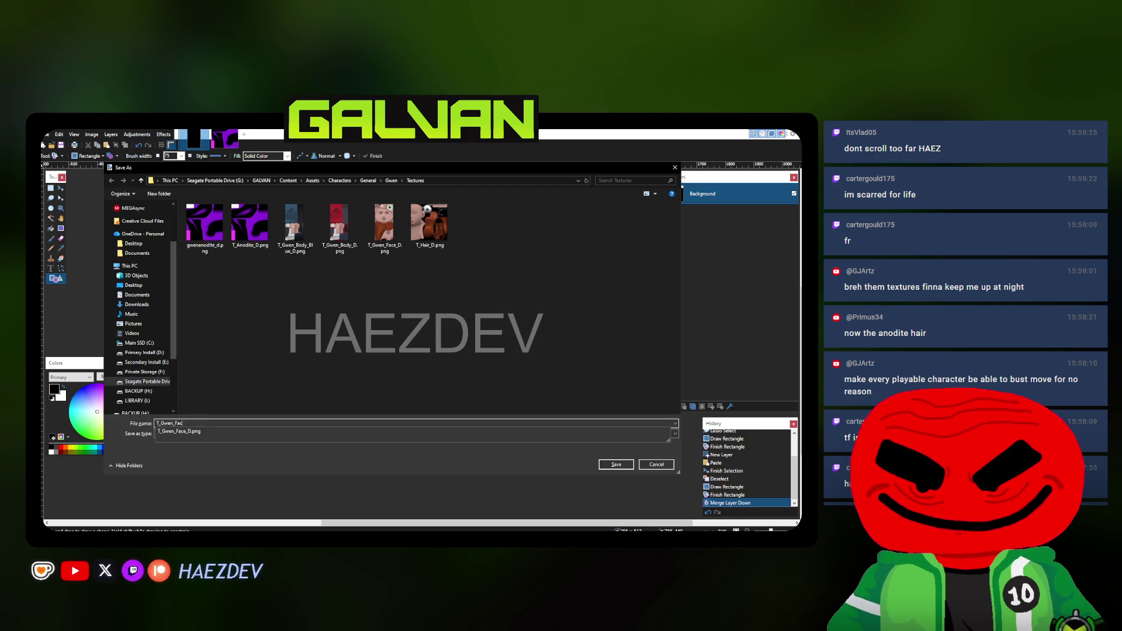
{"action": "type", "text": "D"}
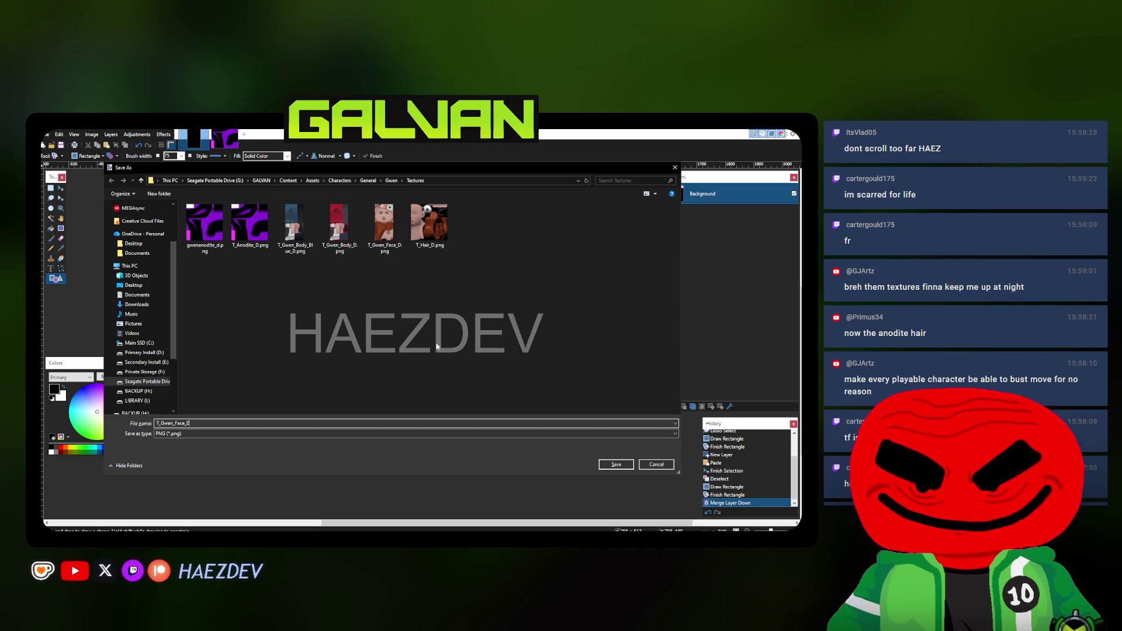
{"action": "key", "text": "Return"}
{"action": "key", "text": "Return"}
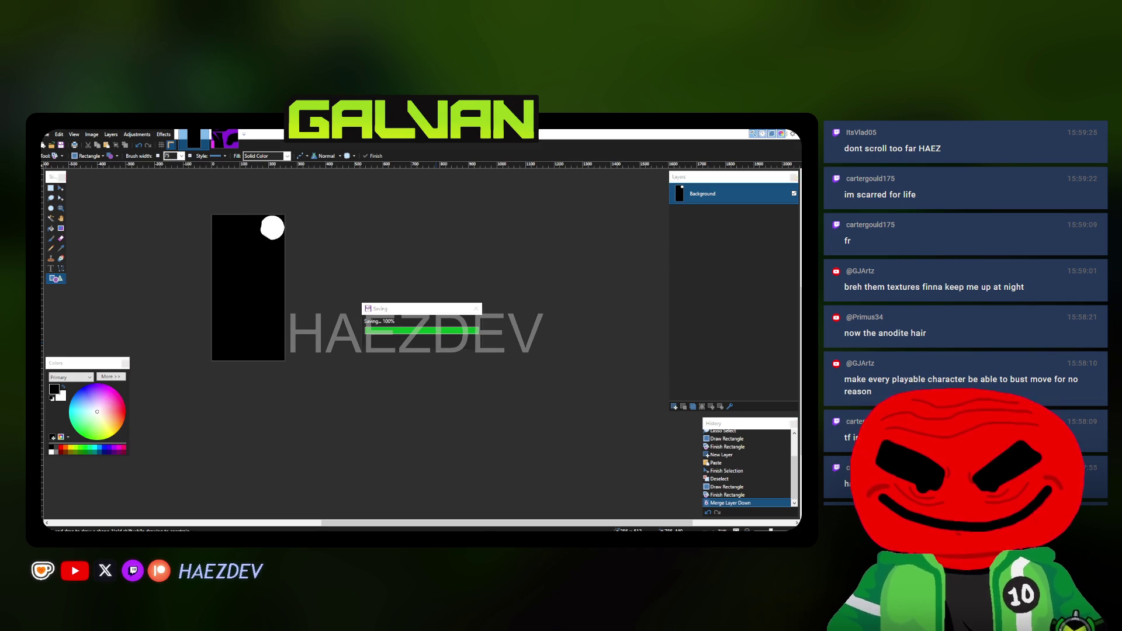
{"action": "key", "text": "alt+Tab"}
{"action": "left_click", "coordinate": [180, 135]}
Import T_Gwen_Face_E.png into Gwen's Human Textures folder
{"action": "left_click", "coordinate": [94, 424]}
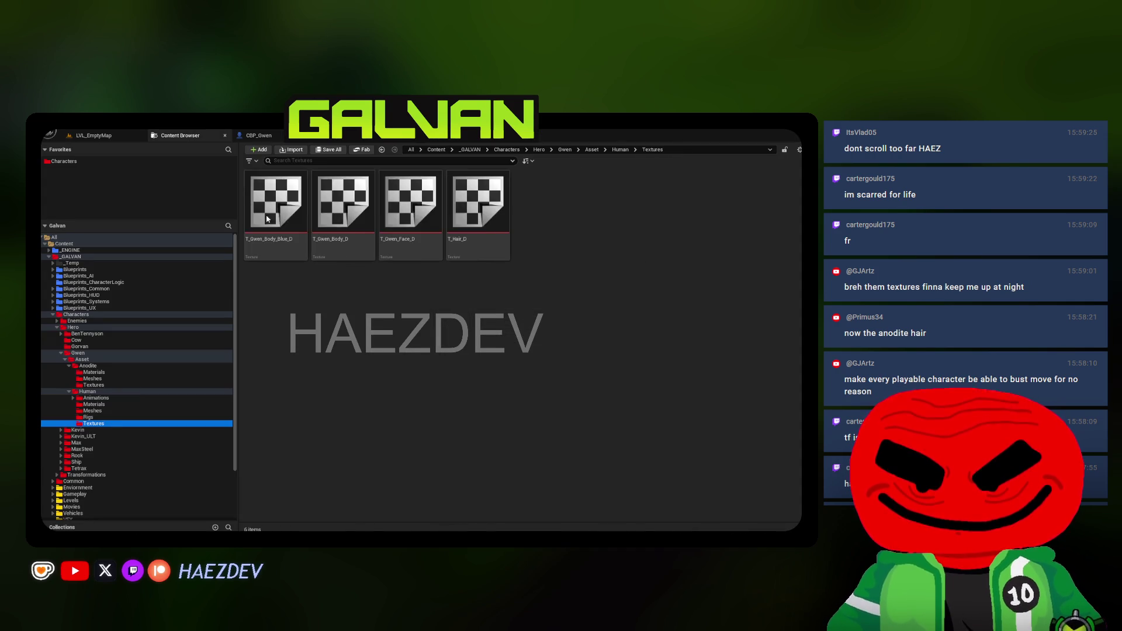
{"action": "left_click", "coordinate": [290, 149]}
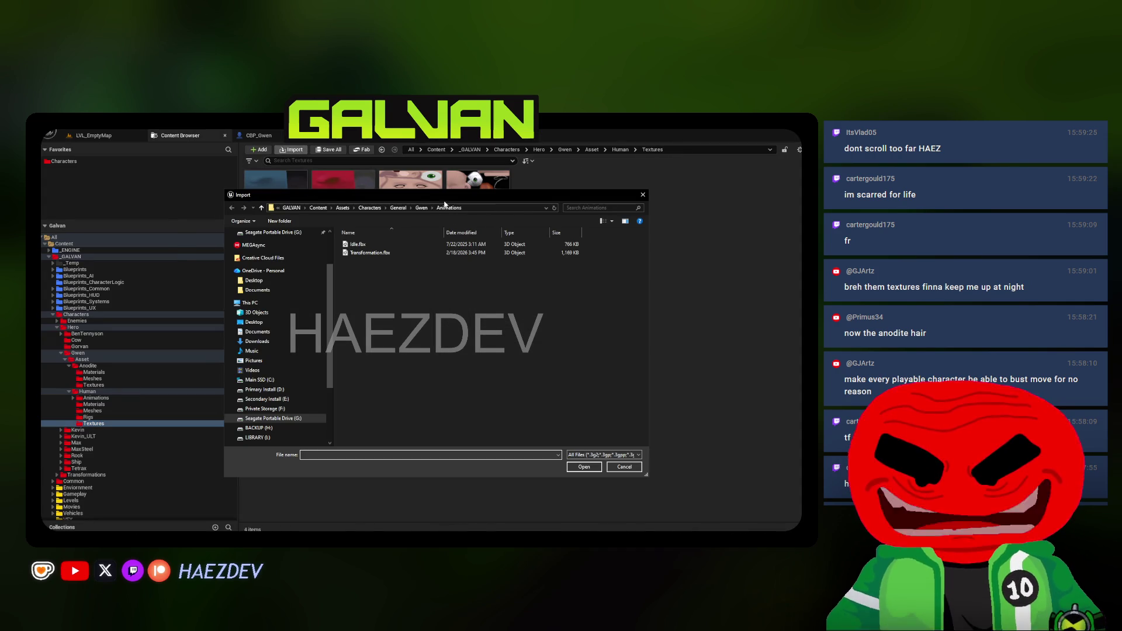
{"action": "left_click", "coordinate": [421, 208]}
{"action": "double_click", "coordinate": [369, 278]}
{"action": "left_click", "coordinate": [577, 265]}
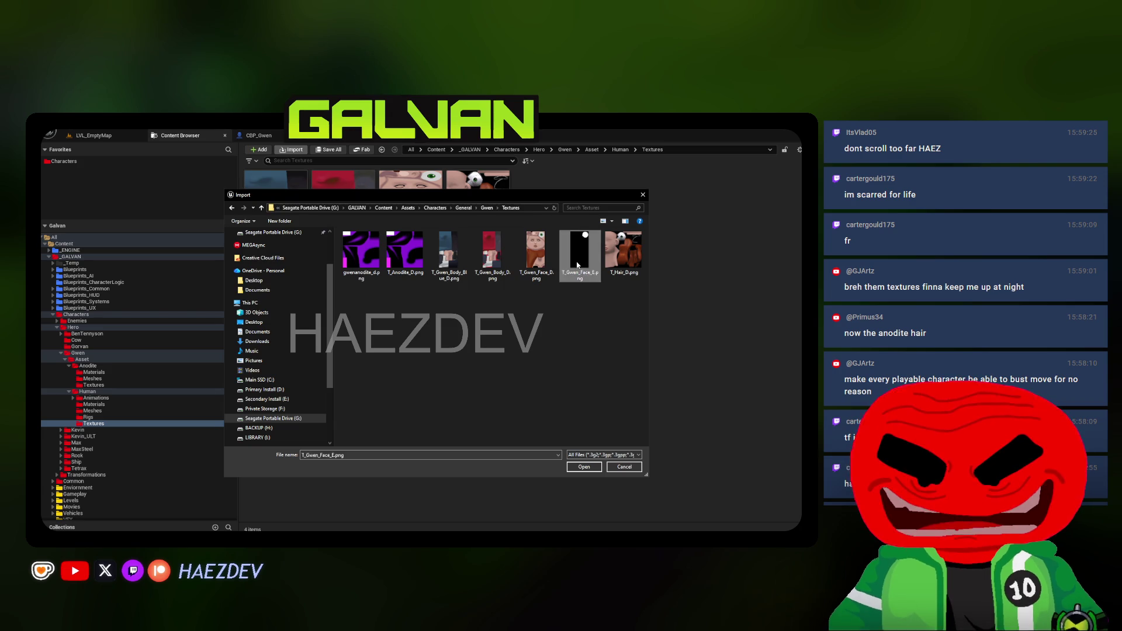
{"action": "double_click", "coordinate": [578, 265]}
Test T_Gwen_Face_E as Hero Emissive Mask and Hero Mask, with Hero Emissive Strength around 92
{"action": "key", "text": "alt+Tab"}
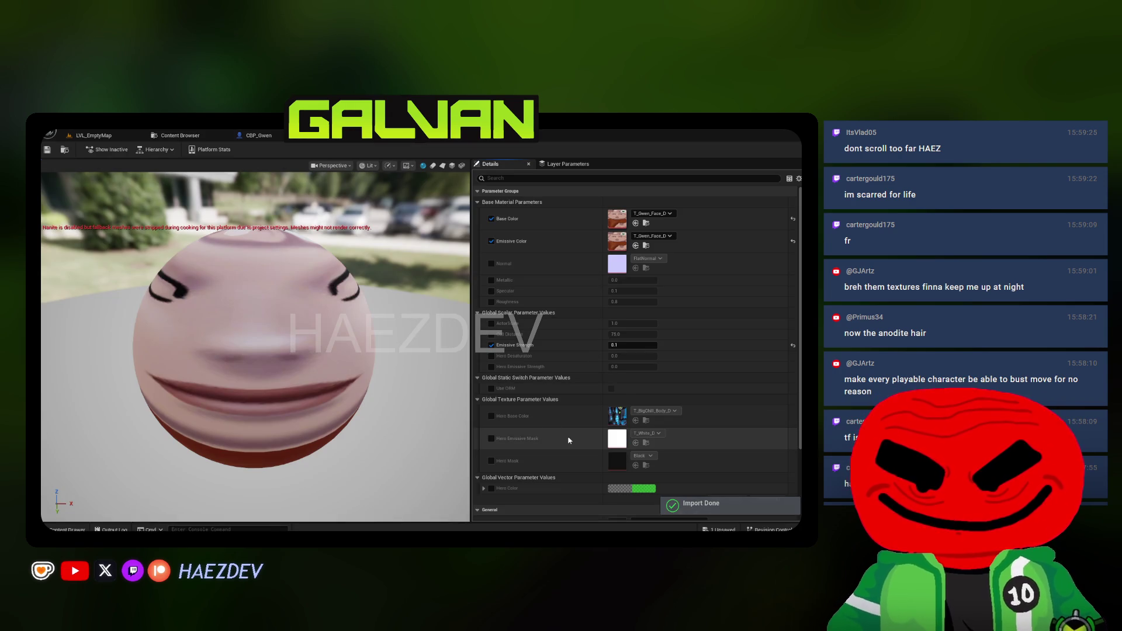
{"action": "left_click", "coordinate": [636, 443]}
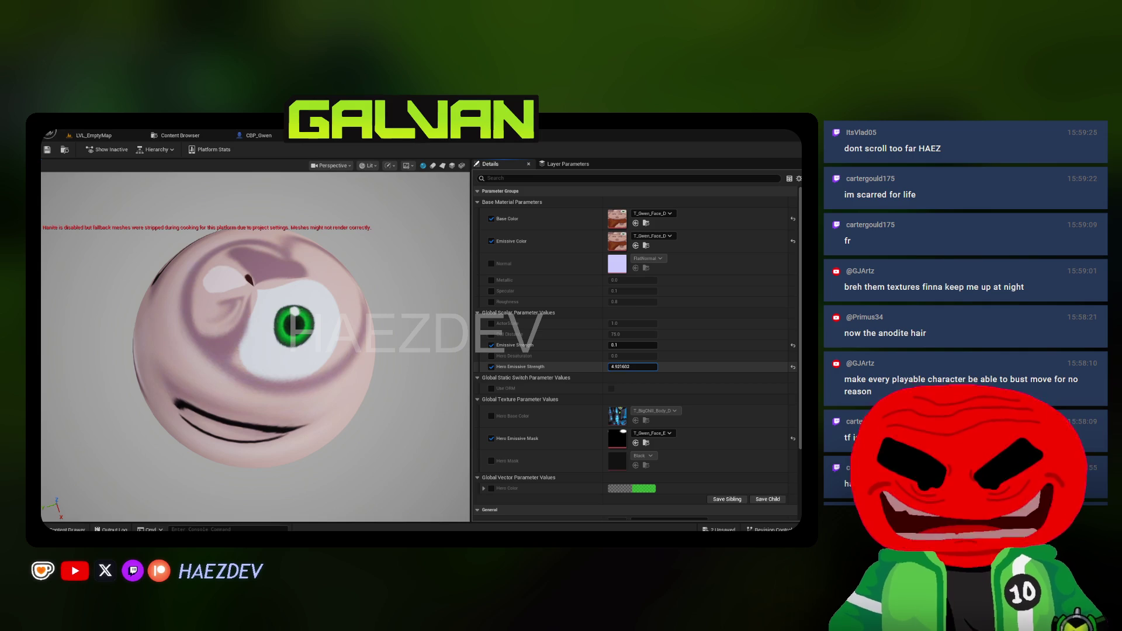
{"action": "left_click_drag", "start_coordinate": [632, 366], "coordinate": [672, 366]}
{"action": "left_click", "coordinate": [492, 461]}
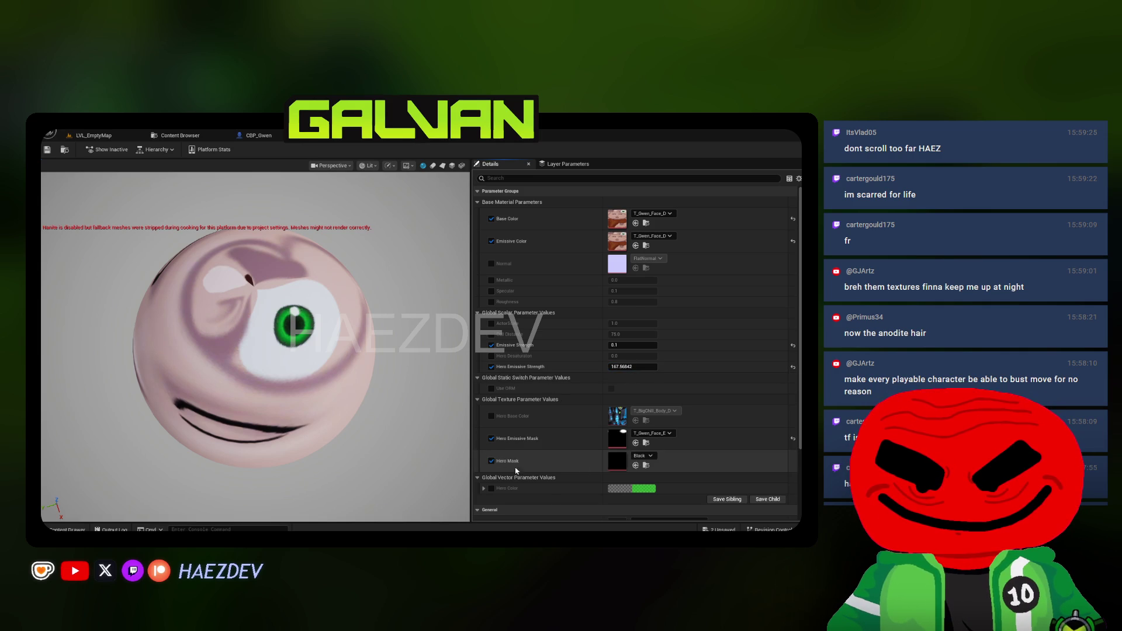
{"action": "left_click", "coordinate": [636, 466]}
{"action": "left_click_drag", "start_coordinate": [633, 366], "coordinate": [593, 367]}
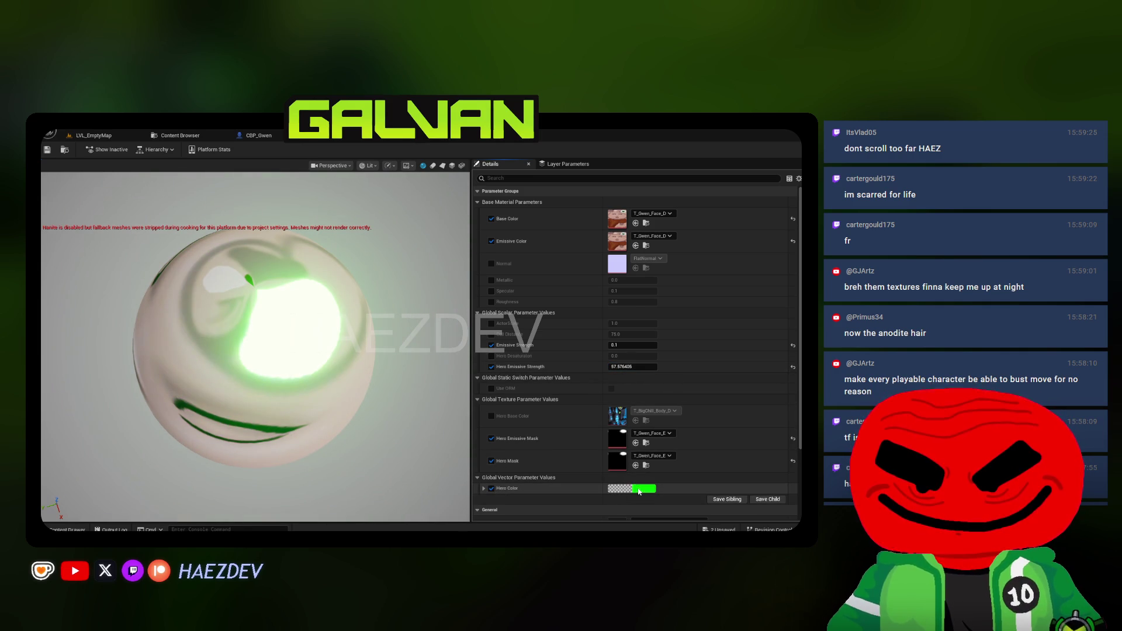
Set Hero Color to magenta and return Hero Emissive Strength to 0
{"action": "left_click", "coordinate": [639, 491]}
{"action": "left_click", "coordinate": [516, 329]}
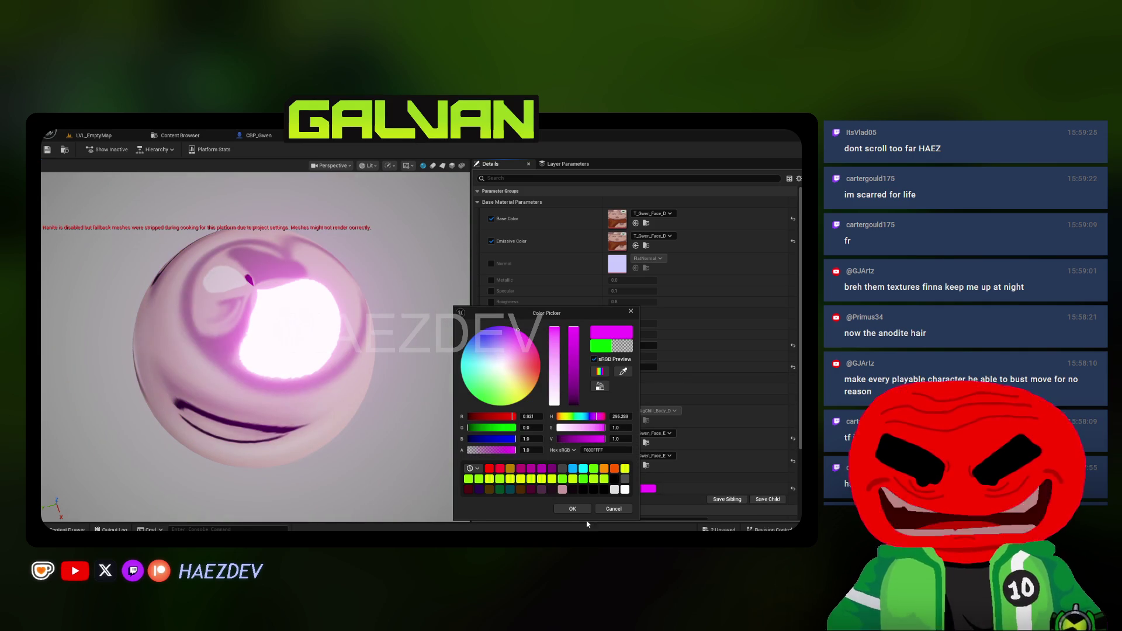
{"action": "left_click", "coordinate": [572, 508]}
{"action": "left_click", "coordinate": [792, 367]}
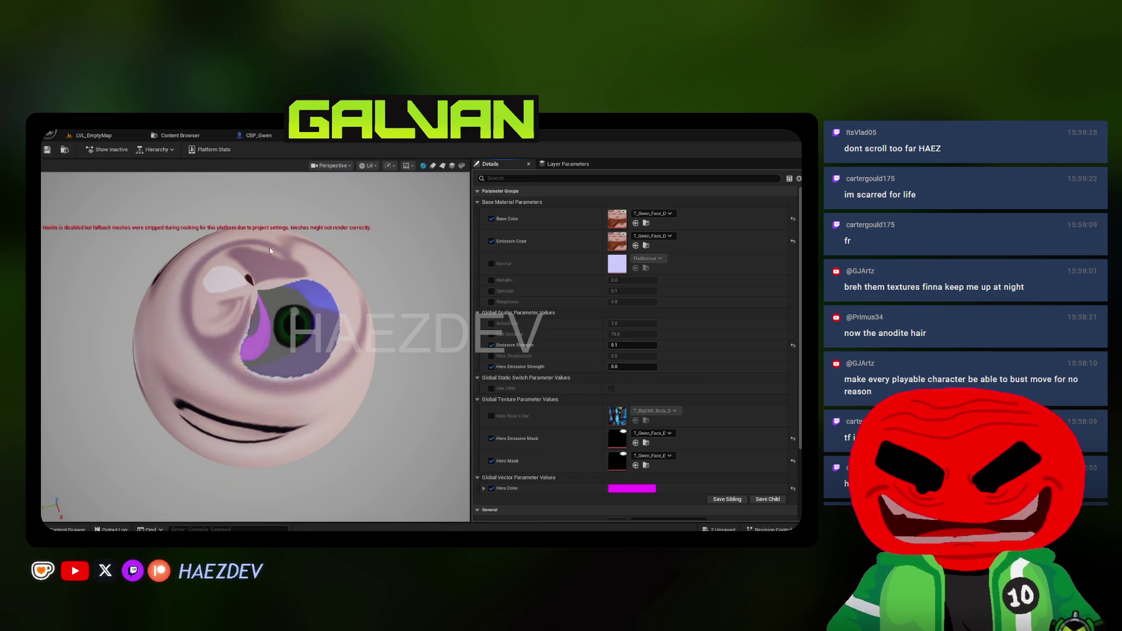
Try T_Gwen_Face_D as Hero Base Color, then reset Hero Mask, Emissive Mask and Base Color
{"action": "left_click", "coordinate": [490, 416]}
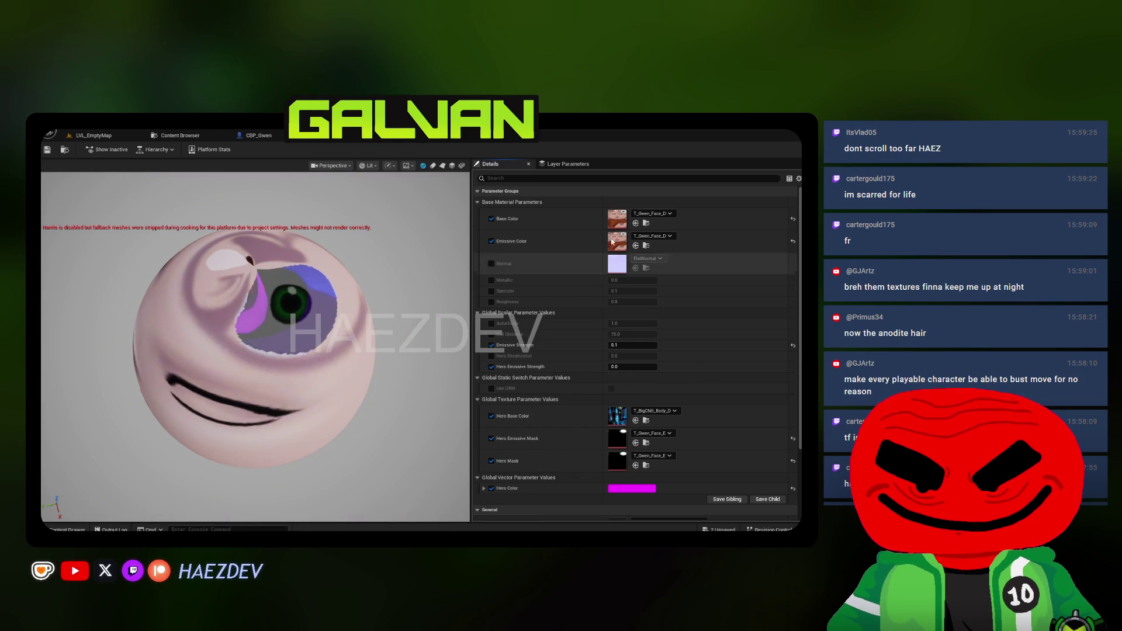
{"action": "left_click", "coordinate": [646, 223]}
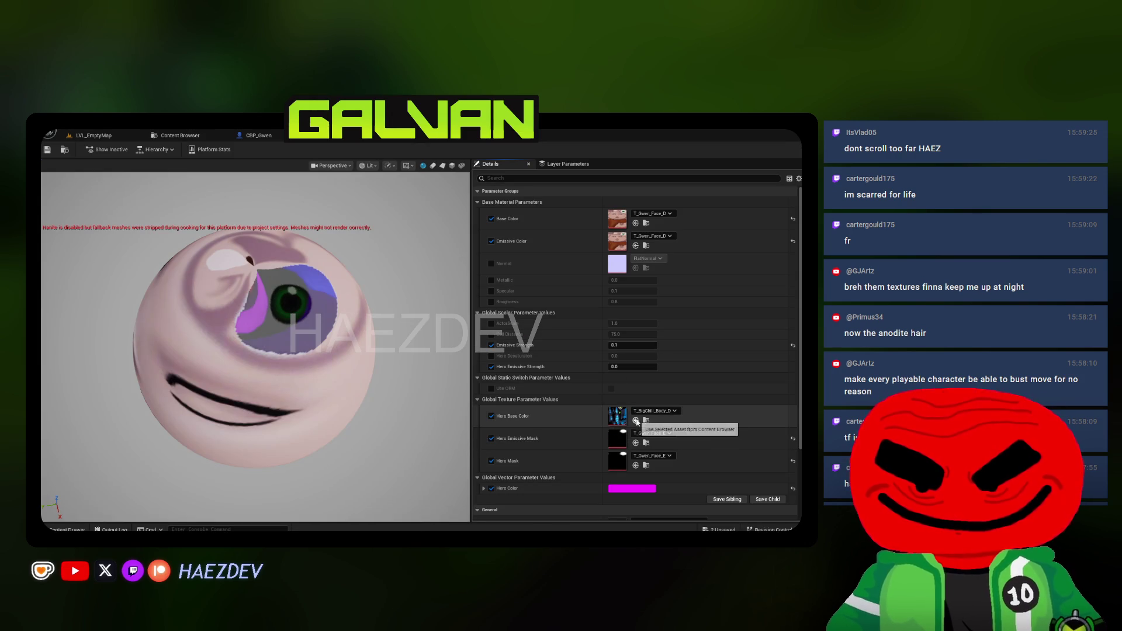
{"action": "left_click", "coordinate": [636, 420]}
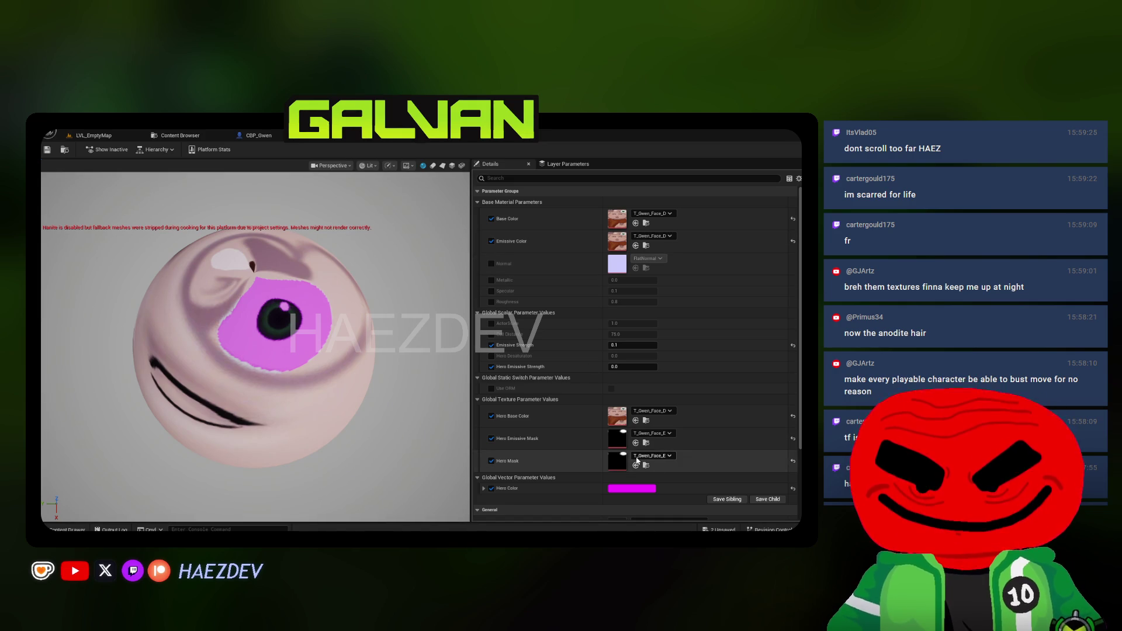
{"action": "left_click", "coordinate": [792, 461]}
{"action": "left_click", "coordinate": [792, 438]}
{"action": "left_click", "coordinate": [793, 416]}
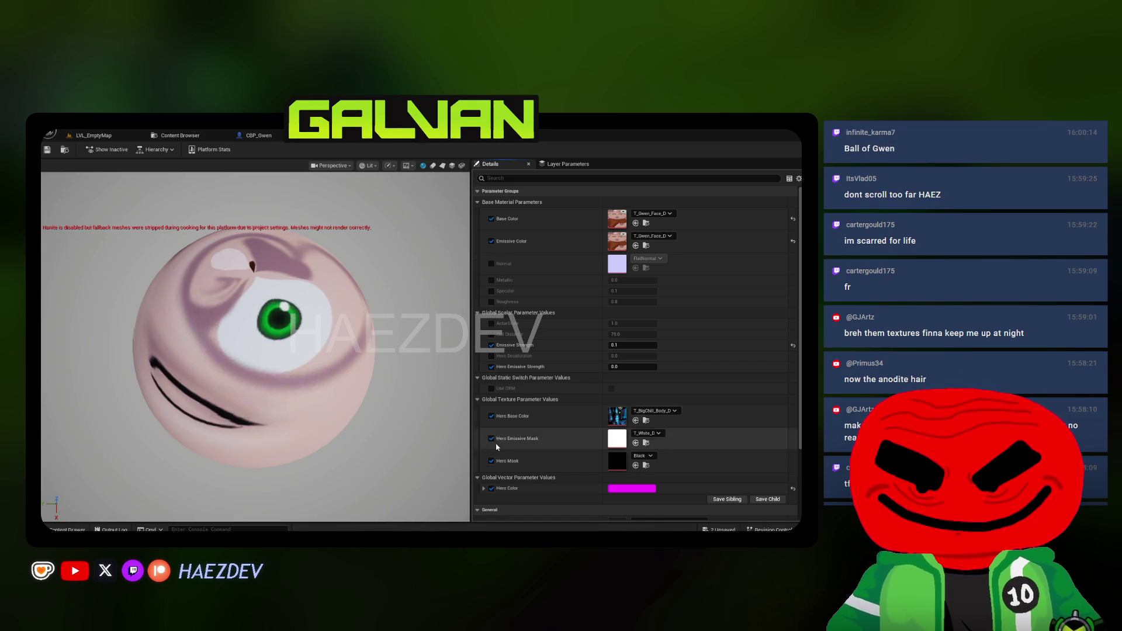
{"action": "left_click", "coordinate": [176, 135]}
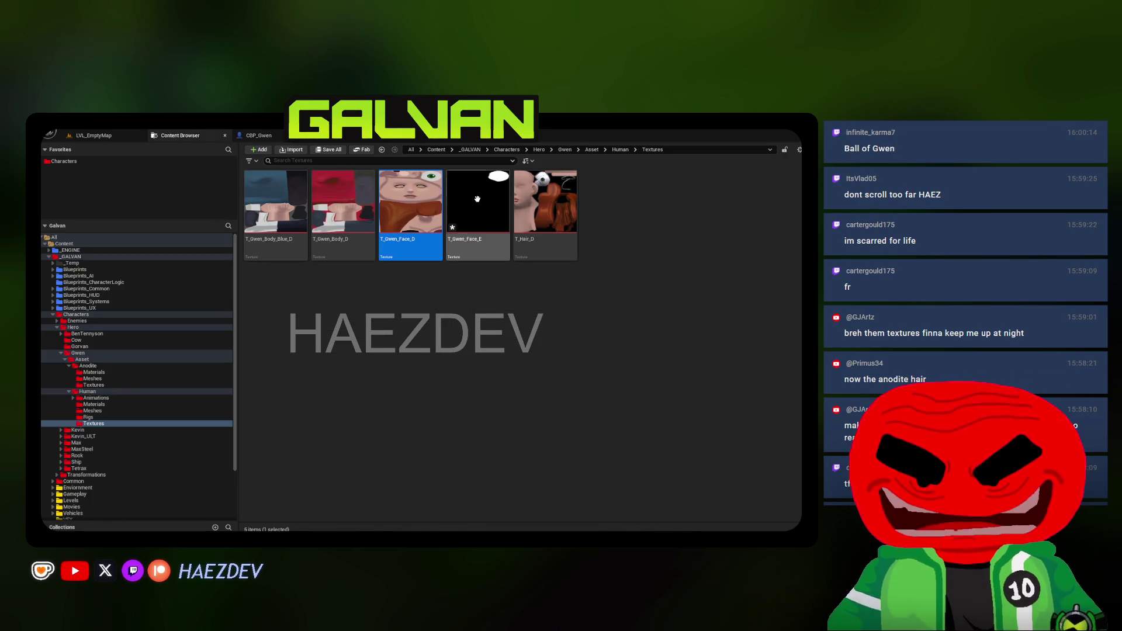
Test T_Gwen_Face_E as Emissive Color with a high emissive strength, then reset the strength
{"action": "key", "text": "ctrl+Tab"}
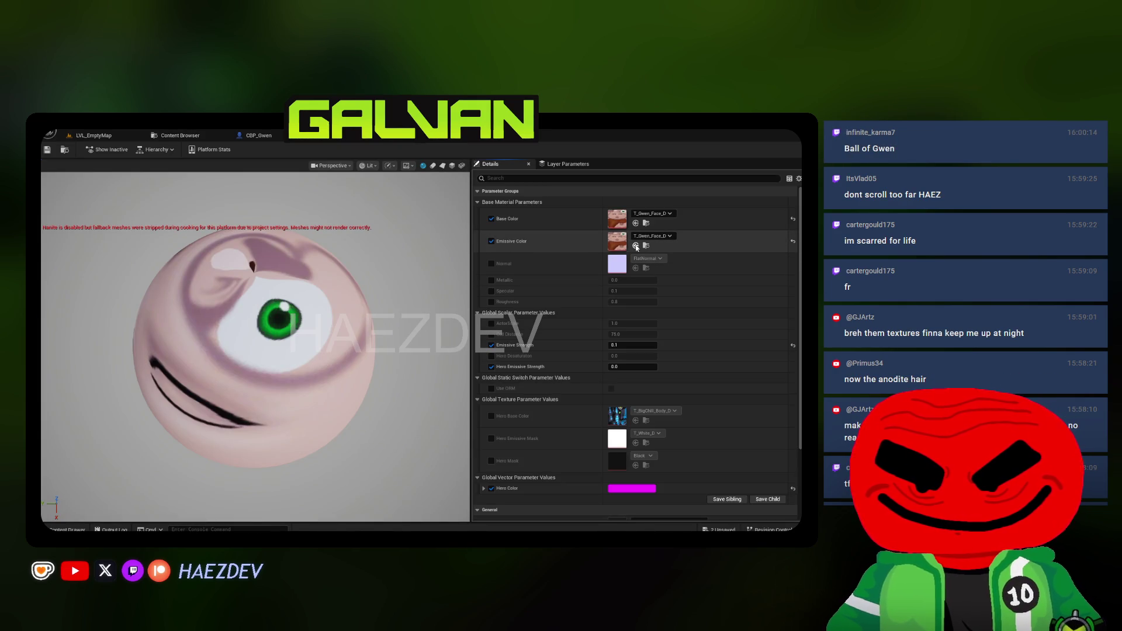
{"action": "left_click", "coordinate": [636, 246]}
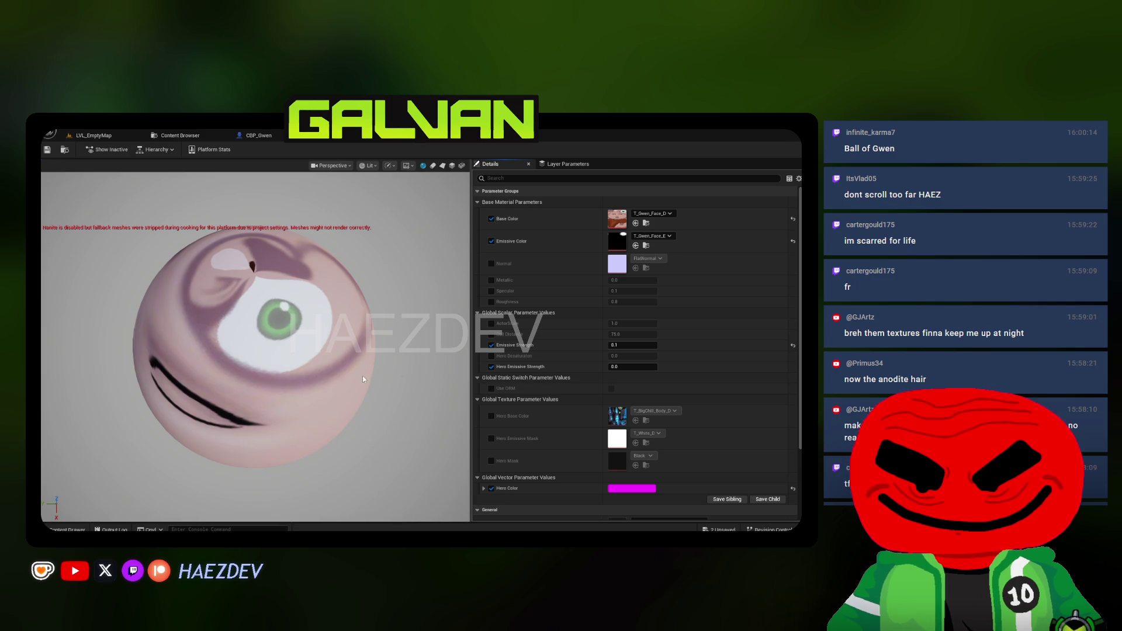
{"action": "left_click_drag", "start_coordinate": [620, 345], "coordinate": [626, 346]}
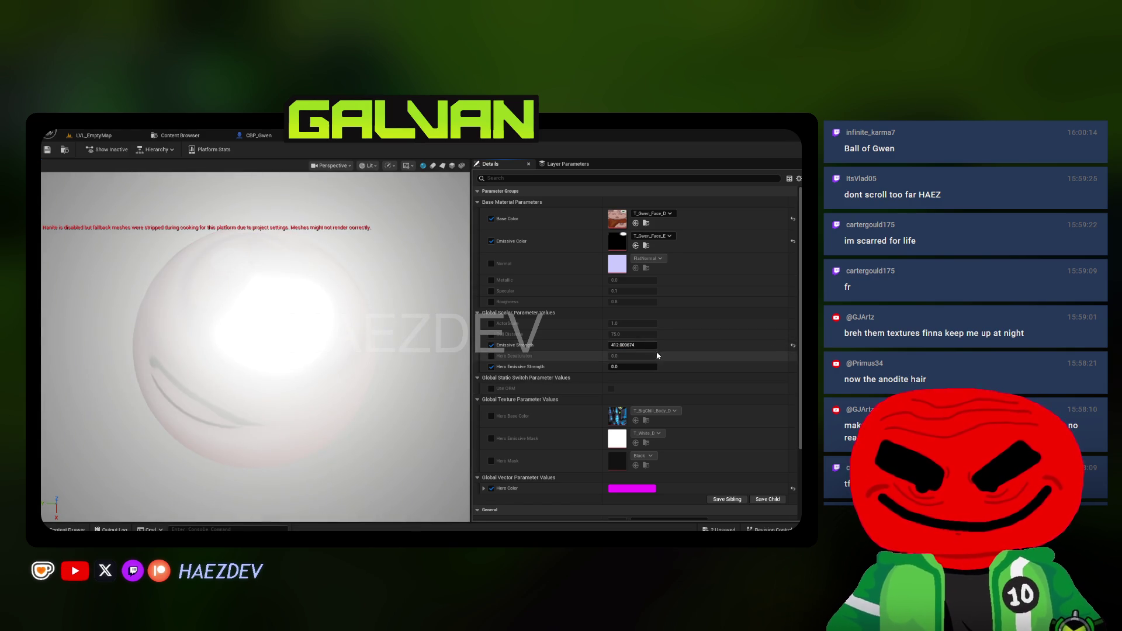
{"action": "left_click", "coordinate": [793, 346]}
{"action": "left_click", "coordinate": [623, 346]}
{"action": "mouse_move", "coordinate": [234, 308]}
{"action": "left_mouse_down"}
{"action": "mouse_move", "coordinate": [240, 295]}
{"action": "mouse_move", "coordinate": [233, 308]}
{"action": "left_mouse_up"}
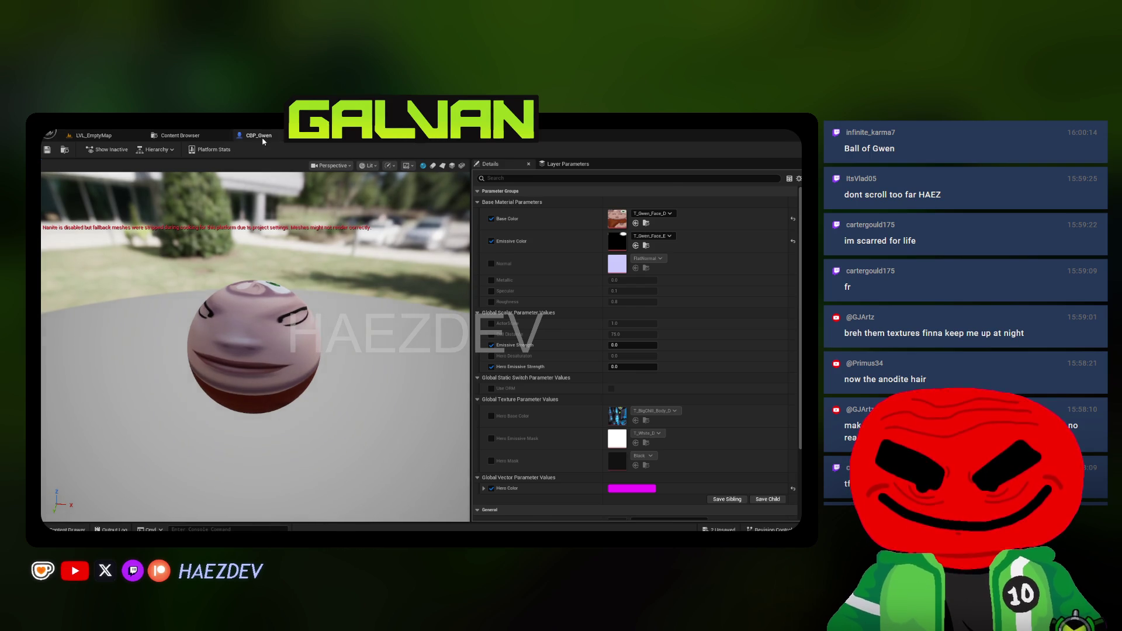
Undo the emissive strength and colour test changes and check the eye on the preview sphere
{"action": "left_click", "coordinate": [262, 138]}
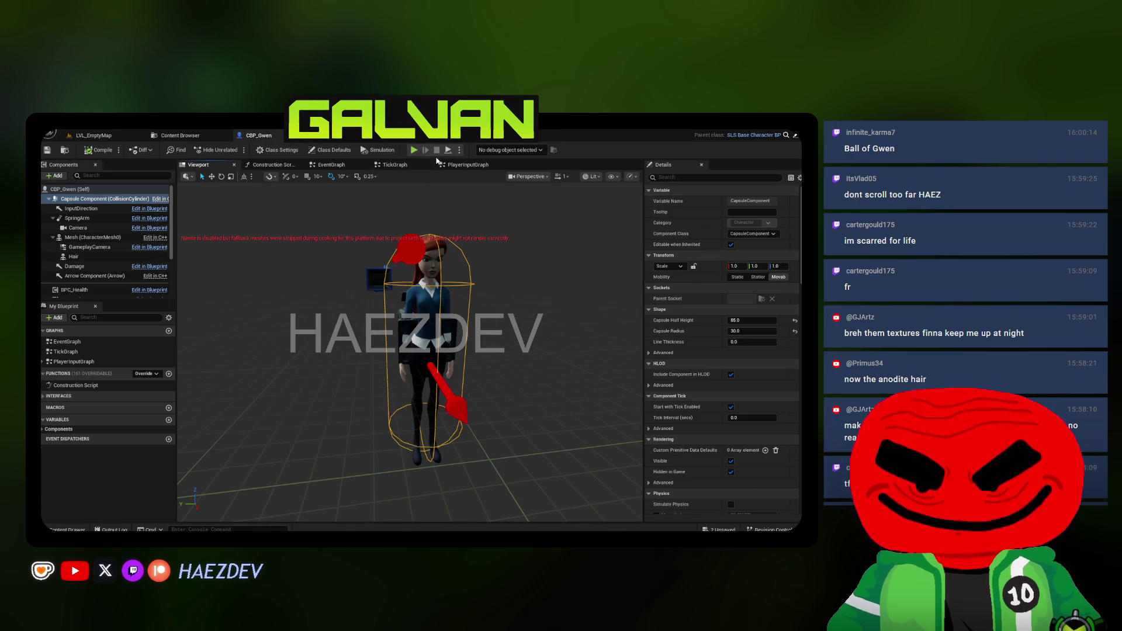
{"action": "key", "text": "ctrl+z"}
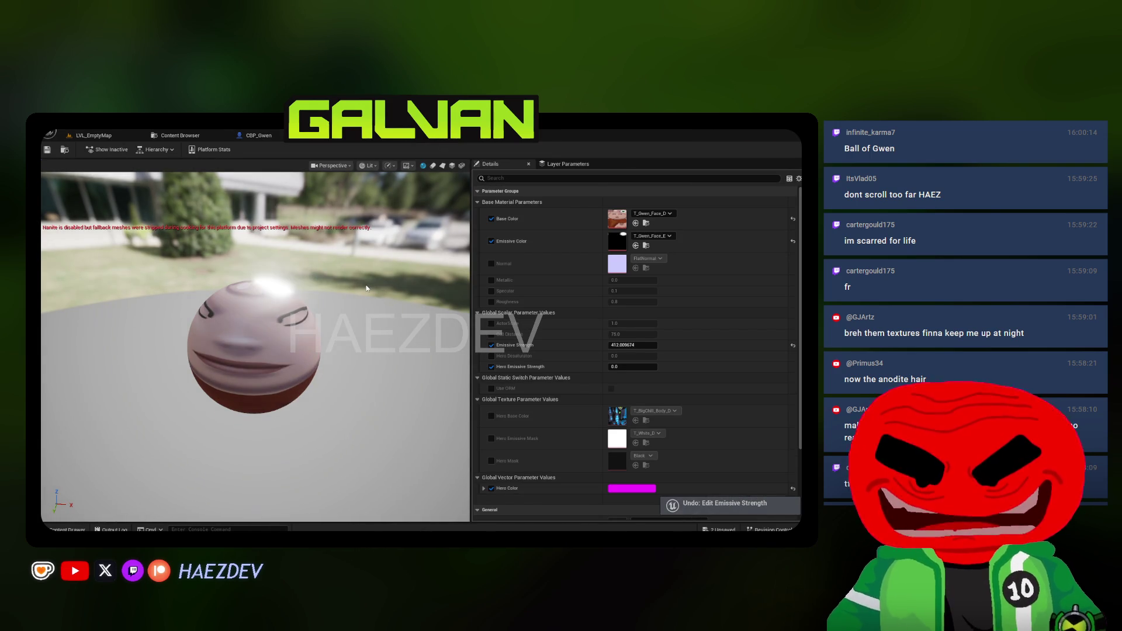
{"action": "key", "text": "ctrl+z"}
{"action": "key", "text": "ctrl+z"}
{"action": "mouse_move", "coordinate": [303, 320]}
{"action": "left_mouse_down"}
{"action": "mouse_move", "coordinate": [388, 322]}
{"action": "mouse_move", "coordinate": [251, 192]}
{"action": "left_mouse_up"}
{"action": "left_click", "coordinate": [186, 141]}
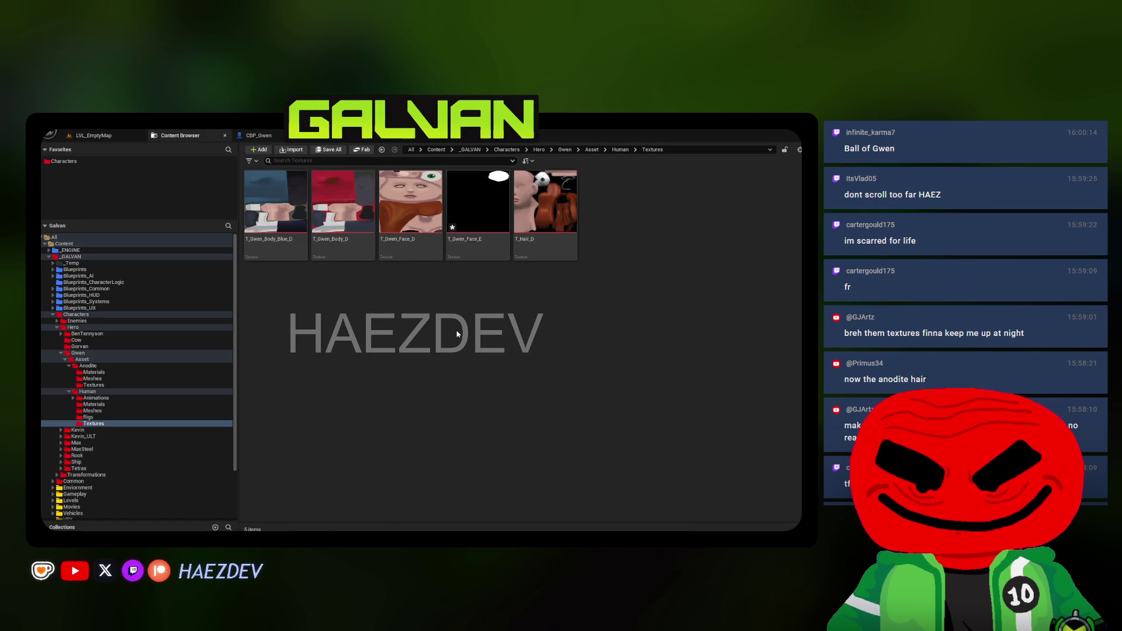
{"action": "left_click", "coordinate": [256, 135]}
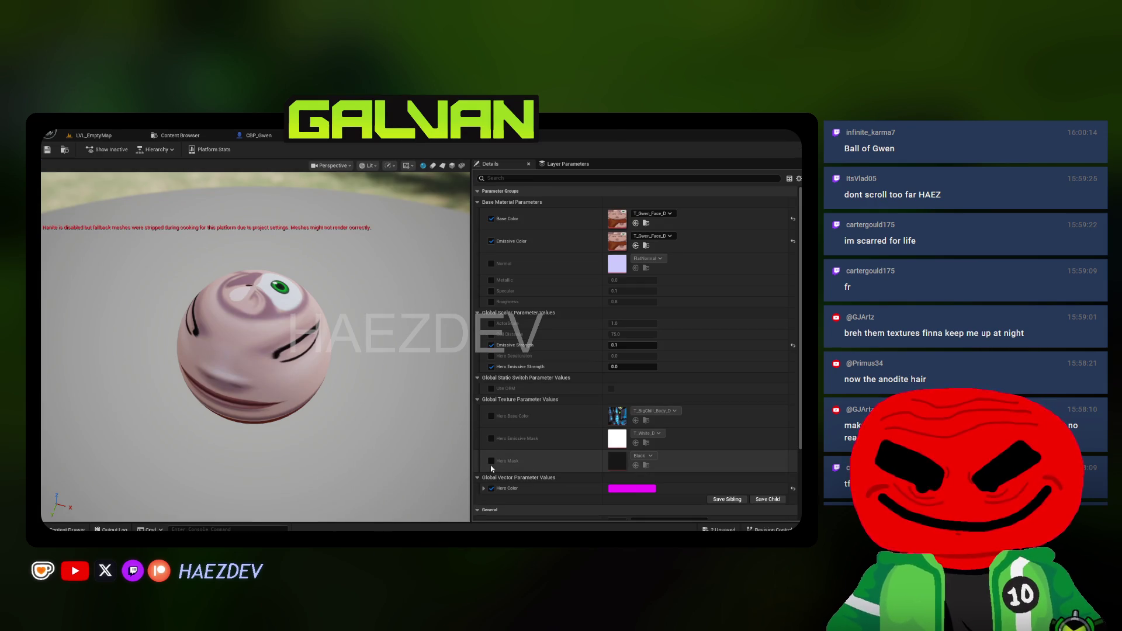
Enable Hero Base Color, Hero Emissive Mask and Hero Mask, assigning T_Gwen_Face_D to Hero Base Color
{"action": "left_click", "coordinate": [635, 443]}
{"action": "left_click", "coordinate": [635, 420]}
{"action": "left_click", "coordinate": [635, 465]}
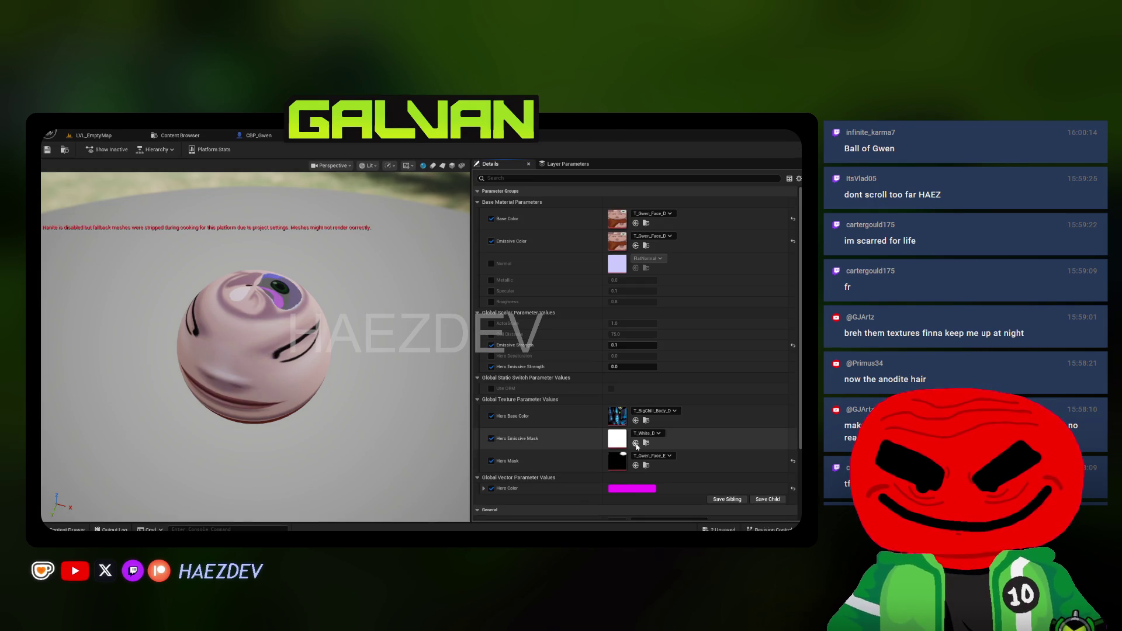
{"action": "left_click", "coordinate": [646, 222]}
{"action": "left_click", "coordinate": [256, 135]}
{"action": "left_click", "coordinate": [636, 420]}
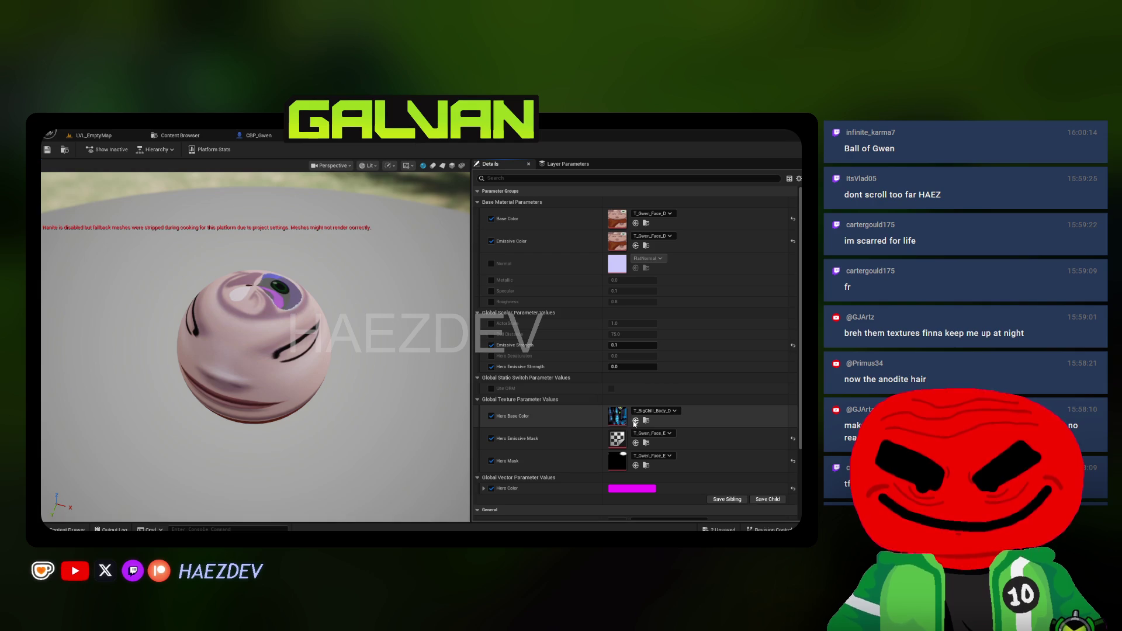
{"action": "left_click_drag", "start_coordinate": [430, 354], "coordinate": [380, 403]}
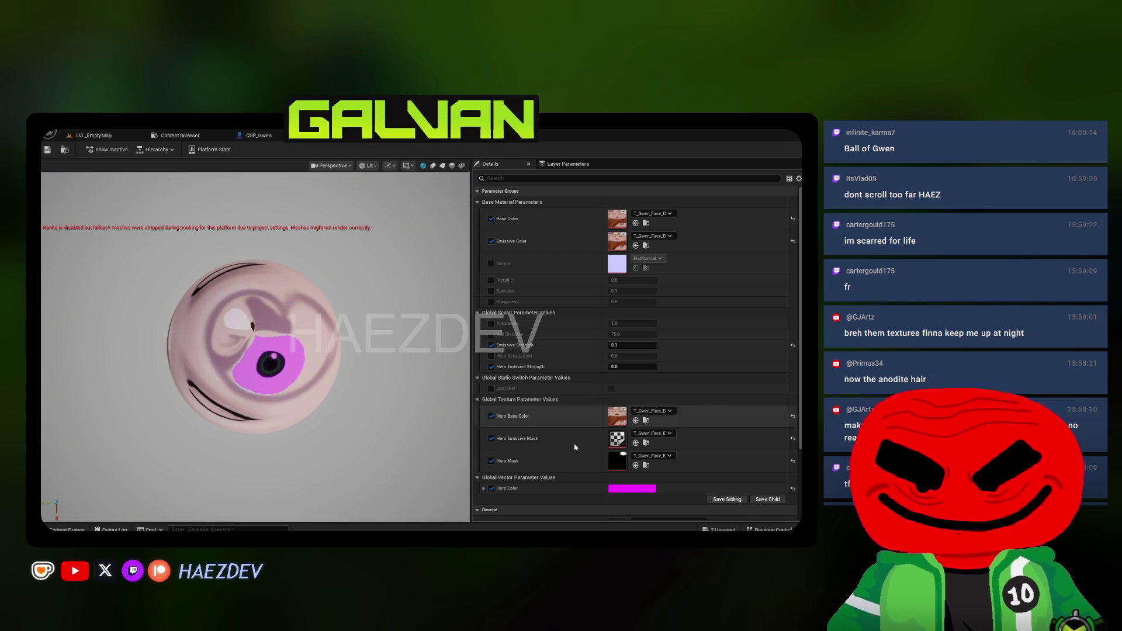
Make Hero Color pure white and test the glow by raising then resetting Hero Emissive Strength
{"action": "left_click", "coordinate": [616, 490]}
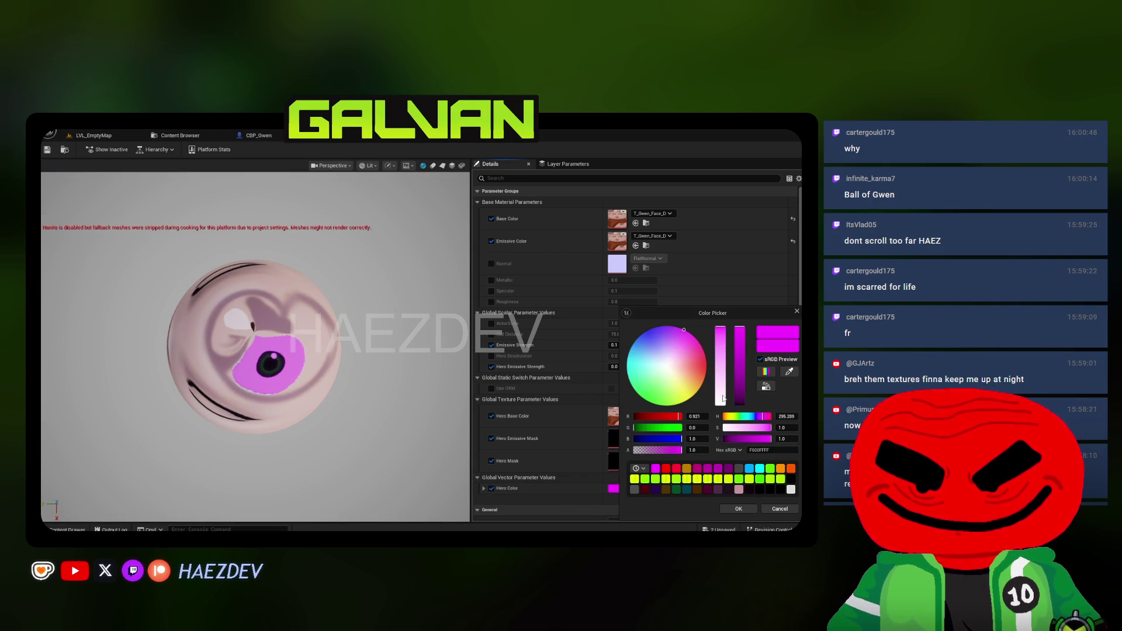
{"action": "left_click_drag", "start_coordinate": [723, 398], "coordinate": [722, 406]}
{"action": "left_click", "coordinate": [739, 509]}
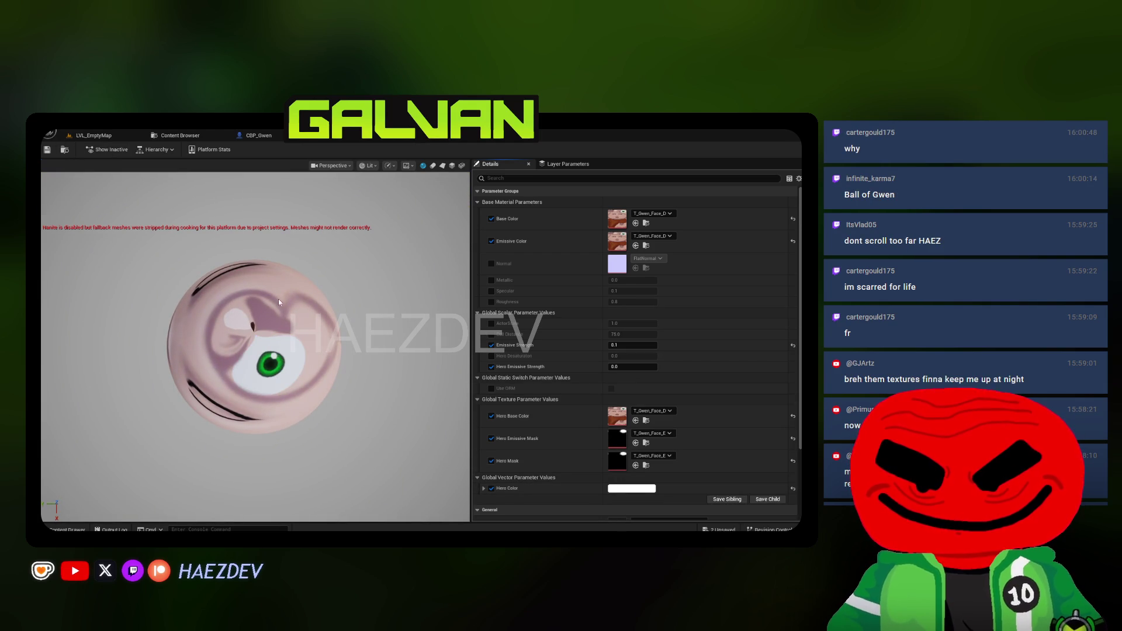
{"action": "left_click_drag", "start_coordinate": [622, 366], "coordinate": [788, 366]}
{"action": "left_click", "coordinate": [792, 367]}
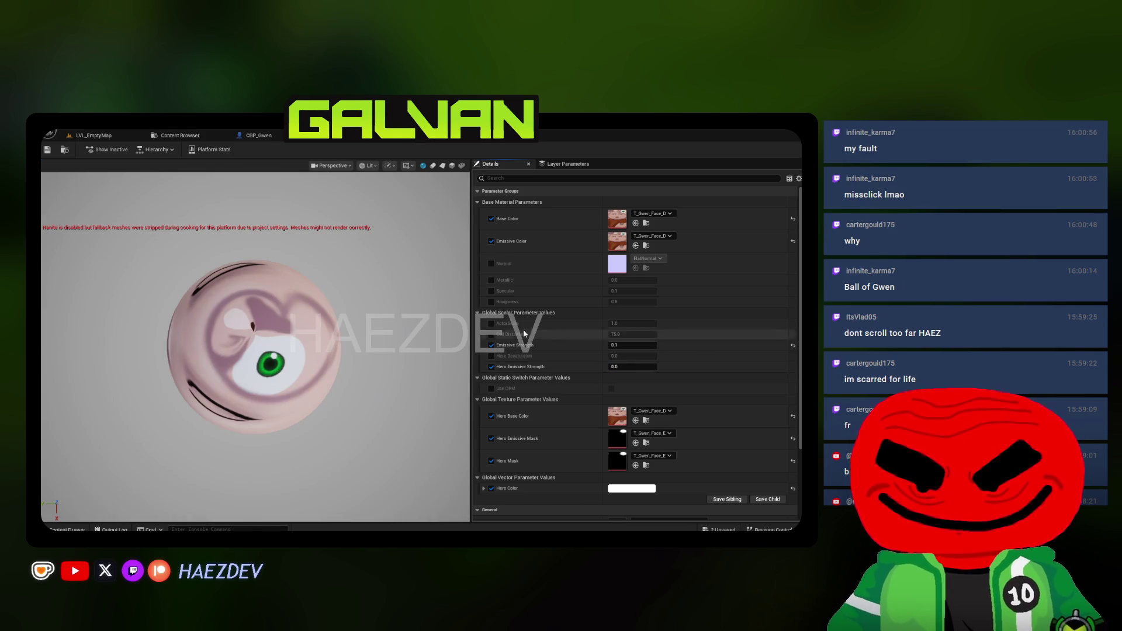
Dismiss the popup in the textures folder and open the BP_GwenTransform blueprint
{"action": "left_click", "coordinate": [181, 135]}
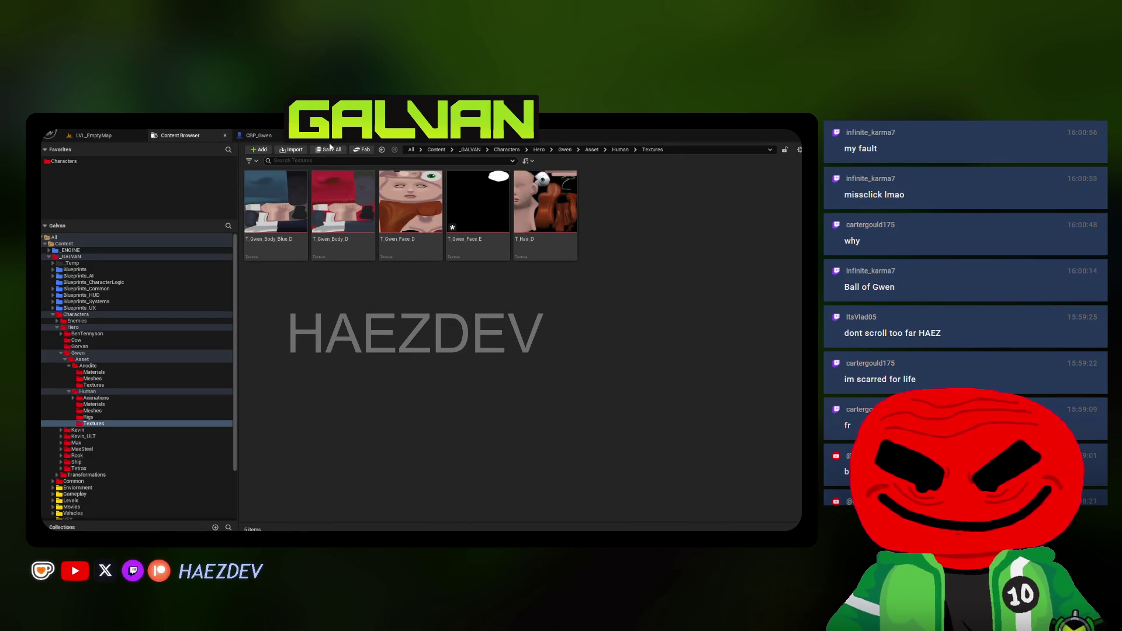
{"action": "left_click", "coordinate": [486, 424]}
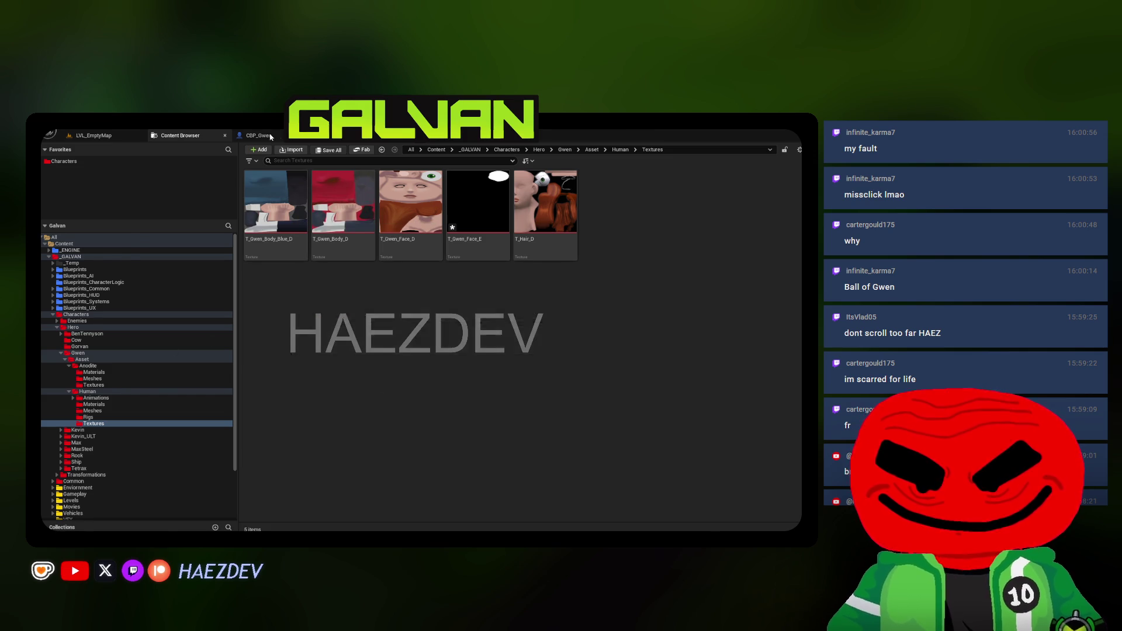
{"action": "left_click", "coordinate": [255, 135]}
{"action": "left_click", "coordinate": [315, 135]}
Add an Event BeginPlay node to the BP_GwenTransform event graph
{"action": "left_click", "coordinate": [320, 164]}
{"action": "scroll", "coordinate": [333, 321], "scroll_direction": "down", "scroll_amount": 3}
{"action": "right_click", "coordinate": [320, 271]}
{"action": "type", "text": "beginplay"}
{"action": "key", "text": "Return"}
{"action": "left_click_drag", "start_coordinate": [366, 299], "coordinate": [243, 246]}
Add a Mesh reference feeding a Get Material node
{"action": "left_click", "coordinate": [71, 218]}
{"action": "mouse_move", "coordinate": [71, 218]}
{"action": "left_mouse_down"}
{"action": "mouse_move", "coordinate": [241, 279]}
{"action": "mouse_move", "coordinate": [318, 266]}
{"action": "left_mouse_up"}
{"action": "type", "text": "get material"}
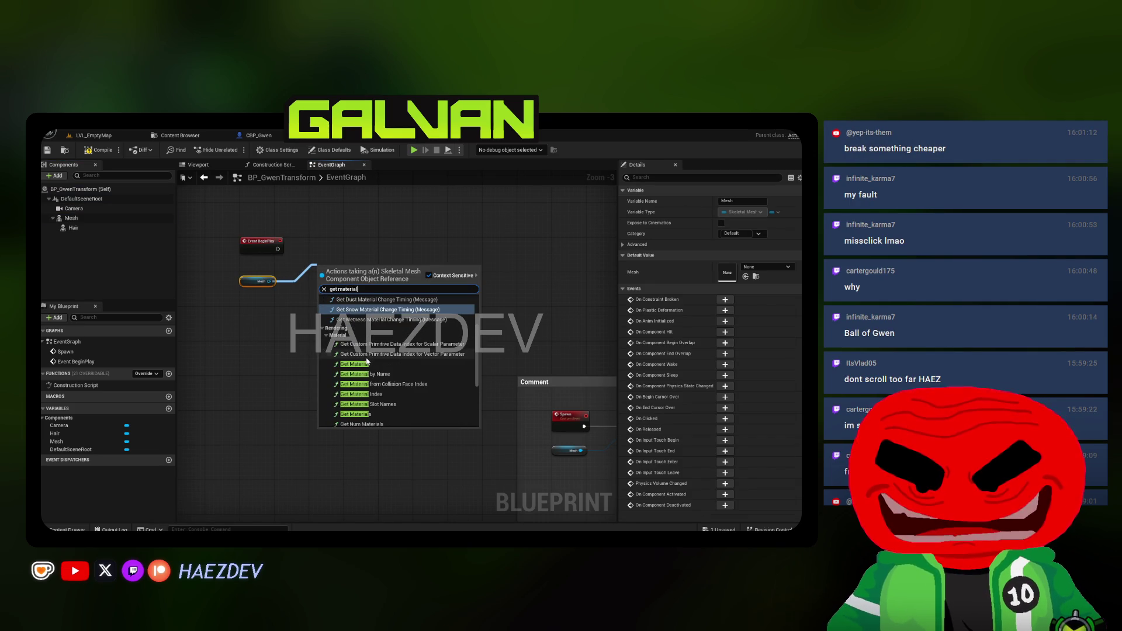
{"action": "left_click", "coordinate": [367, 364]}
{"action": "scroll", "coordinate": [348, 310], "scroll_direction": "up", "scroll_amount": 3}
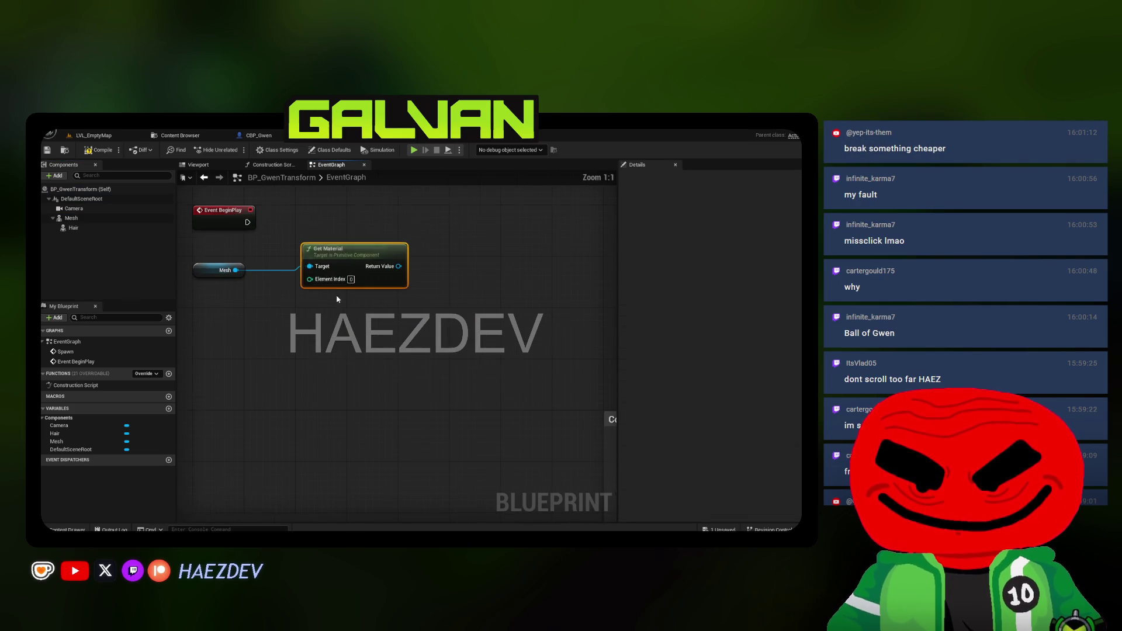
{"action": "mouse_move", "coordinate": [217, 319]}
{"action": "left_mouse_down"}
{"action": "mouse_move", "coordinate": [221, 264]}
{"action": "mouse_move", "coordinate": [316, 266]}
{"action": "left_mouse_up"}
{"action": "left_click_drag", "start_coordinate": [409, 257], "coordinate": [306, 263]}
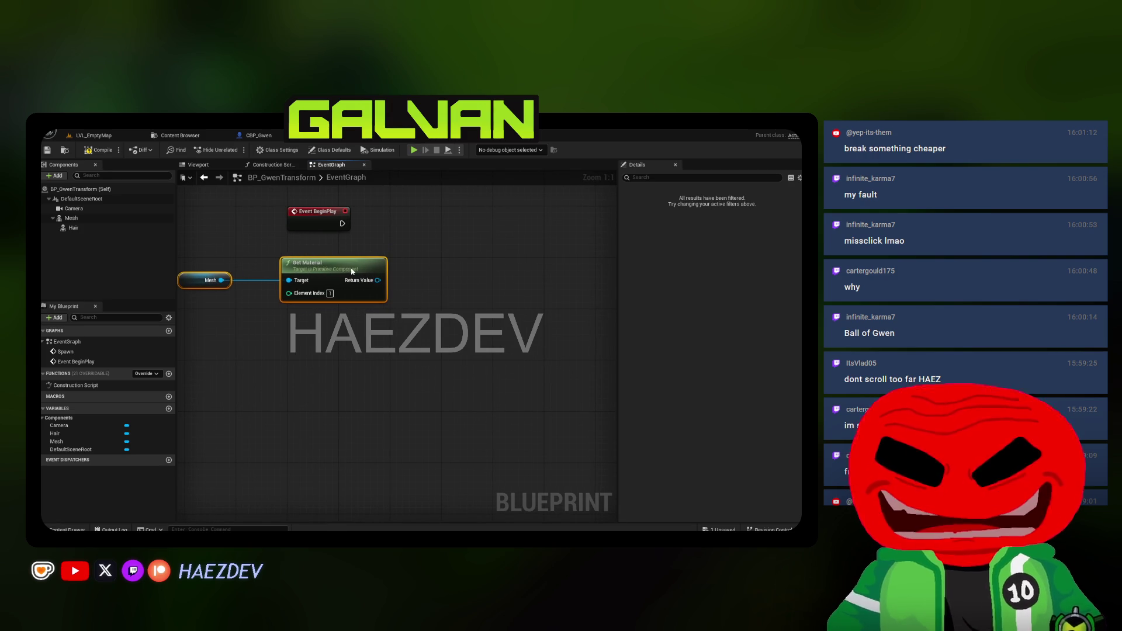
Create a Dynamic Material Instance from Get Material's return value, executed from BeginPlay
{"action": "type", "text": "cr"}
{"action": "mouse_move", "coordinate": [384, 280]}
{"action": "left_mouse_down"}
{"action": "mouse_move", "coordinate": [494, 241]}
{"action": "mouse_move", "coordinate": [330, 226]}
{"action": "left_mouse_up"}
{"action": "type", "text": "eate dynamic"}
{"action": "key", "text": "Return"}
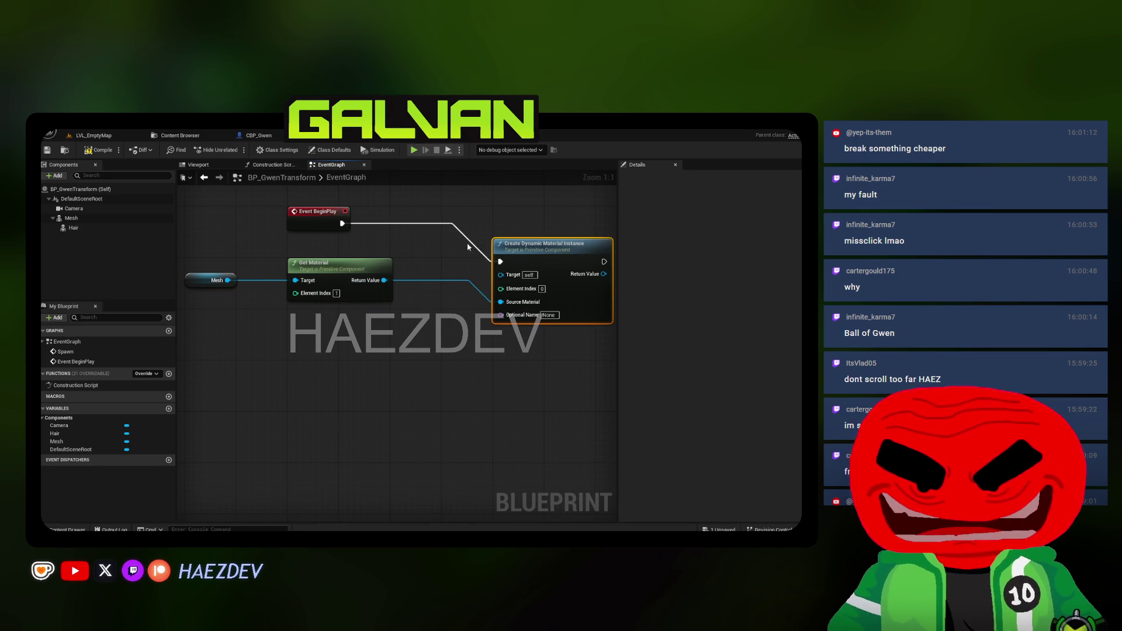
{"action": "left_click_drag", "start_coordinate": [514, 246], "coordinate": [514, 215]}
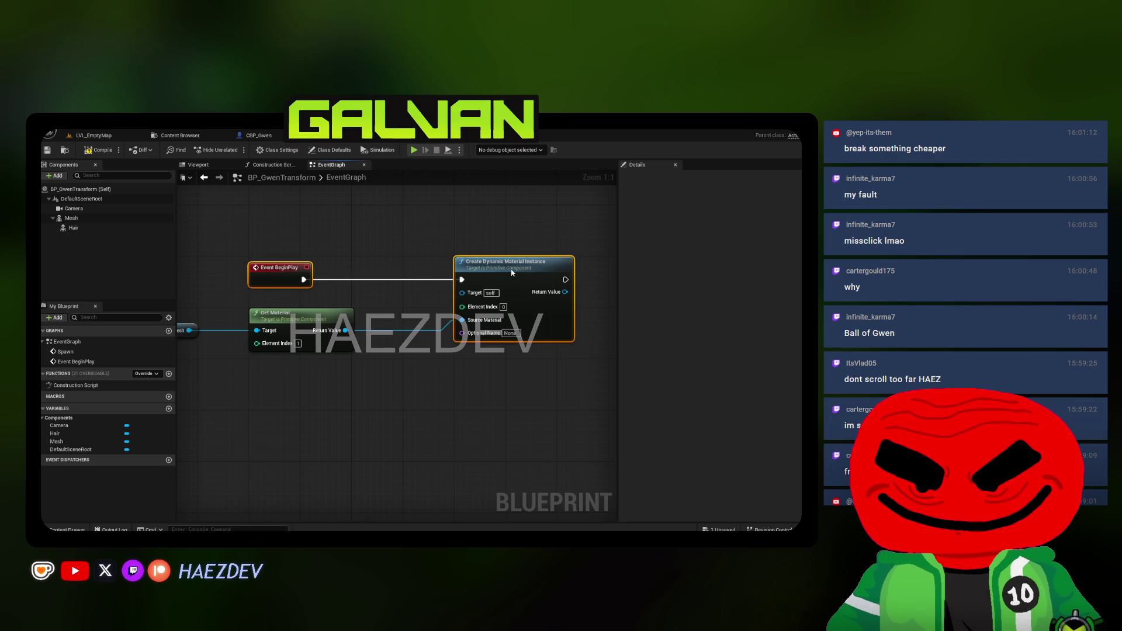
{"action": "mouse_move", "coordinate": [263, 252]}
{"action": "left_mouse_down"}
{"action": "mouse_move", "coordinate": [510, 285]}
{"action": "mouse_move", "coordinate": [501, 301]}
{"action": "left_mouse_up"}
{"action": "scroll", "coordinate": [510, 286], "scroll_direction": "down", "scroll_amount": 3}
{"action": "scroll", "coordinate": [409, 304], "scroll_direction": "up", "scroll_amount": 3}
{"action": "left_click", "coordinate": [292, 319]}
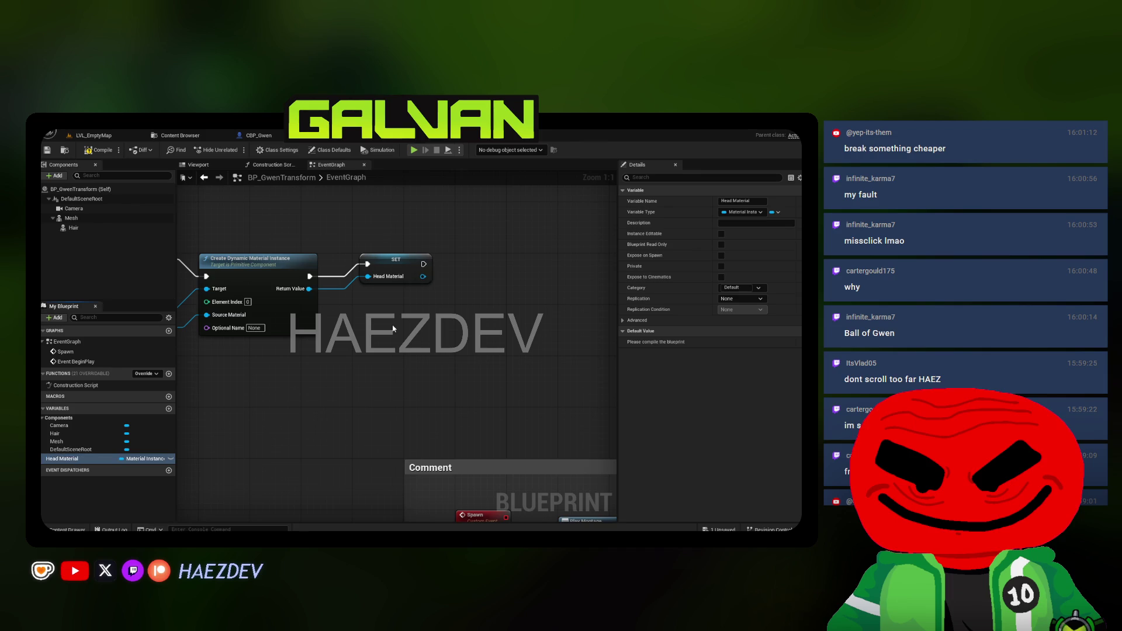
Check the SET Head Material node storing the dynamic material instance
{"action": "left_click", "coordinate": [392, 266]}
{"action": "left_click", "coordinate": [429, 324]}
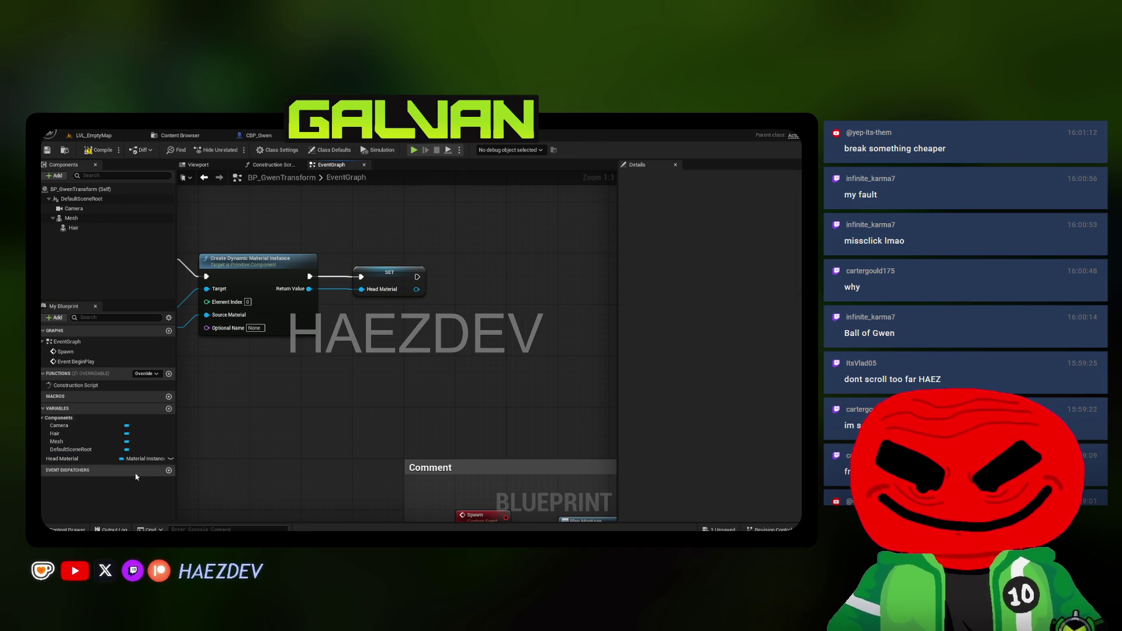
{"action": "scroll", "coordinate": [275, 249], "scroll_direction": "down", "scroll_amount": 6}
{"action": "scroll", "coordinate": [275, 249], "scroll_direction": "up", "scroll_amount": 1}
{"action": "right_click", "coordinate": [397, 386]}
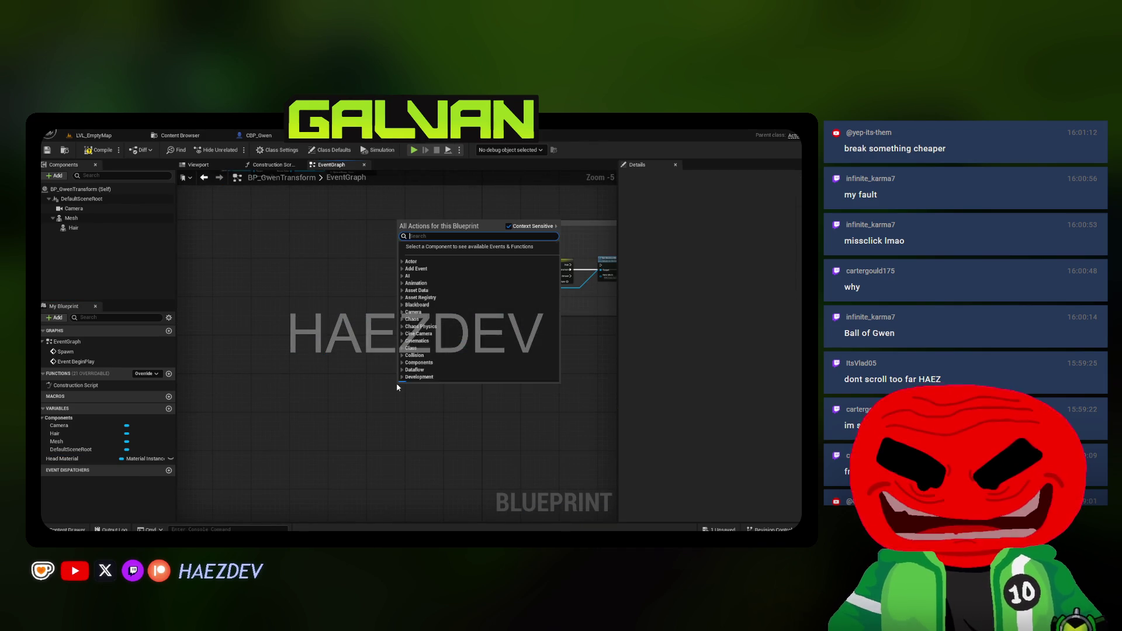
Add a Timeline whose Update drives a Set Scalar Parameter Value on Head Material
{"action": "type", "text": "Timeline"}
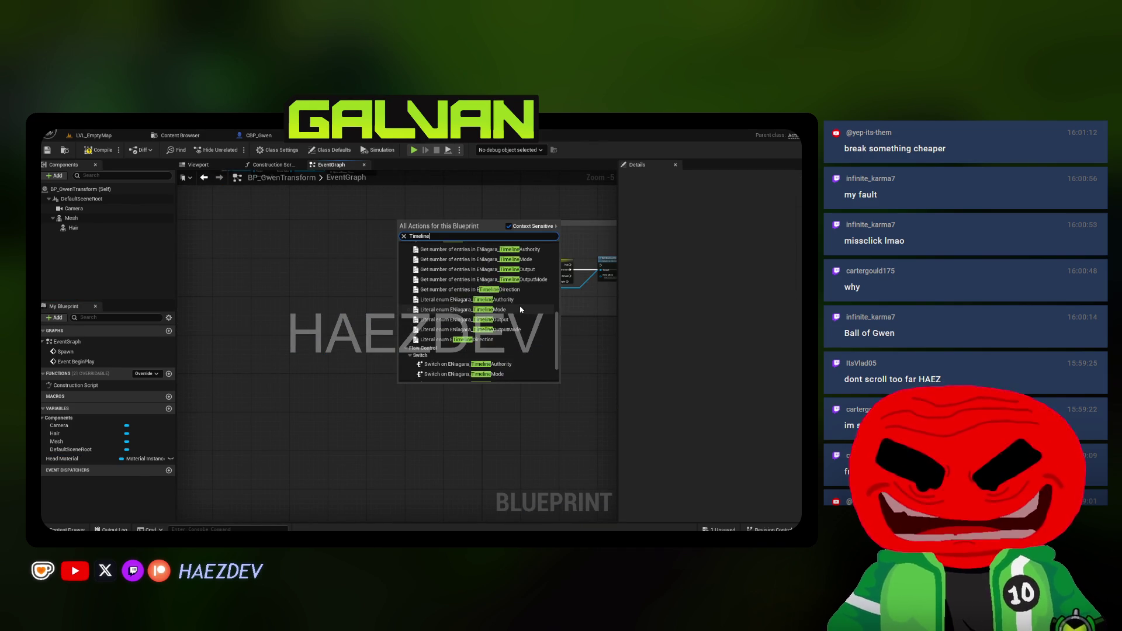
{"action": "left_click", "coordinate": [450, 376]}
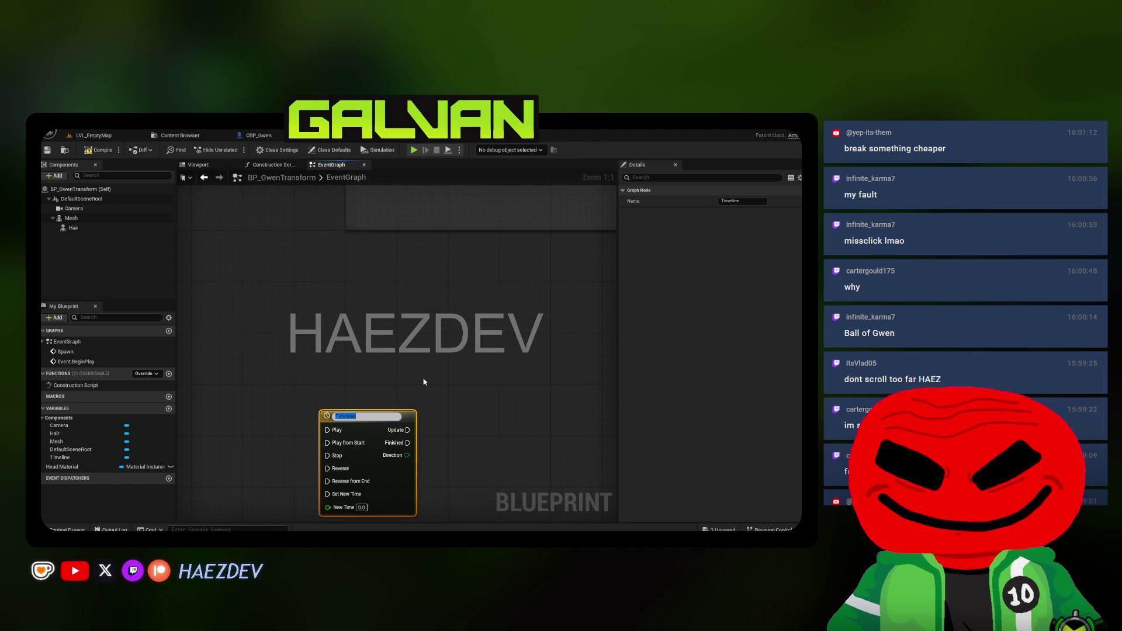
{"action": "scroll", "coordinate": [363, 388], "scroll_direction": "down", "scroll_amount": 2}
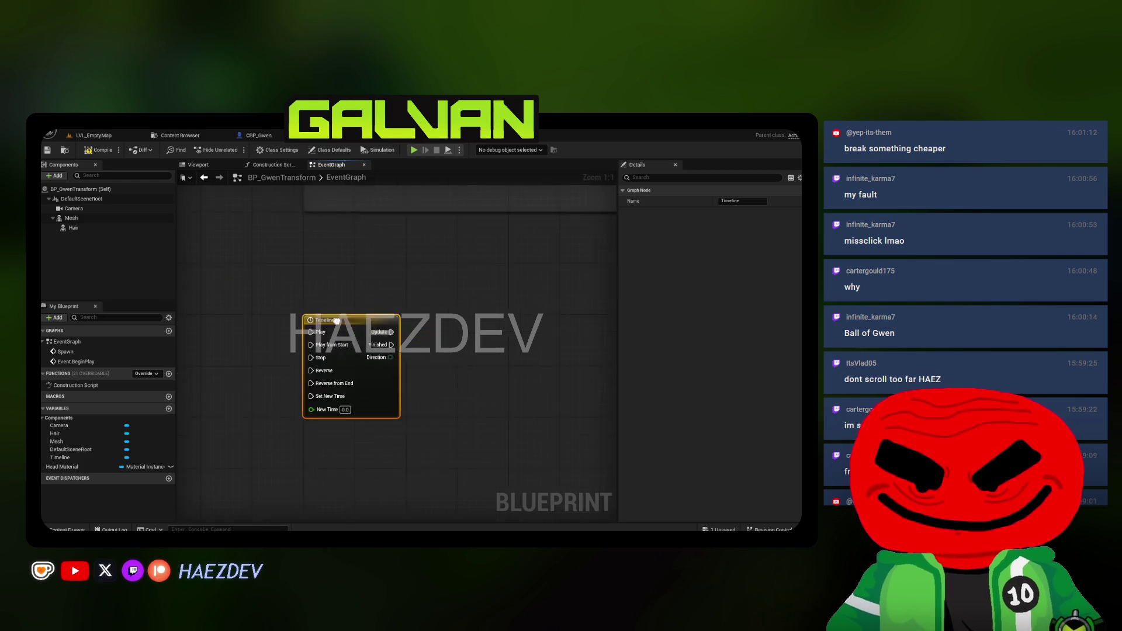
{"action": "mouse_move", "coordinate": [74, 470]}
{"action": "left_mouse_down"}
{"action": "mouse_move", "coordinate": [331, 362]}
{"action": "mouse_move", "coordinate": [306, 350]}
{"action": "left_mouse_up"}
{"action": "left_click_drag", "start_coordinate": [345, 347], "coordinate": [383, 306]}
{"action": "type", "text": "set scalar"}
{"action": "key", "text": "Return"}
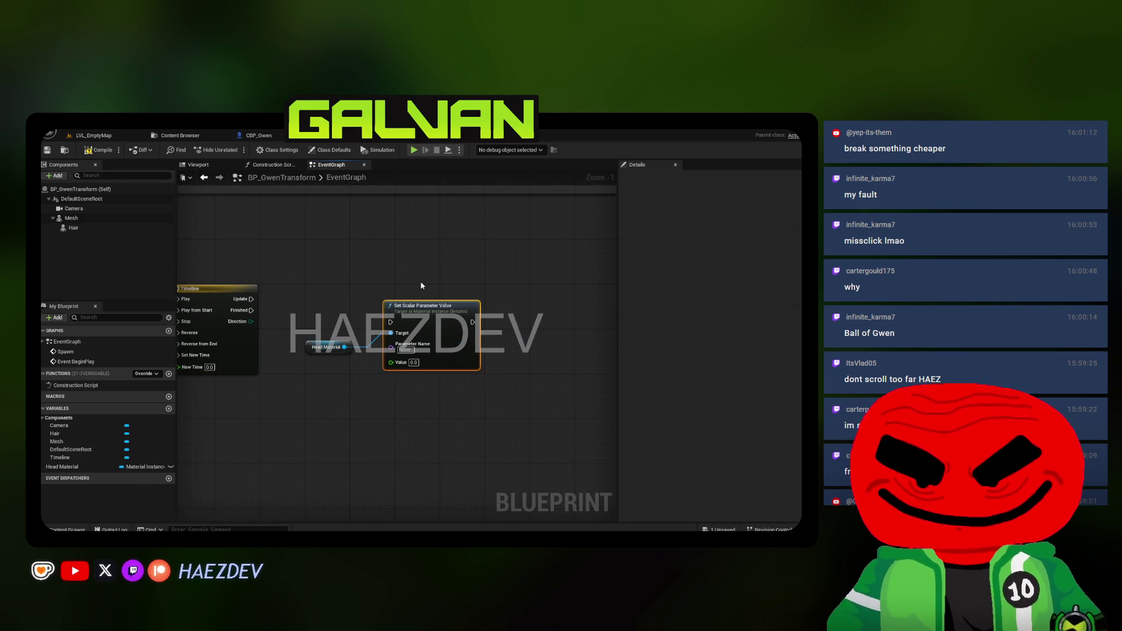
{"action": "left_click_drag", "start_coordinate": [381, 323], "coordinate": [391, 322]}
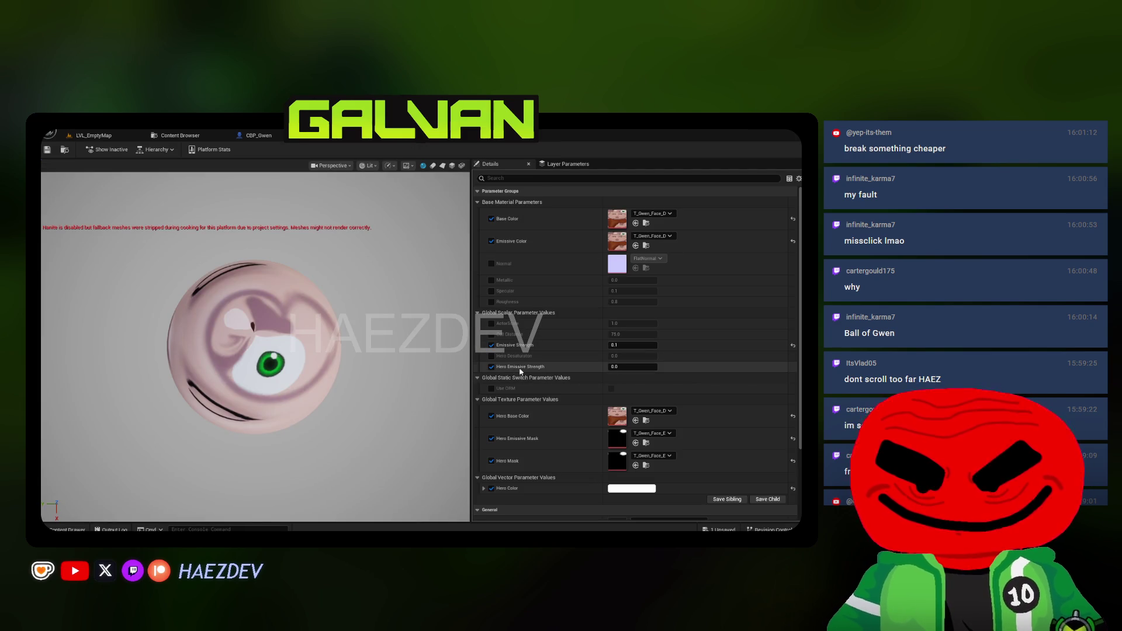
Enter Hero Emissive Strength as the parameter name, verified against the material instance
{"action": "key", "text": "ctrl+Tab"}
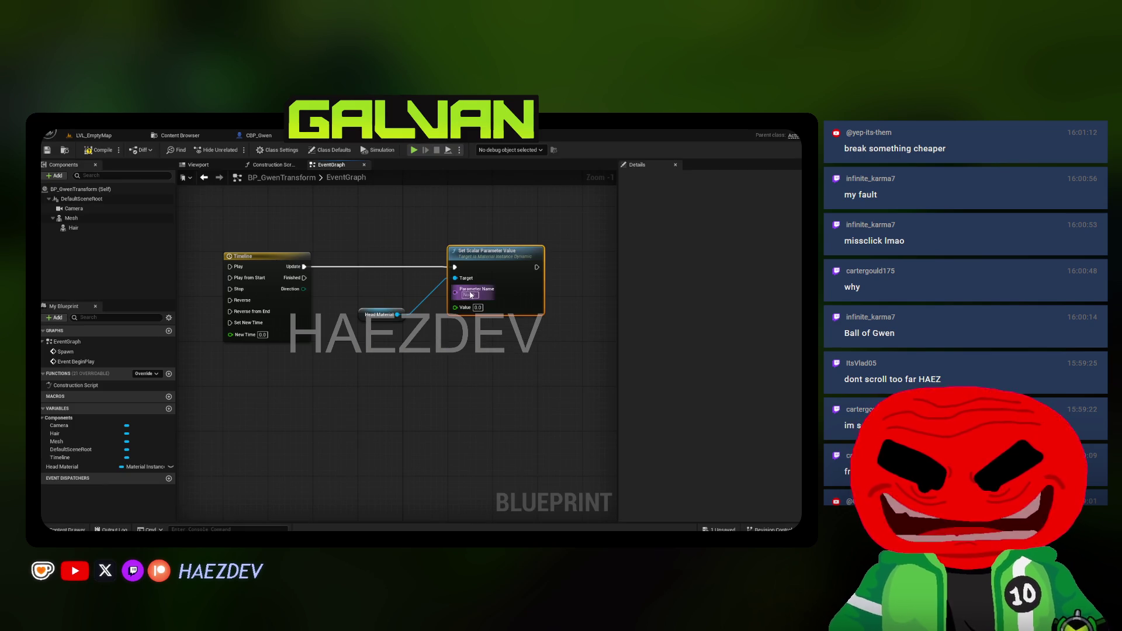
{"action": "key", "text": "BackSpace"}
{"action": "key", "text": "BackSpace"}
{"action": "type", "text": "ro Emissive Strength"}
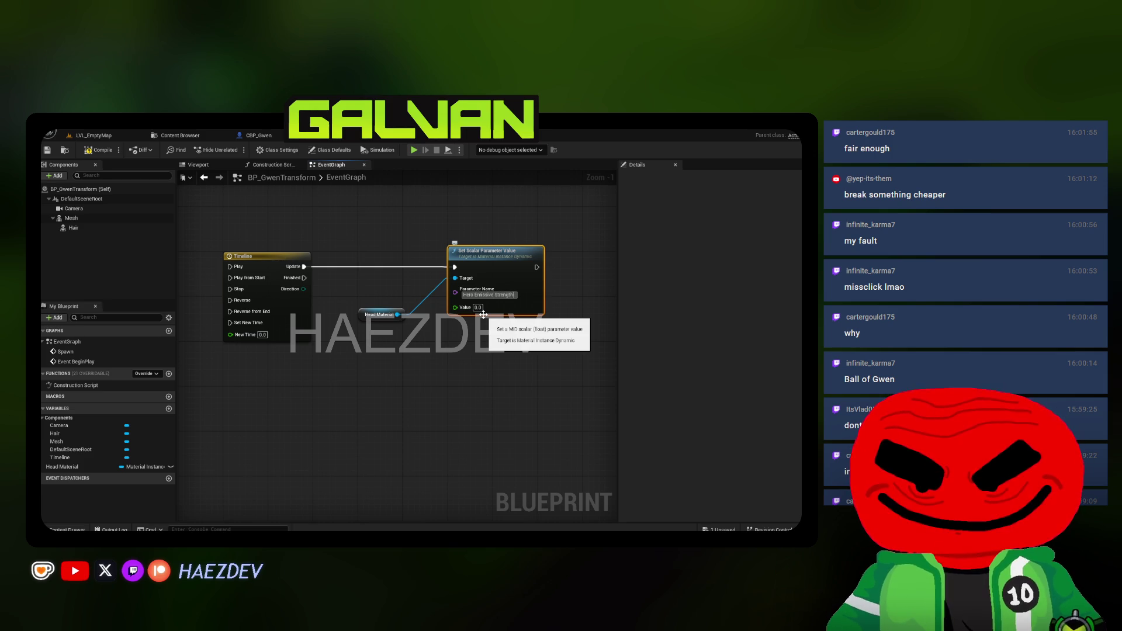
{"action": "left_click", "coordinate": [427, 140]}
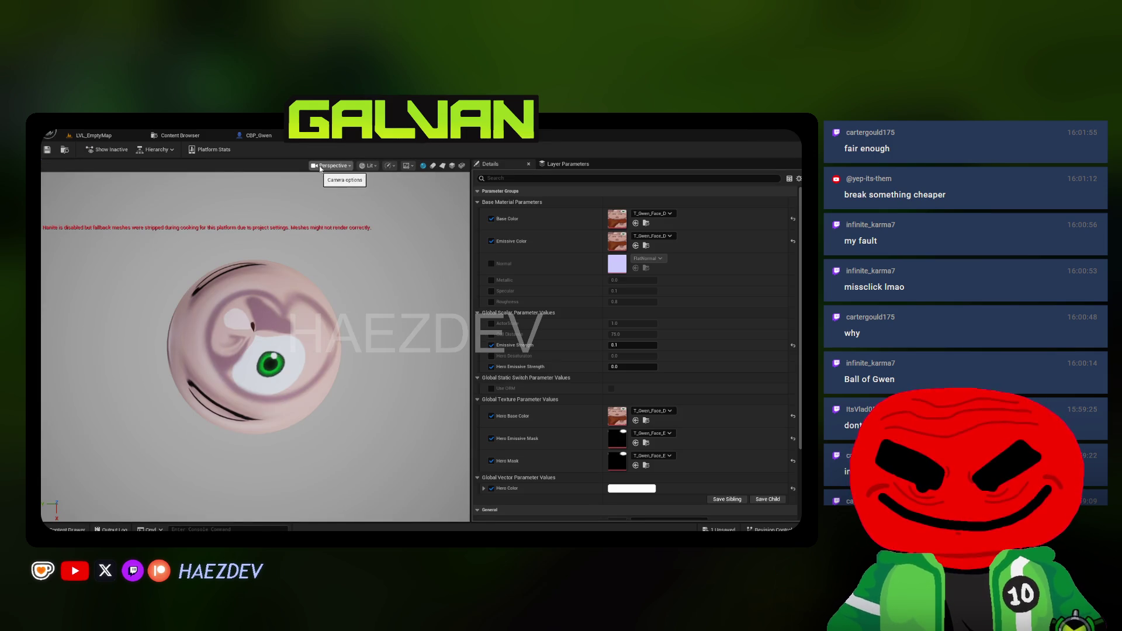
{"action": "left_click", "coordinate": [383, 137]}
{"action": "double_click", "coordinate": [255, 266]}
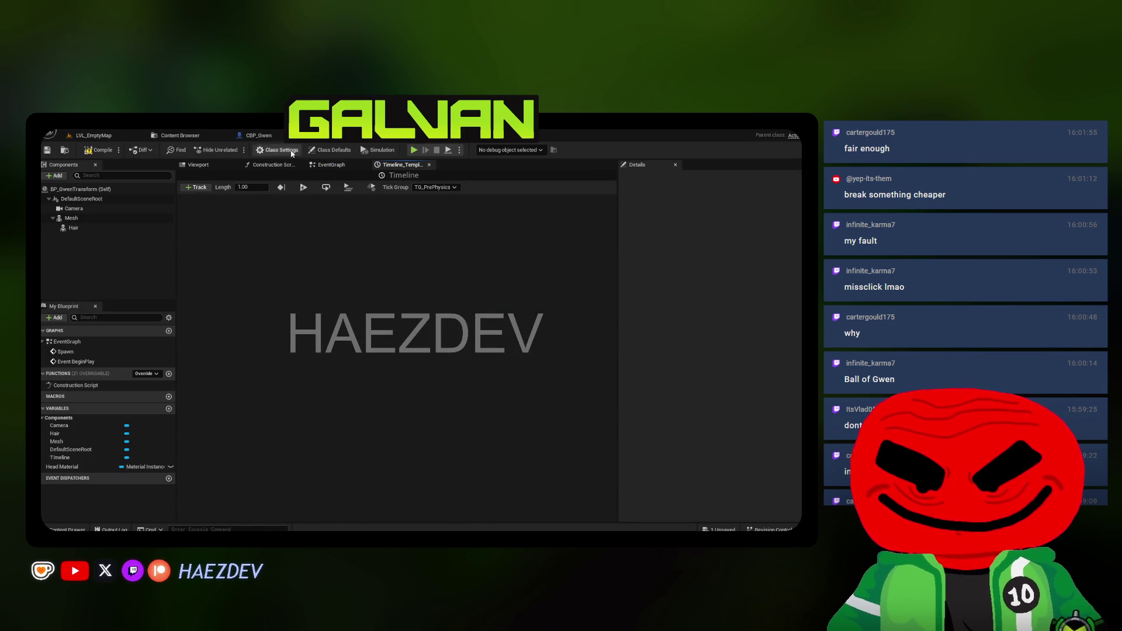
Open the AM_Transformation montage and scrub its preview back to frame 13
{"action": "left_click", "coordinate": [332, 164]}
{"action": "scroll", "coordinate": [384, 342], "scroll_direction": "up", "scroll_amount": 4}
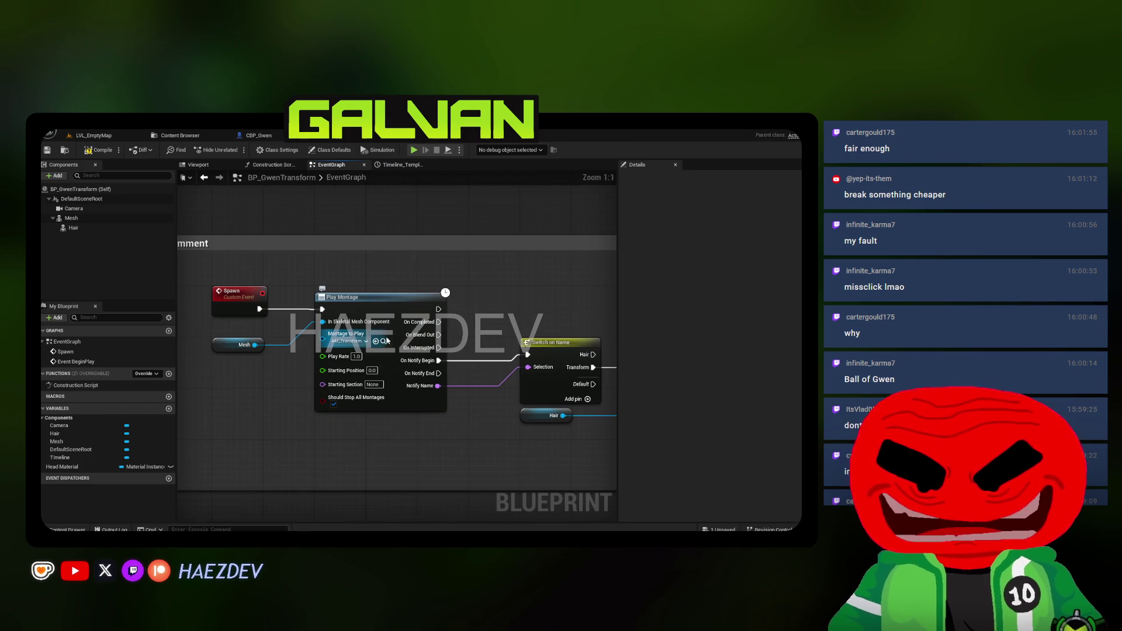
{"action": "left_click", "coordinate": [386, 341]}
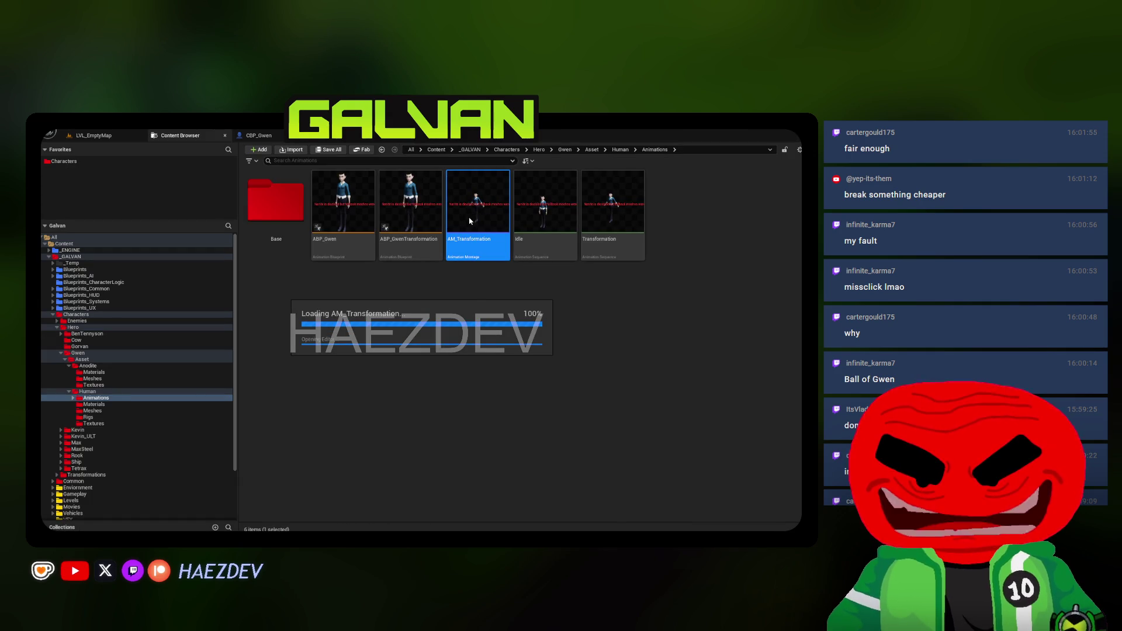
{"action": "double_click", "coordinate": [471, 211]}
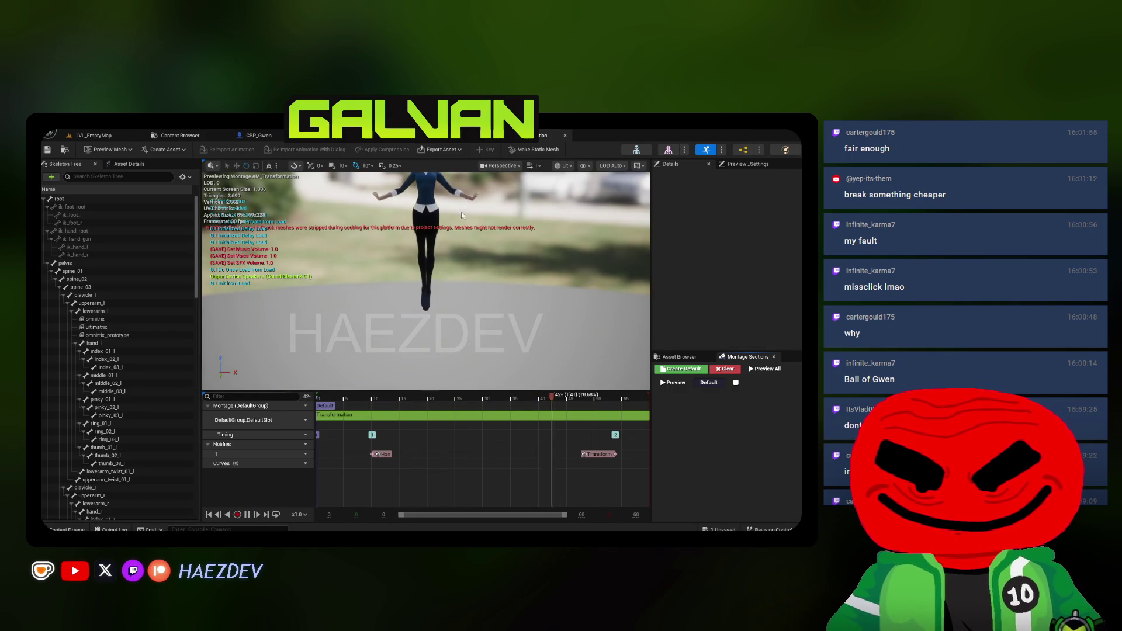
{"action": "left_click_drag", "start_coordinate": [469, 397], "coordinate": [394, 402]}
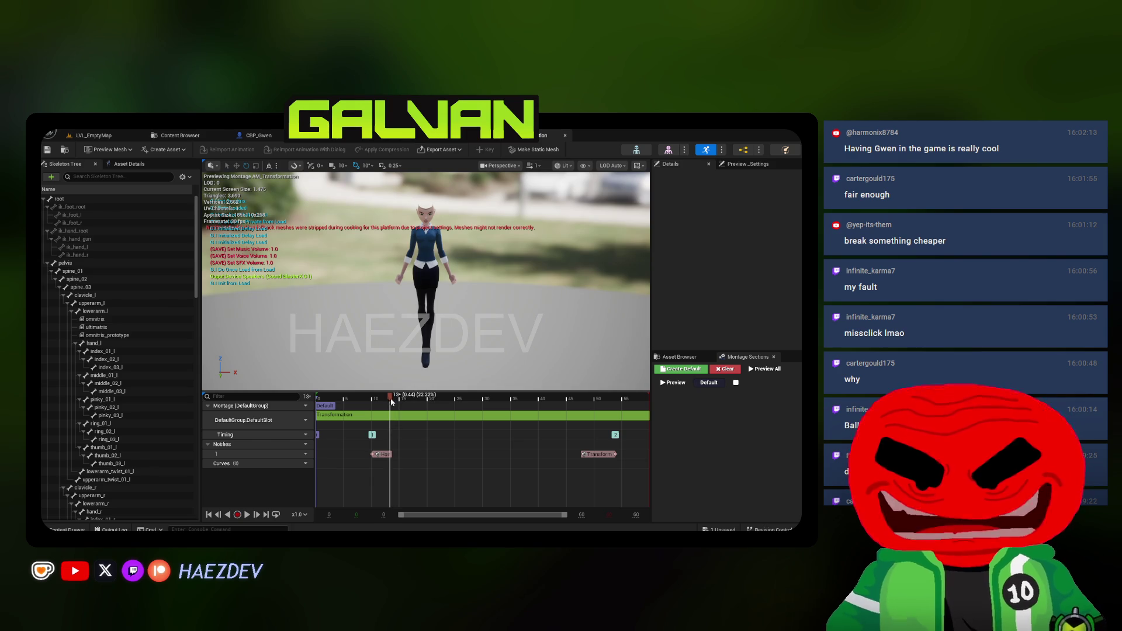
{"action": "left_click", "coordinate": [409, 137]}
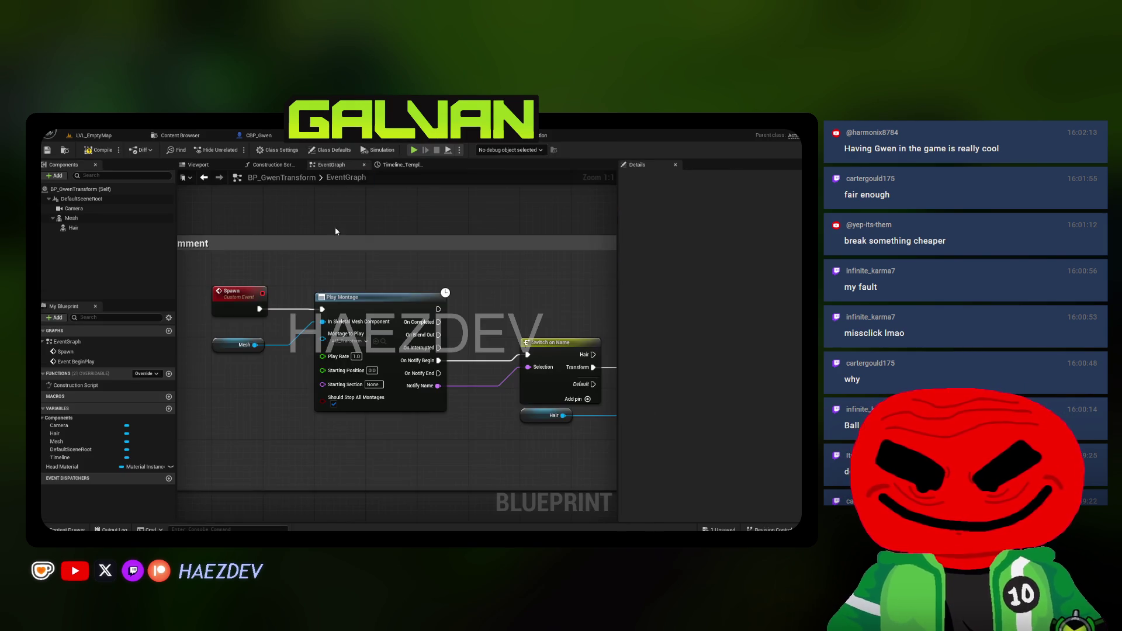
Add a float track to the timeline with keys at 0 and about 150
{"action": "double_click", "coordinate": [354, 242]}
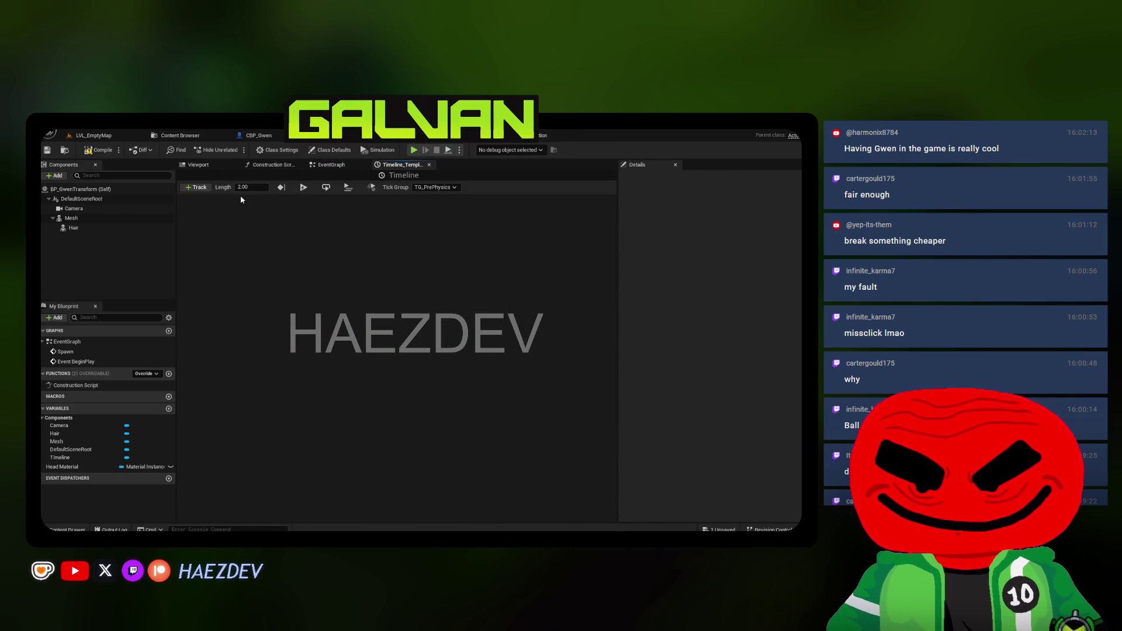
{"action": "left_click", "coordinate": [199, 188]}
{"action": "left_click", "coordinate": [204, 201]}
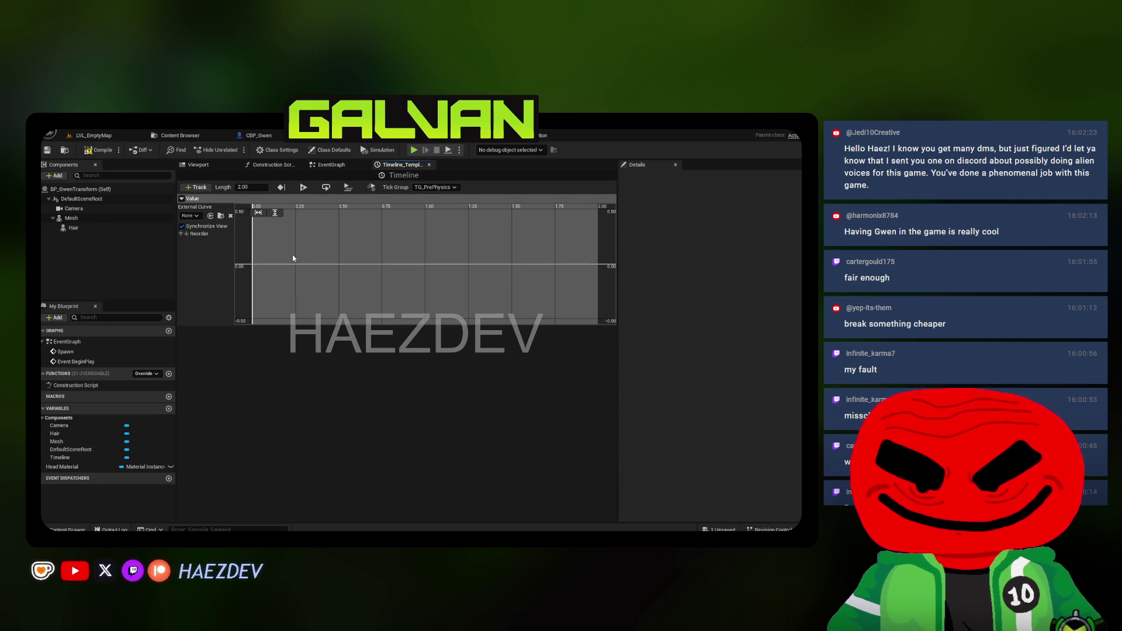
{"action": "right_click", "coordinate": [312, 236]}
{"action": "left_click", "coordinate": [339, 249]}
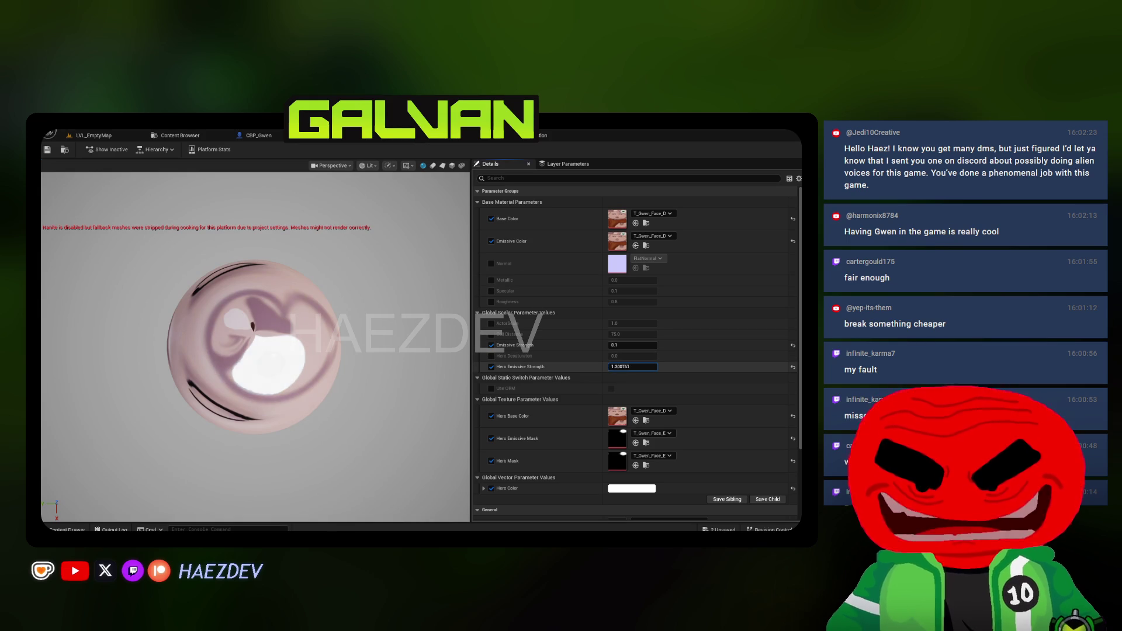
{"action": "left_click_drag", "start_coordinate": [633, 367], "coordinate": [684, 366]}
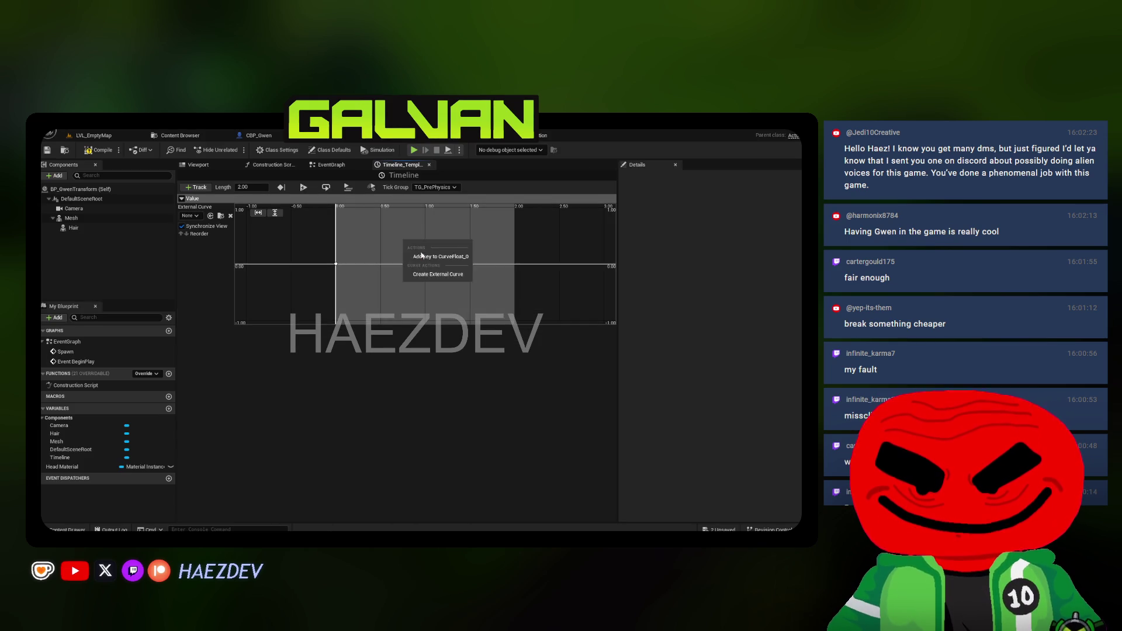
{"action": "left_click", "coordinate": [421, 256]}
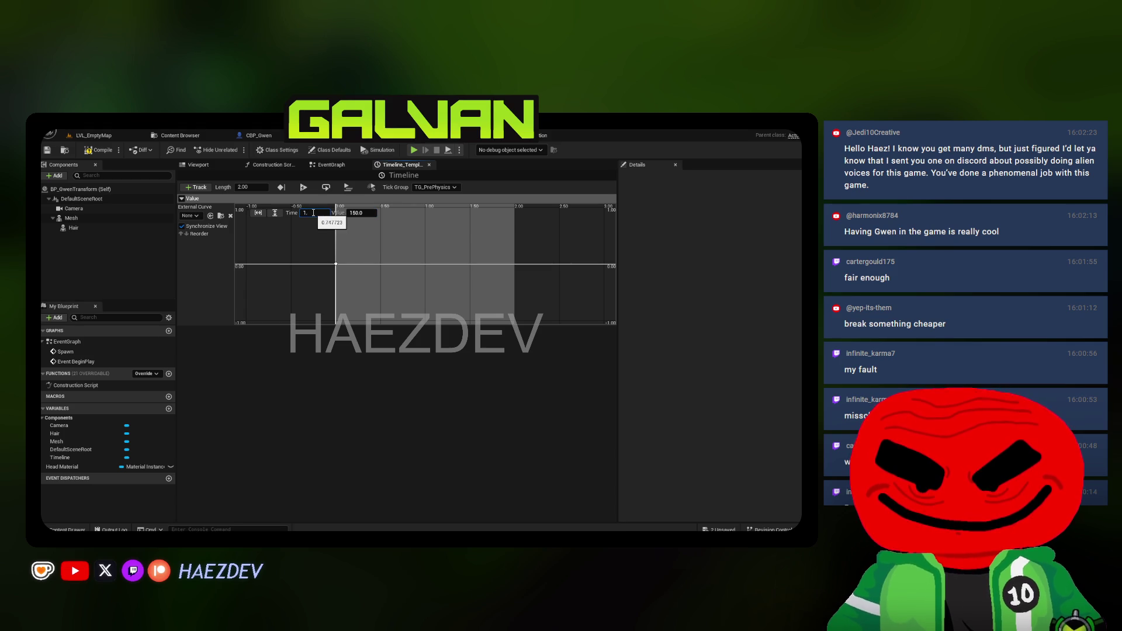
Fit the curve in view, remove the extra key, and set the 1.5-second key to Auto interpolation
{"action": "left_click", "coordinate": [257, 212]}
{"action": "left_click", "coordinate": [275, 212]}
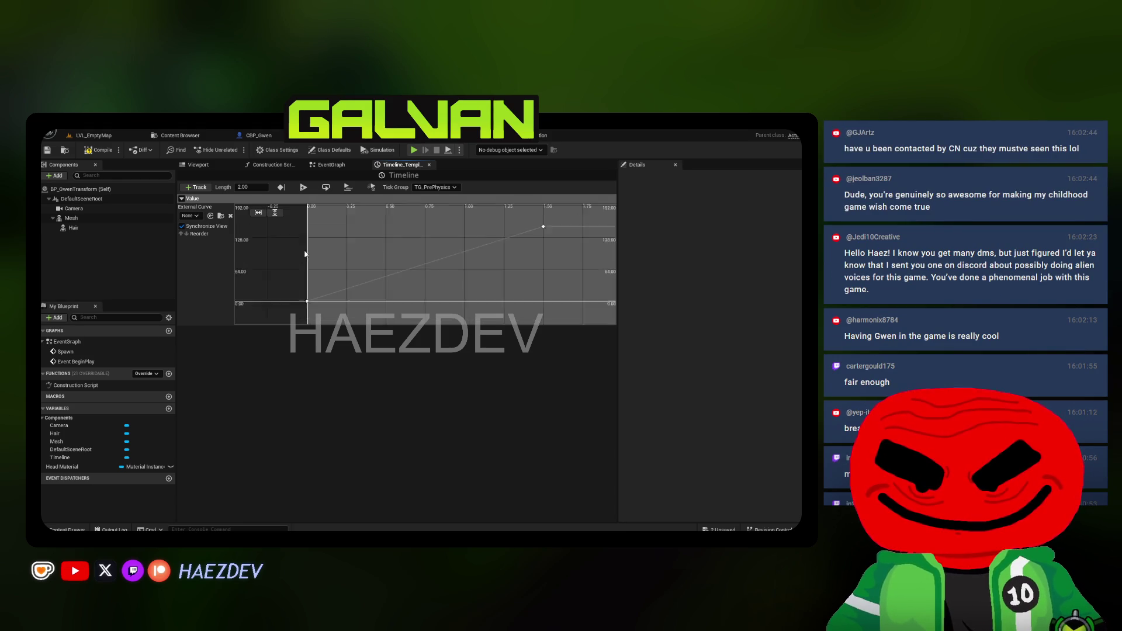
{"action": "left_click", "coordinate": [499, 240]}
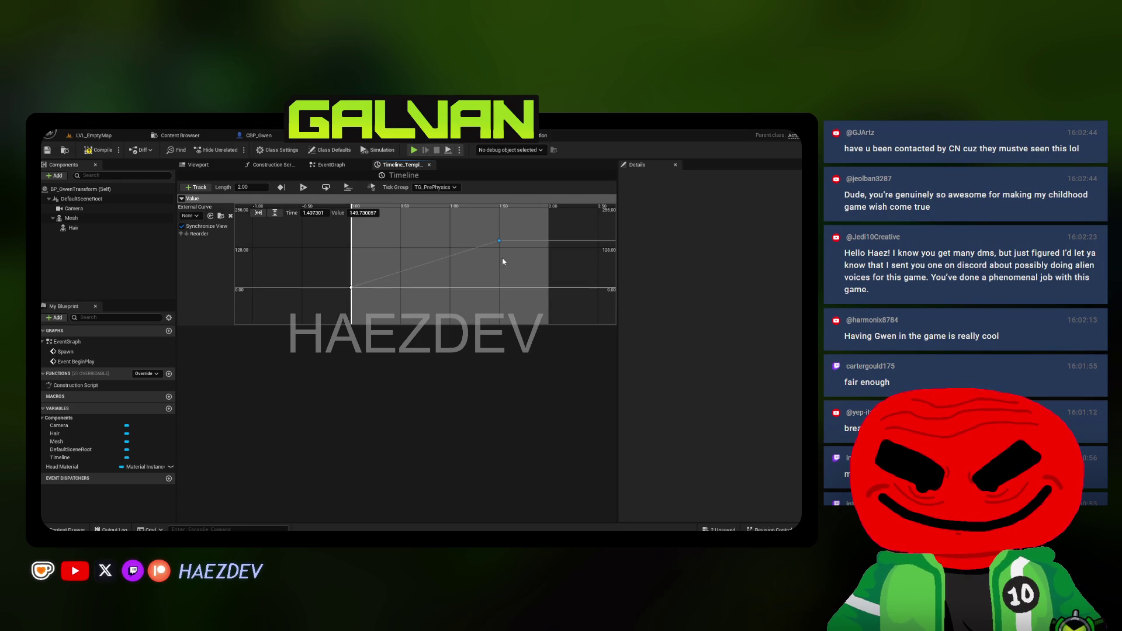
{"action": "key", "text": "ctrl+z"}
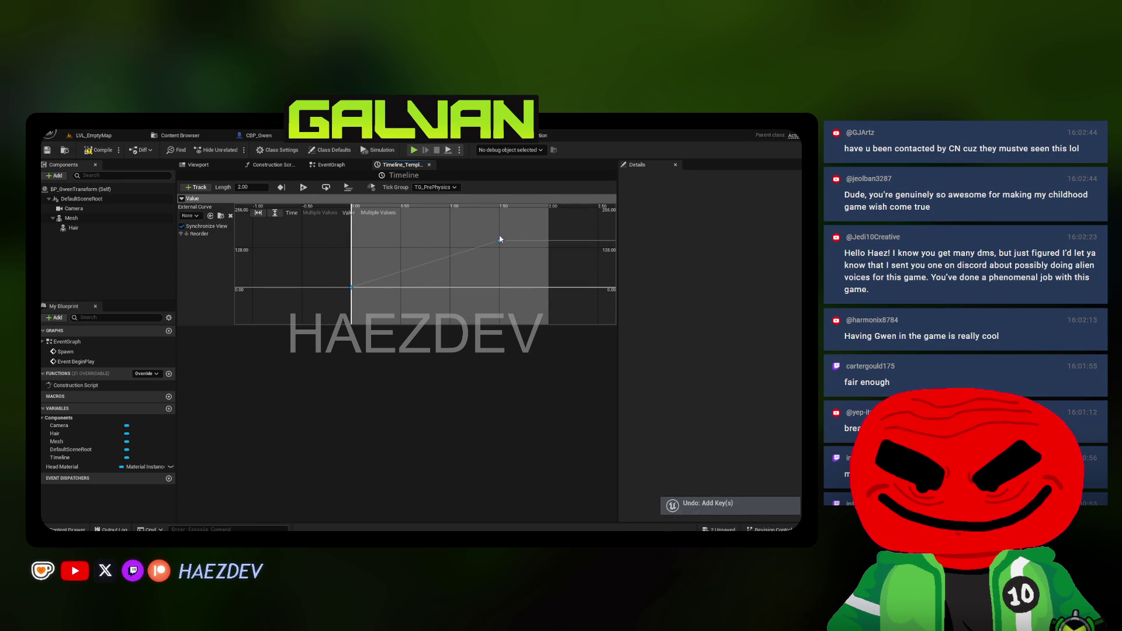
{"action": "right_click", "coordinate": [500, 246]}
{"action": "left_click", "coordinate": [525, 257]}
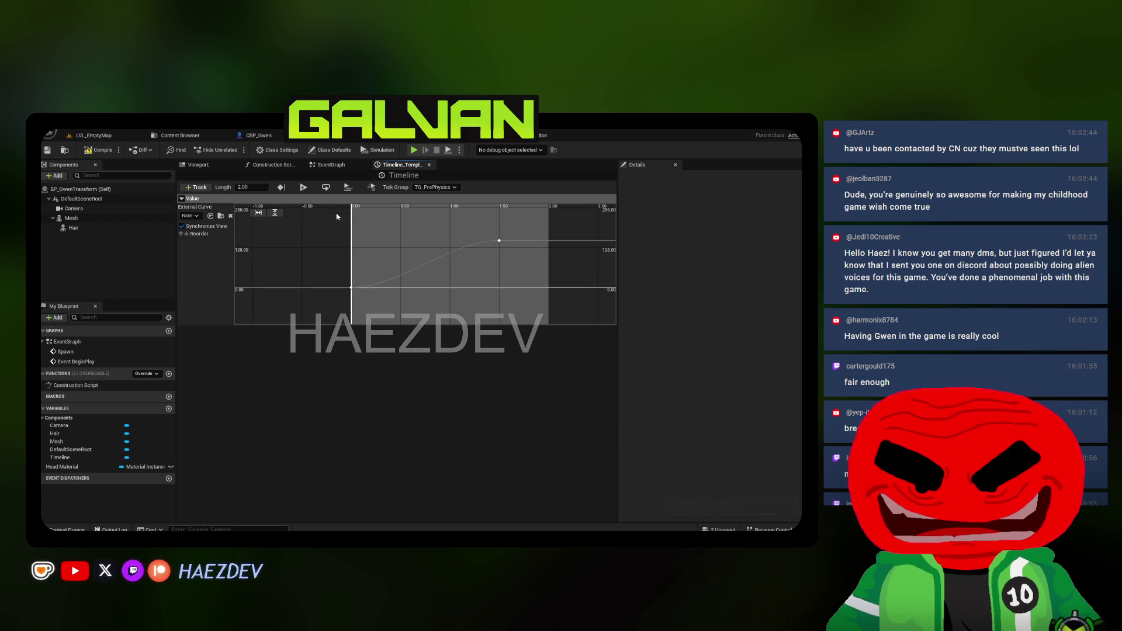
{"action": "left_click", "coordinate": [310, 166]}
Feed the Timeline's Value output into Set Scalar Parameter Value
{"action": "left_click_drag", "start_coordinate": [388, 252], "coordinate": [519, 259]}
{"action": "scroll", "coordinate": [422, 295], "scroll_direction": "down", "scroll_amount": 3}
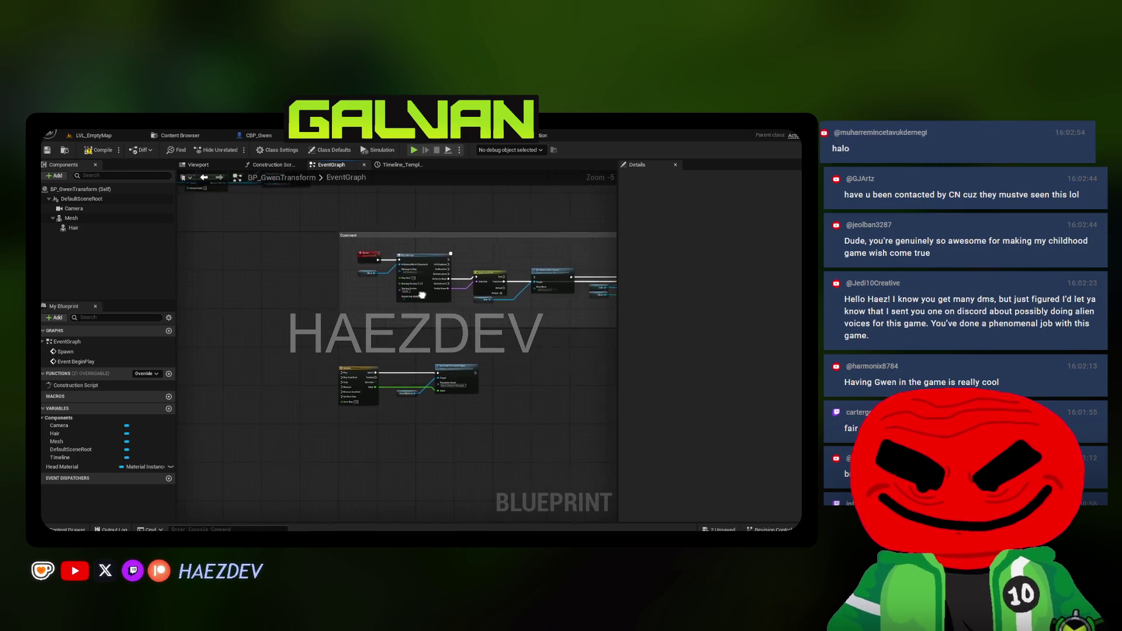
{"action": "scroll", "coordinate": [422, 295], "scroll_direction": "up", "scroll_amount": 2}
Add a Timeline reference with Play from Start, triggered by the montage's On Completed
{"action": "left_click", "coordinate": [65, 458]}
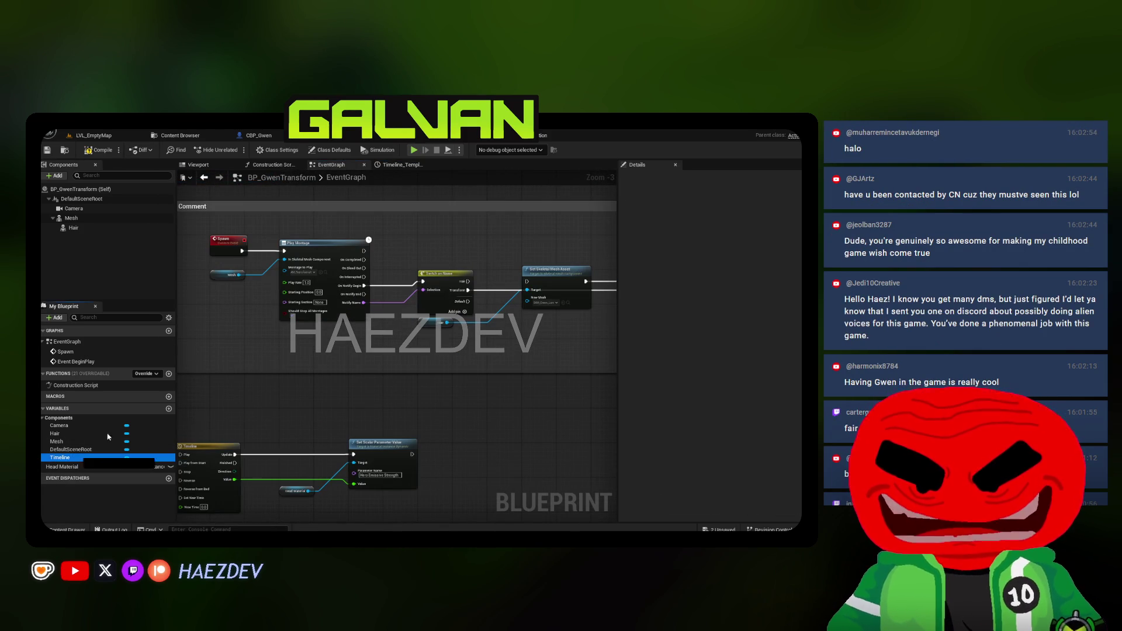
{"action": "scroll", "coordinate": [356, 363], "scroll_direction": "up", "scroll_amount": 3}
{"action": "mouse_move", "coordinate": [64, 458]}
{"action": "left_mouse_down"}
{"action": "mouse_move", "coordinate": [357, 363]}
{"action": "mouse_move", "coordinate": [448, 361]}
{"action": "mouse_move", "coordinate": [264, 369]}
{"action": "mouse_move", "coordinate": [274, 381]}
{"action": "left_mouse_up"}
{"action": "type", "text": "play"}
{"action": "key", "text": "Return"}
{"action": "left_click_drag", "start_coordinate": [472, 372], "coordinate": [479, 366]}
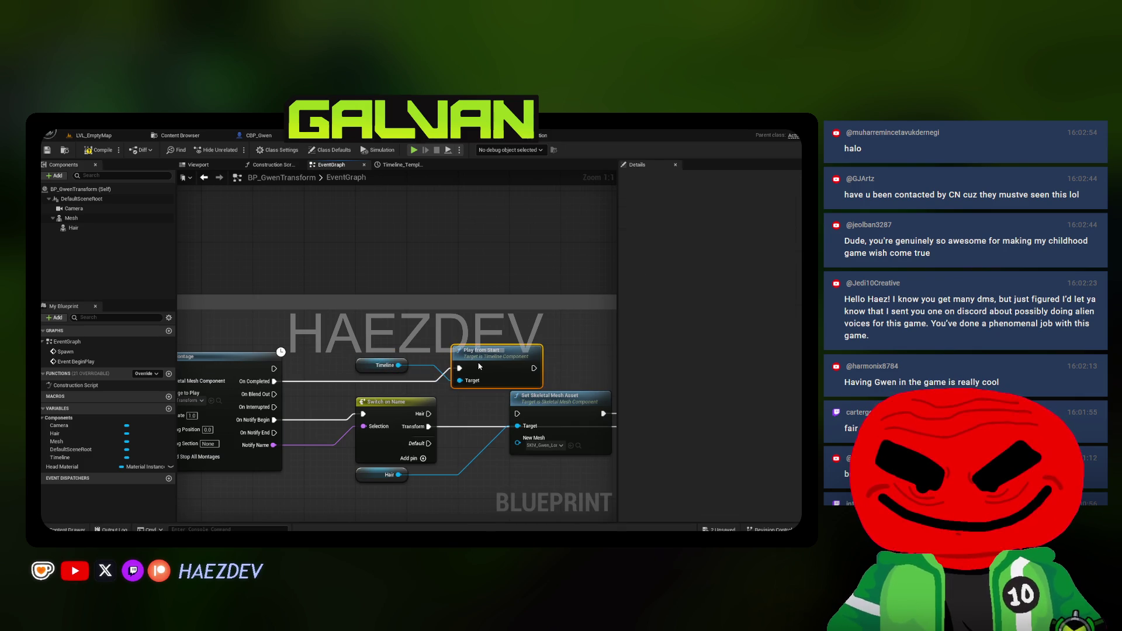
Start a fullscreen test play of the level map
{"action": "left_click", "coordinate": [93, 135]}
{"action": "key", "text": "alt+p"}
{"action": "key", "text": "F11"}
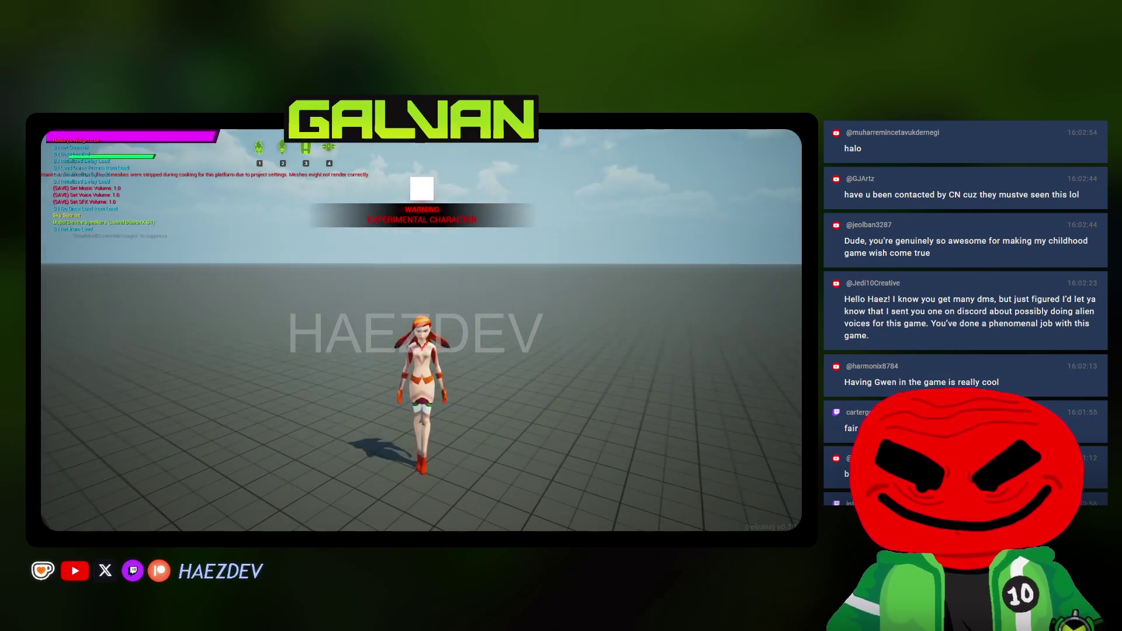
Trigger the transformation with key 1, stop the test play, and return to EventGraph
{"action": "key", "text": "1"}
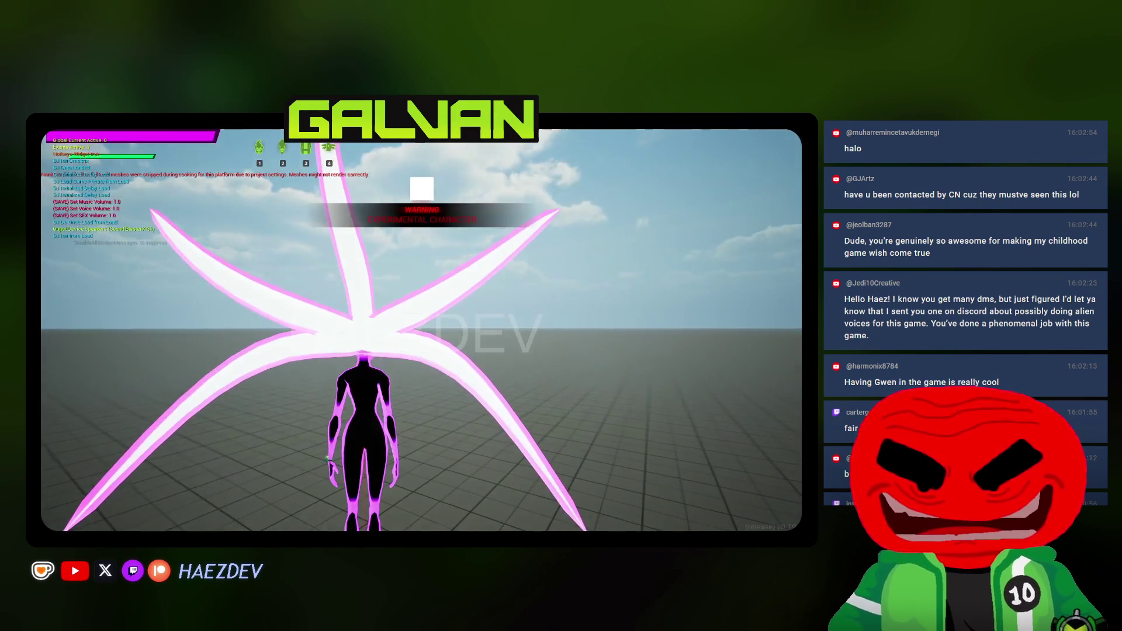
{"action": "key", "text": "Escape"}
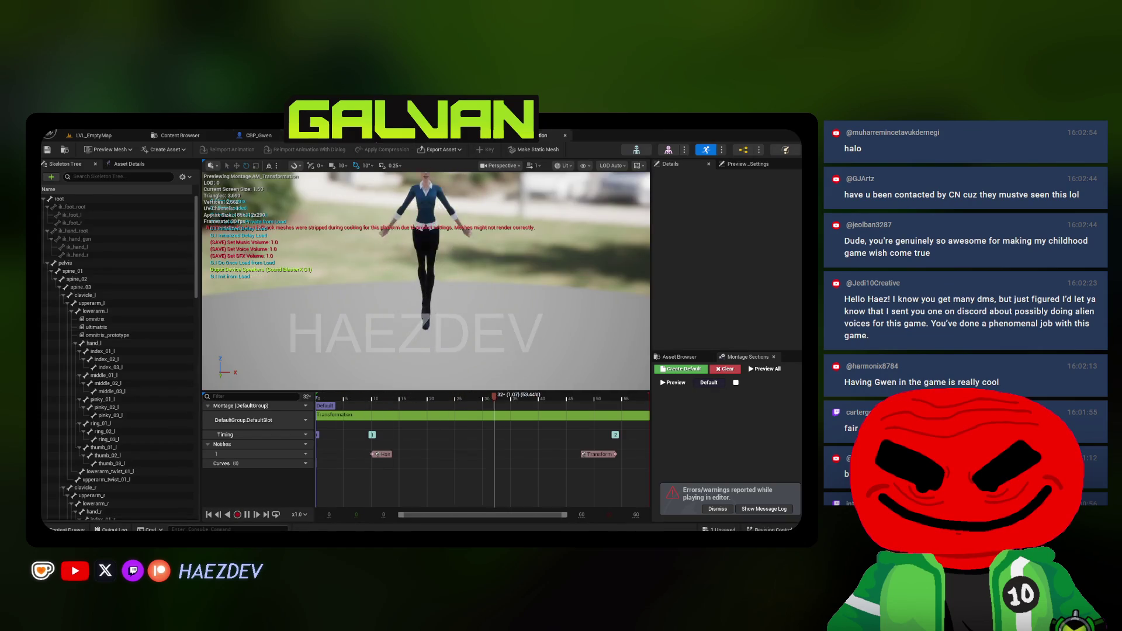
{"action": "left_click", "coordinate": [540, 135]}
Dismiss the play errors notice and widen the graph area past the Details panel
{"action": "scroll", "coordinate": [508, 251], "scroll_direction": "up", "scroll_amount": 3}
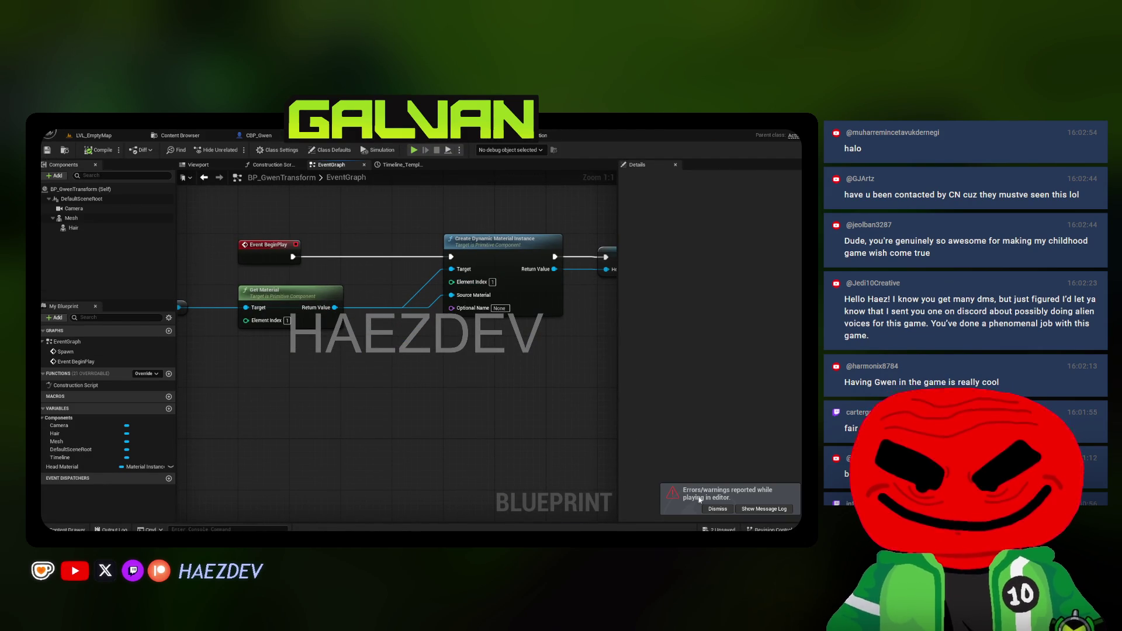
{"action": "left_click", "coordinate": [717, 509]}
{"action": "left_click_drag", "start_coordinate": [616, 291], "coordinate": [685, 291]}
{"action": "scroll", "coordinate": [331, 363], "scroll_direction": "down", "scroll_amount": 4}
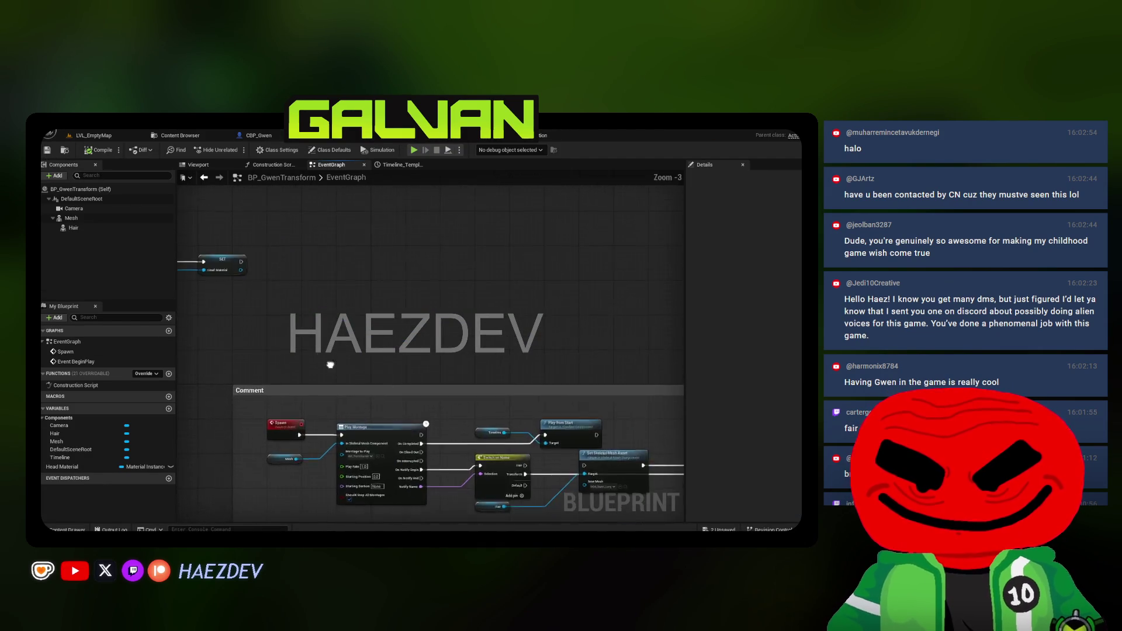
Bring the Comment box into view and move the Spawn event far to the left
{"action": "scroll", "coordinate": [337, 383], "scroll_direction": "up", "scroll_amount": 4}
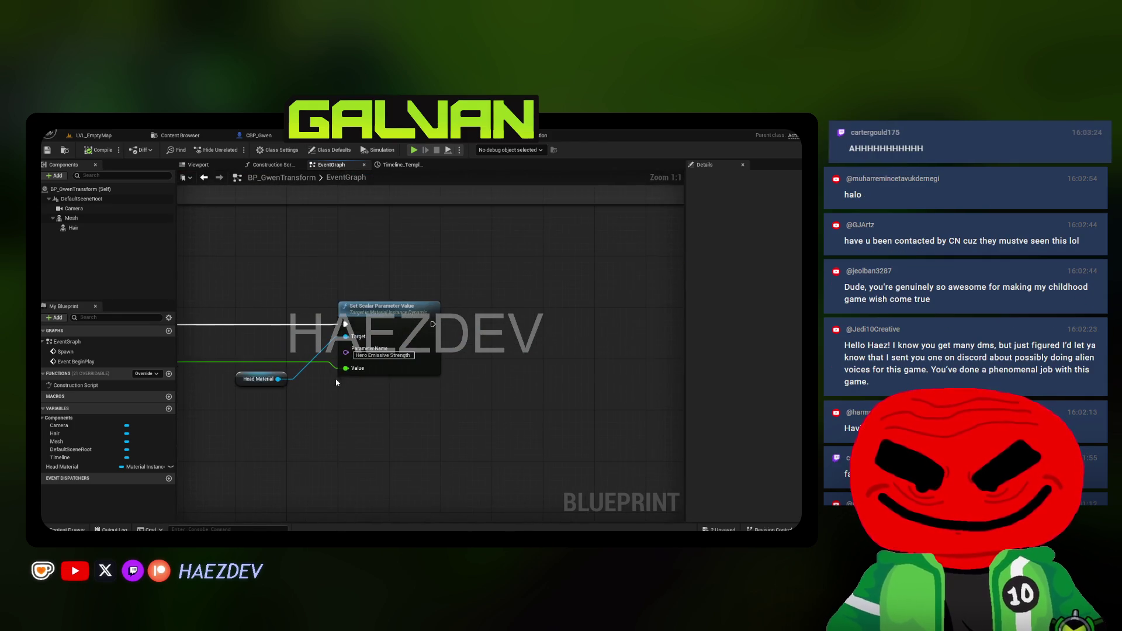
{"action": "scroll", "coordinate": [362, 374], "scroll_direction": "down", "scroll_amount": 2}
{"action": "scroll", "coordinate": [385, 408], "scroll_direction": "up", "scroll_amount": 2}
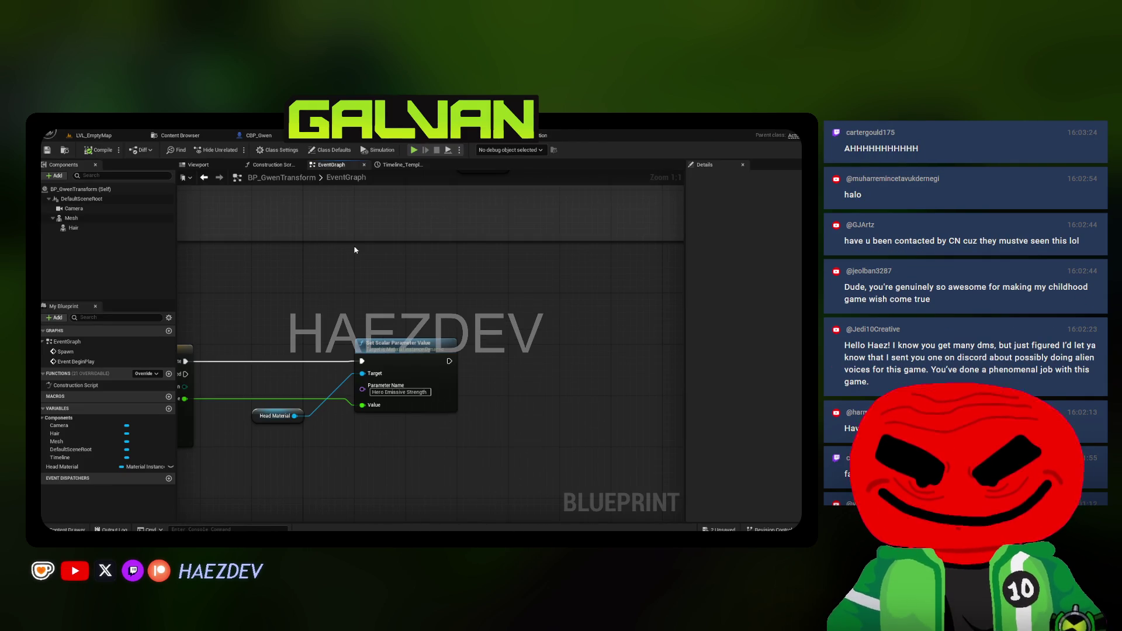
{"action": "scroll", "coordinate": [392, 349], "scroll_direction": "down", "scroll_amount": 2}
{"action": "mouse_move", "coordinate": [393, 349]}
{"action": "left_mouse_down"}
{"action": "mouse_move", "coordinate": [374, 263]}
{"action": "mouse_move", "coordinate": [409, 363]}
{"action": "mouse_move", "coordinate": [557, 368]}
{"action": "mouse_move", "coordinate": [293, 333]}
{"action": "left_mouse_up"}
{"action": "scroll", "coordinate": [557, 368], "scroll_direction": "down", "scroll_amount": 2}
{"action": "scroll", "coordinate": [628, 360], "scroll_direction": "up", "scroll_amount": 2}
{"action": "left_click_drag", "start_coordinate": [592, 342], "coordinate": [219, 345]}
{"action": "left_click_drag", "start_coordinate": [420, 232], "coordinate": [467, 327]}
{"action": "scroll", "coordinate": [430, 241], "scroll_direction": "down", "scroll_amount": 1}
Move Create Dynamic Material Instance and SET onto the Spawn event's exec chain
{"action": "left_click_drag", "start_coordinate": [593, 248], "coordinate": [357, 346]}
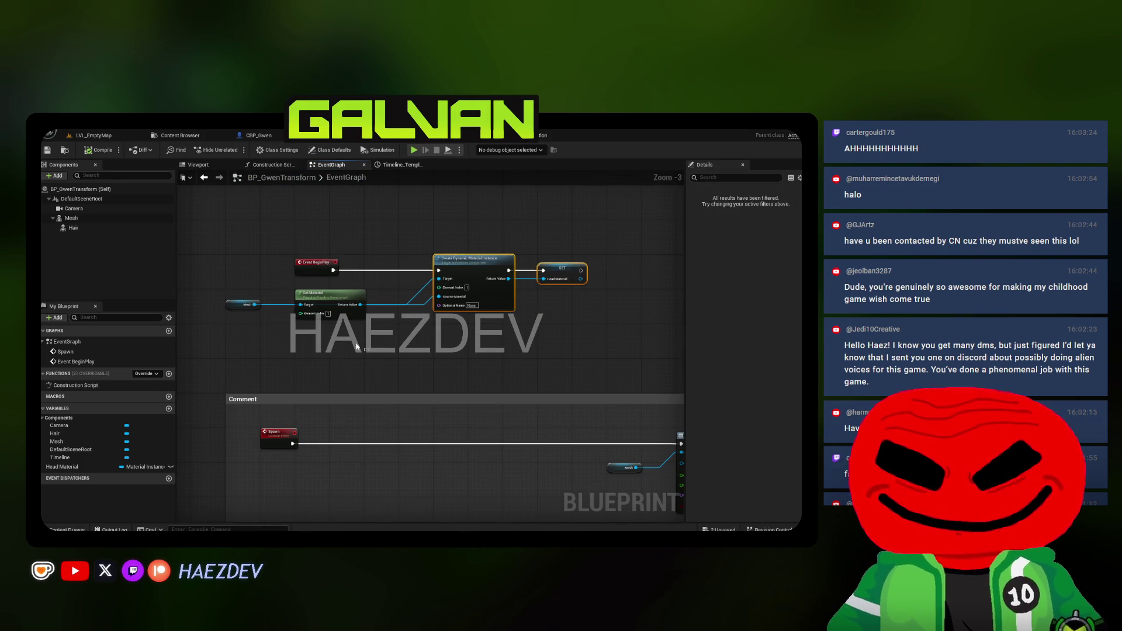
{"action": "left_click_drag", "start_coordinate": [319, 313], "coordinate": [301, 481]}
{"action": "scroll", "coordinate": [467, 362], "scroll_direction": "up", "scroll_amount": 3}
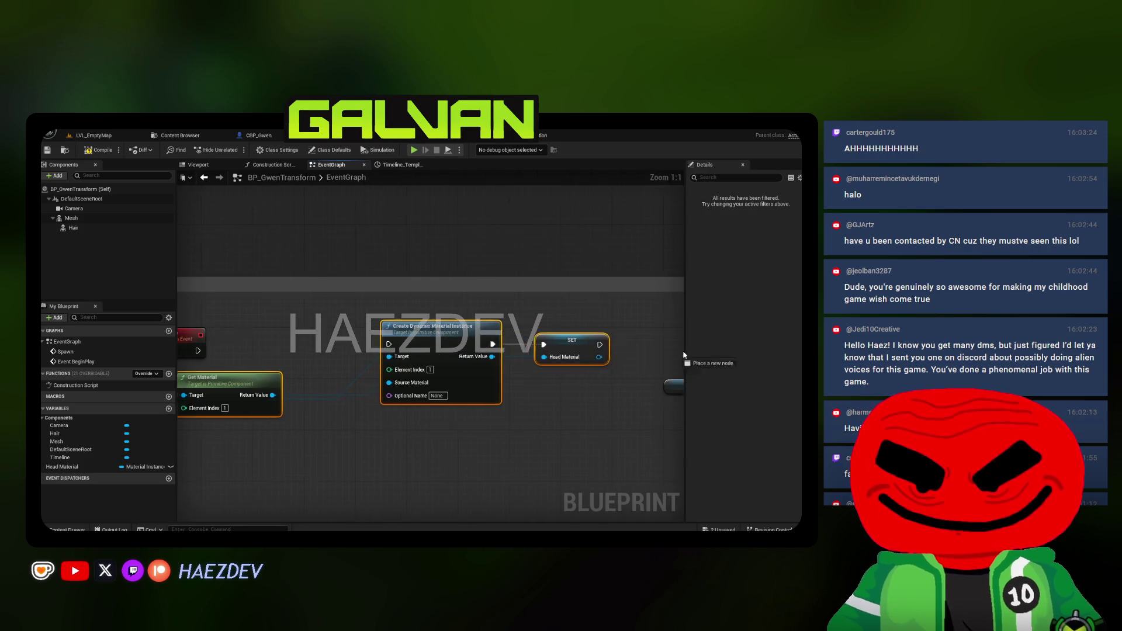
{"action": "left_click_drag", "start_coordinate": [420, 339], "coordinate": [446, 343]}
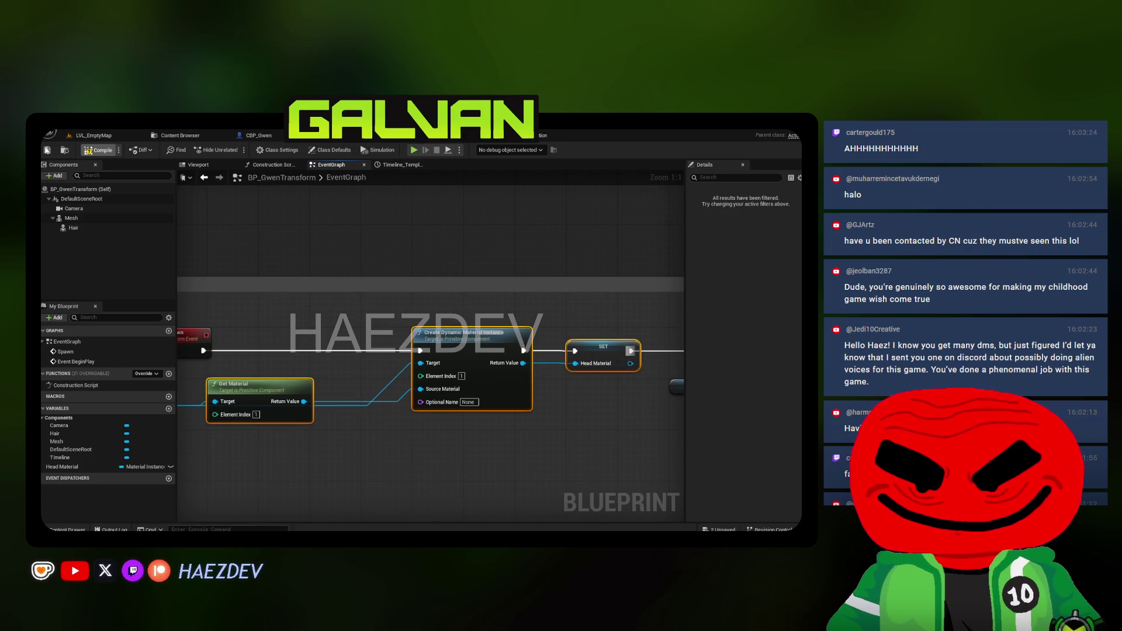
Test-play the level map, trigger the transformation with T, then stop
{"action": "left_click", "coordinate": [93, 139]}
{"action": "left_click", "coordinate": [283, 150]}
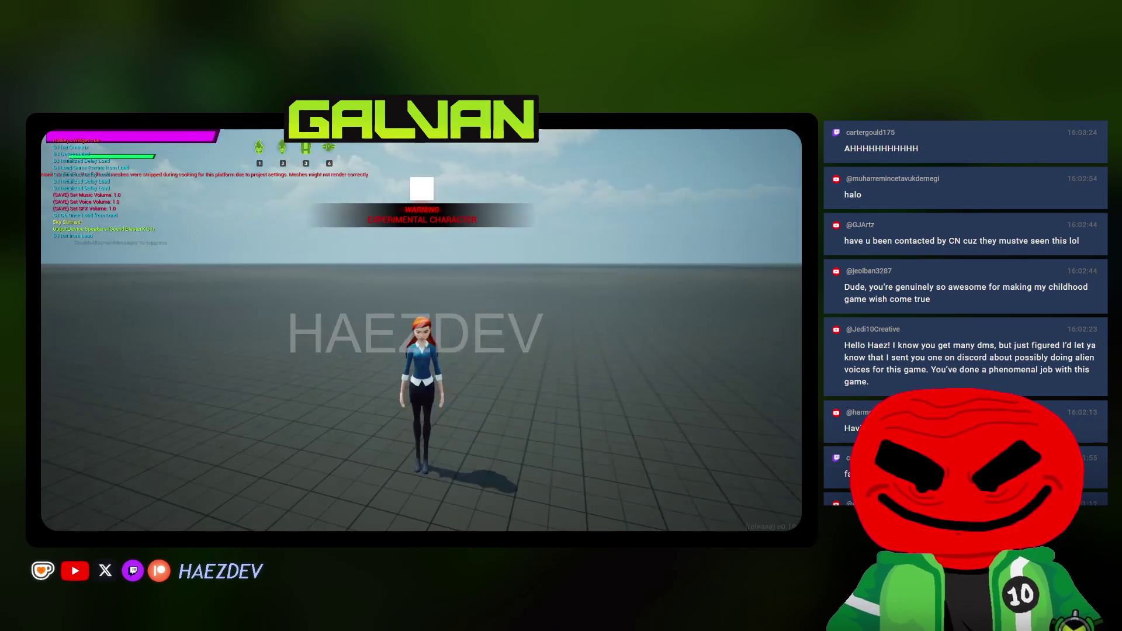
{"action": "key", "text": "t"}
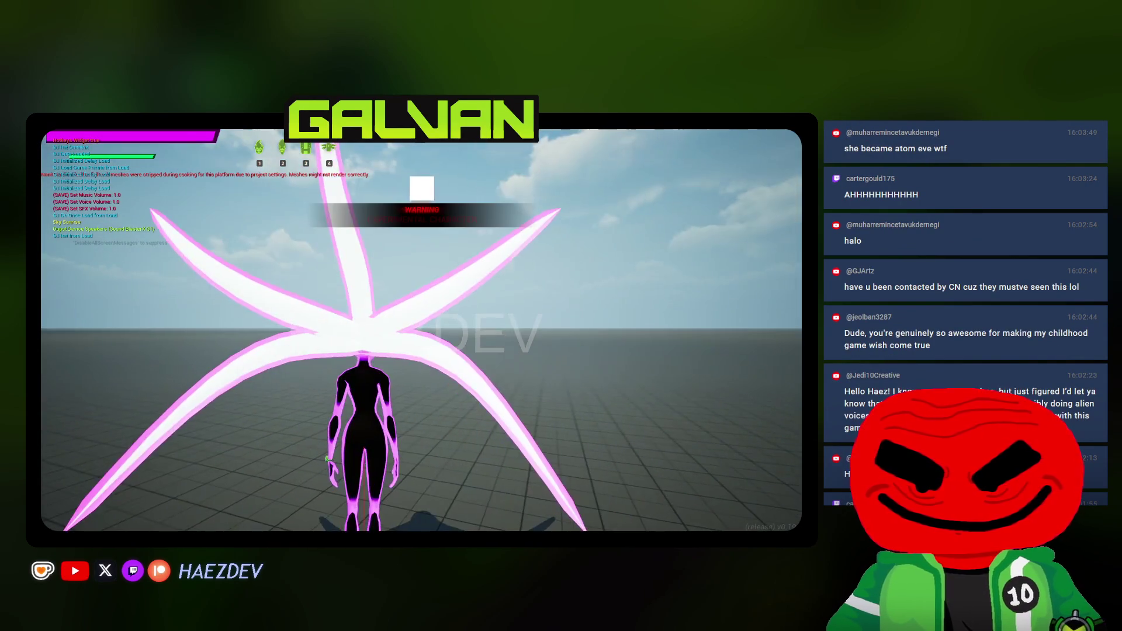
{"action": "key", "text": "Escape"}
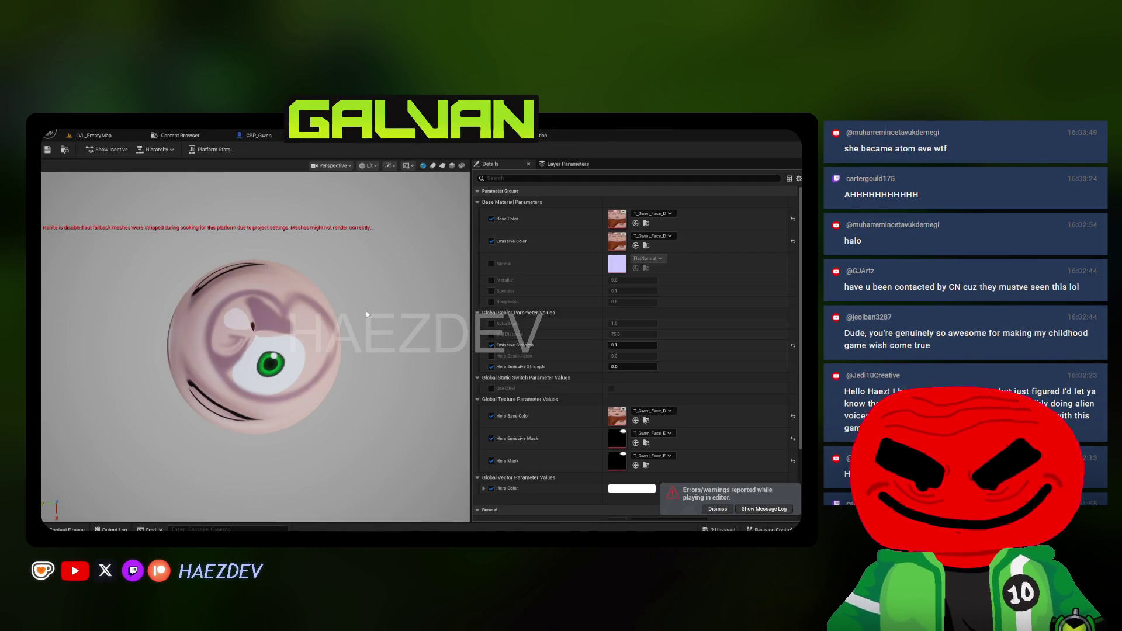
Dismiss the play errors notice and view BP_GwenTransform's event graph
{"action": "left_click", "coordinate": [716, 509]}
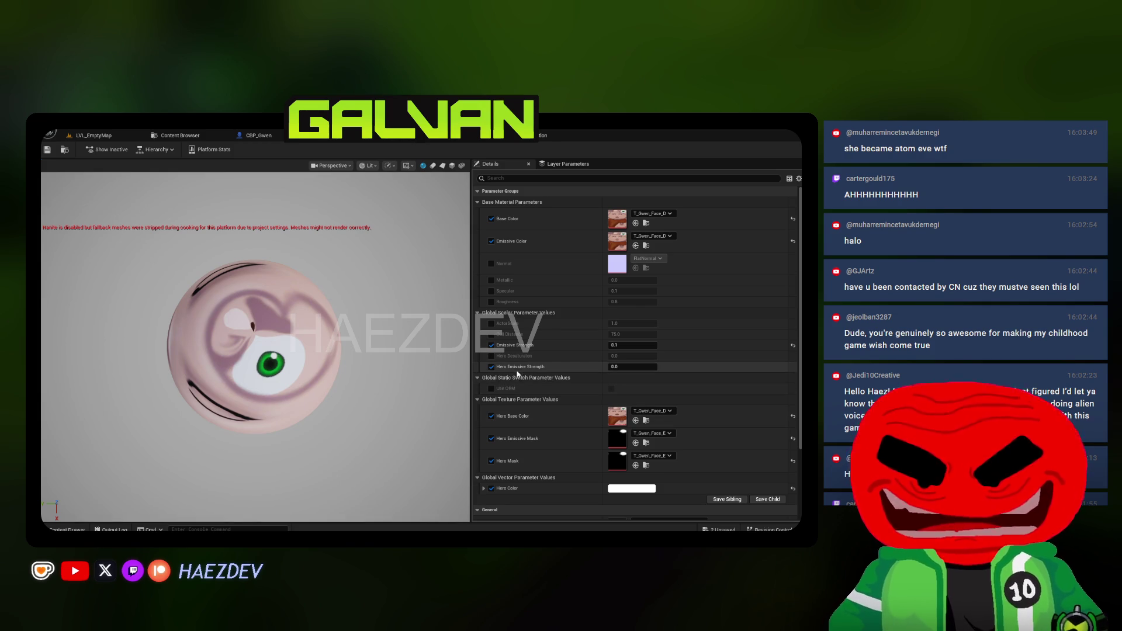
{"action": "left_click", "coordinate": [349, 137]}
{"action": "scroll", "coordinate": [409, 263], "scroll_direction": "down", "scroll_amount": 3}
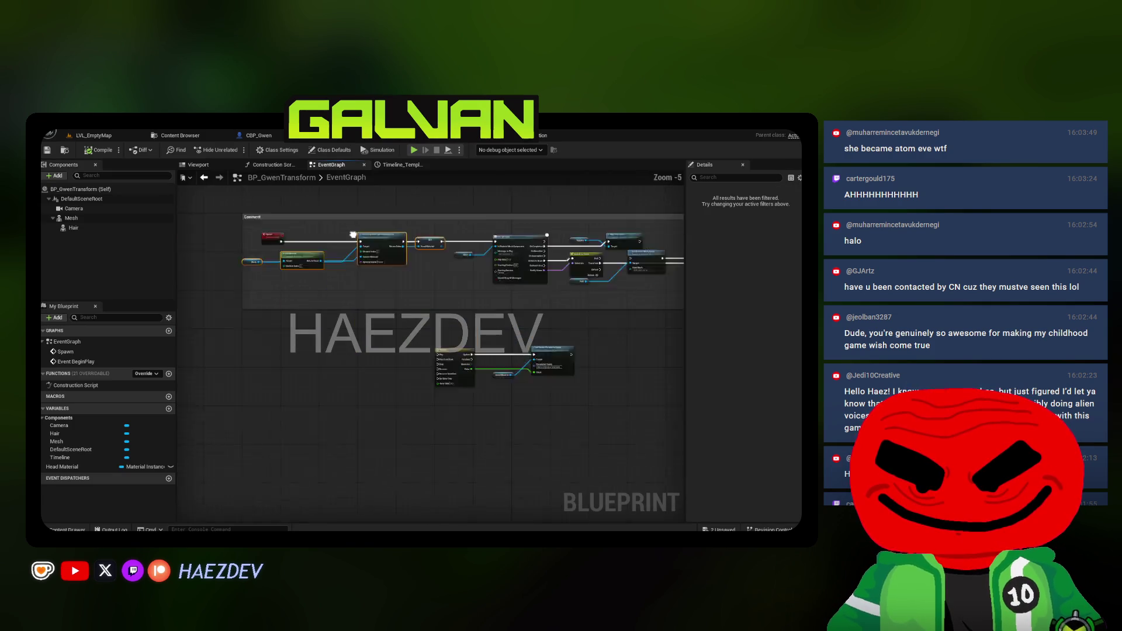
{"action": "scroll", "coordinate": [447, 302], "scroll_direction": "up", "scroll_amount": 3}
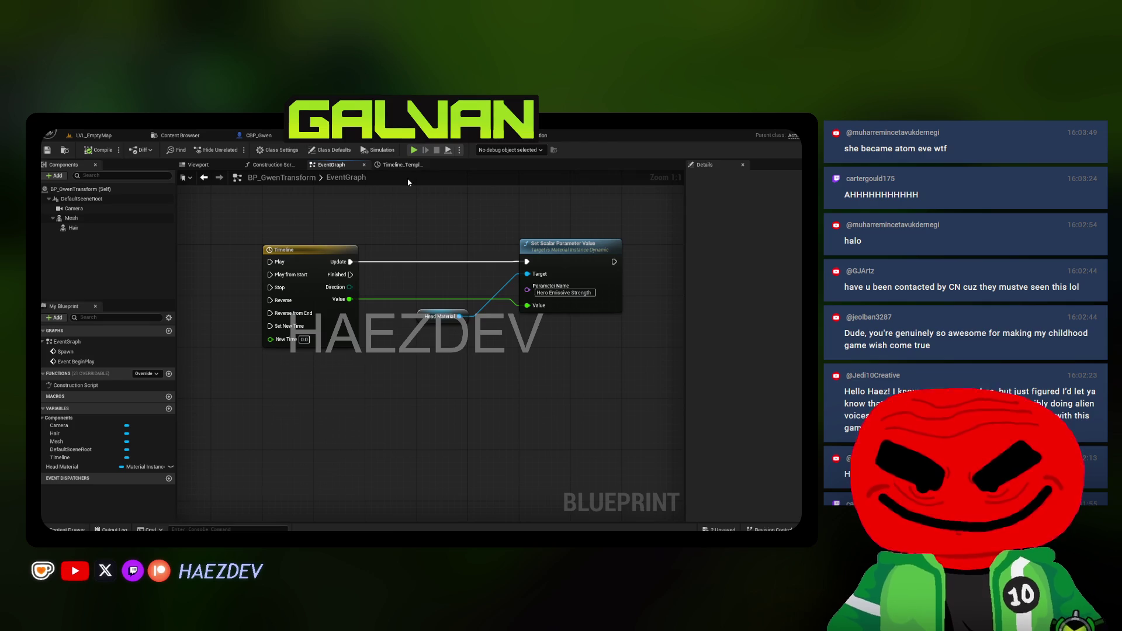
Check the Hero Emissive Strength parameter name in MF_CommonCharacter, then return to EventGraph
{"action": "left_click", "coordinate": [424, 137]}
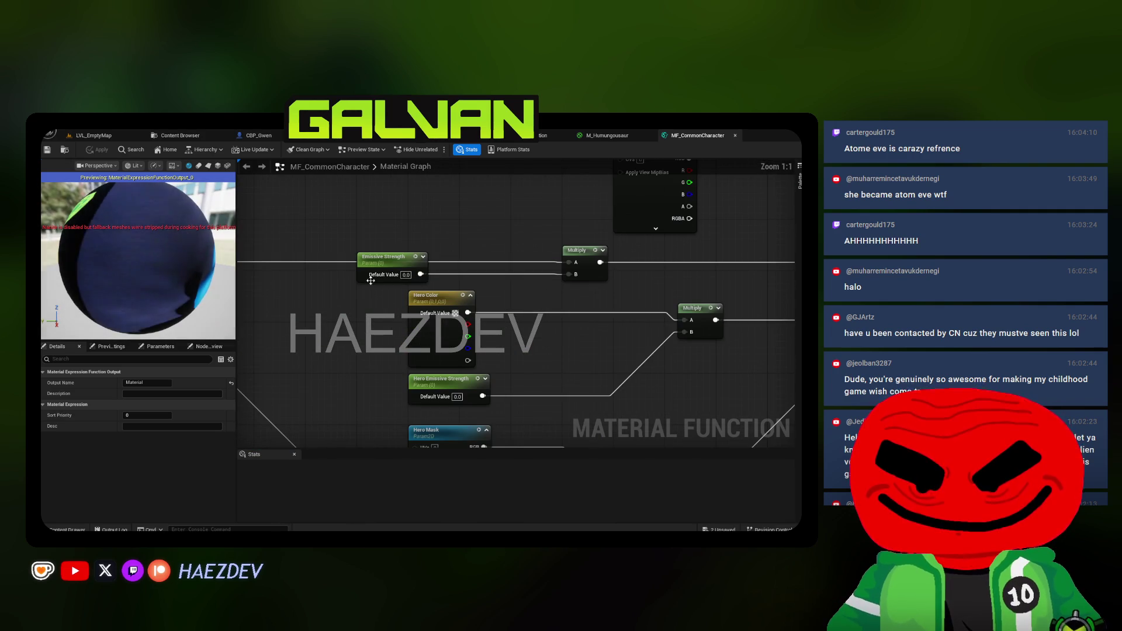
{"action": "left_click", "coordinate": [443, 380]}
{"action": "left_click", "coordinate": [169, 383]}
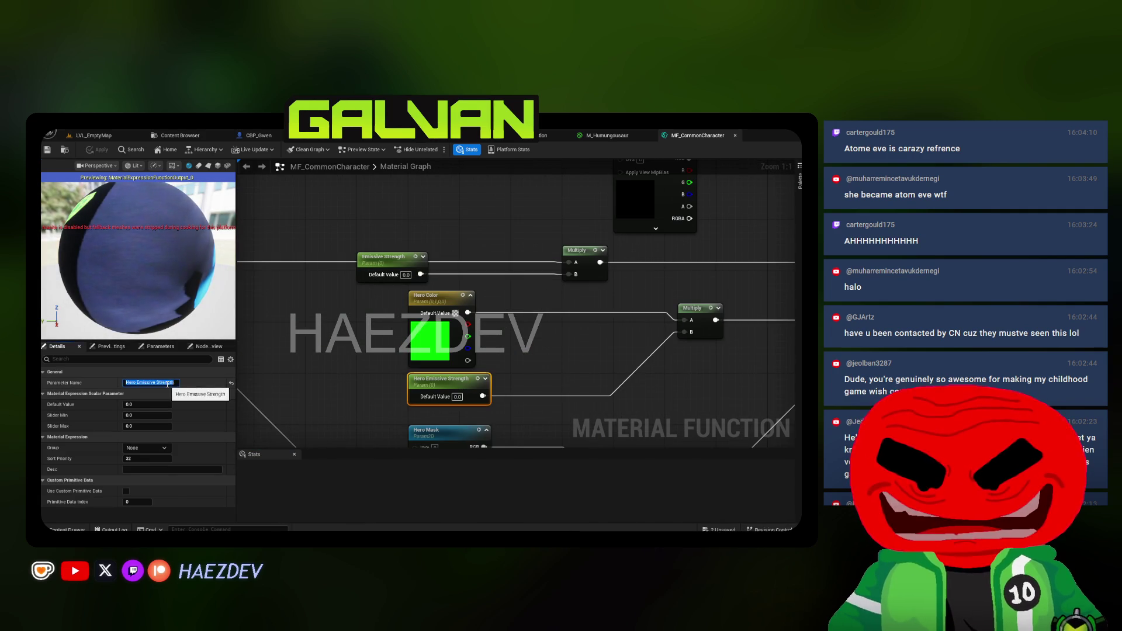
{"action": "left_click", "coordinate": [337, 137]}
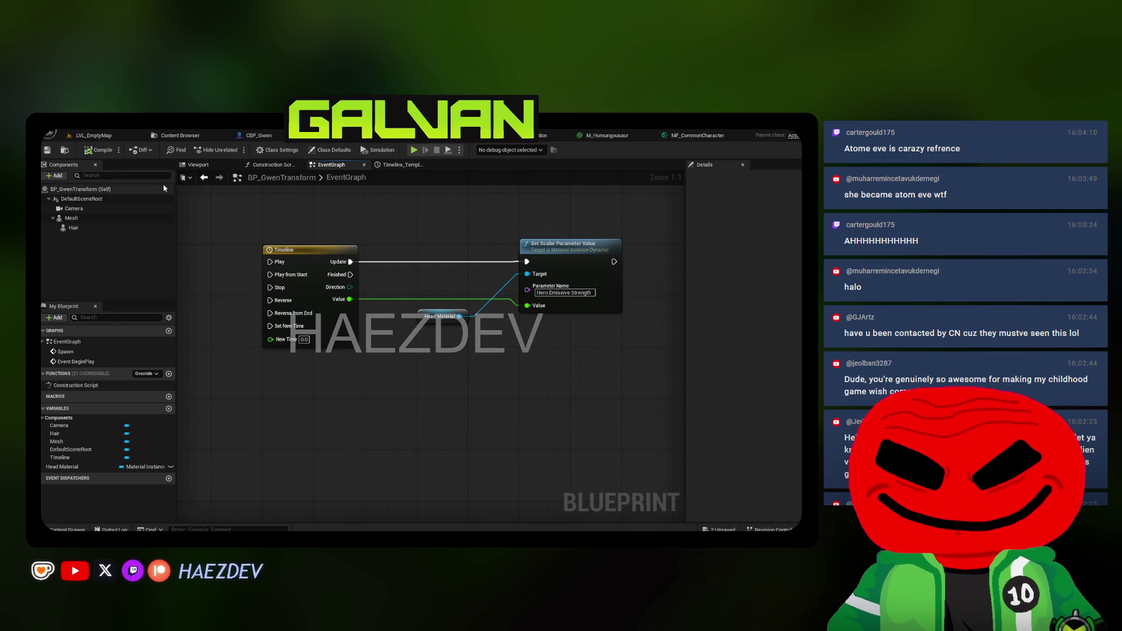
{"action": "double_click", "coordinate": [320, 259]}
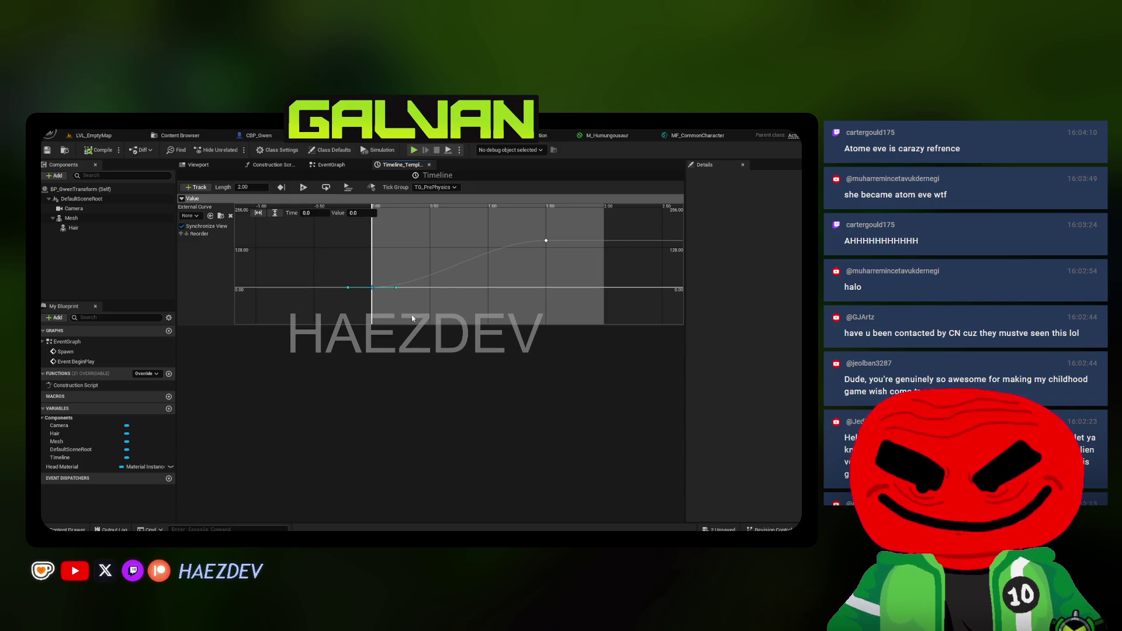
{"action": "left_click_drag", "start_coordinate": [500, 228], "coordinate": [572, 261]}
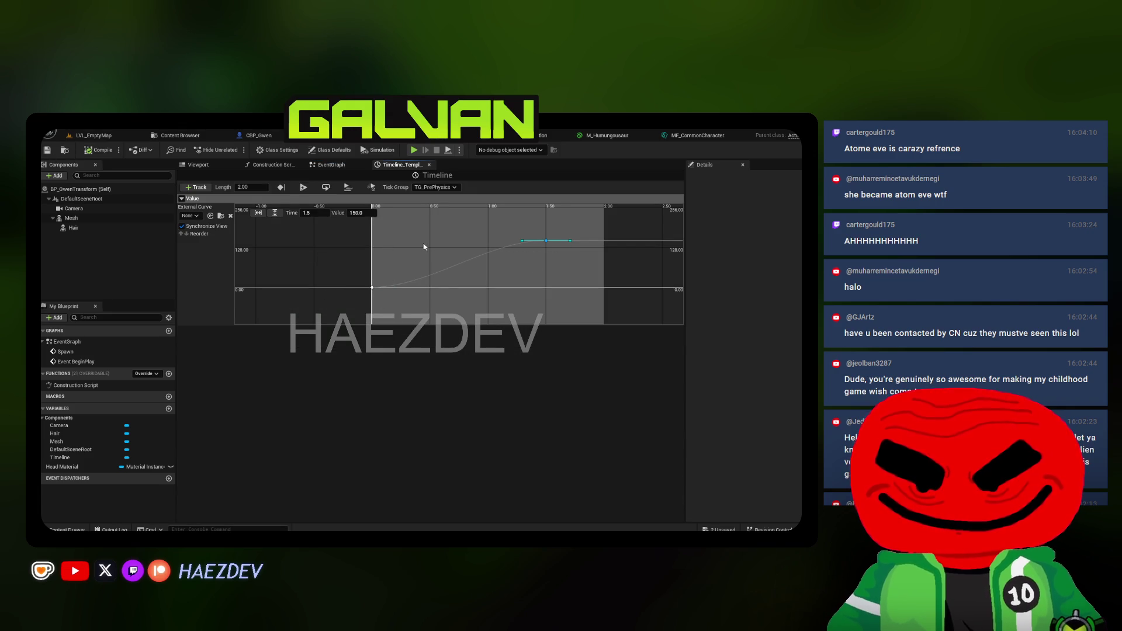
{"action": "left_click", "coordinate": [332, 164]}
{"action": "scroll", "coordinate": [427, 380], "scroll_direction": "down", "scroll_amount": 3}
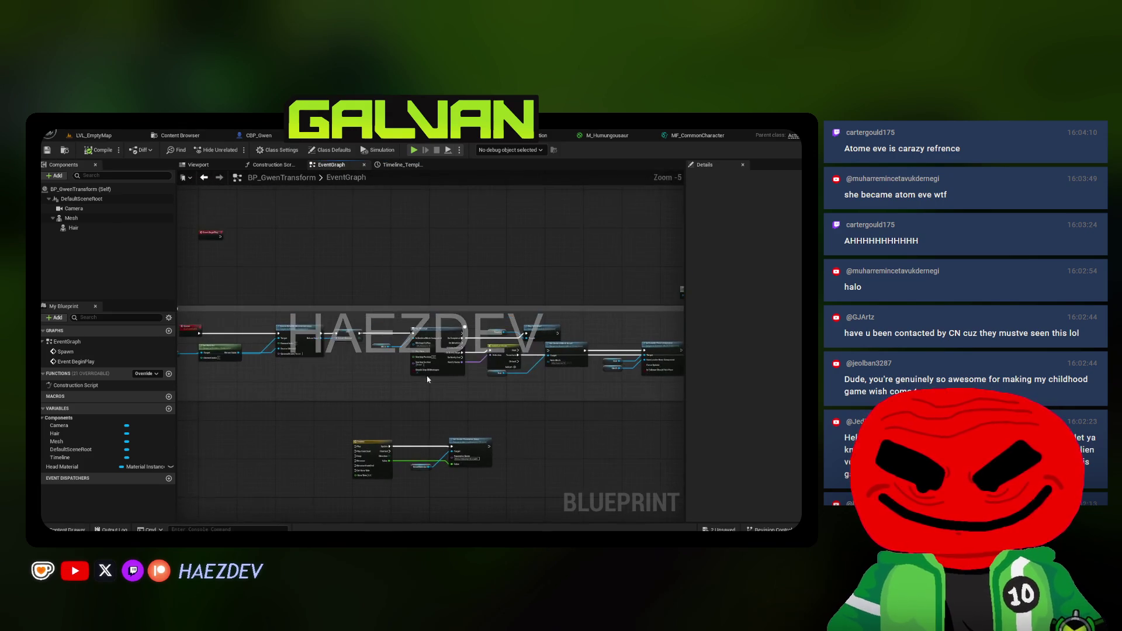
{"action": "scroll", "coordinate": [494, 338], "scroll_direction": "up", "scroll_amount": 5}
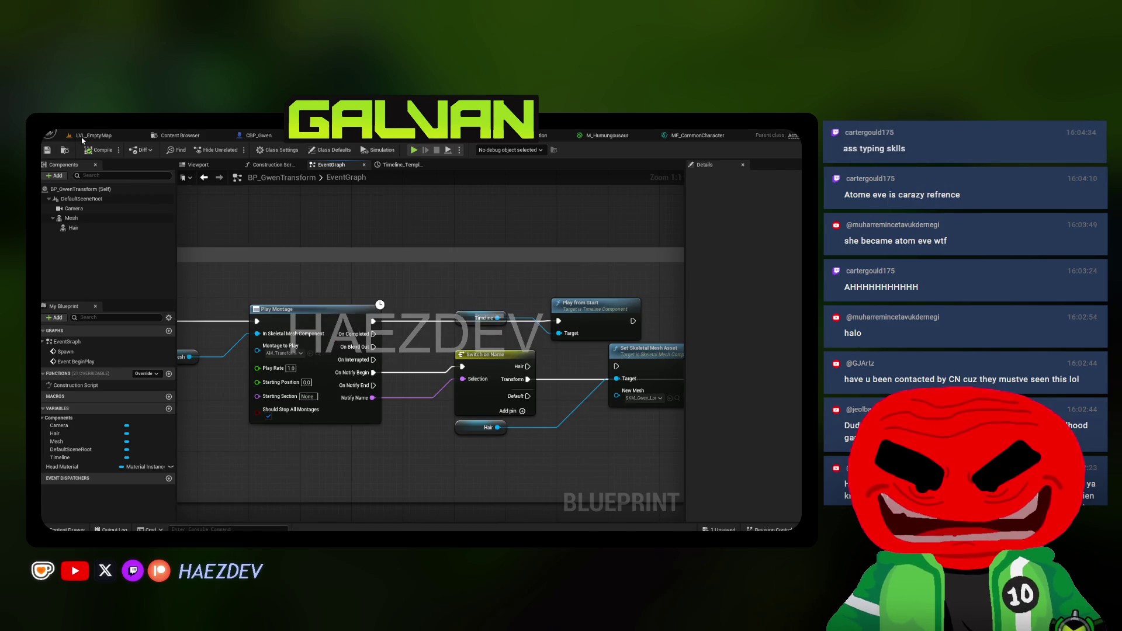
Test-play LVL_EmptyMap fullscreen, trigger Gwen's transformation, then stop
{"action": "left_click", "coordinate": [93, 135]}
{"action": "key", "text": "alt+p"}
{"action": "key", "text": "F11"}
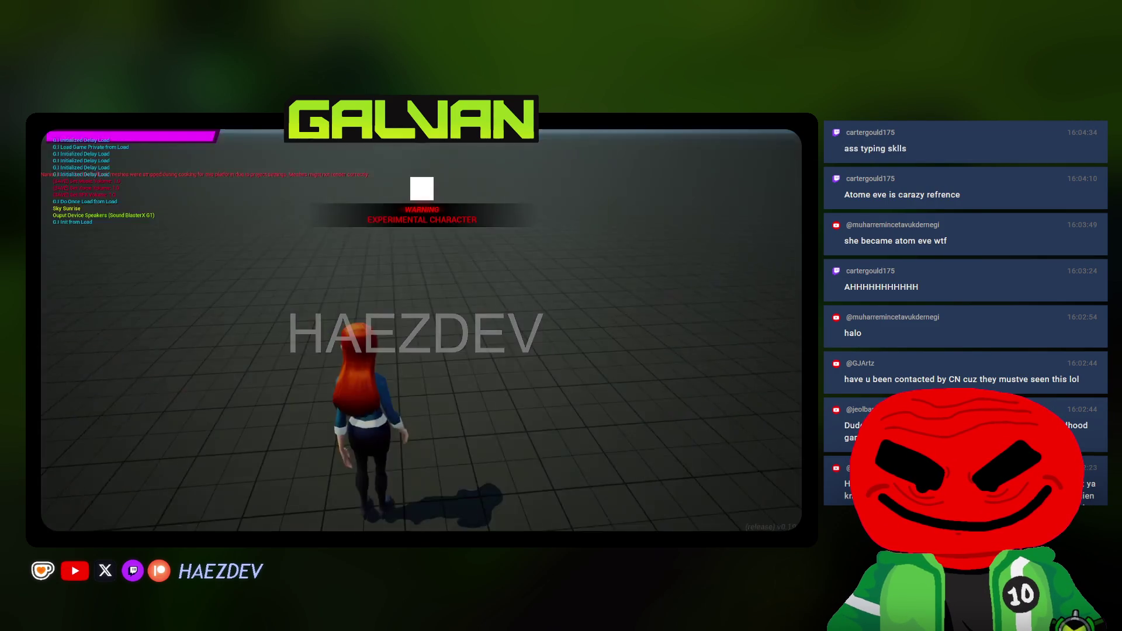
{"action": "key", "text": "space"}
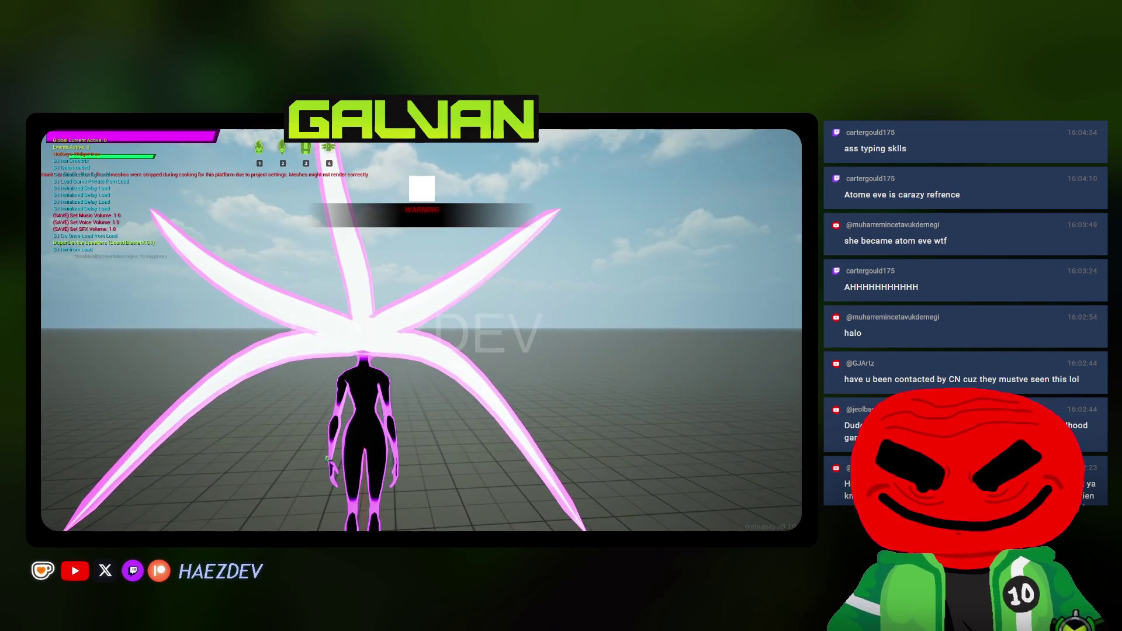
{"action": "key", "text": "Escape"}
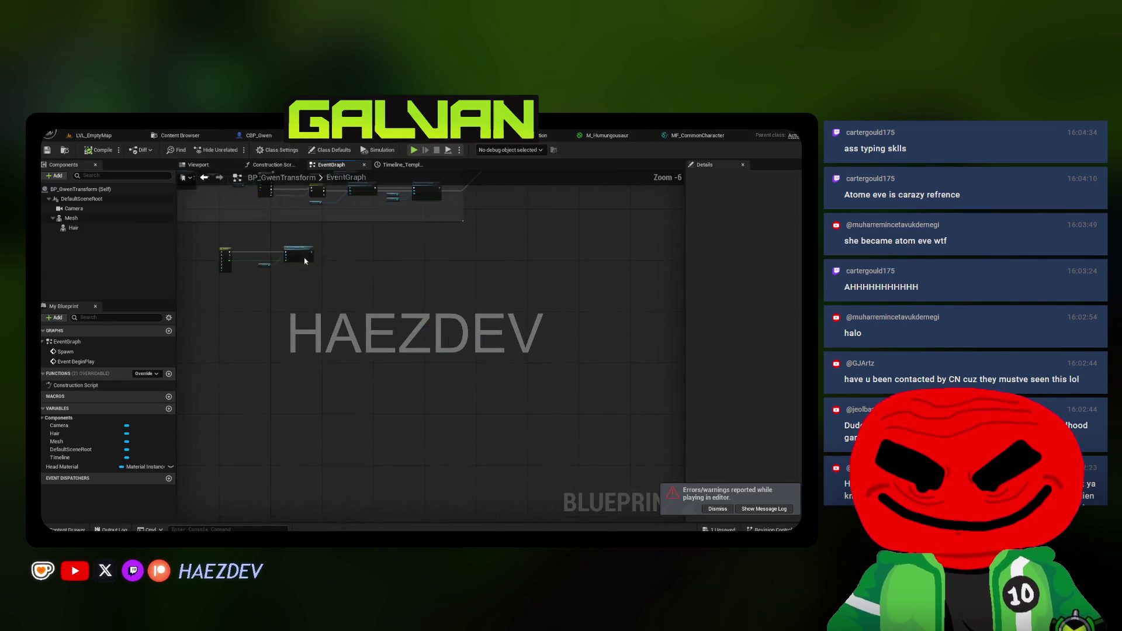
Open the Timeline's curve and select its key at 1.5 seconds
{"action": "scroll", "coordinate": [305, 262], "scroll_direction": "up", "scroll_amount": 5}
{"action": "double_click", "coordinate": [309, 251]}
{"action": "left_click_drag", "start_coordinate": [571, 283], "coordinate": [571, 284]}
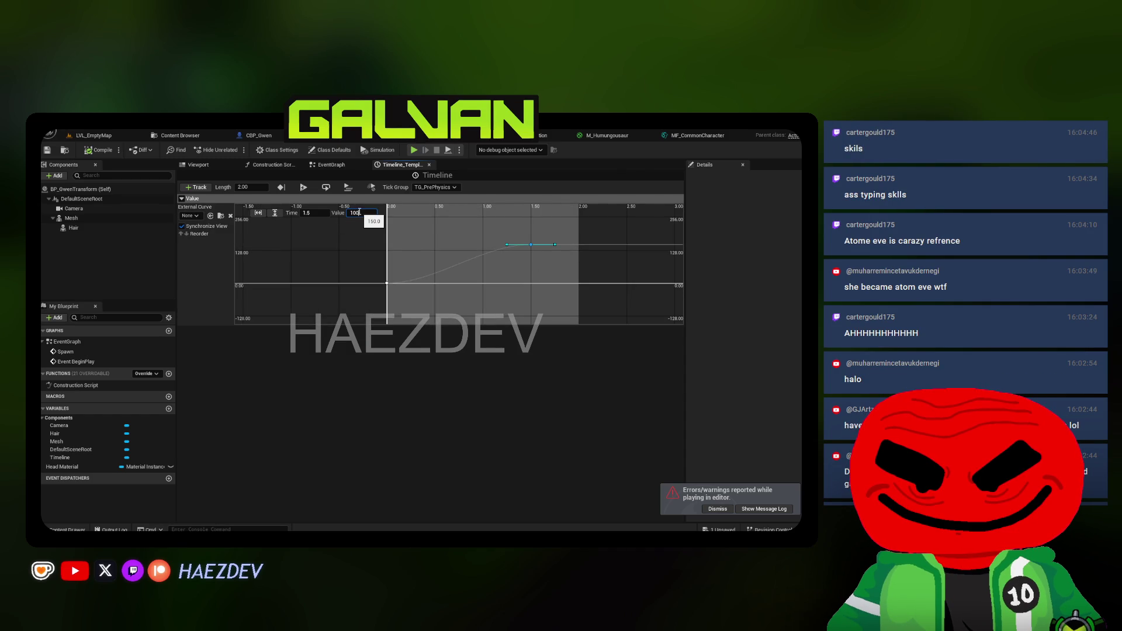
Set the 1.5 s key to 1000 and test-play the transformation glow
{"action": "left_click", "coordinate": [259, 213]}
{"action": "left_click", "coordinate": [275, 213]}
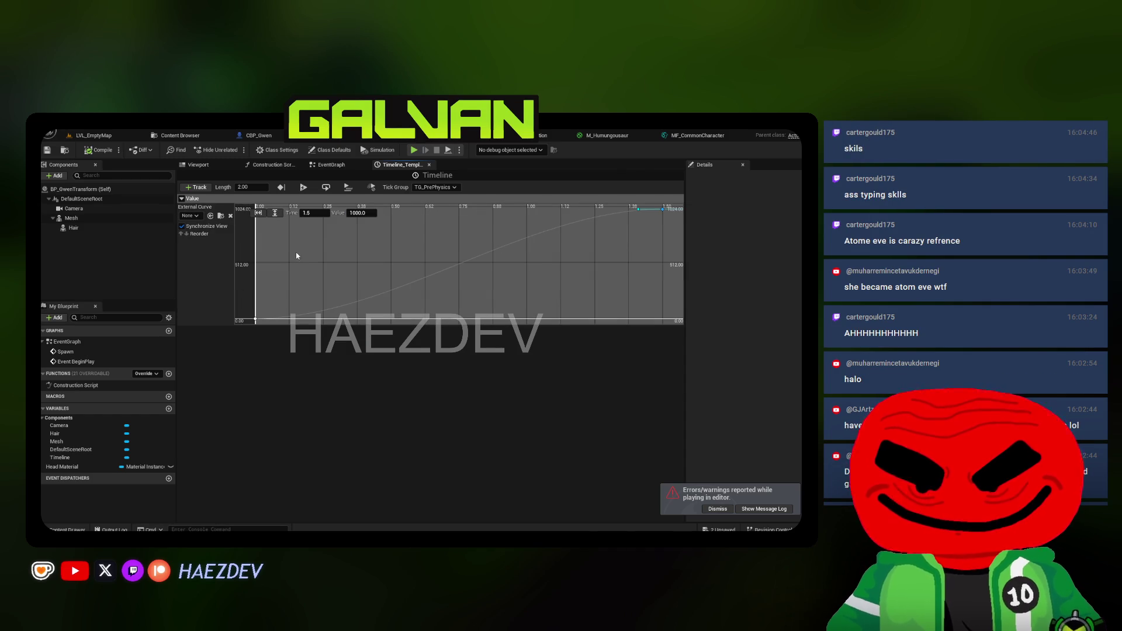
{"action": "left_click", "coordinate": [89, 135]}
{"action": "key", "text": "alt+p"}
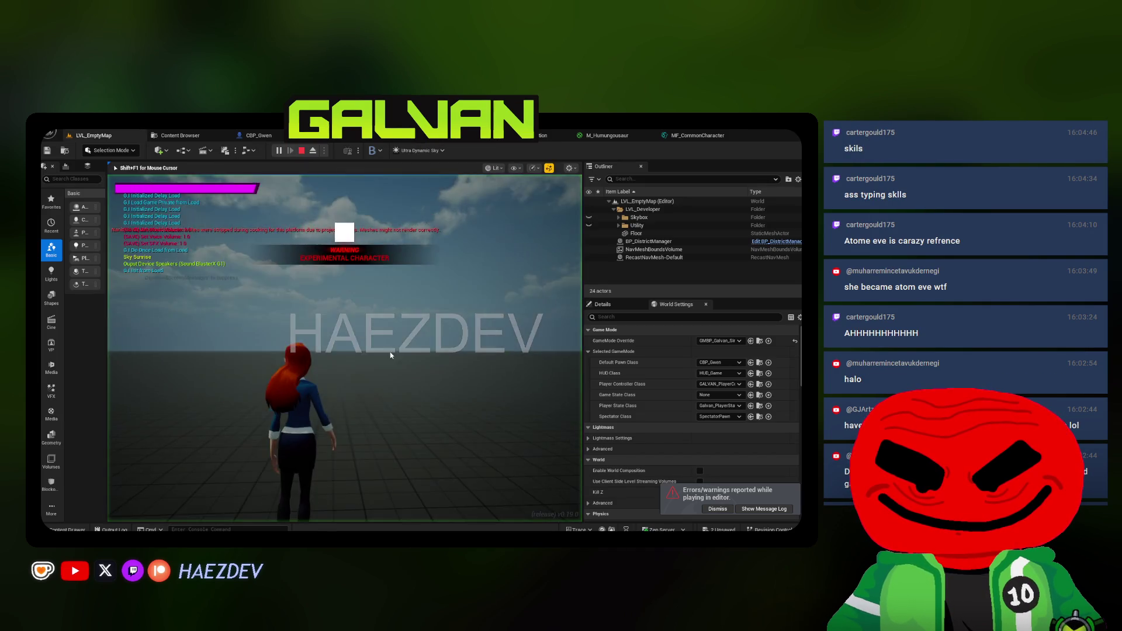
{"action": "key", "text": "F11"}
{"action": "key", "text": "1"}
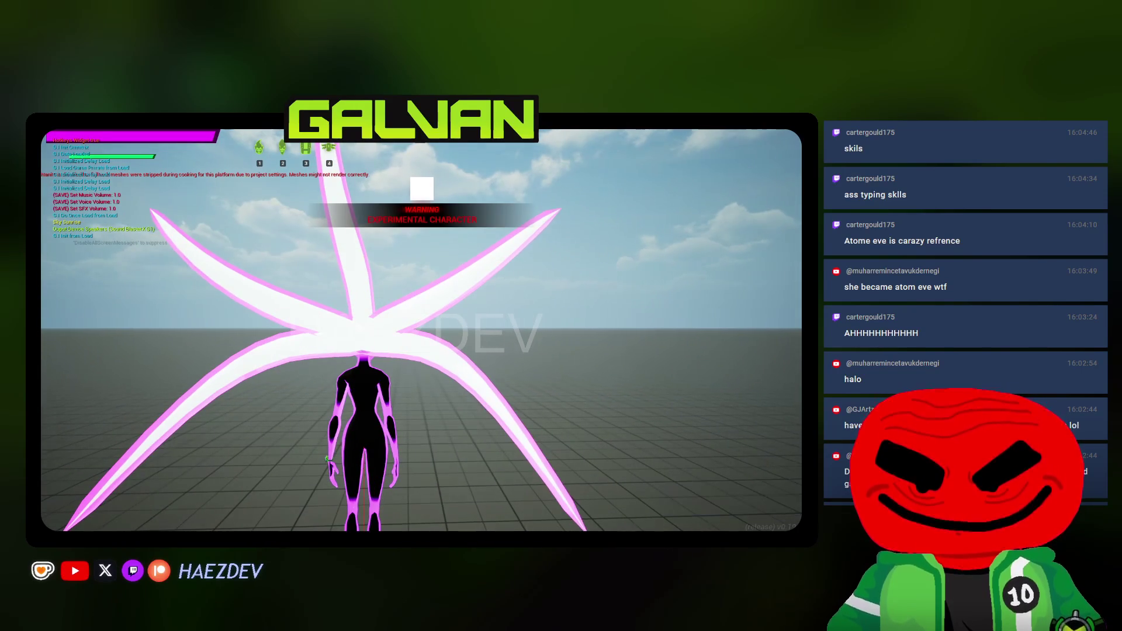
{"action": "key", "text": "Escape"}
Lower the 1.5 s key to 500 and close the Timeline editor
{"action": "left_click", "coordinate": [678, 136]}
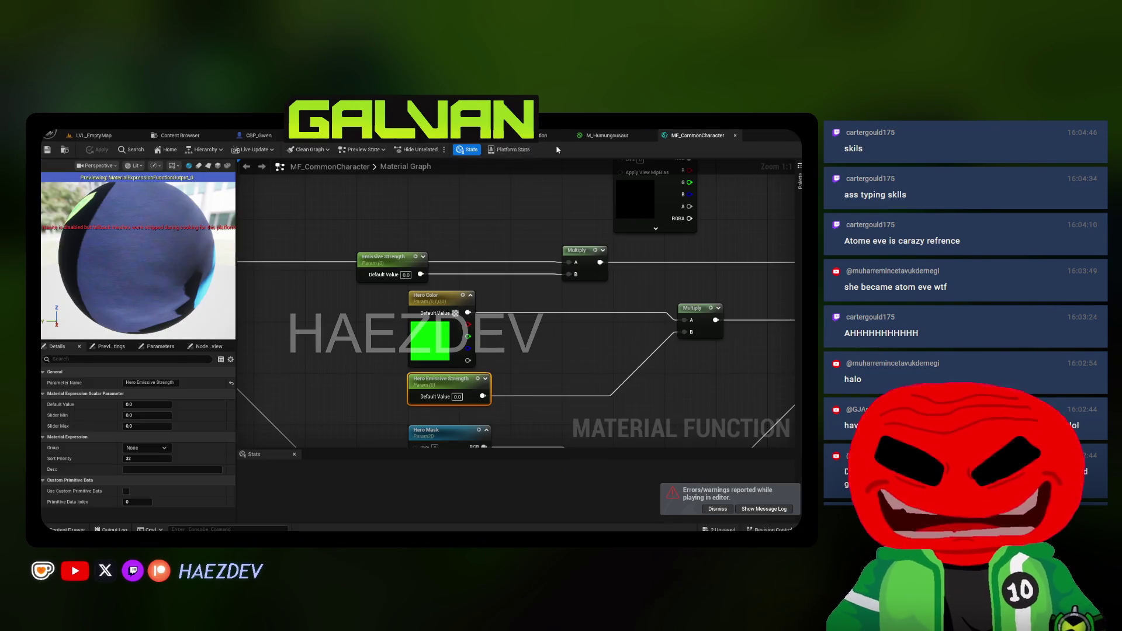
{"action": "left_click", "coordinate": [526, 135]}
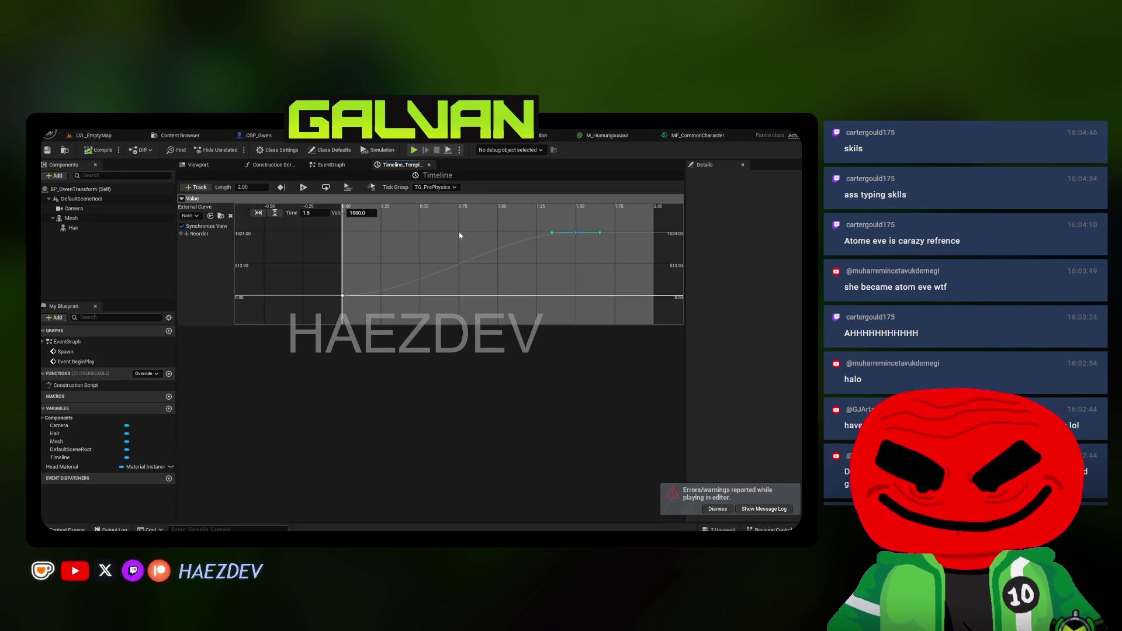
{"action": "left_click", "coordinate": [275, 215]}
{"action": "left_click", "coordinate": [410, 256]}
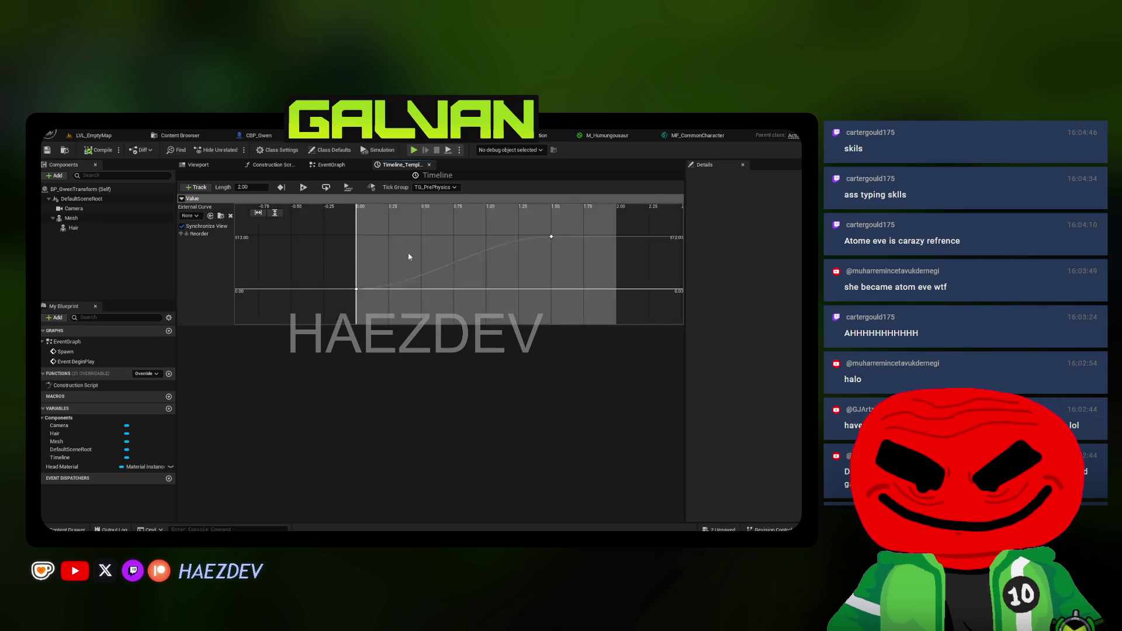
{"action": "left_click", "coordinate": [429, 165]}
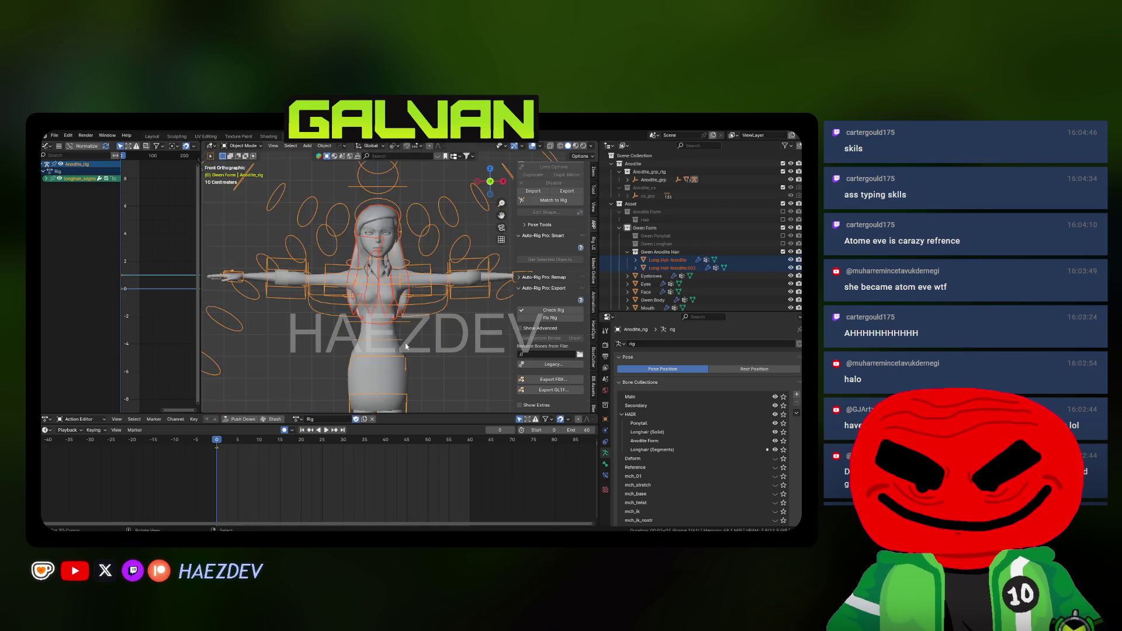
Duplicate Gwen's hair, eyebrows, mouth, body, face and eyes meshes
{"action": "key", "text": "Home"}
{"action": "key", "text": "alt+a"}
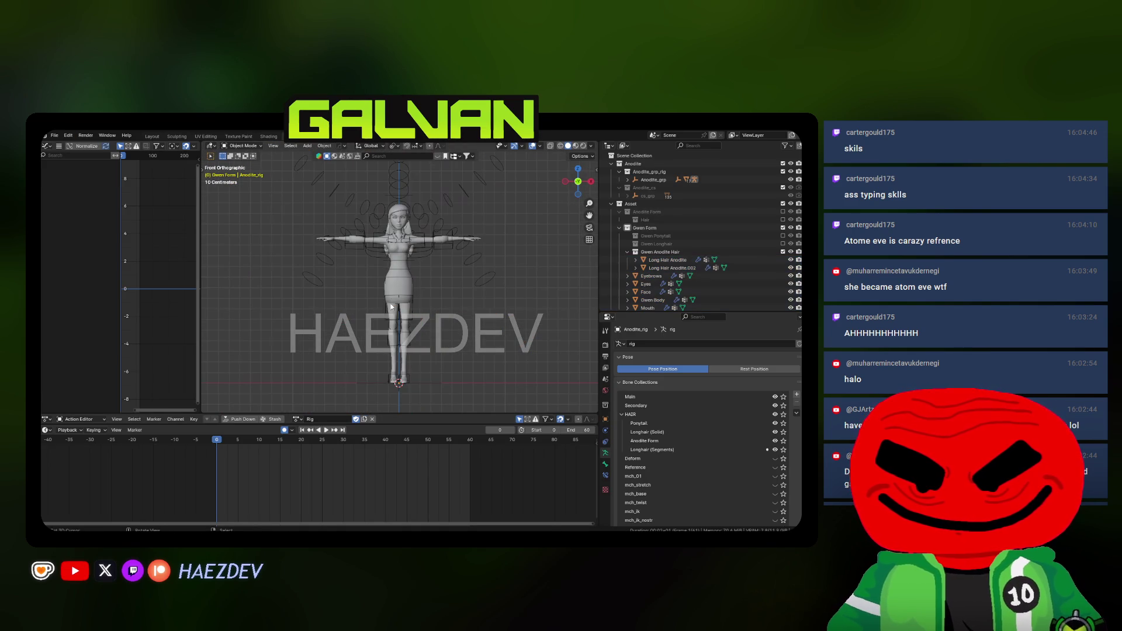
{"action": "mouse_move", "coordinate": [633, 312]}
{"action": "left_mouse_down"}
{"action": "mouse_move", "coordinate": [633, 380]}
{"action": "mouse_move", "coordinate": [633, 361]}
{"action": "left_mouse_up"}
{"action": "left_click", "coordinate": [647, 308]}
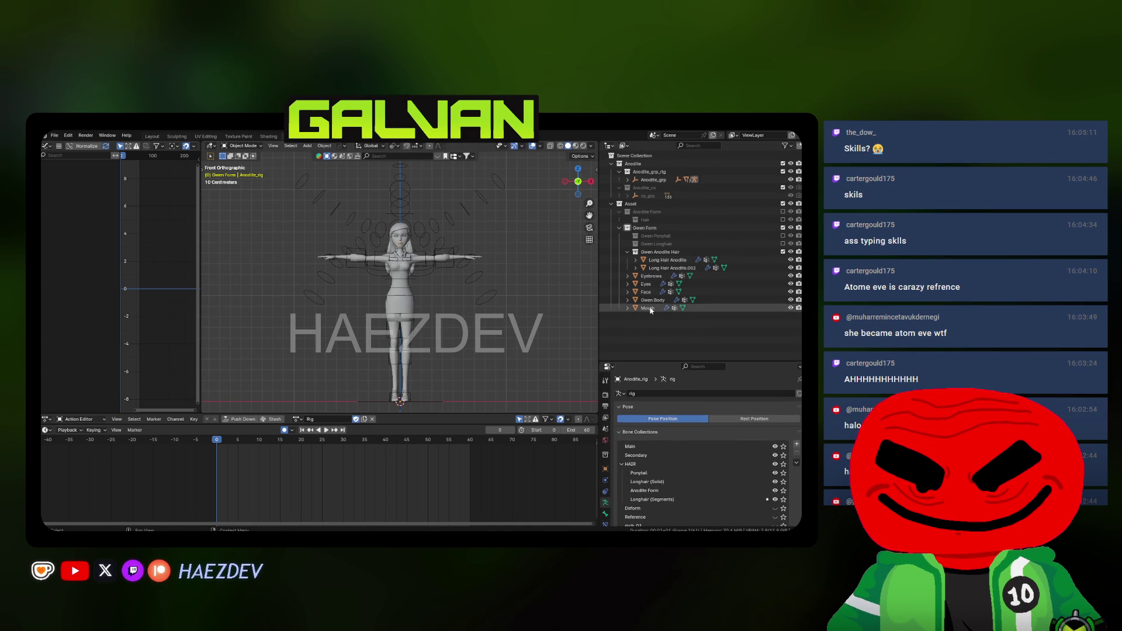
{"action": "left_click", "coordinate": [667, 260], "text": "shift"}
{"action": "scroll", "coordinate": [437, 273], "scroll_direction": "up", "scroll_amount": 2}
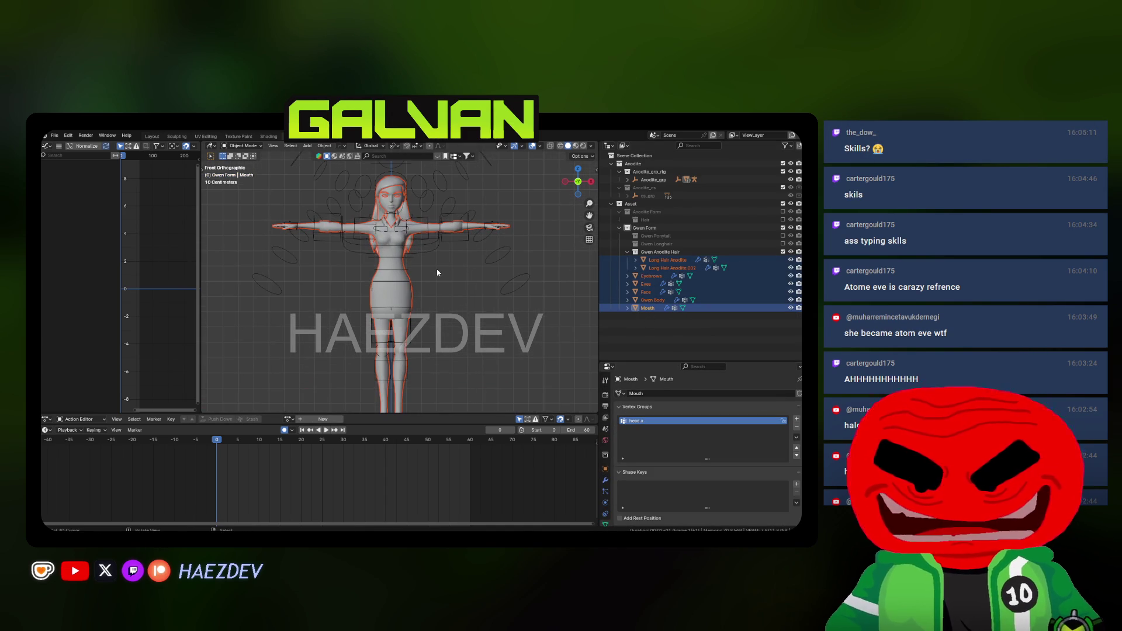
{"action": "key", "text": "shift+d"}
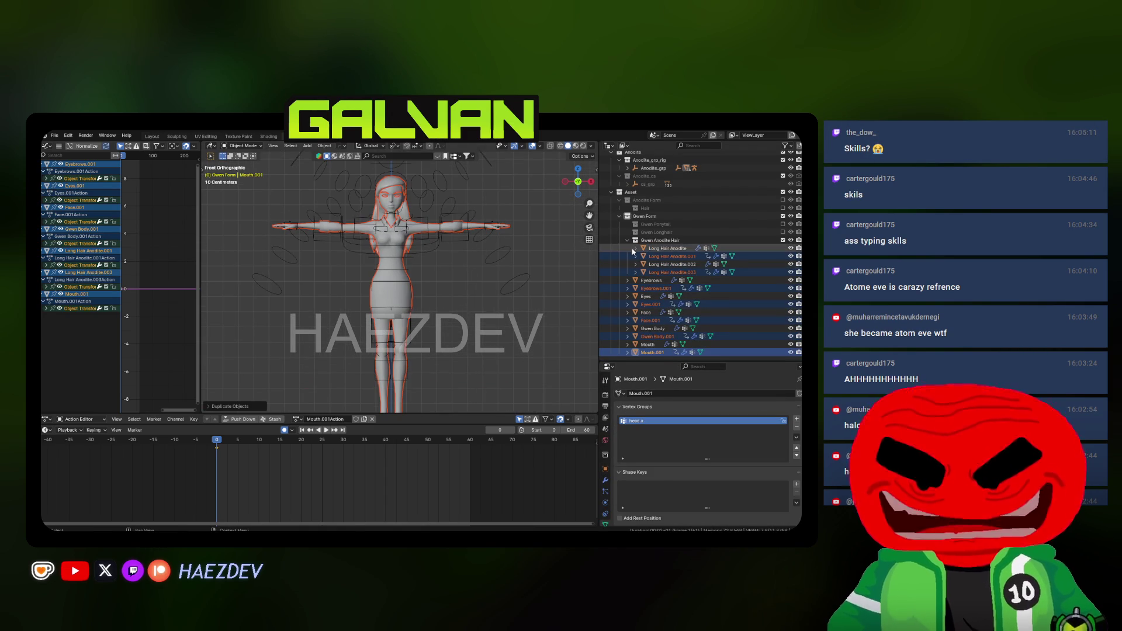
Move the .001 copies into a new Gwen Form 4 collection and exclude Gwen Anodite Hair
{"action": "right_click", "coordinate": [624, 220]}
{"action": "left_click", "coordinate": [628, 225]}
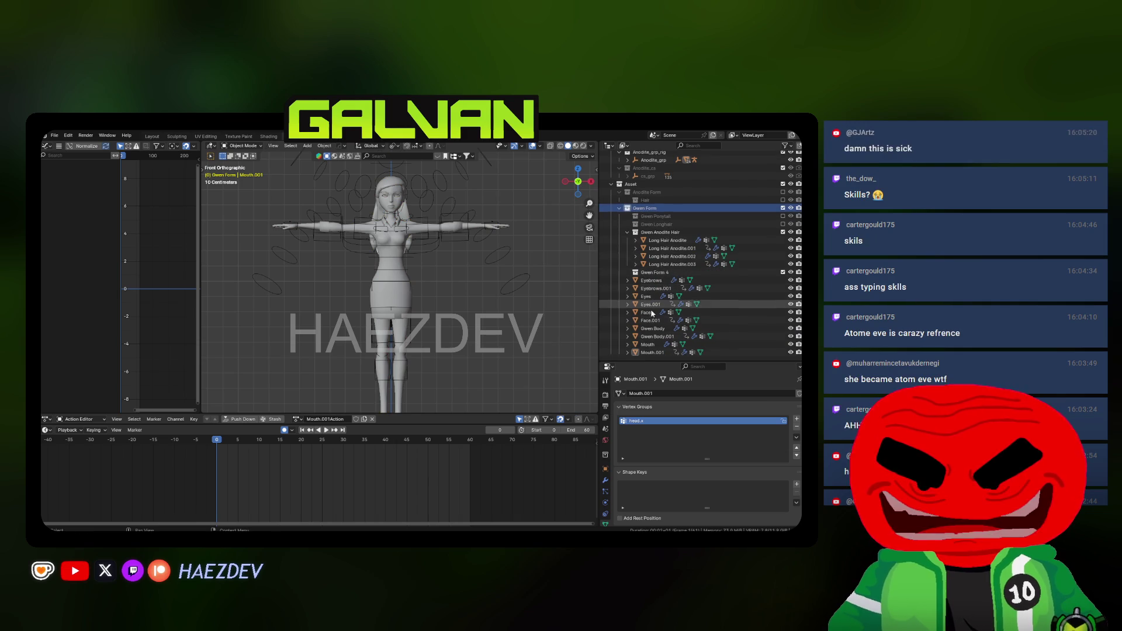
{"action": "left_click", "coordinate": [652, 352]}
{"action": "left_click", "coordinate": [656, 336], "text": "ctrl"}
{"action": "left_click", "coordinate": [650, 320], "text": "ctrl"}
{"action": "left_click", "coordinate": [650, 304], "text": "ctrl"}
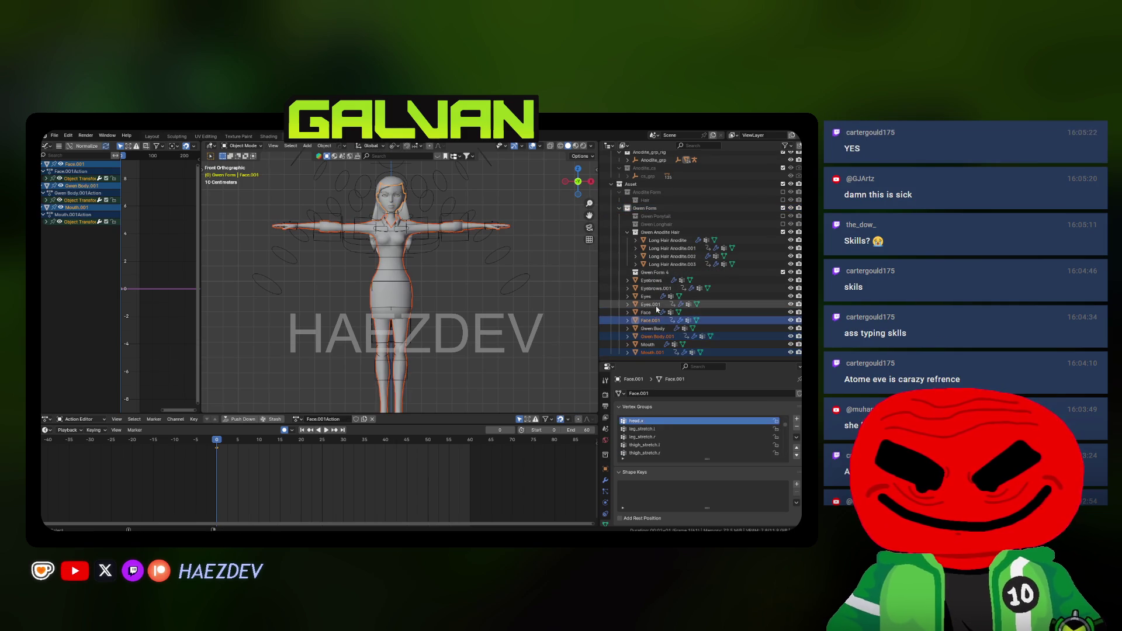
{"action": "left_click", "coordinate": [658, 289], "text": "ctrl"}
{"action": "left_click", "coordinate": [667, 267], "text": "ctrl"}
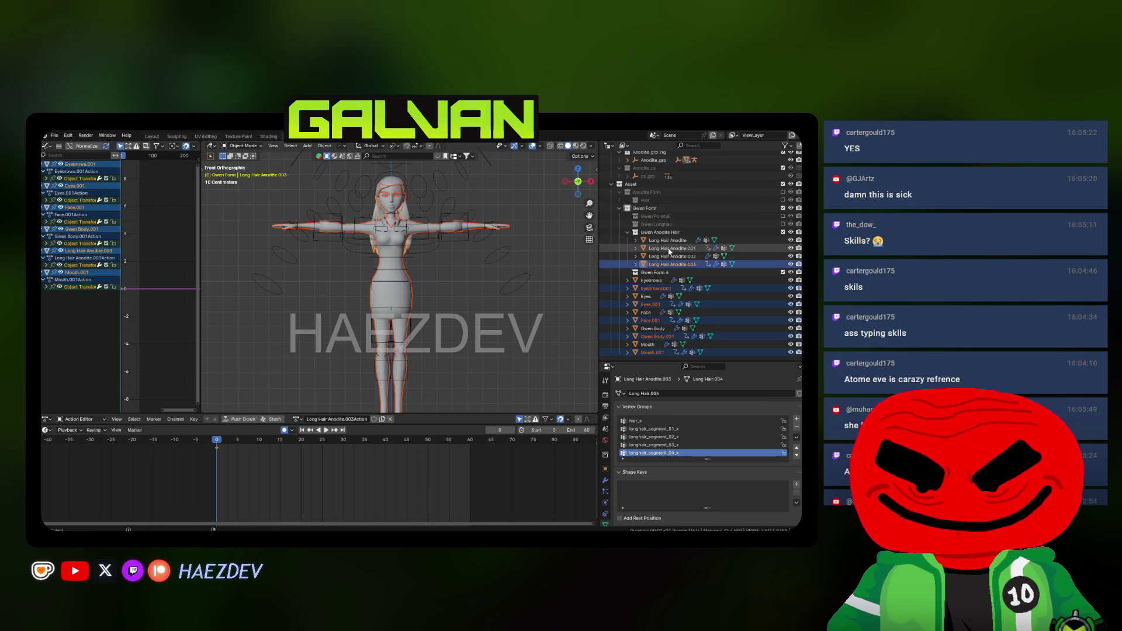
{"action": "left_click", "coordinate": [649, 250], "text": "ctrl"}
{"action": "left_click_drag", "start_coordinate": [648, 250], "coordinate": [659, 275]}
{"action": "left_click", "coordinate": [654, 256]}
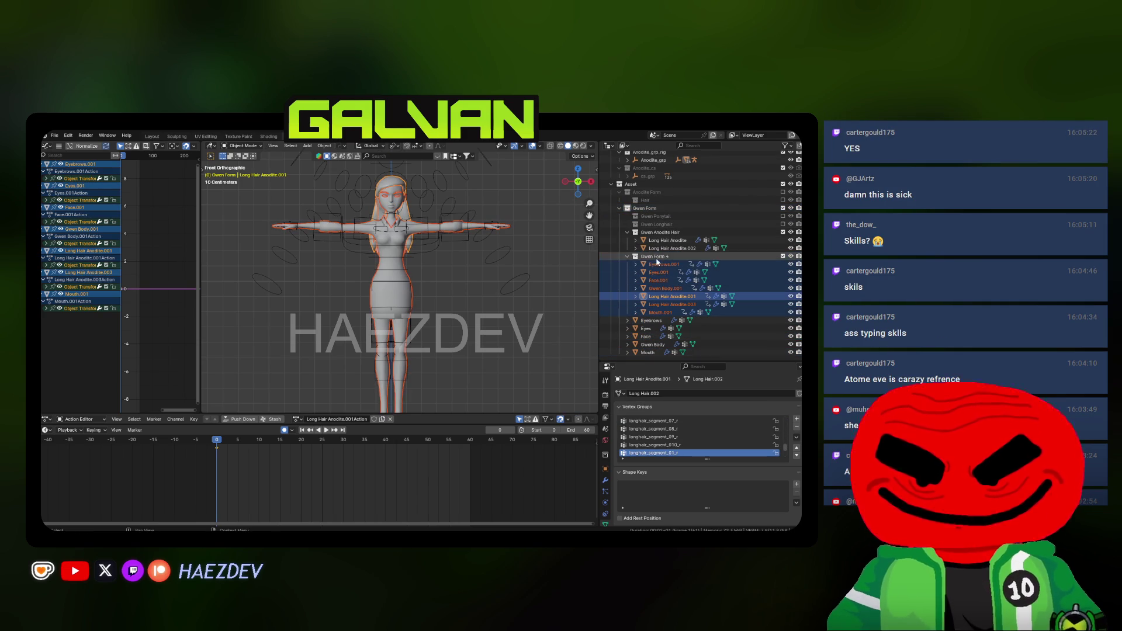
{"action": "left_click", "coordinate": [783, 232]}
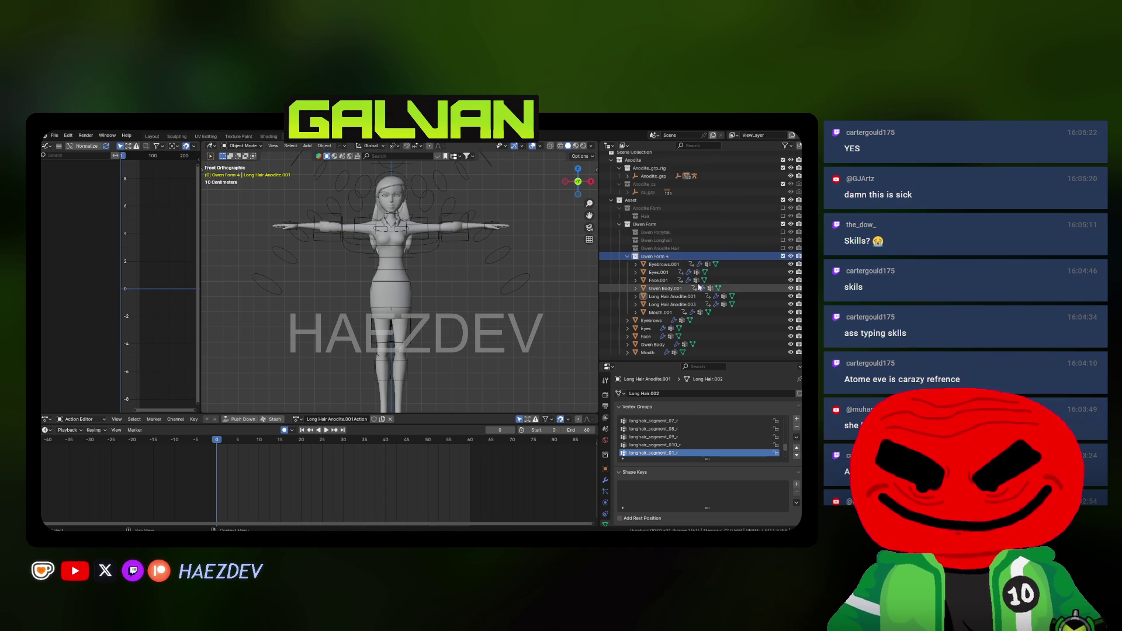
Put the original Gwen meshes into a new Gwen Form 5 collection and exclude it
{"action": "right_click", "coordinate": [647, 227]}
{"action": "left_click", "coordinate": [647, 226]}
{"action": "scroll", "coordinate": [657, 349], "scroll_direction": "down", "scroll_amount": 1}
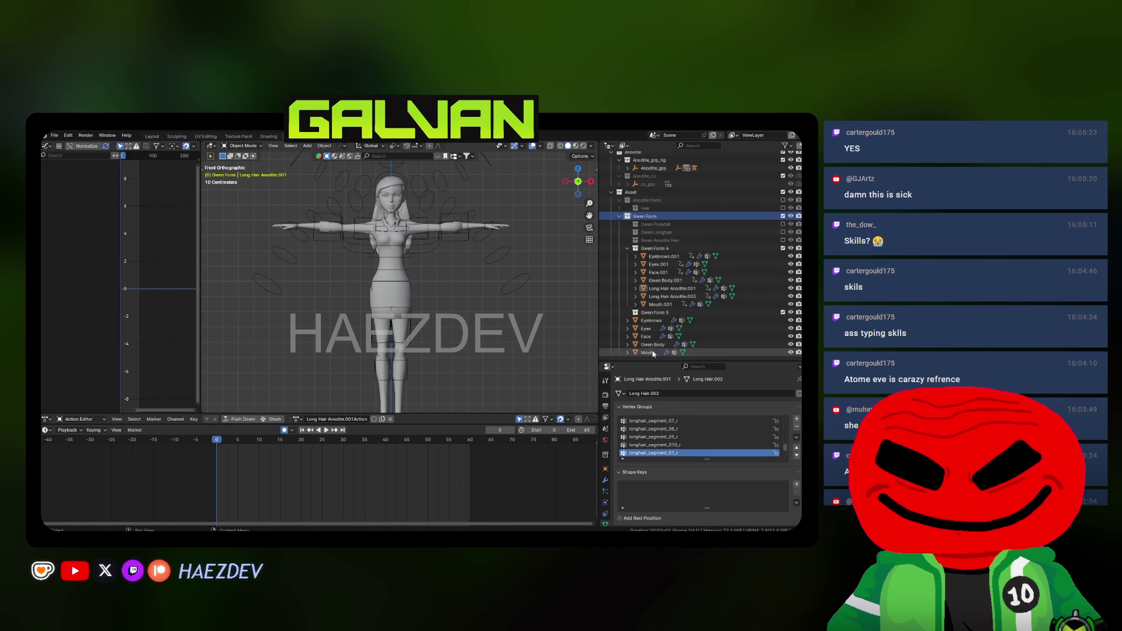
{"action": "left_click", "coordinate": [655, 352]}
{"action": "left_click", "coordinate": [653, 320], "text": "shift"}
{"action": "left_click_drag", "start_coordinate": [653, 321], "coordinate": [643, 314]}
{"action": "left_click", "coordinate": [628, 313]}
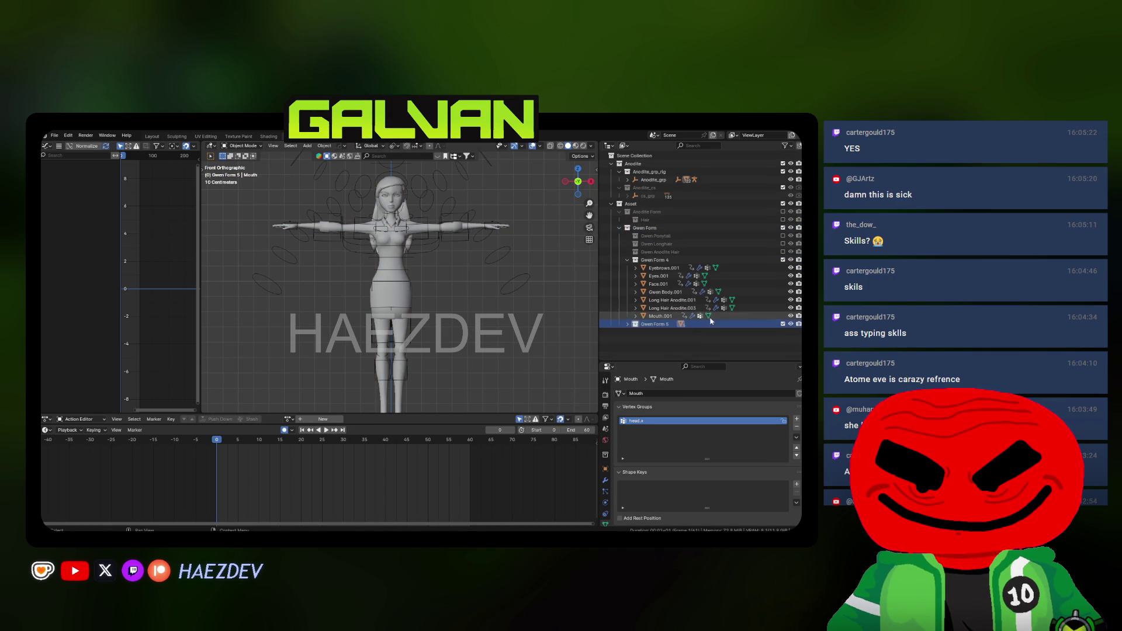
{"action": "left_click", "coordinate": [660, 315]}
{"action": "key", "text": "e"}
Fatten the copied meshes slightly with Alt+S using Individual Origins pivot
{"action": "left_click", "coordinate": [654, 270], "text": "shift"}
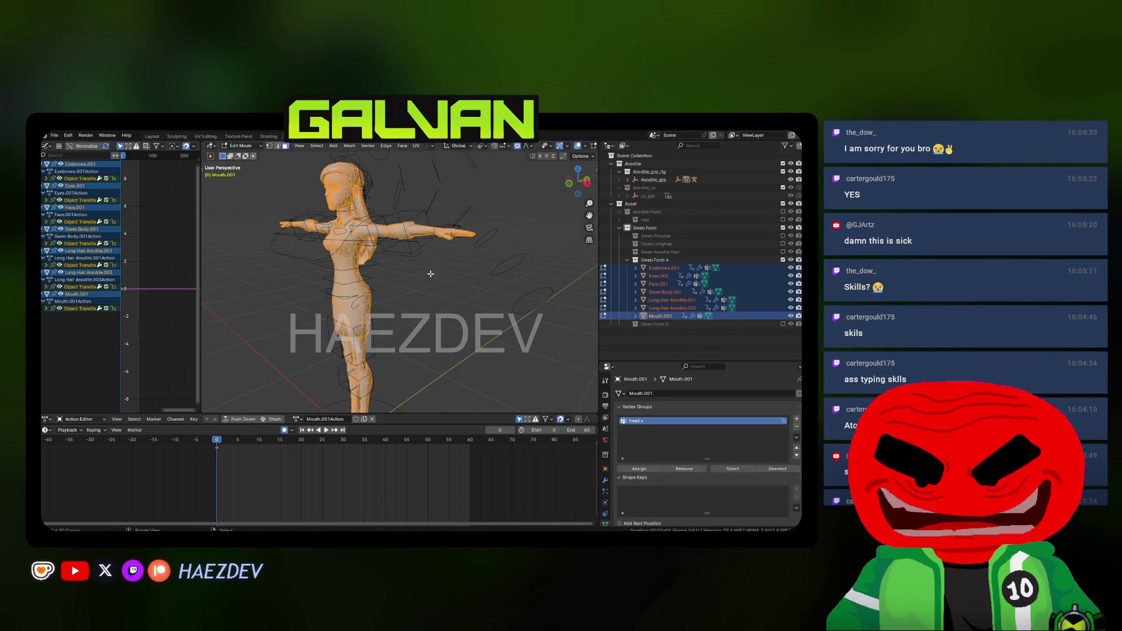
{"action": "key", "text": "Tab"}
{"action": "key", "text": "period"}
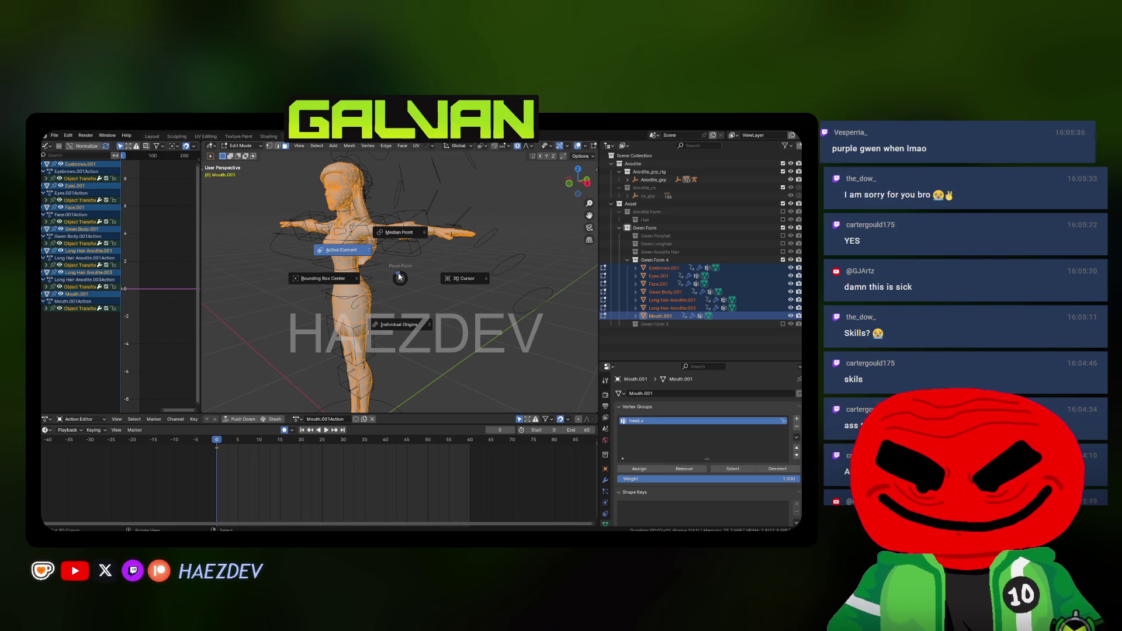
{"action": "key", "text": "Escape"}
{"action": "key", "text": "period"}
{"action": "left_click", "coordinate": [446, 332]}
{"action": "key", "text": "alt+s"}
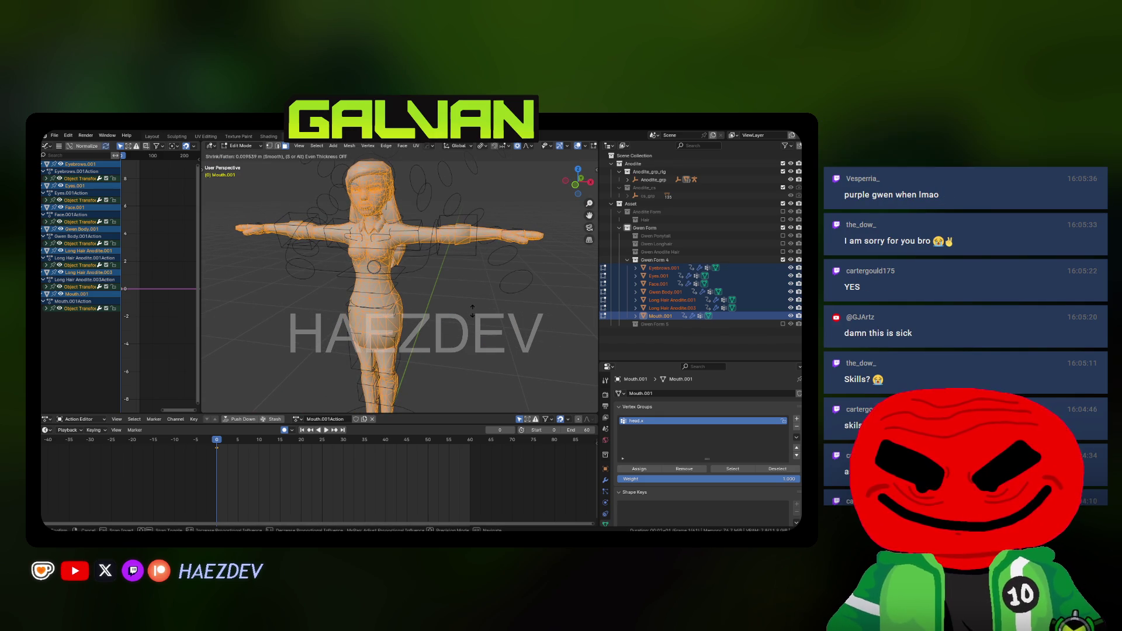
{"action": "left_click", "coordinate": [473, 311]}
{"action": "key", "text": "Tab"}
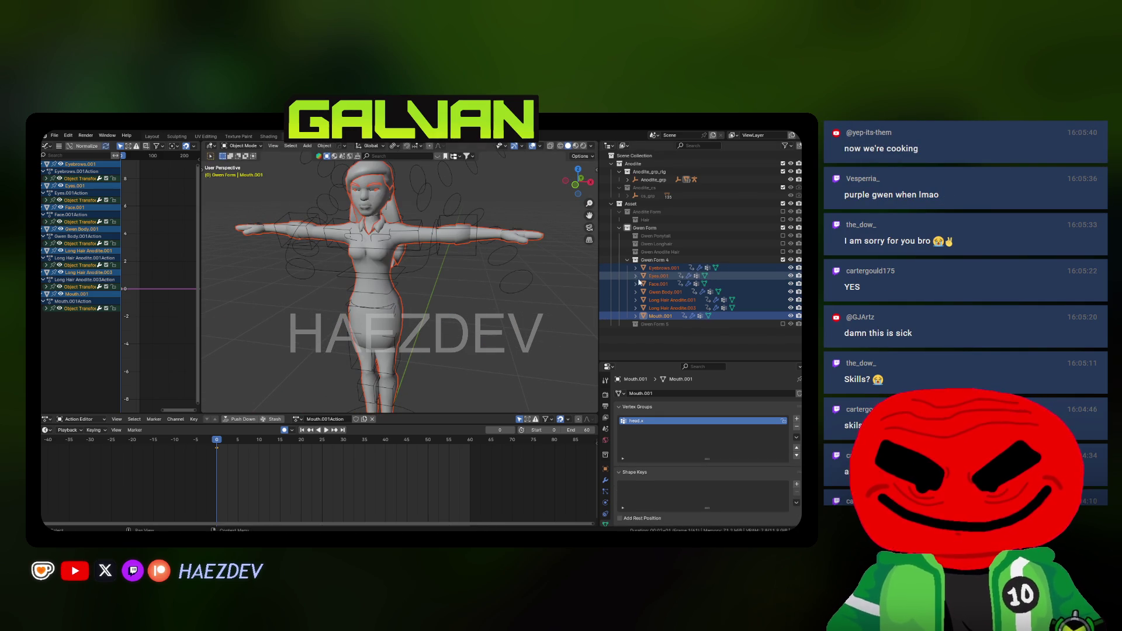
Inflate the copies a little further, back in Object Mode with Eyebrows.001 selected
{"action": "key", "text": "Tab"}
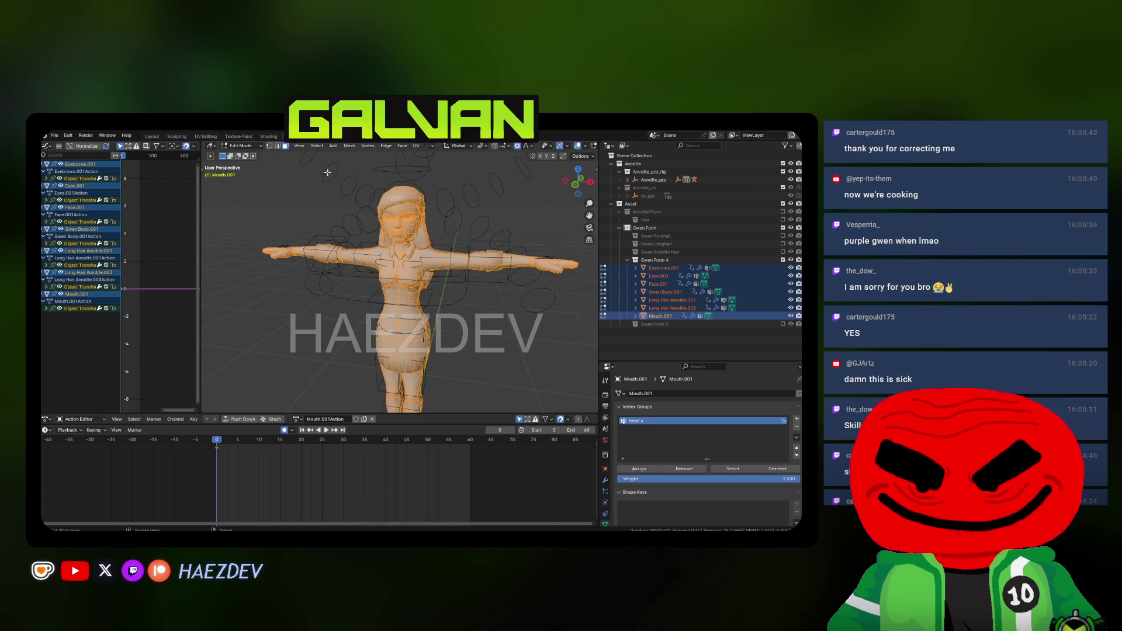
{"action": "scroll", "coordinate": [367, 244], "scroll_direction": "up", "scroll_amount": 8}
{"action": "key", "text": "alt+s"}
{"action": "left_click", "coordinate": [485, 282]}
{"action": "key", "text": "Tab"}
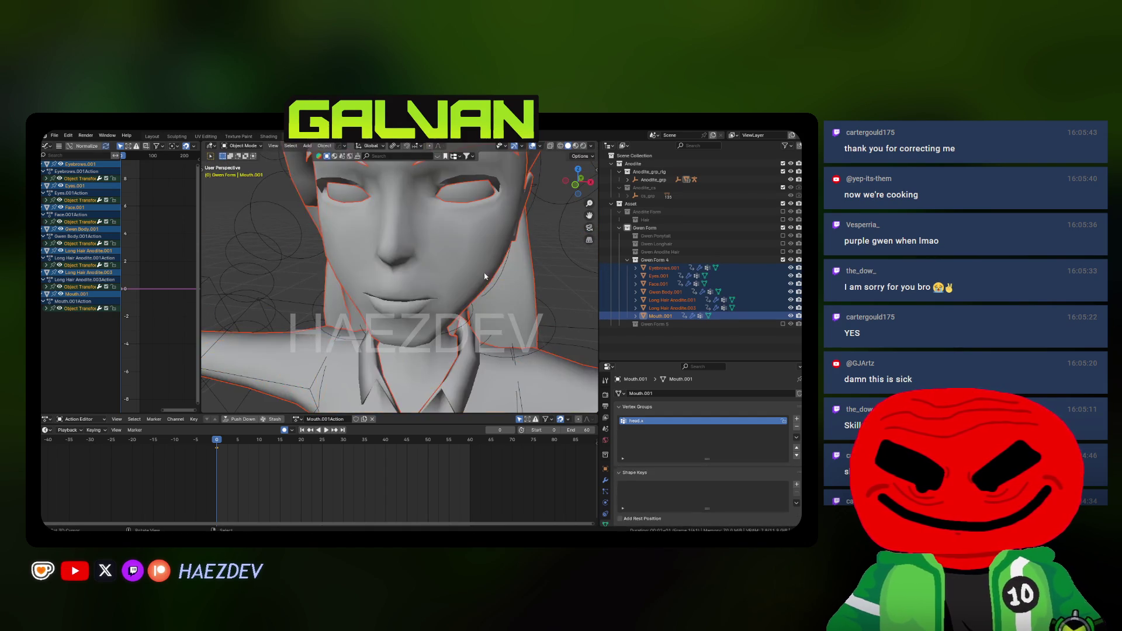
{"action": "scroll", "coordinate": [473, 334], "scroll_direction": "down", "scroll_amount": 8}
{"action": "left_click", "coordinate": [430, 246]}
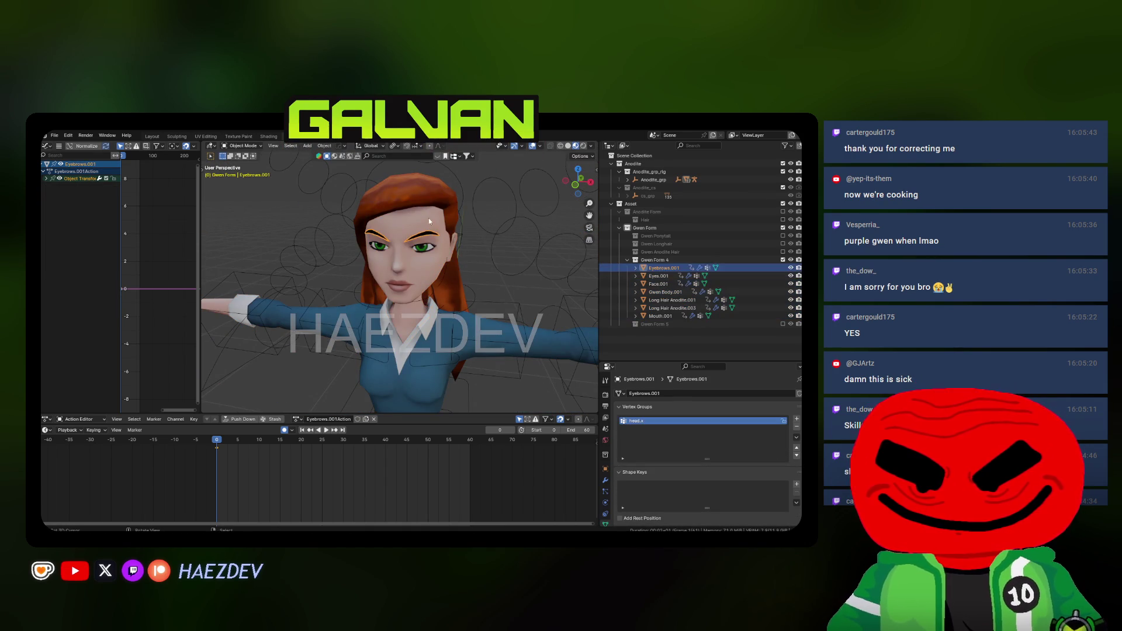
Replace the copied hair's material with a new material named 'Glow Outline'
{"action": "left_click", "coordinate": [431, 246]}
{"action": "left_click", "coordinate": [606, 503]}
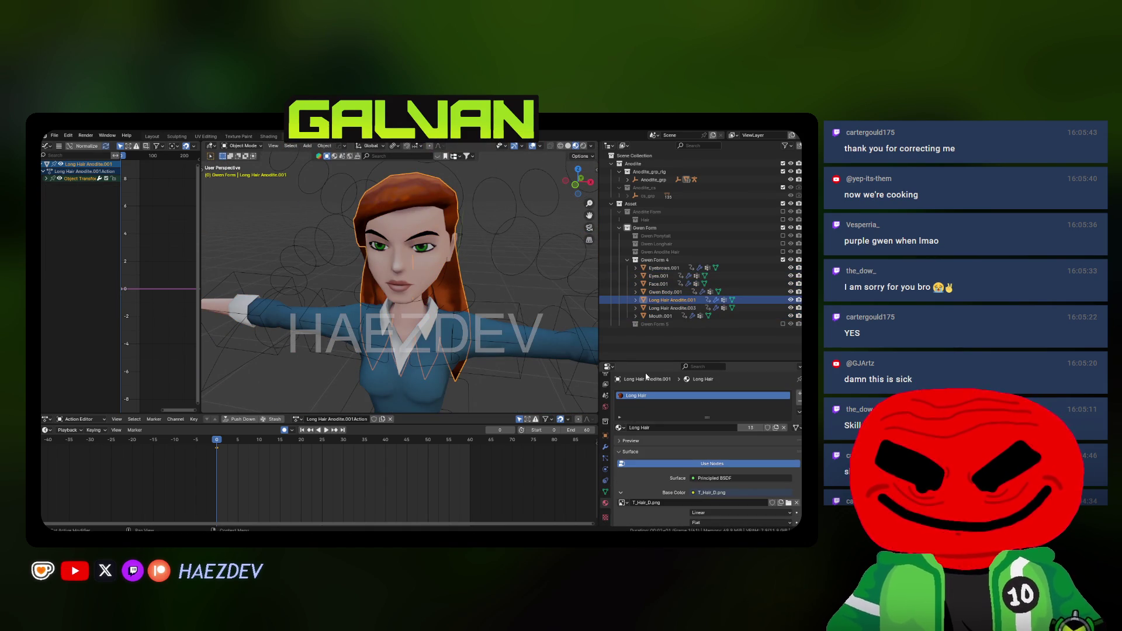
{"action": "left_click_drag", "start_coordinate": [701, 362], "coordinate": [701, 228]}
{"action": "left_click", "coordinate": [799, 271]}
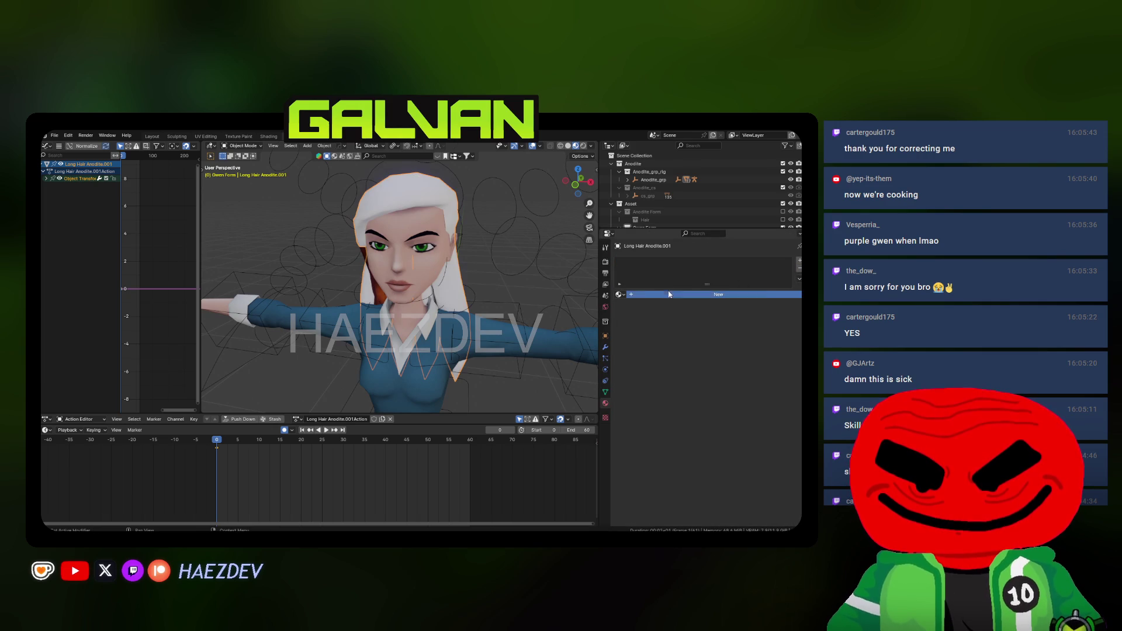
{"action": "double_click", "coordinate": [660, 262]}
{"action": "type", "text": "Glow Outline"}
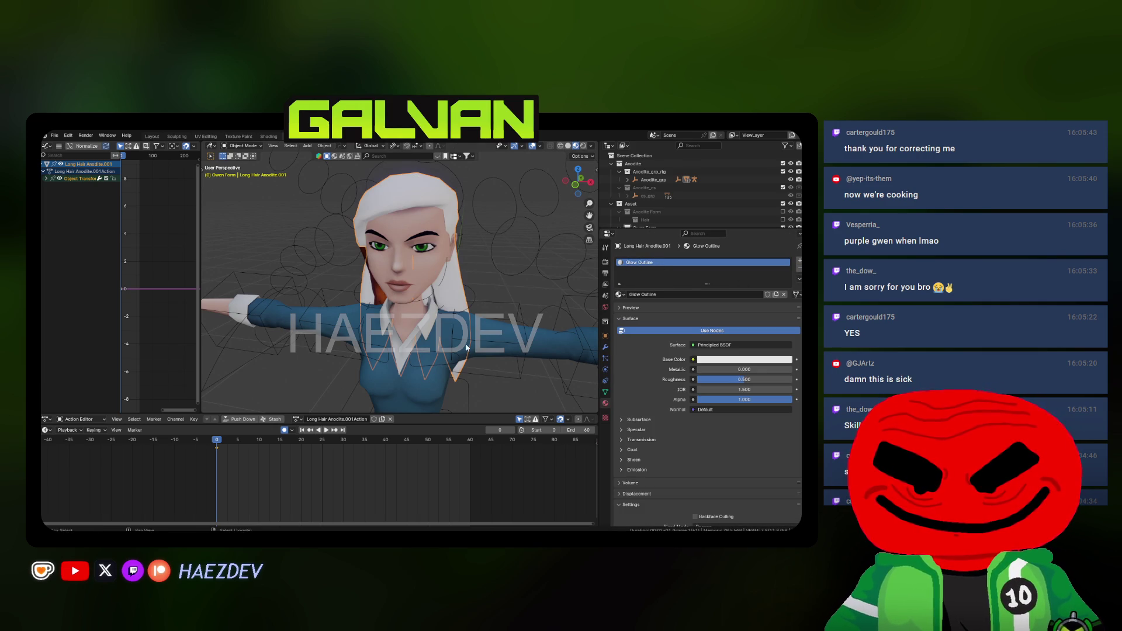
Set Glow Outline's emission strength to 25 and enable backface culling
{"action": "scroll", "coordinate": [465, 347], "scroll_direction": "down", "scroll_amount": 3}
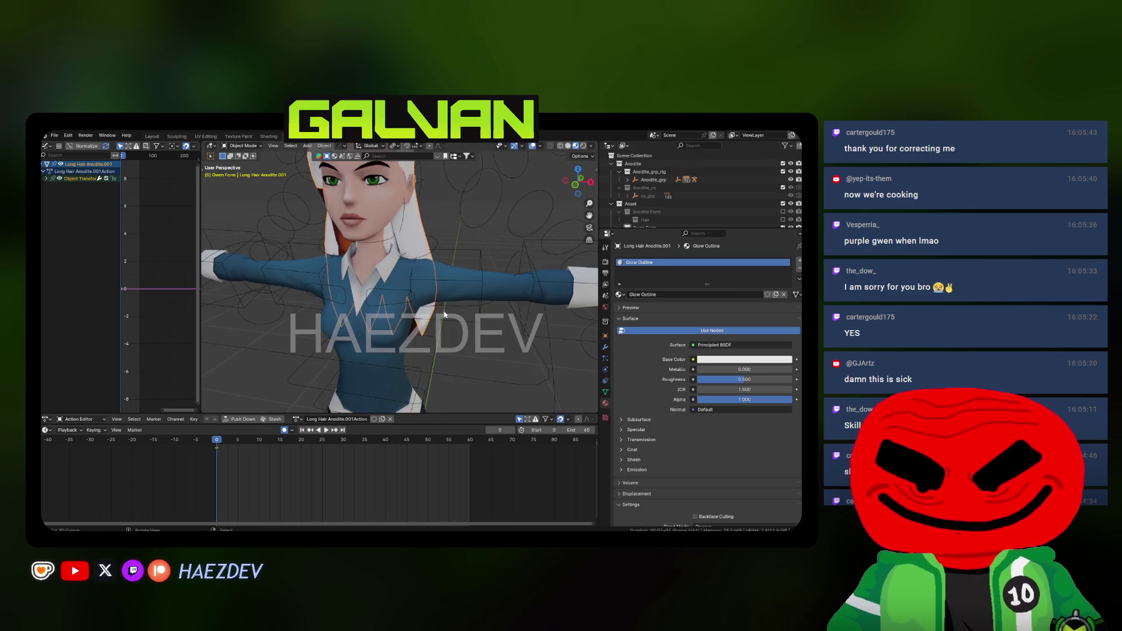
{"action": "left_click", "coordinate": [642, 470]}
{"action": "key", "text": "Return"}
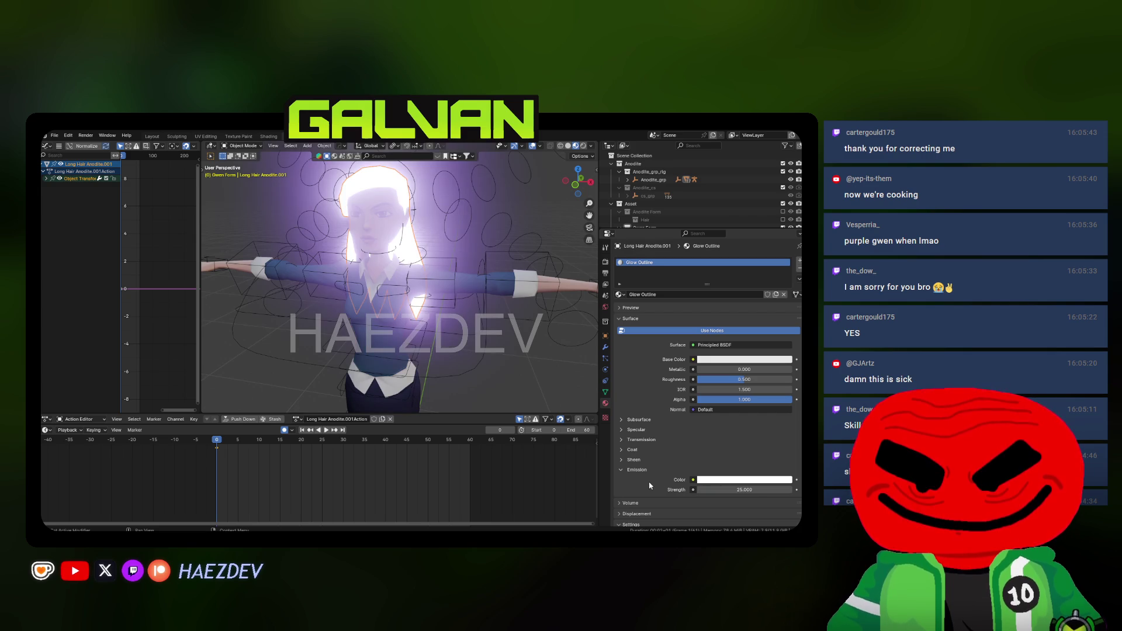
{"action": "scroll", "coordinate": [660, 485], "scroll_direction": "down", "scroll_amount": 5}
{"action": "left_click", "coordinate": [710, 427]}
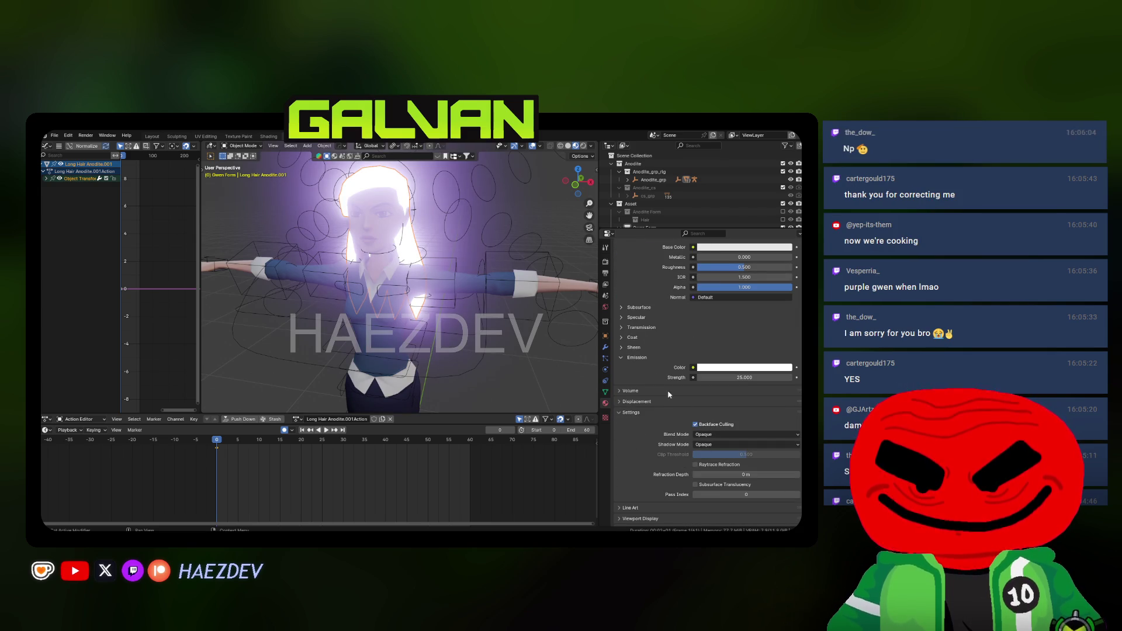
Select all Gwen Form 4 meshes with Long Hair Anodite.001 as the active object
{"action": "left_click_drag", "start_coordinate": [641, 232], "coordinate": [643, 374]}
{"action": "scroll", "coordinate": [701, 456], "scroll_direction": "up", "scroll_amount": 5}
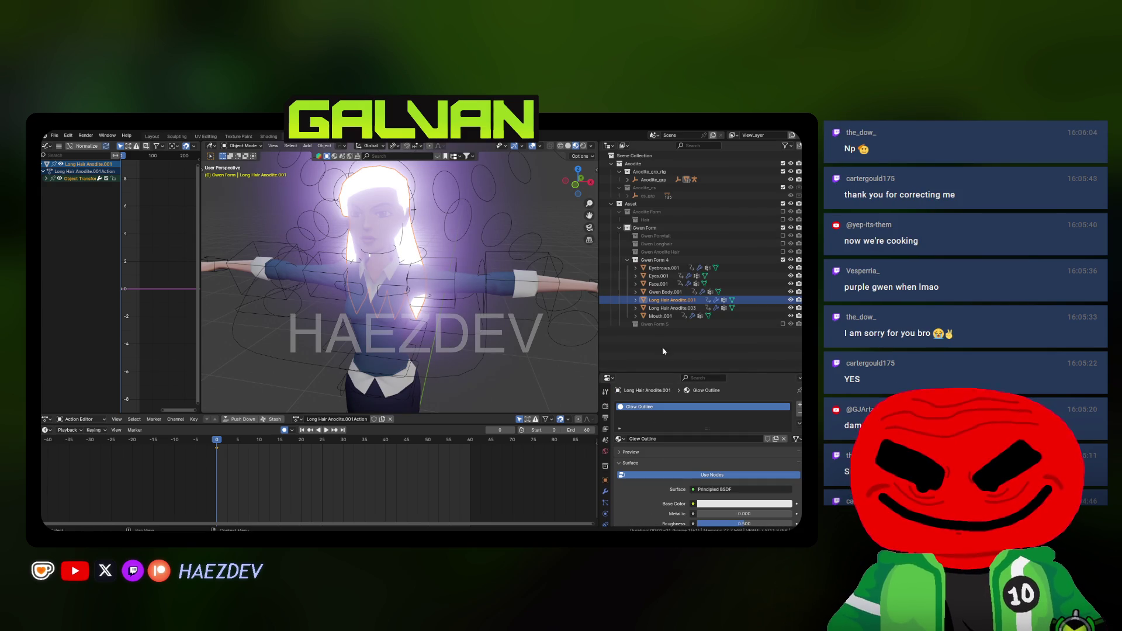
{"action": "left_click_drag", "start_coordinate": [667, 314], "coordinate": [659, 267]}
{"action": "left_click", "coordinate": [658, 299], "text": "ctrl"}
Link the Glow Outline material from the hair to all selected shell meshes
{"action": "right_click", "coordinate": [366, 297]}
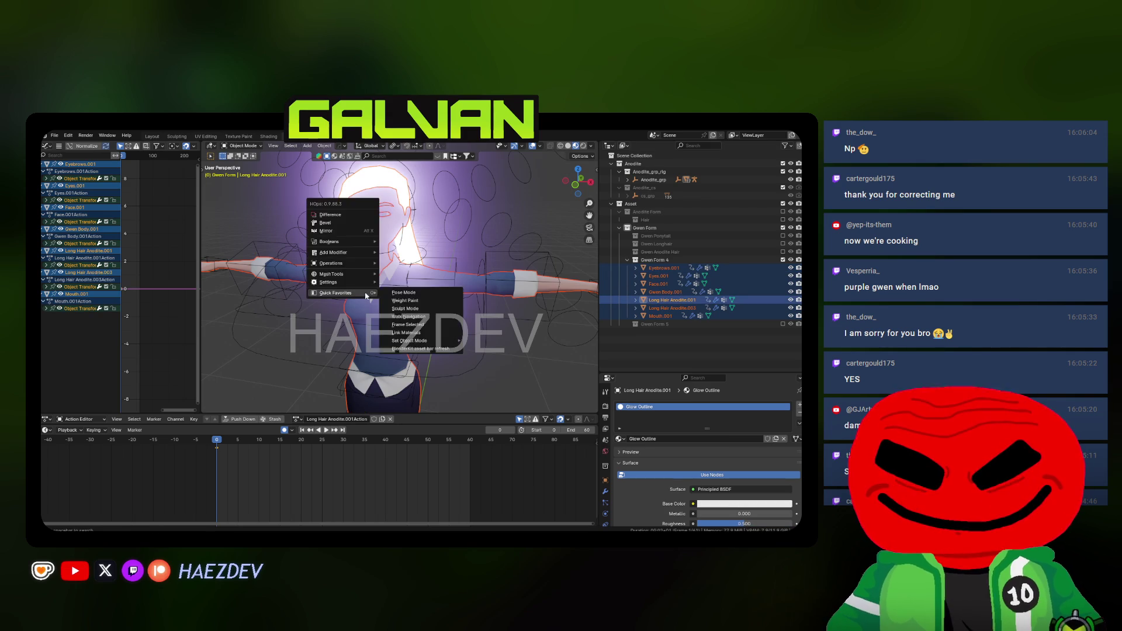
{"action": "left_click", "coordinate": [324, 146]}
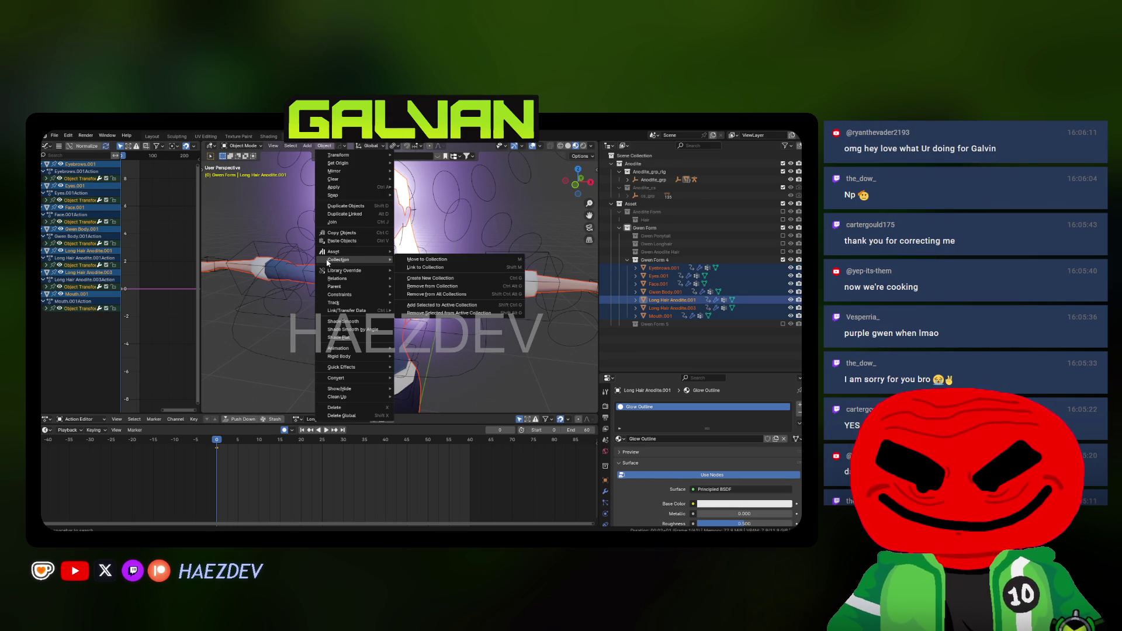
{"action": "mouse_move", "coordinate": [343, 313]}
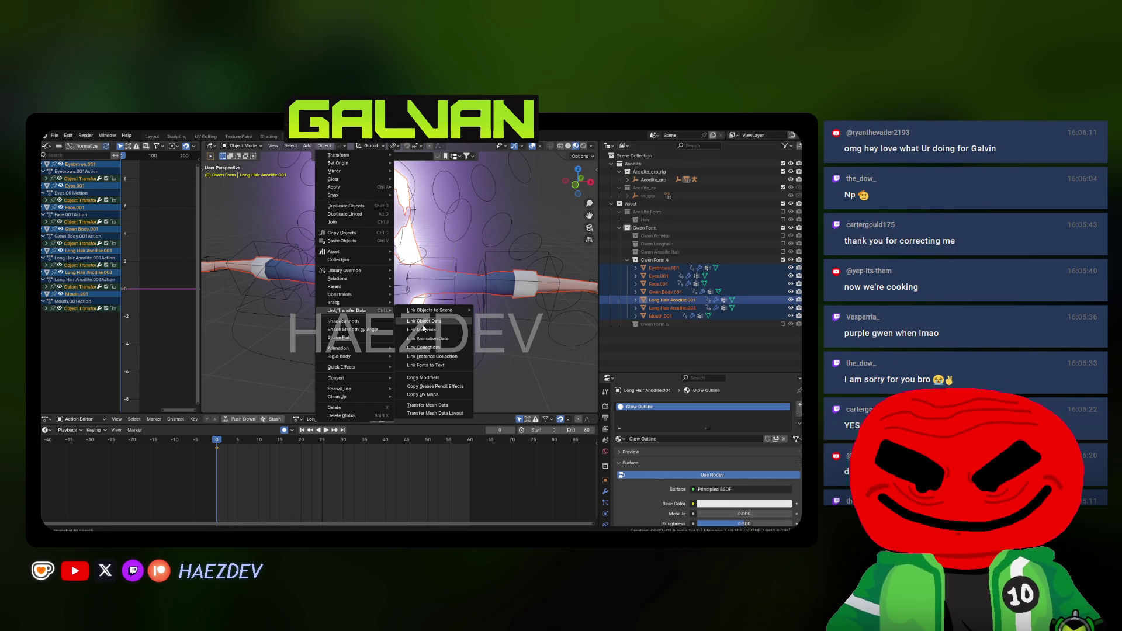
{"action": "left_click", "coordinate": [423, 329]}
{"action": "scroll", "coordinate": [396, 310], "scroll_direction": "down", "scroll_amount": 5}
Flip the normals of the shell meshes in Edit Mode
{"action": "key", "text": "Tab"}
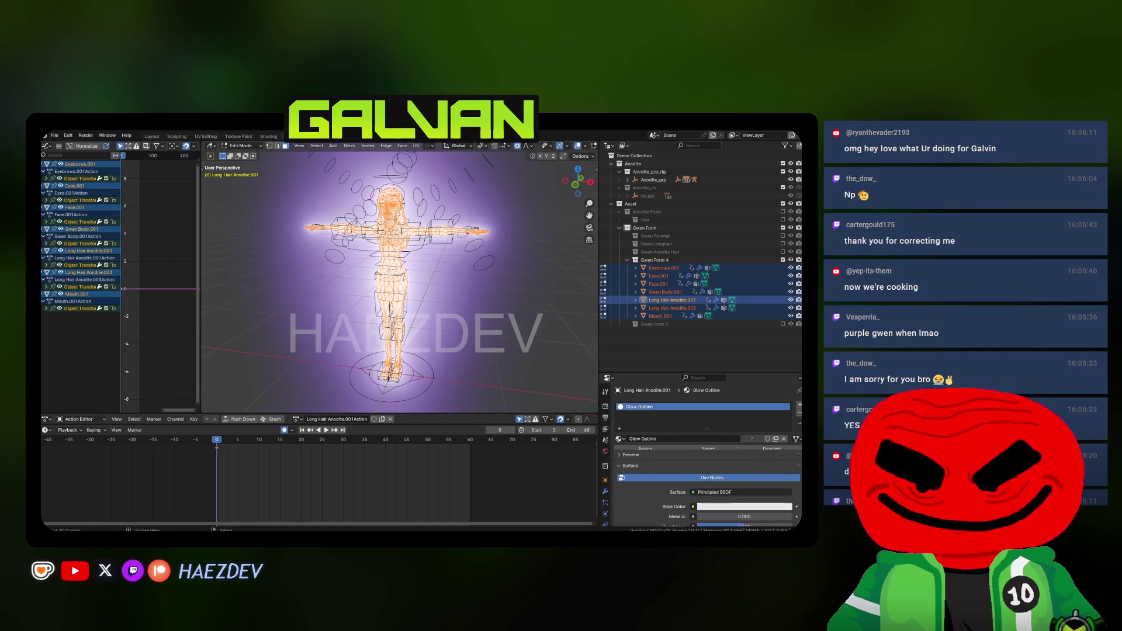
{"action": "left_click", "coordinate": [350, 150]}
{"action": "mouse_move", "coordinate": [379, 275]}
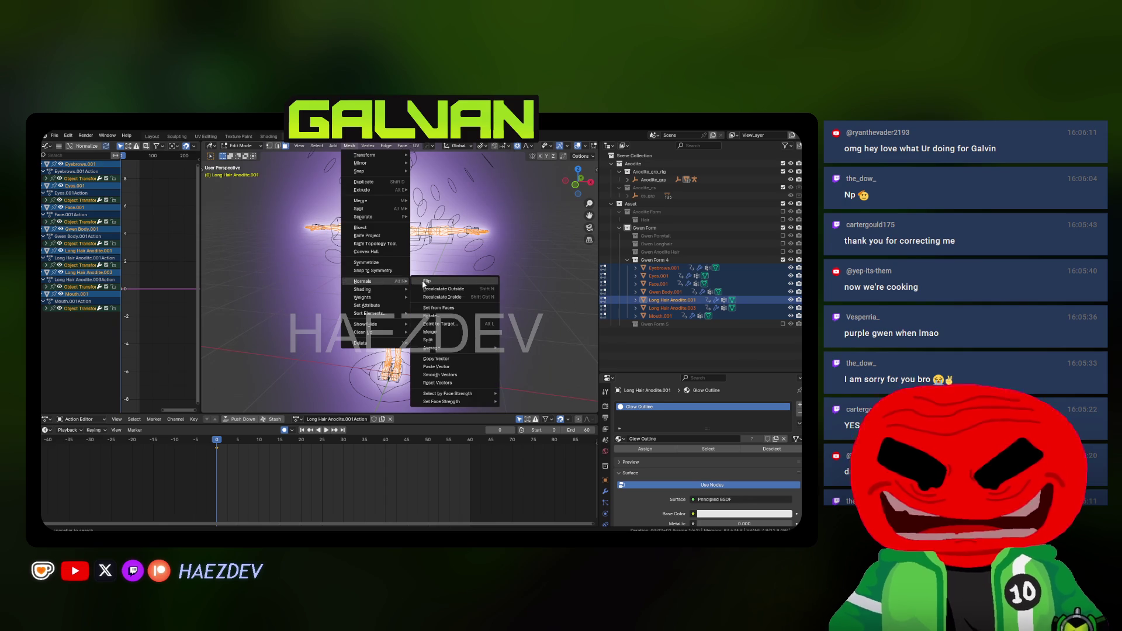
{"action": "left_click", "coordinate": [435, 284]}
{"action": "scroll", "coordinate": [435, 284], "scroll_direction": "up", "scroll_amount": 4}
{"action": "scroll", "coordinate": [435, 285], "scroll_direction": "up", "scroll_amount": 3}
{"action": "scroll", "coordinate": [450, 281], "scroll_direction": "down", "scroll_amount": 1}
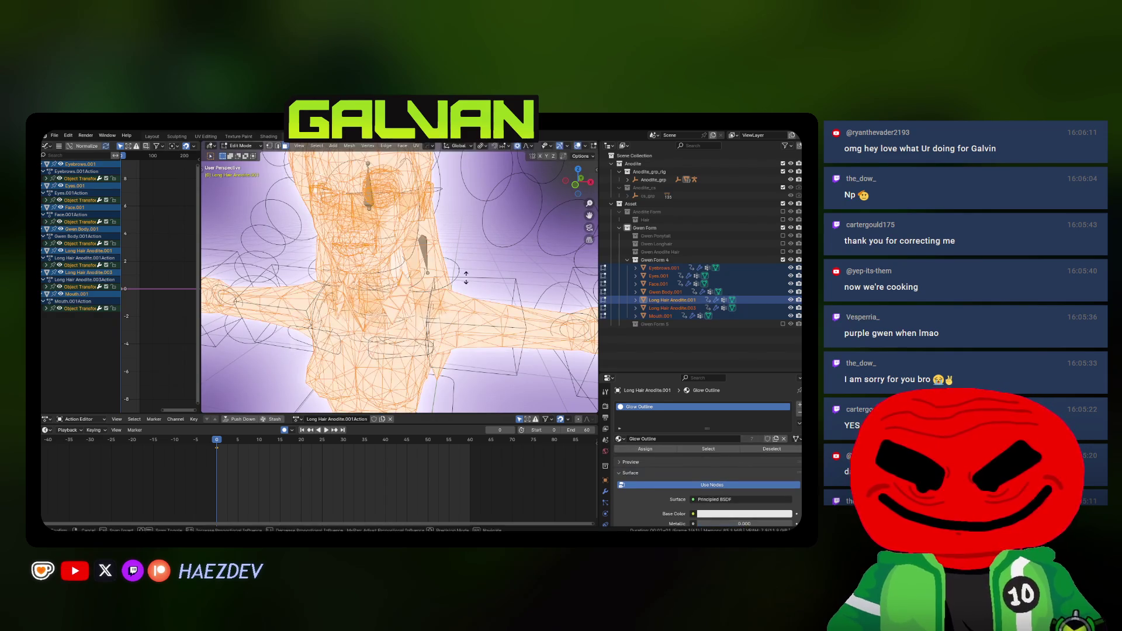
Fatten the shell outward with Alt+S and return to Object Mode
{"action": "key", "text": "alt+s"}
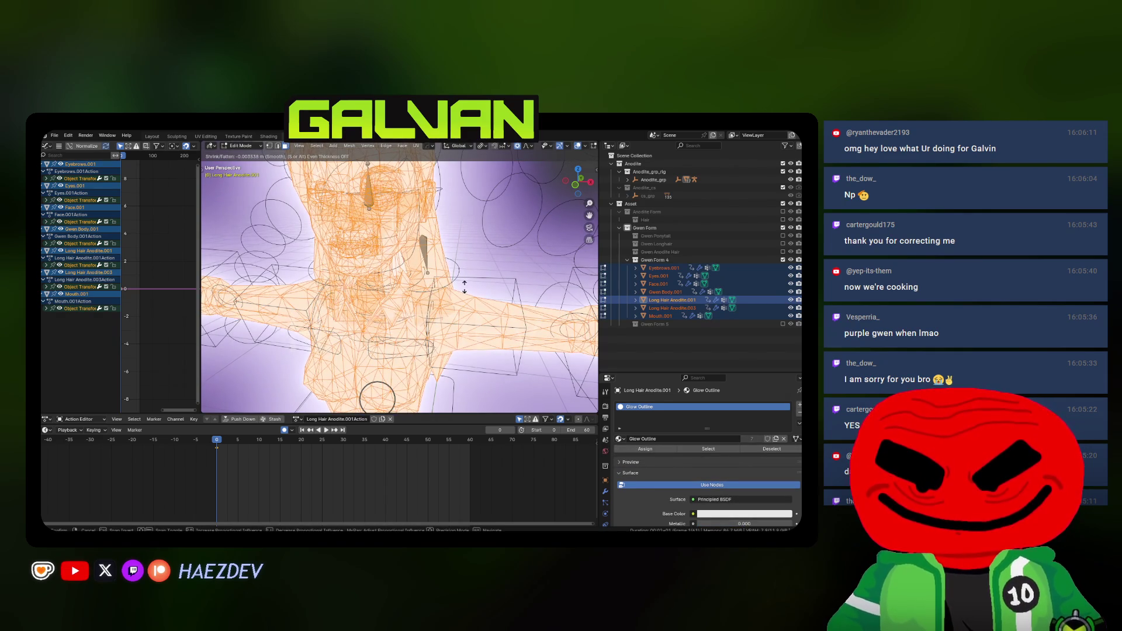
{"action": "key", "text": "Escape"}
{"action": "key", "text": "Tab"}
{"action": "scroll", "coordinate": [462, 286], "scroll_direction": "down", "scroll_amount": 5}
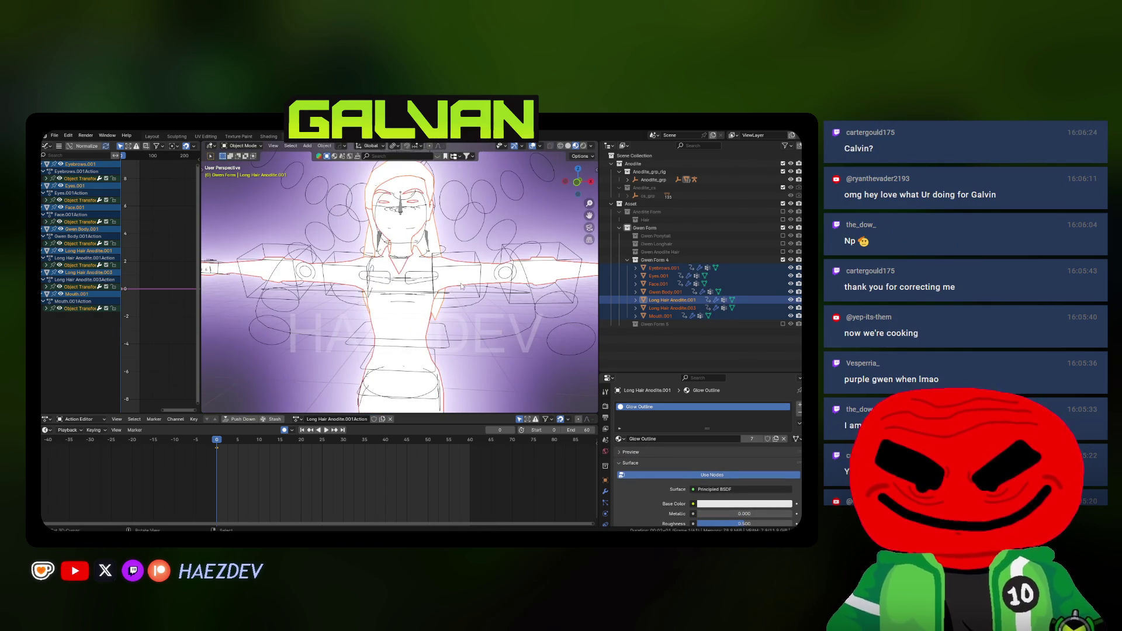
{"action": "scroll", "coordinate": [400, 280], "scroll_direction": "down", "scroll_amount": 3}
{"action": "scroll", "coordinate": [371, 295], "scroll_direction": "up", "scroll_amount": 2}
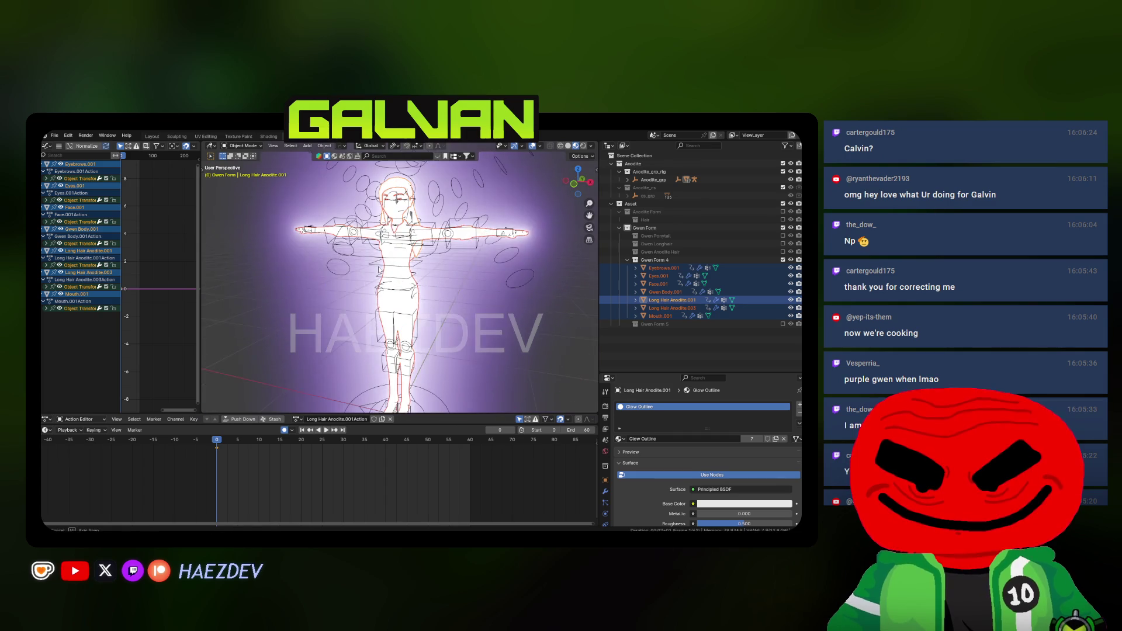
Reselect all shell geometry and flip its normals again
{"action": "key", "text": "Tab"}
{"action": "key", "text": "alt+a"}
{"action": "key", "text": "a"}
{"action": "left_click", "coordinate": [349, 145]}
{"action": "mouse_move", "coordinate": [385, 283]}
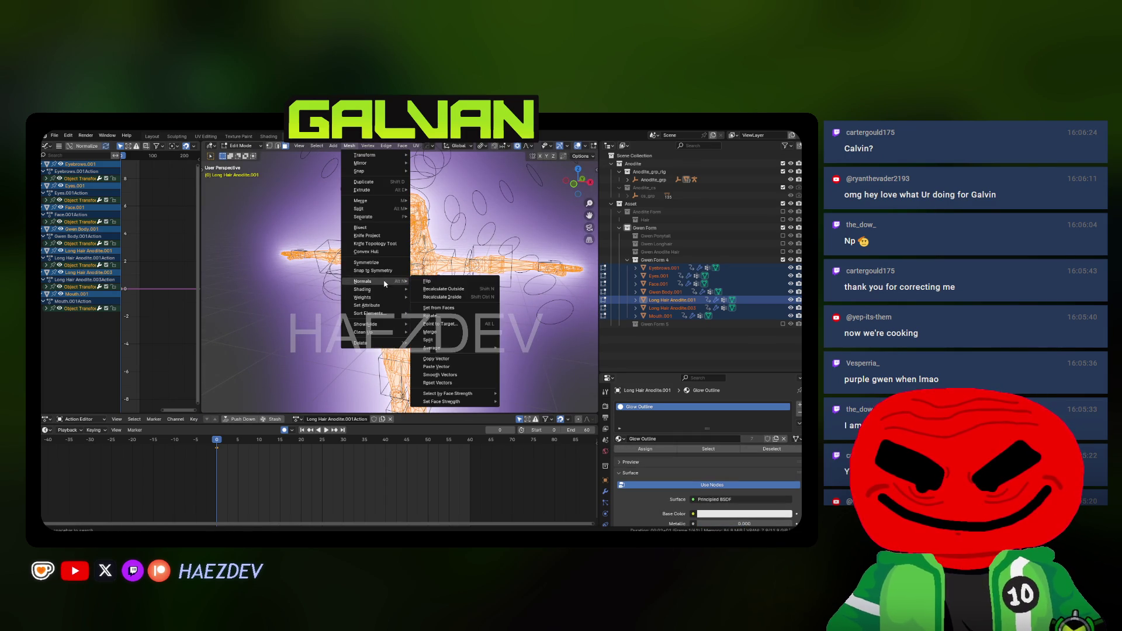
{"action": "left_click", "coordinate": [432, 285]}
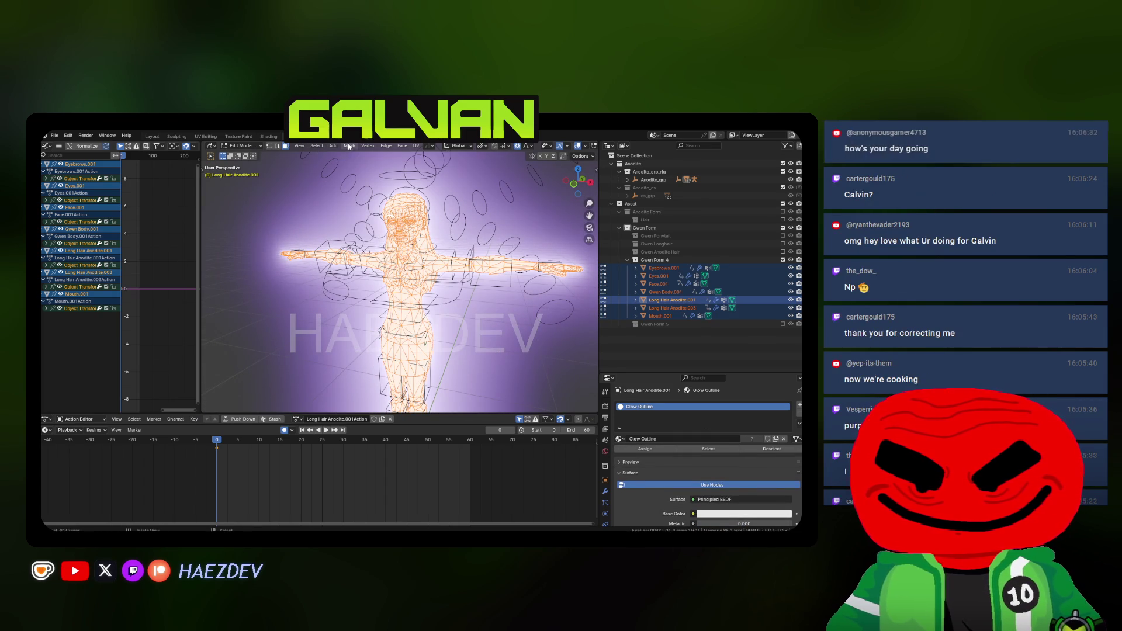
{"action": "left_click", "coordinate": [349, 145]}
{"action": "mouse_move", "coordinate": [370, 281]}
{"action": "left_click", "coordinate": [432, 285]}
{"action": "key", "text": "Tab"}
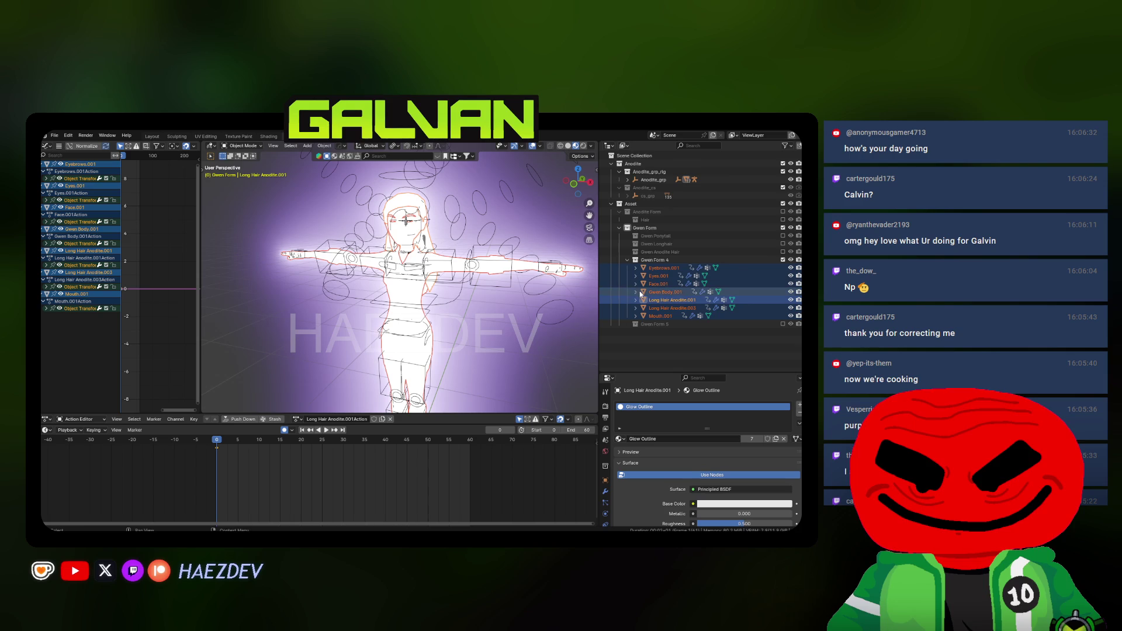
Re-enable the Gwen Form 5 and Gwen Anodite Hair collections and view from the front
{"action": "left_click", "coordinate": [782, 323]}
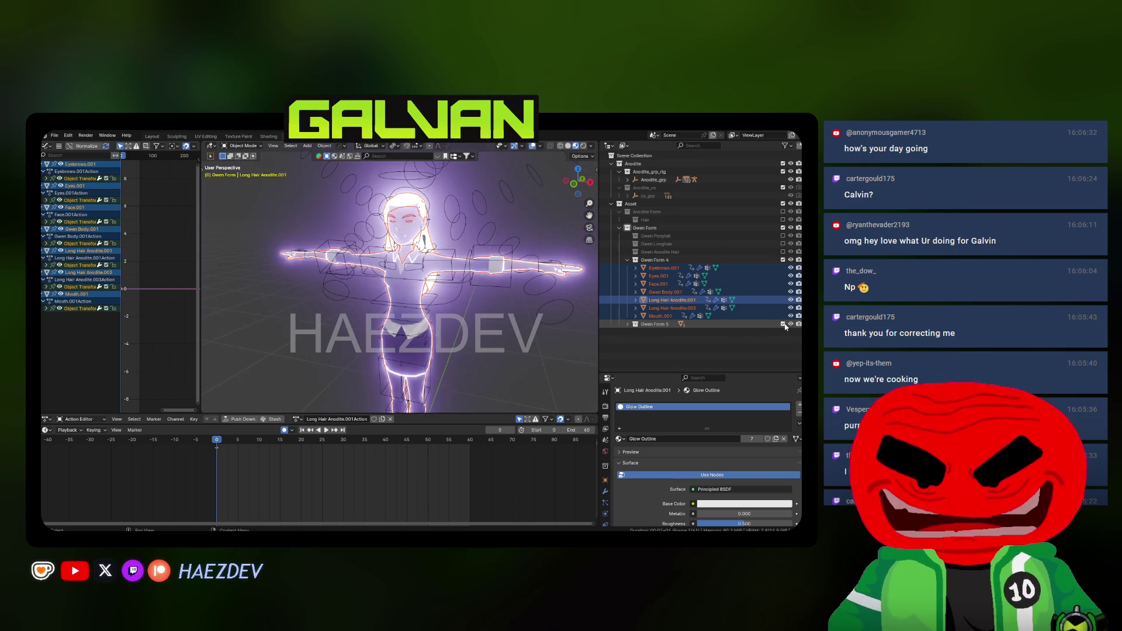
{"action": "left_click", "coordinate": [783, 251]}
{"action": "key", "text": "Tab"}
{"action": "key", "text": "KP_1"}
{"action": "scroll", "coordinate": [412, 285], "scroll_direction": "down", "scroll_amount": 2}
{"action": "scroll", "coordinate": [412, 285], "scroll_direction": "up", "scroll_amount": 2}
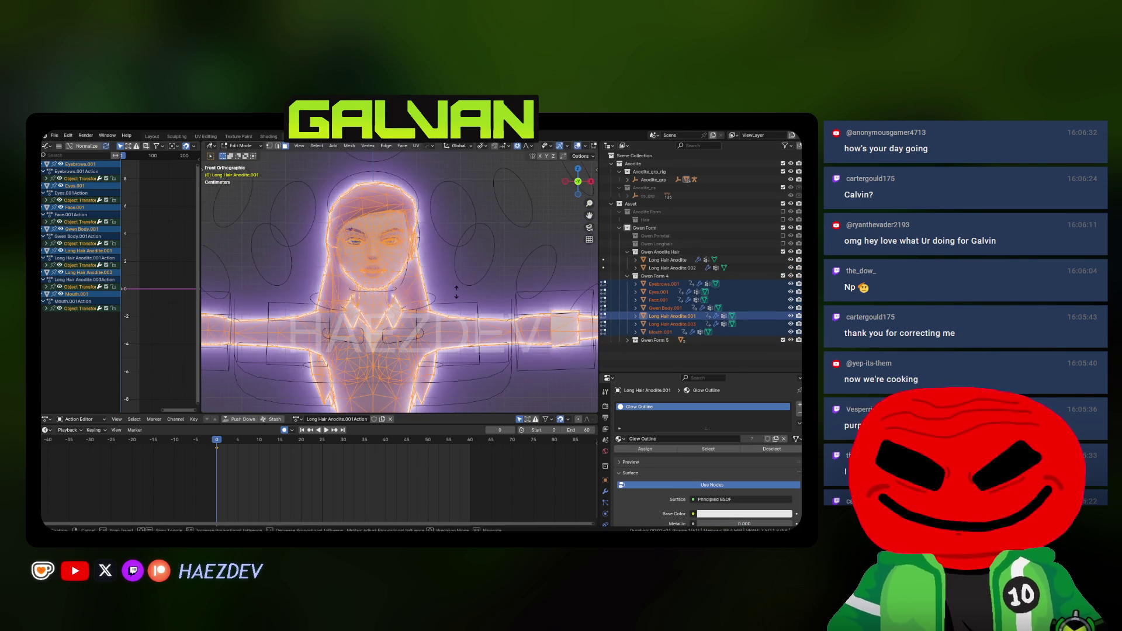
Inflate the shell slightly further, then orbit to inspect the outline around Gwen
{"action": "key", "text": "alt+s"}
{"action": "key", "text": "Escape"}
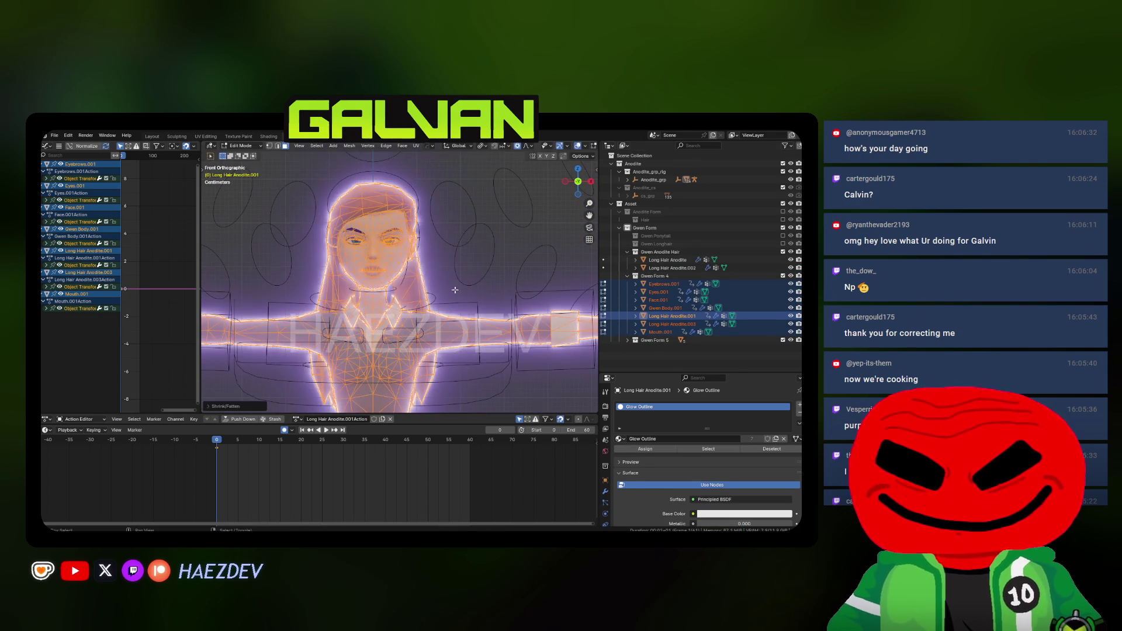
{"action": "key", "text": "Tab"}
{"action": "scroll", "coordinate": [444, 299], "scroll_direction": "down", "scroll_amount": 3}
{"action": "left_click", "coordinate": [442, 299]}
{"action": "mouse_move", "coordinate": [442, 299]}
{"action": "left_mouse_down"}
{"action": "mouse_move", "coordinate": [432, 331]}
{"action": "mouse_move", "coordinate": [427, 298]}
{"action": "left_mouse_up"}
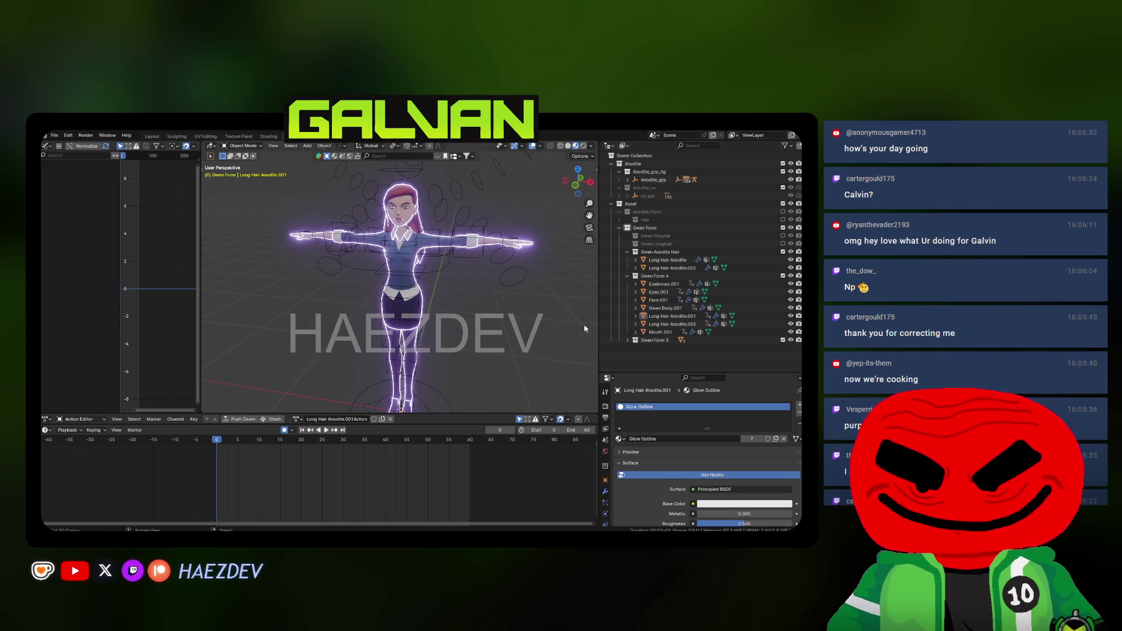
Select Eyebrows.001 through Mouth.001 and shrink/fatten the outline shell's thickness
{"action": "left_click", "coordinate": [660, 332]}
{"action": "left_click", "coordinate": [664, 283], "text": "shift"}
{"action": "key", "text": "Tab"}
{"action": "key", "text": "alt+s"}
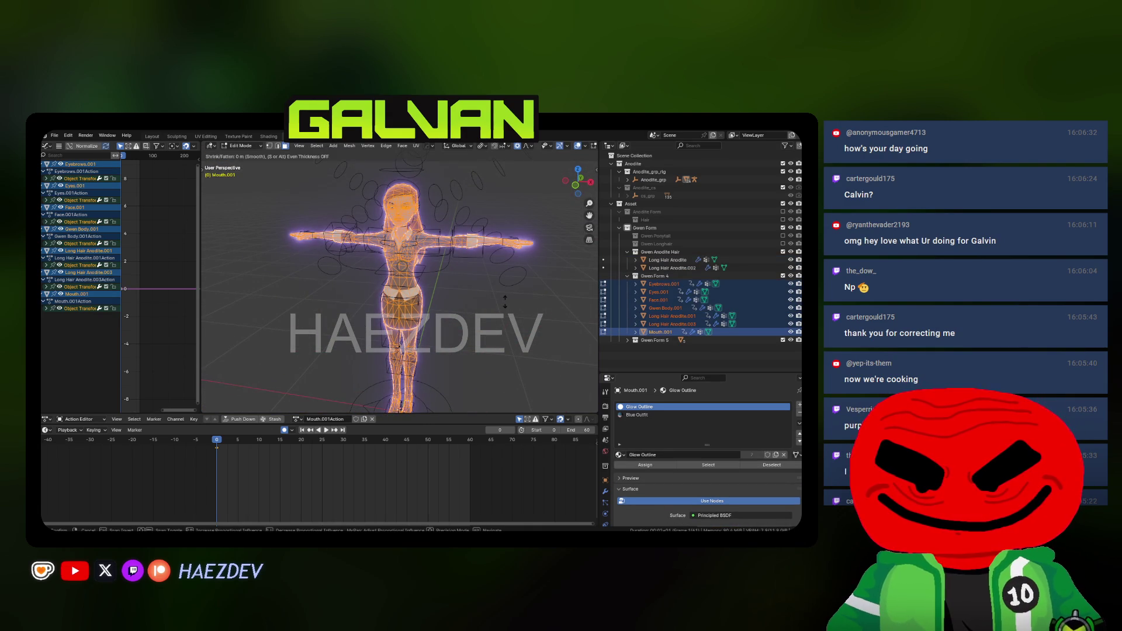
{"action": "key", "text": "Escape"}
{"action": "key", "text": "Tab"}
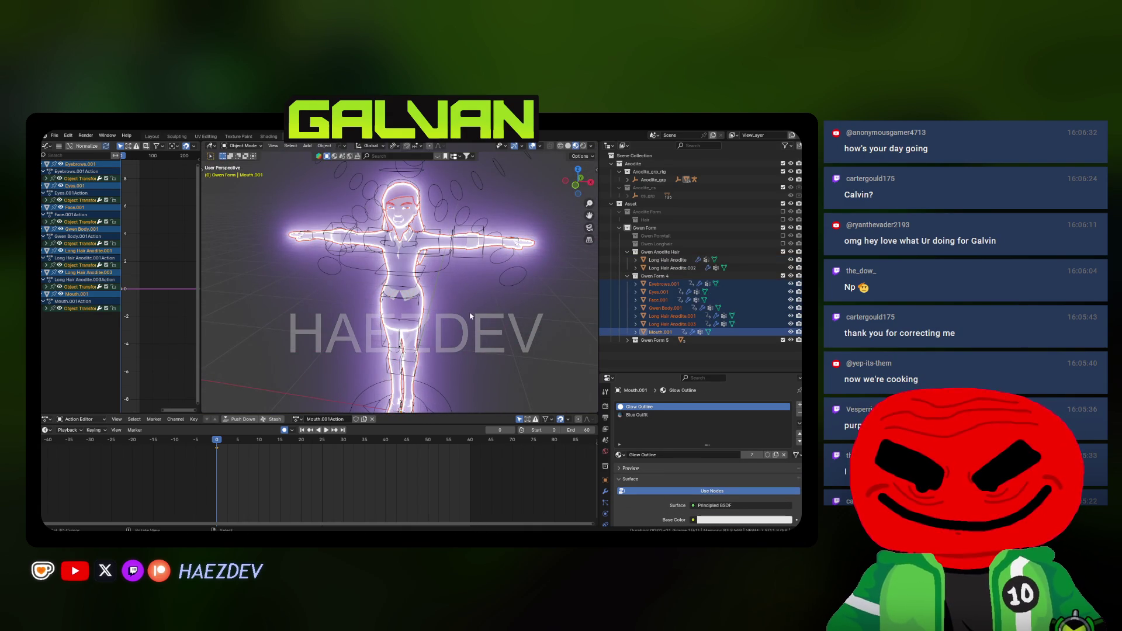
Reselect outline objects Eyebrows.001 through Mouth.001 together with Gwen's rig
{"action": "key", "text": "Tab"}
{"action": "key", "text": "Tab"}
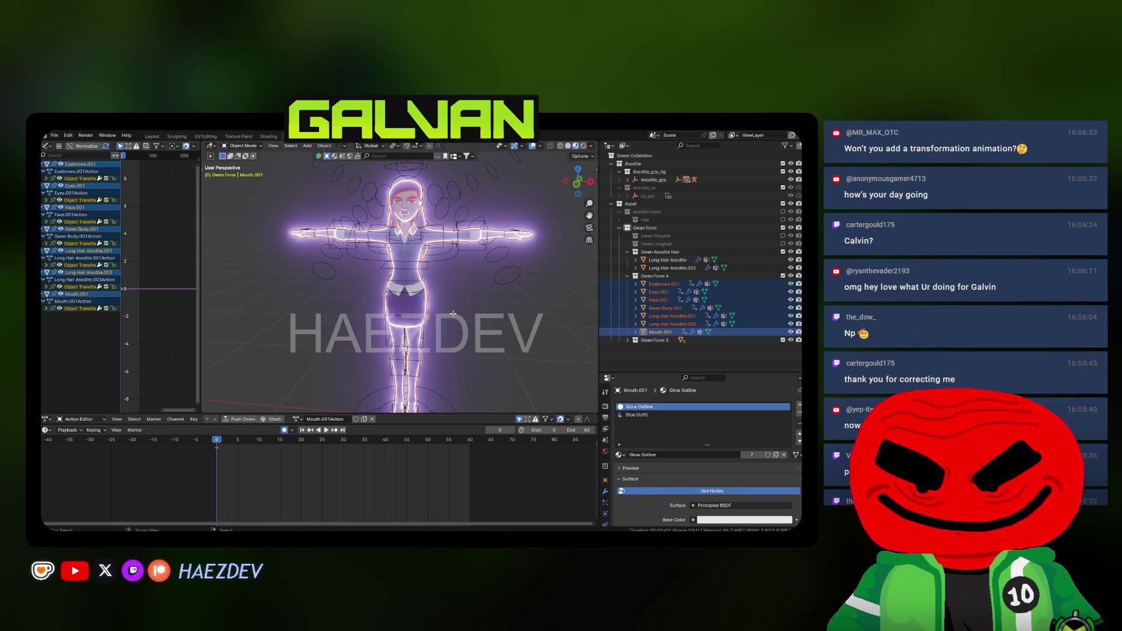
{"action": "key", "text": "alt+a"}
{"action": "mouse_move", "coordinate": [452, 314]}
{"action": "left_mouse_down"}
{"action": "mouse_move", "coordinate": [348, 328]}
{"action": "mouse_move", "coordinate": [441, 353]}
{"action": "left_mouse_up"}
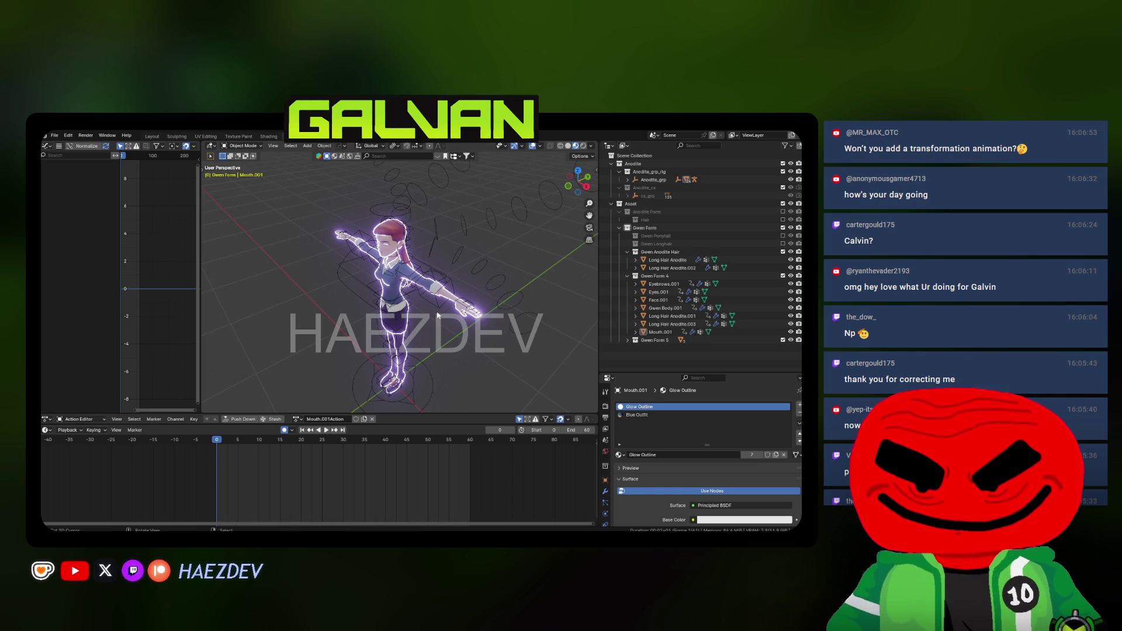
{"action": "left_click", "coordinate": [660, 332]}
{"action": "left_click", "coordinate": [663, 284], "text": "shift"}
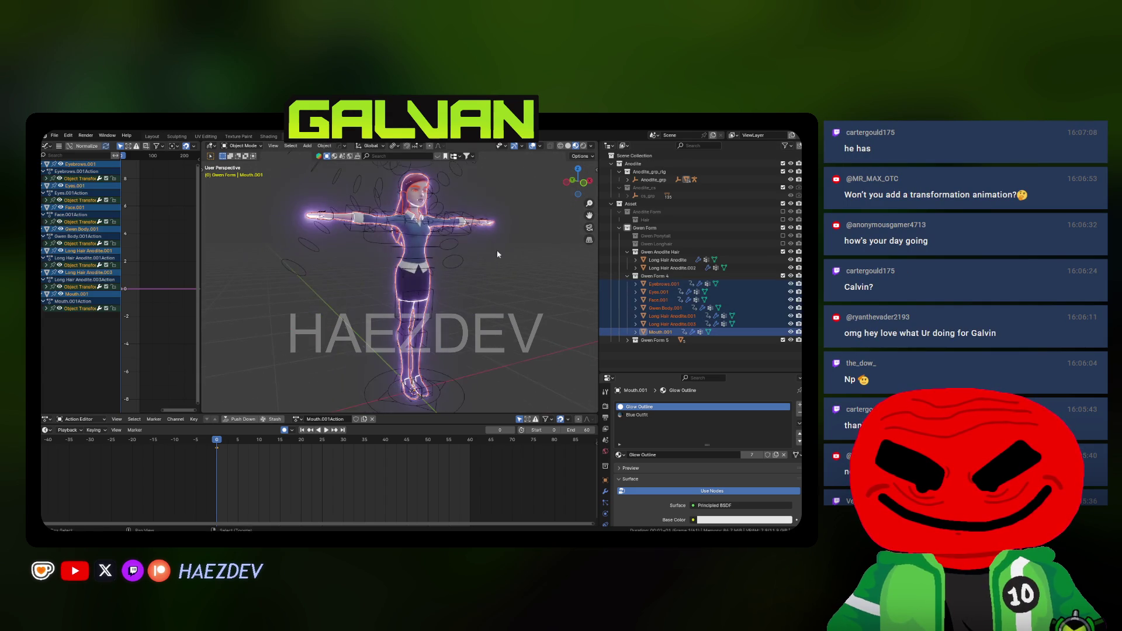
{"action": "left_click", "coordinate": [445, 206], "text": "shift"}
Export the outline meshes and rig to FBX with Auto-Rig Pro's Unreal Engine preset
{"action": "key", "text": "n"}
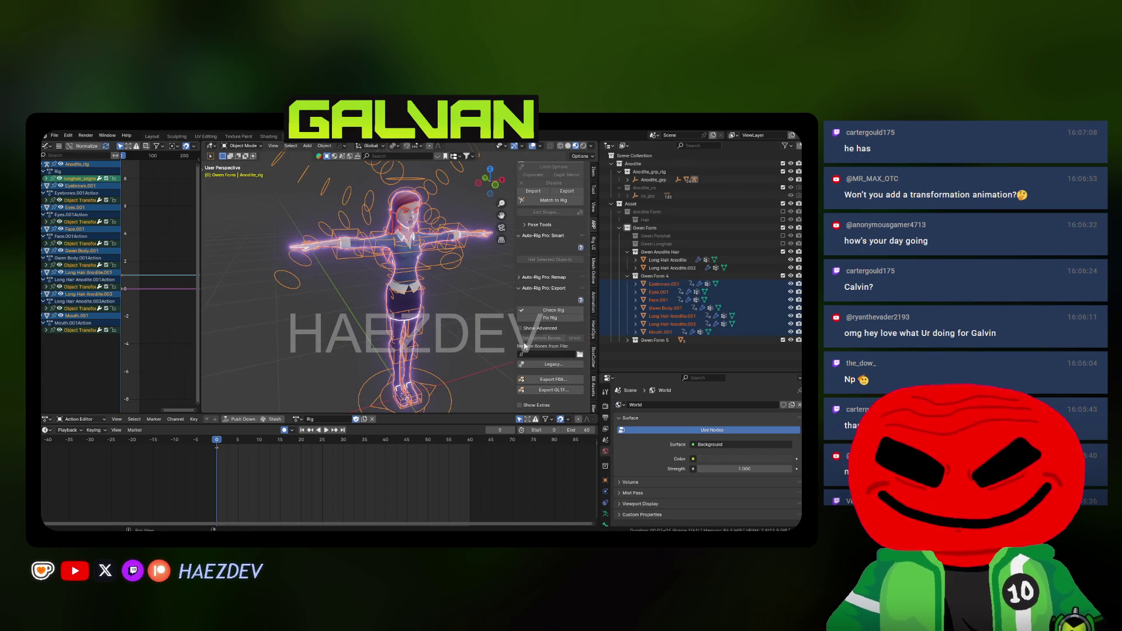
{"action": "left_click", "coordinate": [527, 381]}
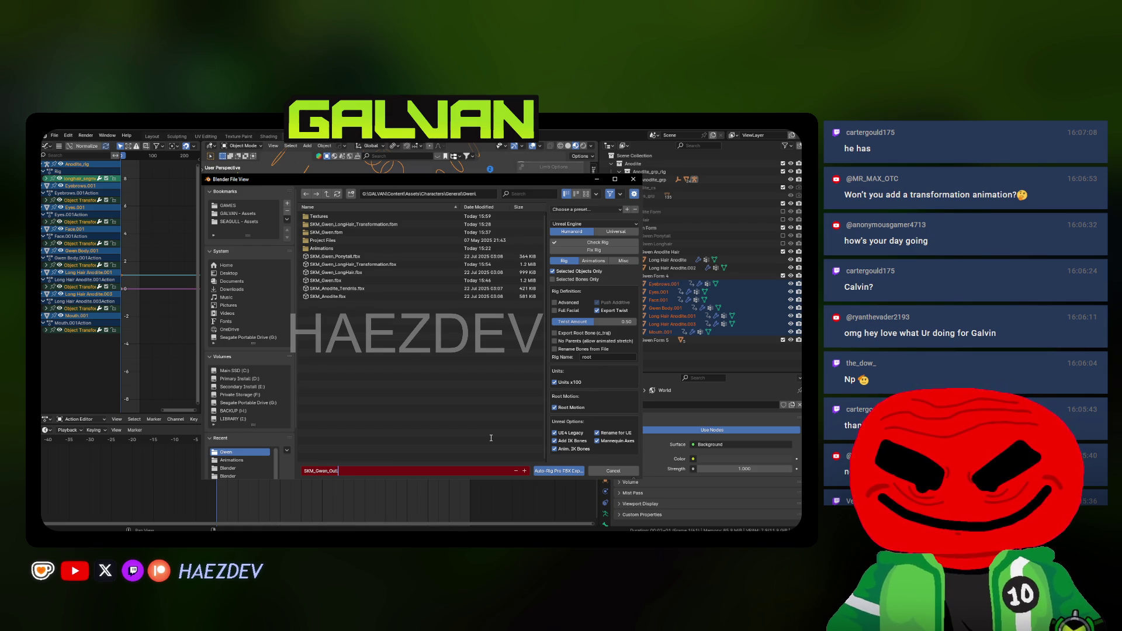
{"action": "left_click", "coordinate": [580, 471]}
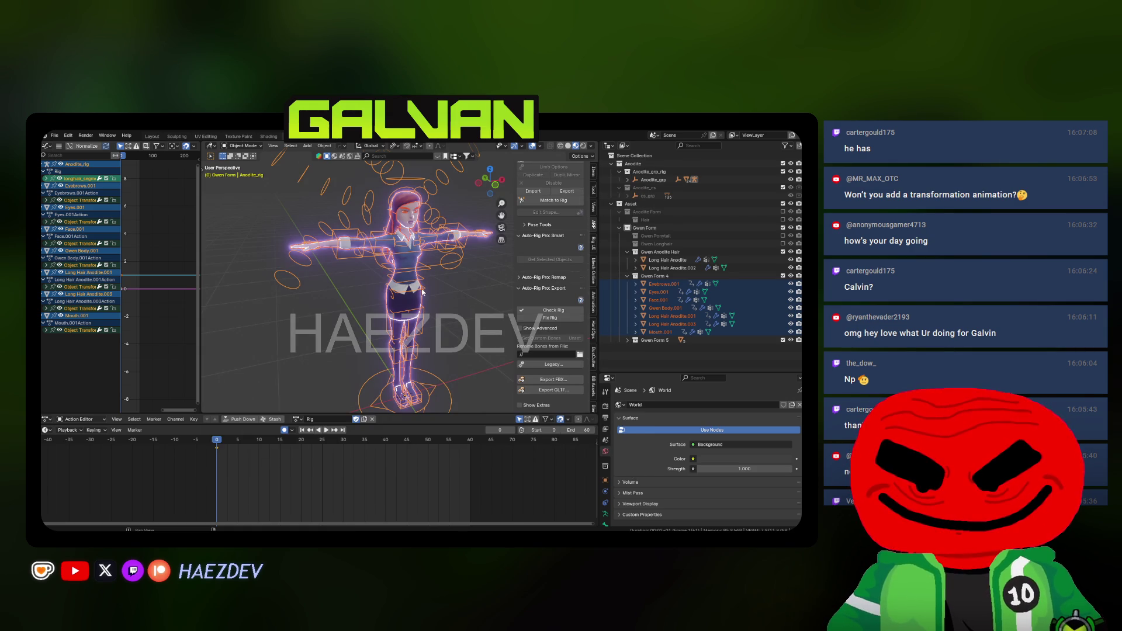
{"action": "left_click", "coordinate": [543, 491]}
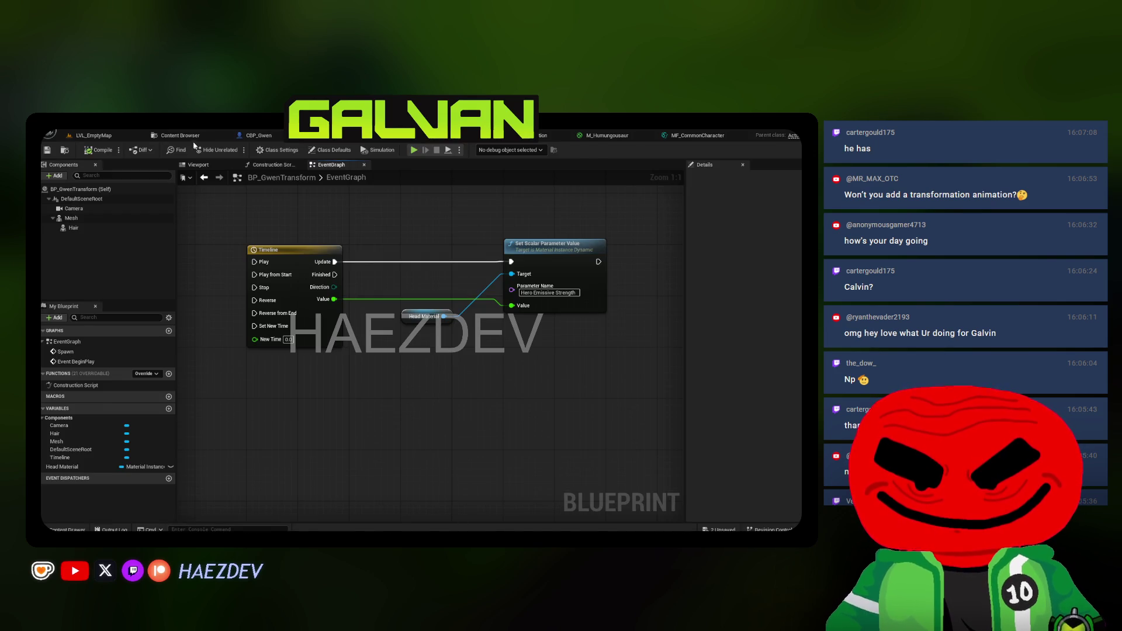
{"action": "left_click", "coordinate": [181, 135]}
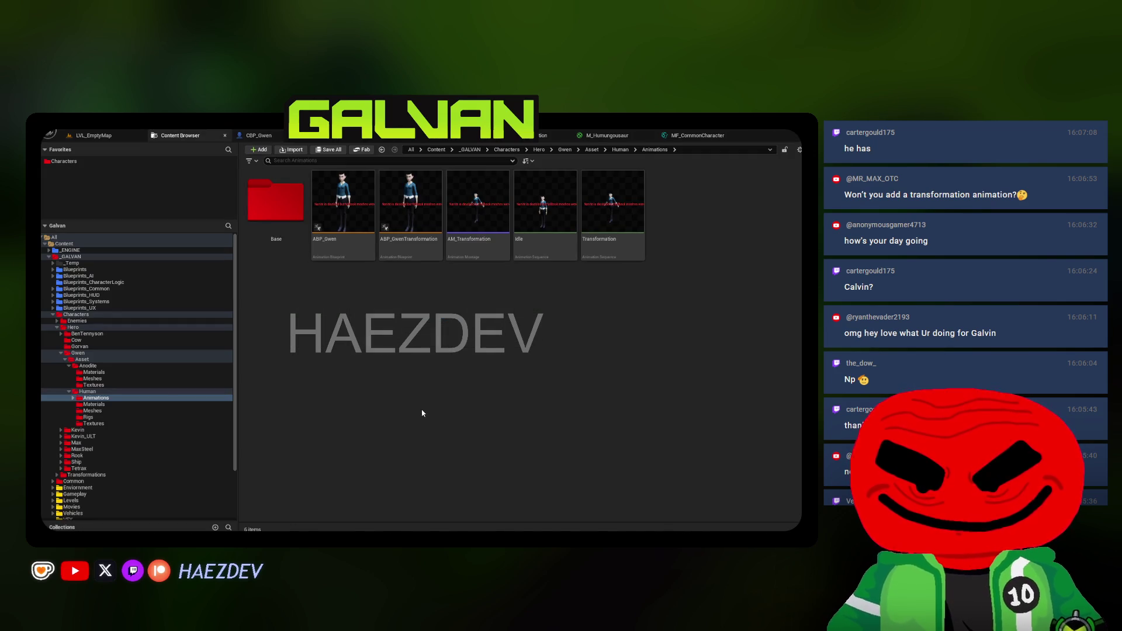
Import SKM_Gwen_Outline.fbx into the Meshes folder using pipeline defaults
{"action": "left_click", "coordinate": [290, 150]}
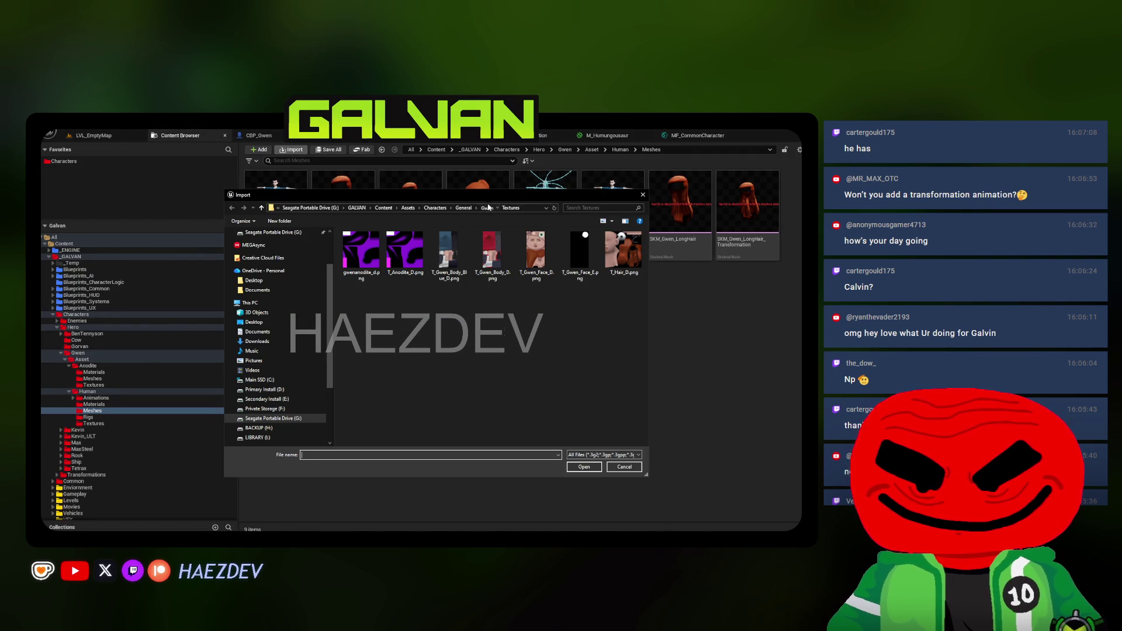
{"action": "left_click", "coordinate": [488, 207]}
{"action": "double_click", "coordinate": [380, 331]}
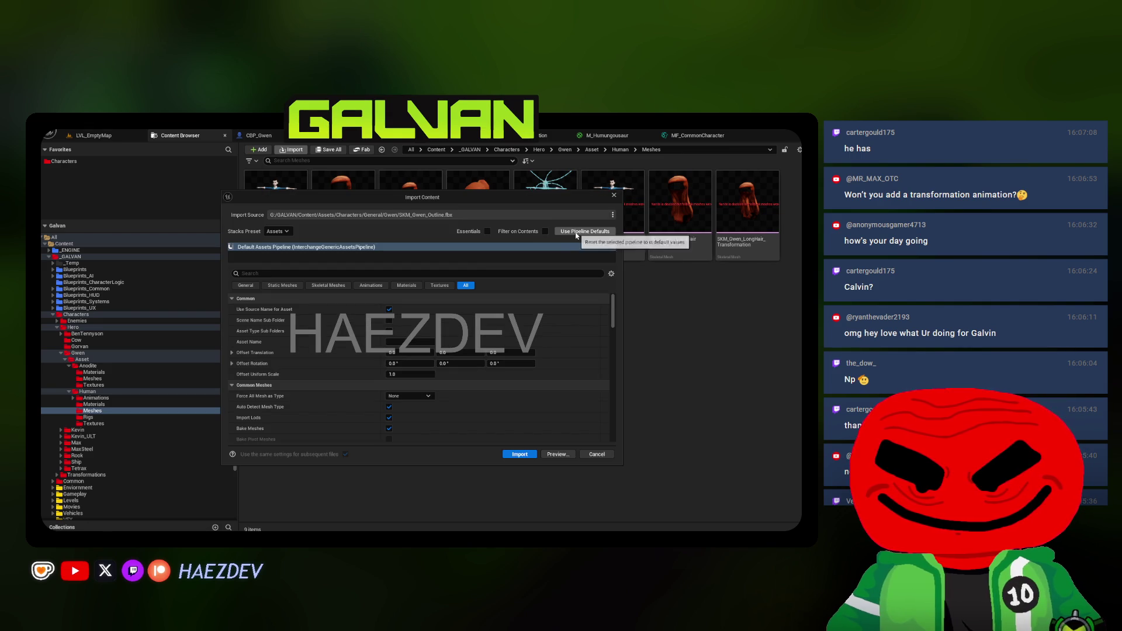
{"action": "left_click", "coordinate": [439, 285]}
{"action": "left_click", "coordinate": [466, 285]}
{"action": "scroll", "coordinate": [478, 380], "scroll_direction": "down", "scroll_amount": 10}
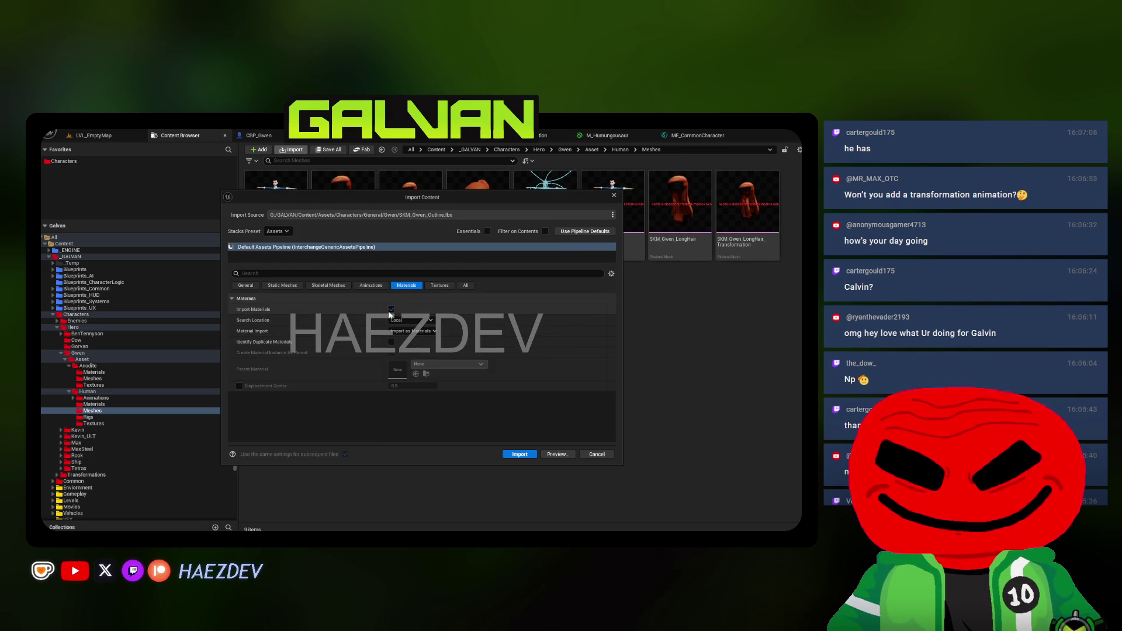
{"action": "left_click", "coordinate": [520, 454]}
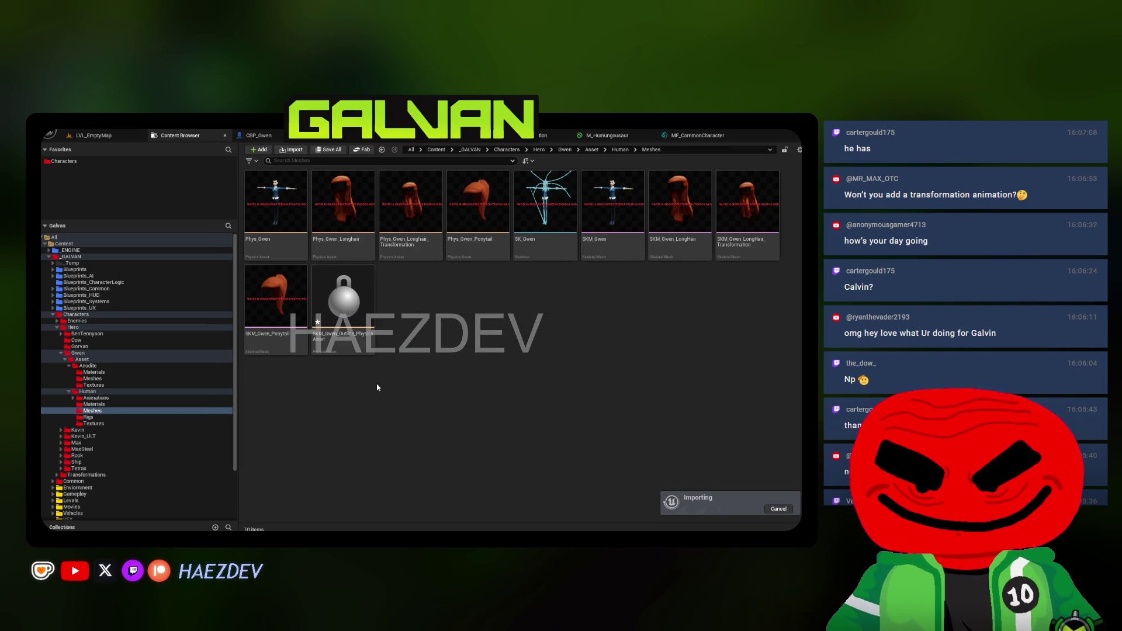
Force delete SKM_Gwen_Outline_PhysicsAsset and close the M_Humungousaur tab
{"action": "left_click", "coordinate": [349, 343]}
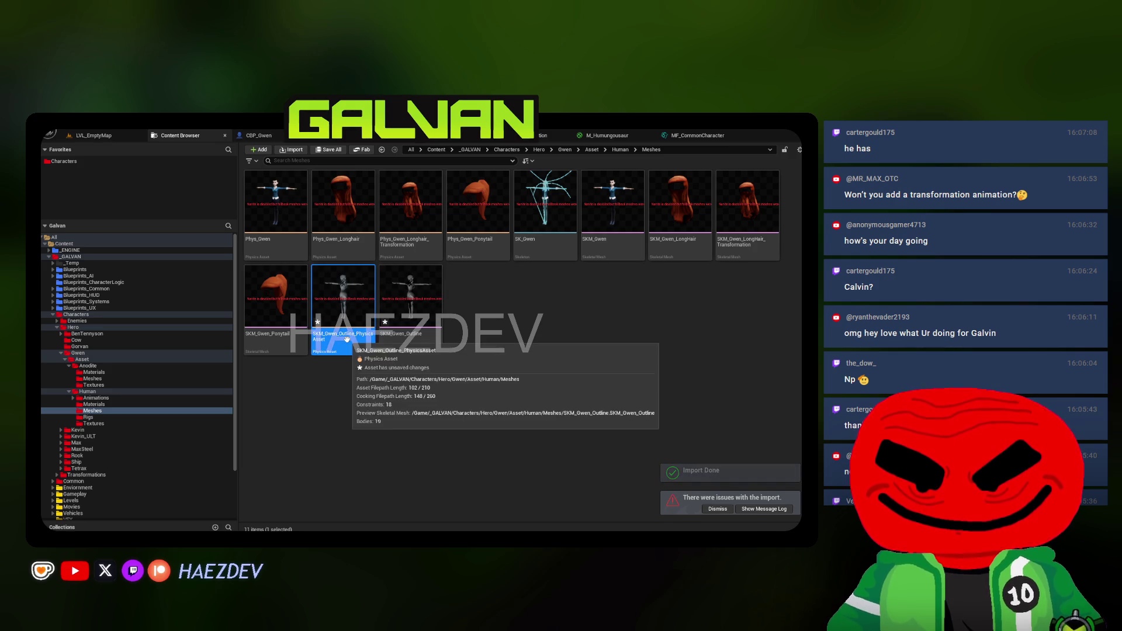
{"action": "key", "text": "Delete"}
{"action": "left_click", "coordinate": [364, 462]}
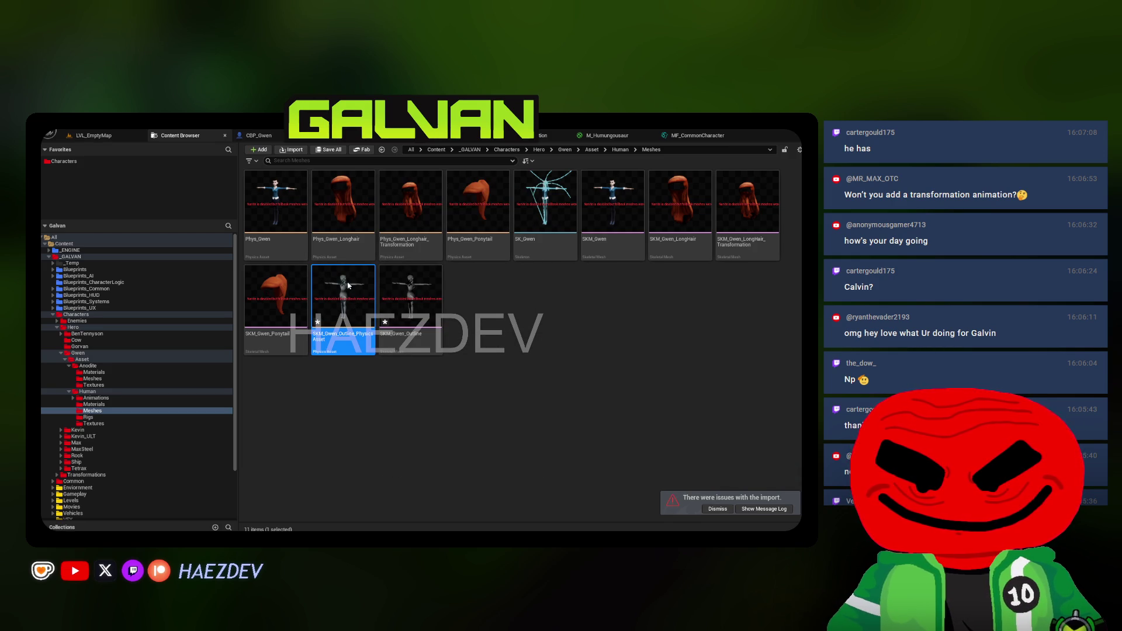
{"action": "key", "text": "Delete"}
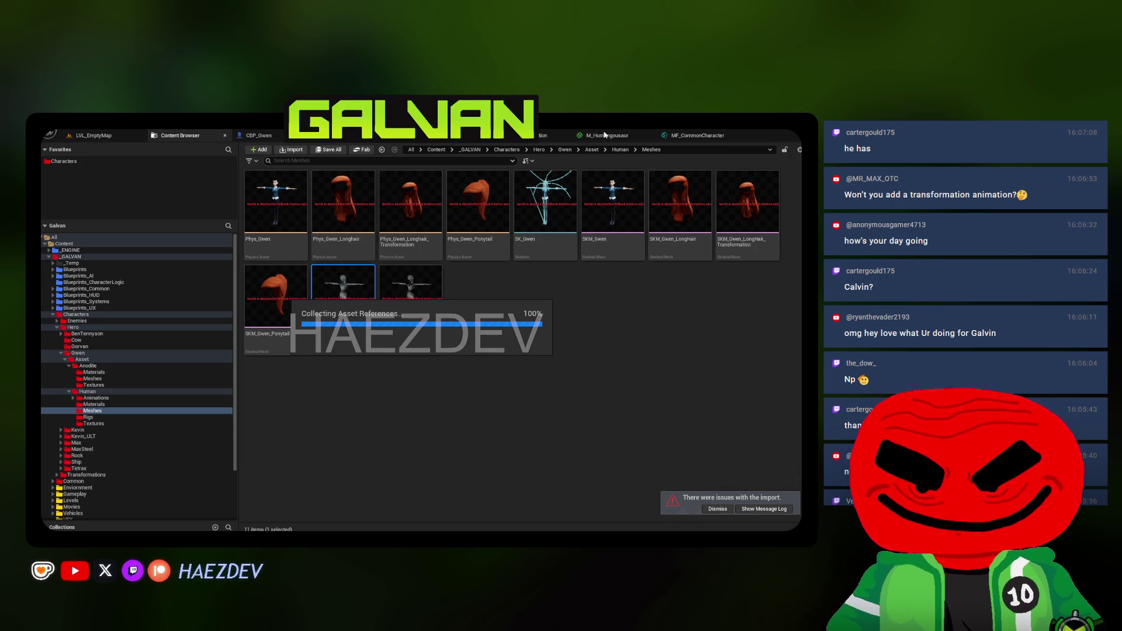
{"action": "middle_click", "coordinate": [608, 138]}
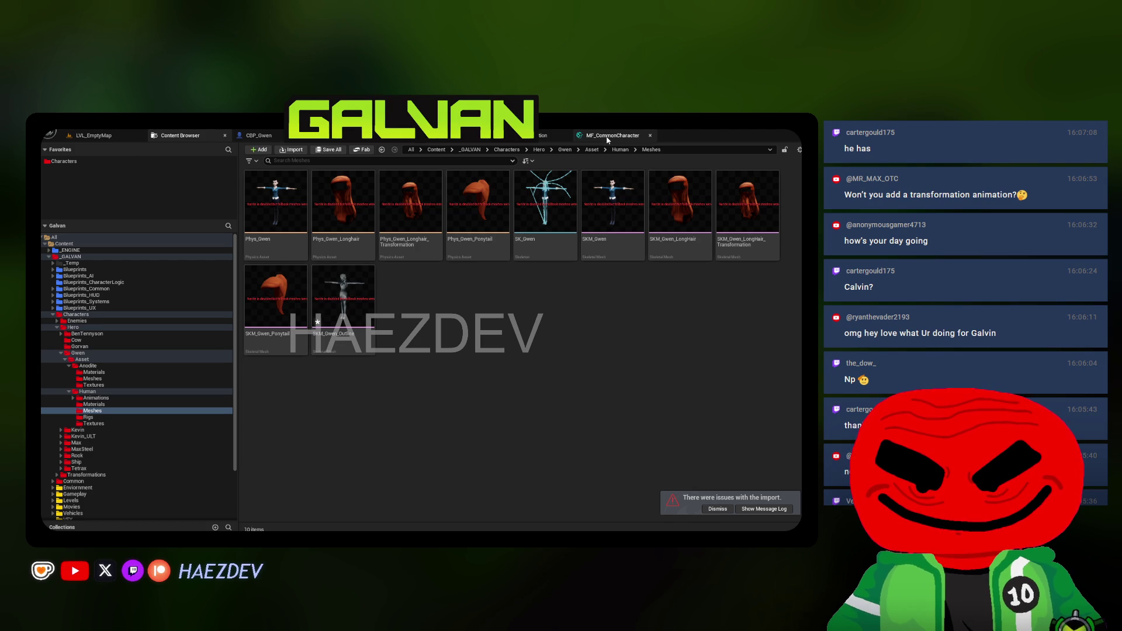
{"action": "left_click", "coordinate": [275, 304]}
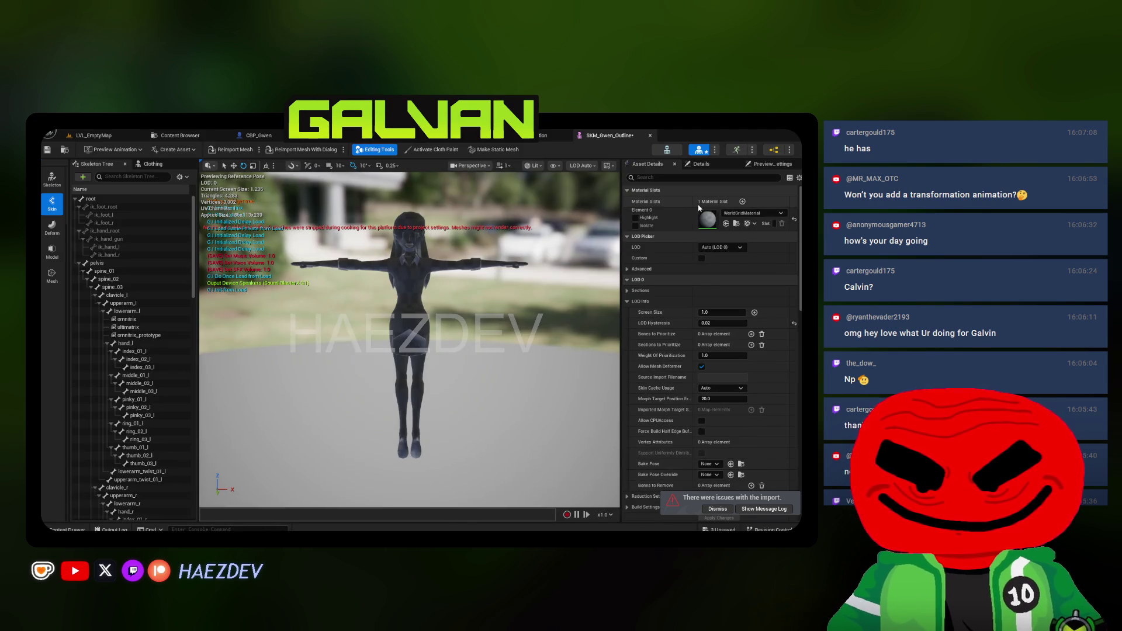
Assign ML_Heatblast_Magma to the outline mesh's Element 0 slot and browse to it
{"action": "left_click", "coordinate": [750, 213]}
{"action": "type", "text": "GLOW"}
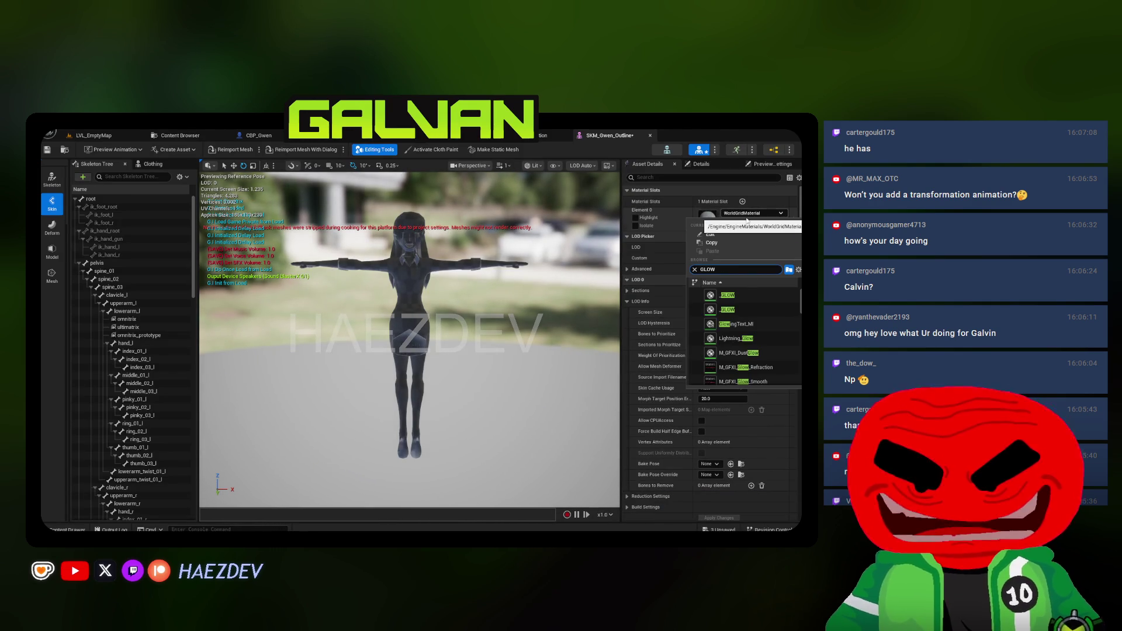
{"action": "scroll", "coordinate": [745, 362], "scroll_direction": "down", "scroll_amount": 3}
{"action": "scroll", "coordinate": [746, 370], "scroll_direction": "down", "scroll_amount": 3}
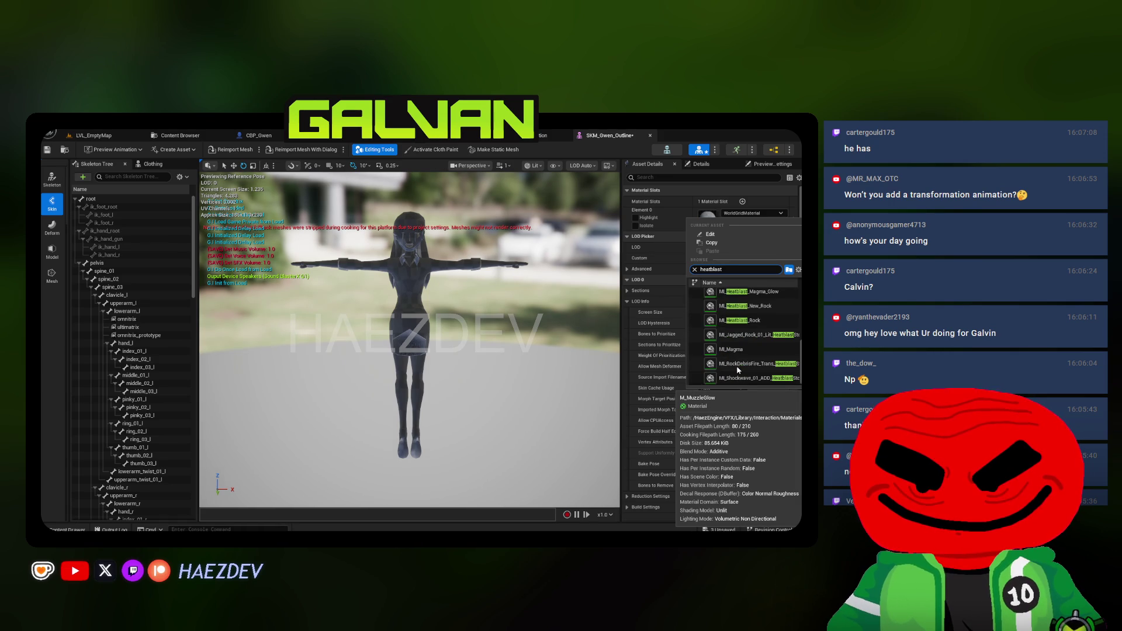
{"action": "scroll", "coordinate": [760, 365], "scroll_direction": "down", "scroll_amount": 2}
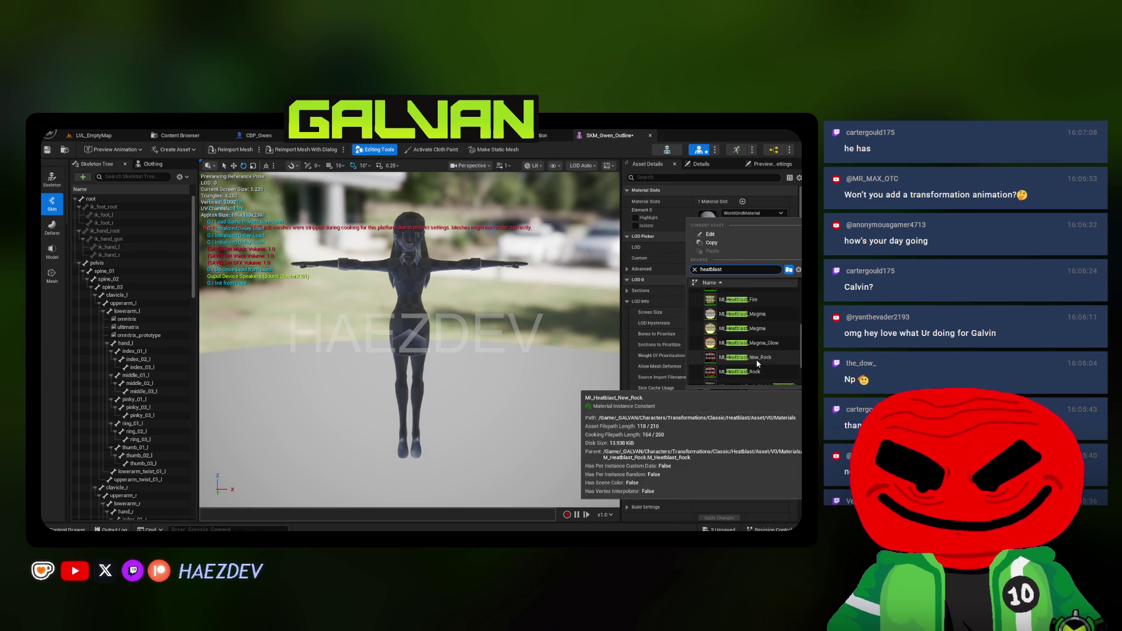
{"action": "scroll", "coordinate": [759, 364], "scroll_direction": "up", "scroll_amount": 1}
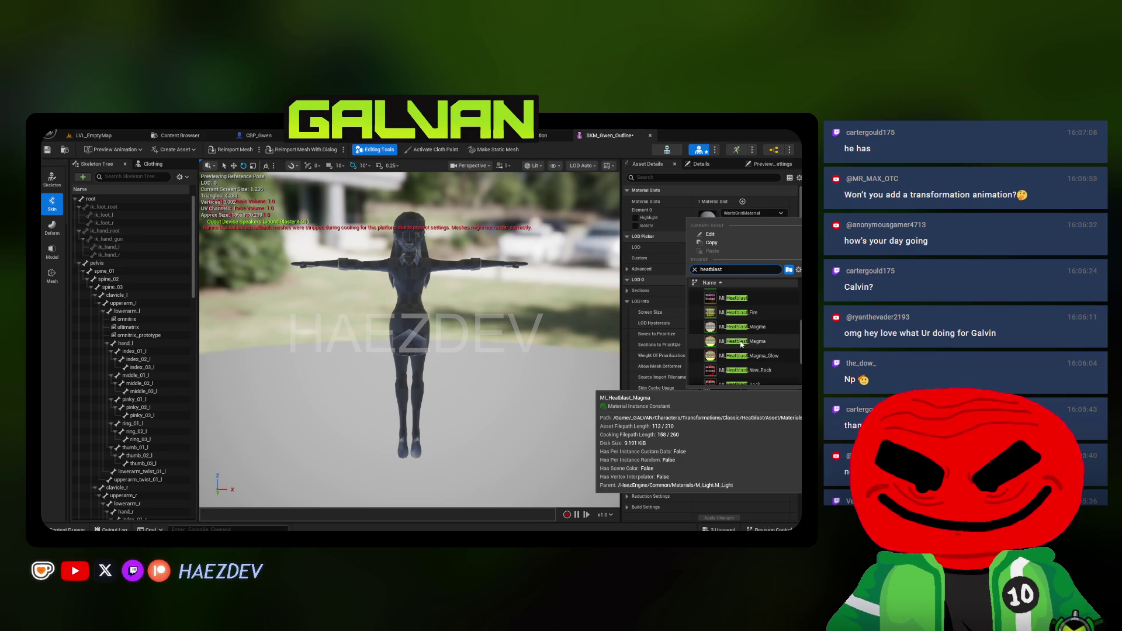
{"action": "left_click", "coordinate": [742, 341]}
{"action": "left_click", "coordinate": [736, 224]}
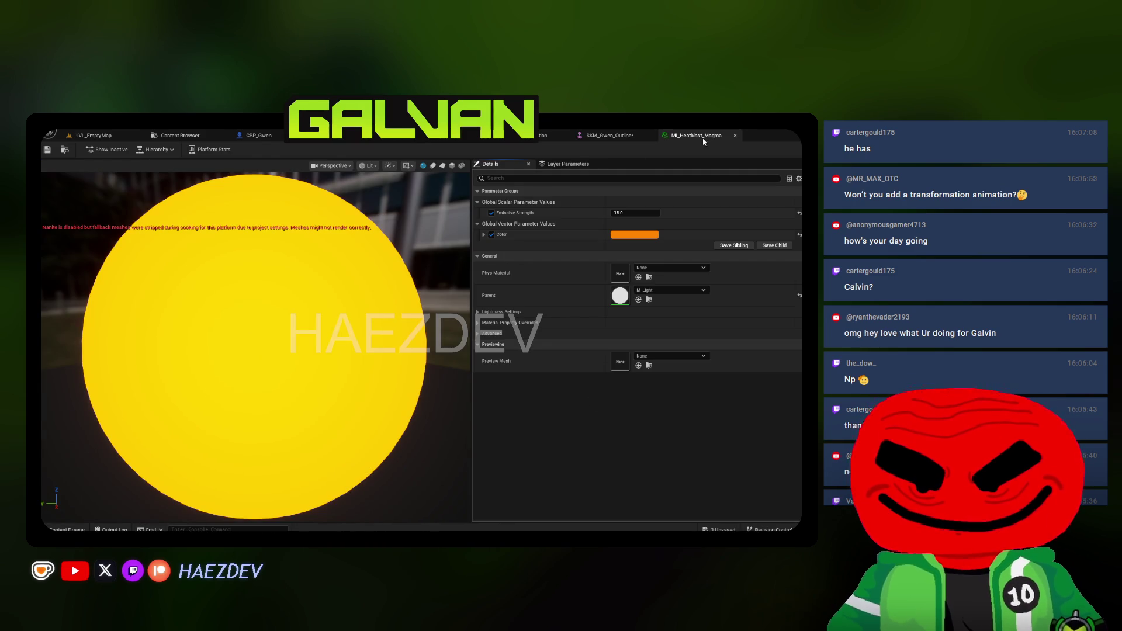
Duplicate ML_Heatblast_Magma as MI_Gwen_Outline and open it from the outline mesh's slot
{"action": "left_click", "coordinate": [735, 135]}
{"action": "left_click", "coordinate": [178, 135]}
{"action": "key", "text": "ctrl+d"}
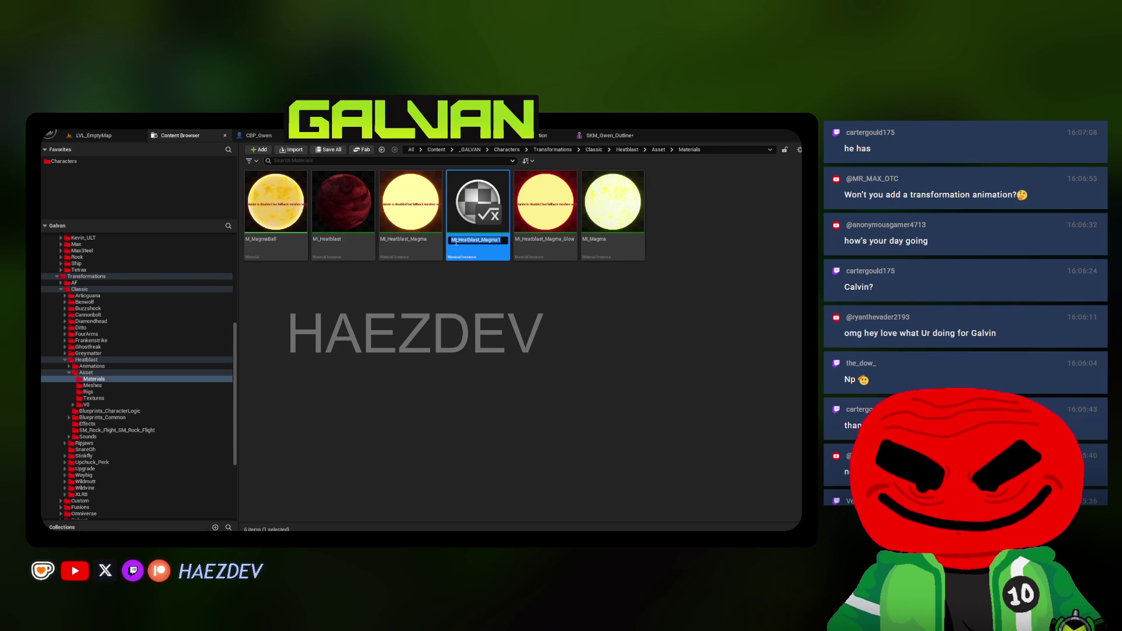
{"action": "left_click_drag", "start_coordinate": [456, 240], "coordinate": [590, 261]}
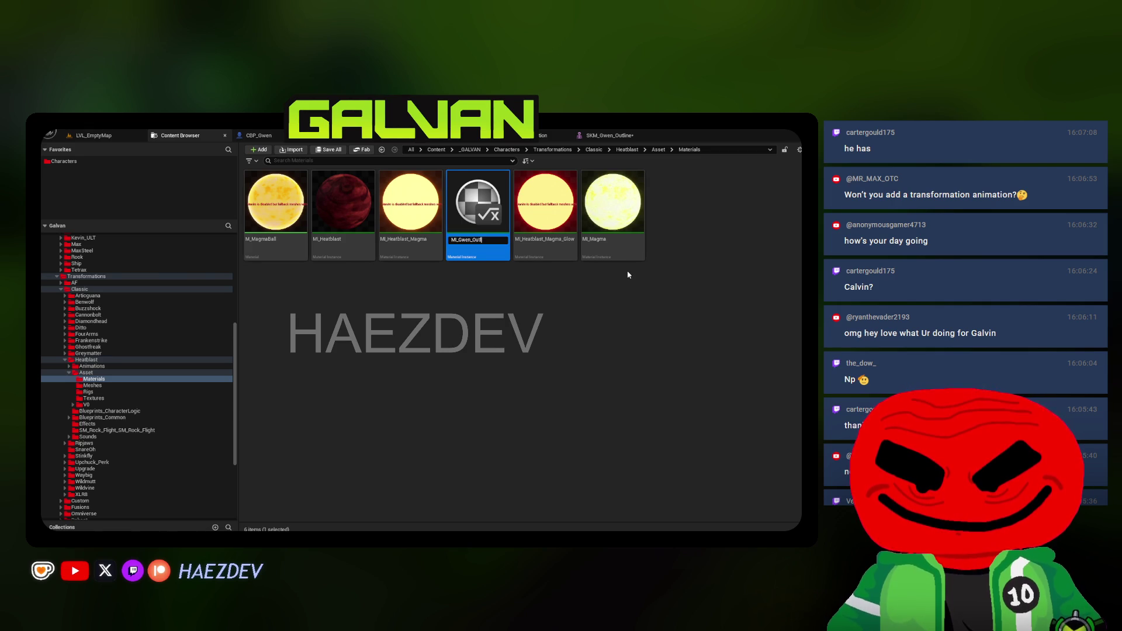
{"action": "type", "text": "ine"}
{"action": "key", "text": "Return"}
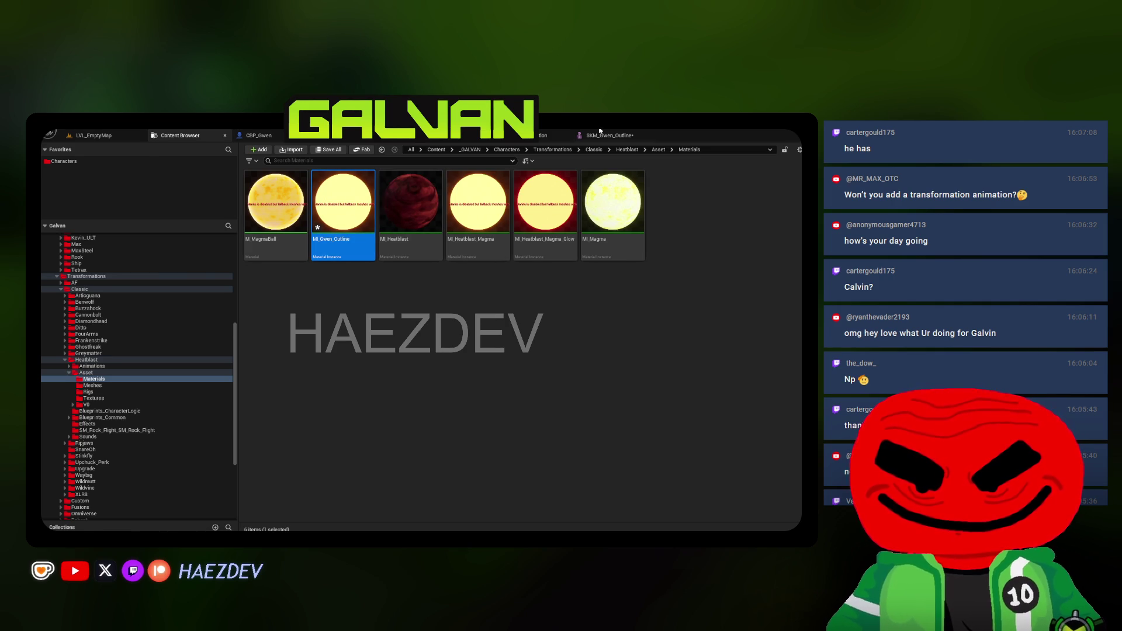
{"action": "left_click", "coordinate": [600, 133]}
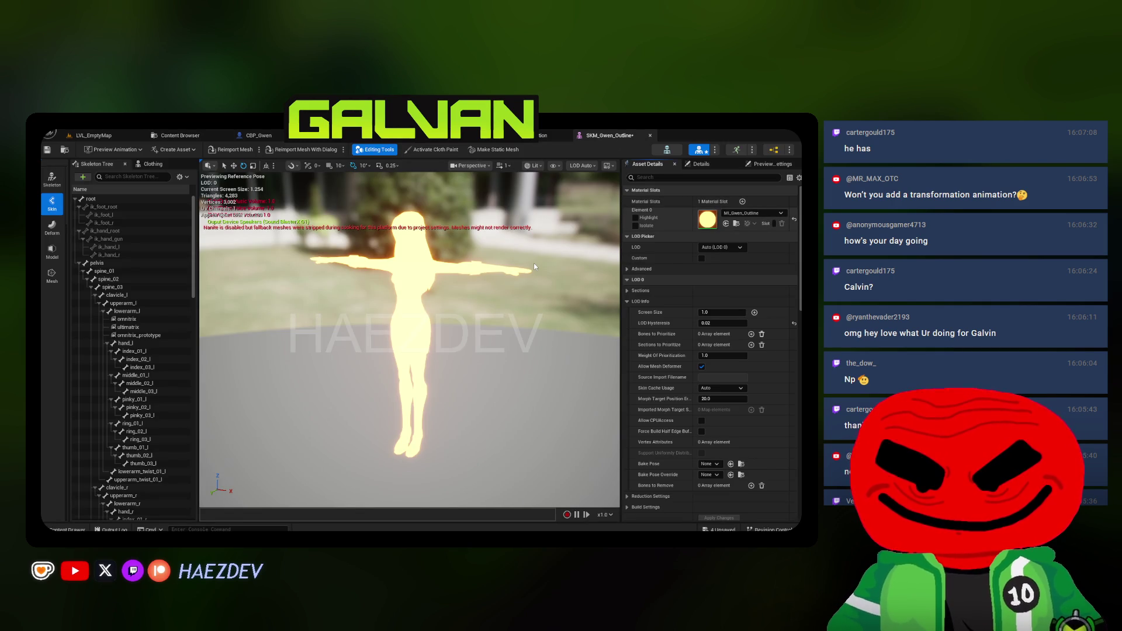
{"action": "double_click", "coordinate": [707, 219]}
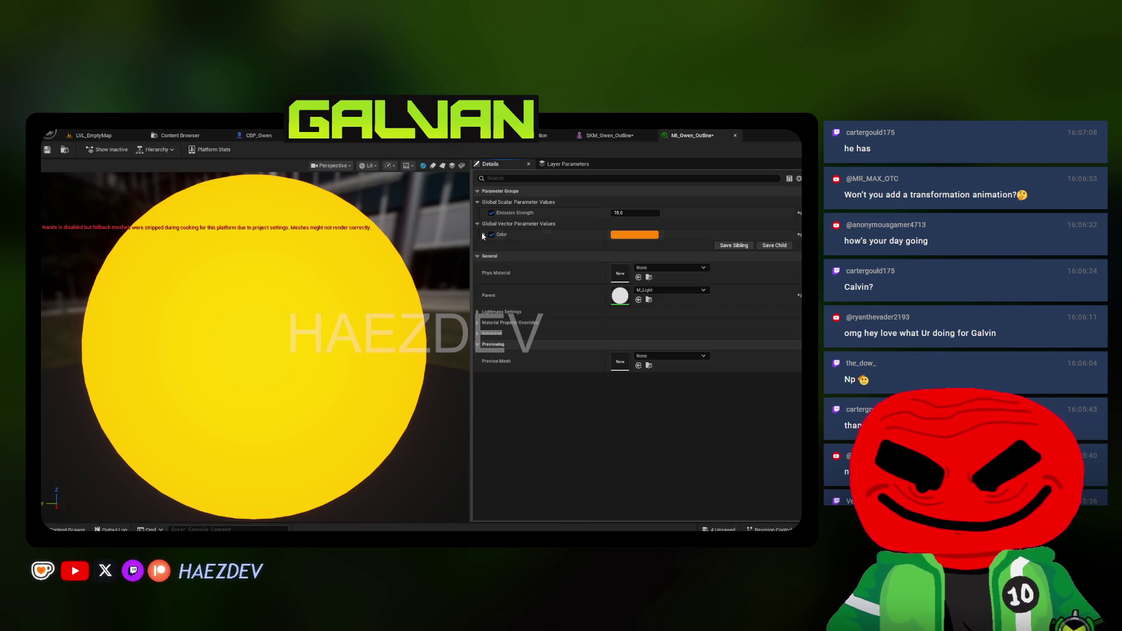
Make the glow colour magenta and set Emissive Strength to 250
{"action": "left_click", "coordinate": [634, 234]}
{"action": "left_click", "coordinate": [682, 259]}
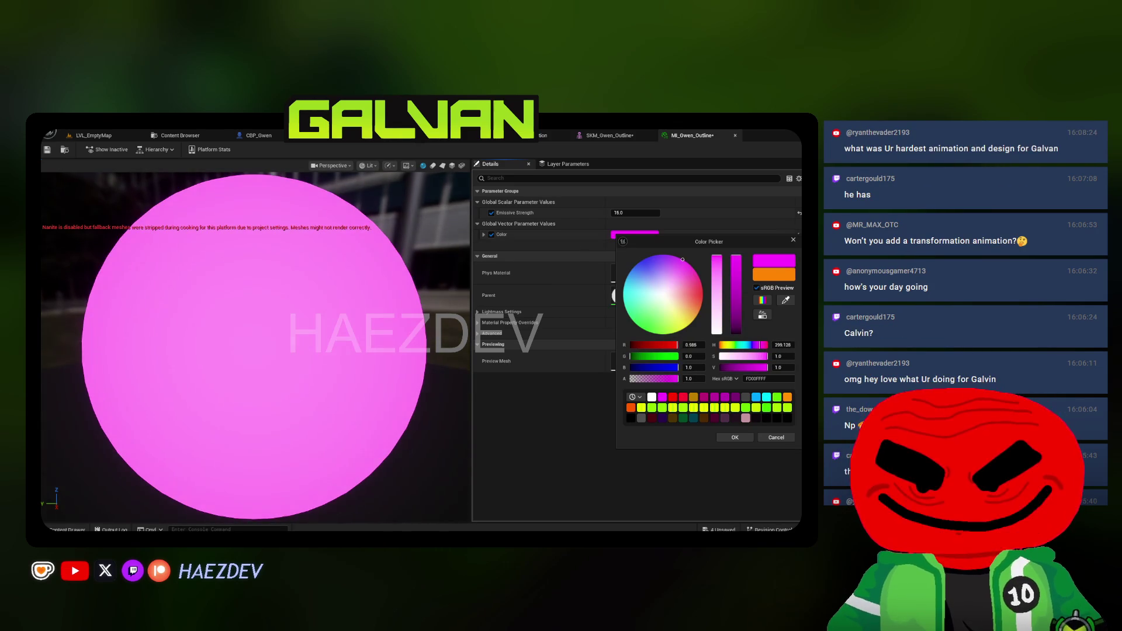
{"action": "left_click", "coordinate": [735, 438]}
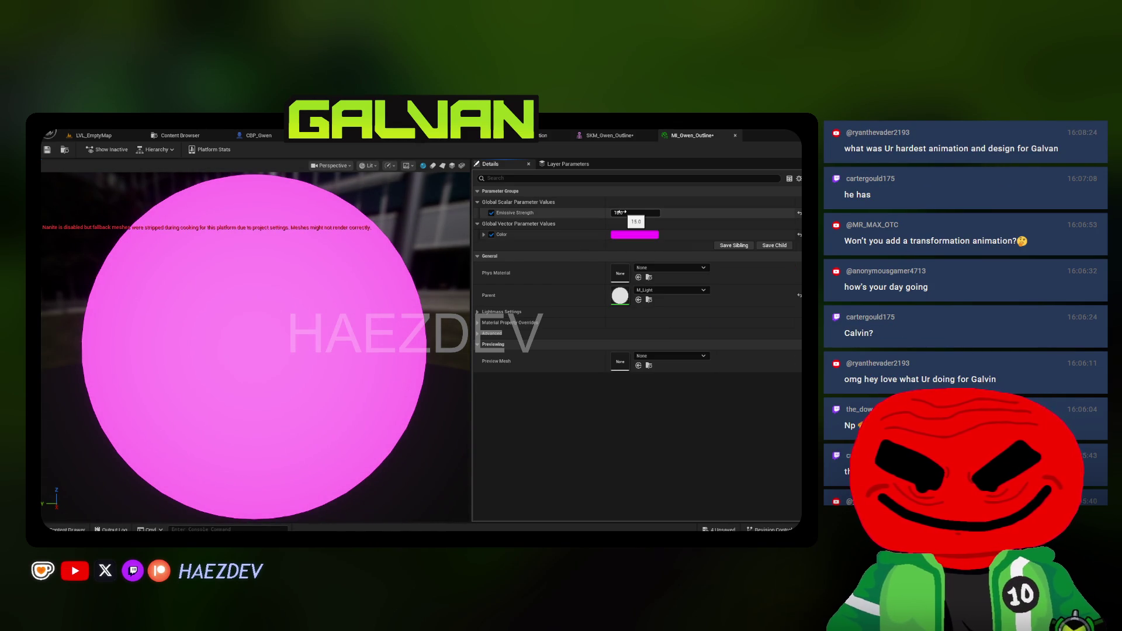
{"action": "type", "text": "500"}
{"action": "key", "text": "Return"}
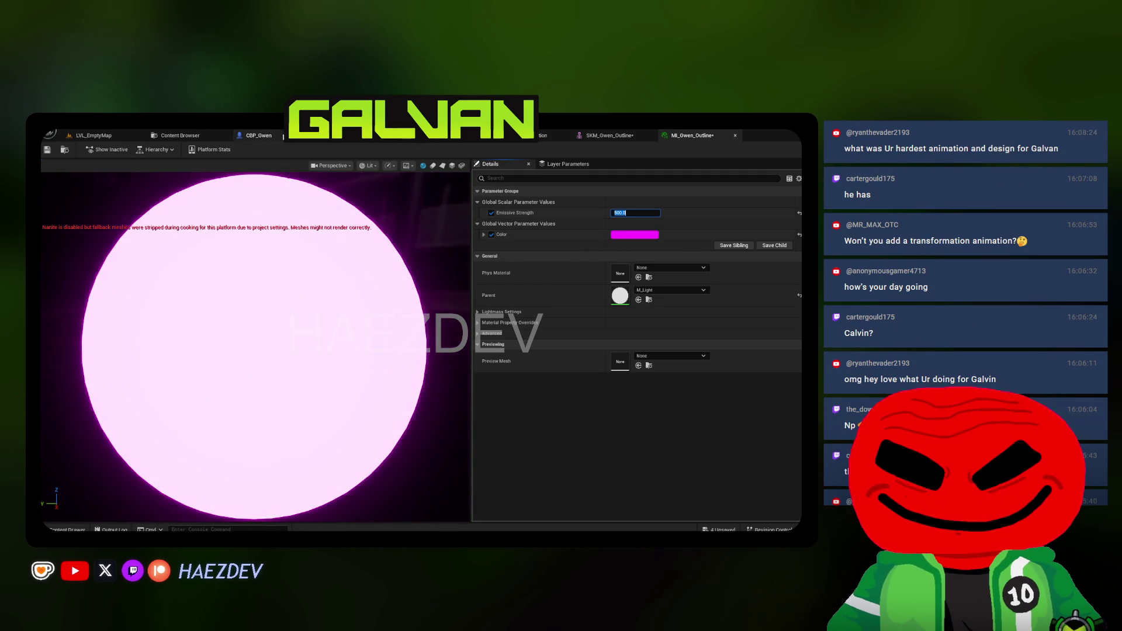
Show MI_Gwen_Outline in Heatblast's Materials folder and drag it onto Gwen's Asset folder
{"action": "left_click", "coordinate": [571, 136]}
{"action": "left_click", "coordinate": [666, 144]}
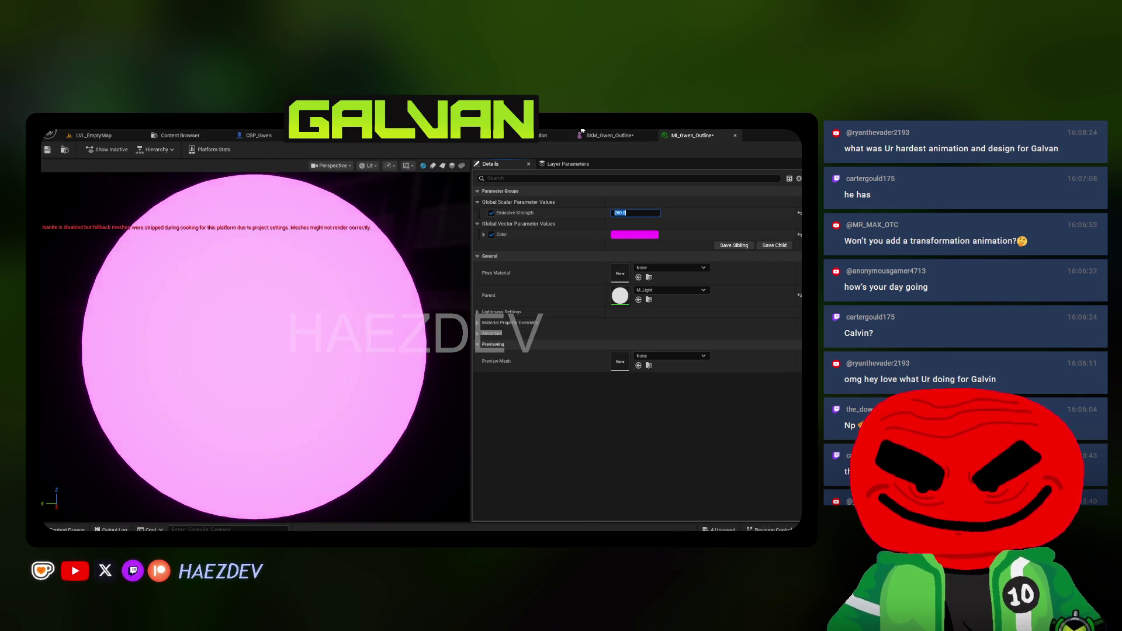
{"action": "left_click", "coordinate": [94, 136]}
{"action": "left_click", "coordinate": [178, 135]}
{"action": "left_click", "coordinate": [92, 380]}
{"action": "key", "text": "alt+Left"}
{"action": "mouse_move", "coordinate": [318, 251]}
{"action": "left_mouse_down"}
{"action": "mouse_move", "coordinate": [180, 396]}
{"action": "mouse_move", "coordinate": [150, 388]}
{"action": "mouse_move", "coordinate": [128, 361]}
{"action": "mouse_move", "coordinate": [117, 260]}
{"action": "mouse_move", "coordinate": [108, 286]}
{"action": "left_mouse_up"}
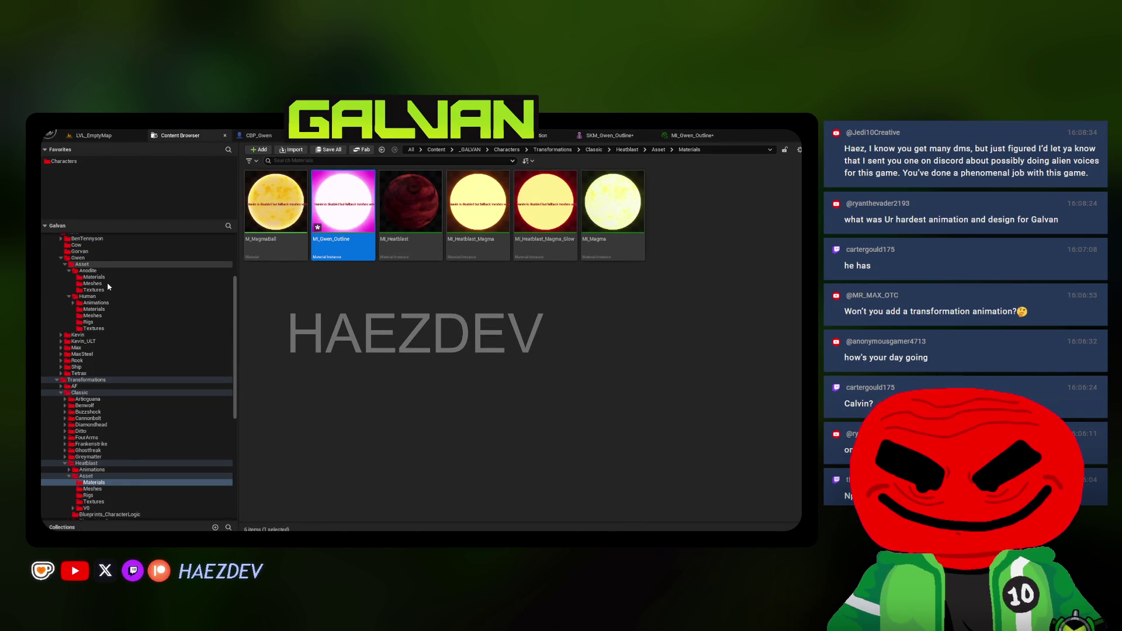
Move MI_Gwen_Outline into Gwen's Asset folder
{"action": "left_click", "coordinate": [114, 286]}
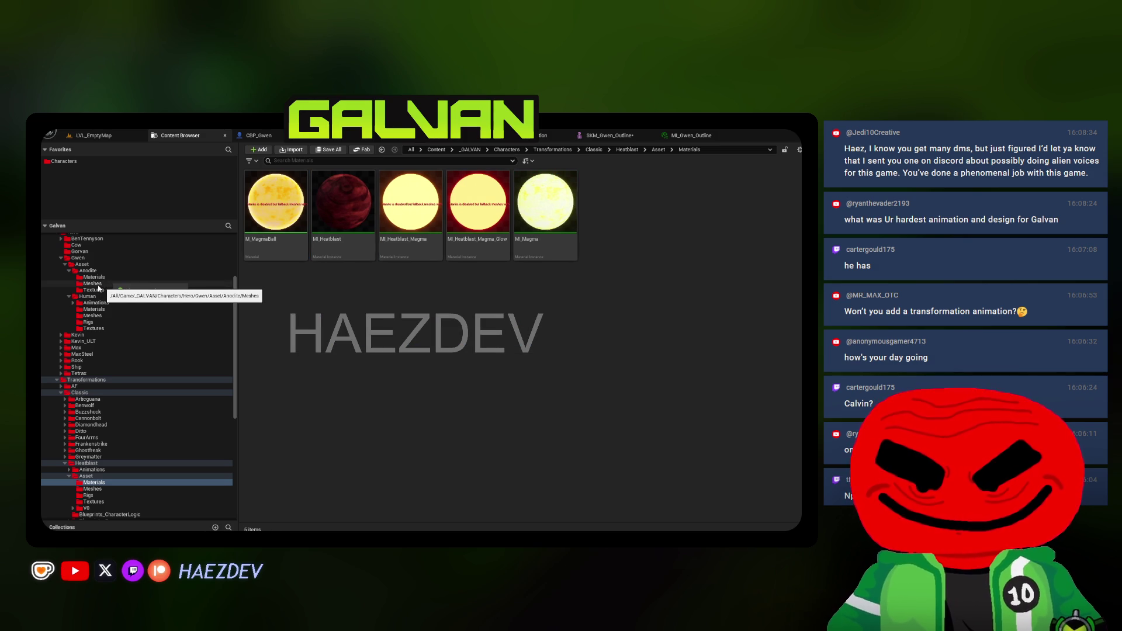
{"action": "left_click", "coordinate": [82, 264]}
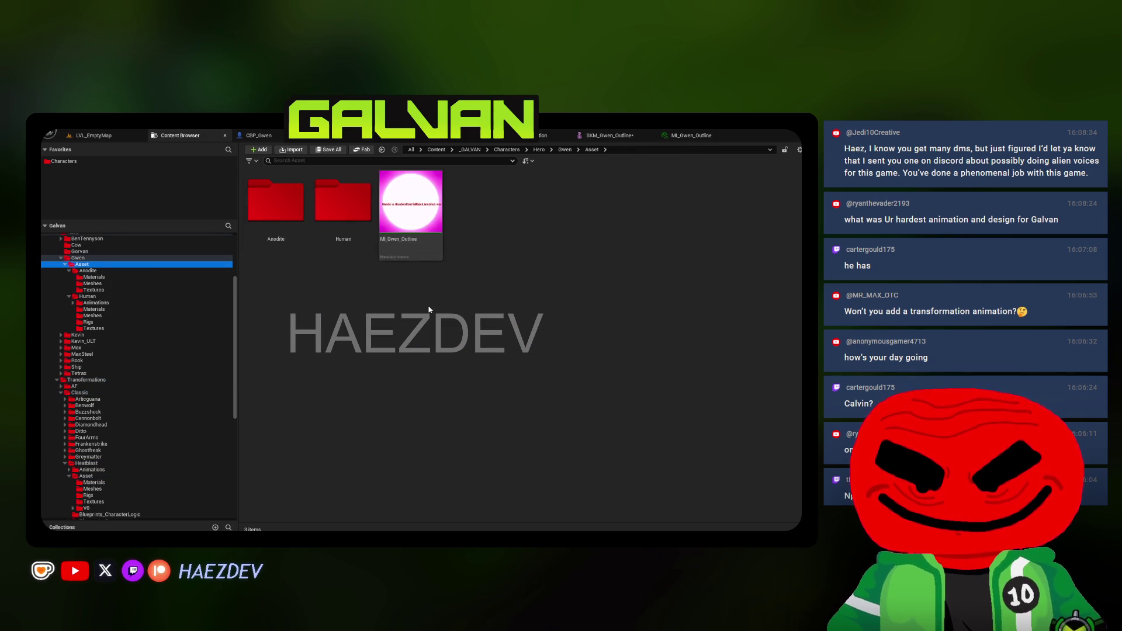
{"action": "left_click", "coordinate": [379, 139]}
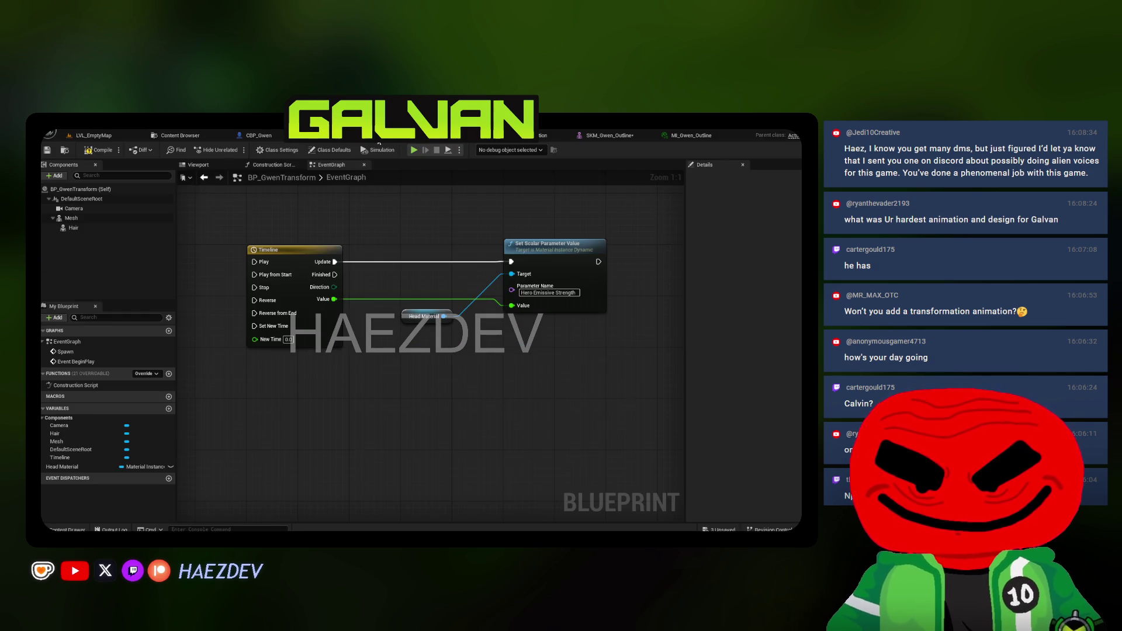
{"action": "left_click", "coordinate": [186, 167]}
Duplicate BP_GwenTransform's Hair component as Hair1
{"action": "left_click", "coordinate": [71, 218]}
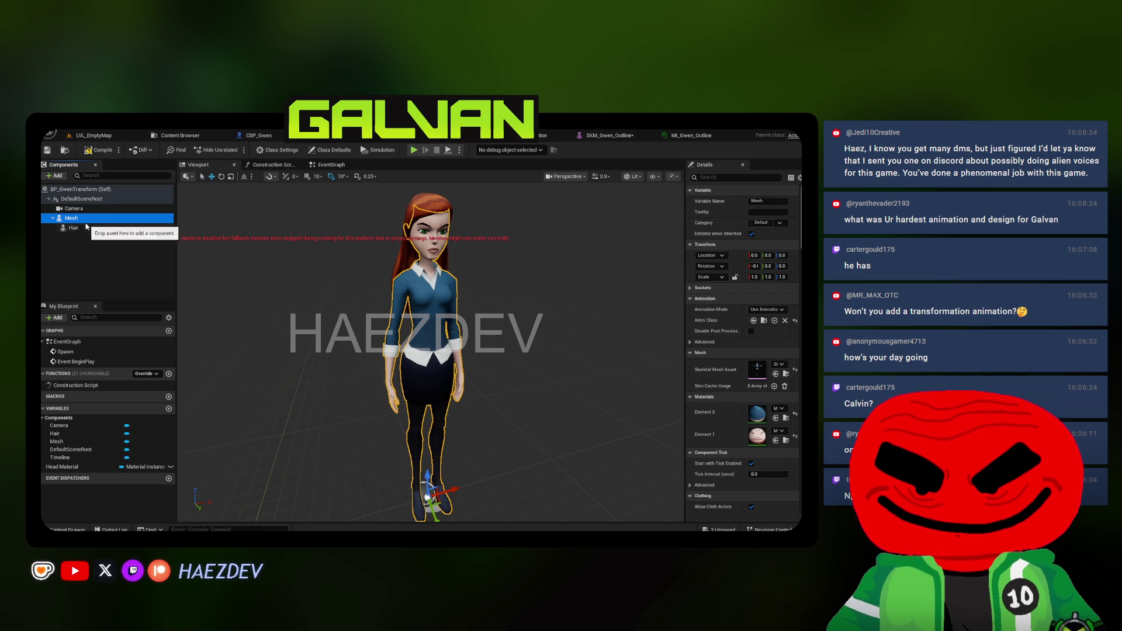
{"action": "left_click", "coordinate": [61, 176]}
{"action": "type", "text": "Skel"}
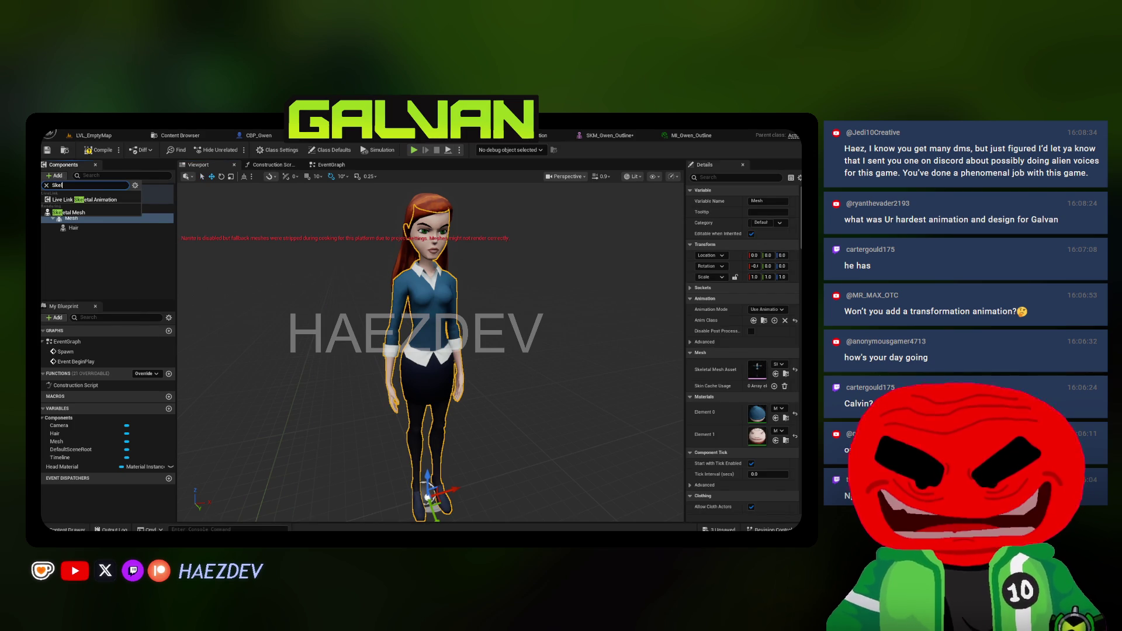
{"action": "left_click", "coordinate": [72, 212]}
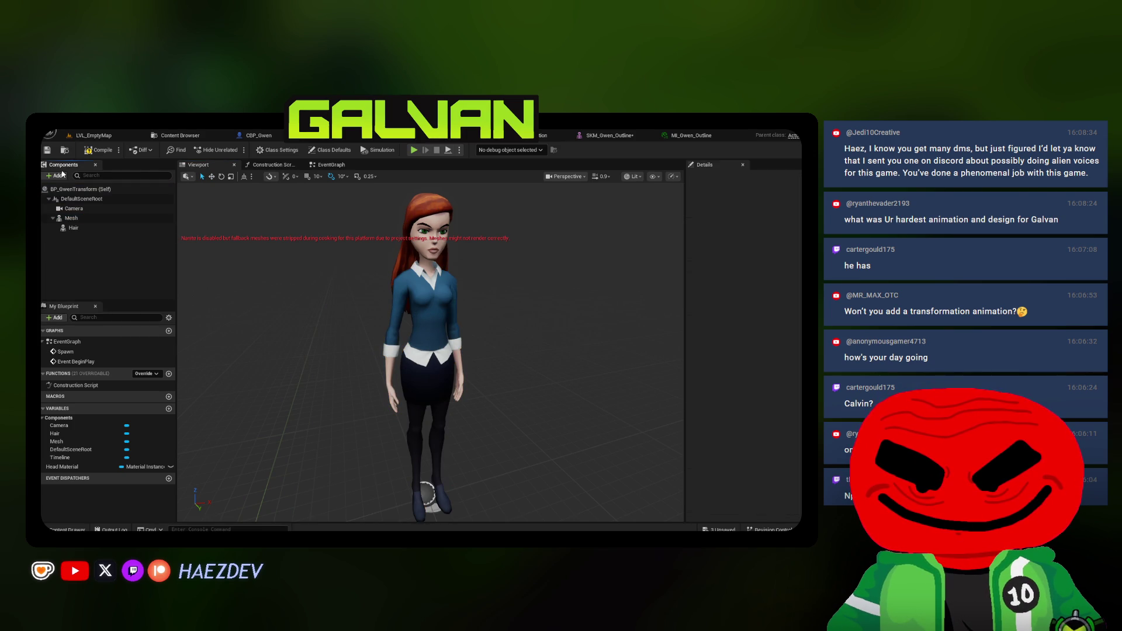
{"action": "left_click", "coordinate": [73, 227]}
{"action": "key", "text": "ctrl+d"}
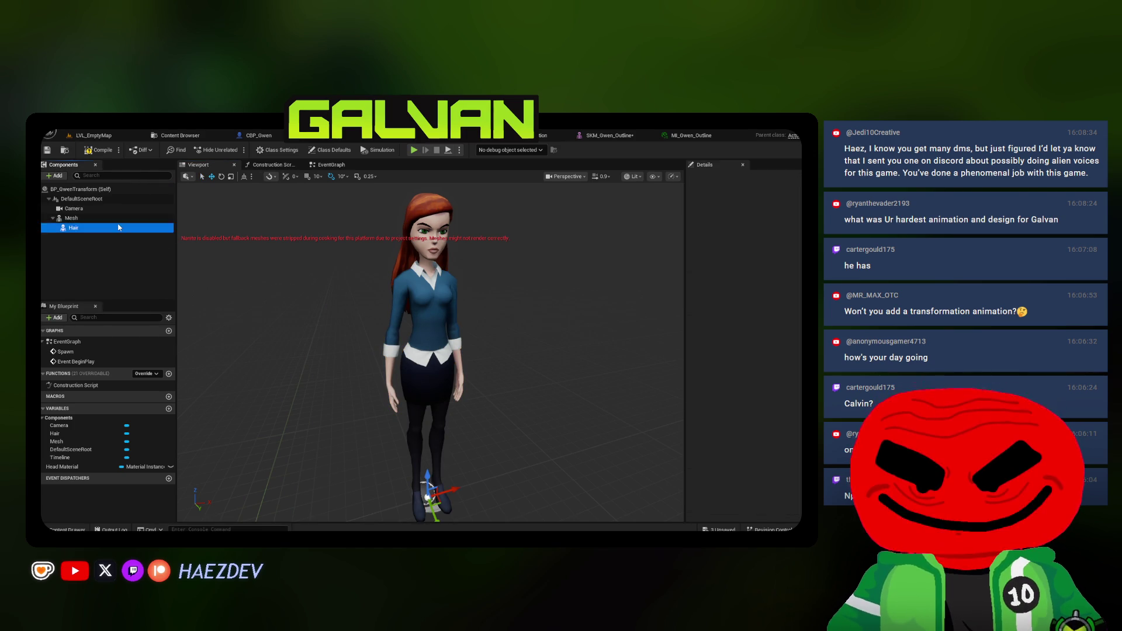
{"action": "key", "text": "Return"}
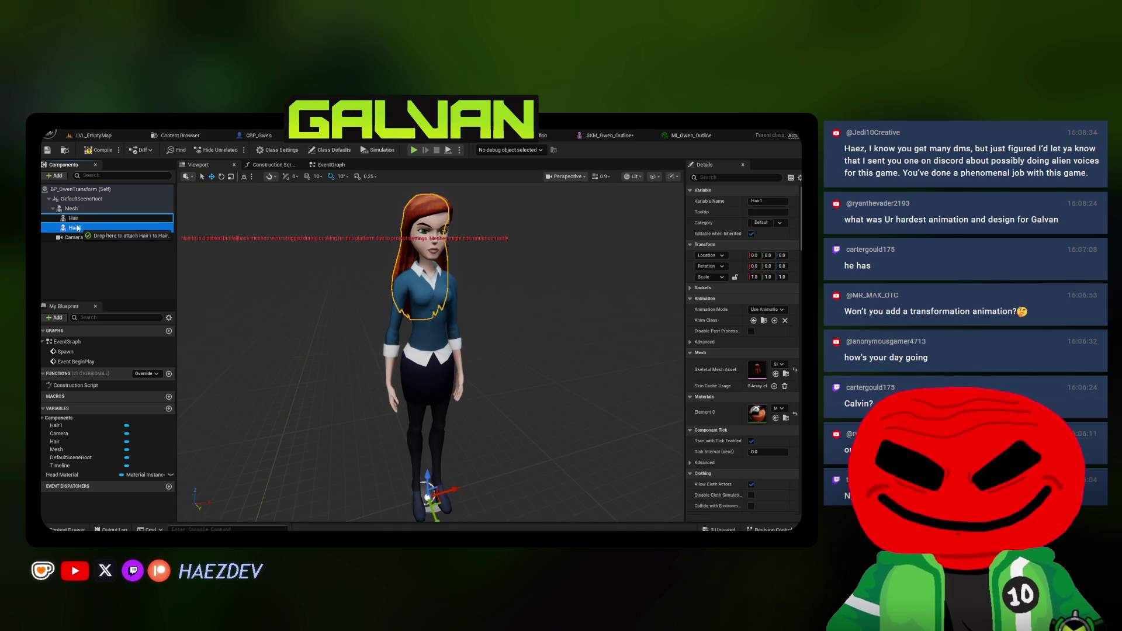
Set Hair1's skeletal mesh to SKM_Gwen_Outline
{"action": "left_click", "coordinate": [180, 135]}
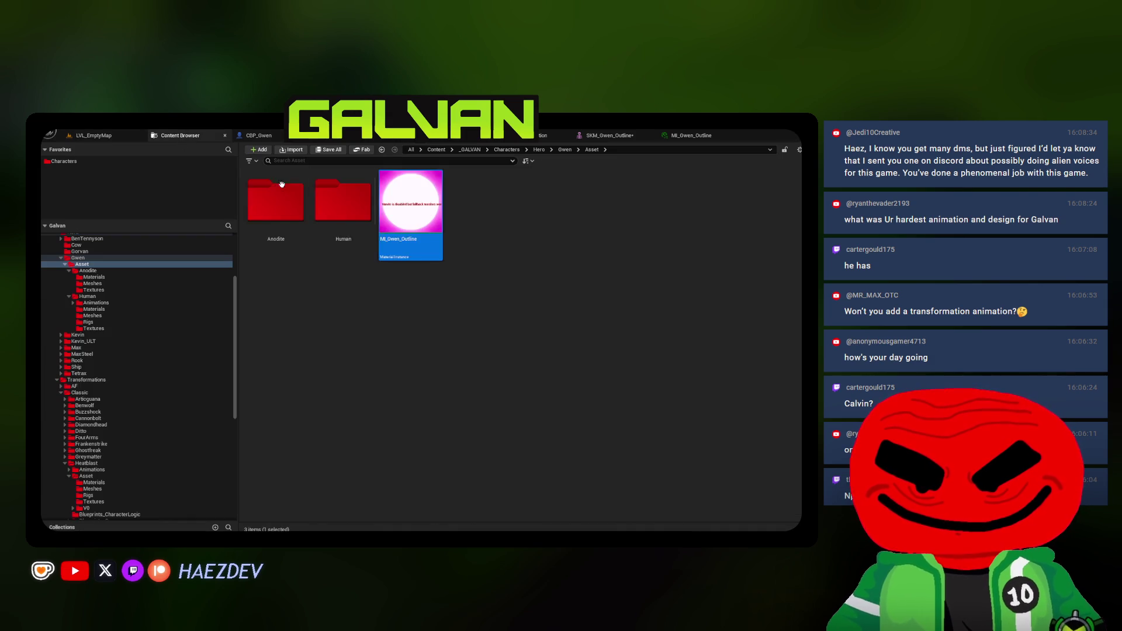
{"action": "left_click", "coordinate": [93, 316]}
{"action": "left_click", "coordinate": [276, 307]}
{"action": "left_click", "coordinate": [259, 135]}
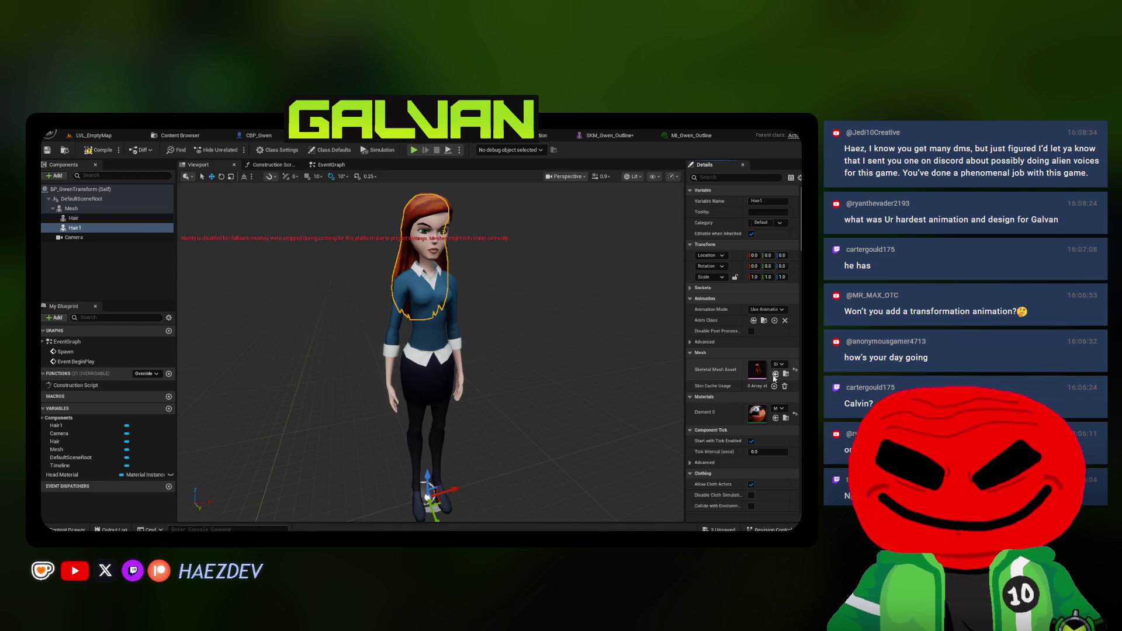
{"action": "left_click", "coordinate": [775, 374]}
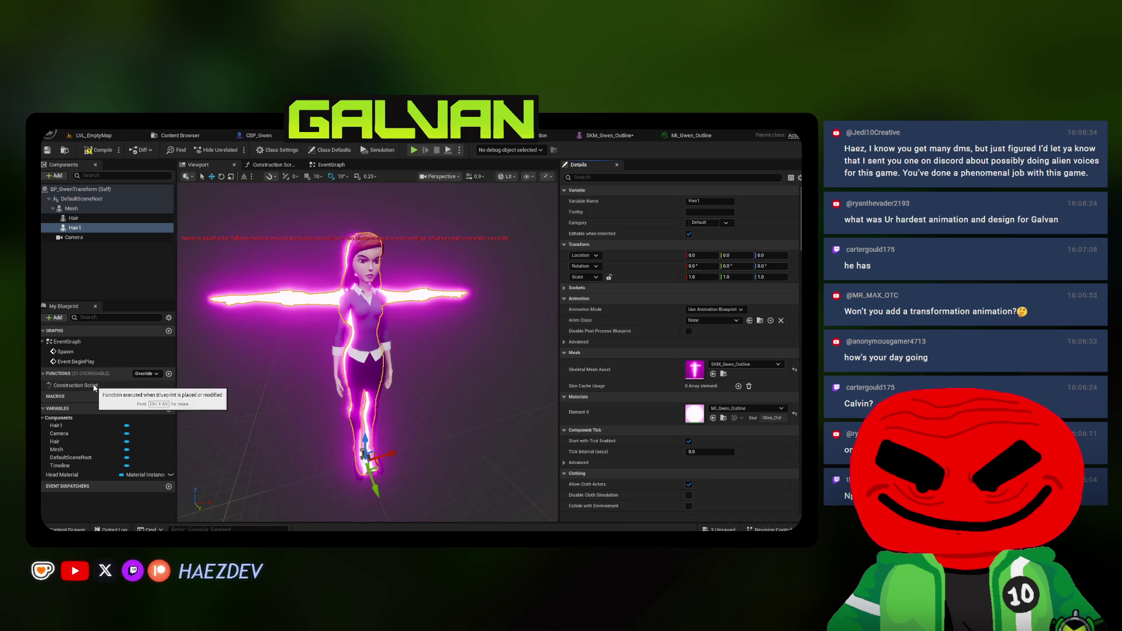
Wire a Hair1 reference into the Construction Script and check the outlined preview
{"action": "double_click", "coordinate": [76, 385]}
{"action": "mouse_move", "coordinate": [98, 230]}
{"action": "left_mouse_down"}
{"action": "mouse_move", "coordinate": [152, 248]}
{"action": "mouse_move", "coordinate": [309, 353]}
{"action": "left_mouse_up"}
{"action": "left_click", "coordinate": [195, 165]}
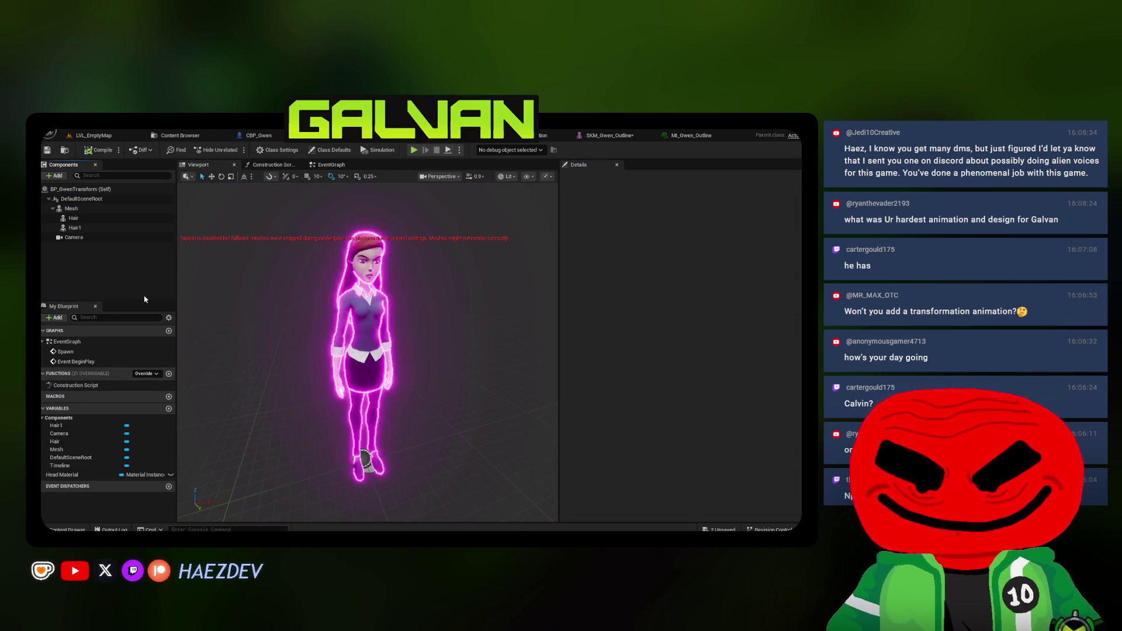
{"action": "left_click", "coordinate": [406, 327]}
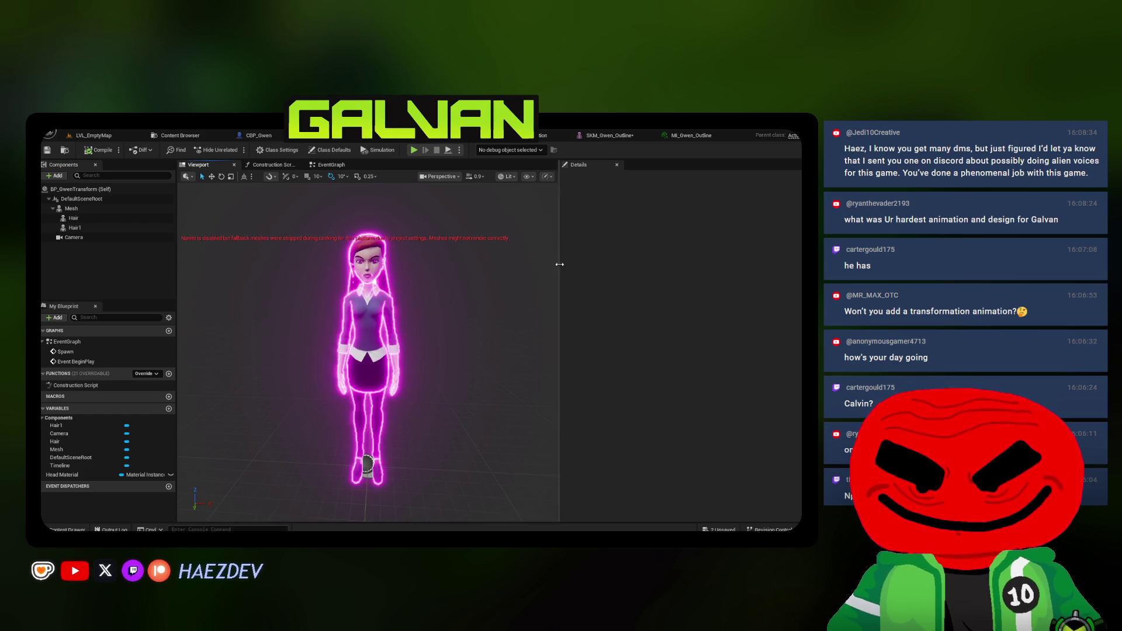
{"action": "mouse_move", "coordinate": [559, 266]}
{"action": "left_mouse_down"}
{"action": "mouse_move", "coordinate": [651, 283]}
{"action": "mouse_move", "coordinate": [584, 289]}
{"action": "mouse_move", "coordinate": [561, 274]}
{"action": "mouse_move", "coordinate": [561, 251]}
{"action": "mouse_move", "coordinate": [578, 248]}
{"action": "mouse_move", "coordinate": [570, 275]}
{"action": "mouse_move", "coordinate": [608, 263]}
{"action": "mouse_move", "coordinate": [584, 269]}
{"action": "left_mouse_up"}
Copy parent material M_Light into Gwen's Asset folder as M_Outline and open it
{"action": "left_click", "coordinate": [689, 135]}
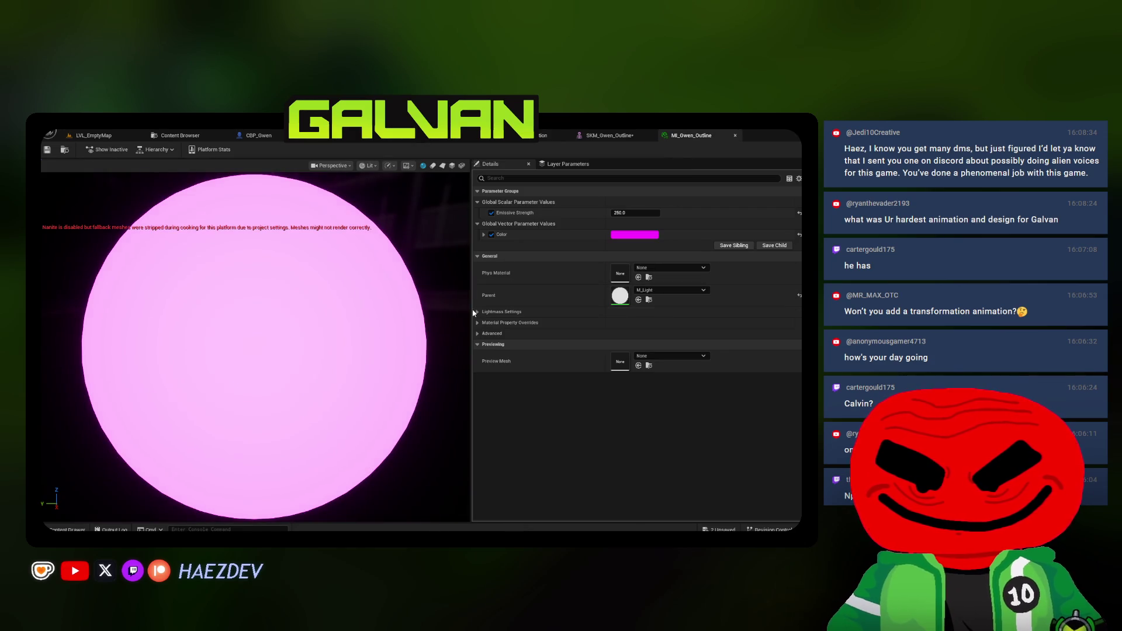
{"action": "left_click", "coordinate": [649, 300]}
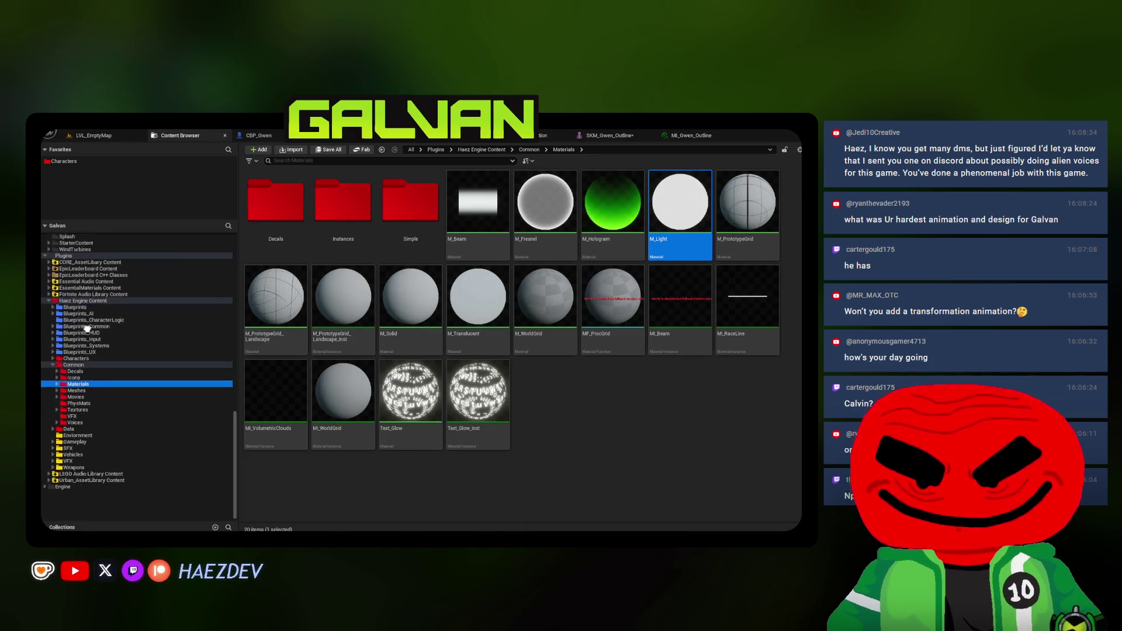
{"action": "mouse_move", "coordinate": [679, 201]}
{"action": "left_mouse_down"}
{"action": "mouse_move", "coordinate": [251, 371]}
{"action": "mouse_move", "coordinate": [88, 356]}
{"action": "mouse_move", "coordinate": [82, 329]}
{"action": "mouse_move", "coordinate": [91, 364]}
{"action": "left_mouse_up"}
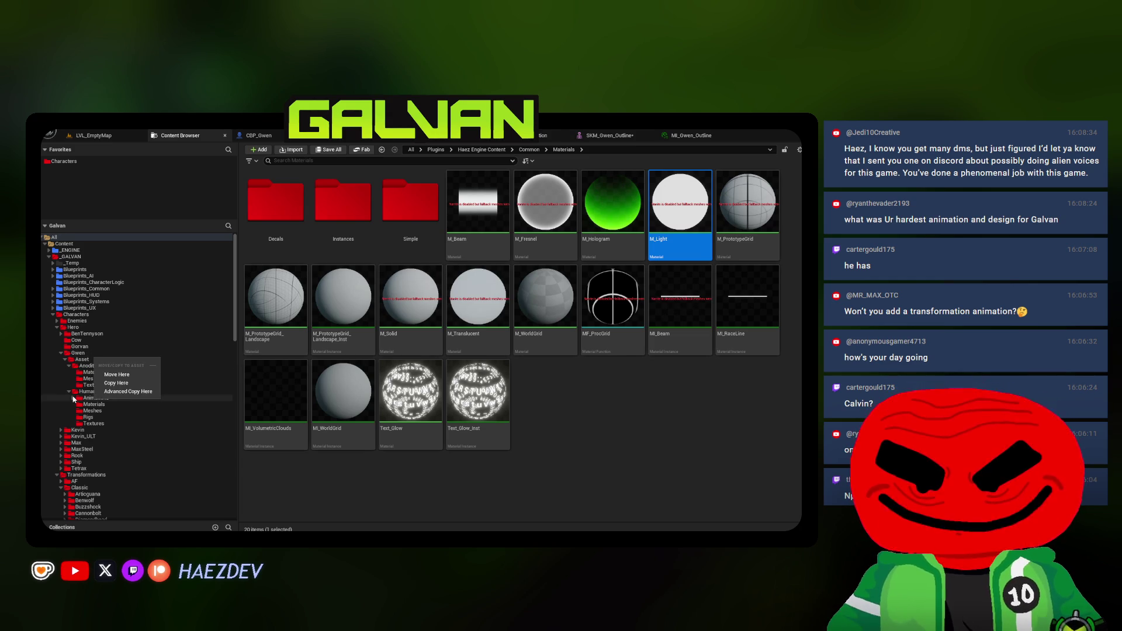
{"action": "left_click", "coordinate": [108, 384]}
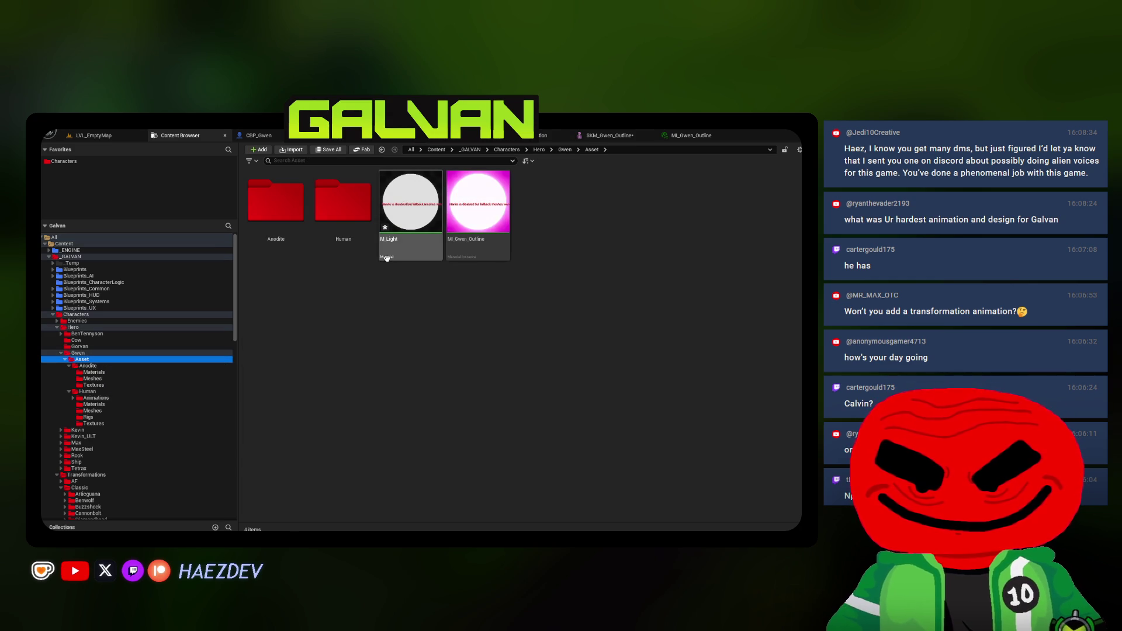
{"action": "left_click", "coordinate": [391, 240]}
{"action": "type", "text": "M_Outl"}
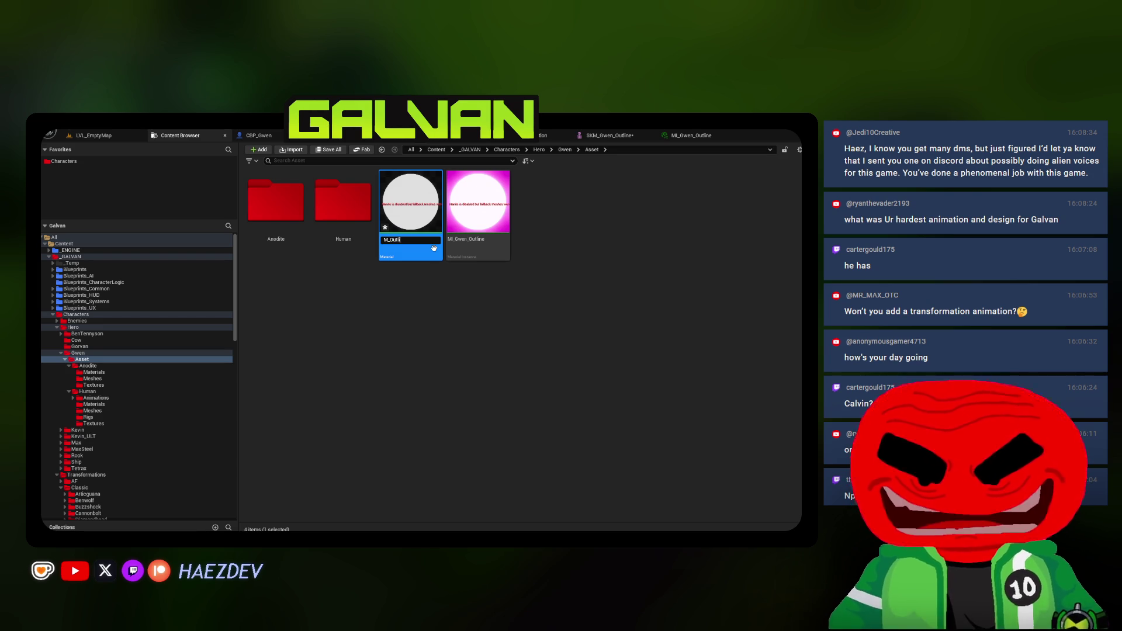
{"action": "type", "text": "ine"}
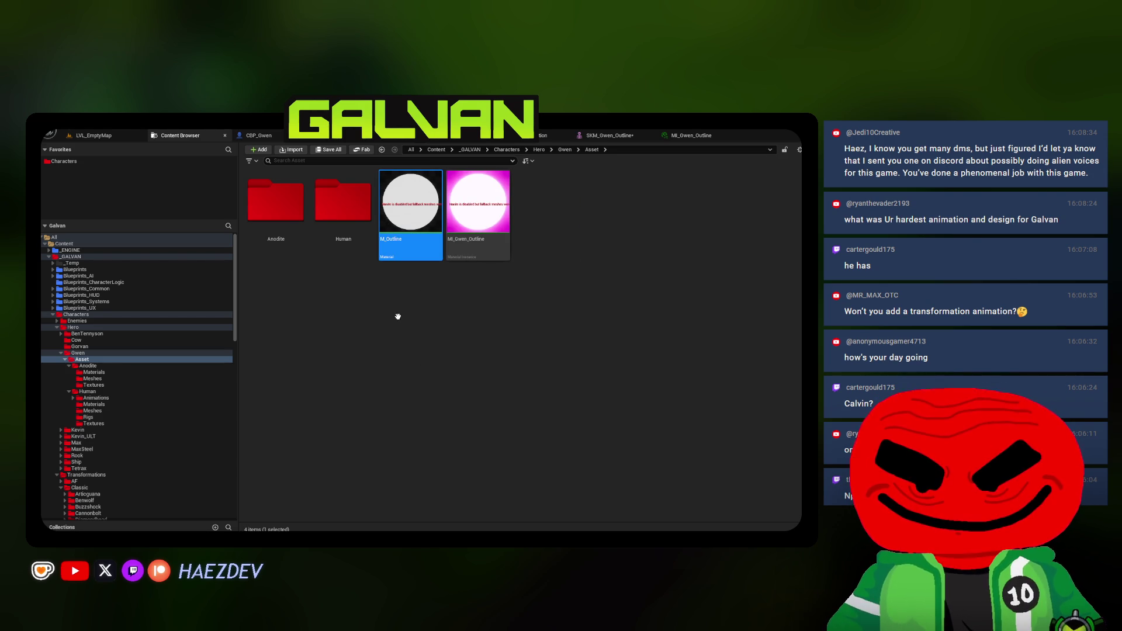
{"action": "key", "text": "Return"}
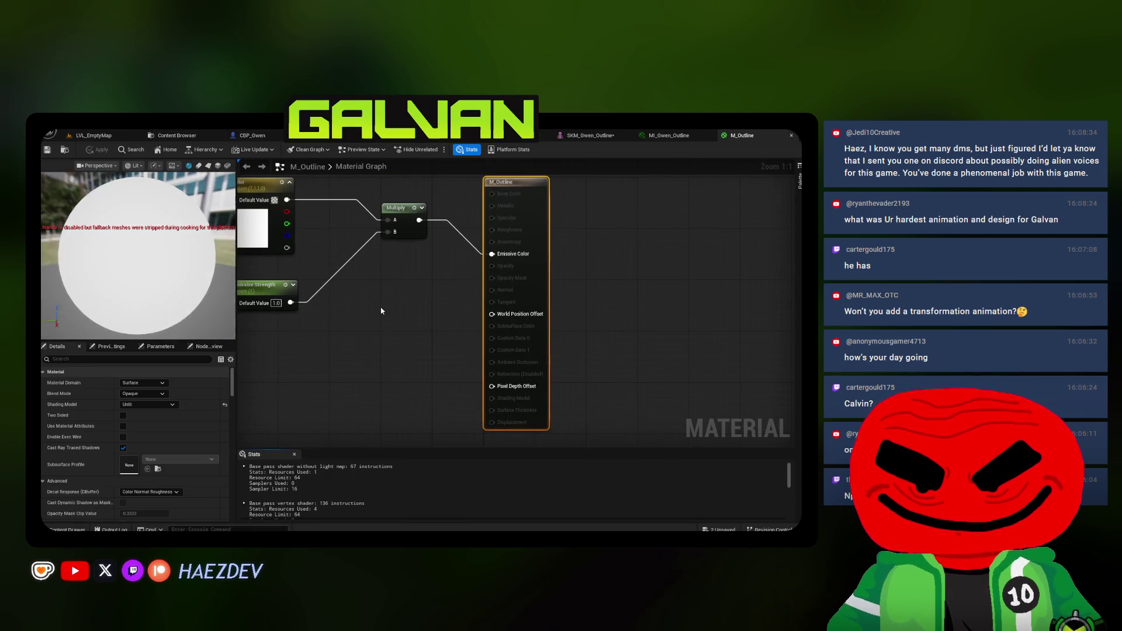
Set M_Outline's Blend Mode to Translucent
{"action": "scroll", "coordinate": [526, 297], "scroll_direction": "up", "scroll_amount": 1}
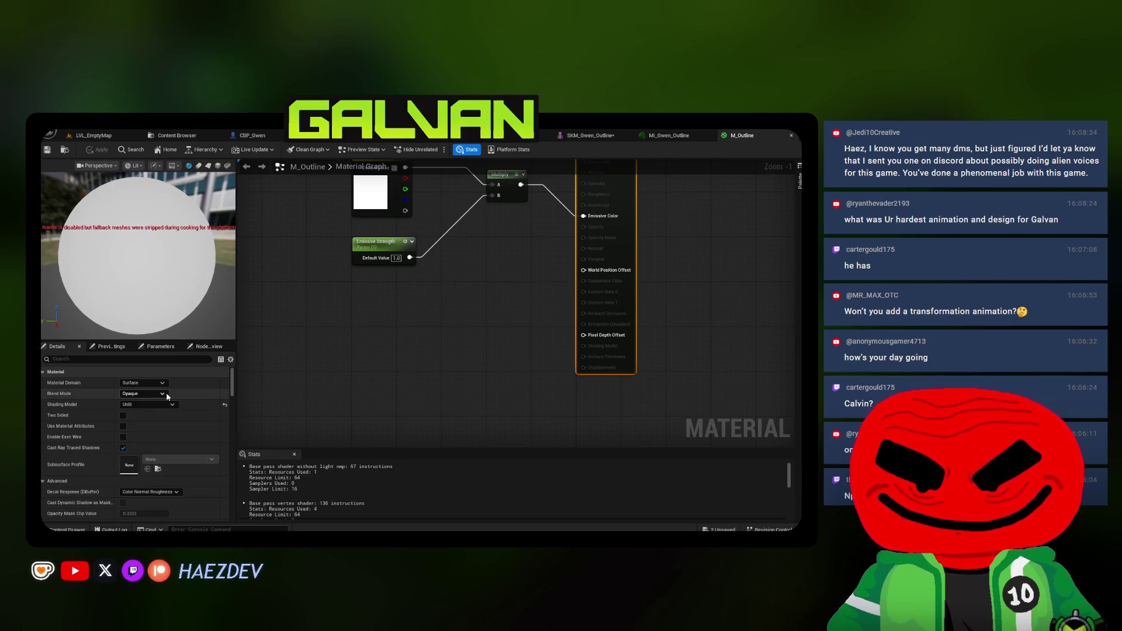
{"action": "left_click", "coordinate": [149, 405]}
{"action": "left_click", "coordinate": [144, 394]}
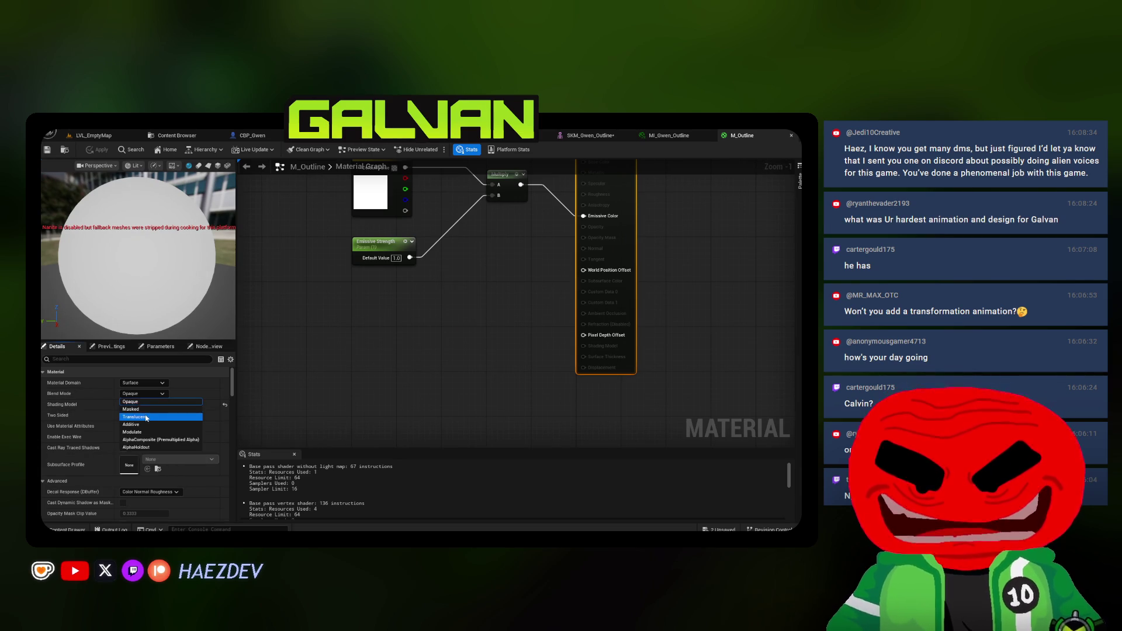
{"action": "left_click", "coordinate": [136, 416]}
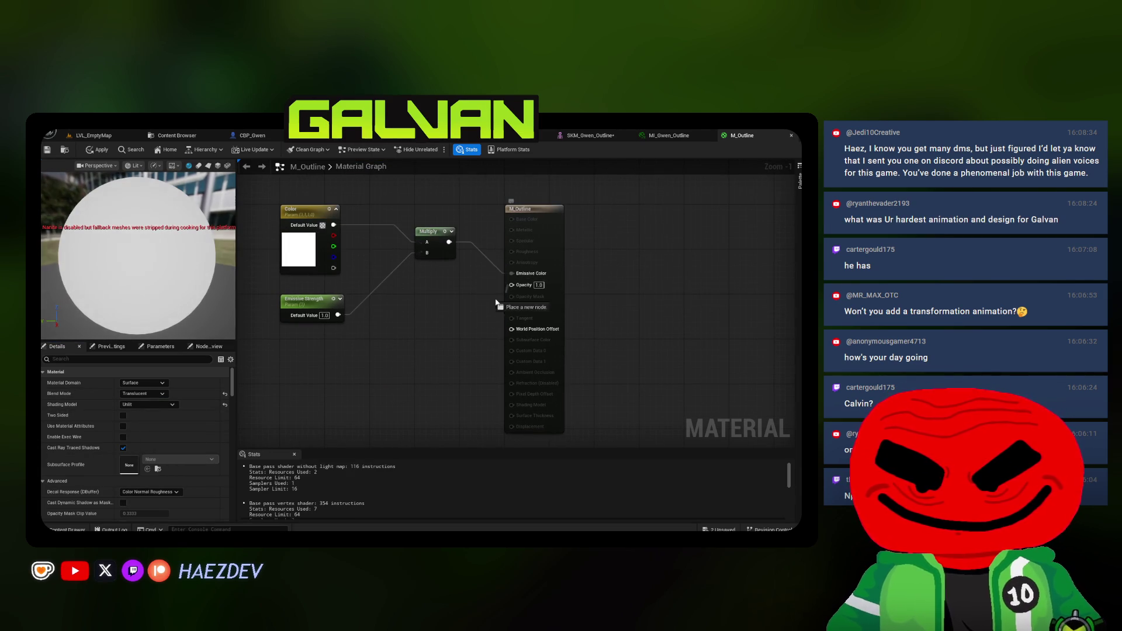
Add an Opacity scalar parameter copied from Emissive Strength, wire it to Opacity, and apply
{"action": "left_click", "coordinate": [310, 299]}
{"action": "key", "text": "ctrl+c"}
{"action": "key", "text": "ctrl+v"}
{"action": "key", "text": "F2"}
{"action": "type", "text": "O"}
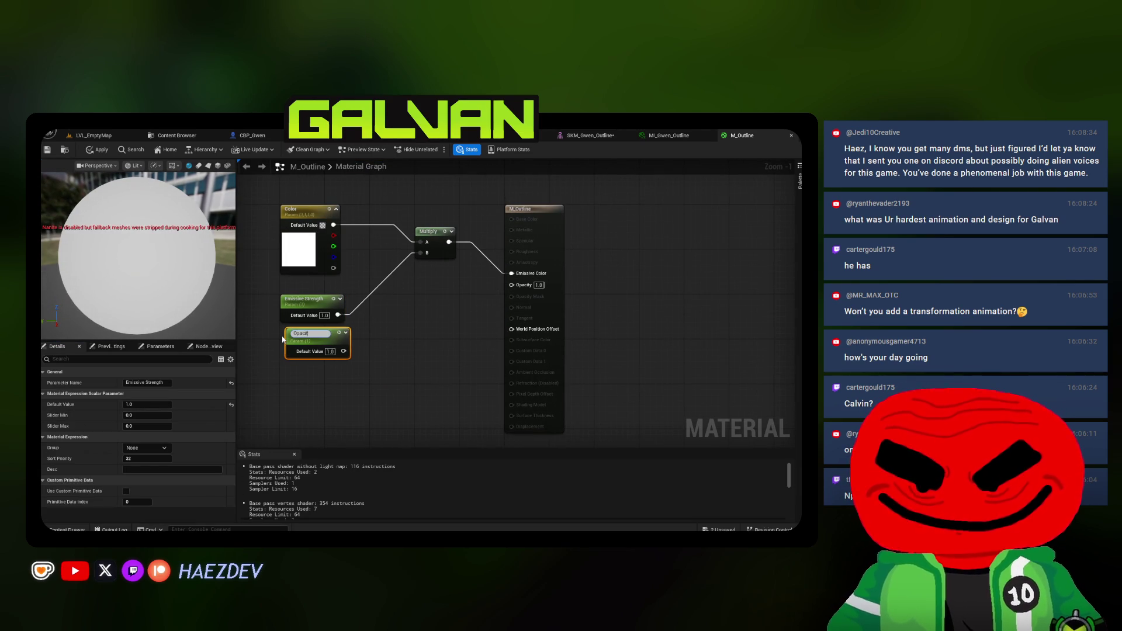
{"action": "type", "text": "y"}
{"action": "key", "text": "Return"}
{"action": "left_click_drag", "start_coordinate": [341, 349], "coordinate": [512, 285]}
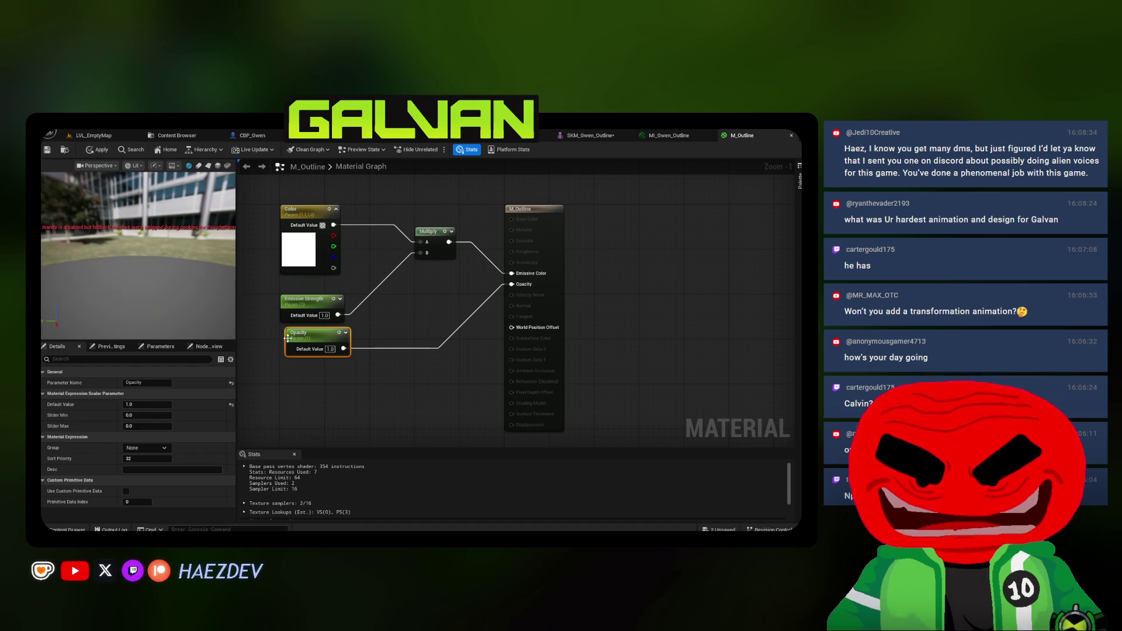
{"action": "left_click", "coordinate": [100, 150]}
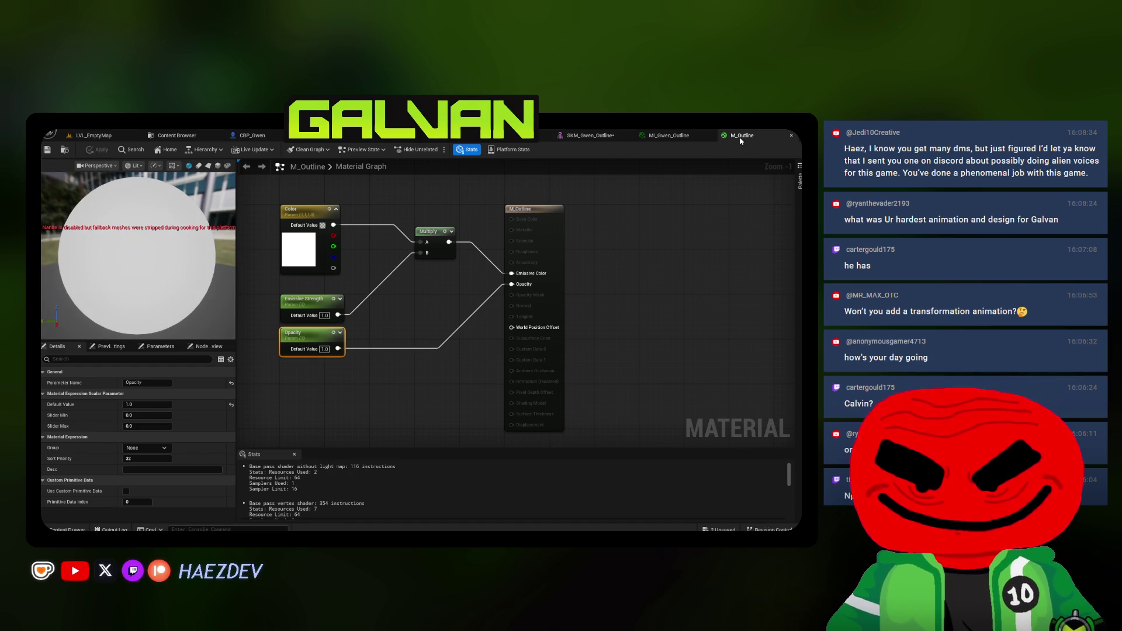
{"action": "key", "text": "ctrl+w"}
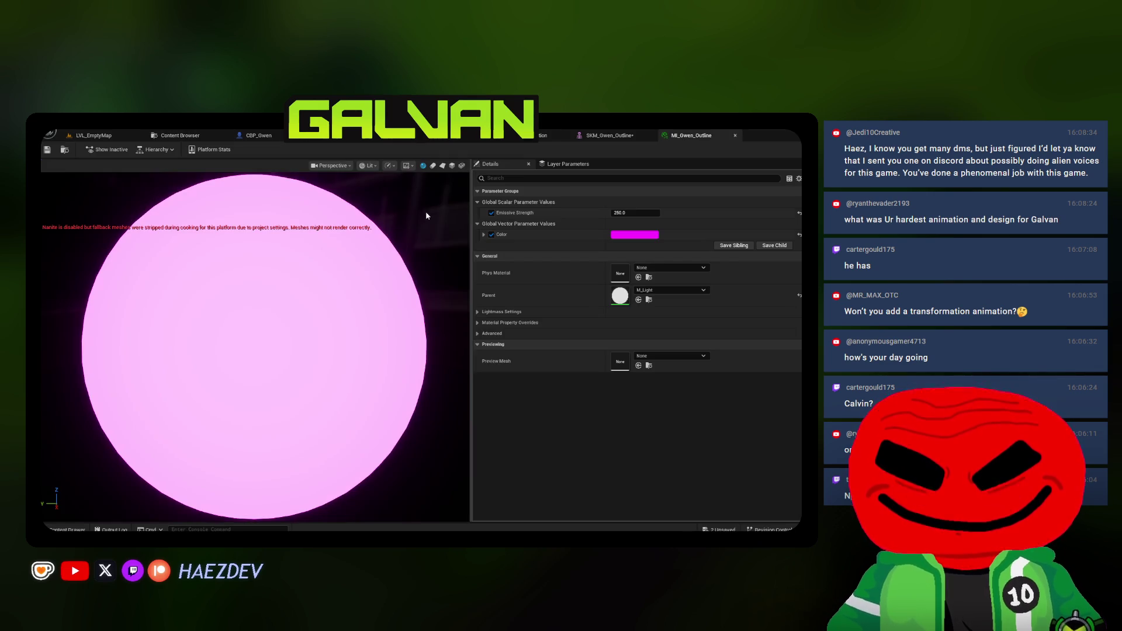
Make M_Outline the parent of MI_Gwen_Outline and save the material instance
{"action": "left_click", "coordinate": [176, 135]}
{"action": "left_click", "coordinate": [408, 200]}
{"action": "left_click", "coordinate": [691, 135]}
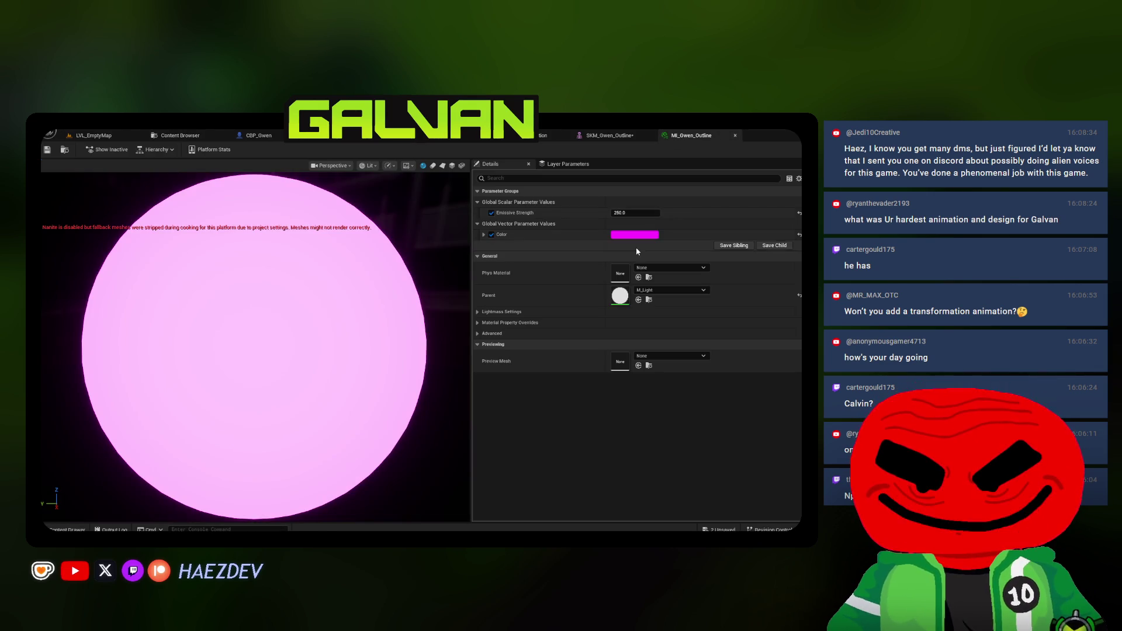
{"action": "left_click", "coordinate": [47, 151]}
Cycle past the SKM_Gwen_Outline, AM_Transformation and face material editors back to BP_GwenTransform's viewport
{"action": "left_click", "coordinate": [627, 138]}
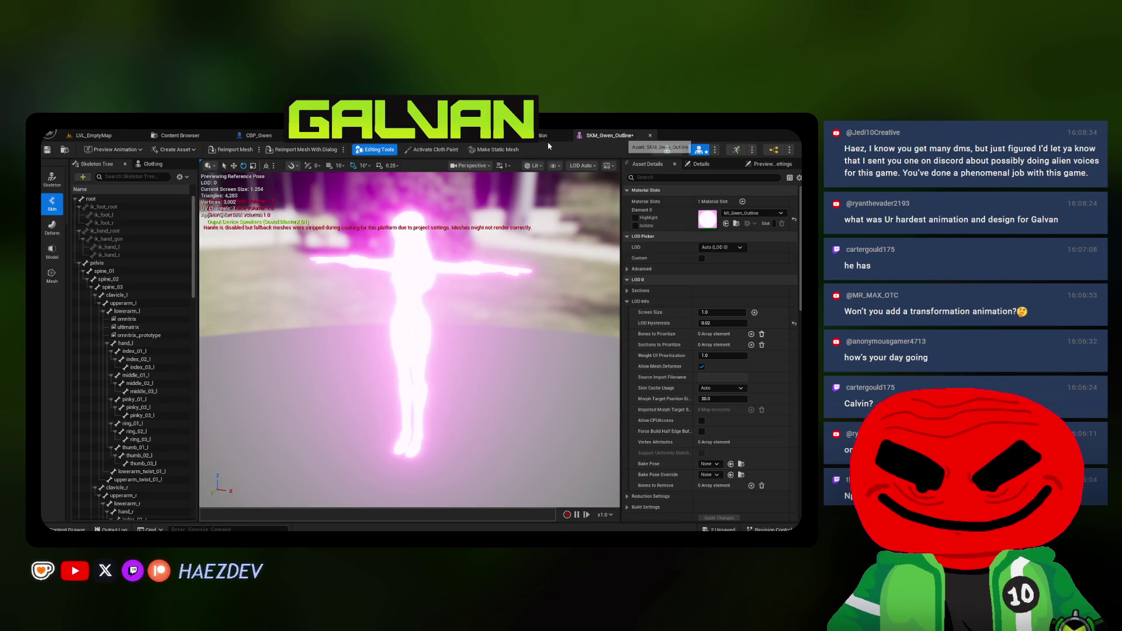
{"action": "left_click", "coordinate": [546, 135]}
{"action": "left_click", "coordinate": [453, 137]}
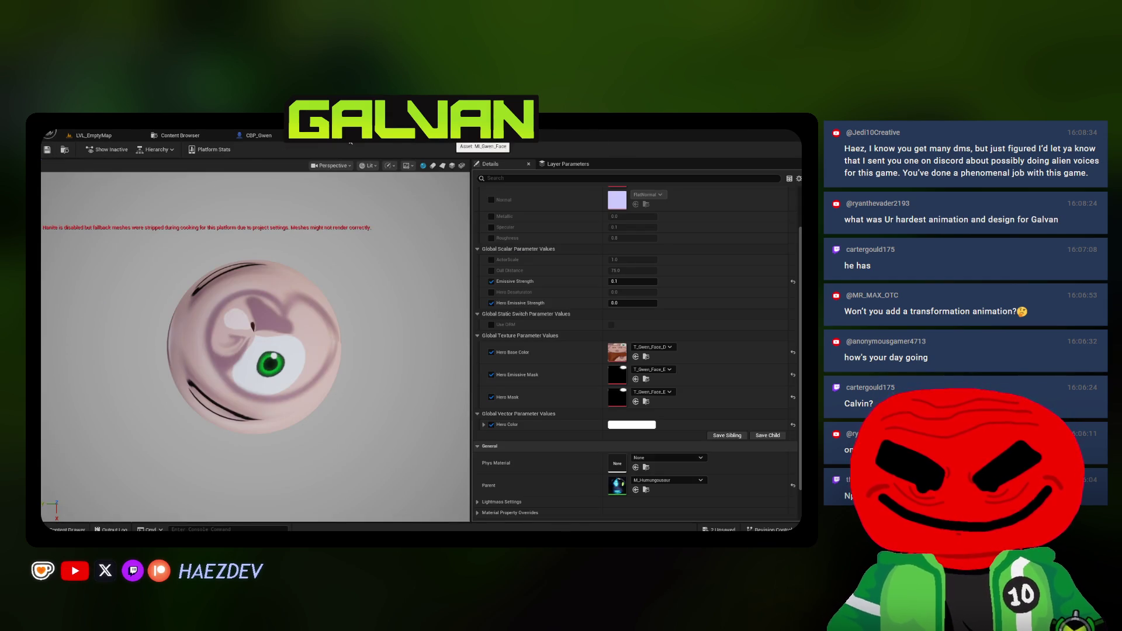
{"action": "left_click", "coordinate": [350, 138]}
{"action": "left_click", "coordinate": [180, 135]}
{"action": "left_click", "coordinate": [328, 136]}
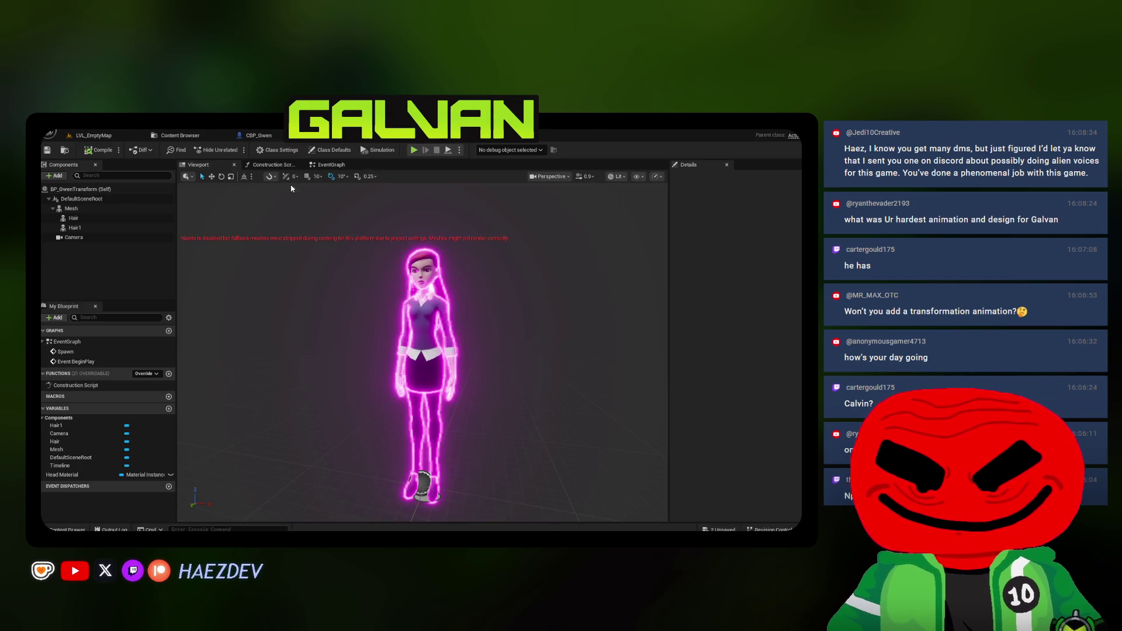
In the EventGraph, wire BeginPlay in and paste a copy of the Get Material–Create Dynamic Material Instance chain
{"action": "left_click", "coordinate": [331, 164]}
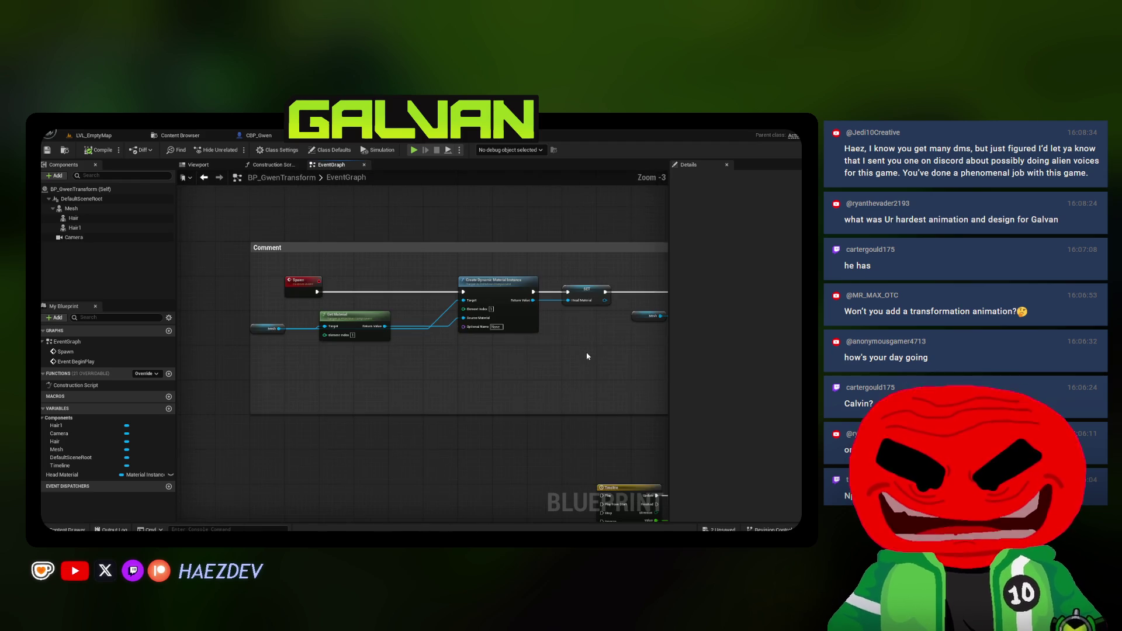
{"action": "scroll", "coordinate": [371, 267], "scroll_direction": "up", "scroll_amount": 2}
{"action": "left_click_drag", "start_coordinate": [370, 262], "coordinate": [525, 257]}
{"action": "left_click_drag", "start_coordinate": [330, 229], "coordinate": [659, 274]}
{"action": "scroll", "coordinate": [409, 321], "scroll_direction": "down", "scroll_amount": 1}
{"action": "left_click_drag", "start_coordinate": [234, 292], "coordinate": [409, 339]}
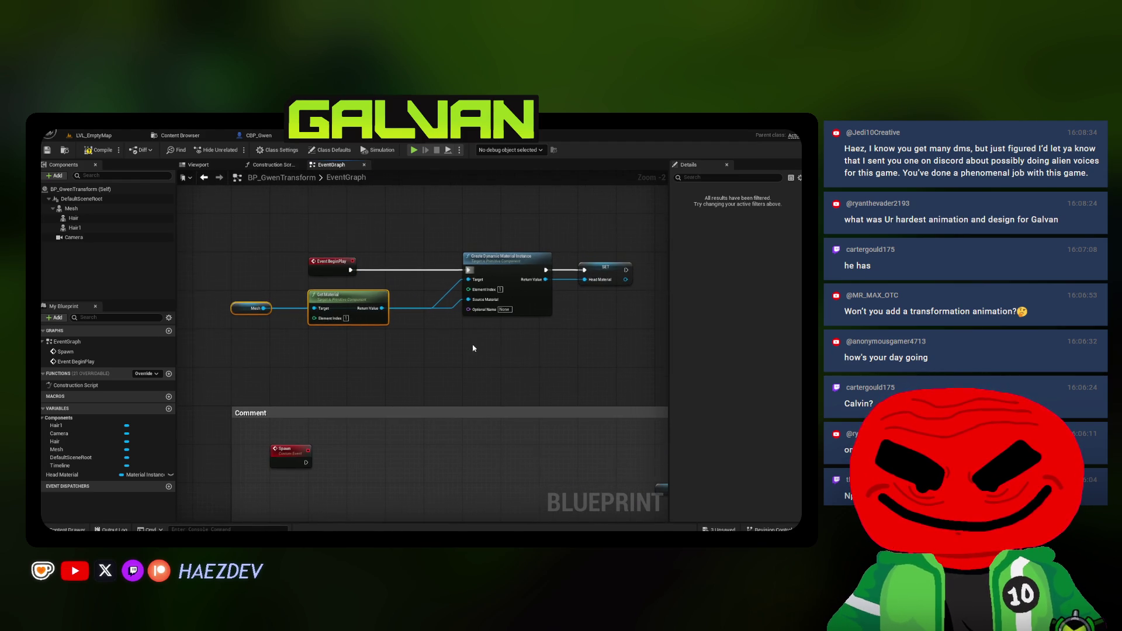
{"action": "key", "text": "ctrl+c"}
{"action": "key", "text": "ctrl+v"}
{"action": "mouse_move", "coordinate": [362, 277]}
{"action": "left_mouse_down"}
{"action": "mouse_move", "coordinate": [570, 291]}
{"action": "mouse_move", "coordinate": [501, 266]}
{"action": "left_mouse_up"}
Plug the Hair1 component into the pasted Get Material node and rename it Outline
{"action": "left_click", "coordinate": [384, 250]}
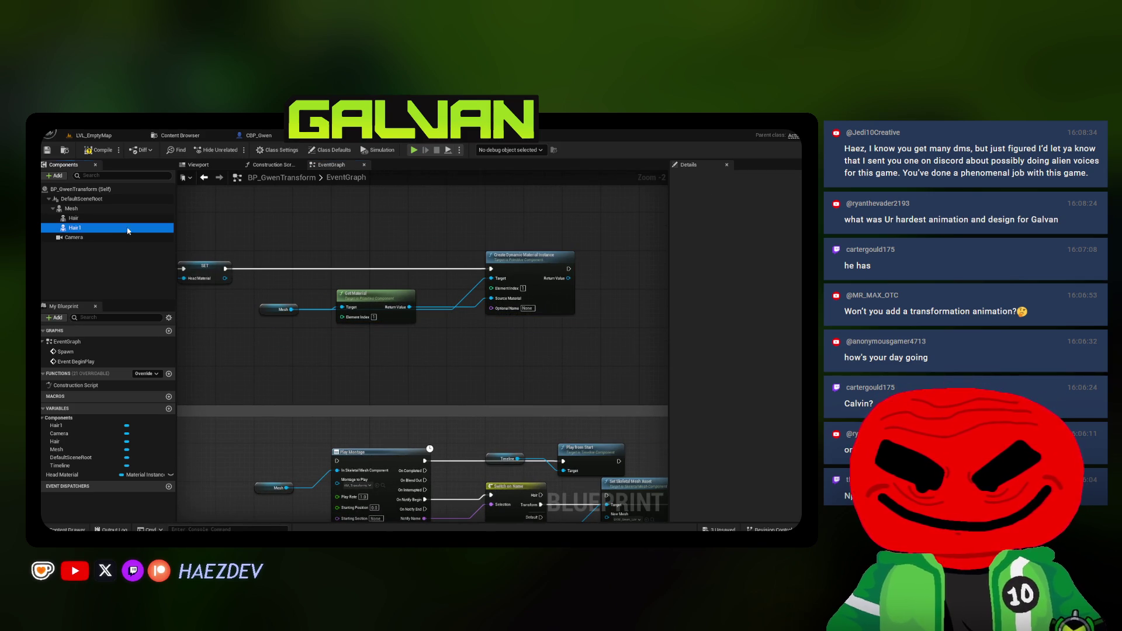
{"action": "left_click_drag", "start_coordinate": [74, 228], "coordinate": [265, 316]}
{"action": "key", "text": "F2"}
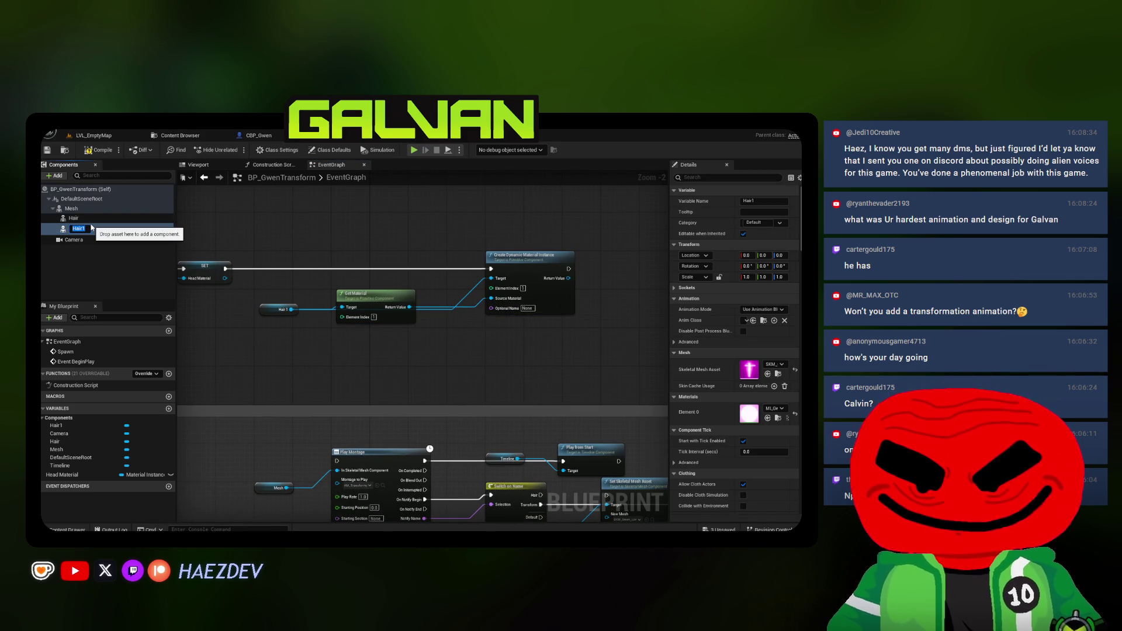
{"action": "type", "text": "Outline"}
{"action": "key", "text": "Return"}
{"action": "left_click", "coordinate": [375, 317]}
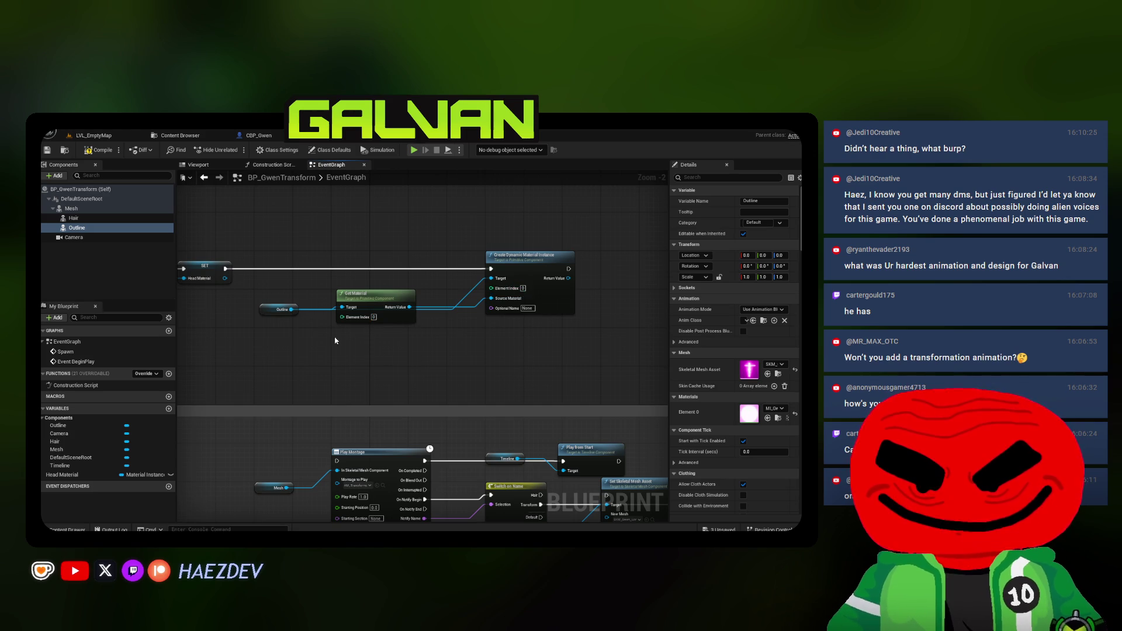
Promote the copied chain's Return Value to a new variable named Outline Material
{"action": "scroll", "coordinate": [334, 340], "scroll_direction": "up", "scroll_amount": 2}
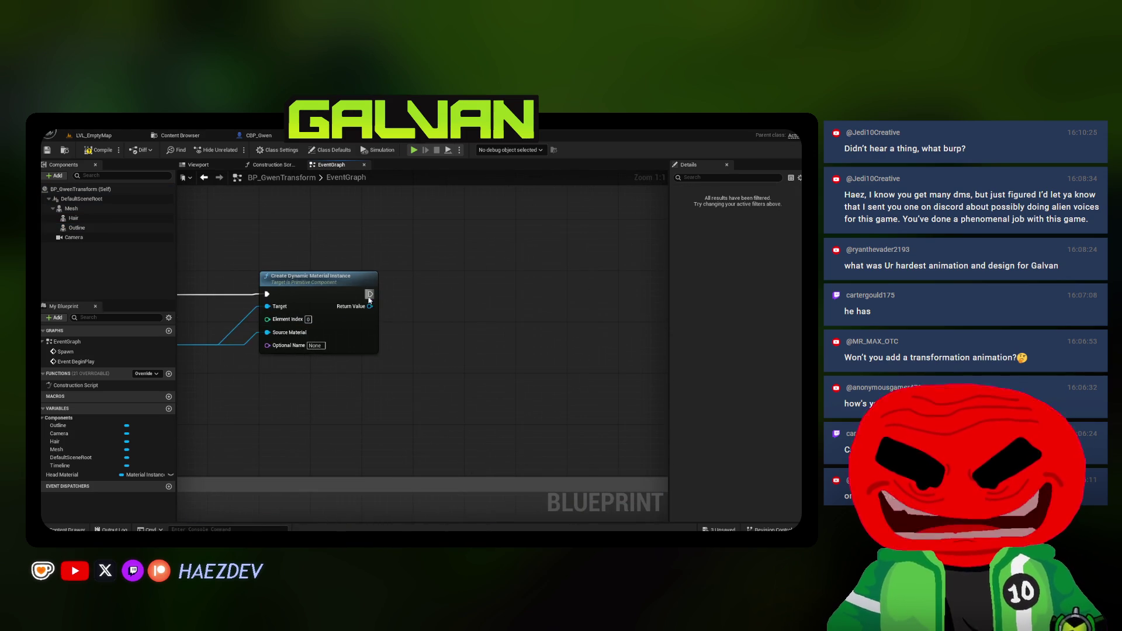
{"action": "left_click", "coordinate": [464, 359]}
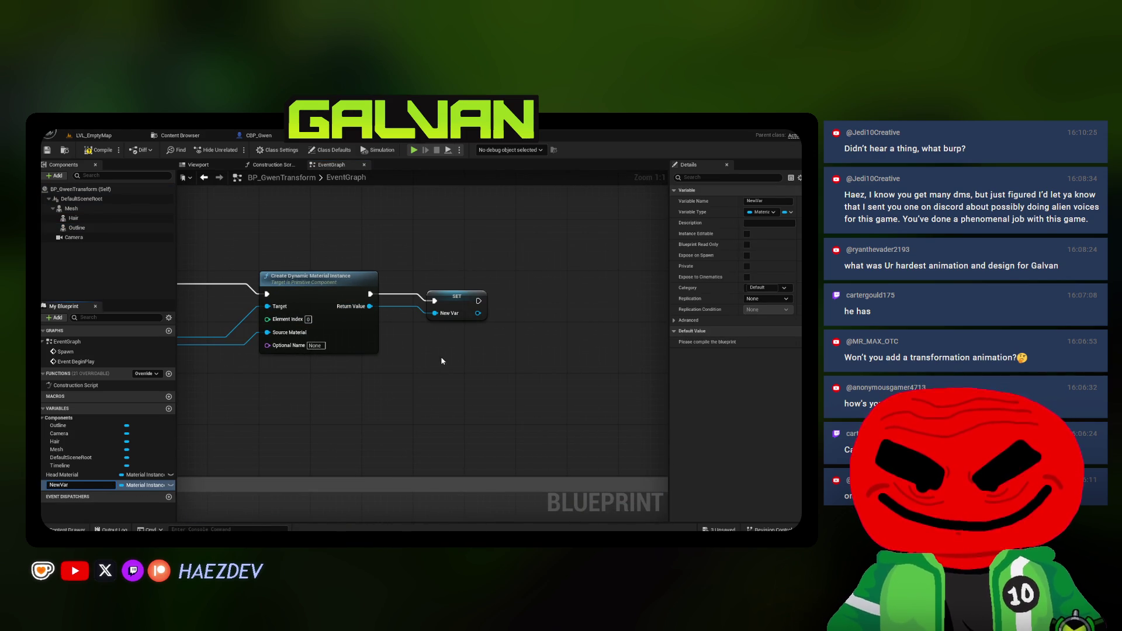
{"action": "left_click", "coordinate": [466, 303]}
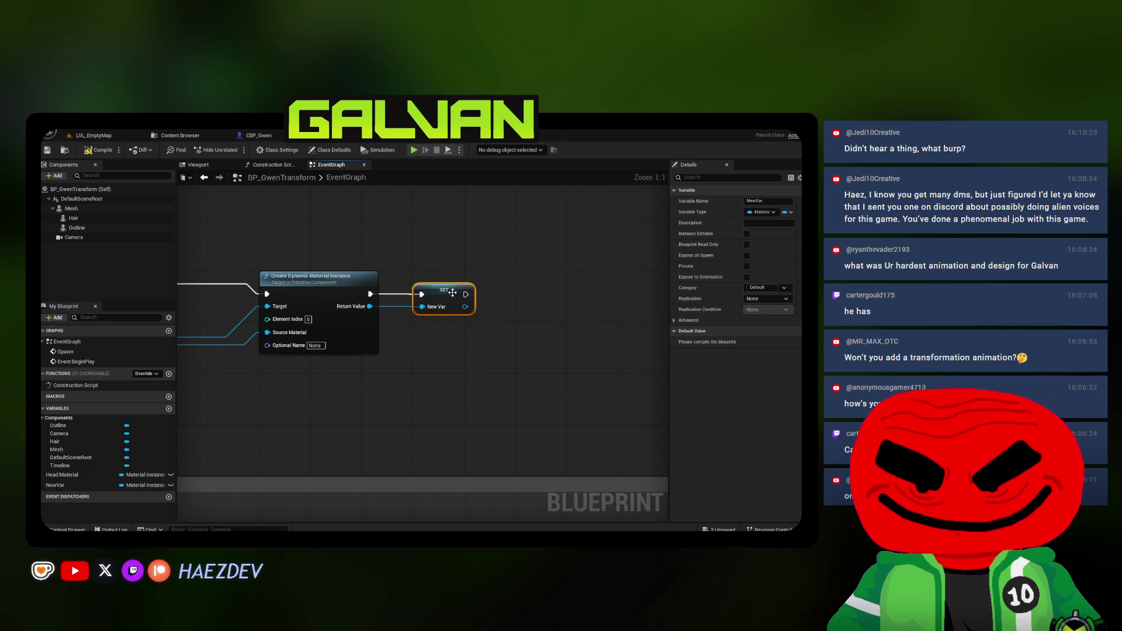
{"action": "scroll", "coordinate": [468, 310], "scroll_direction": "down", "scroll_amount": 4}
{"action": "type", "text": "O"}
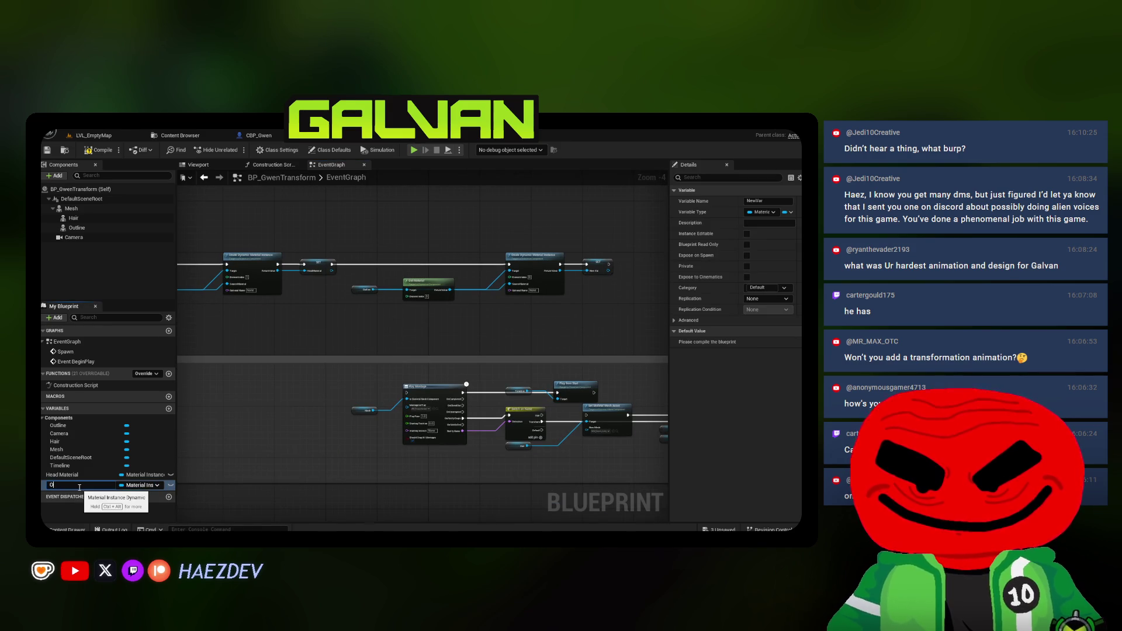
{"action": "type", "text": "utlinline Material"}
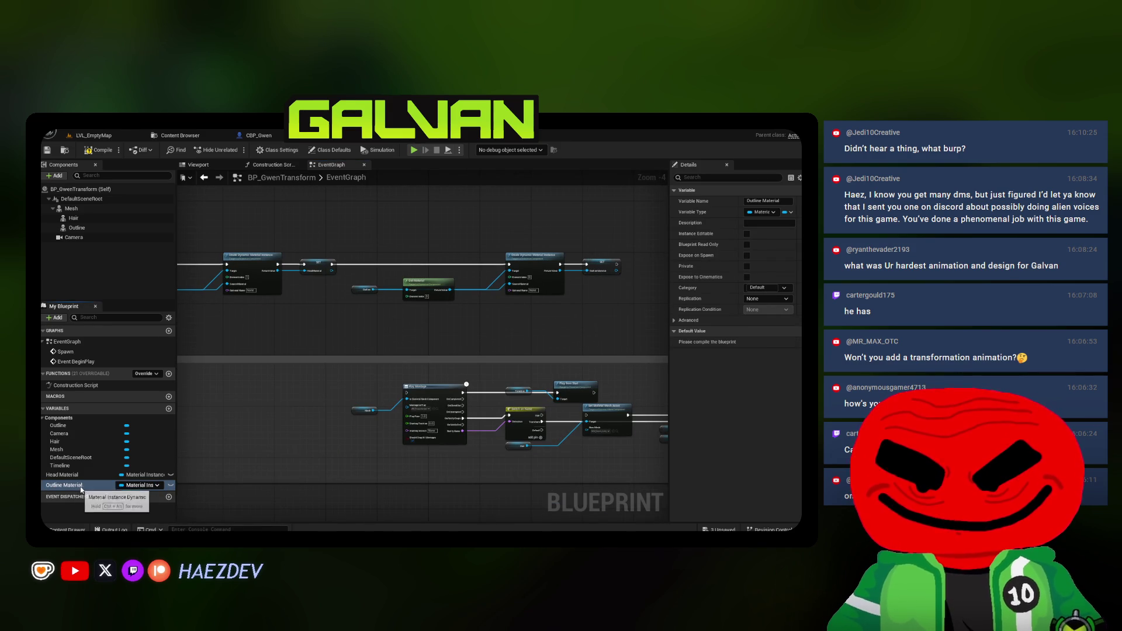
{"action": "key", "text": "Return"}
Connect Spawn's execution output to the Play Montage node
{"action": "left_click_drag", "start_coordinate": [213, 349], "coordinate": [502, 349]}
{"action": "key", "text": "Escape"}
{"action": "scroll", "coordinate": [261, 327], "scroll_direction": "down", "scroll_amount": 2}
{"action": "scroll", "coordinate": [261, 356], "scroll_direction": "up", "scroll_amount": 3}
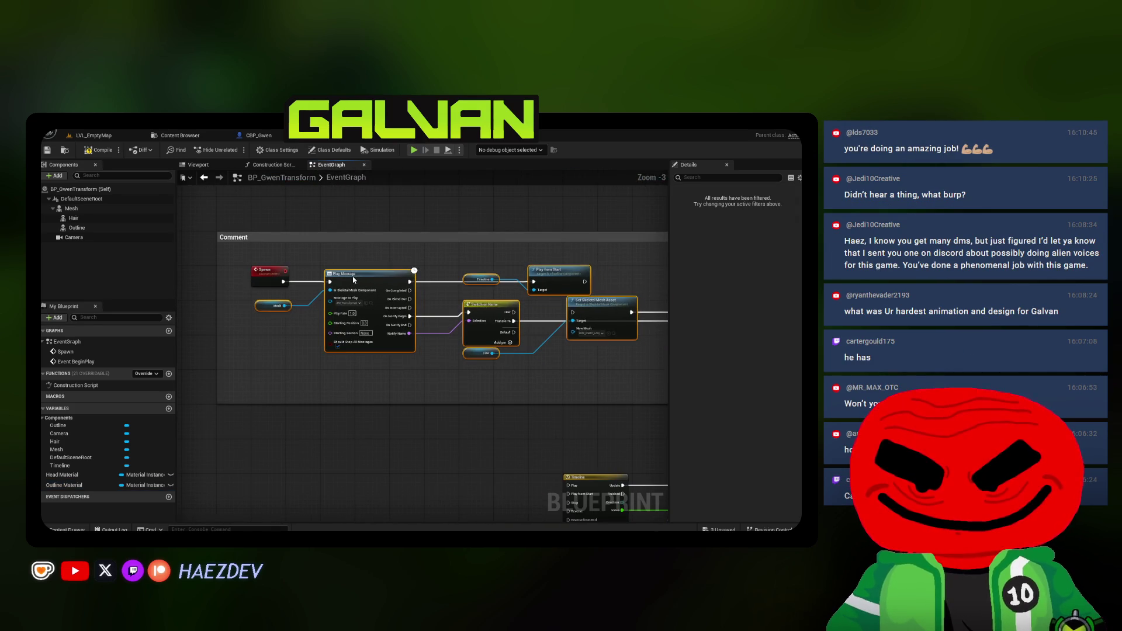
Duplicate the Timeline and Set Scalar node setup below the original
{"action": "scroll", "coordinate": [354, 280], "scroll_direction": "down", "scroll_amount": 3}
{"action": "scroll", "coordinate": [362, 293], "scroll_direction": "up", "scroll_amount": 2}
{"action": "scroll", "coordinate": [362, 293], "scroll_direction": "up", "scroll_amount": 2}
{"action": "left_click_drag", "start_coordinate": [242, 362], "coordinate": [520, 234]}
{"action": "key", "text": "ctrl+c"}
{"action": "key", "text": "ctrl+v"}
Rename the upper timeline Eyes Glow and the lower one Outer Glow
{"action": "left_click", "coordinate": [281, 367]}
{"action": "scroll", "coordinate": [403, 315], "scroll_direction": "up", "scroll_amount": 1}
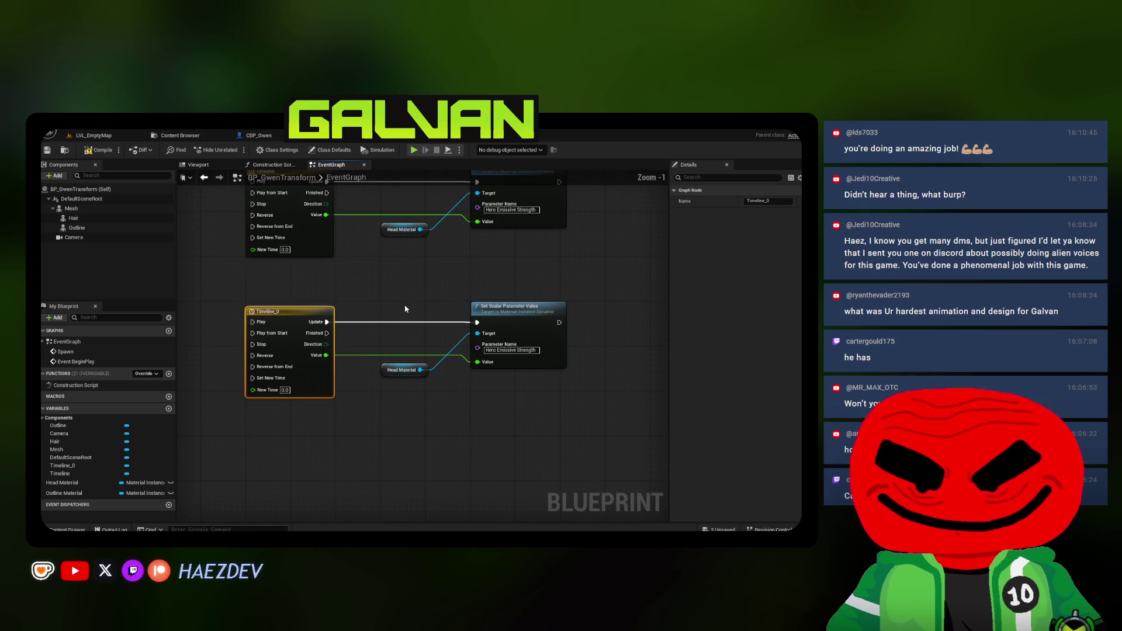
{"action": "key", "text": "F2"}
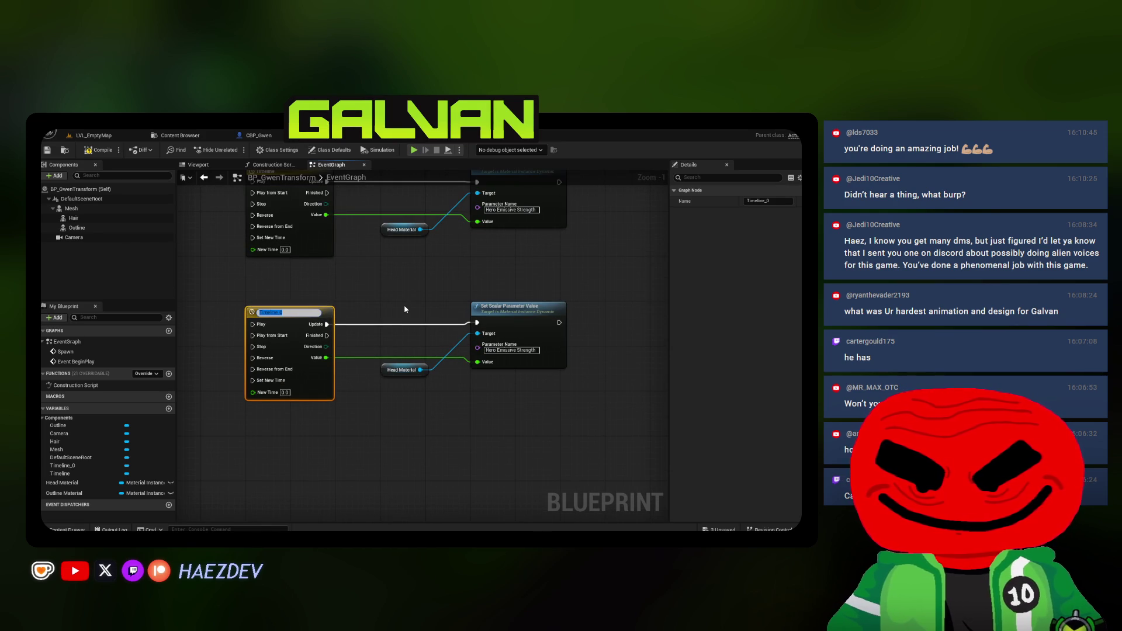
{"action": "left_click", "coordinate": [326, 313]}
{"action": "key", "text": "F2"}
{"action": "type", "text": "Eyes"}
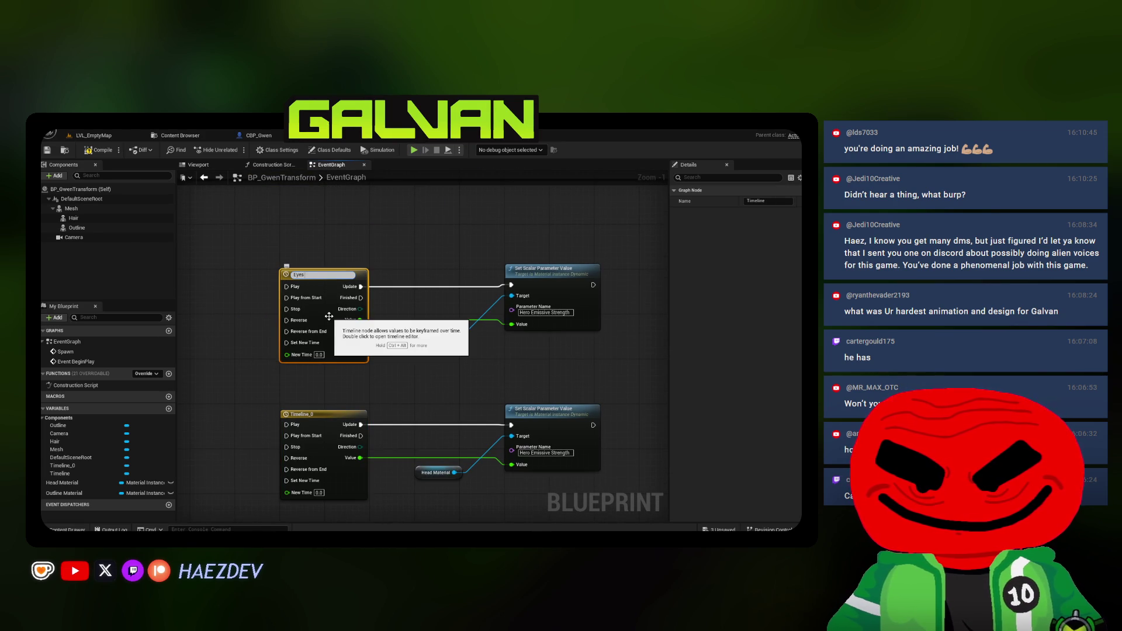
{"action": "type", "text": " Glow"}
{"action": "key", "text": "Return"}
{"action": "left_click", "coordinate": [316, 331]}
{"action": "key", "text": "F2"}
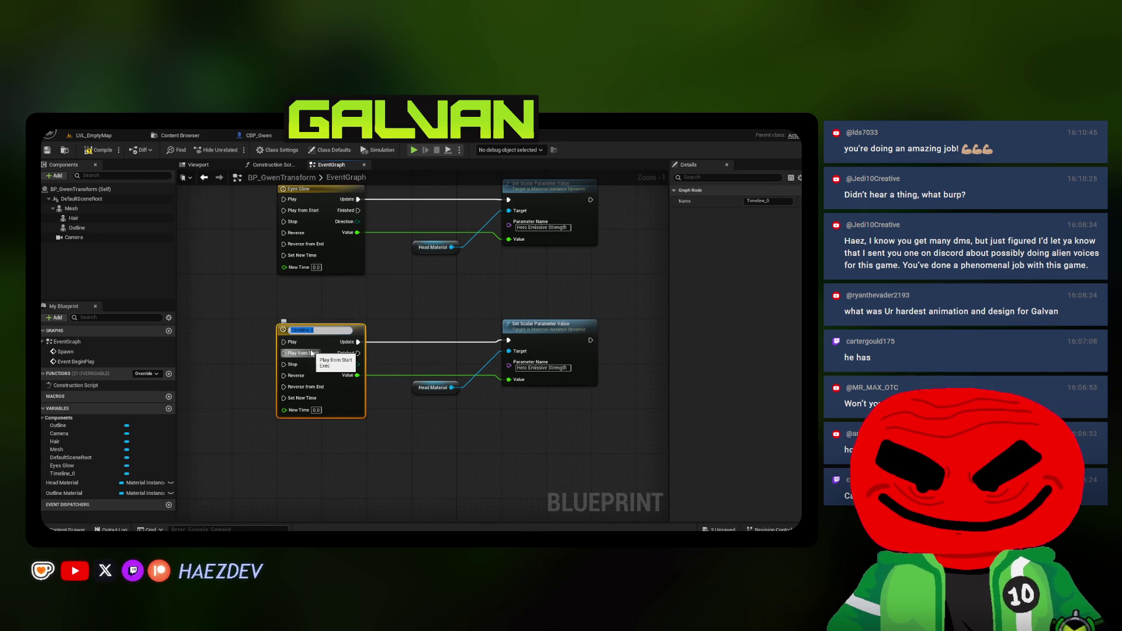
{"action": "type", "text": "Outer Glow"}
{"action": "key", "text": "Return"}
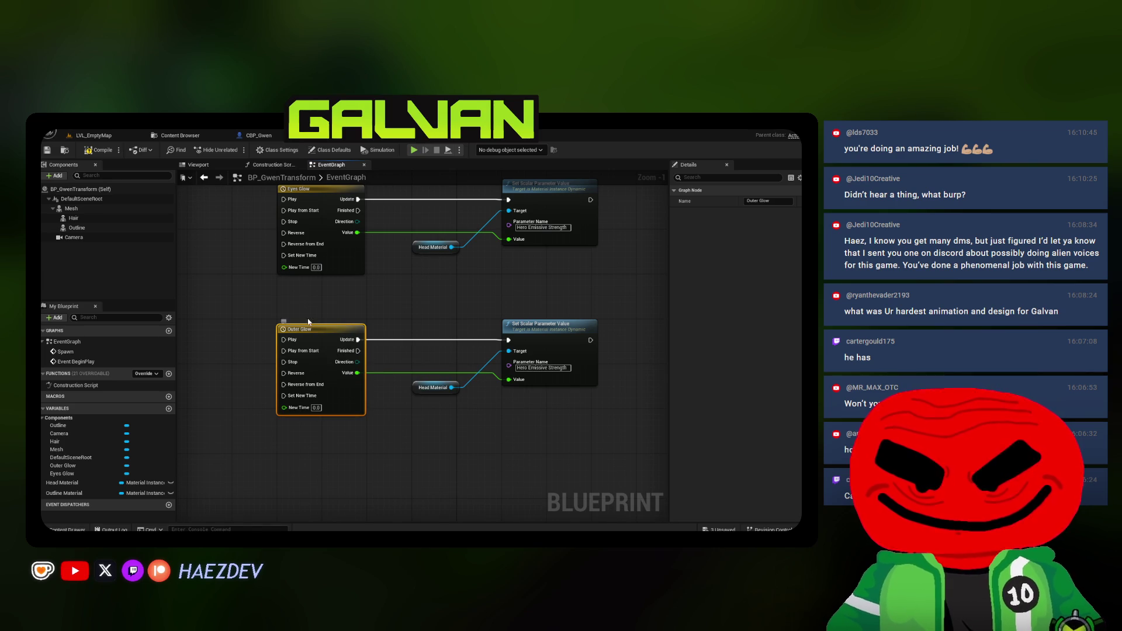
Set the lower Set Scalar parameter to Opacity, target Outline Material, and open Outer Glow's curve
{"action": "type", "text": "Opacity"}
{"action": "key", "text": "Return"}
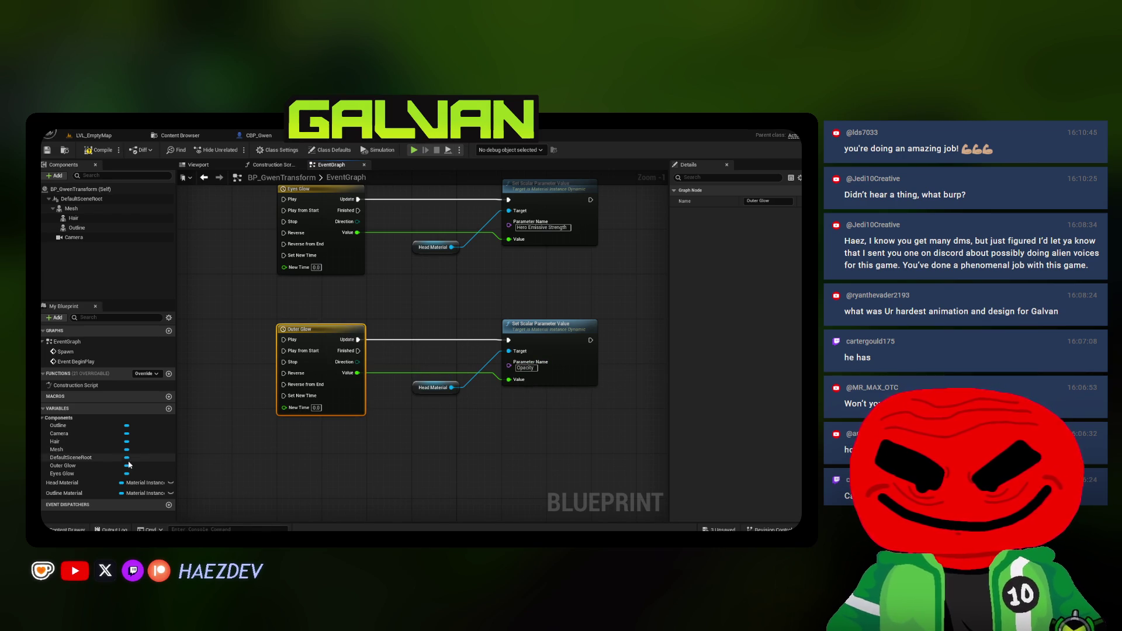
{"action": "left_click_drag", "start_coordinate": [73, 495], "coordinate": [385, 411]}
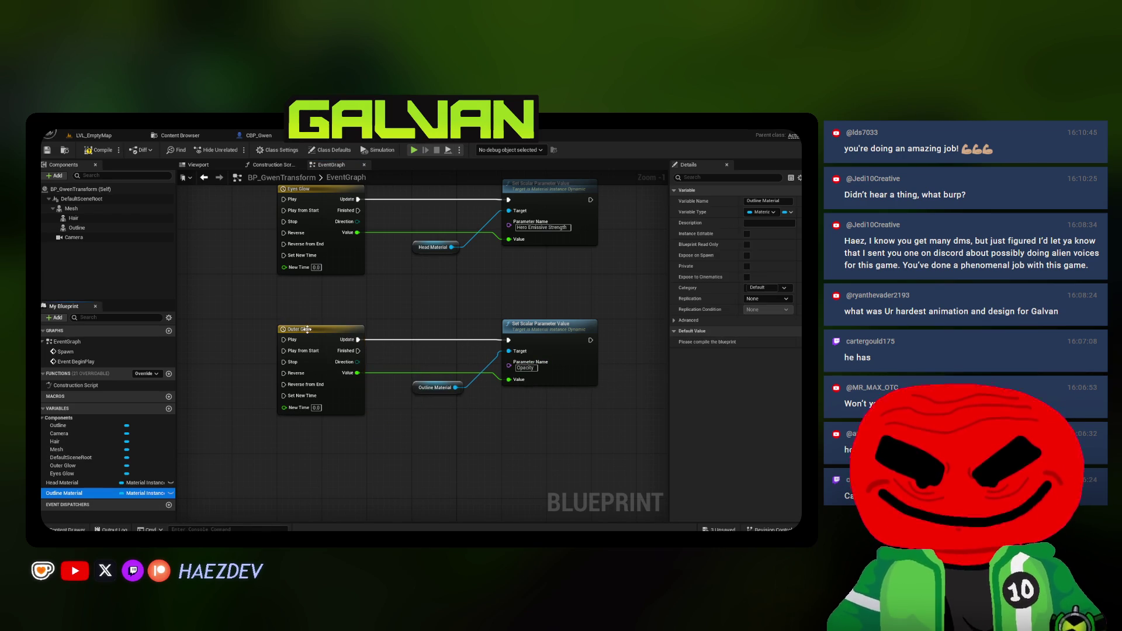
{"action": "double_click", "coordinate": [307, 329]}
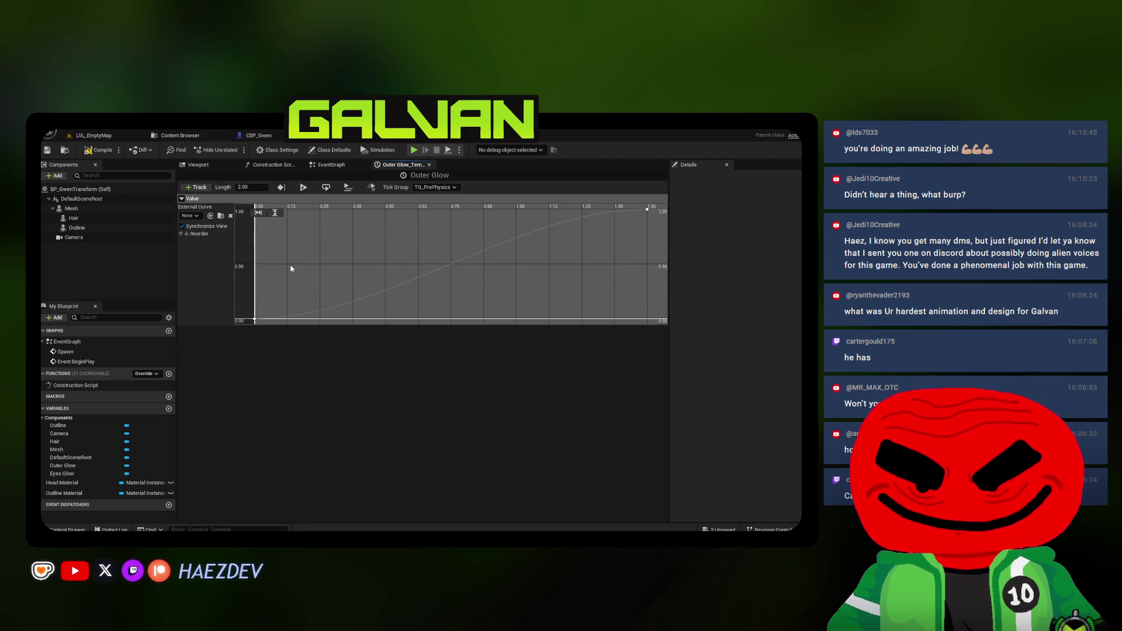
Return to the EventGraph and save BP_GwenTransform
{"action": "left_click", "coordinate": [321, 165]}
{"action": "left_click", "coordinate": [44, 153]}
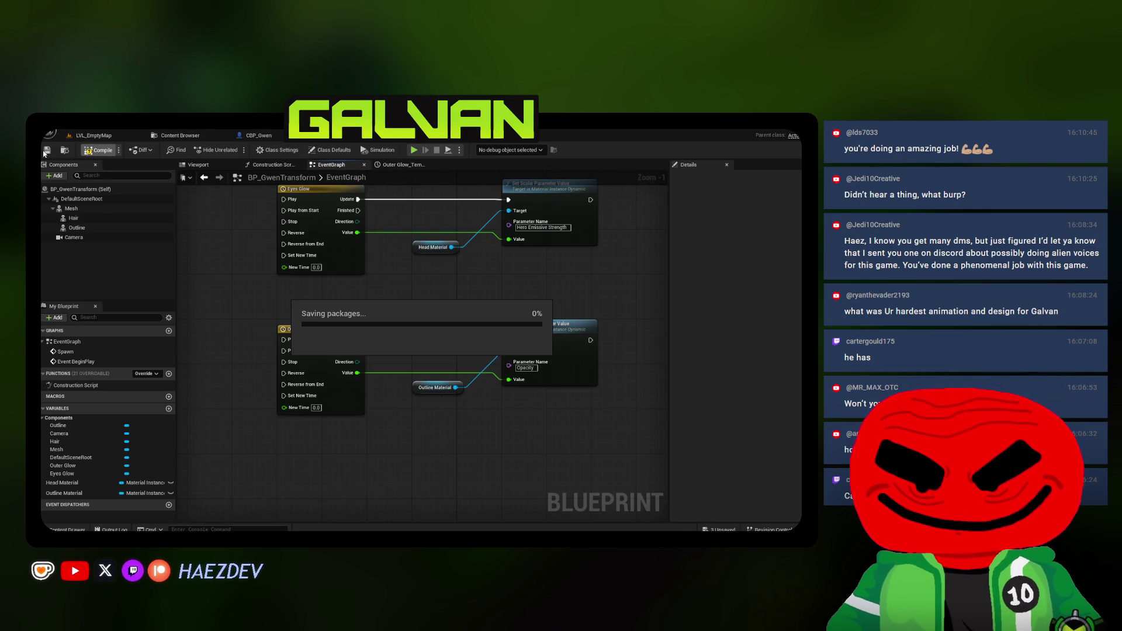
{"action": "scroll", "coordinate": [259, 309], "scroll_direction": "down", "scroll_amount": 4}
{"action": "scroll", "coordinate": [402, 303], "scroll_direction": "up", "scroll_amount": 3}
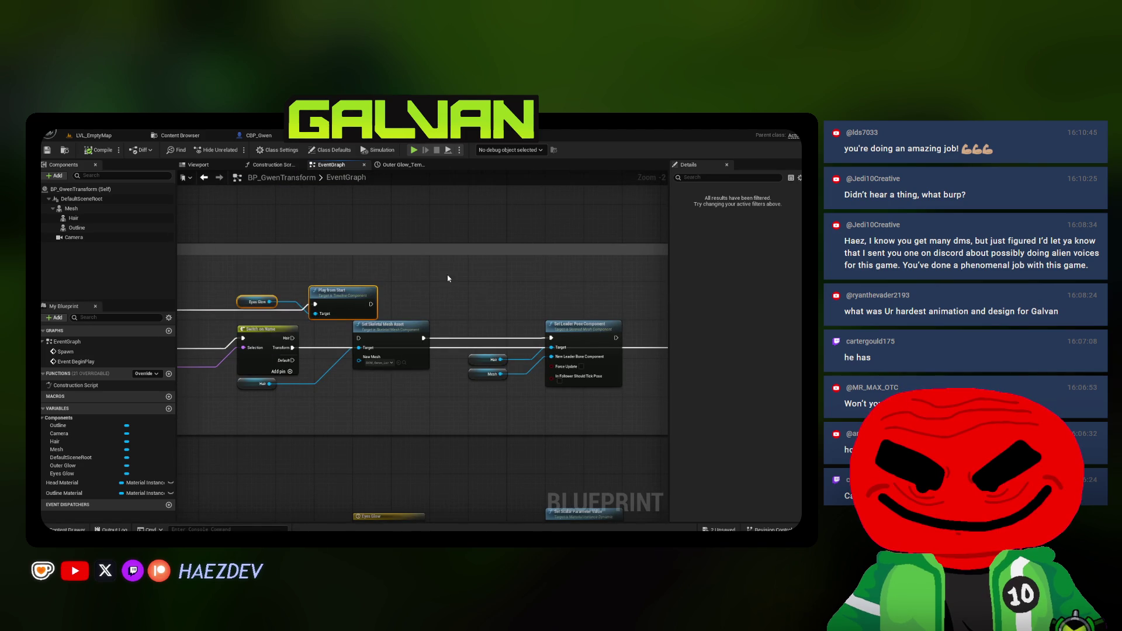
Add a wired Play from Start node targeting Outer Glow, compile, and return to LVL_EmptyMap
{"action": "key", "text": "ctrl+v"}
{"action": "left_click_drag", "start_coordinate": [371, 304], "coordinate": [488, 285]}
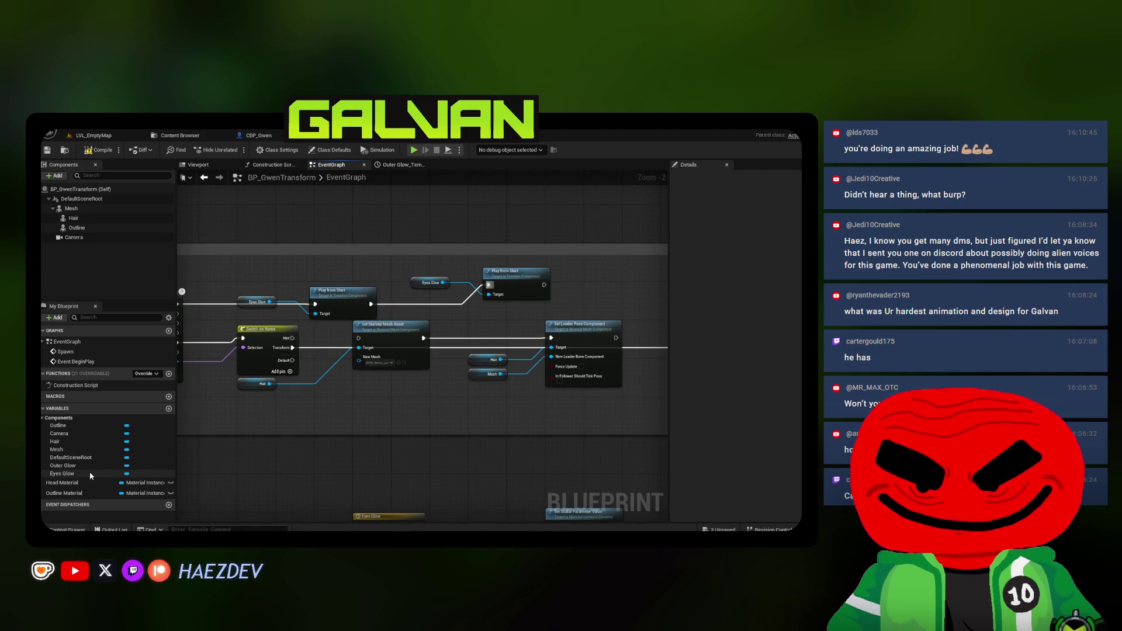
{"action": "left_click_drag", "start_coordinate": [88, 466], "coordinate": [400, 308]}
{"action": "left_click", "coordinate": [115, 150]}
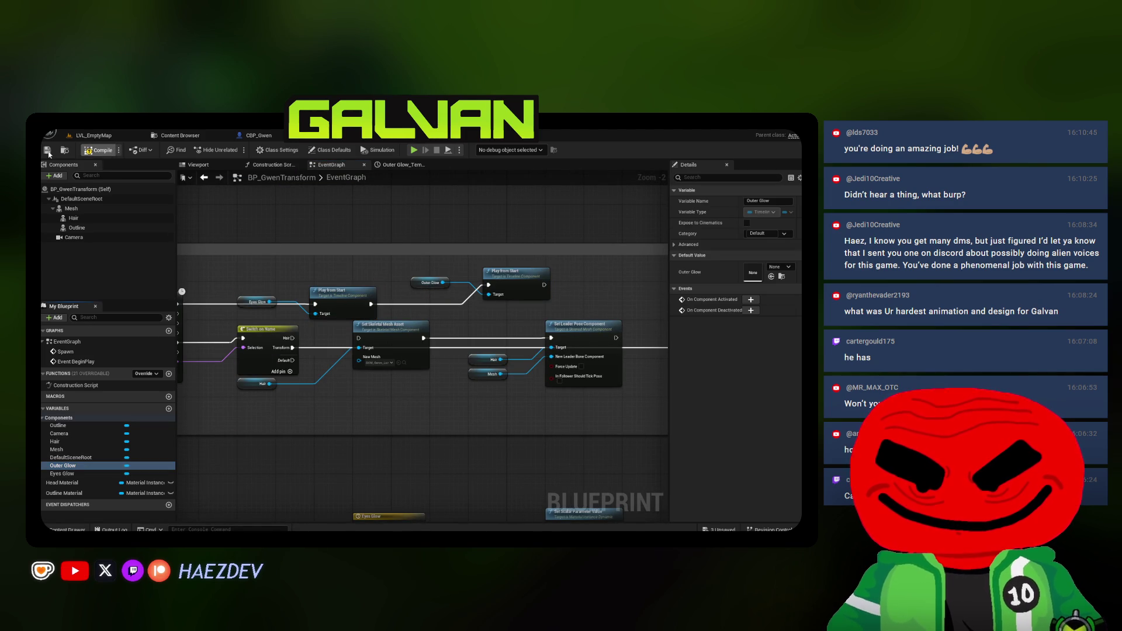
{"action": "left_click", "coordinate": [94, 135]}
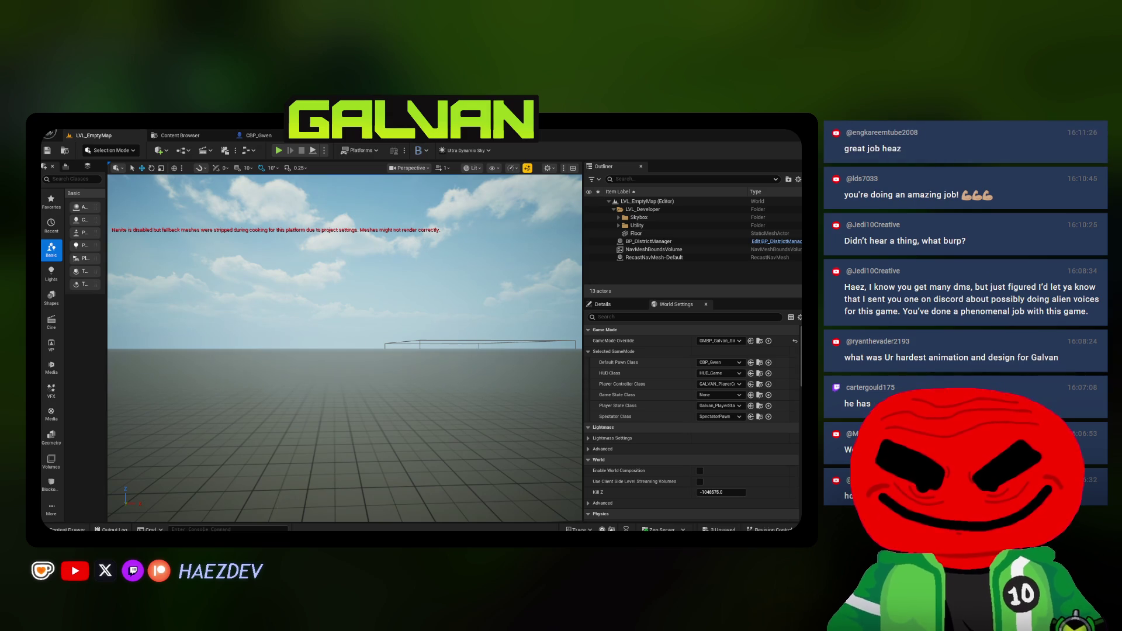
Play-test Gwen's transformation fullscreen with Space, stop, then reopen the Outer Glow timeline curve
{"action": "left_click", "coordinate": [279, 151]}
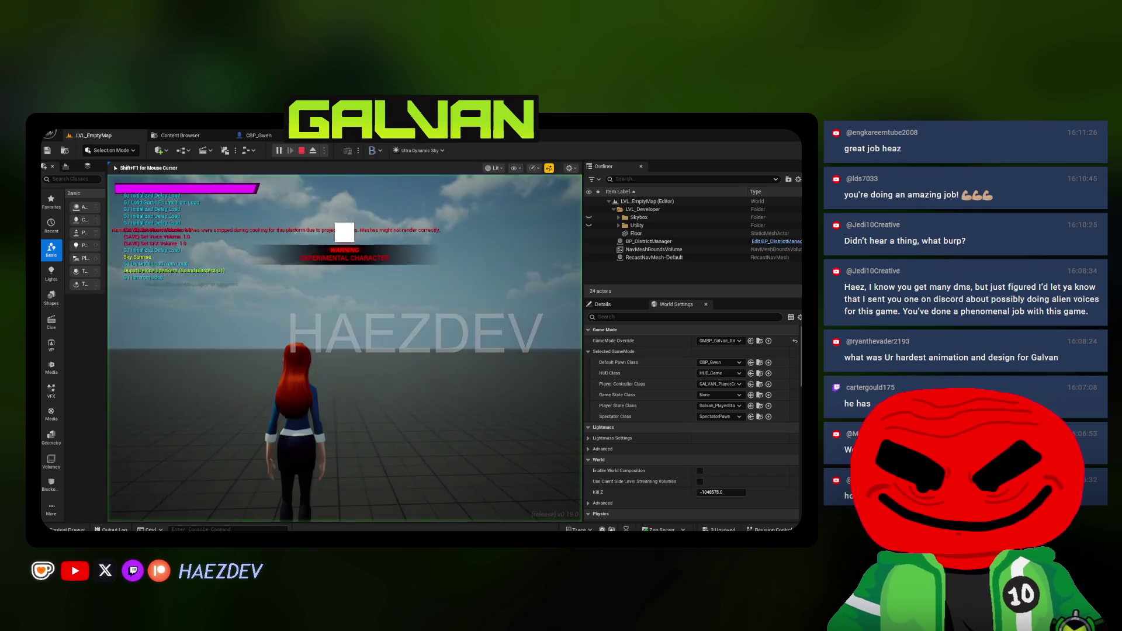
{"action": "key", "text": "F11"}
{"action": "key", "text": "space"}
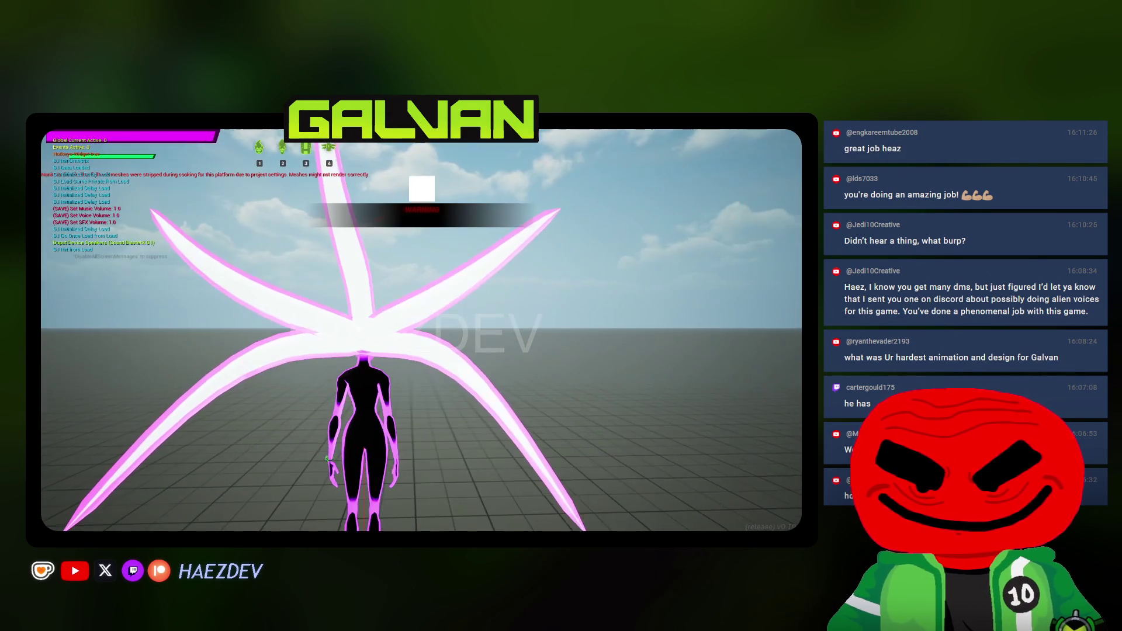
{"action": "key", "text": "Escape"}
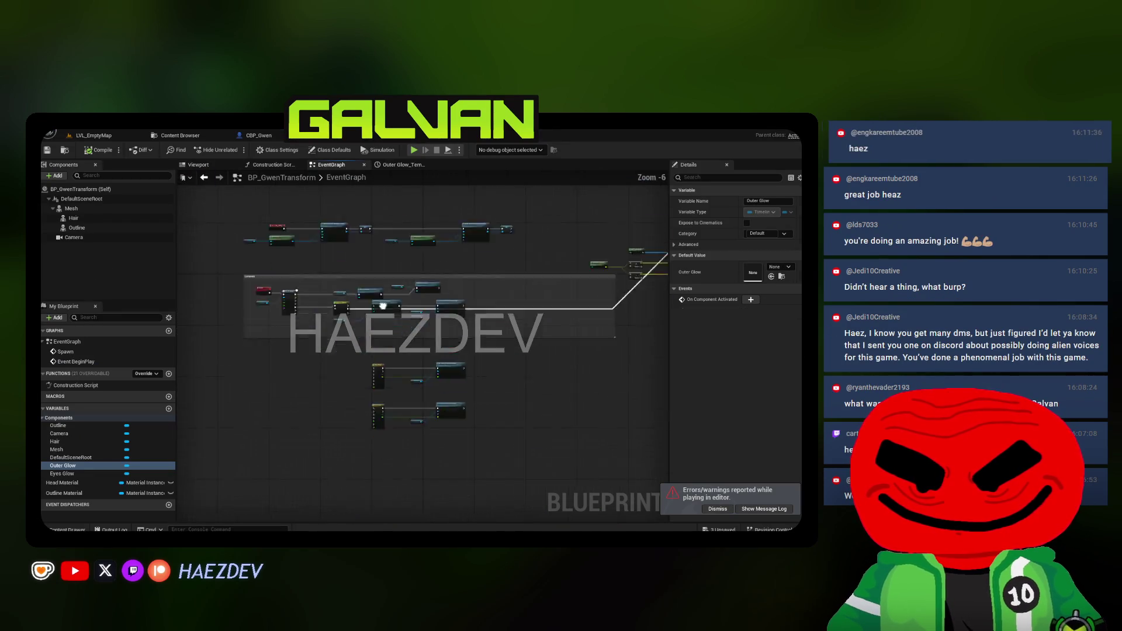
{"action": "left_click", "coordinate": [257, 378]}
{"action": "double_click", "coordinate": [257, 378]}
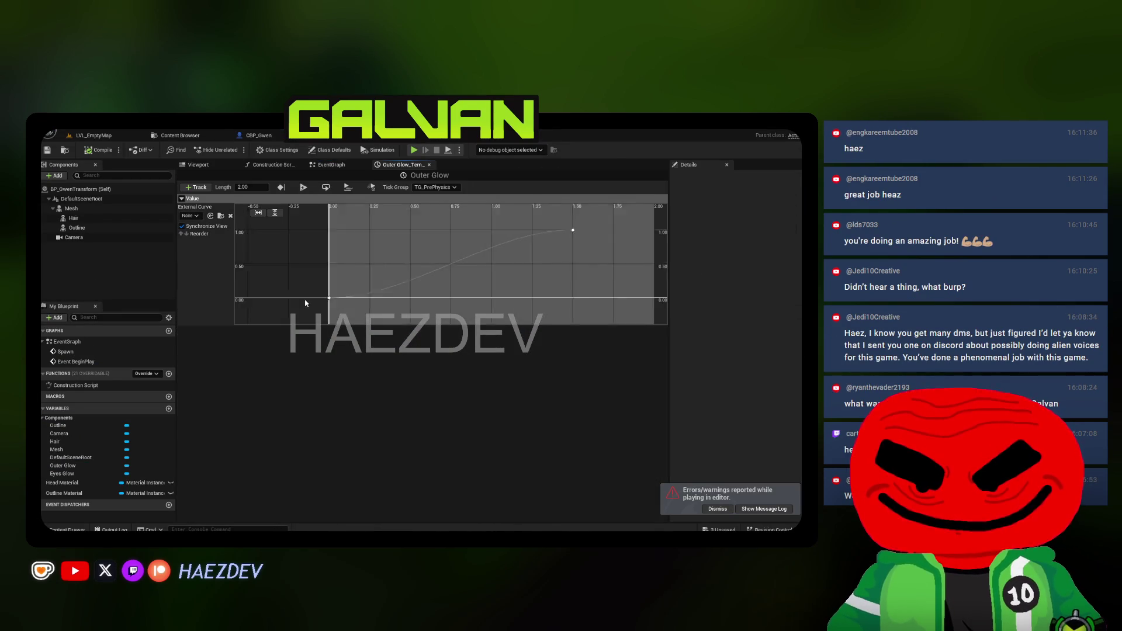
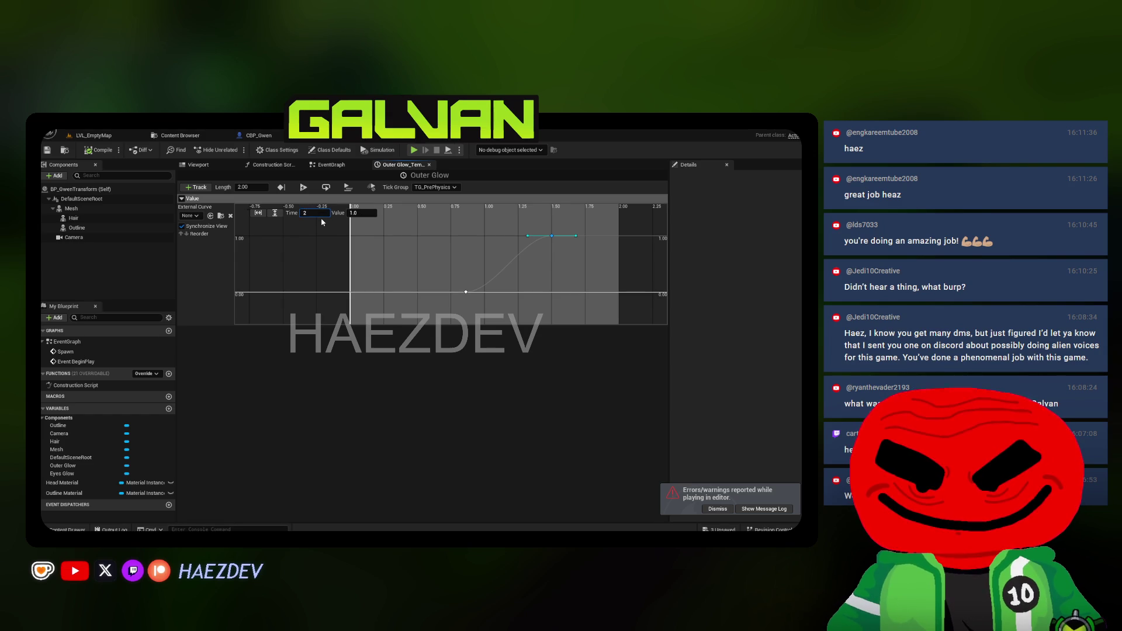
Move the first Outer Glow key to 0.75 s and set the Outline's Emissive Strength to 1000
{"action": "left_click", "coordinate": [466, 291]}
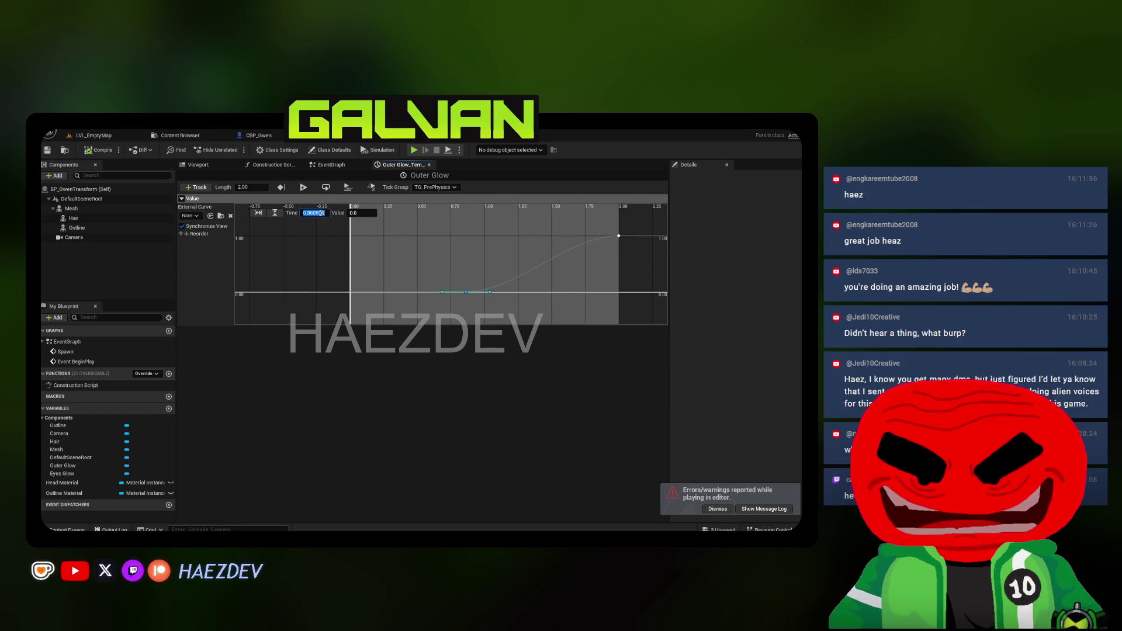
{"action": "type", "text": ".75"}
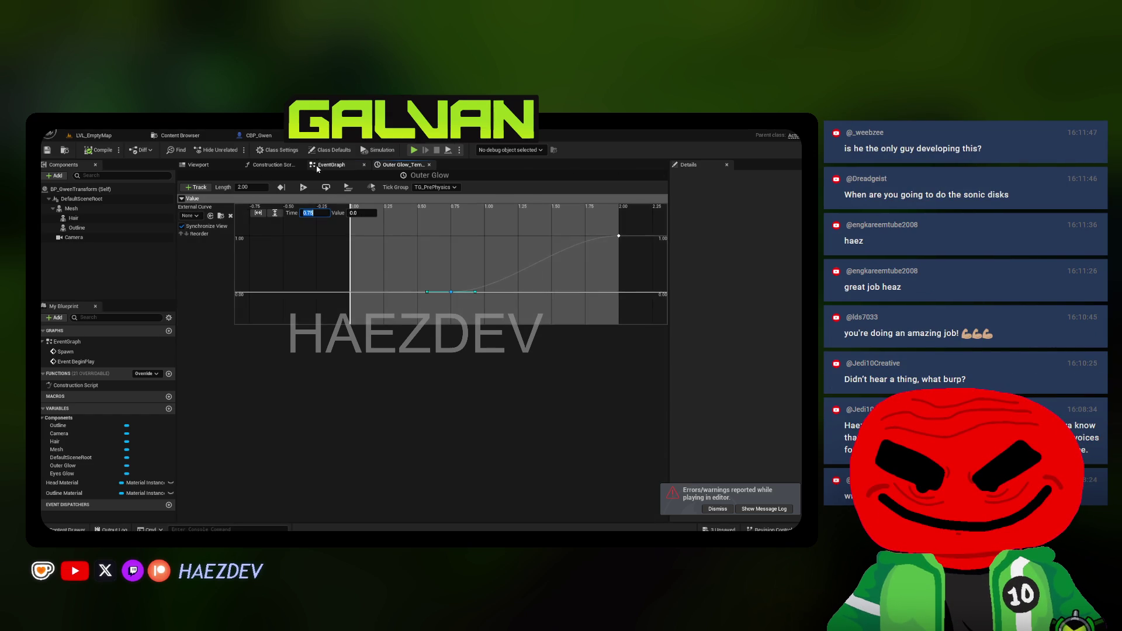
{"action": "left_click", "coordinate": [331, 165]}
{"action": "left_click", "coordinate": [76, 227]}
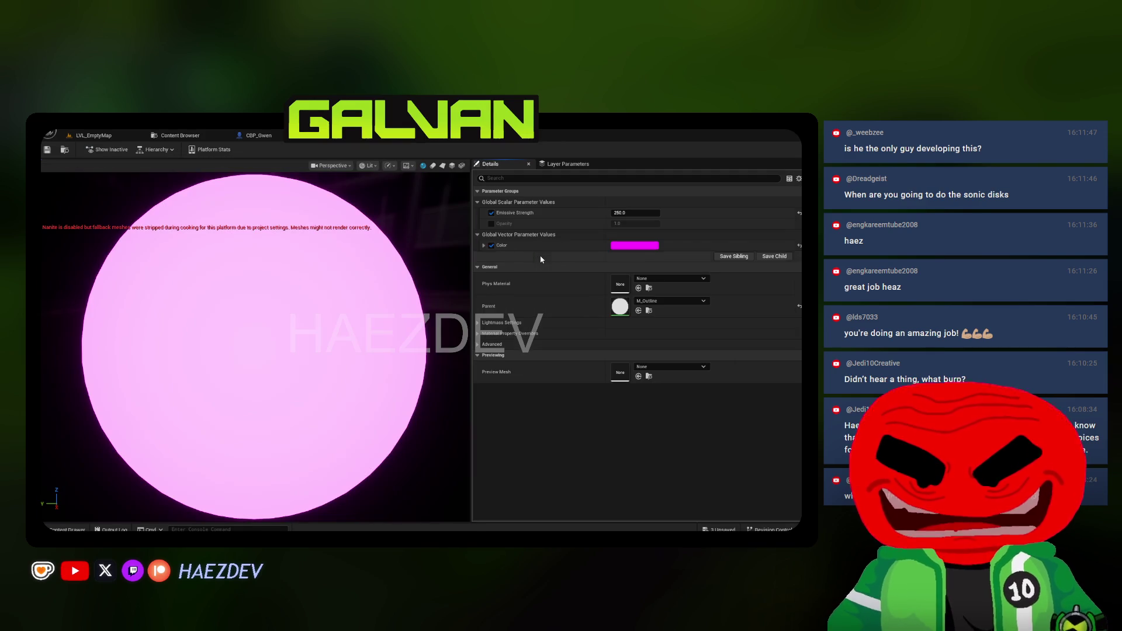
{"action": "left_click", "coordinate": [641, 213]}
{"action": "type", "text": "1000"}
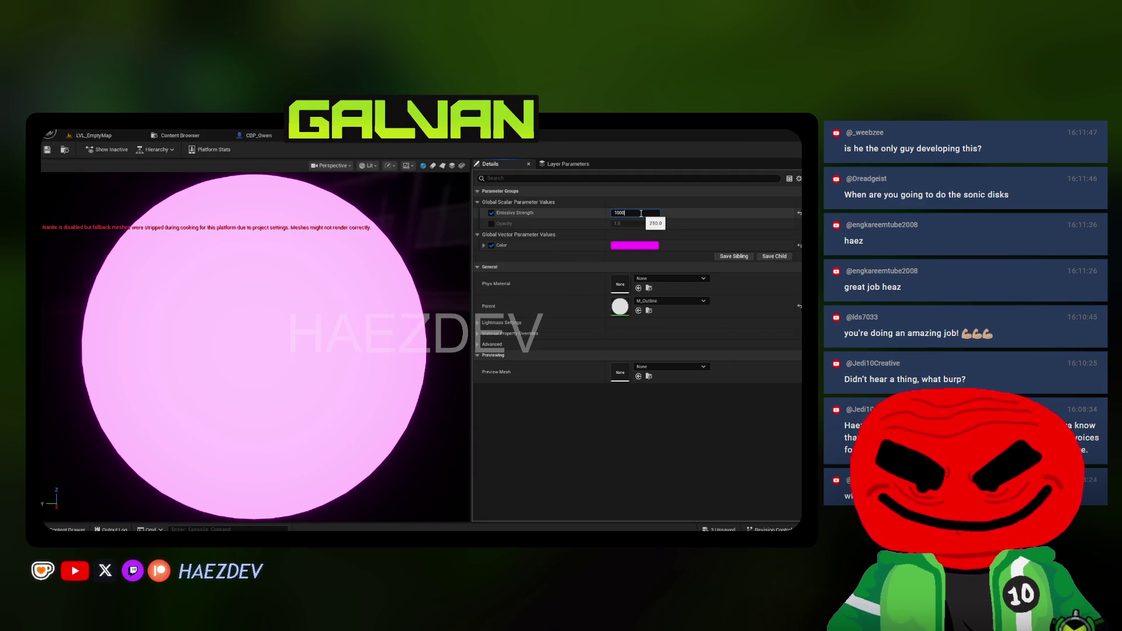
{"action": "key", "text": "Return"}
Play-test LVL_EmptyMap fullscreen, running Gwen forward and triggering her transformation
{"action": "left_click", "coordinate": [108, 143]}
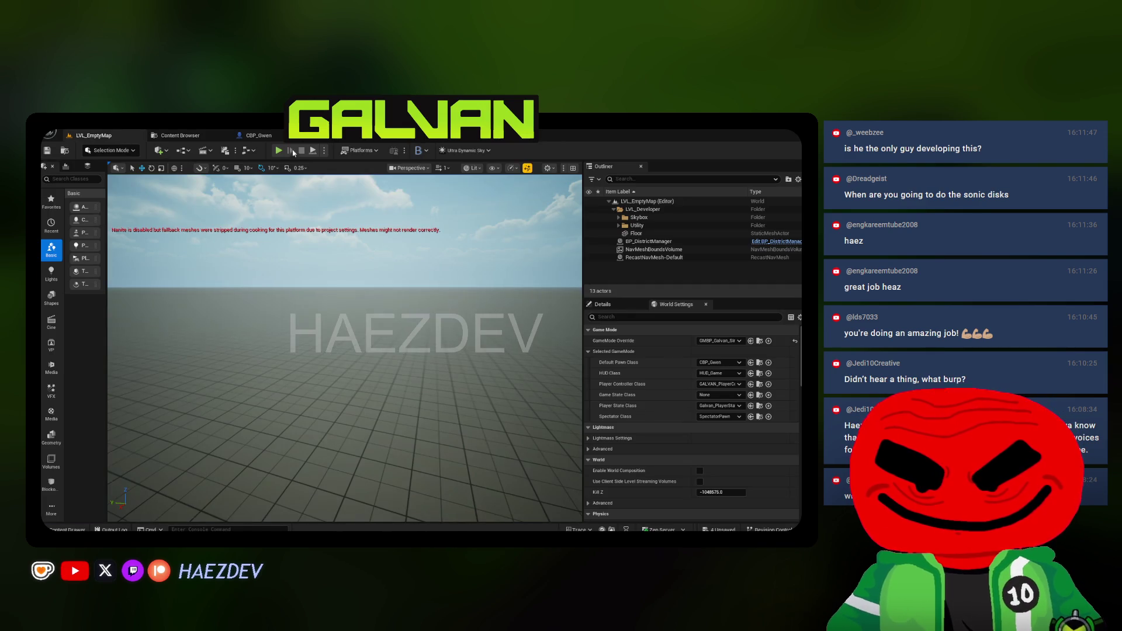
{"action": "key", "text": "alt+p"}
{"action": "key", "text": "F11"}
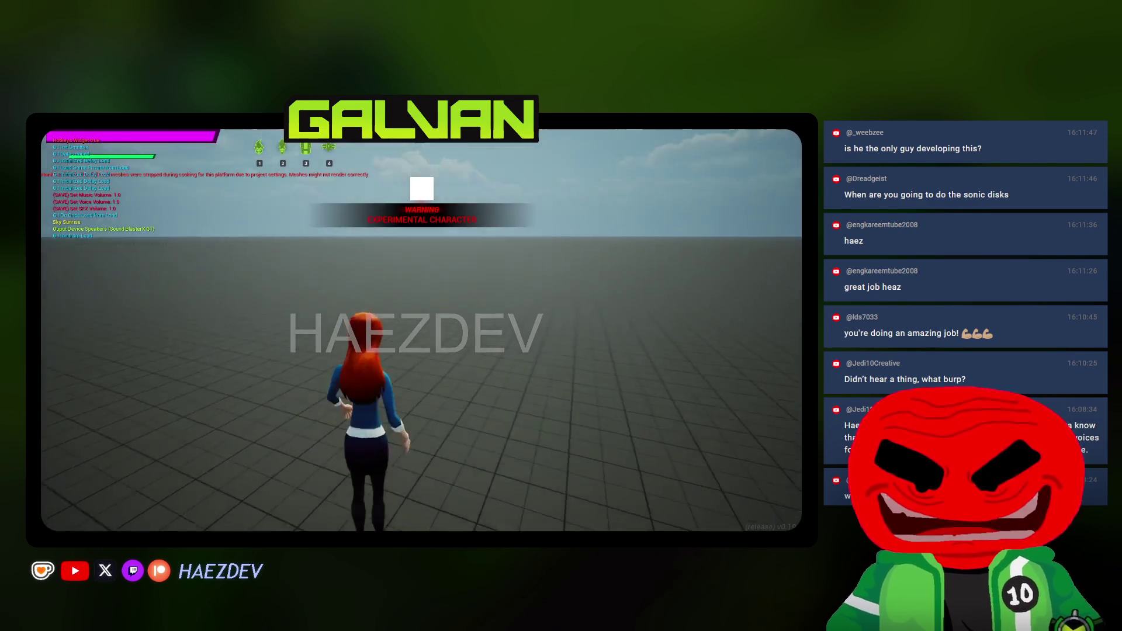
{"action": "key", "text": "w"}
{"action": "key", "text": "space"}
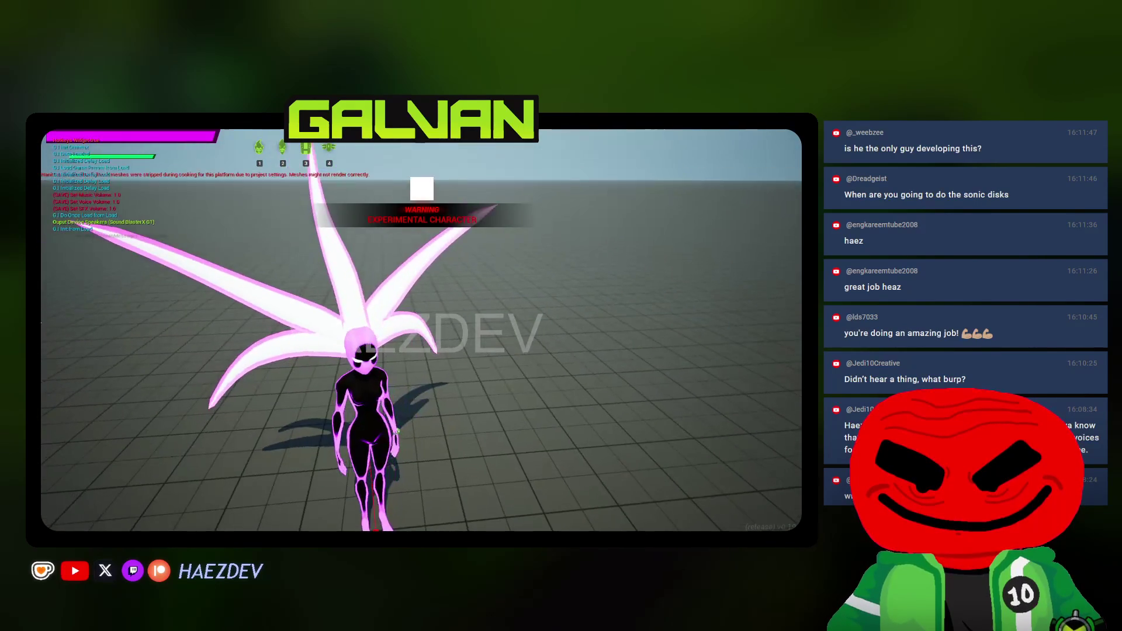
{"action": "key", "text": "Escape"}
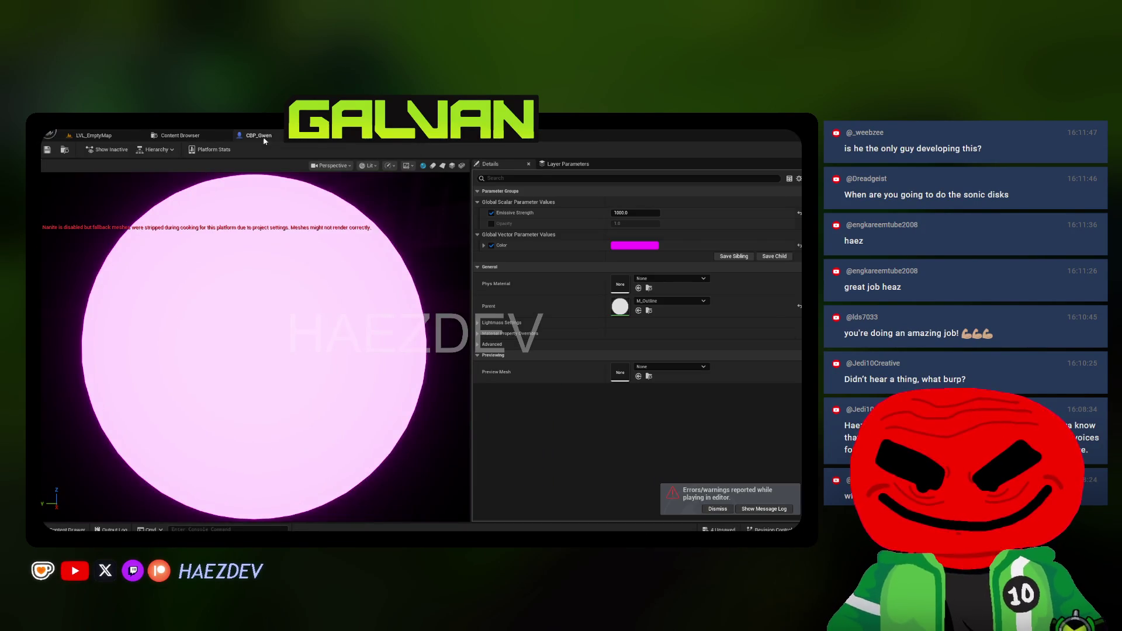
Inspect the BP_GwenTransform viewport preview and select its Camera component
{"action": "left_click", "coordinate": [303, 135]}
{"action": "left_click", "coordinate": [216, 166]}
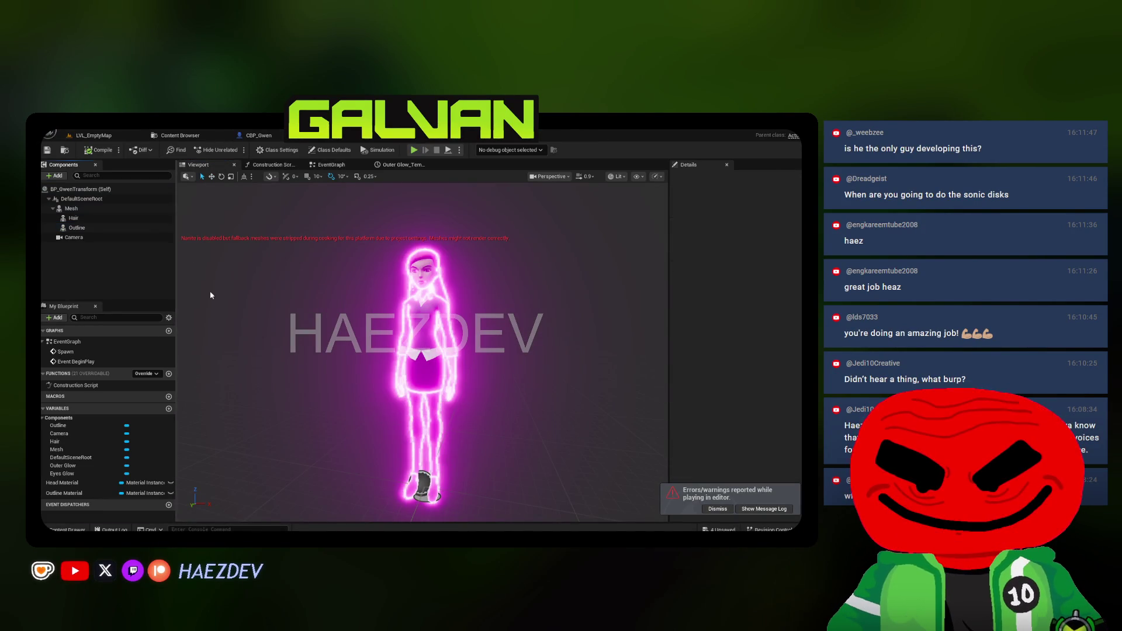
{"action": "left_click_drag", "start_coordinate": [327, 351], "coordinate": [409, 351]}
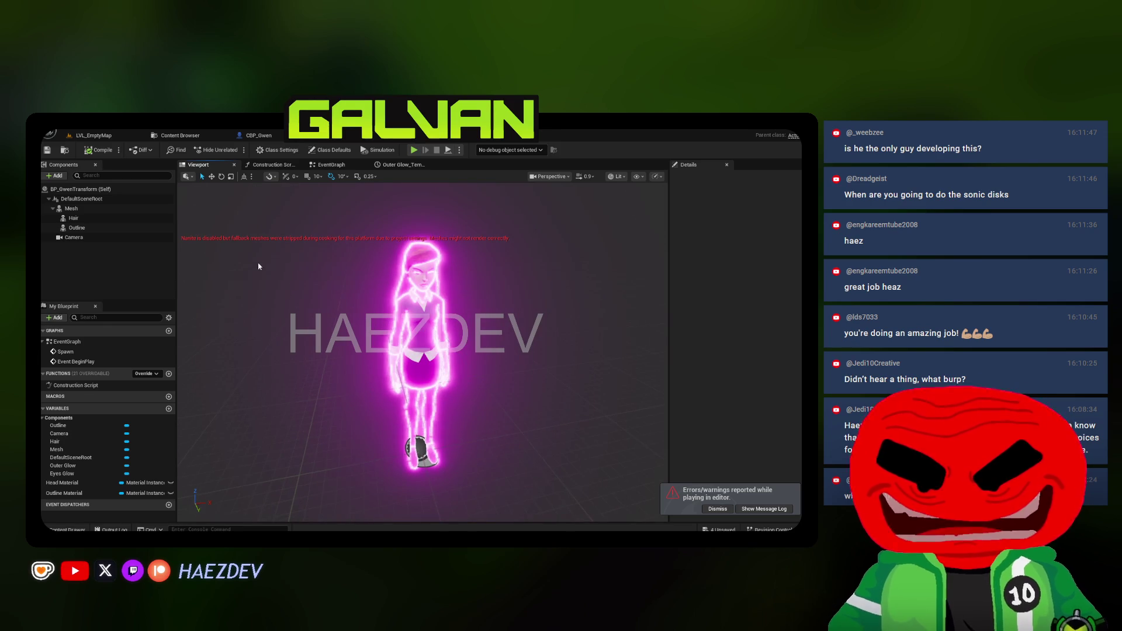
{"action": "left_click", "coordinate": [717, 509]}
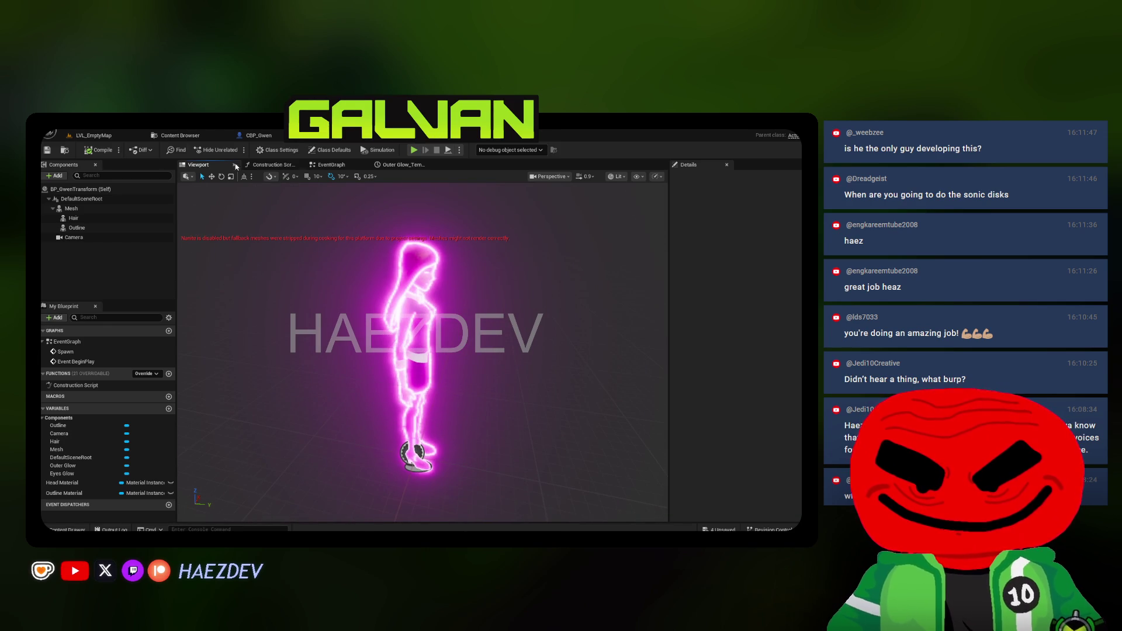
{"action": "left_click", "coordinate": [74, 237]}
{"action": "left_click_drag", "start_coordinate": [304, 259], "coordinate": [316, 260]}
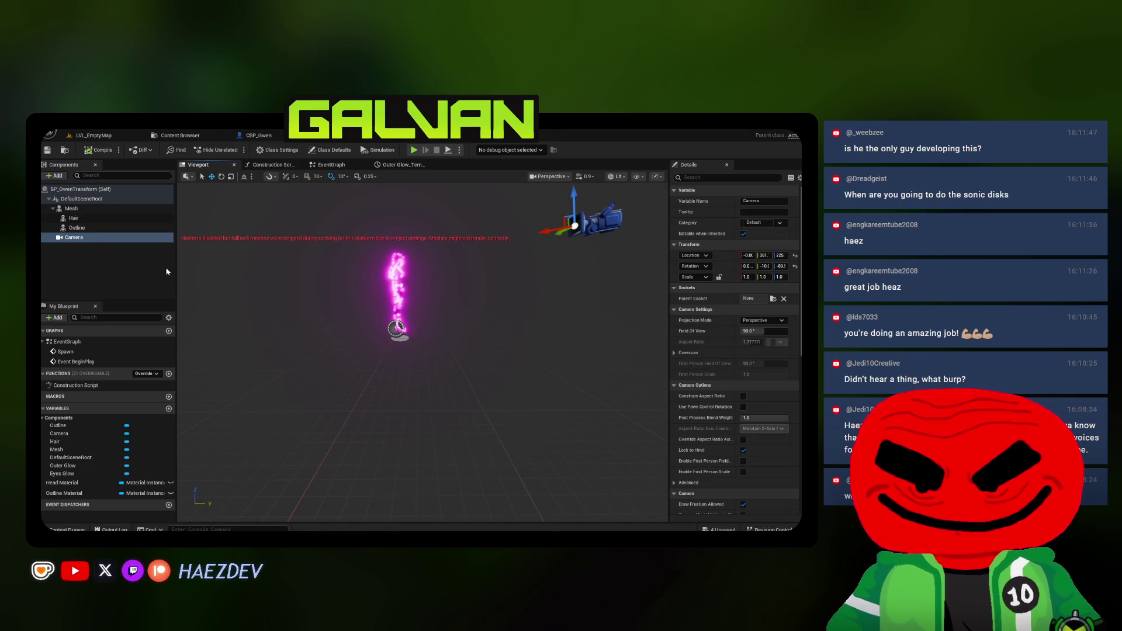
Drag BP_GwenTransform from the Gwen folder into LVL_EmptyMap
{"action": "key", "text": "ctrl+Tab"}
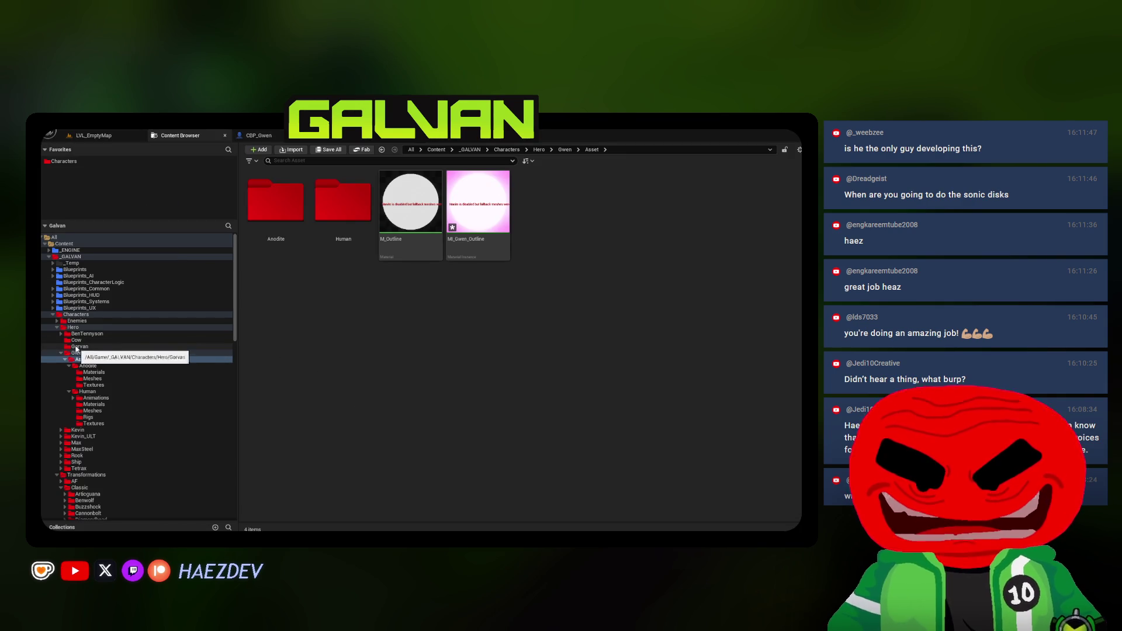
{"action": "left_click", "coordinate": [88, 354]}
{"action": "mouse_move", "coordinate": [344, 205]}
{"action": "left_mouse_down"}
{"action": "mouse_move", "coordinate": [95, 138]}
{"action": "mouse_move", "coordinate": [333, 422]}
{"action": "left_mouse_up"}
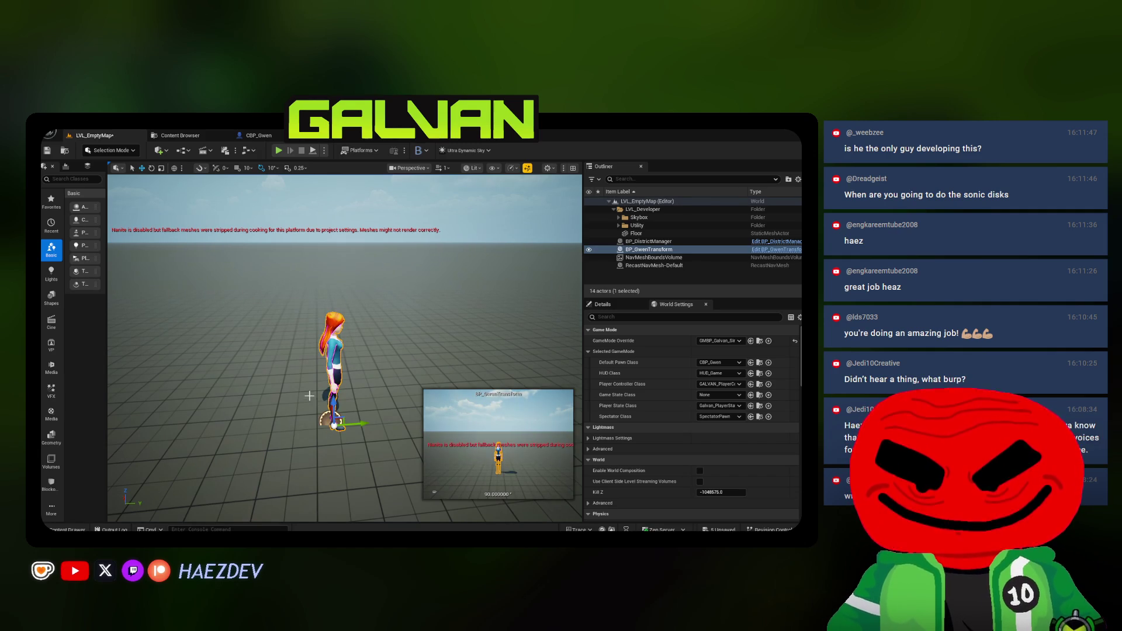
Delete the placed BP_GwenTransform actor and play-test the transformation again with key 1
{"action": "key", "text": "e"}
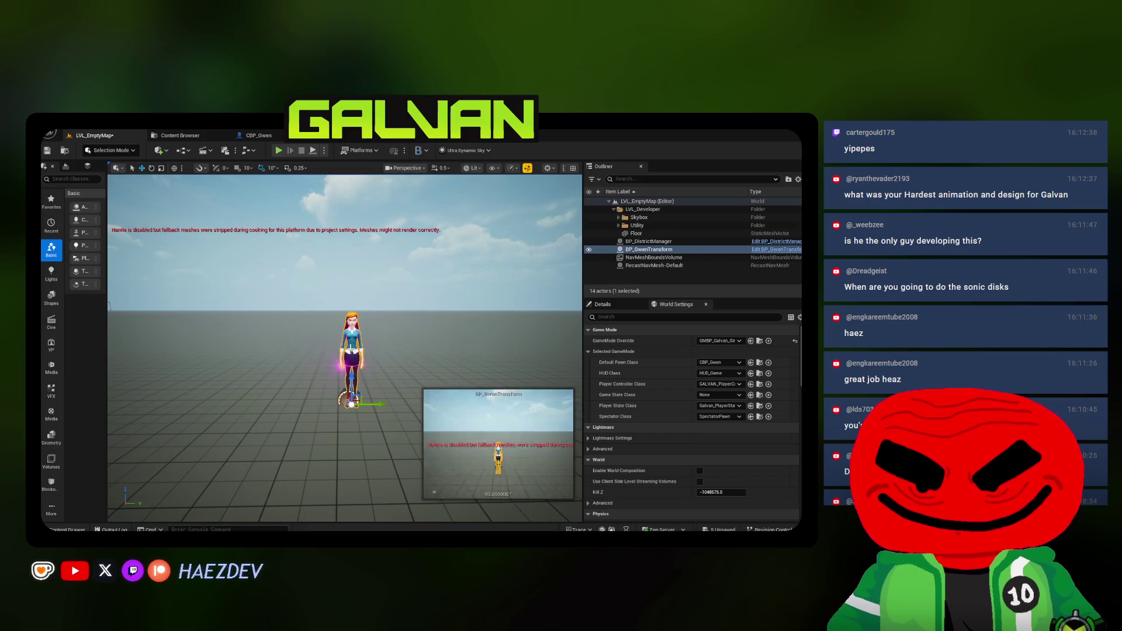
{"action": "key", "text": "Delete"}
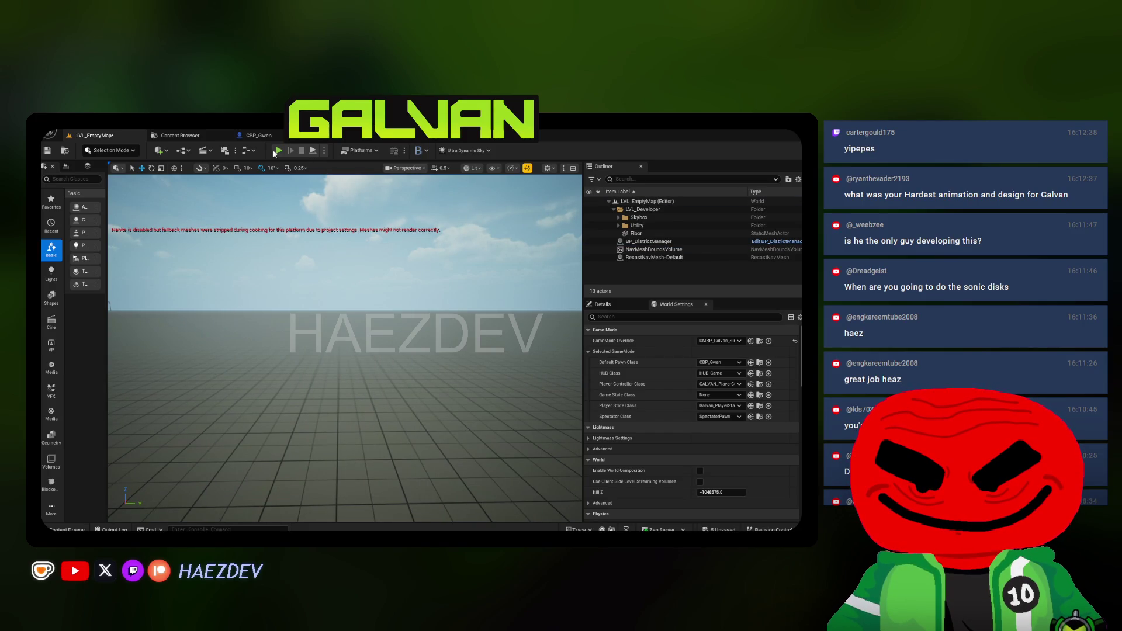
{"action": "left_click", "coordinate": [278, 153]}
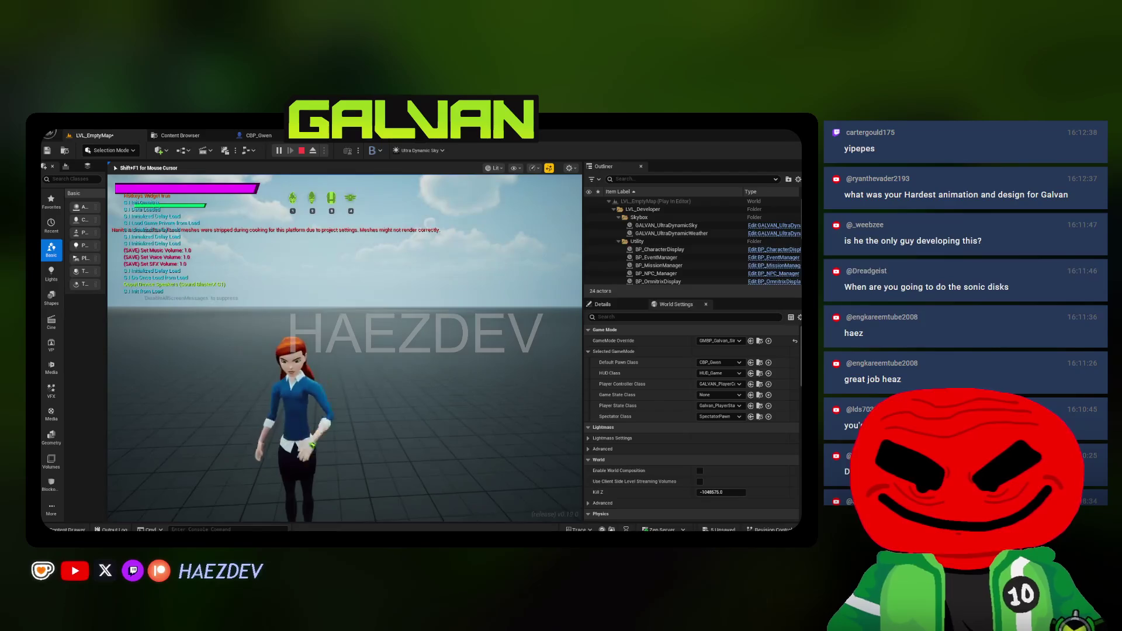
{"action": "key", "text": "1"}
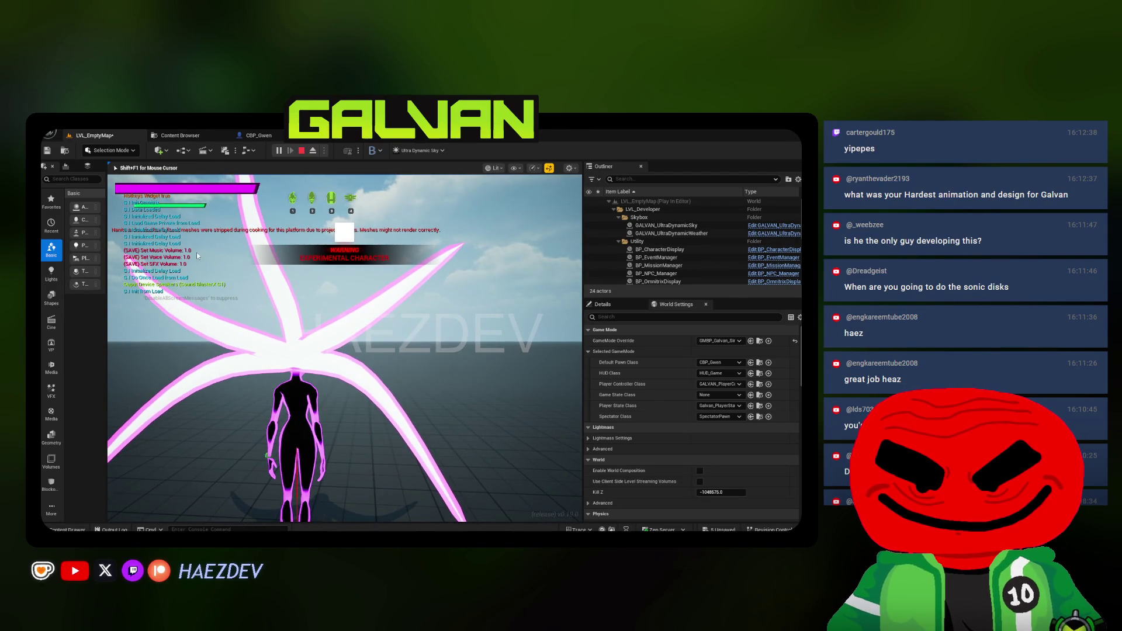
{"action": "key", "text": "Escape"}
{"action": "left_click", "coordinate": [341, 135]}
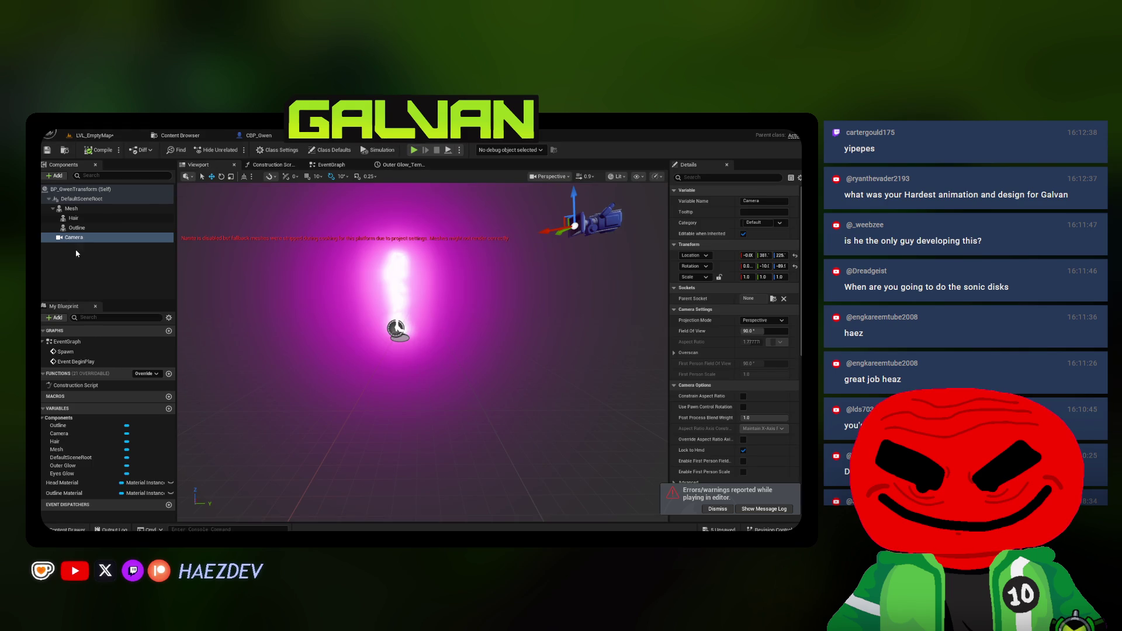
Try a lower Emissive Strength of 15000 on the outline material instance and check the preview
{"action": "left_click", "coordinate": [76, 227]}
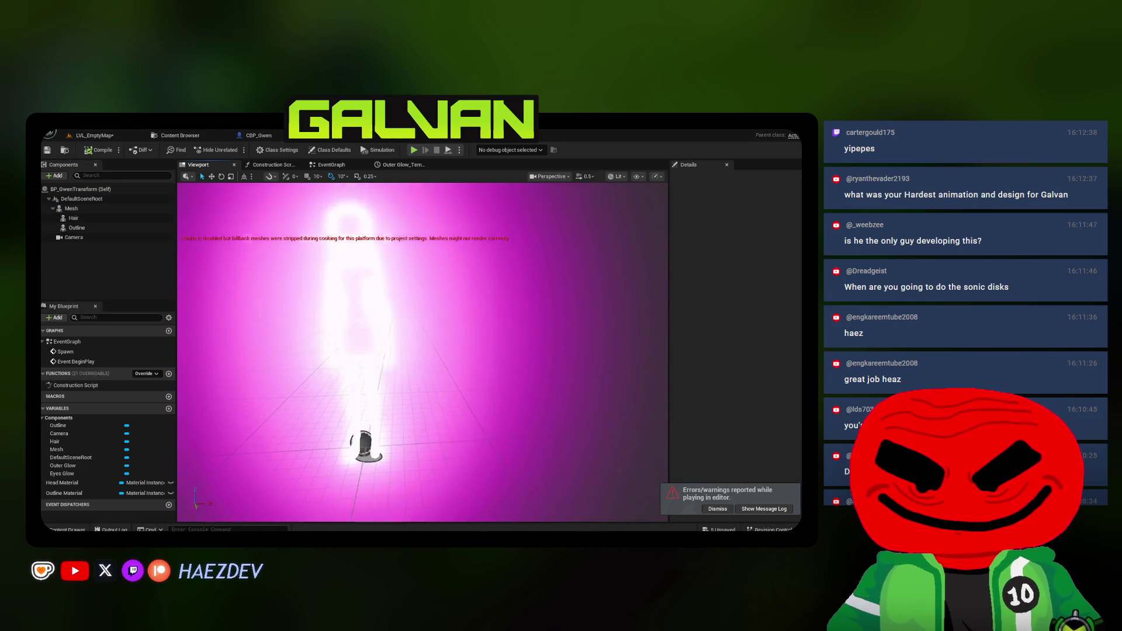
{"action": "scroll", "coordinate": [478, 375], "scroll_direction": "up", "scroll_amount": 3}
{"action": "left_click_drag", "start_coordinate": [477, 374], "coordinate": [514, 397]}
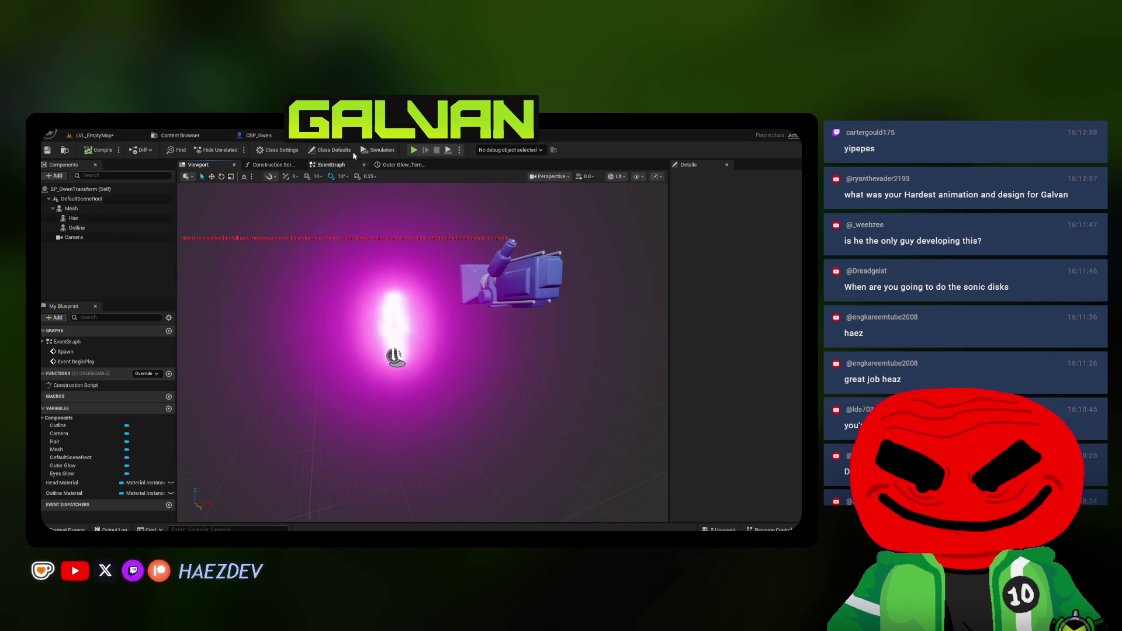
{"action": "left_click", "coordinate": [354, 135]}
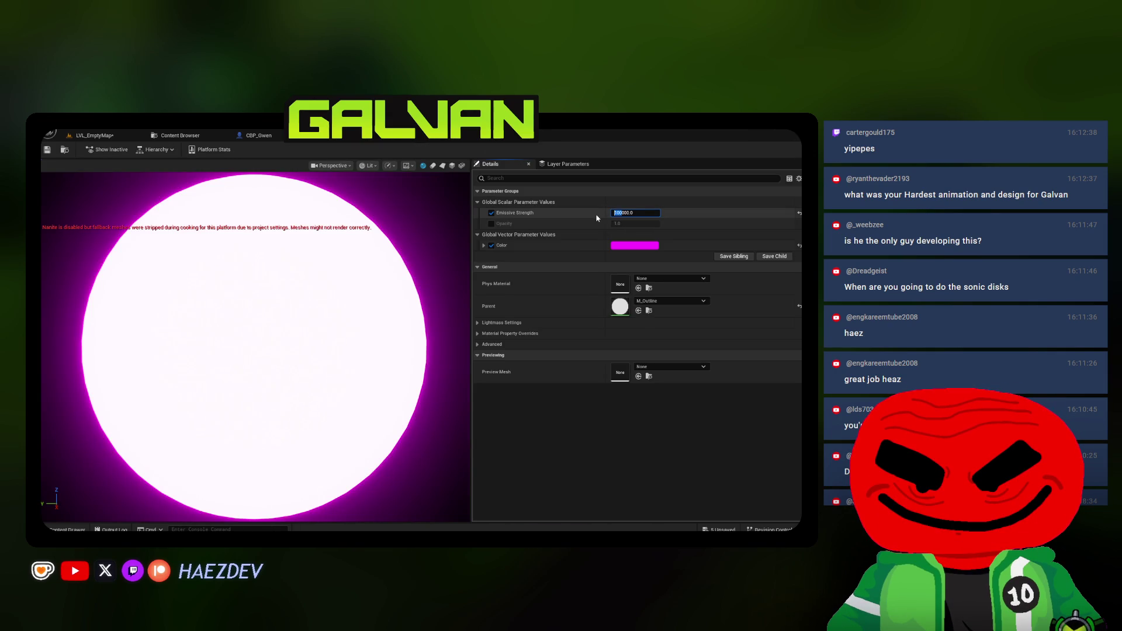
{"action": "type", "text": "1"}
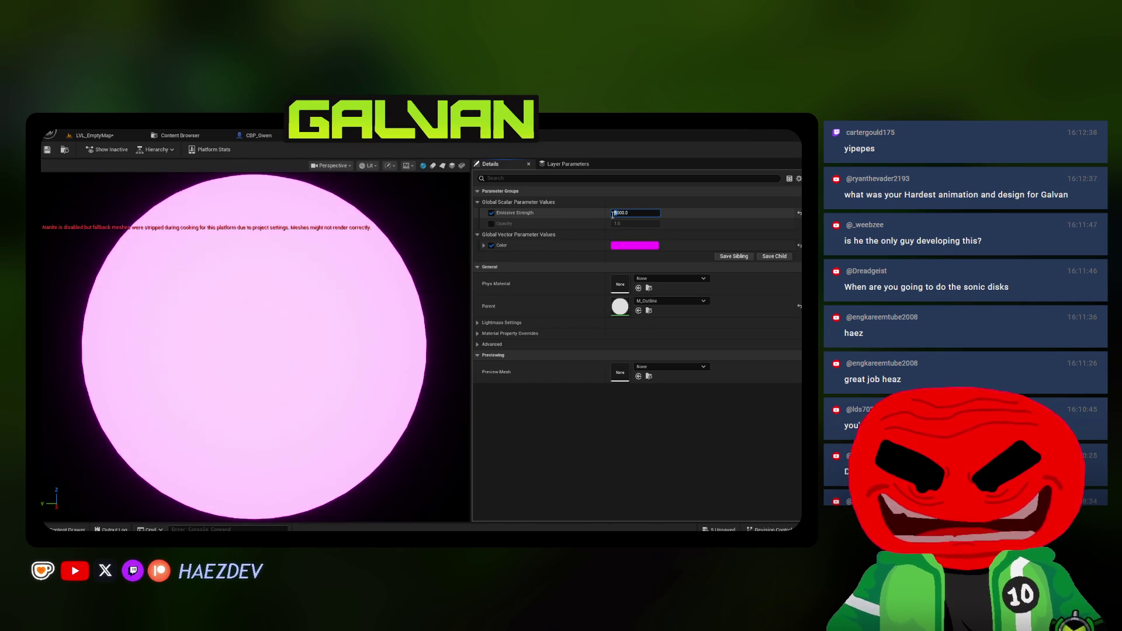
{"action": "key", "text": "Return"}
{"action": "left_click", "coordinate": [310, 134]}
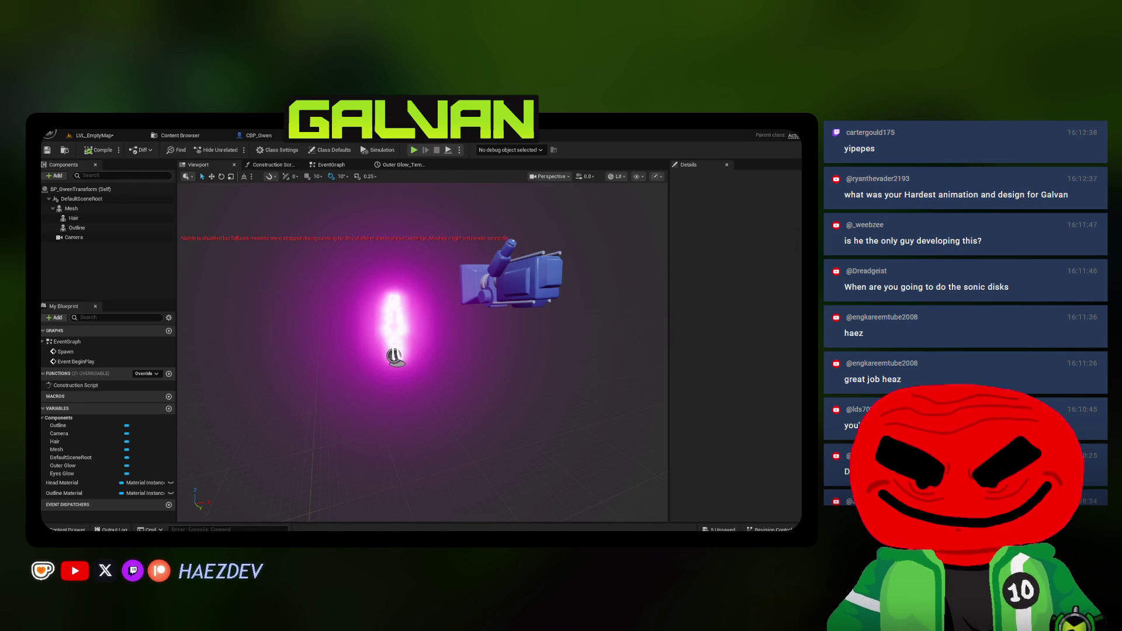
Set the outline Emissive Strength to 1000 and recheck the BP_GwenTransform preview
{"action": "left_click", "coordinate": [354, 135]}
{"action": "left_click", "coordinate": [619, 212]}
{"action": "type", "text": "1000.0"}
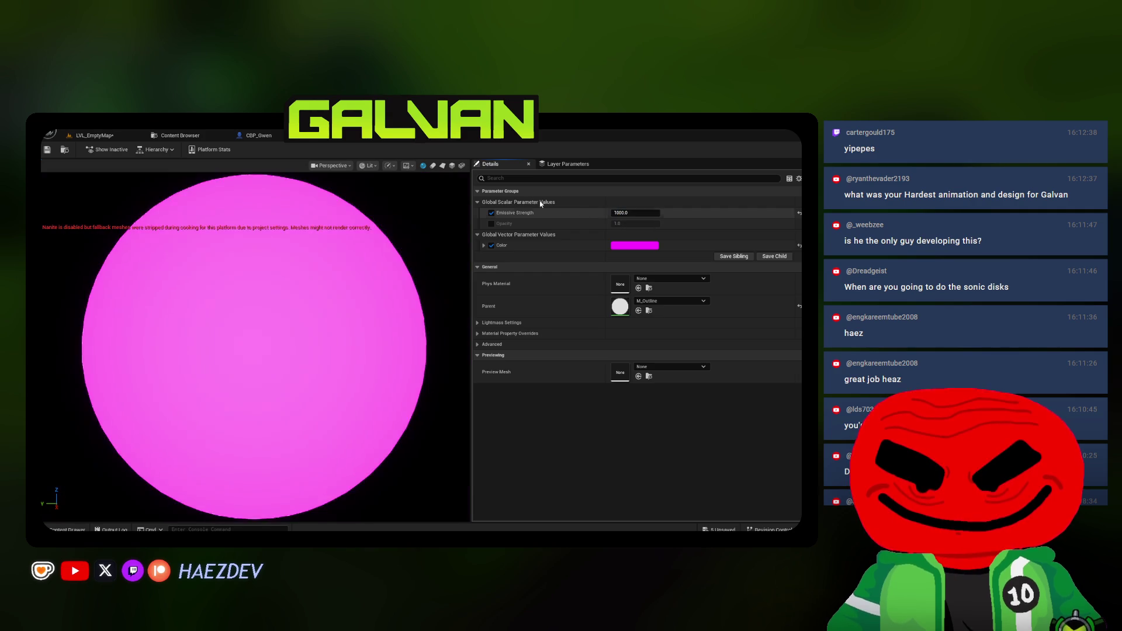
{"action": "key", "text": "Return"}
{"action": "left_click", "coordinate": [310, 135]}
{"action": "scroll", "coordinate": [291, 269], "scroll_direction": "up", "scroll_amount": 3}
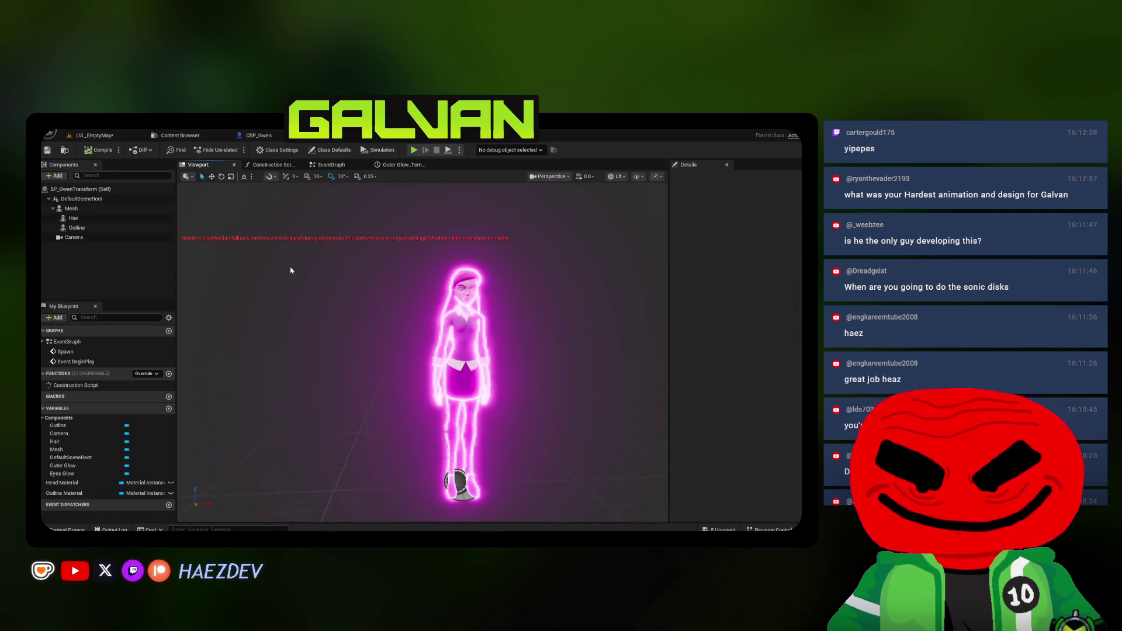
Add a PostProcess component to the BP_GwenTransform blueprint
{"action": "left_click", "coordinate": [57, 175]}
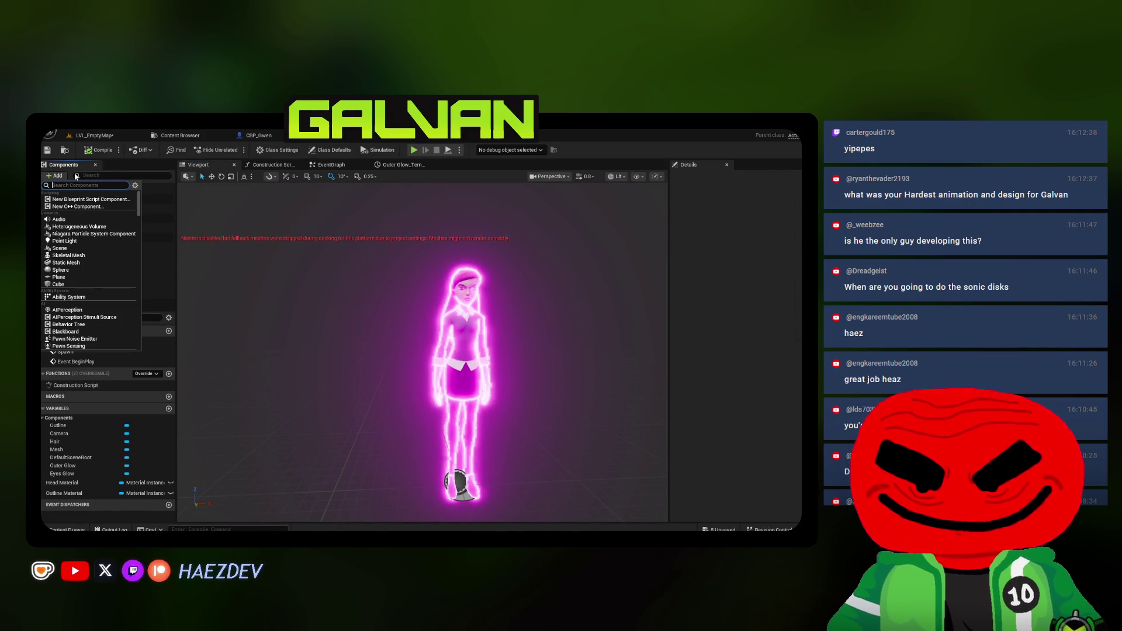
{"action": "type", "text": "post proc"}
{"action": "key", "text": "Return"}
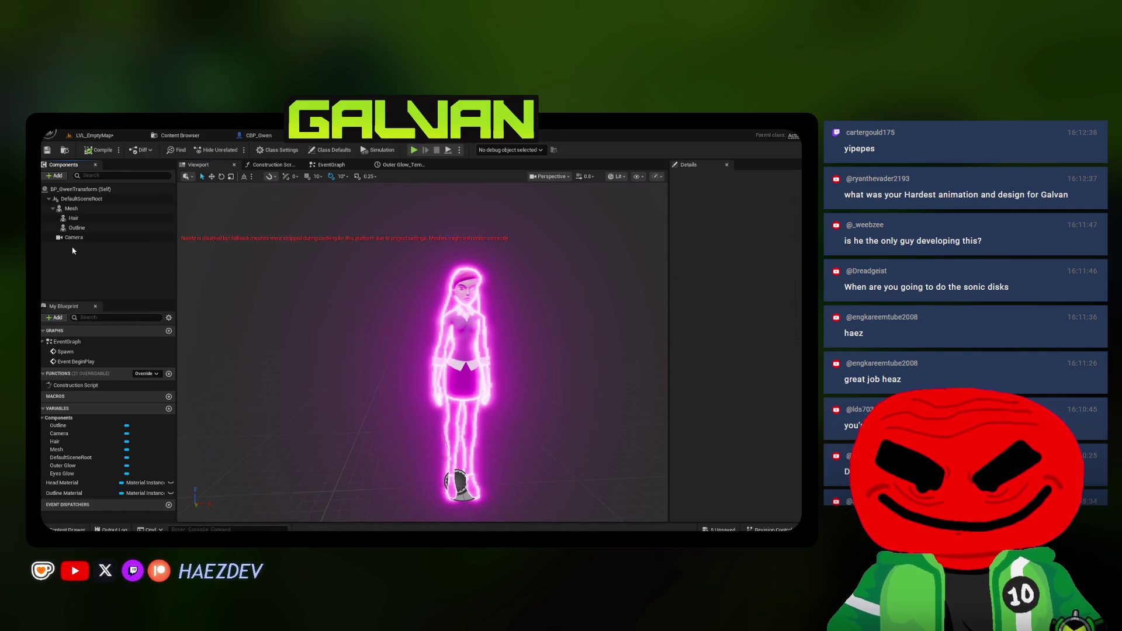
{"action": "left_click_drag", "start_coordinate": [525, 331], "coordinate": [623, 331]}
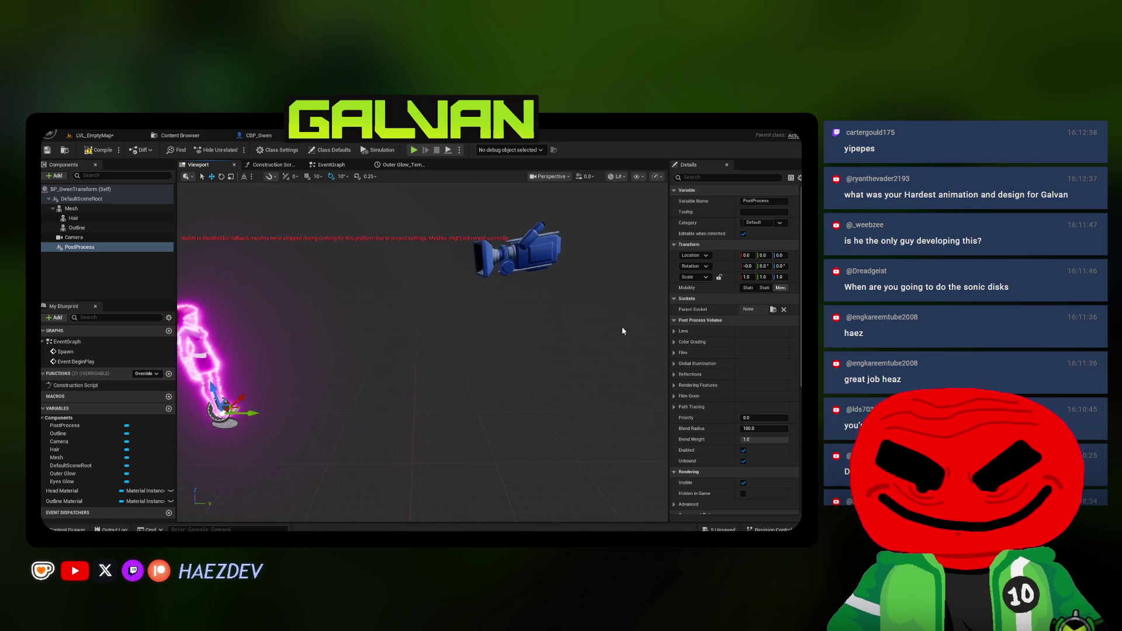
Enable the post-process Bloom Intensity override and raise it to about 6
{"action": "type", "text": "unbound"}
{"action": "double_click", "coordinate": [712, 178]}
{"action": "type", "text": "5000"}
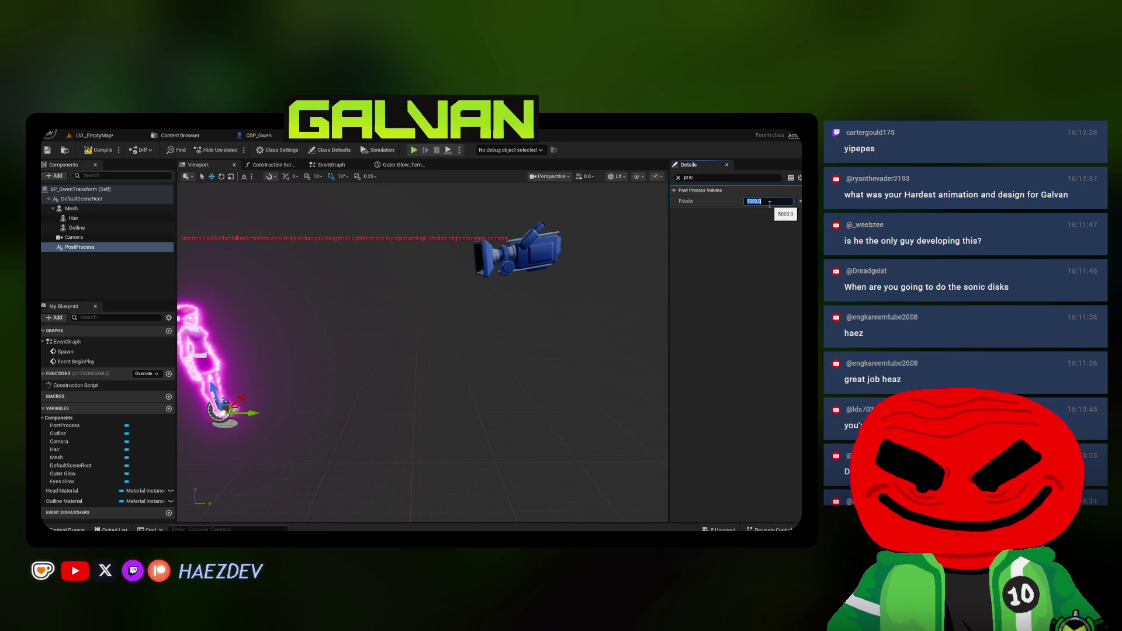
{"action": "left_click", "coordinate": [678, 178]}
{"action": "type", "text": "bloom"}
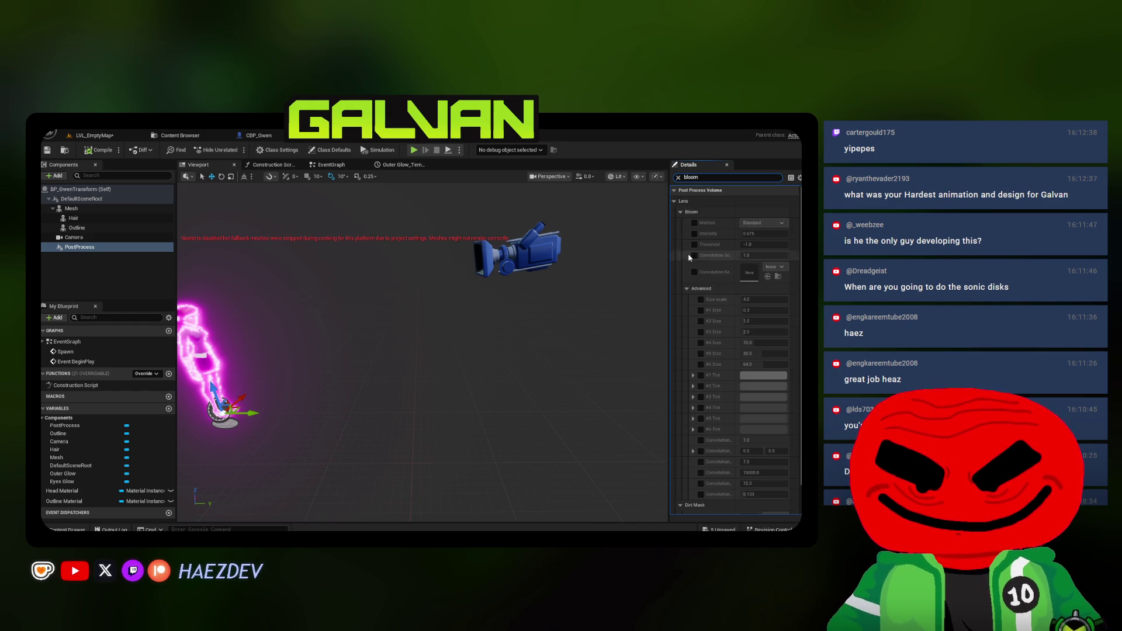
{"action": "left_click", "coordinate": [695, 234]}
{"action": "left_click_drag", "start_coordinate": [754, 234], "coordinate": [789, 234]}
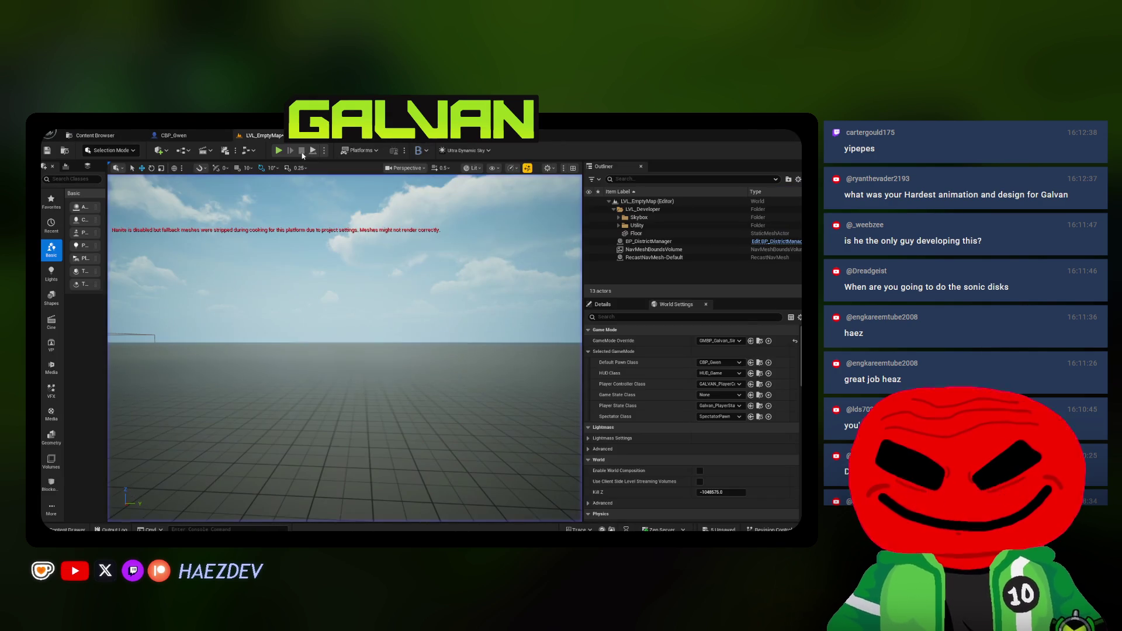
Play-test the level and trigger Gwen's transformation flash
{"action": "key", "text": "alt+p"}
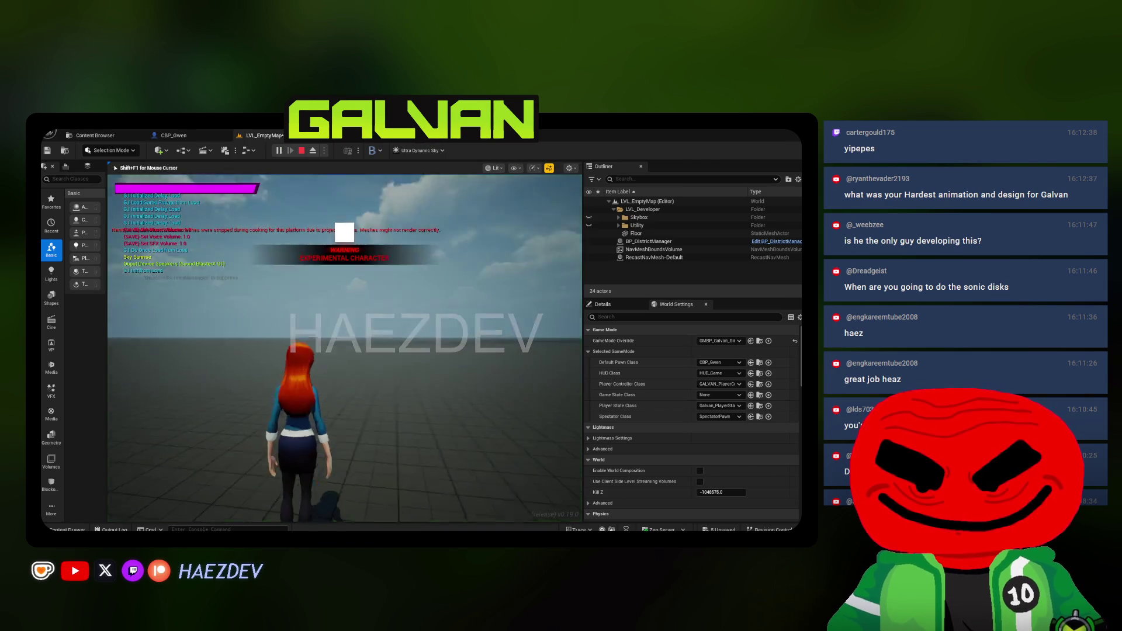
{"action": "key", "text": "1"}
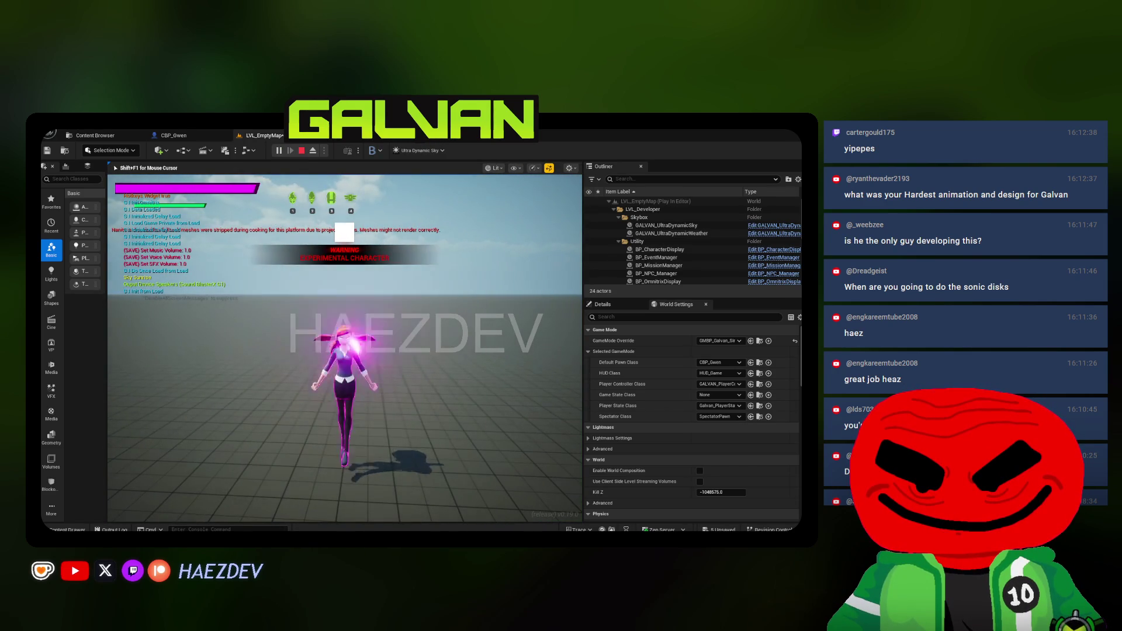
{"action": "key", "text": "Escape"}
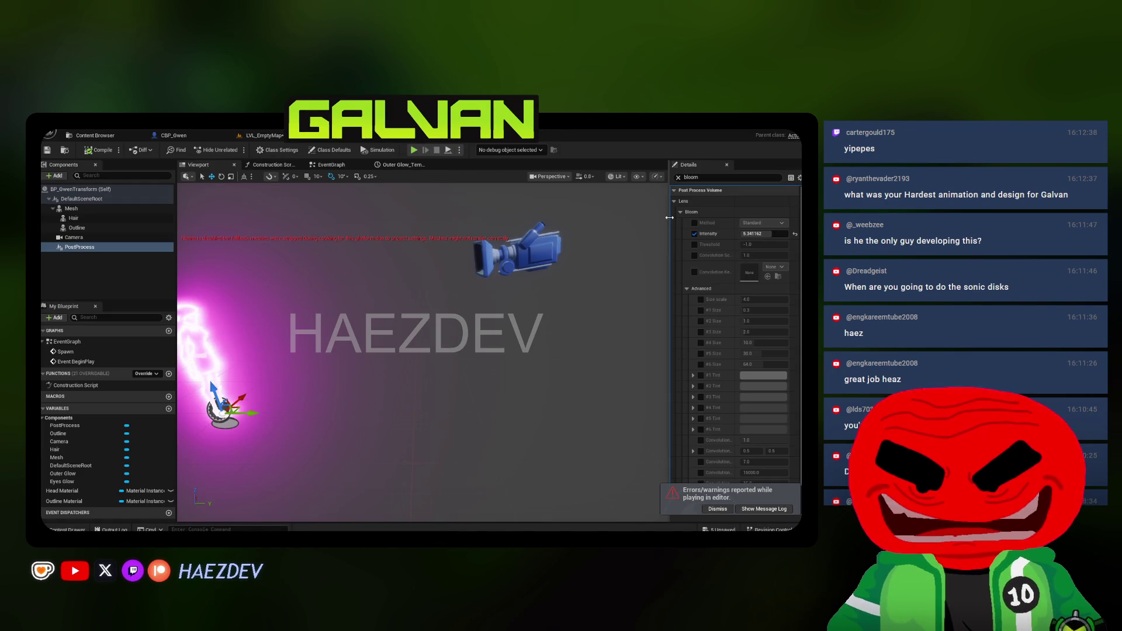
Widen the settings panel, frame the glowing character, and open the viewport camera speed settings
{"action": "left_click_drag", "start_coordinate": [670, 327], "coordinate": [529, 327]}
{"action": "left_click", "coordinate": [716, 509]}
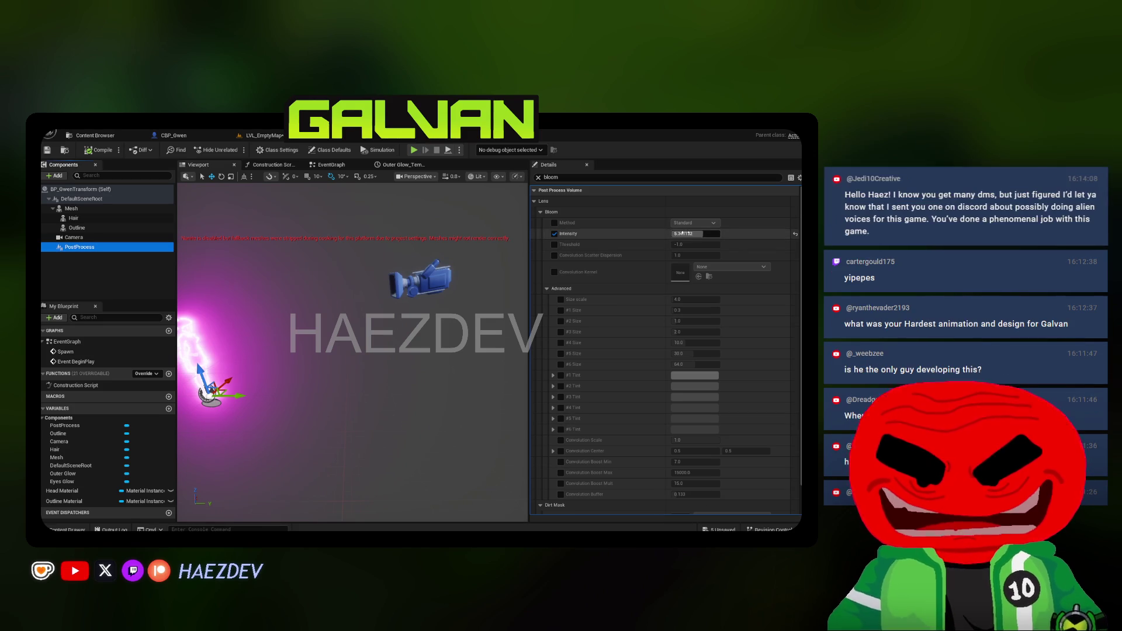
{"action": "key", "text": "f"}
{"action": "scroll", "coordinate": [352, 350], "scroll_direction": "down", "scroll_amount": 1}
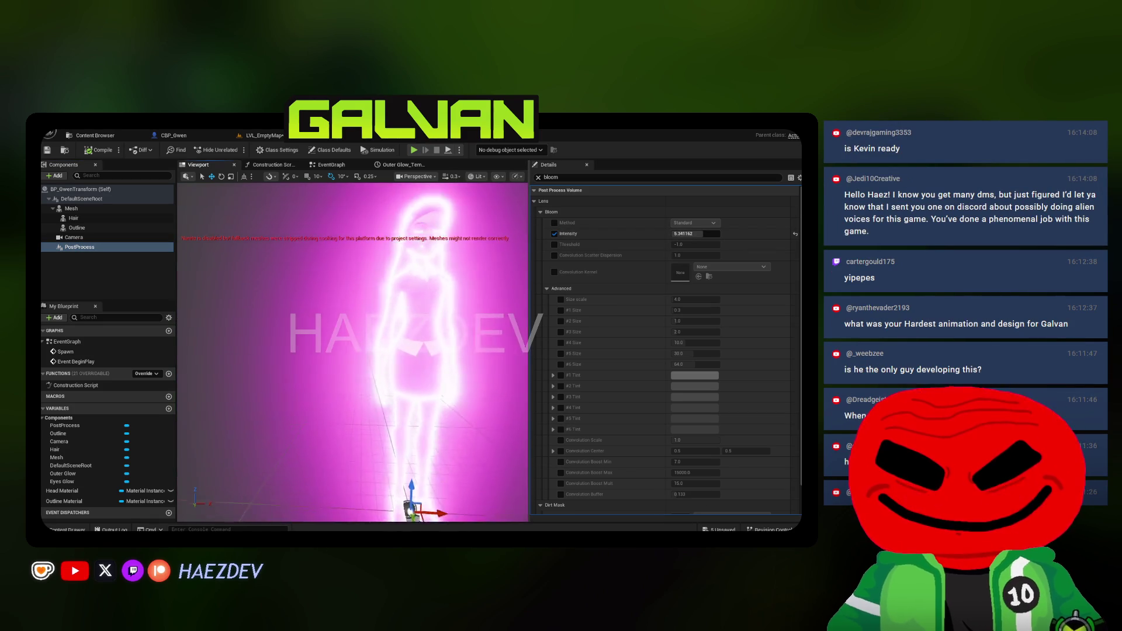
{"action": "scroll", "coordinate": [353, 351], "scroll_direction": "down", "scroll_amount": 3}
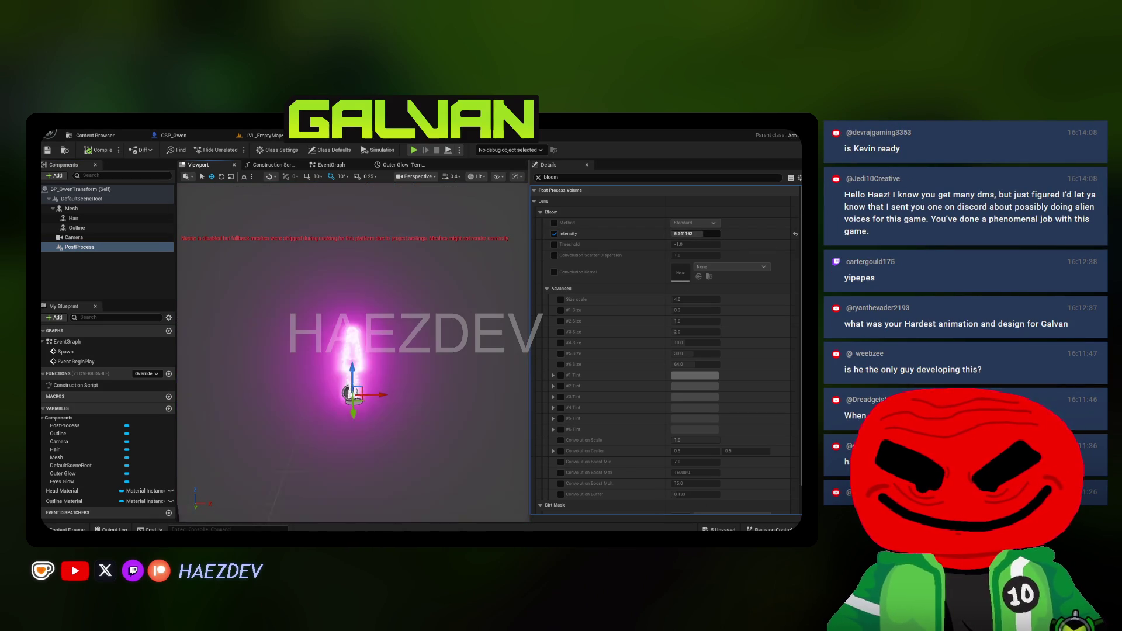
{"action": "left_click", "coordinate": [436, 177]}
{"action": "mouse_move", "coordinate": [478, 286]}
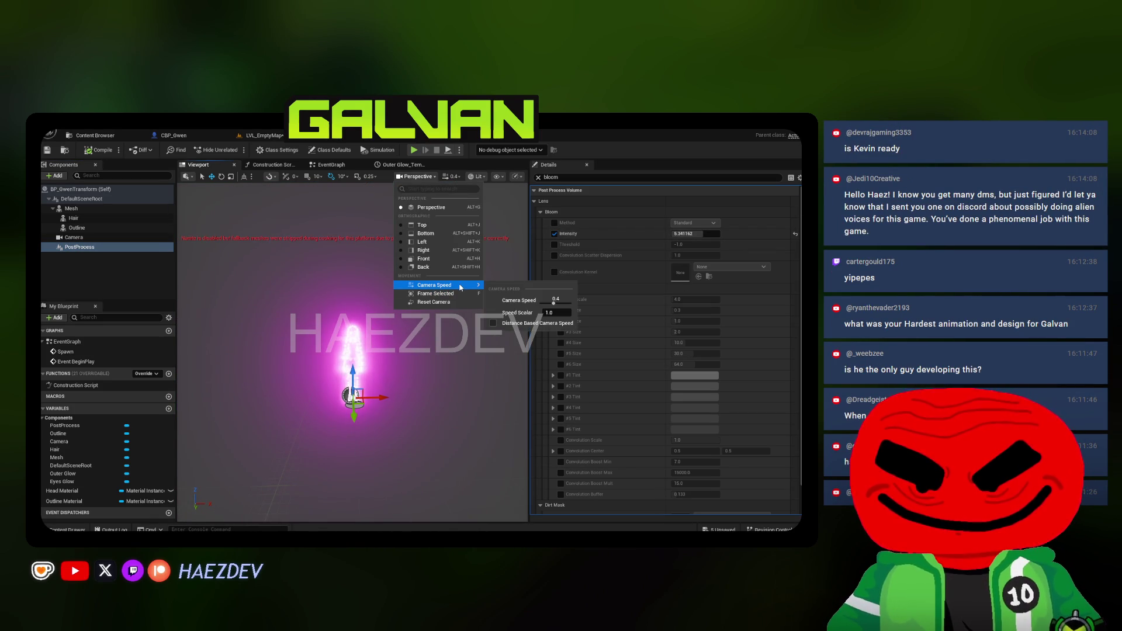
{"action": "left_click", "coordinate": [448, 177]}
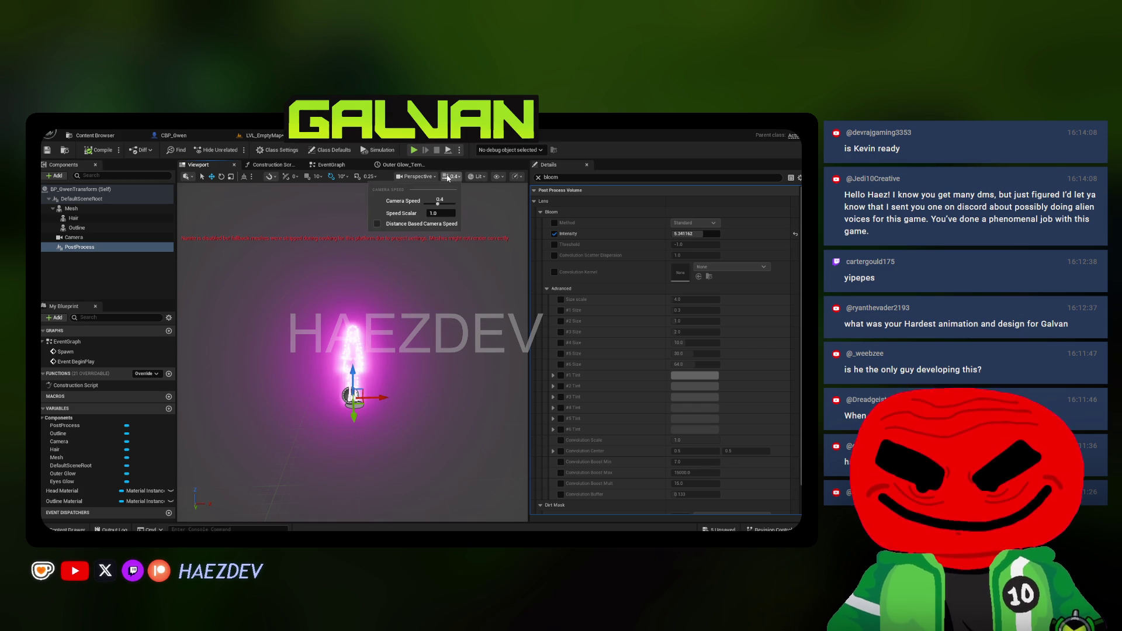
Set the post-process Bloom Intensity to 8 and clear the property filter
{"action": "left_click", "coordinate": [696, 233]}
{"action": "type", "text": "8"}
{"action": "key", "text": "Return"}
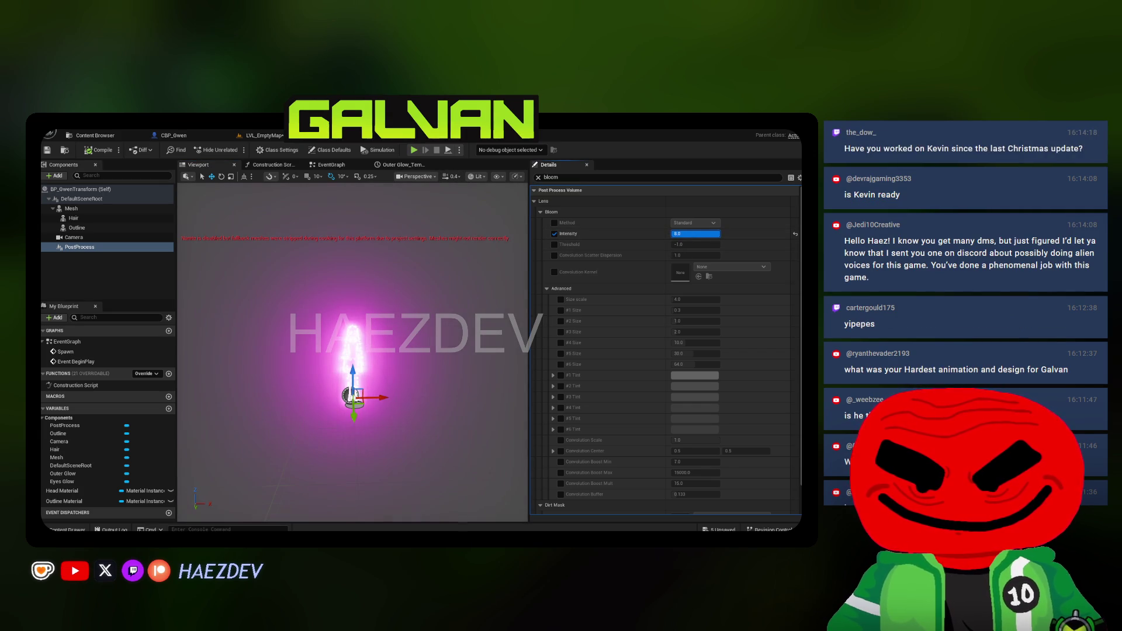
{"action": "left_click", "coordinate": [537, 177]}
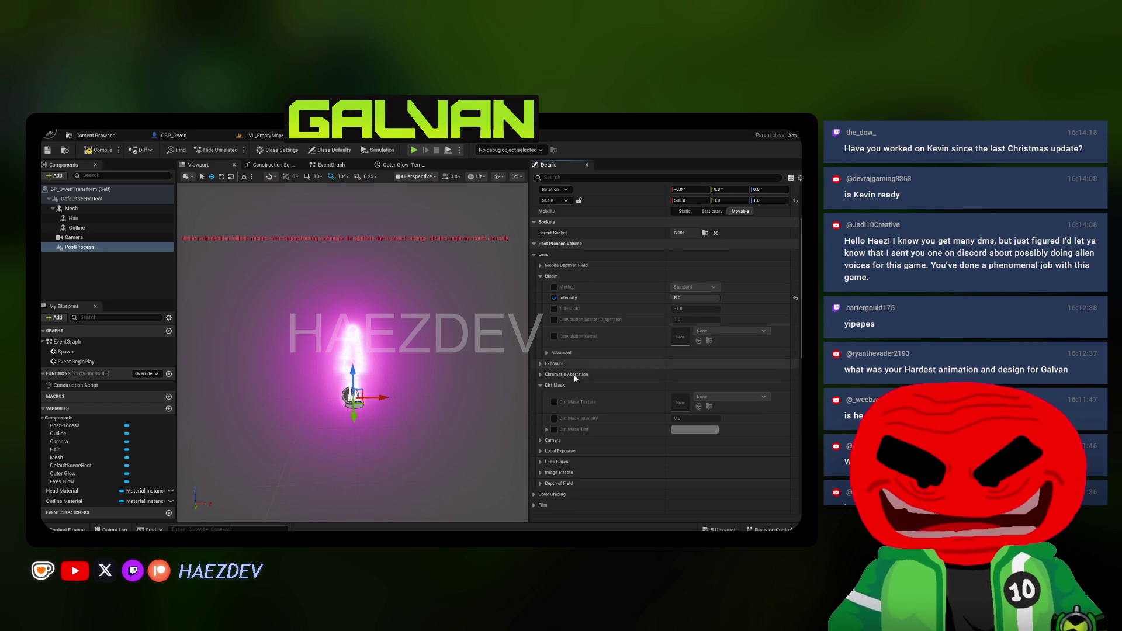
{"action": "scroll", "coordinate": [539, 316], "scroll_direction": "down", "scroll_amount": 5}
{"action": "scroll", "coordinate": [541, 367], "scroll_direction": "down", "scroll_amount": 6}
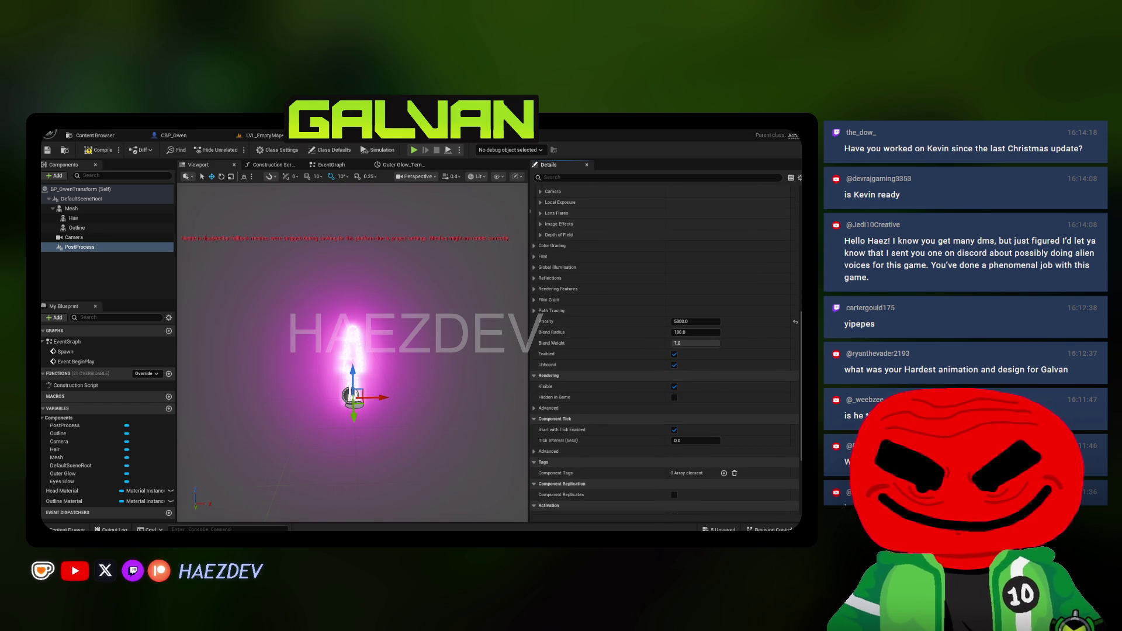
Override the post-process Scene Color Tint with light pink FFDCFA
{"action": "left_click", "coordinate": [534, 246]}
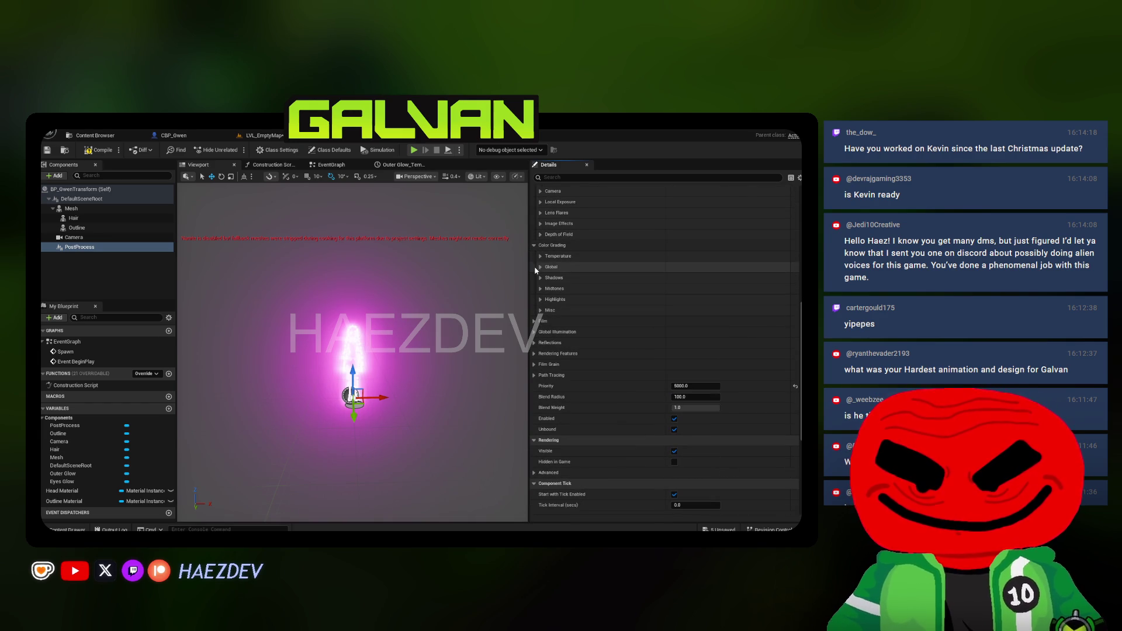
{"action": "left_click", "coordinate": [540, 256]}
{"action": "left_click", "coordinate": [567, 179]}
{"action": "type", "text": "ene"}
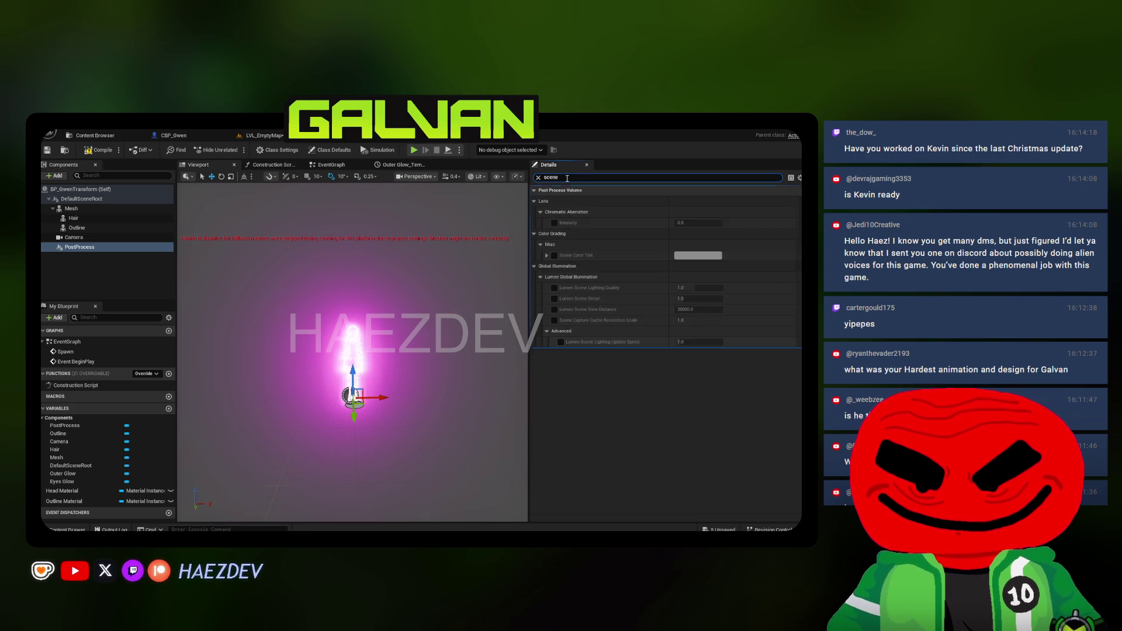
{"action": "left_click", "coordinate": [554, 256]}
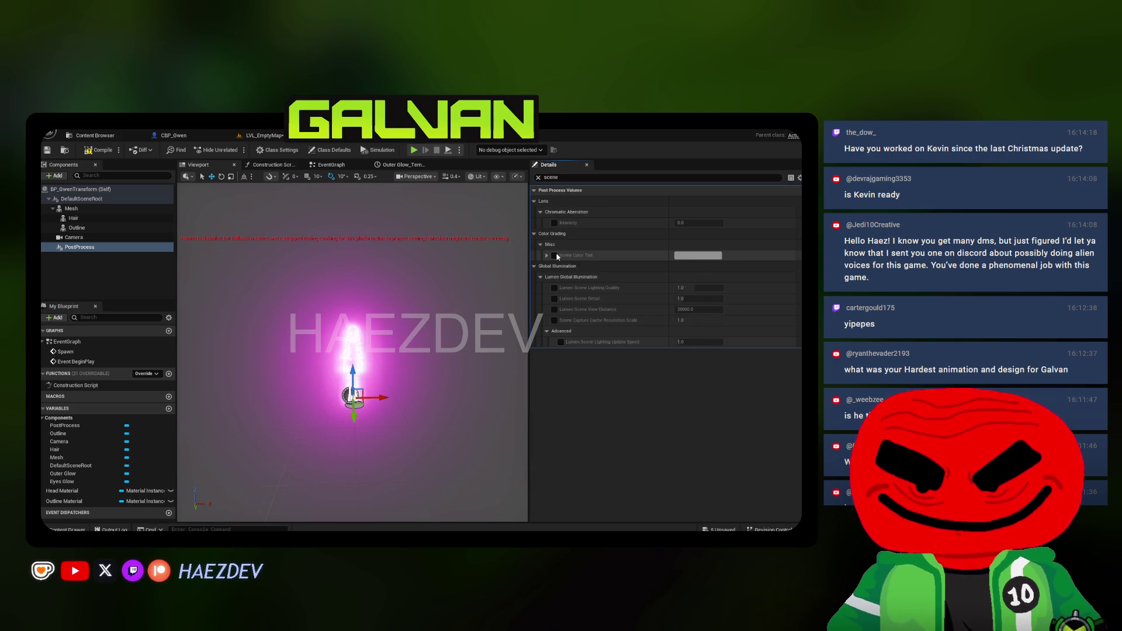
{"action": "left_click", "coordinate": [696, 256]}
{"action": "left_click", "coordinate": [568, 306]}
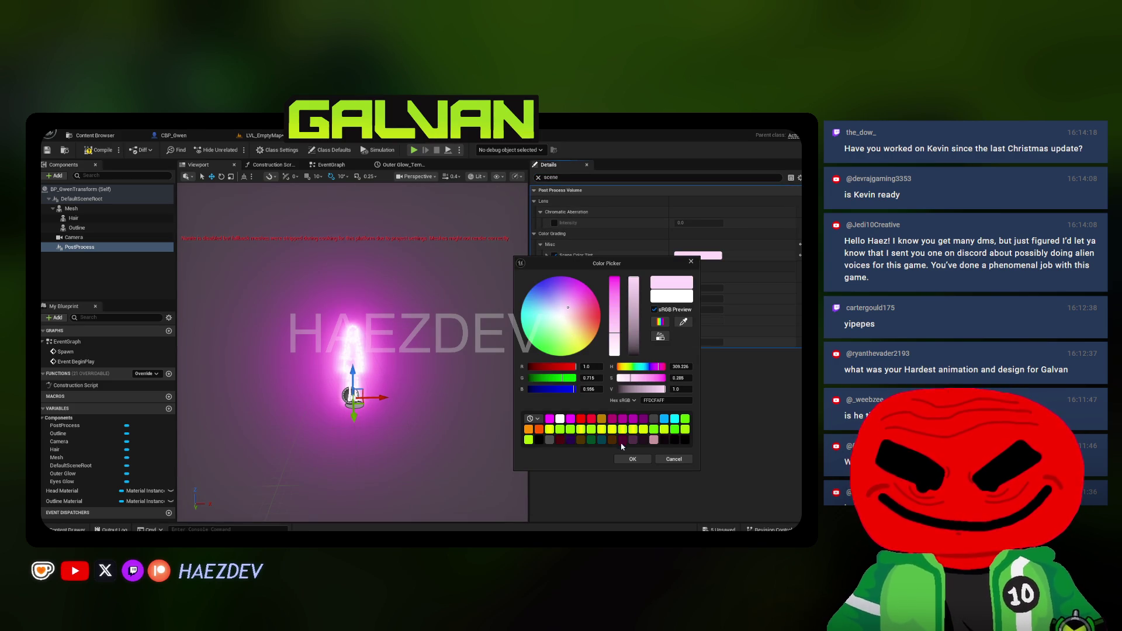
{"action": "left_click", "coordinate": [632, 458]}
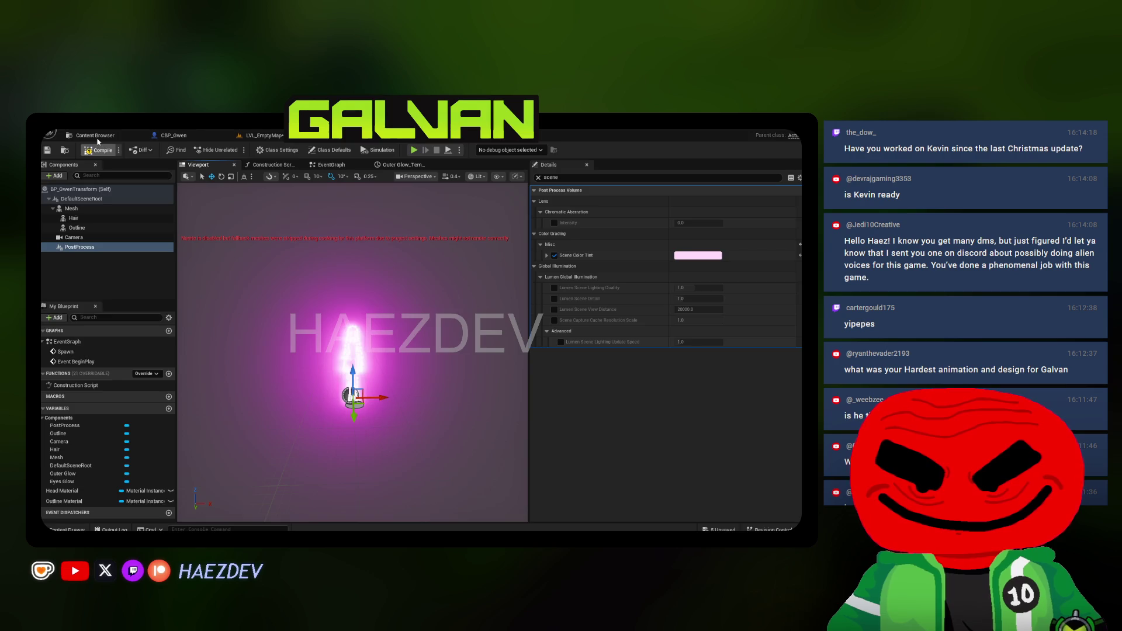
{"action": "left_click", "coordinate": [97, 136]}
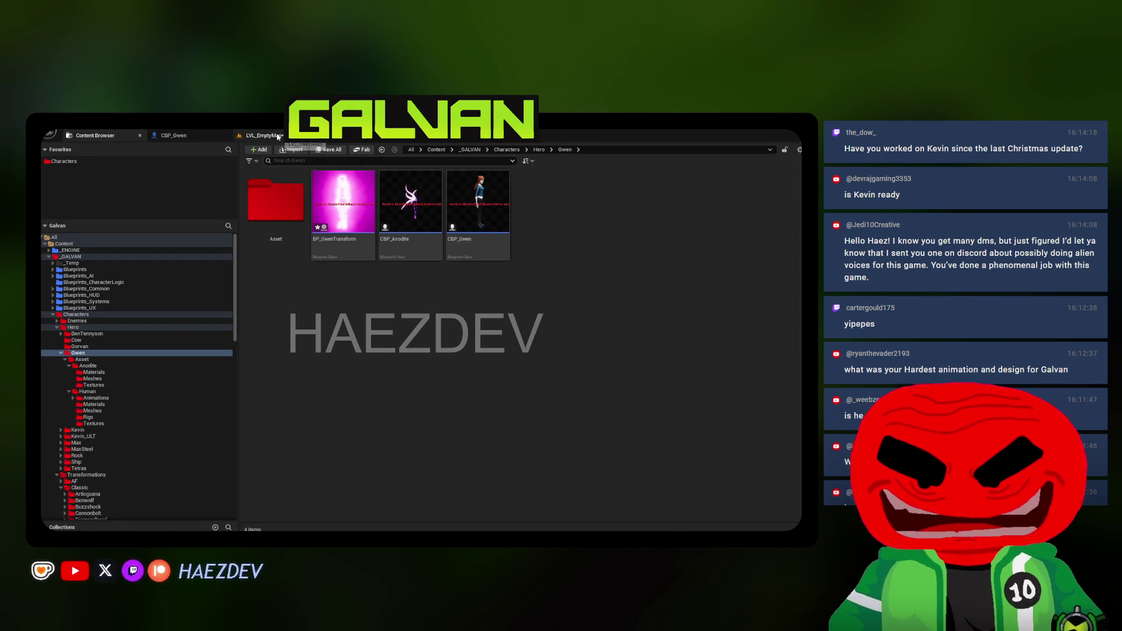
Play-test LVL_EmptyMap fullscreen, toggling Gwen to the tentacled alien and back with key 1
{"action": "left_click", "coordinate": [277, 136]}
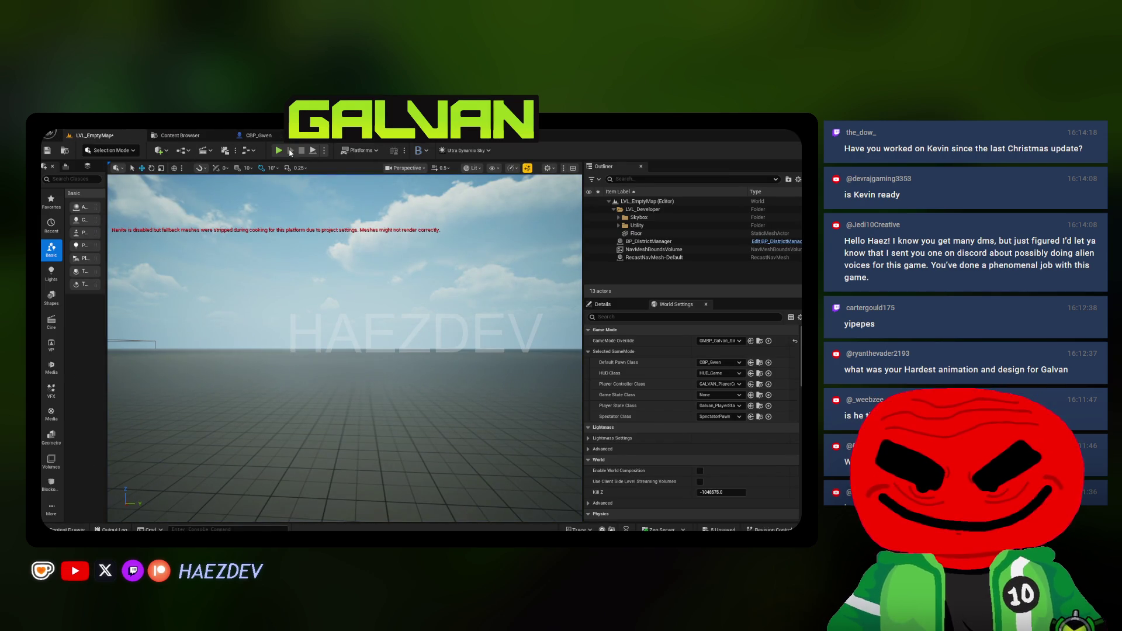
{"action": "key", "text": "alt+p"}
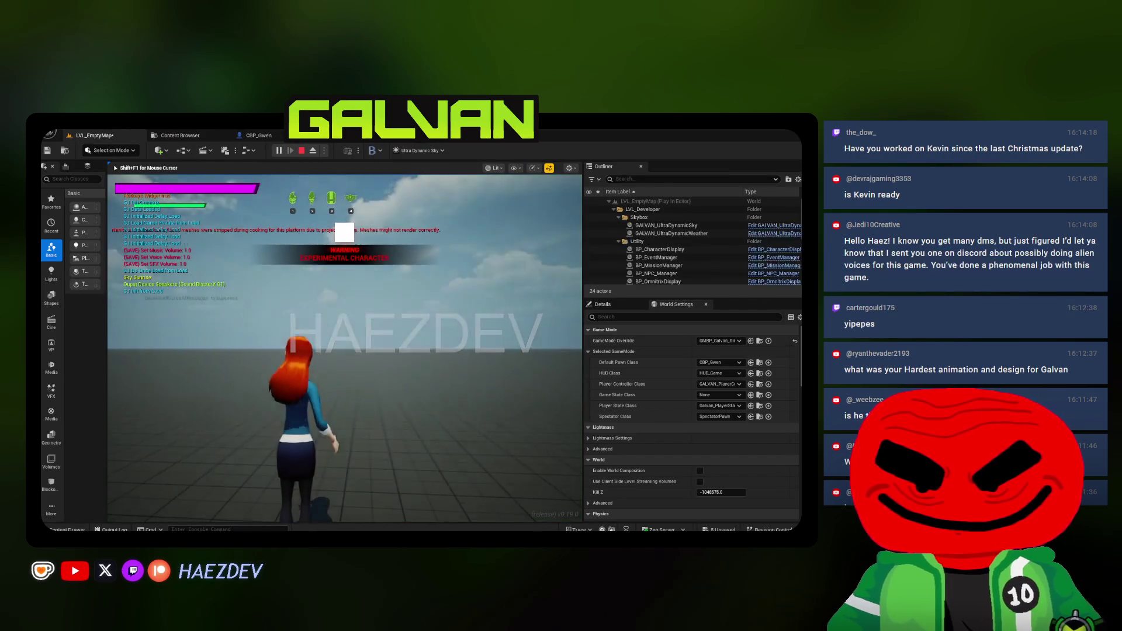
{"action": "key", "text": "F11"}
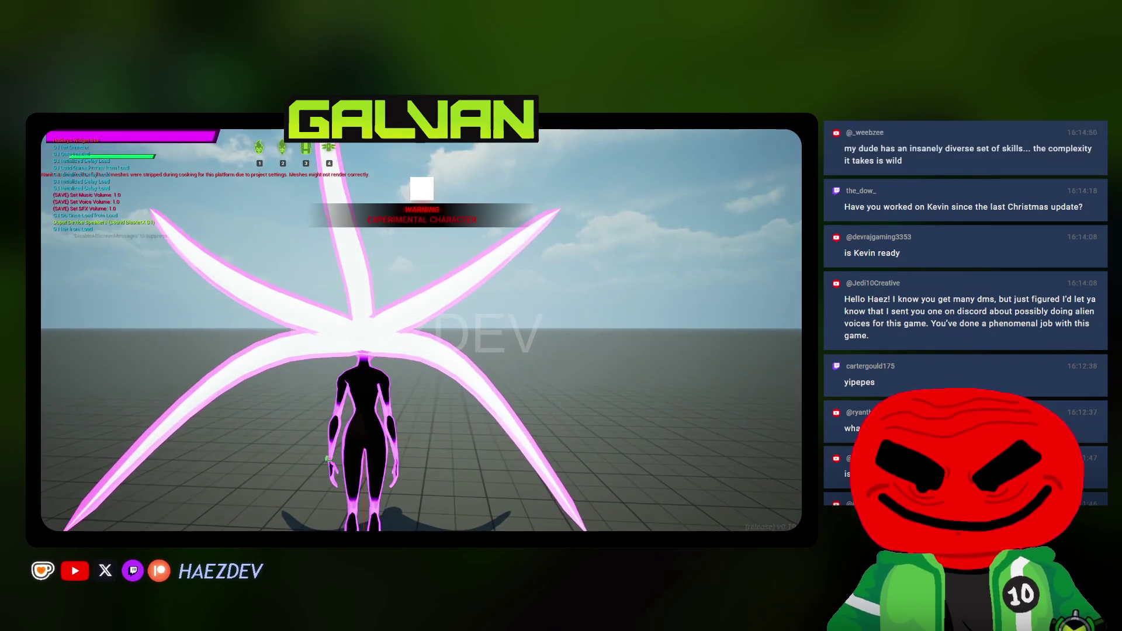
{"action": "key", "text": "1"}
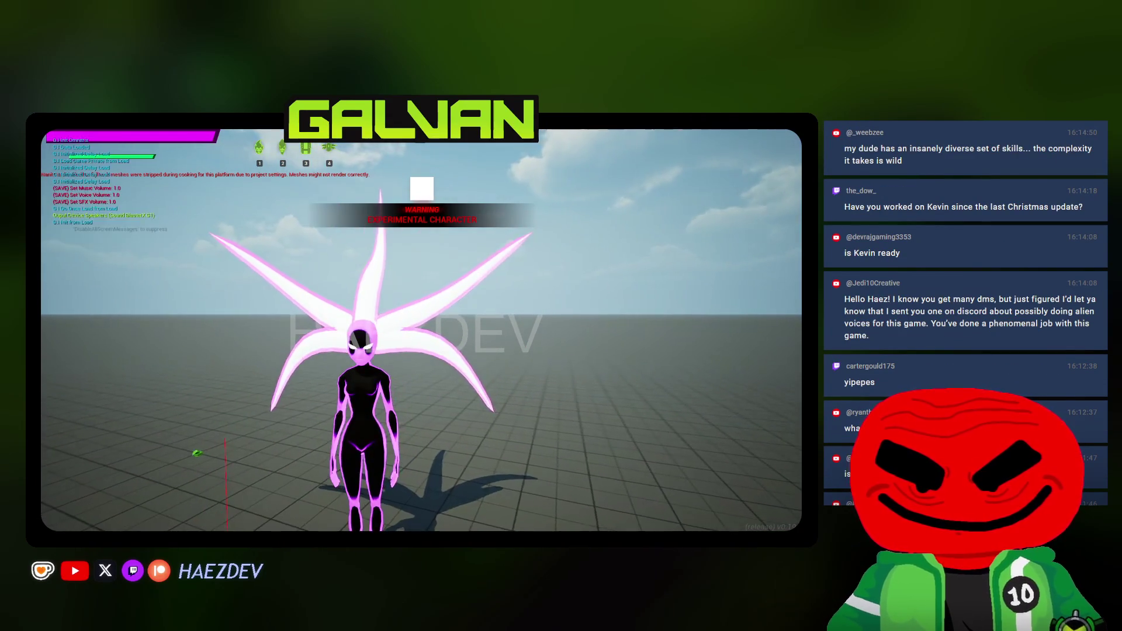
{"action": "key", "text": "1"}
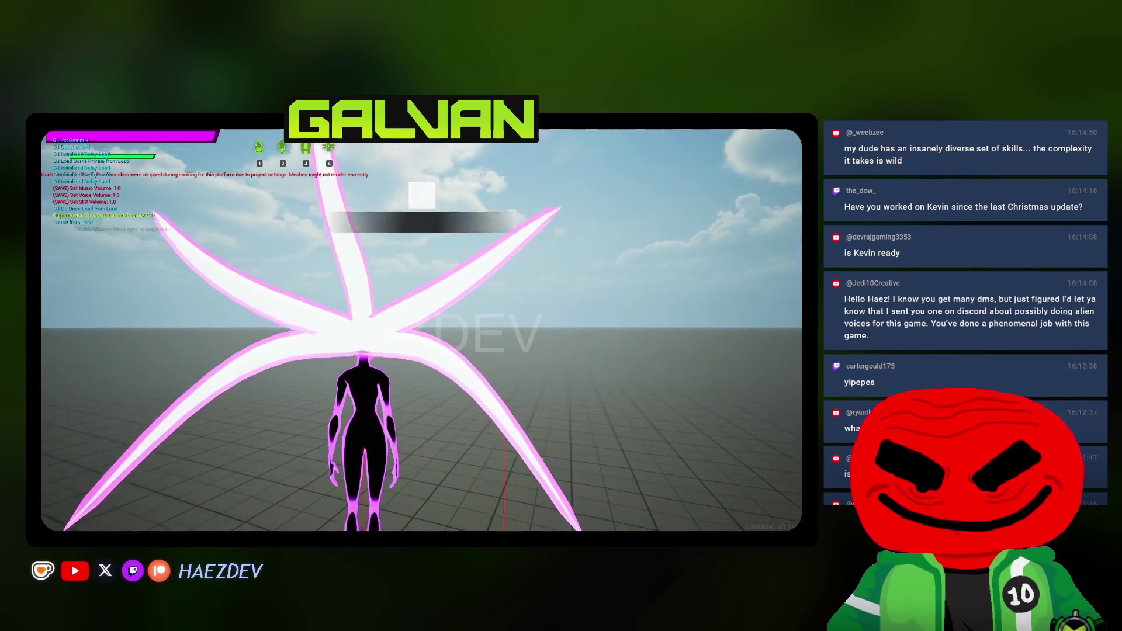
{"action": "key", "text": "s"}
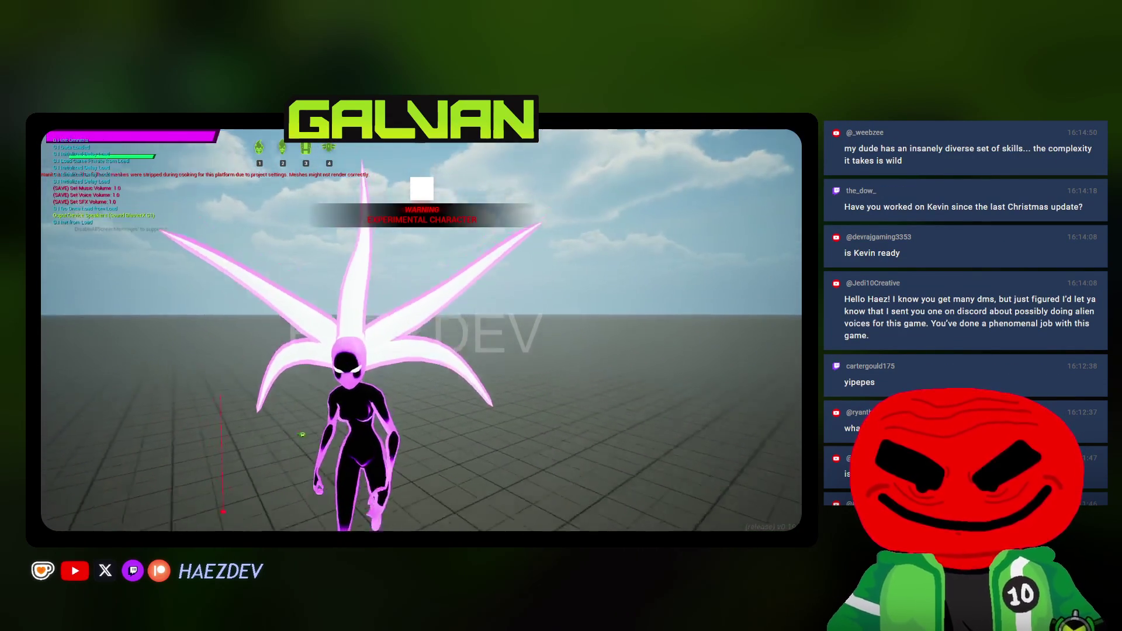
{"action": "key", "text": "1"}
{"action": "key", "text": "1"}
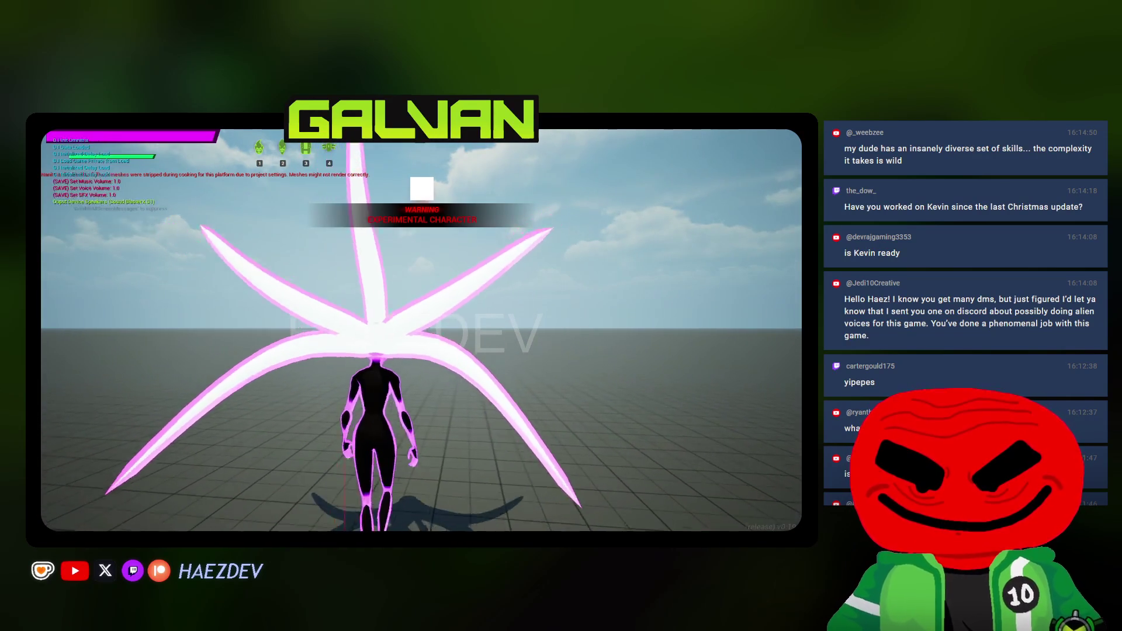
{"action": "key", "text": "1"}
{"action": "key", "text": "1"}
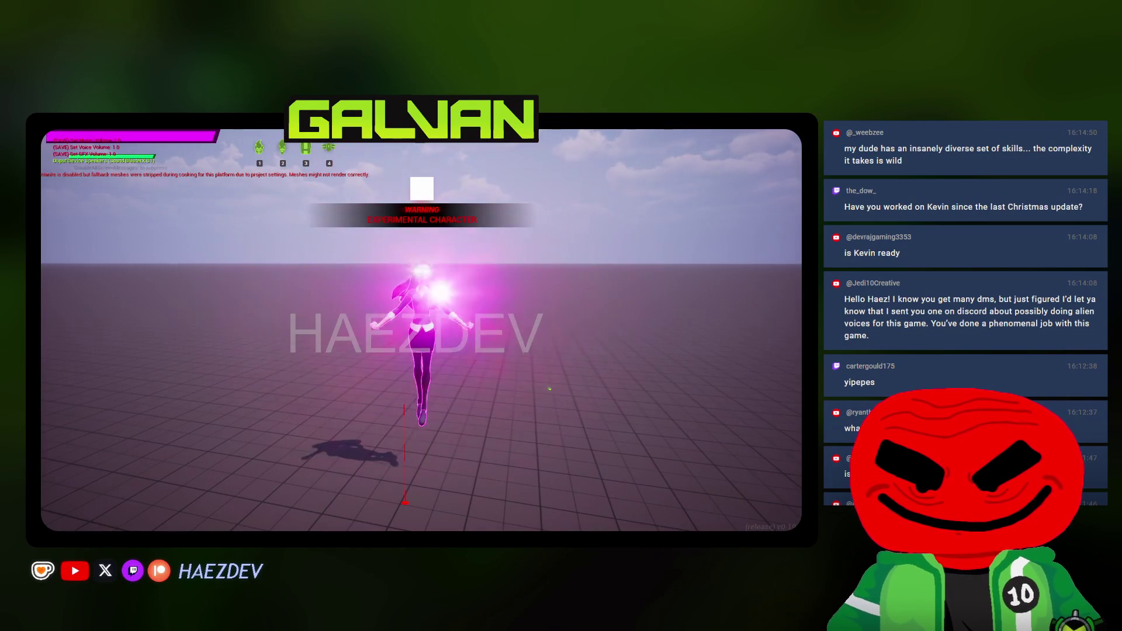
{"action": "key", "text": "1"}
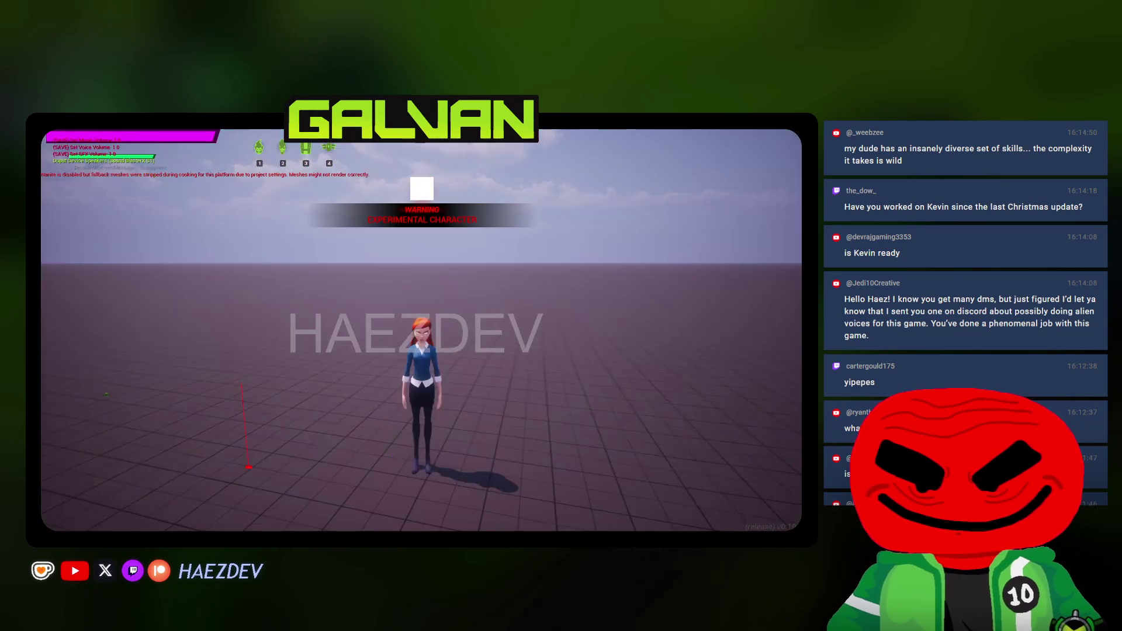
{"action": "key", "text": "1"}
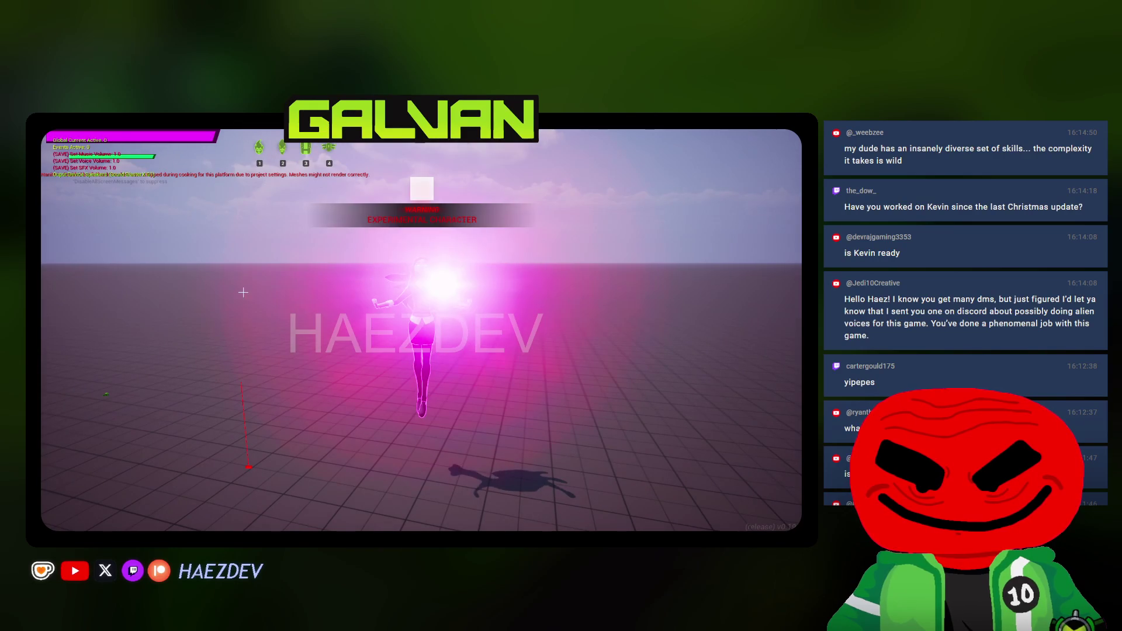
{"action": "key", "text": "Escape"}
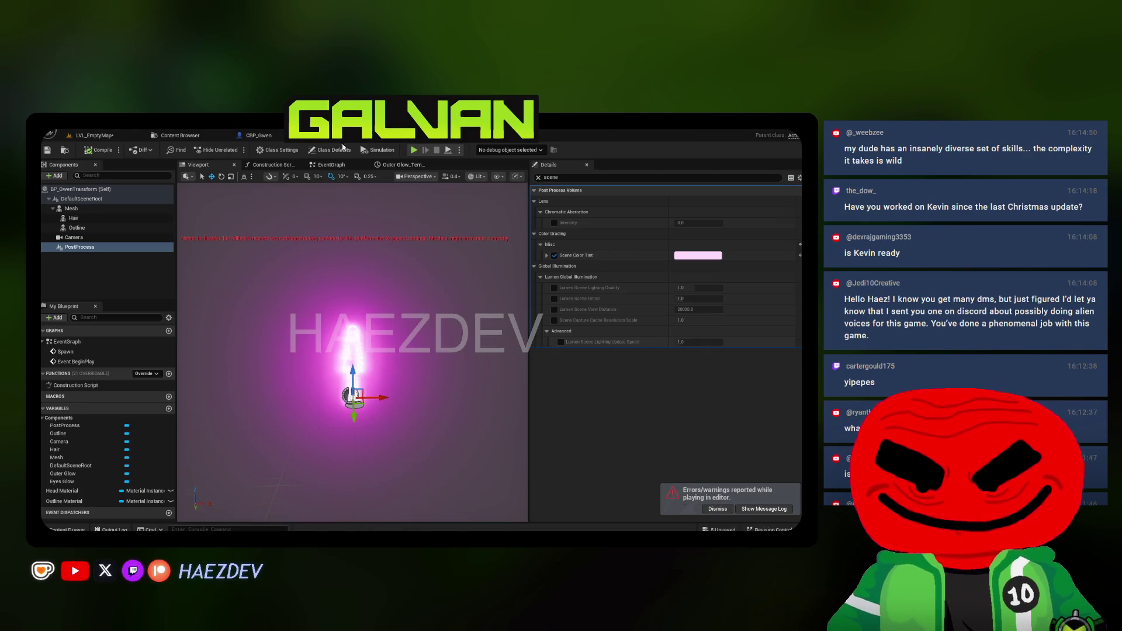
Set the post-process Bloom Intensity to 2.0
{"action": "left_click_drag", "start_coordinate": [317, 279], "coordinate": [317, 266]}
{"action": "left_click", "coordinate": [539, 177]}
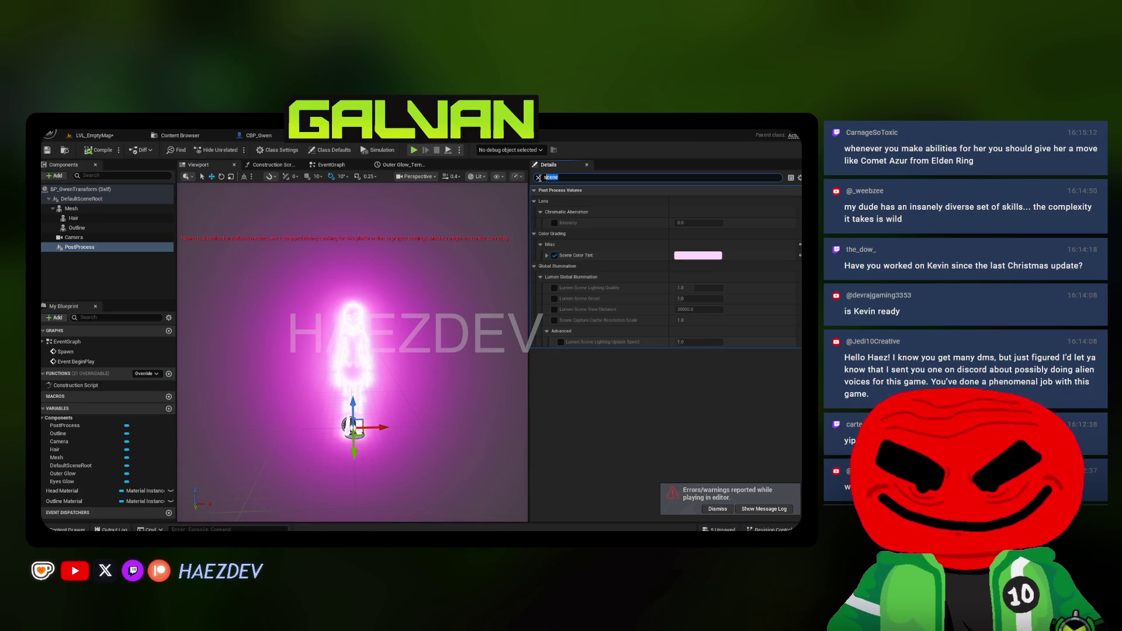
{"action": "type", "text": "bloom"}
{"action": "left_click", "coordinate": [696, 233]}
{"action": "type", "text": "2"}
{"action": "key", "text": "Return"}
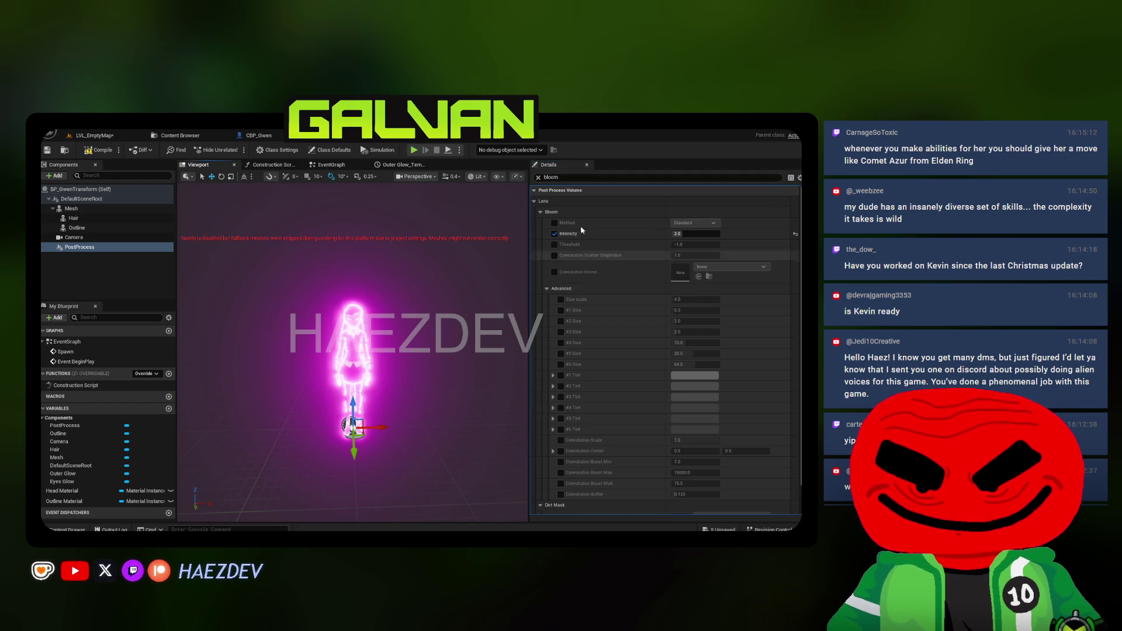
Change the Scene Color Tint to a near-white pink and compile the blueprint
{"action": "left_click", "coordinate": [538, 178]}
{"action": "scroll", "coordinate": [660, 351], "scroll_direction": "down", "scroll_amount": 15}
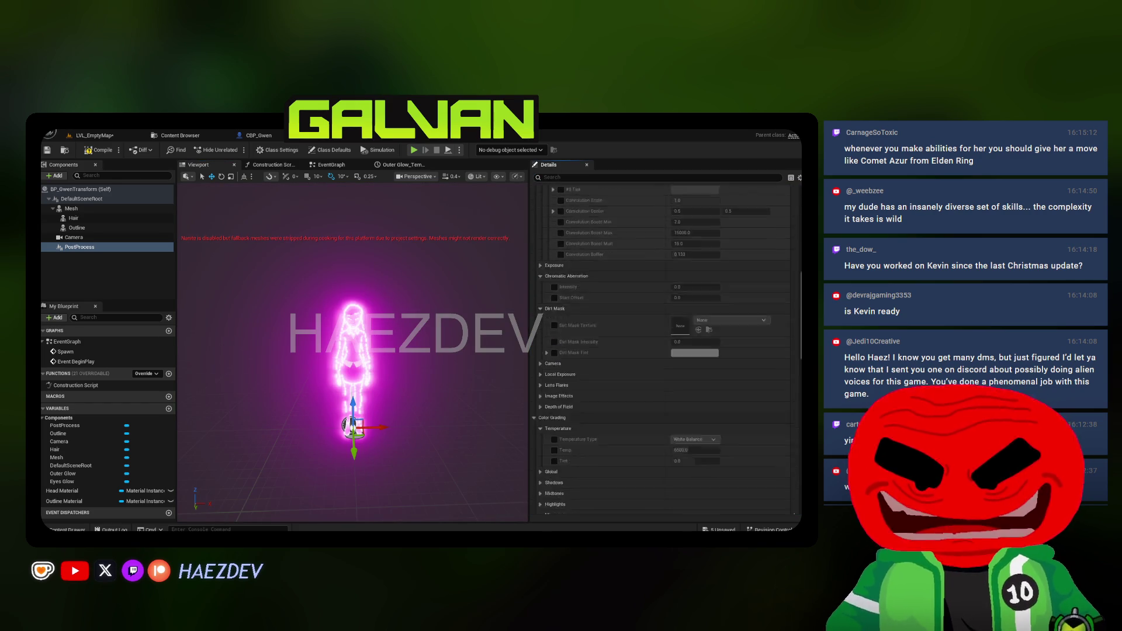
{"action": "scroll", "coordinate": [661, 351], "scroll_direction": "down", "scroll_amount": 3}
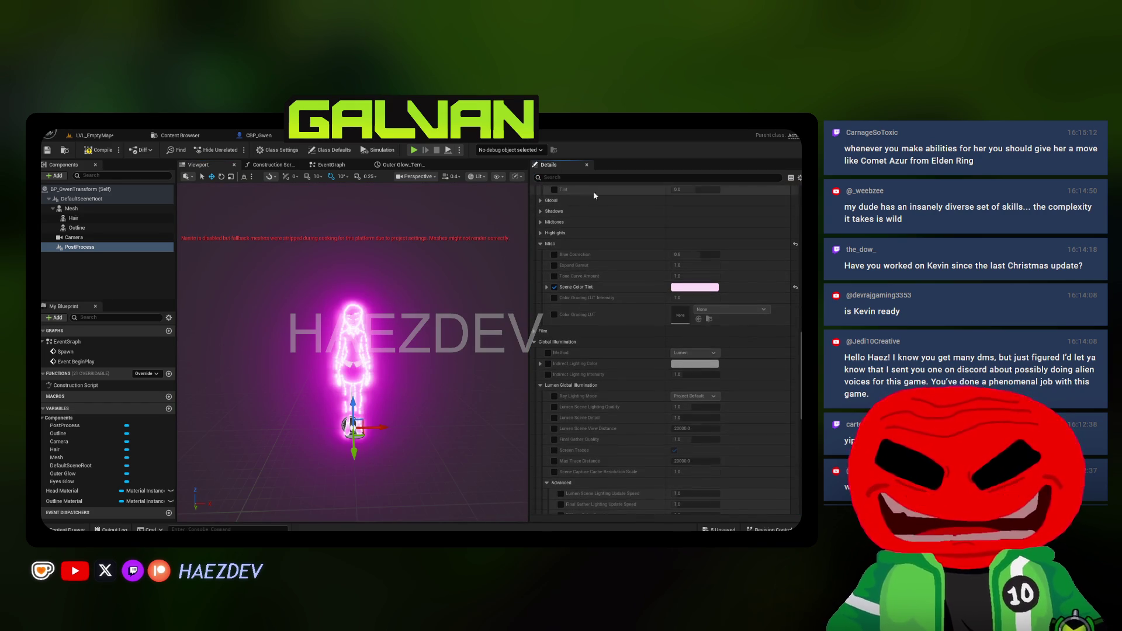
{"action": "left_click", "coordinate": [695, 286]}
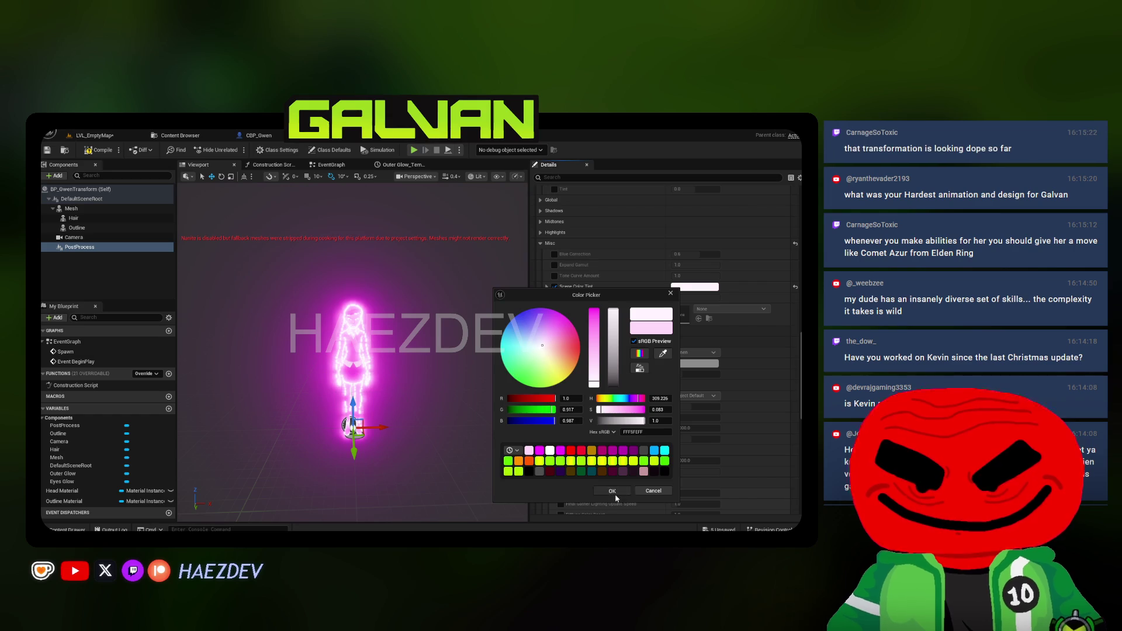
{"action": "left_click", "coordinate": [612, 491]}
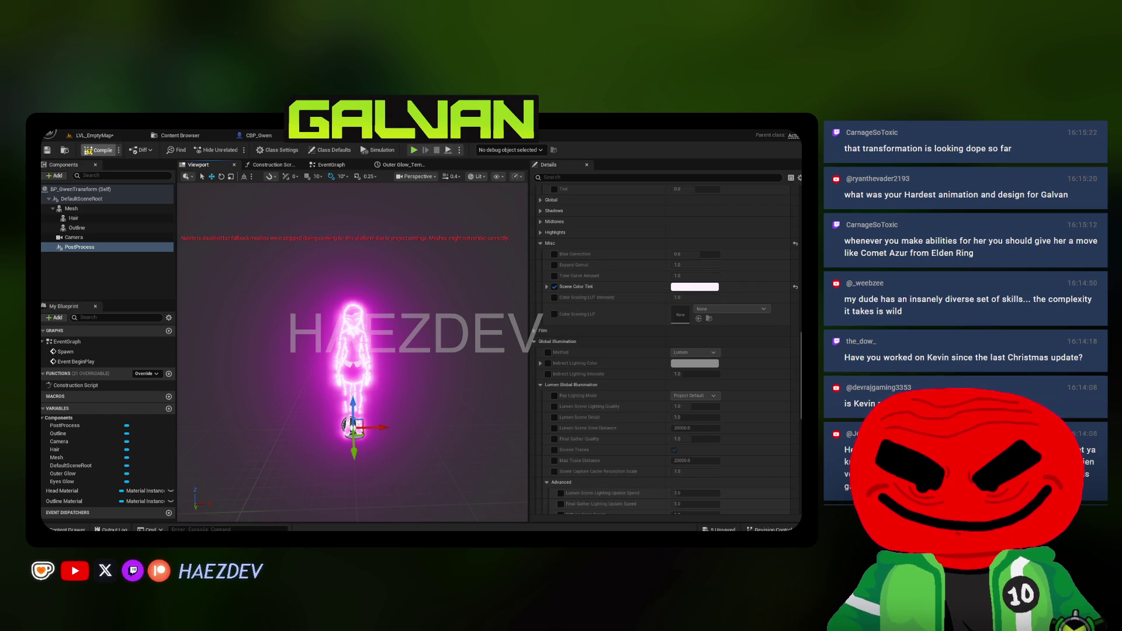
{"action": "left_click", "coordinate": [98, 151]}
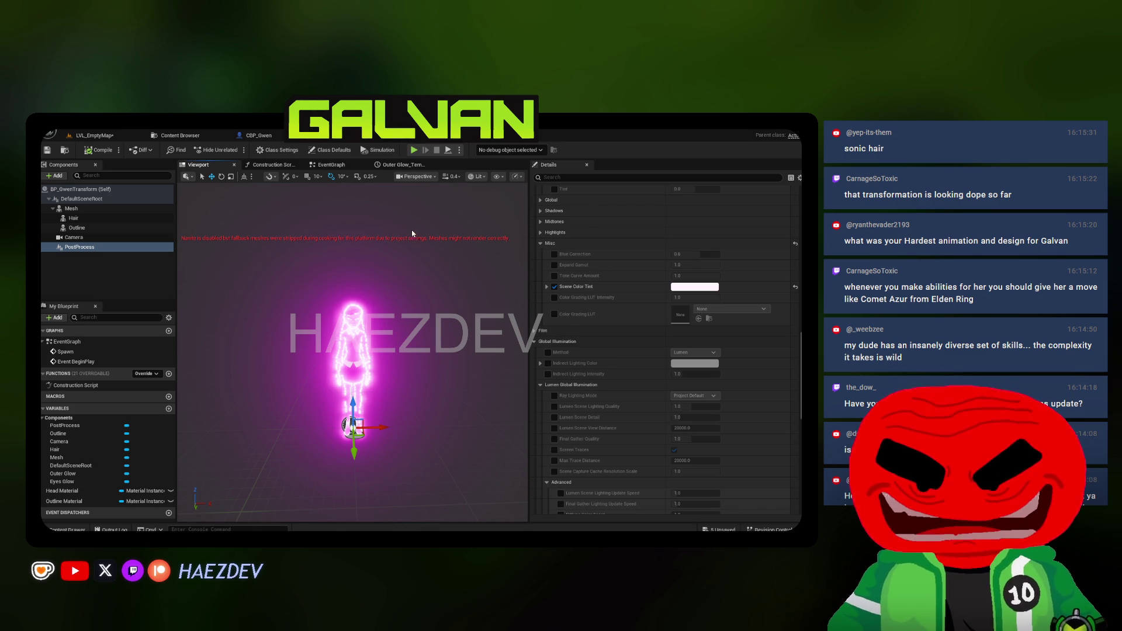
{"action": "scroll", "coordinate": [352, 350], "scroll_direction": "up", "scroll_amount": 5}
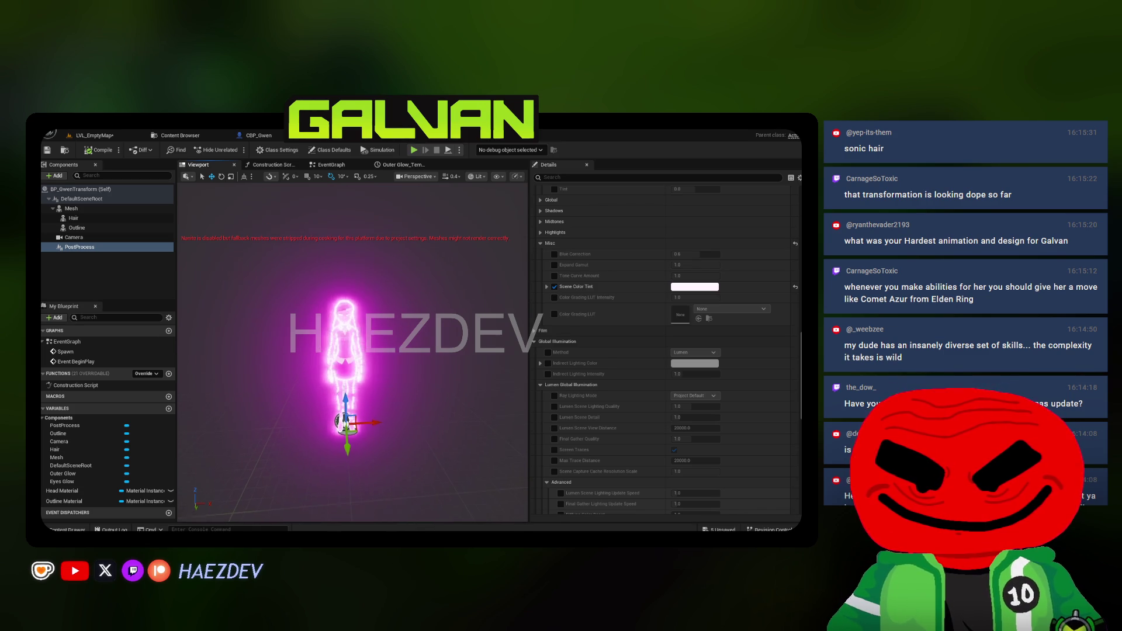
{"action": "scroll", "coordinate": [514, 241], "scroll_direction": "down", "scroll_amount": 5}
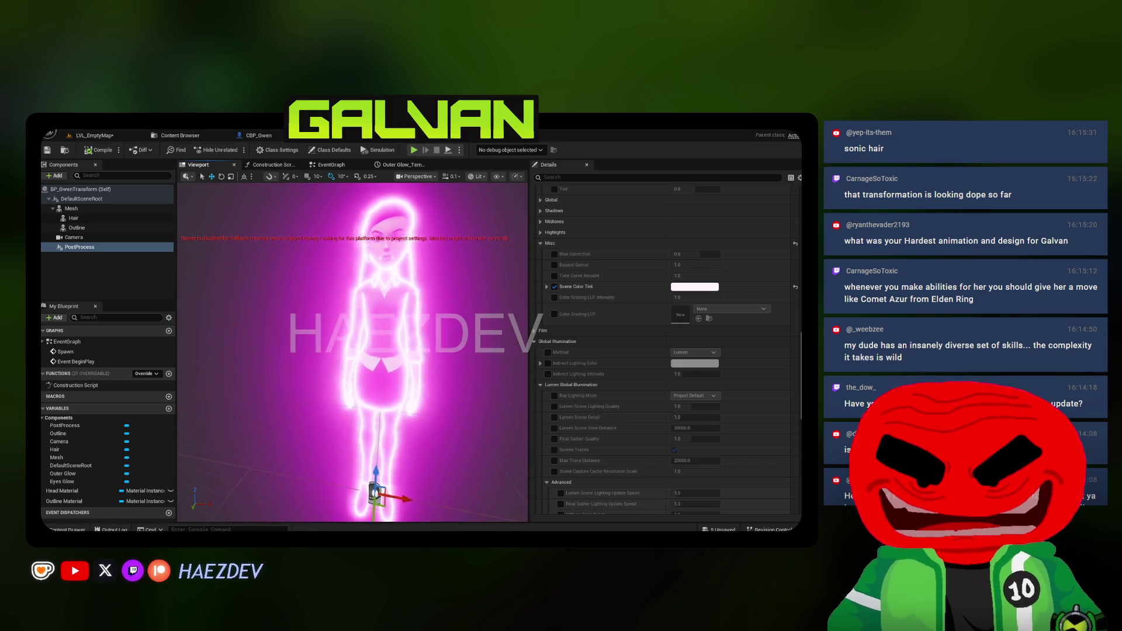
{"action": "left_click_drag", "start_coordinate": [529, 241], "coordinate": [581, 249]}
{"action": "scroll", "coordinate": [650, 358], "scroll_direction": "up", "scroll_amount": 10}
{"action": "scroll", "coordinate": [649, 358], "scroll_direction": "down", "scroll_amount": 8}
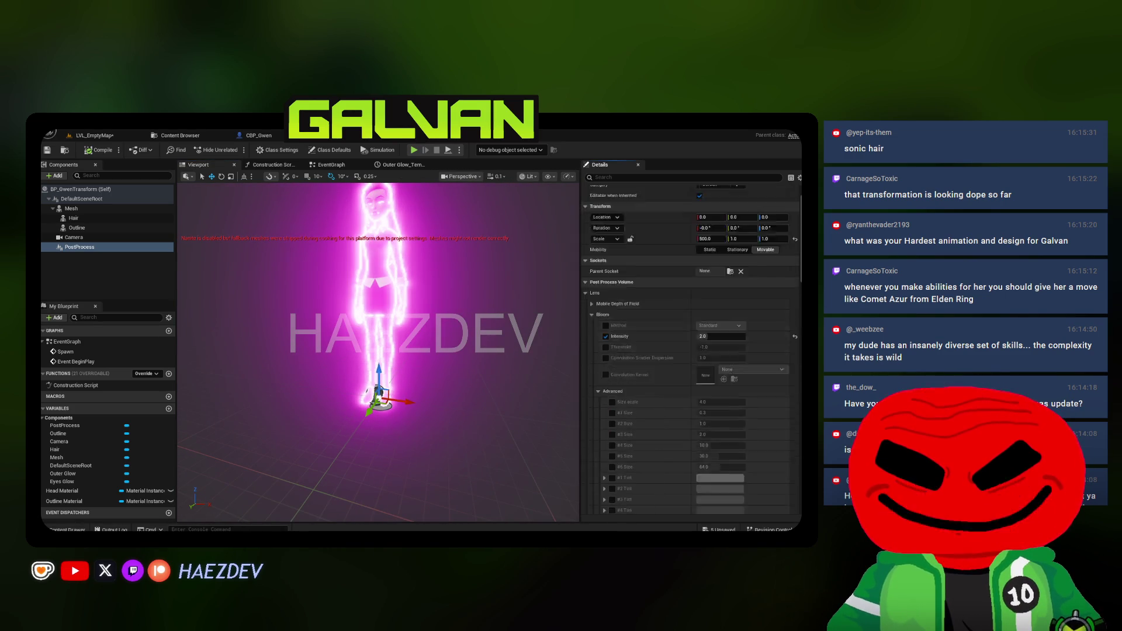
{"action": "scroll", "coordinate": [455, 273], "scroll_direction": "up", "scroll_amount": 4}
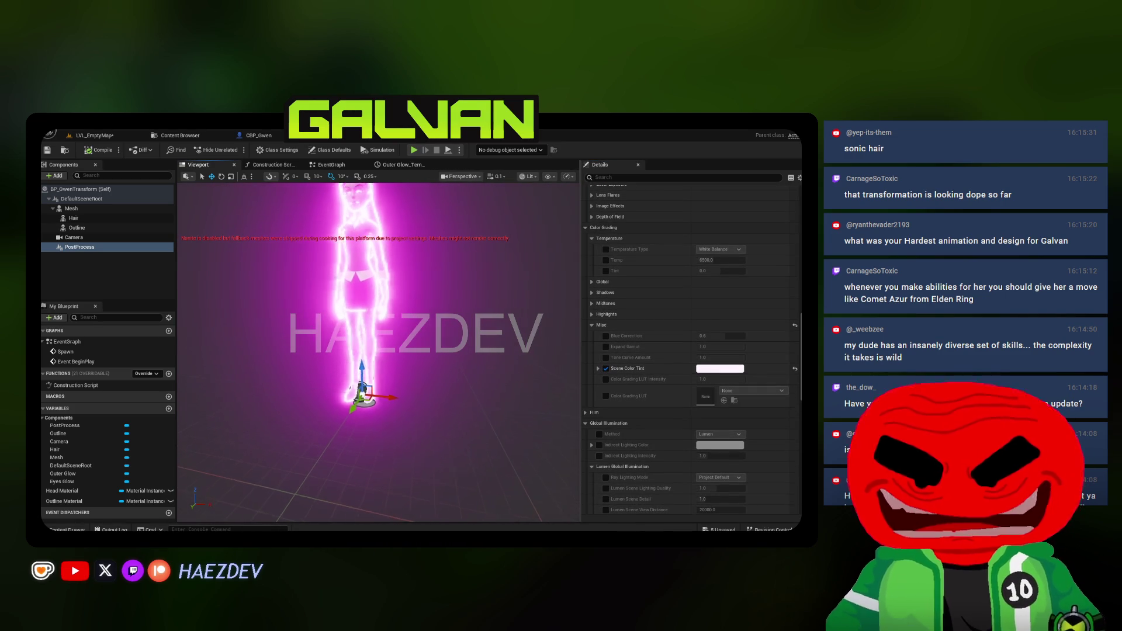
{"action": "scroll", "coordinate": [380, 350], "scroll_direction": "down", "scroll_amount": 4}
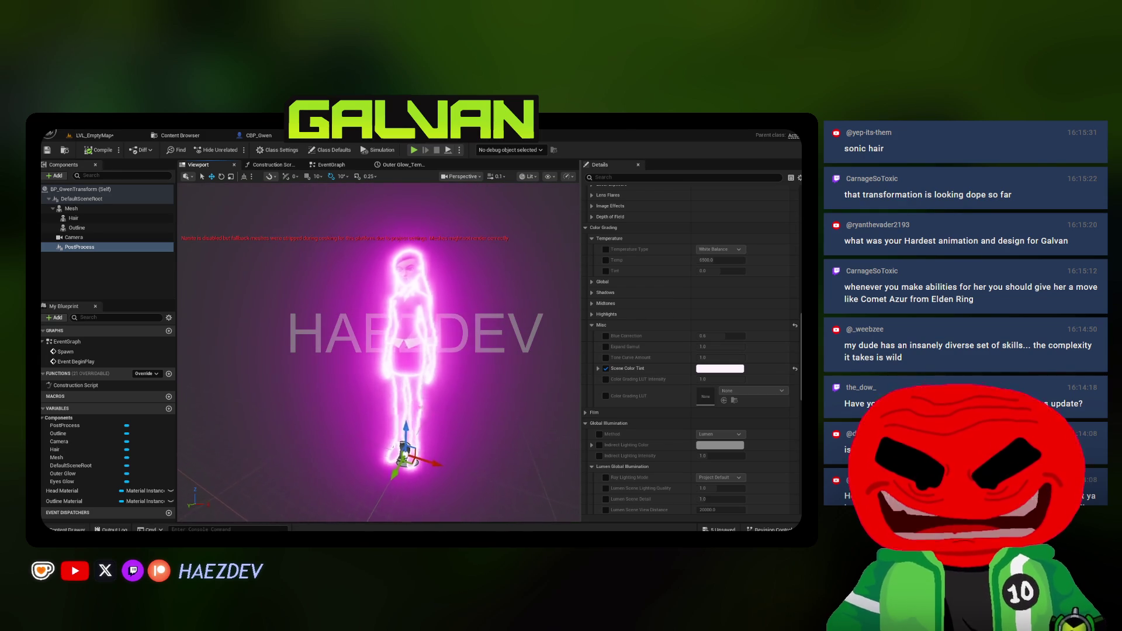
{"action": "scroll", "coordinate": [380, 351], "scroll_direction": "up", "scroll_amount": 2}
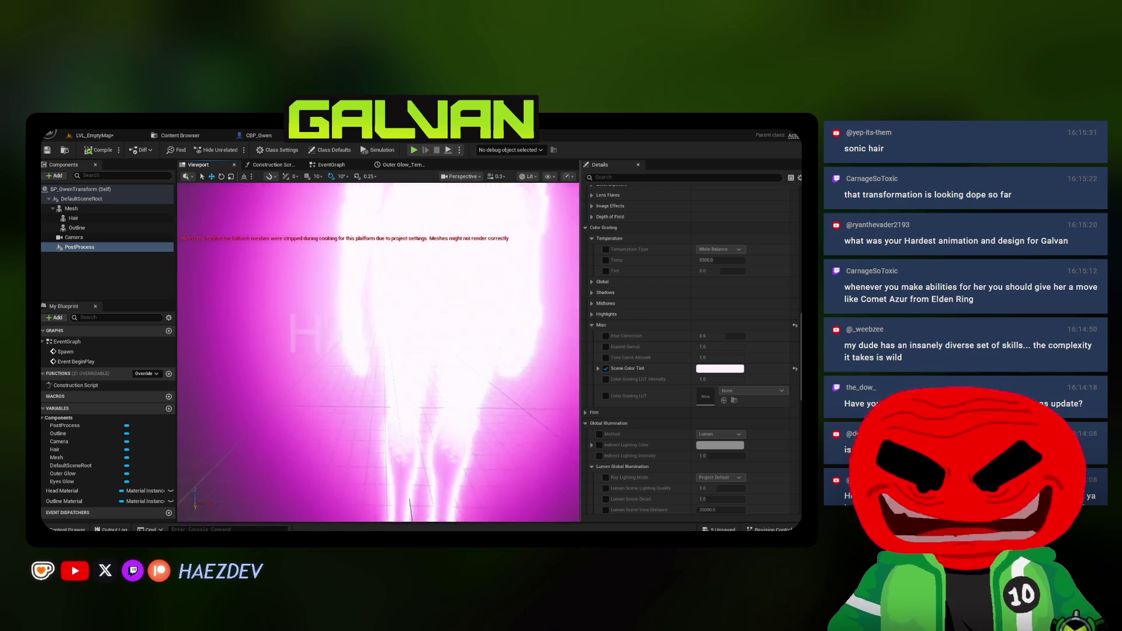
{"action": "scroll", "coordinate": [379, 350], "scroll_direction": "up", "scroll_amount": 2}
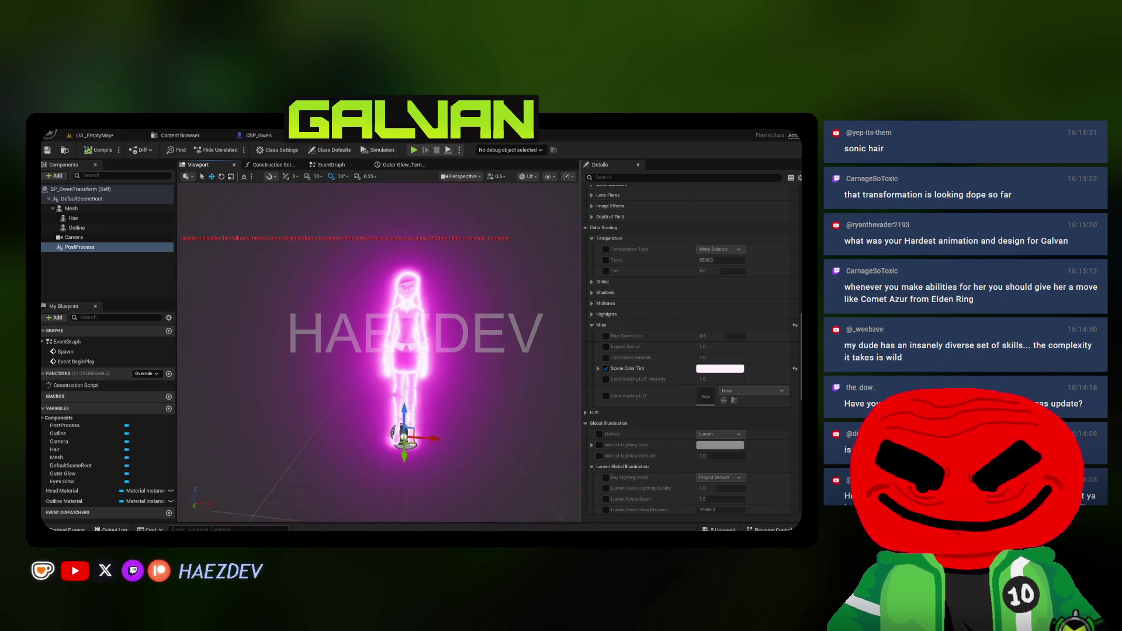
{"action": "scroll", "coordinate": [379, 350], "scroll_direction": "down", "scroll_amount": 2}
{"action": "scroll", "coordinate": [380, 351], "scroll_direction": "up", "scroll_amount": 3}
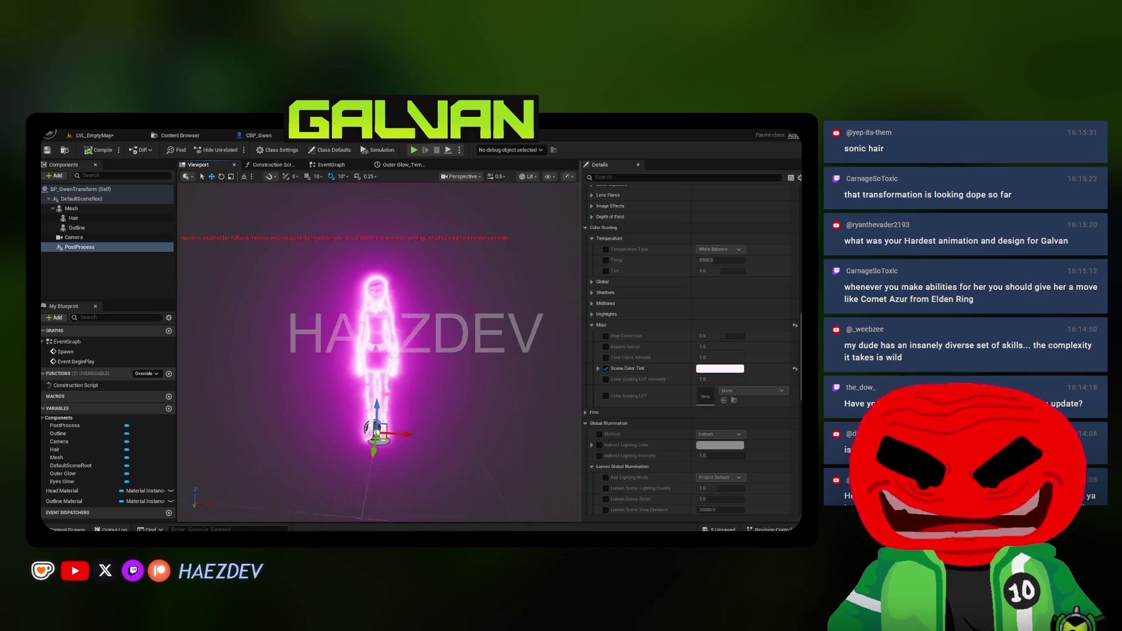
{"action": "scroll", "coordinate": [380, 351], "scroll_direction": "up", "scroll_amount": 1}
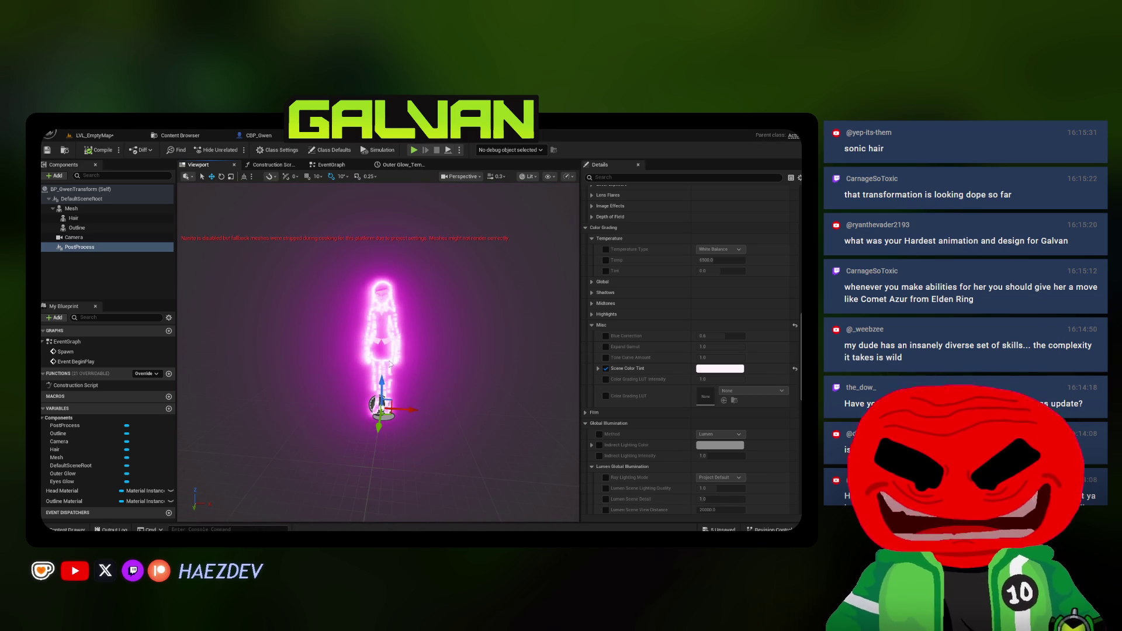
{"action": "scroll", "coordinate": [389, 363], "scroll_direction": "up", "scroll_amount": 3}
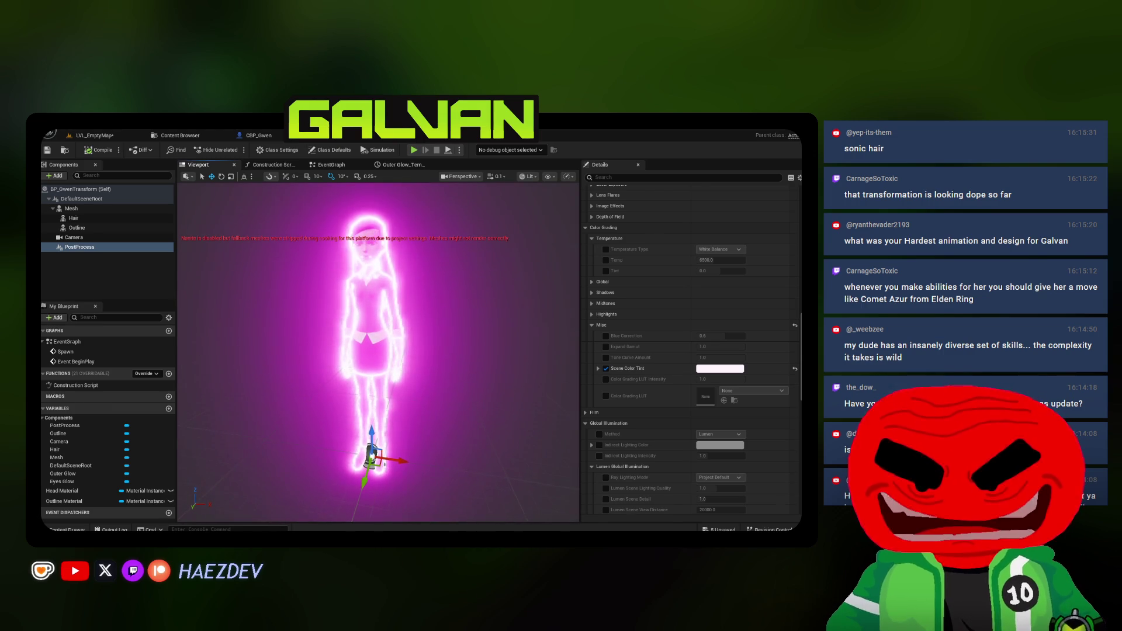
{"action": "scroll", "coordinate": [634, 469], "scroll_direction": "up", "scroll_amount": 5}
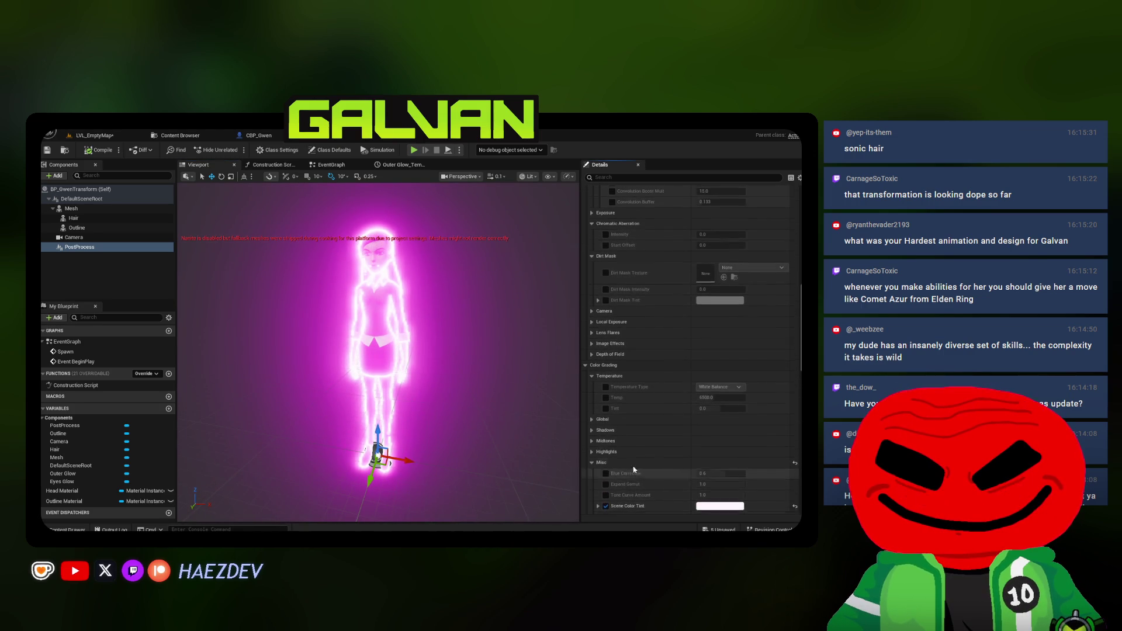
{"action": "left_click", "coordinate": [592, 465]}
{"action": "scroll", "coordinate": [592, 379], "scroll_direction": "down", "scroll_amount": 3}
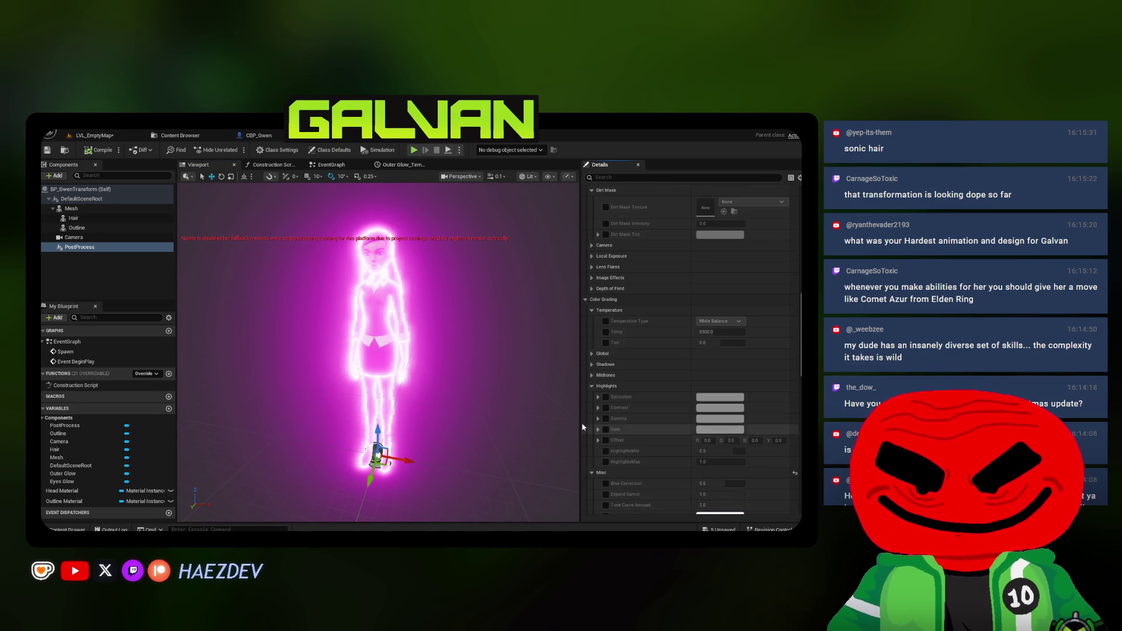
{"action": "left_click", "coordinate": [592, 386]}
{"action": "left_click", "coordinate": [592, 354]}
{"action": "left_click", "coordinate": [592, 353]}
{"action": "scroll", "coordinate": [672, 197], "scroll_direction": "down", "scroll_amount": 7}
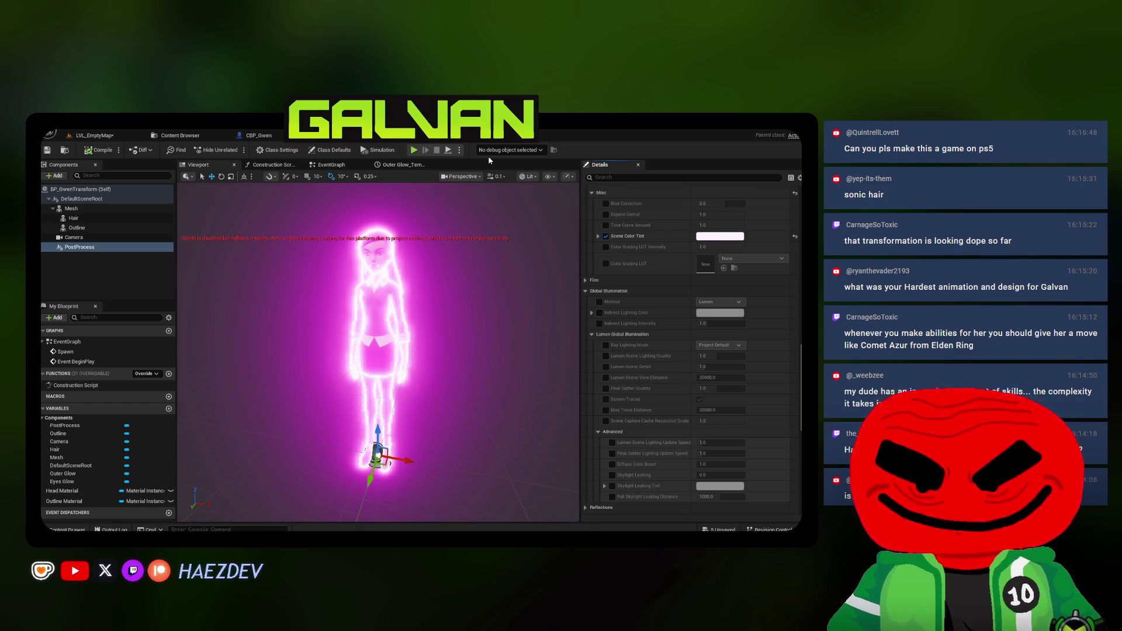
{"action": "left_click", "coordinate": [446, 337]}
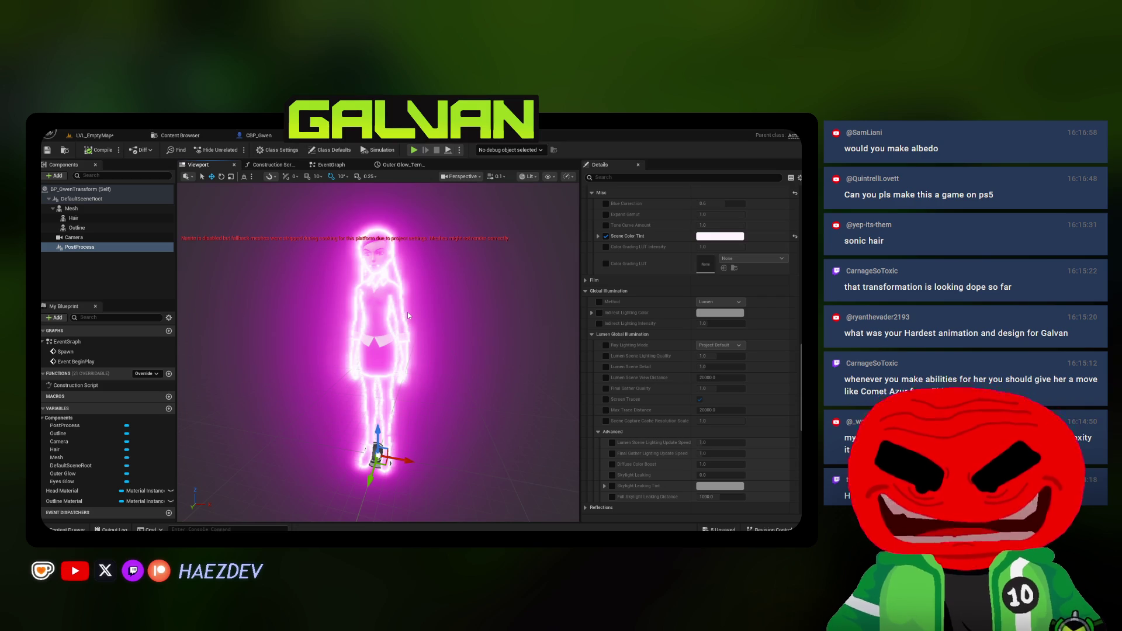
{"action": "left_click_drag", "start_coordinate": [345, 286], "coordinate": [346, 283]}
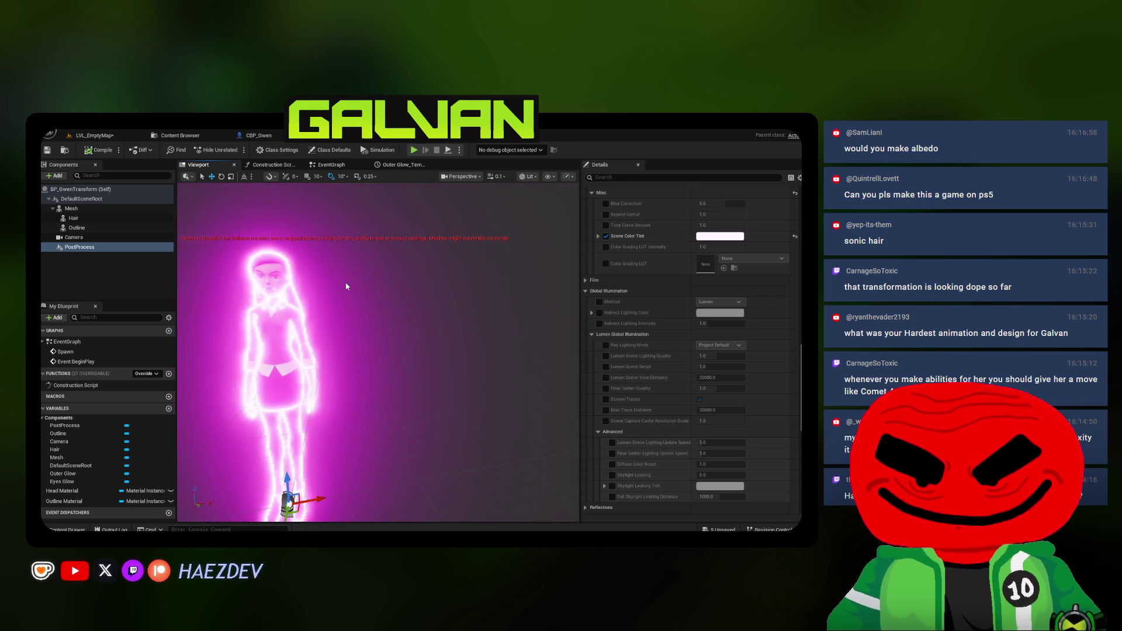
Close the Construction Script graph, return to the EventGraph, and show the Gwen folder's assets
{"action": "left_click", "coordinate": [235, 164]}
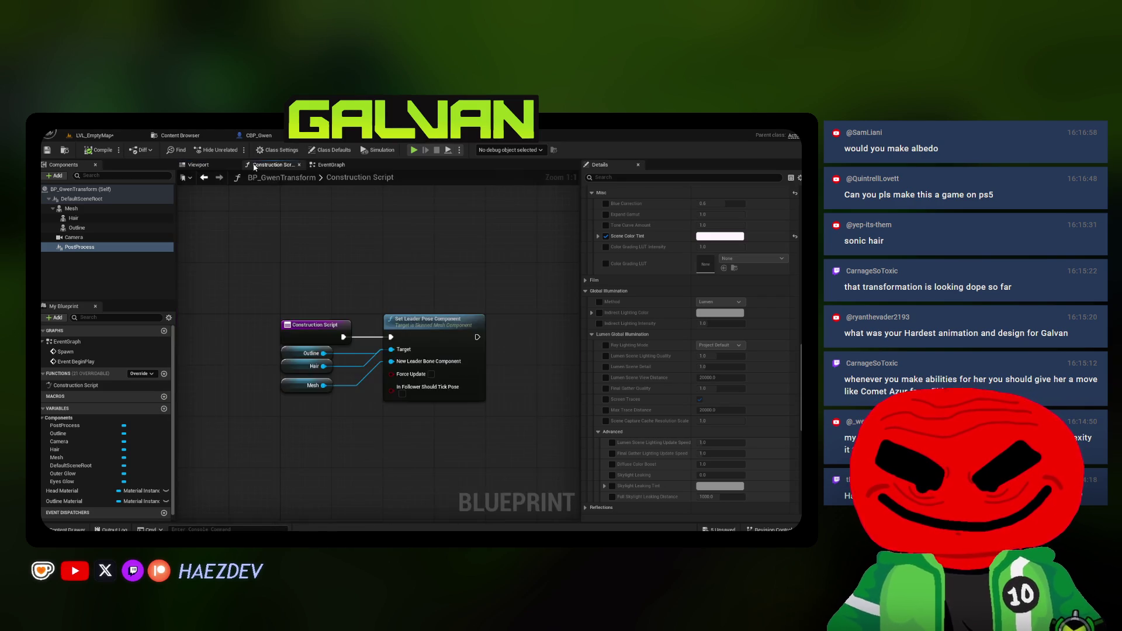
{"action": "scroll", "coordinate": [689, 350], "scroll_direction": "up", "scroll_amount": 15}
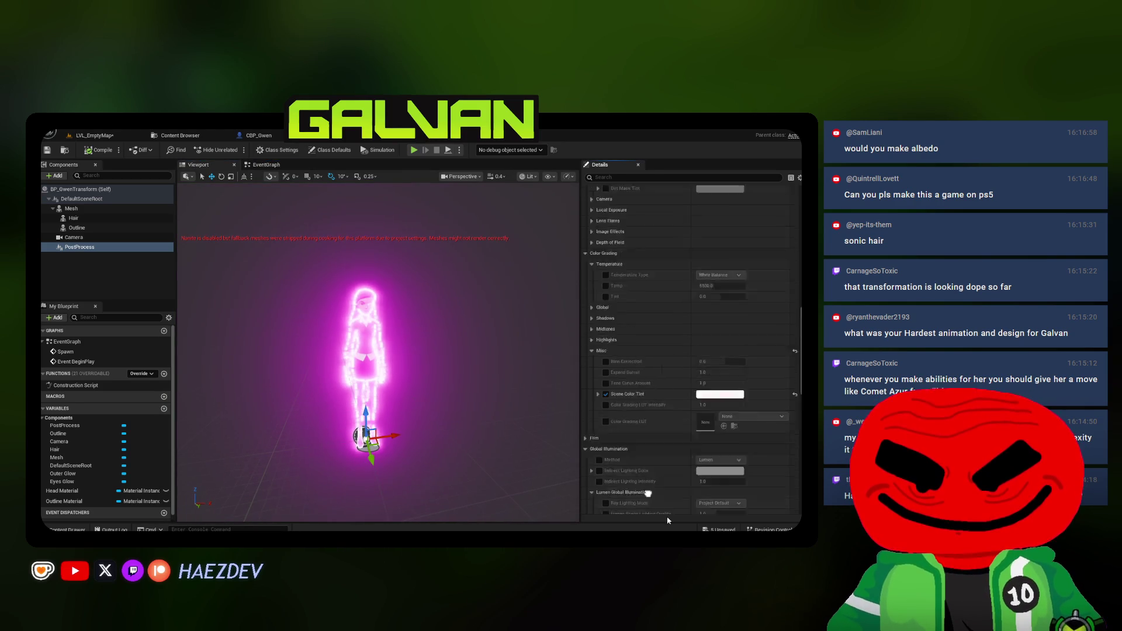
{"action": "left_click", "coordinate": [266, 164]}
{"action": "left_click_drag", "start_coordinate": [581, 283], "coordinate": [640, 284]}
{"action": "scroll", "coordinate": [409, 322], "scroll_direction": "down", "scroll_amount": 5}
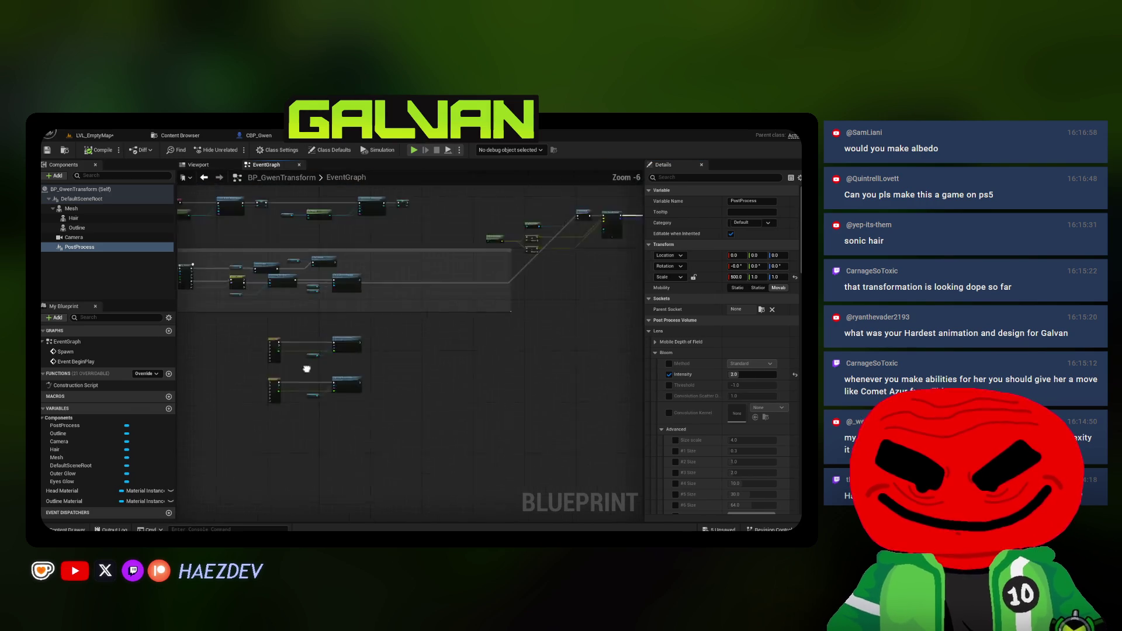
{"action": "left_click", "coordinate": [180, 135]}
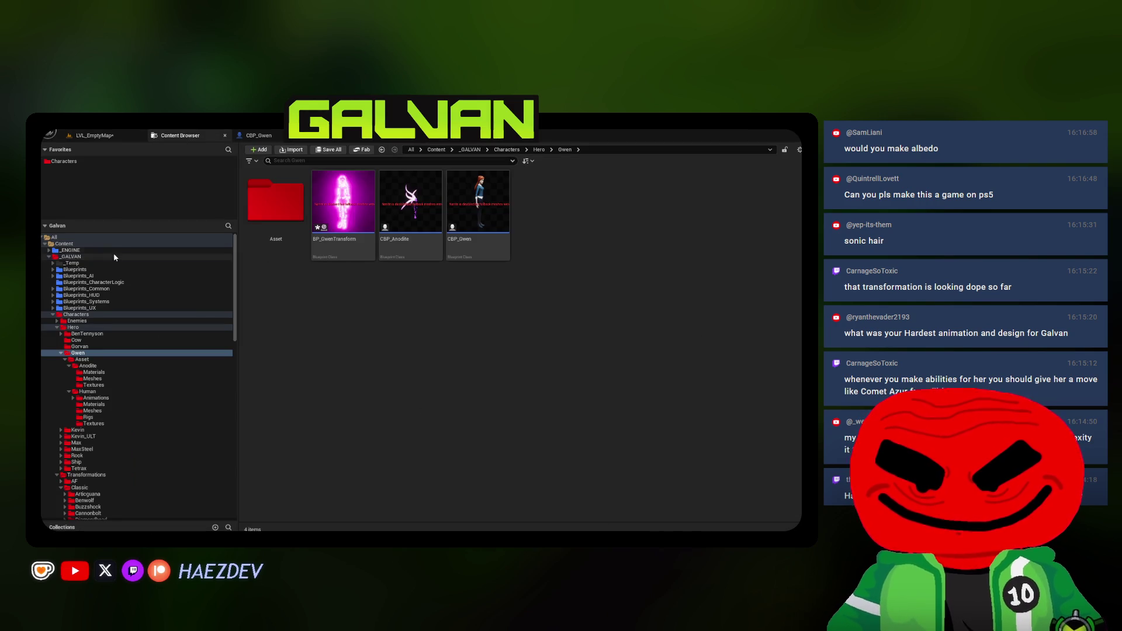
Search all content for the OMNITRIX TRANSFORM assets and show the transformation blueprint in its folder
{"action": "left_click", "coordinate": [54, 237]}
{"action": "left_click", "coordinate": [297, 160]}
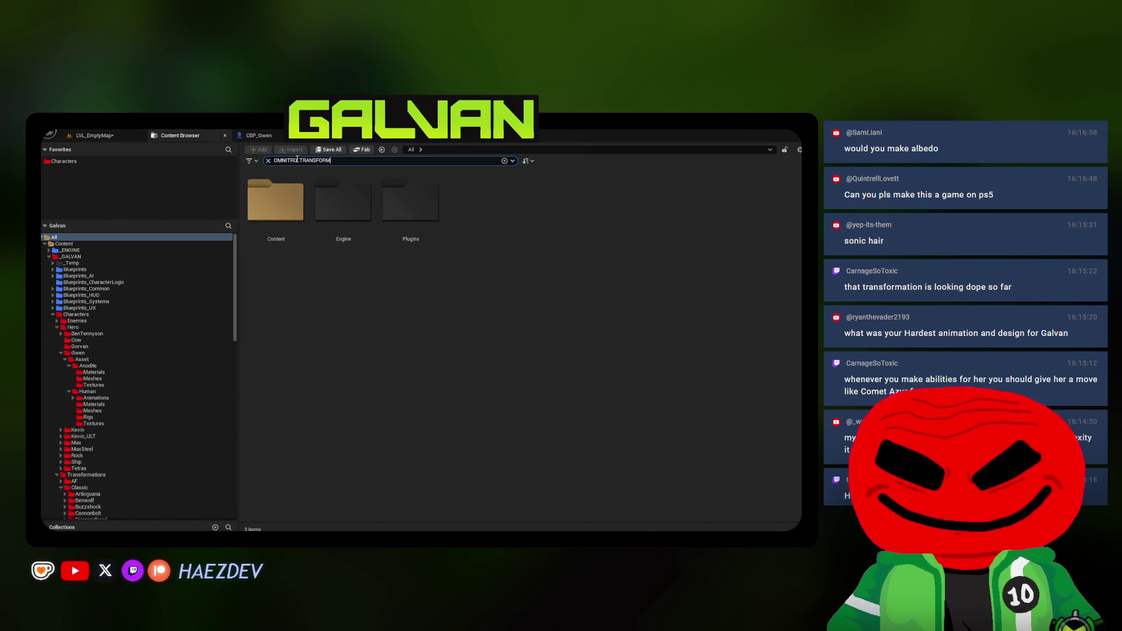
{"action": "key", "text": "Return"}
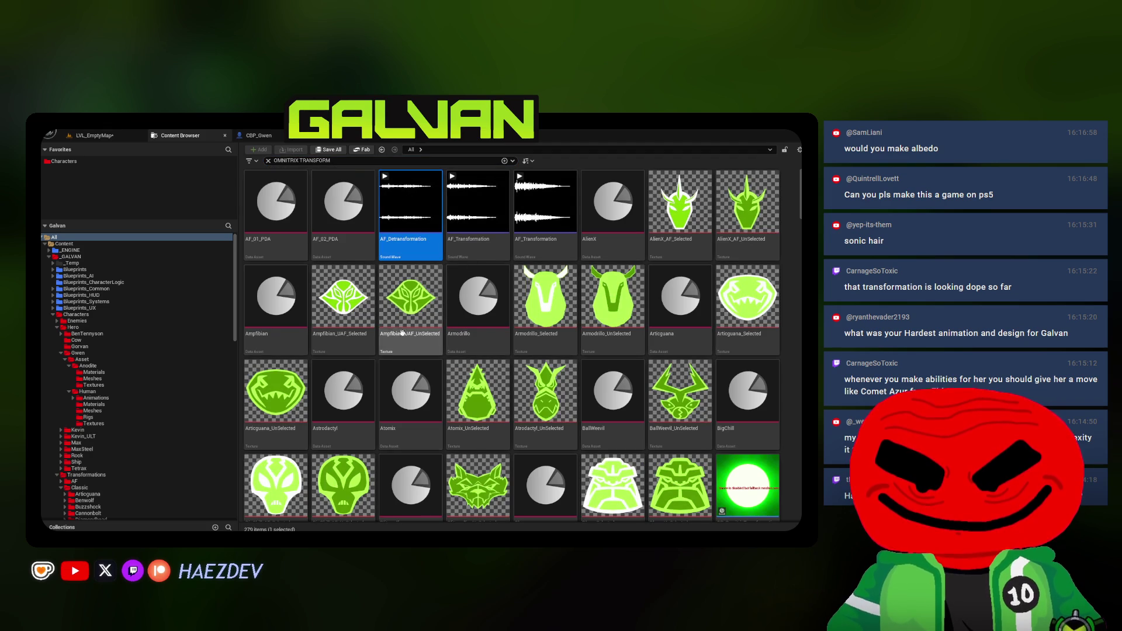
{"action": "scroll", "coordinate": [691, 459], "scroll_direction": "down", "scroll_amount": 2}
{"action": "right_click", "coordinate": [748, 389]}
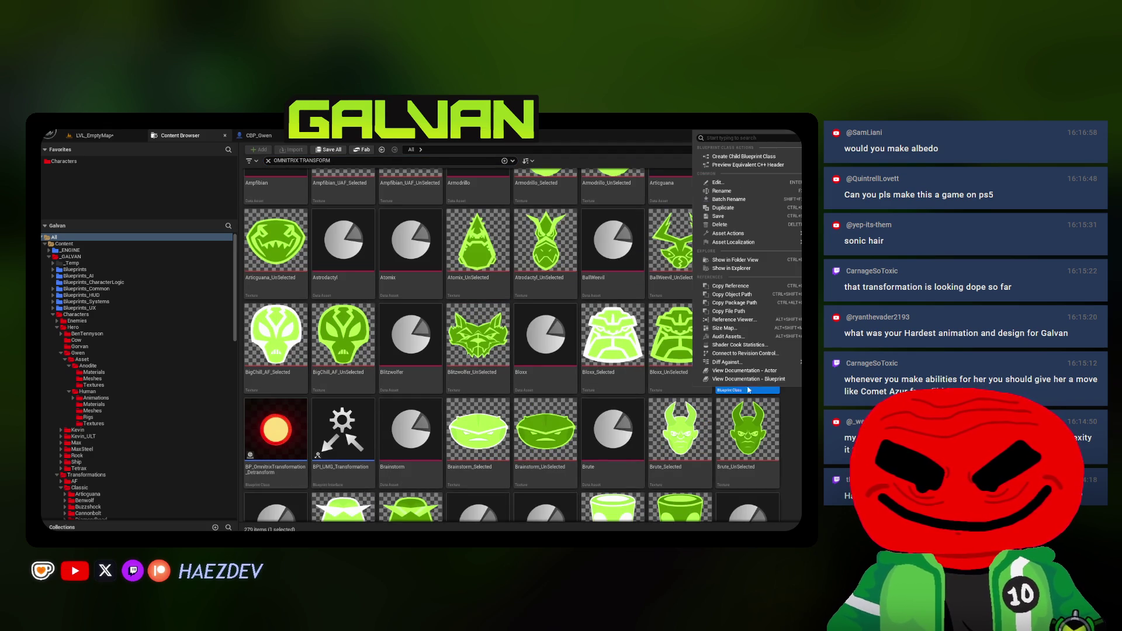
{"action": "left_click", "coordinate": [732, 259]}
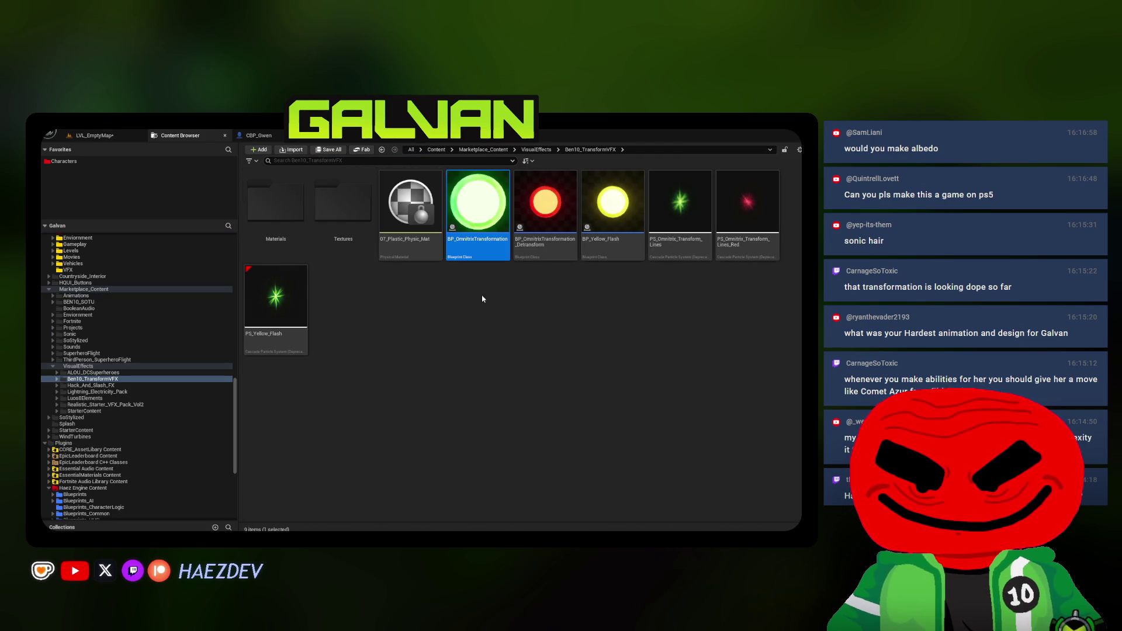
Duplicate BP_Yellow_Flash as BP_Purple_Flash and open it in the Blueprint editor
{"action": "mouse_move", "coordinate": [611, 250]}
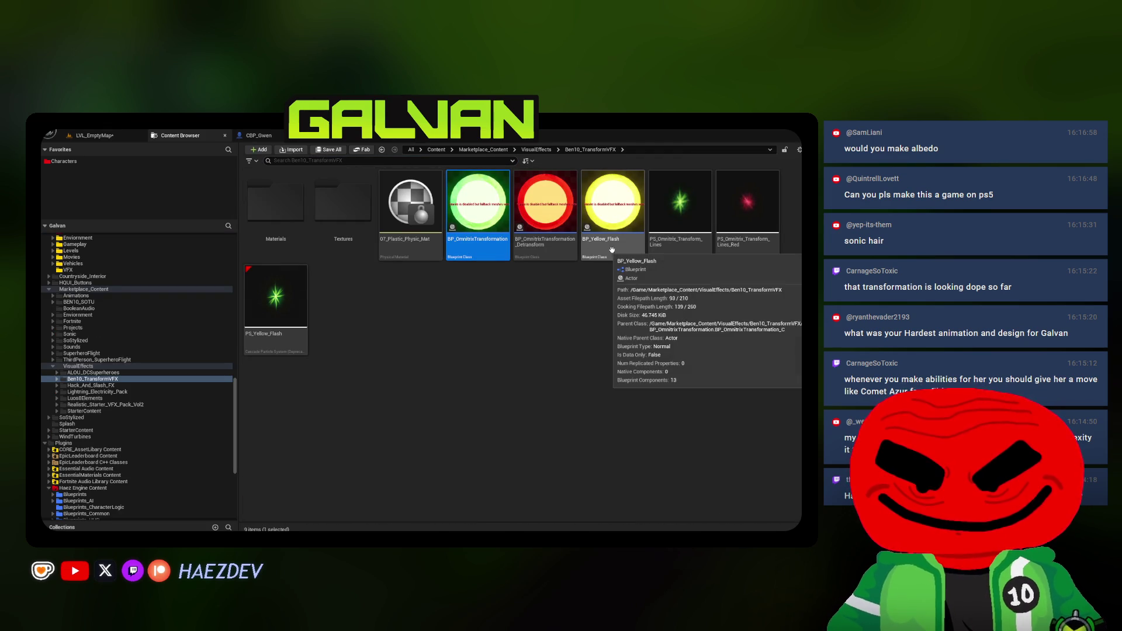
{"action": "key", "text": "ctrl+d"}
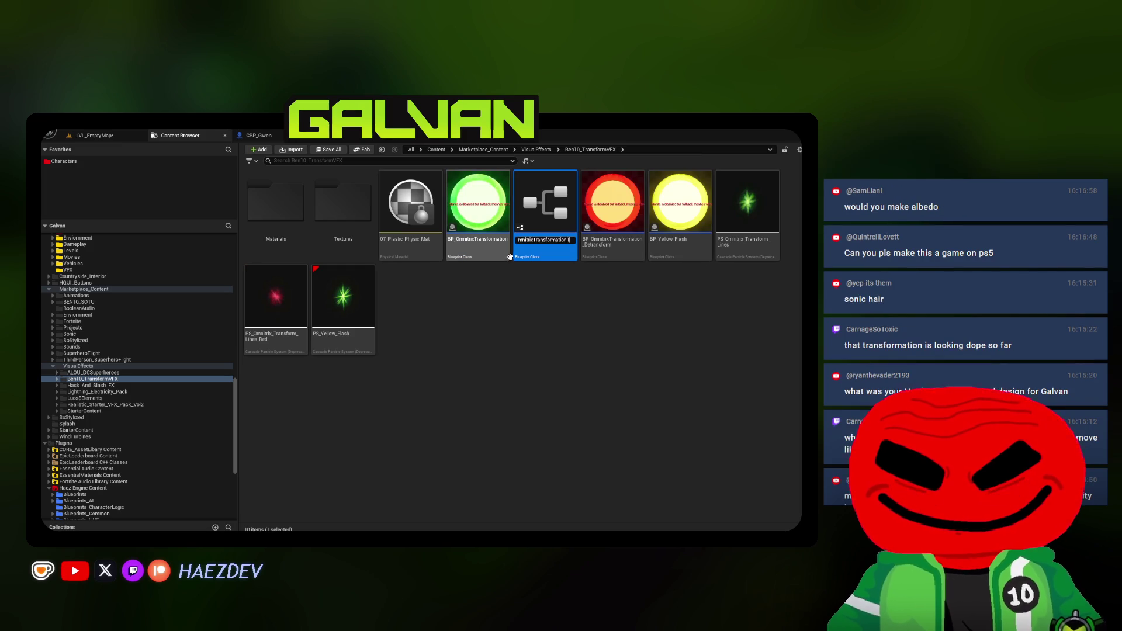
{"action": "key", "text": "Escape"}
{"action": "left_click", "coordinate": [590, 257]}
{"action": "key", "text": "ctrl+d"}
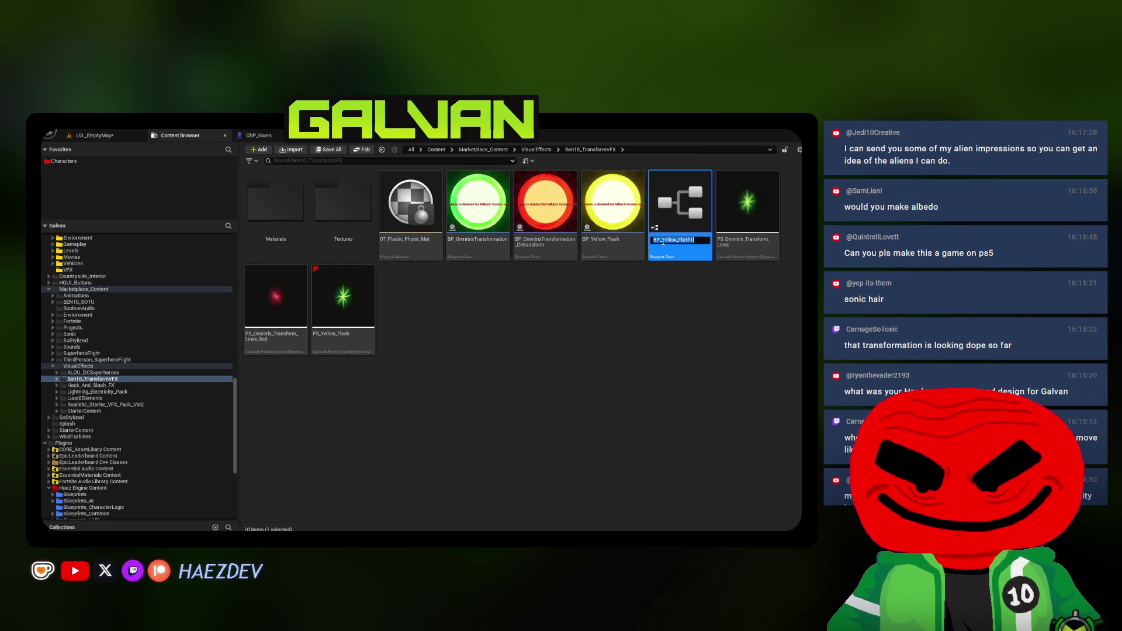
{"action": "left_click_drag", "start_coordinate": [664, 241], "coordinate": [754, 251]}
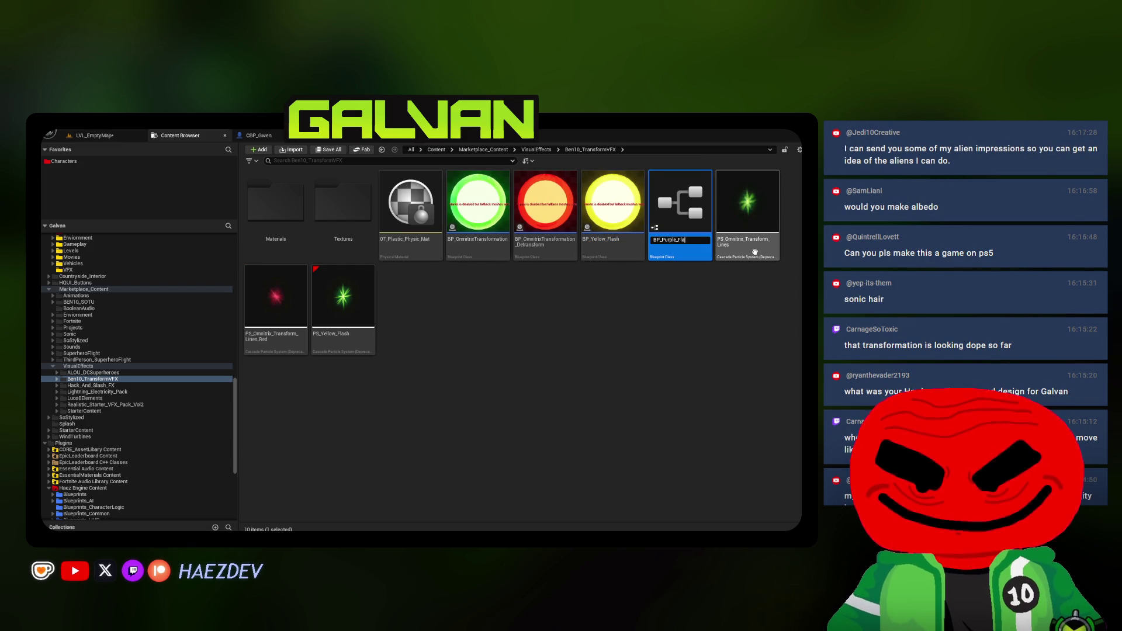
{"action": "key", "text": "Return"}
{"action": "double_click", "coordinate": [606, 210]}
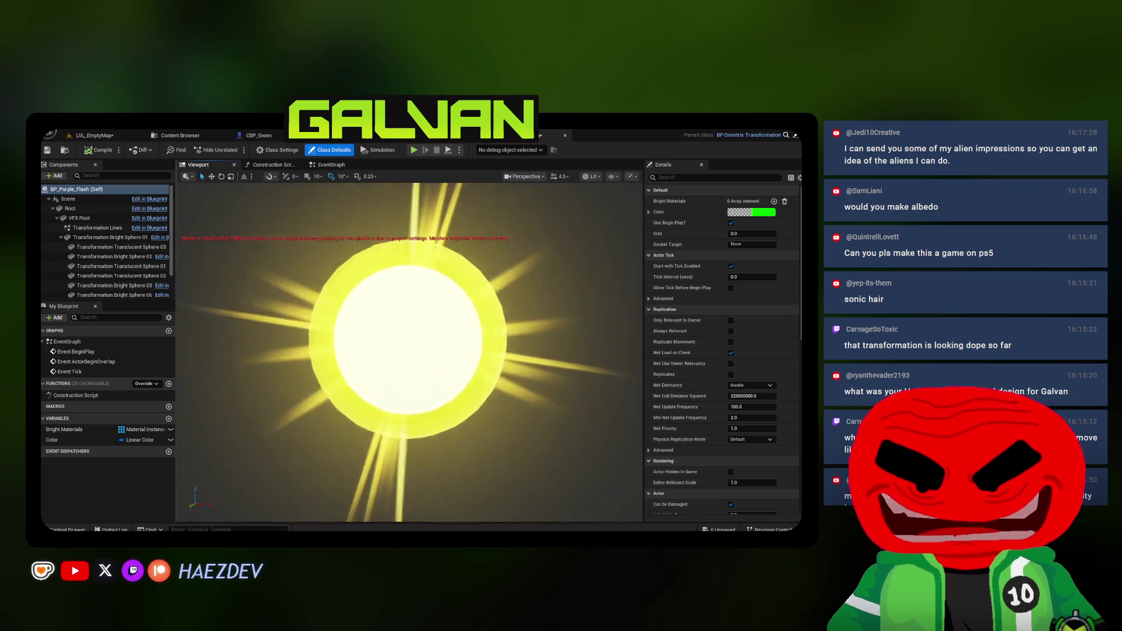
Enlarge the component list and inspect Transformation Lines and each sphere, ending on Bright Sphere 04
{"action": "left_click_drag", "start_coordinate": [99, 301], "coordinate": [99, 419]}
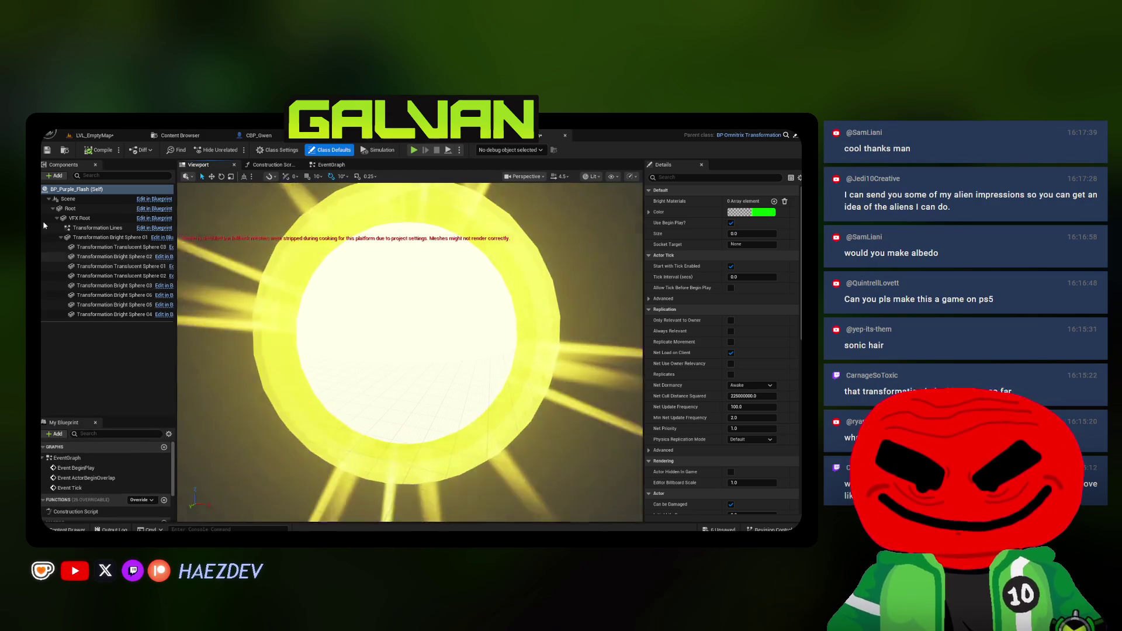
{"action": "left_click", "coordinate": [97, 227]}
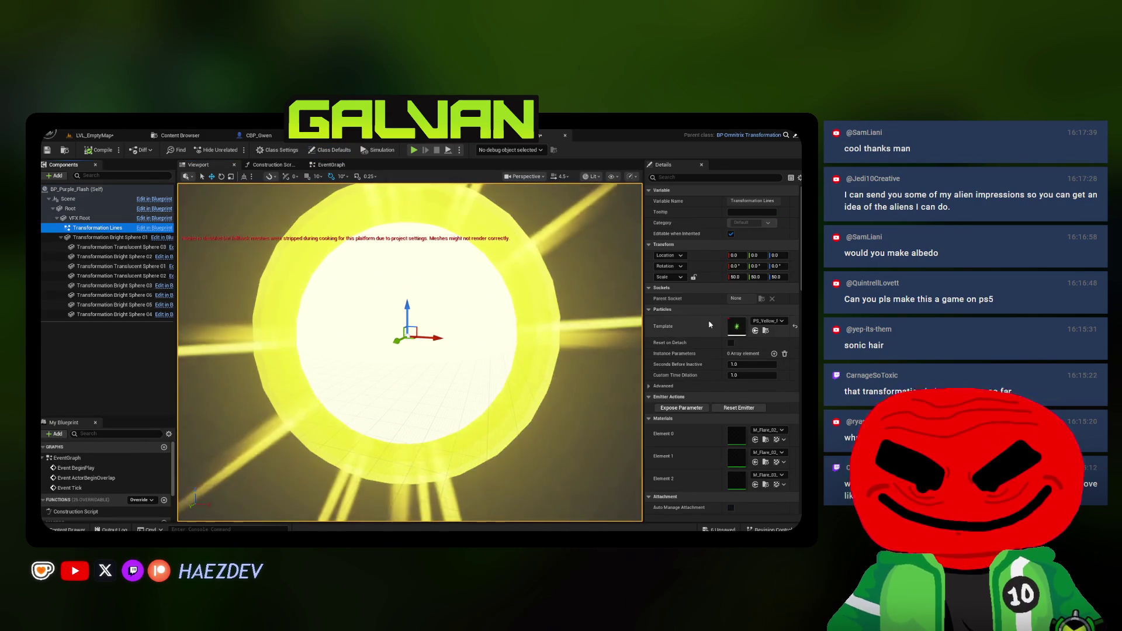
{"action": "left_click", "coordinate": [94, 247]}
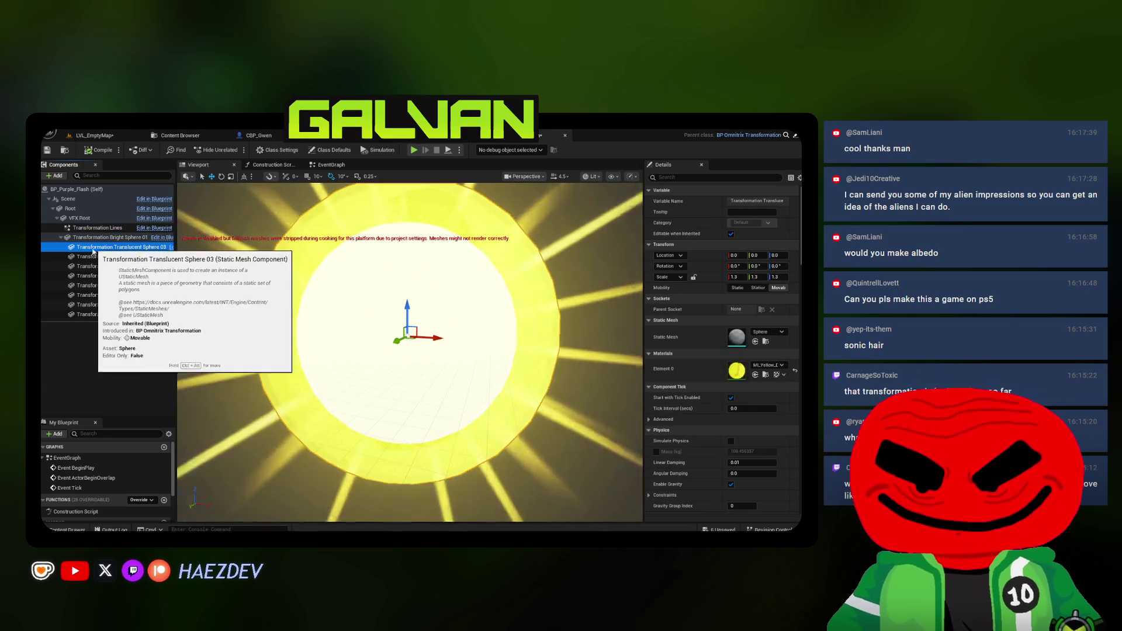
{"action": "left_click", "coordinate": [90, 256]}
{"action": "left_click", "coordinate": [92, 266]}
{"action": "left_click", "coordinate": [93, 276]}
{"action": "left_click", "coordinate": [94, 286]}
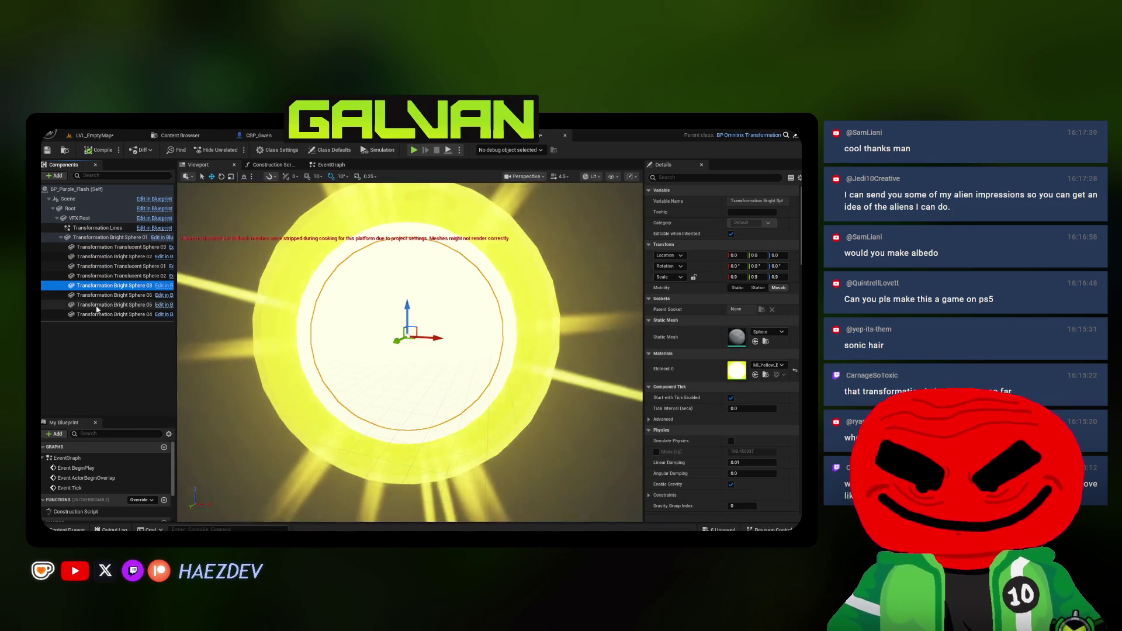
{"action": "left_click", "coordinate": [94, 295]}
{"action": "left_click", "coordinate": [94, 304]}
{"action": "left_click", "coordinate": [95, 314]}
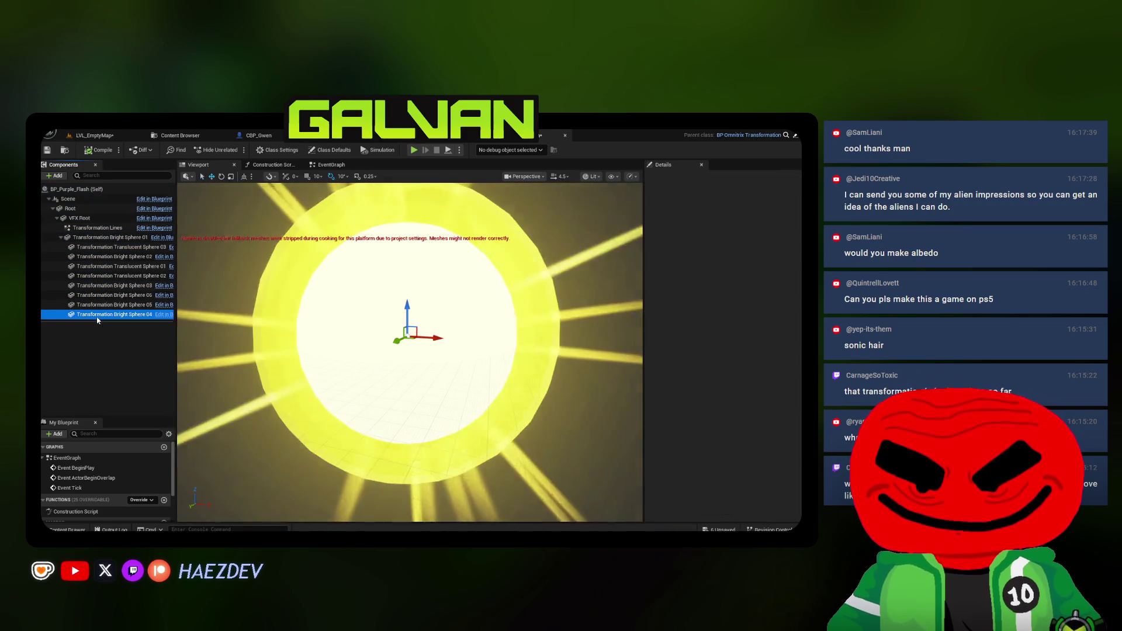
Widen the Details panel, review the sphere settings, and browse to its MI_Yellow_Bright_03 material
{"action": "left_click", "coordinate": [680, 395]}
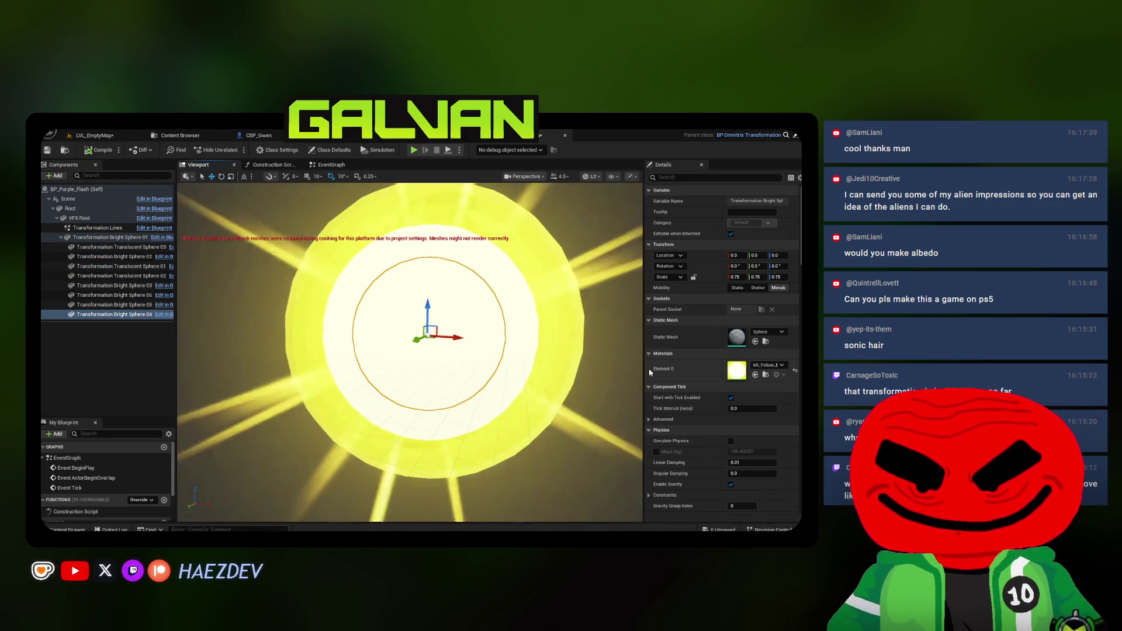
{"action": "left_click_drag", "start_coordinate": [643, 369], "coordinate": [572, 375]}
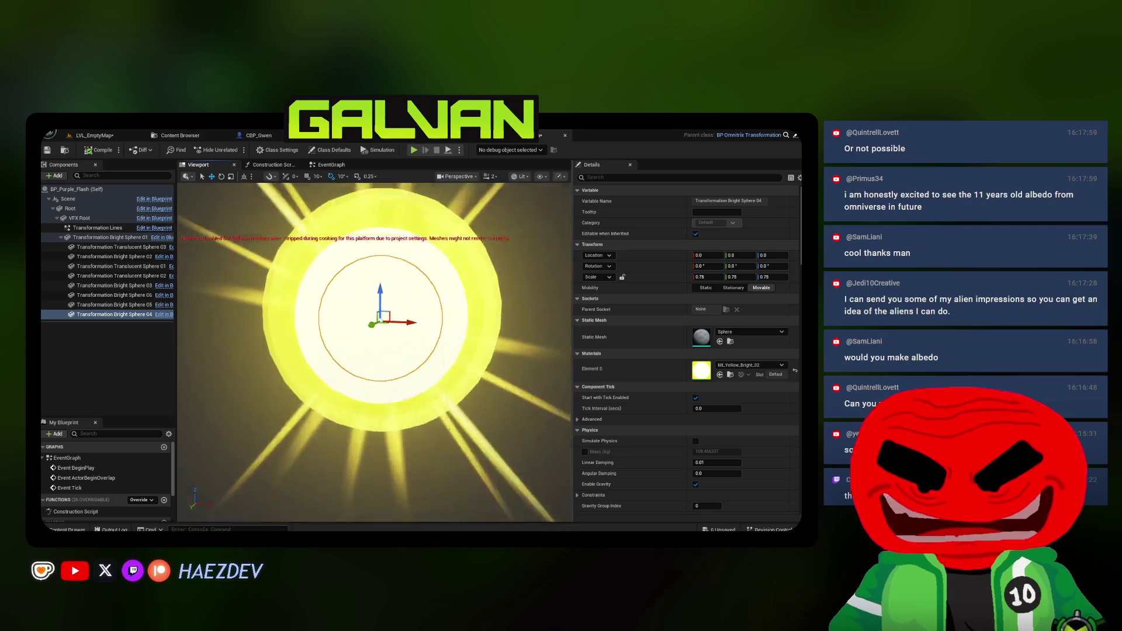
{"action": "scroll", "coordinate": [374, 351], "scroll_direction": "up", "scroll_amount": 3}
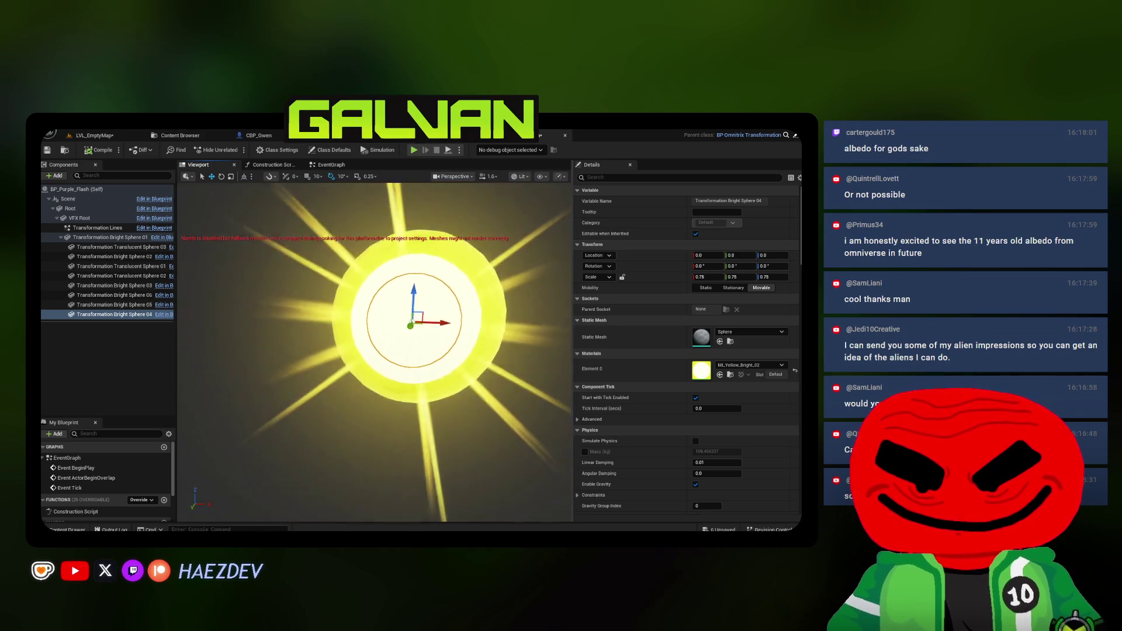
{"action": "scroll", "coordinate": [374, 351], "scroll_direction": "down", "scroll_amount": 2}
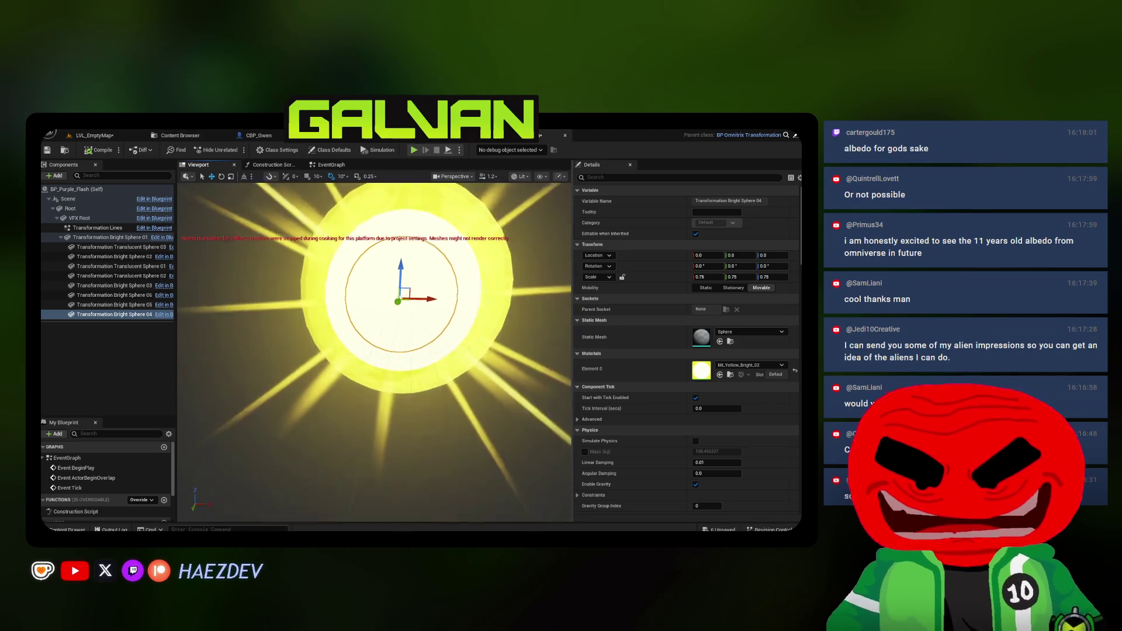
{"action": "scroll", "coordinate": [489, 381], "scroll_direction": "down", "scroll_amount": 2}
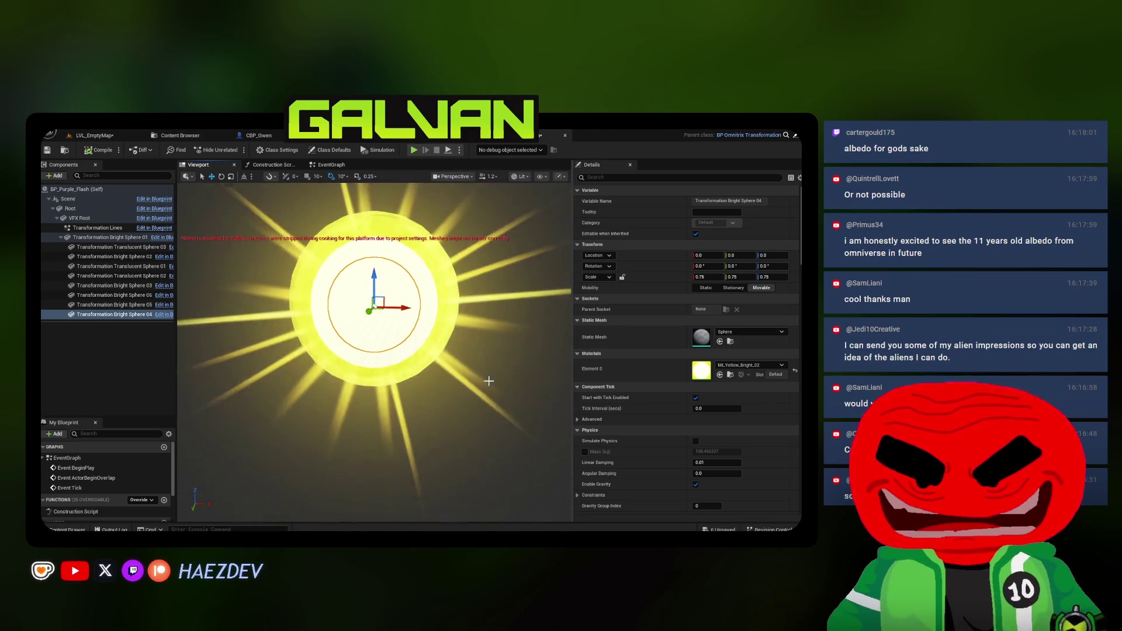
{"action": "scroll", "coordinate": [489, 381], "scroll_direction": "up", "scroll_amount": 2}
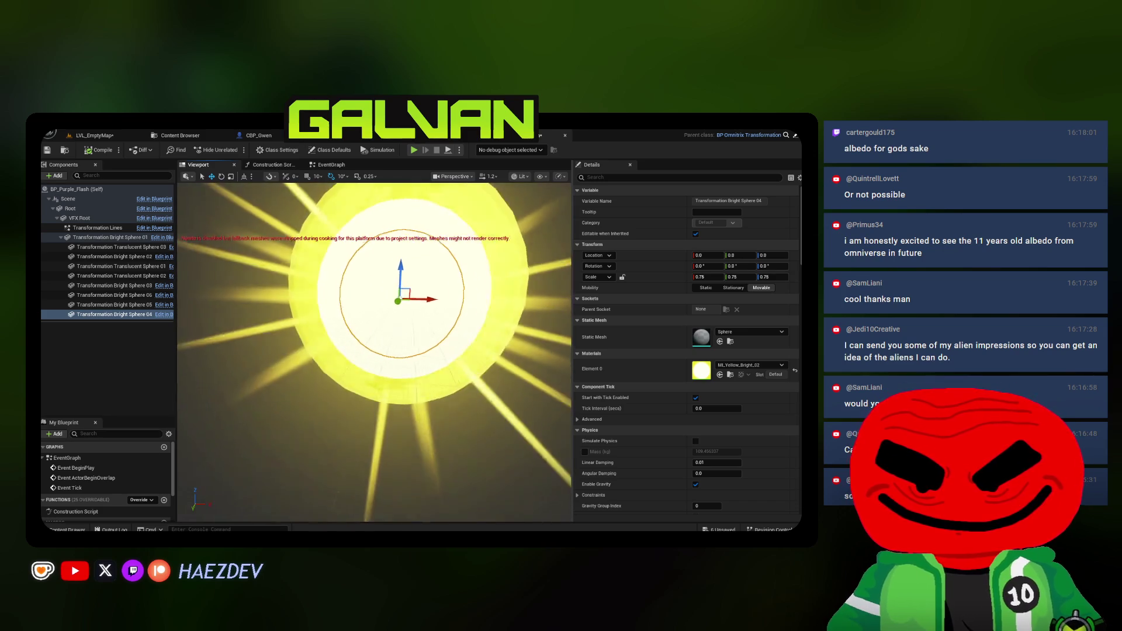
{"action": "scroll", "coordinate": [374, 350], "scroll_direction": "down", "scroll_amount": 3}
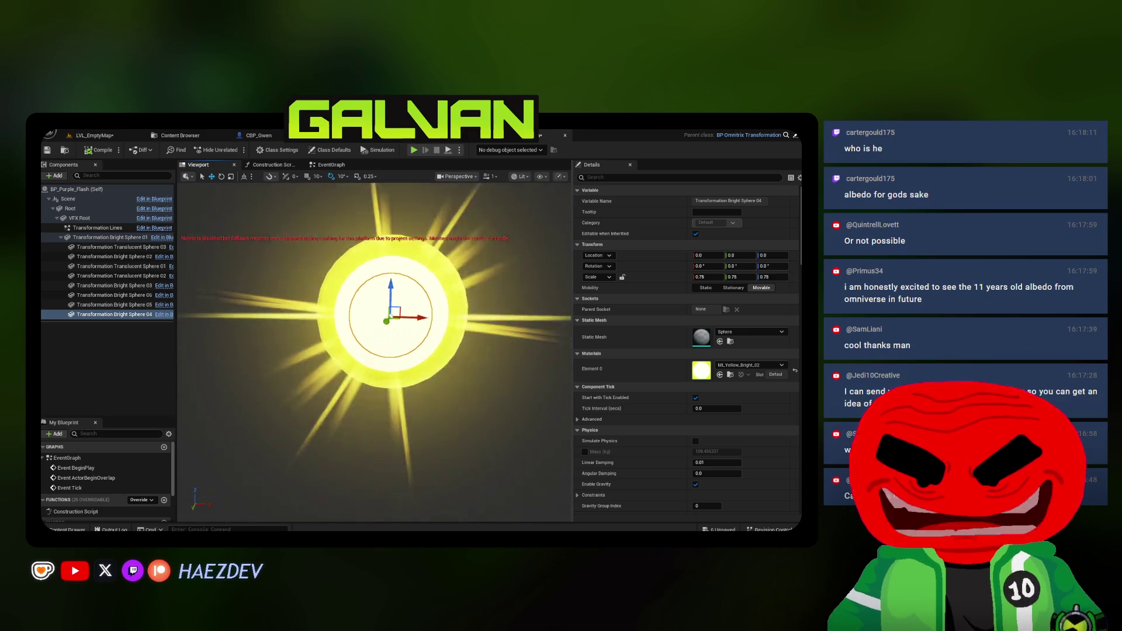
{"action": "scroll", "coordinate": [374, 351], "scroll_direction": "down", "scroll_amount": 2}
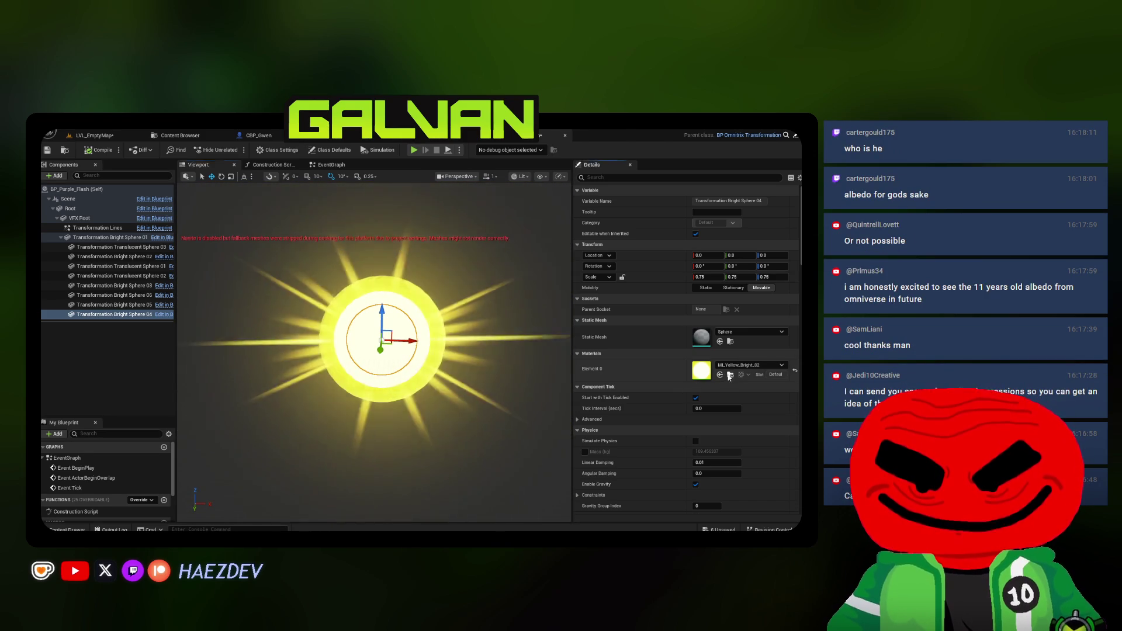
{"action": "left_click", "coordinate": [729, 375]}
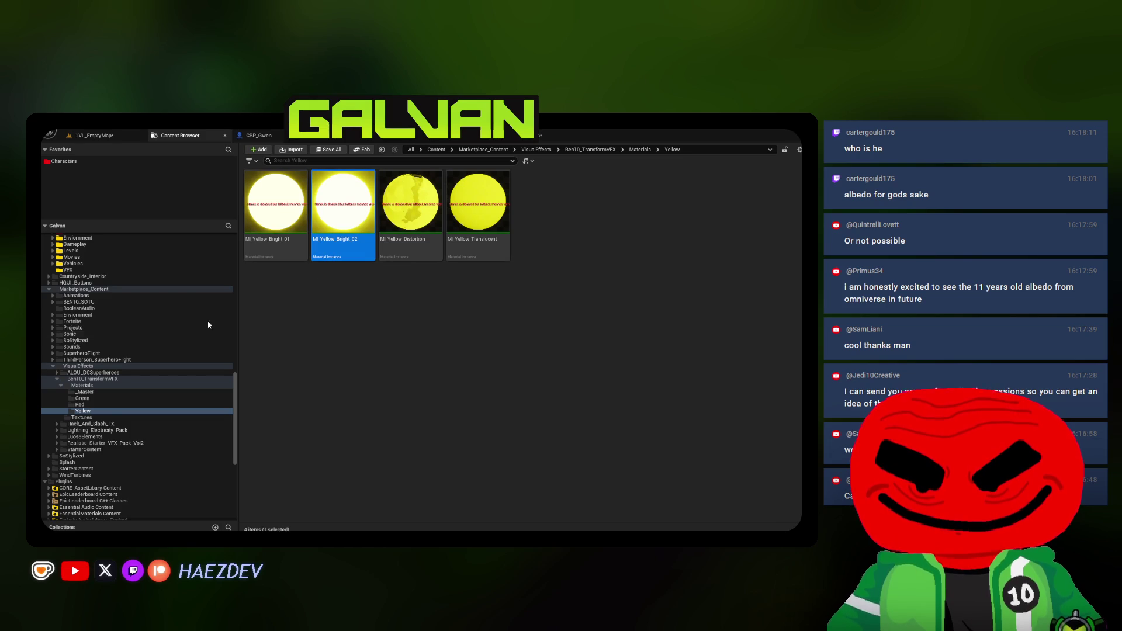
Create a new folder named Purple inside the Materials folder
{"action": "left_click", "coordinate": [88, 386]}
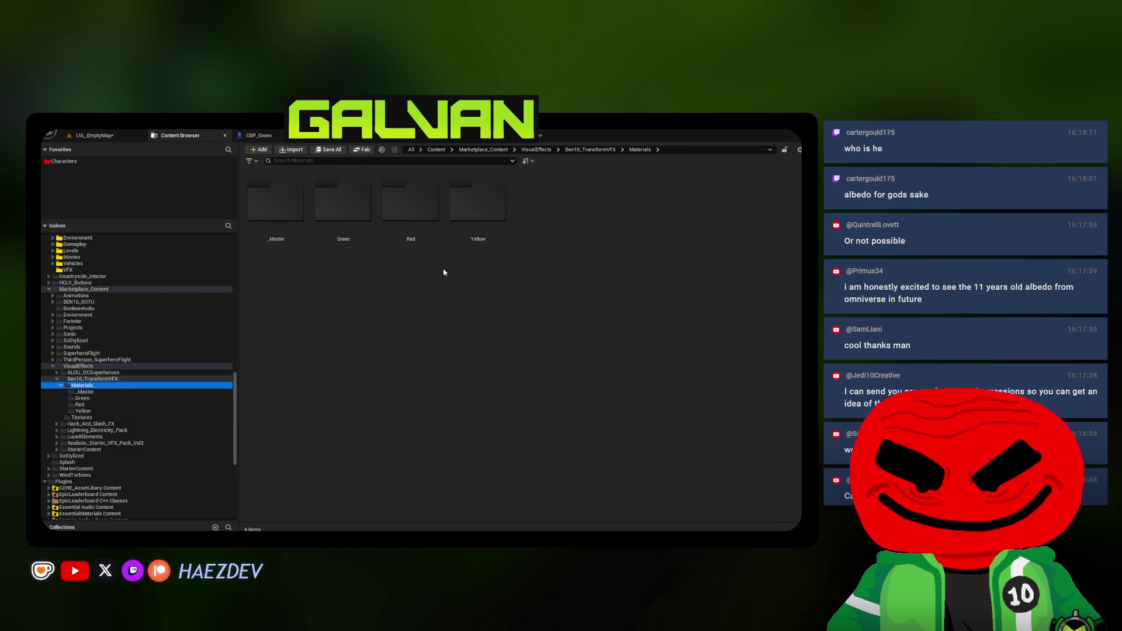
{"action": "right_click", "coordinate": [470, 244]}
{"action": "left_click", "coordinate": [405, 310]}
{"action": "right_click", "coordinate": [406, 310]}
{"action": "left_click", "coordinate": [423, 275]}
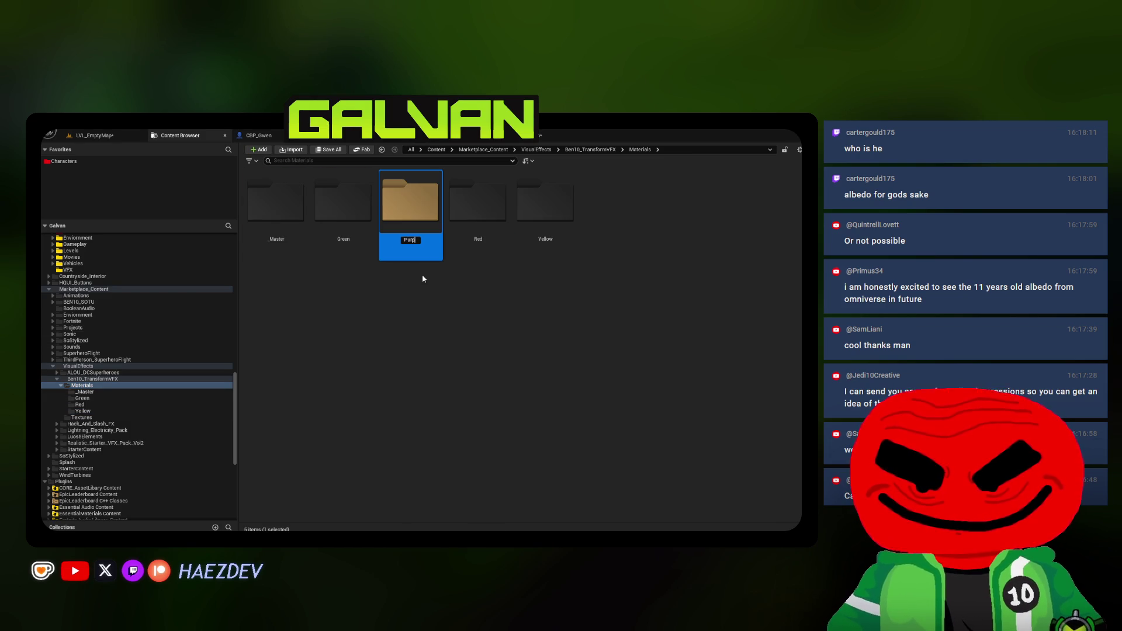
{"action": "type", "text": "le"}
{"action": "key", "text": "Return"}
Give the Purple folder a colour tag, then return to the Yellow folder's four materials
{"action": "right_click", "coordinate": [416, 242]}
{"action": "mouse_move", "coordinate": [517, 318]}
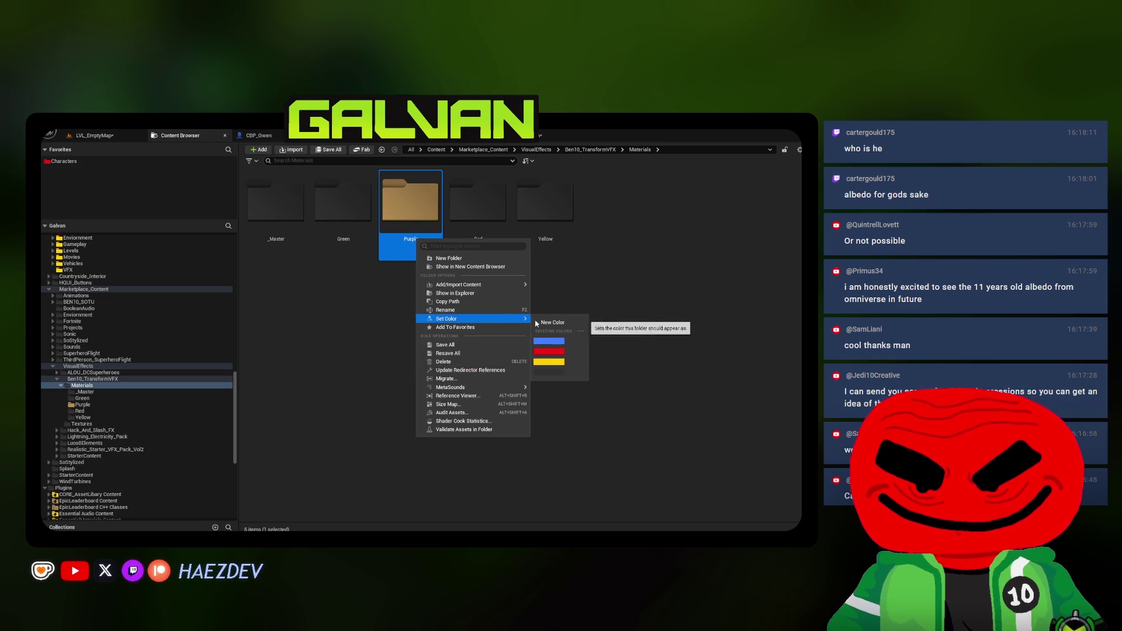
{"action": "left_click", "coordinate": [550, 374]}
{"action": "double_click", "coordinate": [409, 234]}
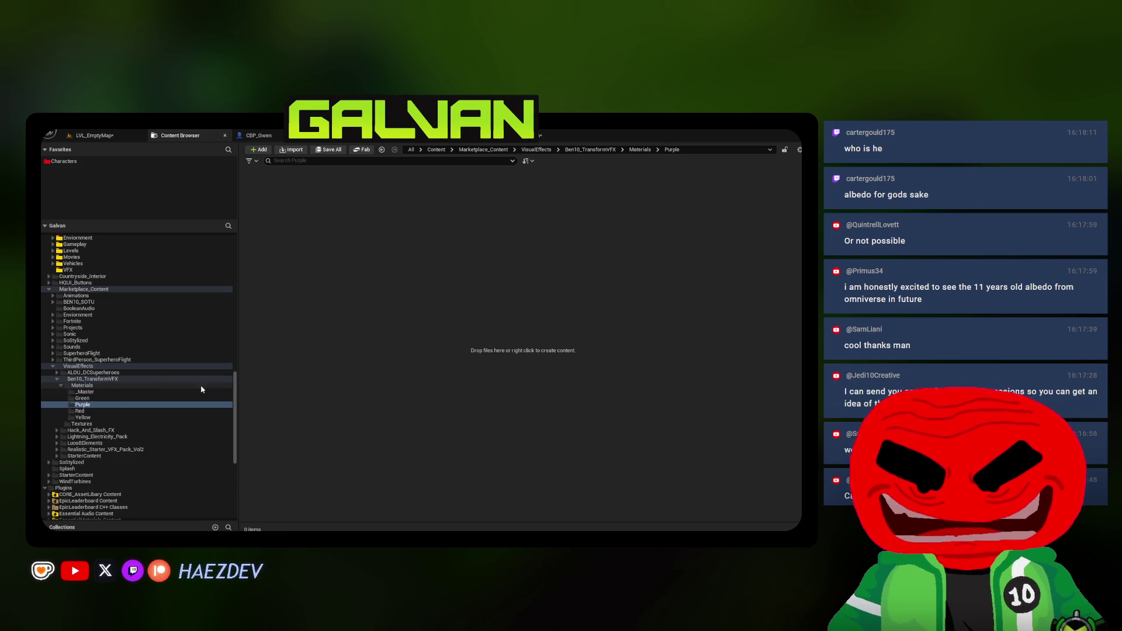
{"action": "left_click", "coordinate": [82, 417]}
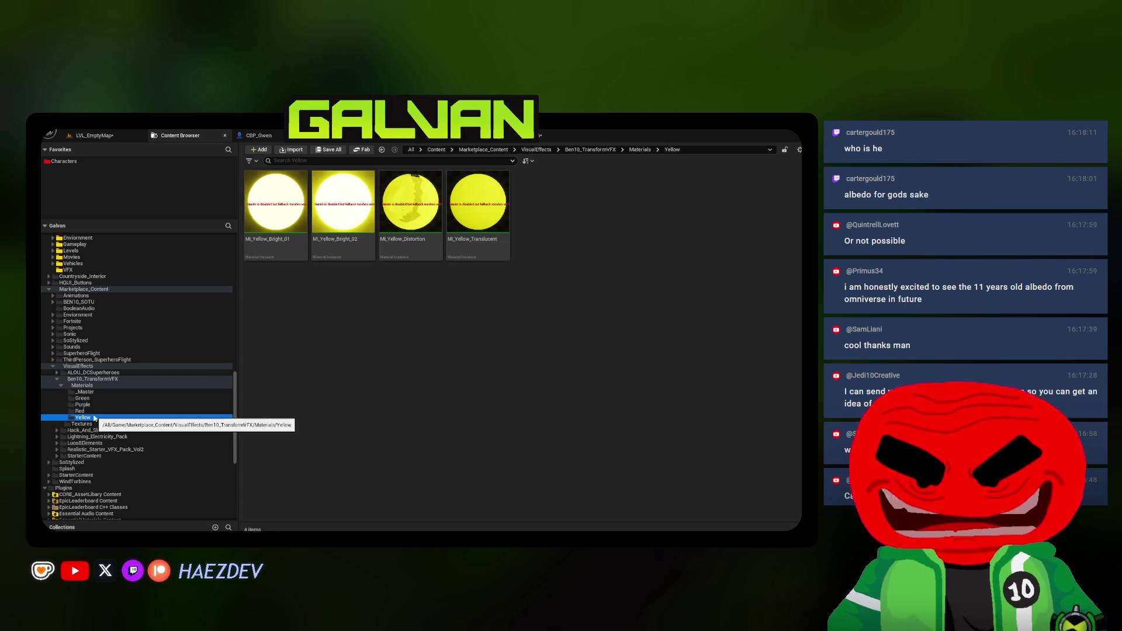
{"action": "left_click", "coordinate": [287, 234]}
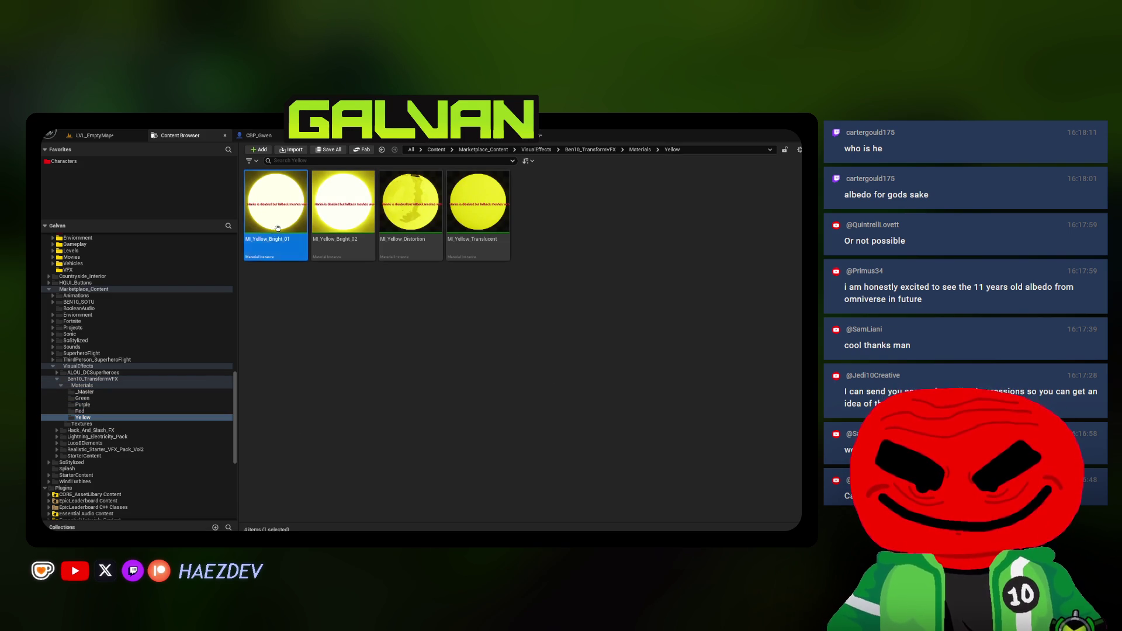
{"action": "key", "text": "ctrl+a"}
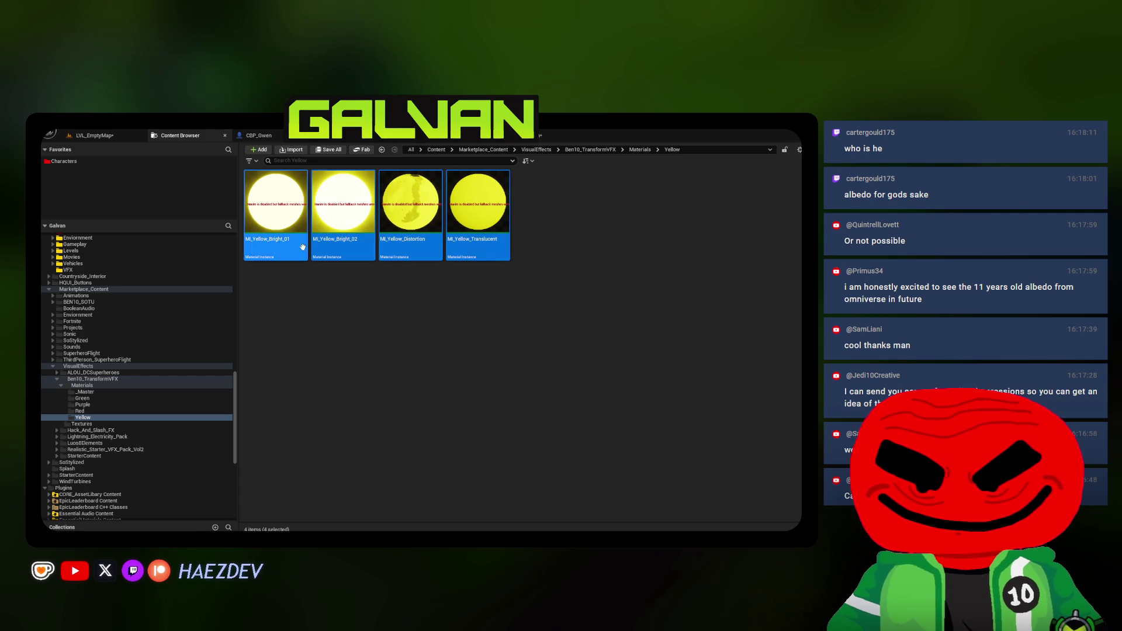
{"action": "left_click", "coordinate": [288, 275]}
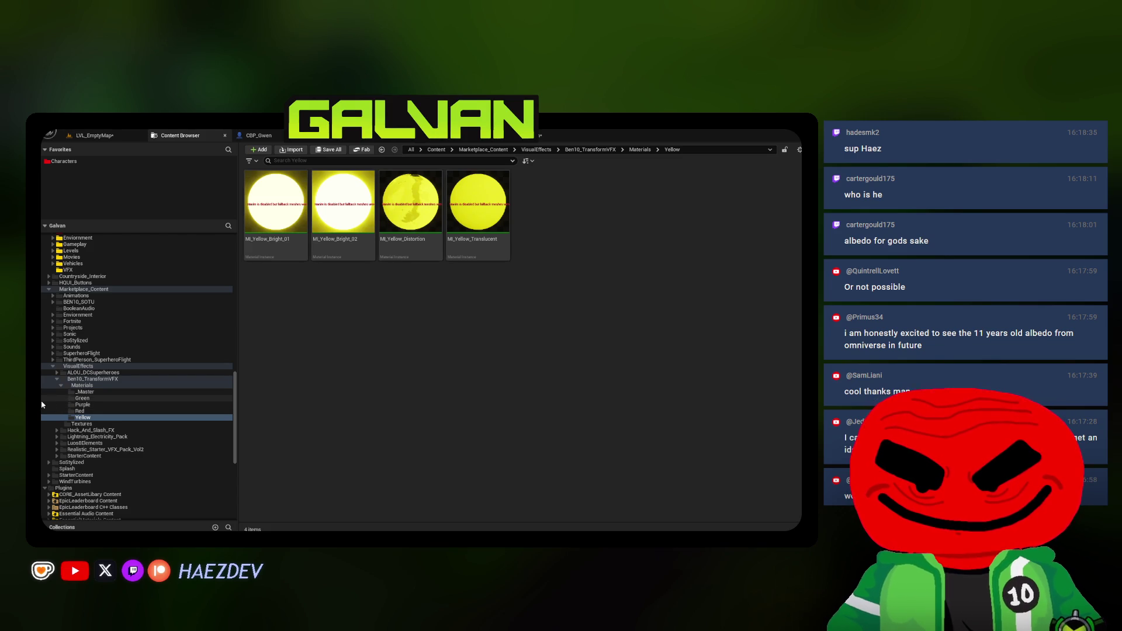
Copy the four MI_Yellow material instances into the Purple folder
{"action": "left_click", "coordinate": [265, 222]}
{"action": "left_click", "coordinate": [491, 253], "text": "shift"}
{"action": "mouse_move", "coordinate": [492, 254]}
{"action": "left_mouse_down"}
{"action": "mouse_move", "coordinate": [110, 423]}
{"action": "mouse_move", "coordinate": [111, 406]}
{"action": "left_mouse_up"}
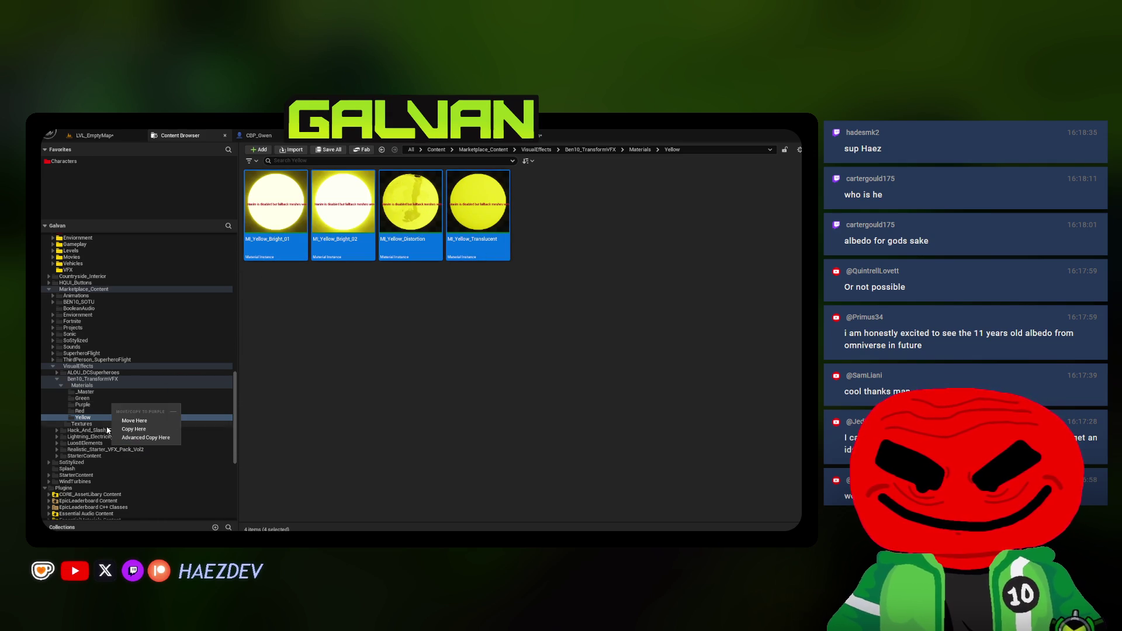
{"action": "left_click", "coordinate": [134, 429]}
Rename the copies MI_Purple_Bright_01, MI_Purple_Bright_02, MI_Purple_Distortion and MI_Purple_Translucent
{"action": "left_click", "coordinate": [259, 241]}
{"action": "left_click", "coordinate": [259, 240]}
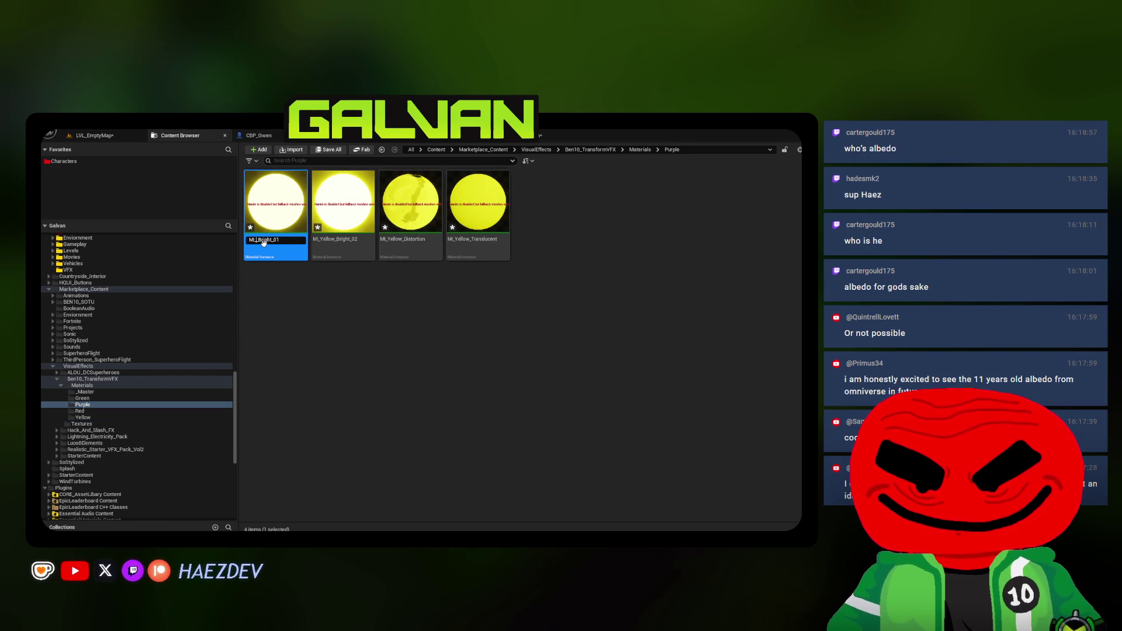
{"action": "type", "text": "_Purple"}
{"action": "key", "text": "Return"}
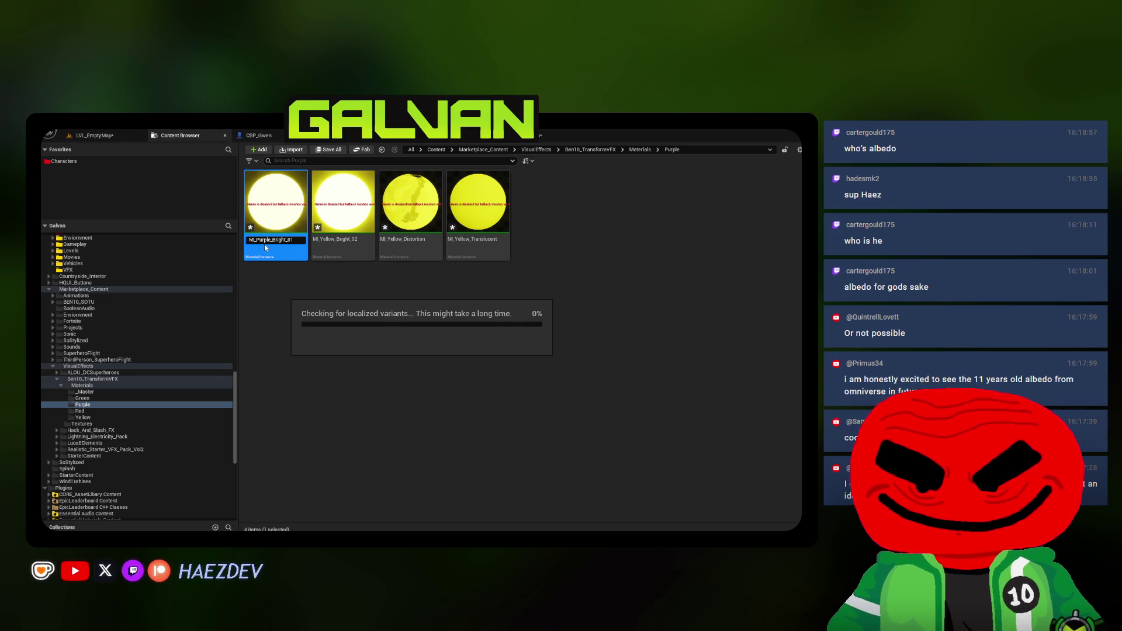
{"action": "left_click", "coordinate": [344, 241]}
{"action": "left_click", "coordinate": [344, 241]}
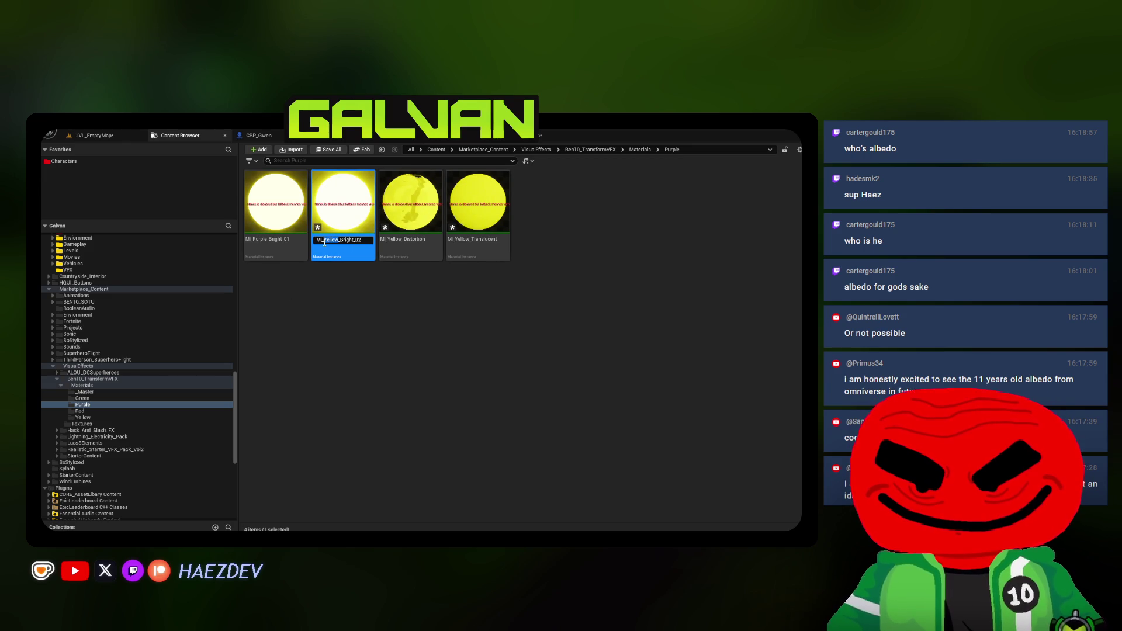
{"action": "type", "text": "Purpl"}
{"action": "key", "text": "Return"}
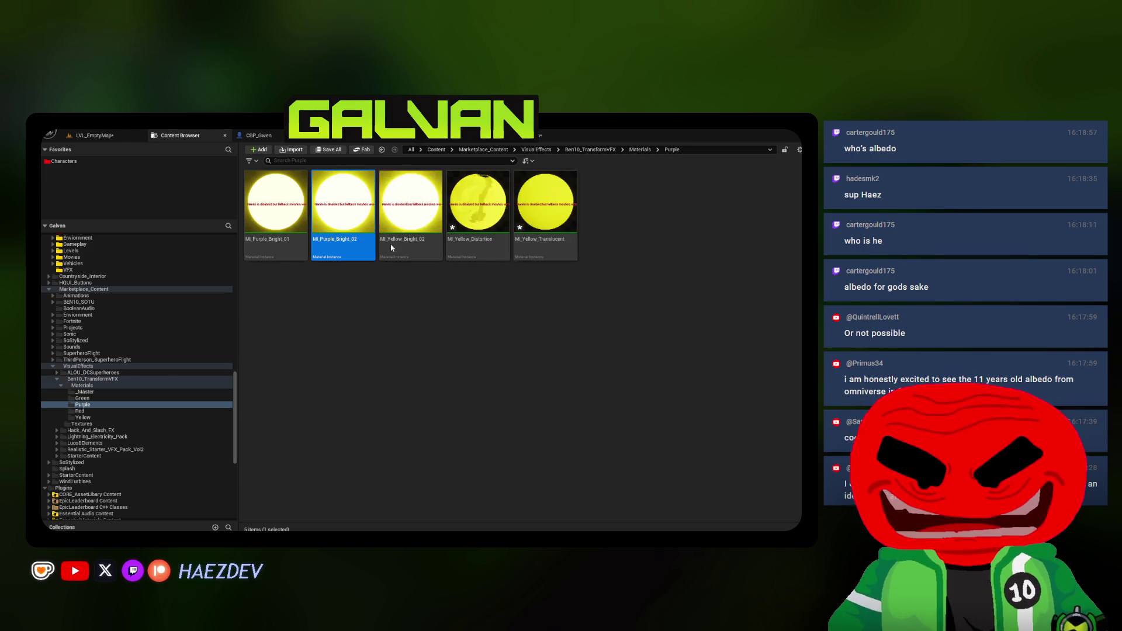
{"action": "left_click", "coordinate": [415, 243]}
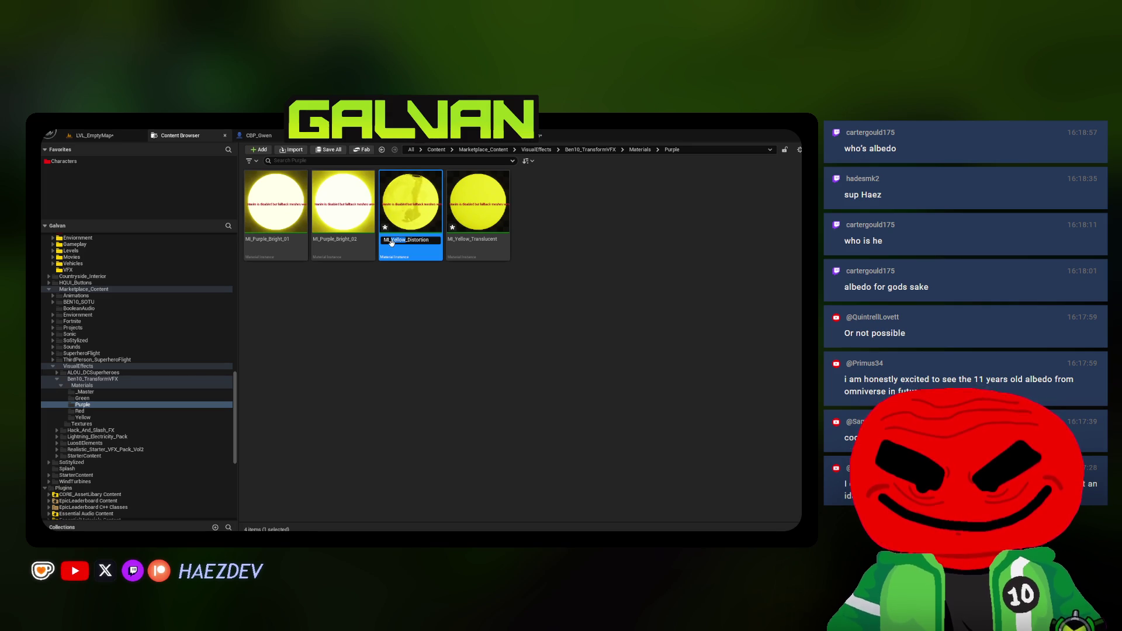
{"action": "type", "text": "ple"}
{"action": "key", "text": "Return"}
{"action": "left_click", "coordinate": [477, 241]}
{"action": "left_click", "coordinate": [478, 240]}
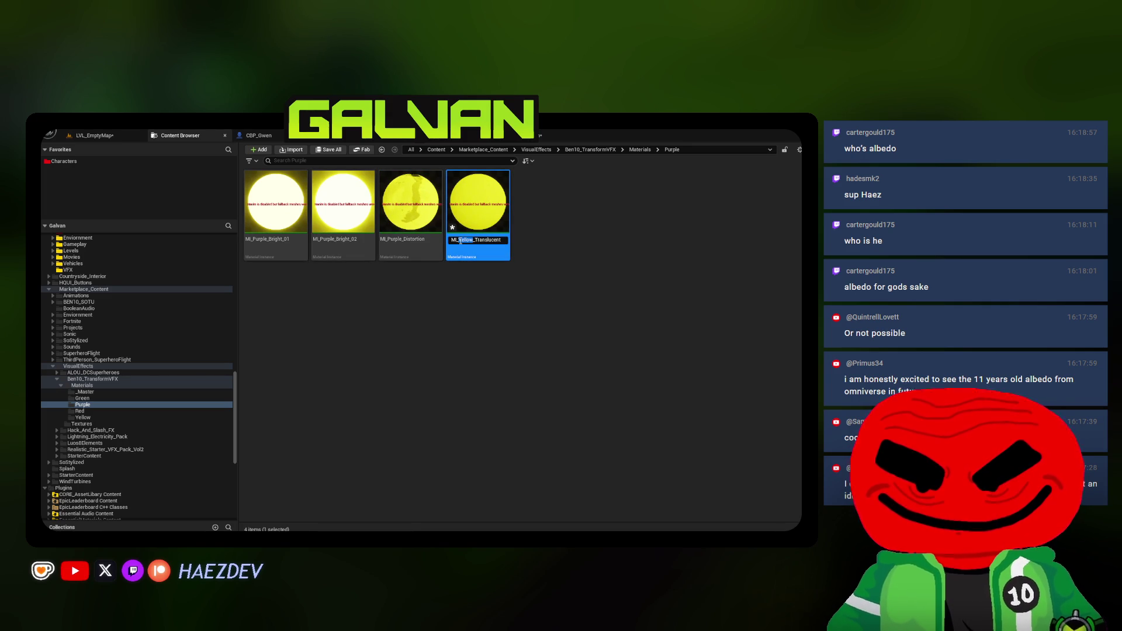
{"action": "type", "text": "Purpe"}
{"action": "key", "text": "Return"}
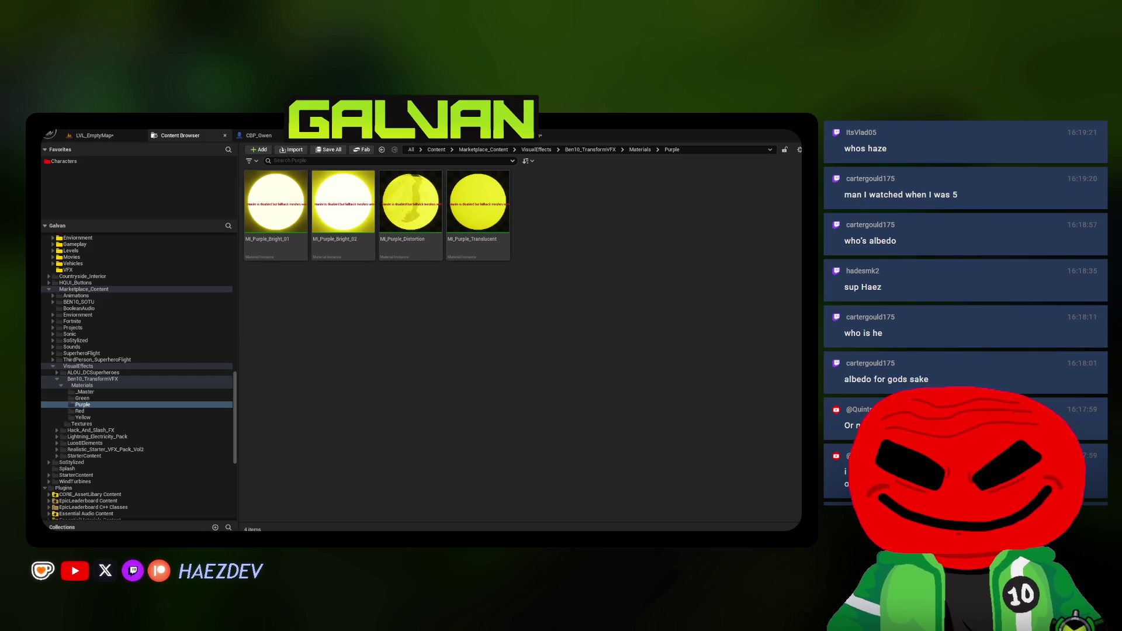
{"action": "key", "text": "alt+Tab"}
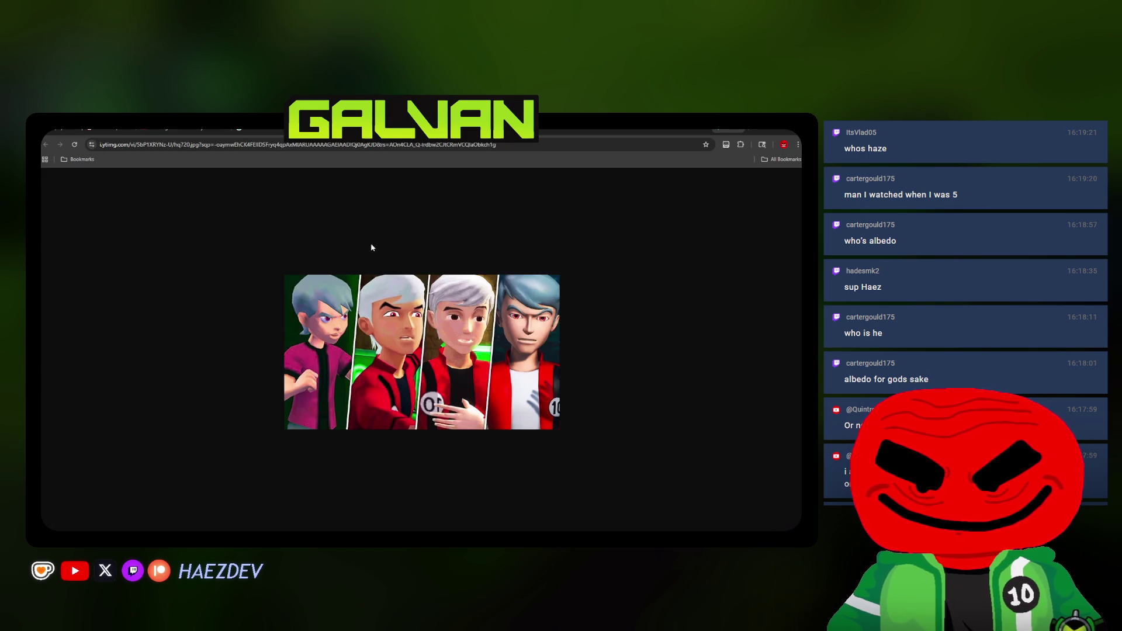
Zoom into the four-character reference image in Chrome, then return to Unreal and select MI_Purple_Bright_01
{"action": "scroll", "coordinate": [363, 324], "scroll_direction": "up", "scroll_amount": 4}
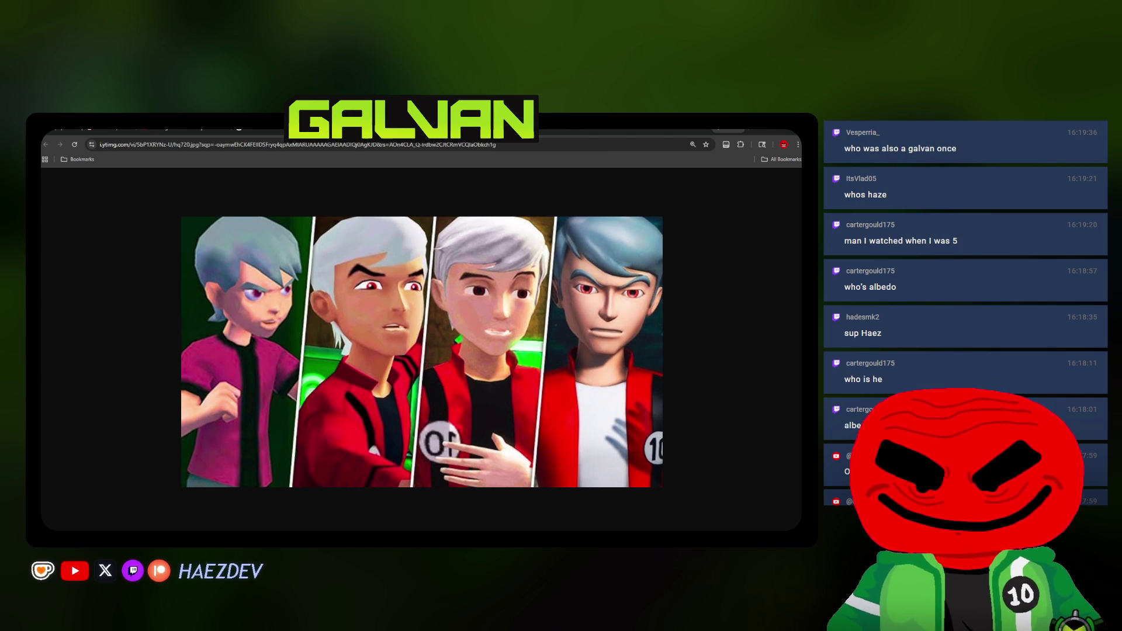
{"action": "key", "text": "alt+Tab"}
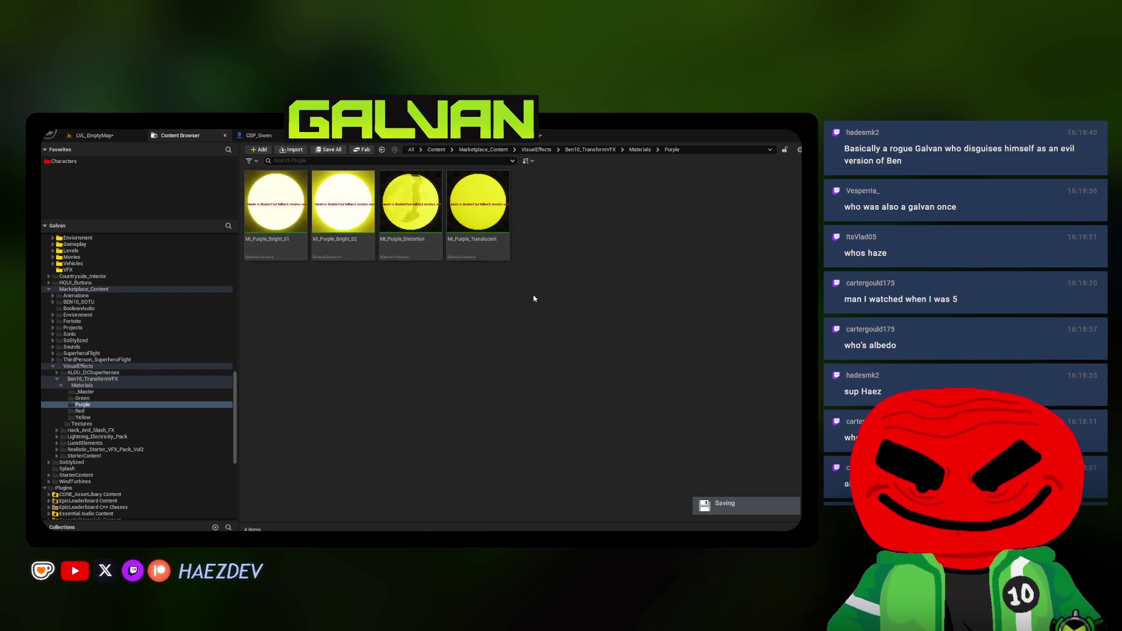
{"action": "left_click", "coordinate": [274, 227]}
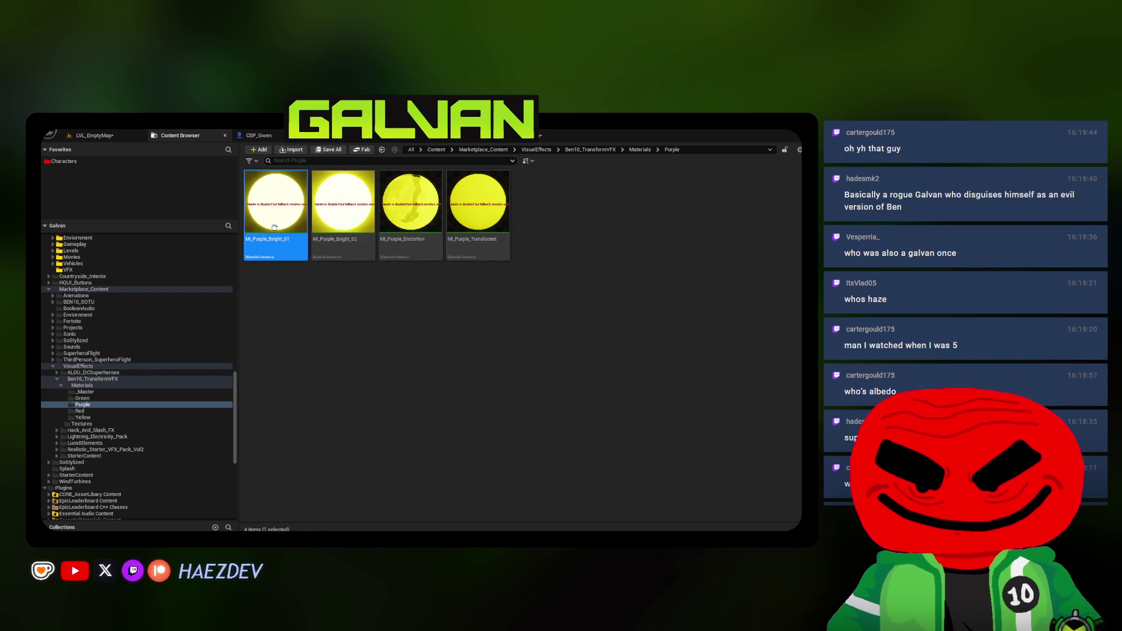
Open MI_Purple_Bright_01, Bright_02, Distortion and Translucent, and start setting Translucent's Base Color to purple
{"action": "double_click", "coordinate": [274, 227]}
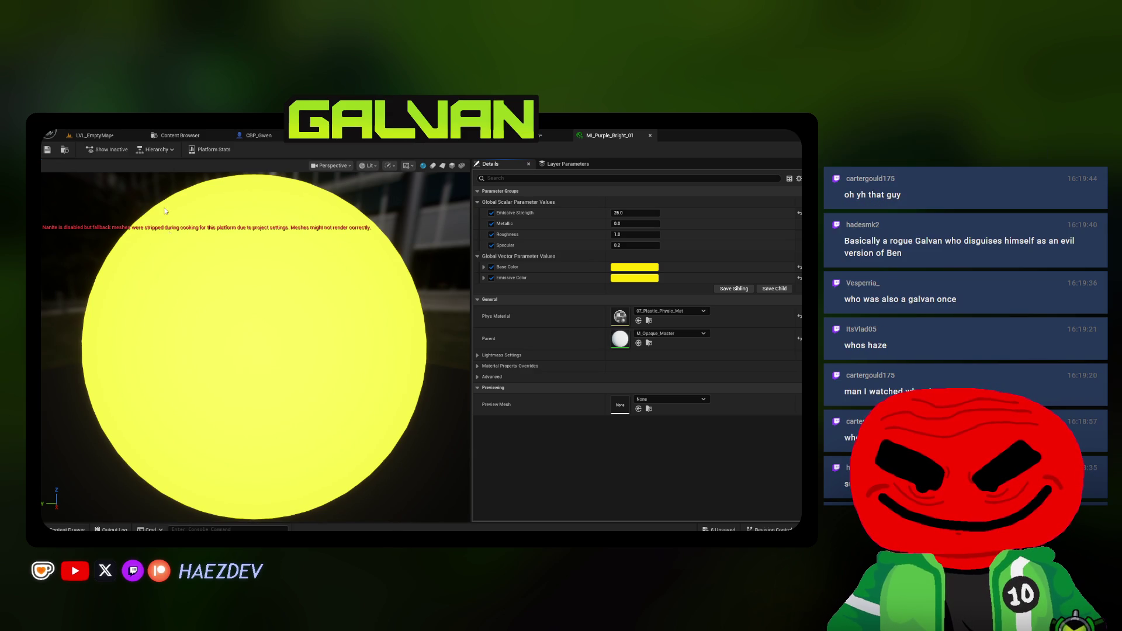
{"action": "left_click", "coordinate": [180, 135]}
{"action": "left_click", "coordinate": [325, 200]}
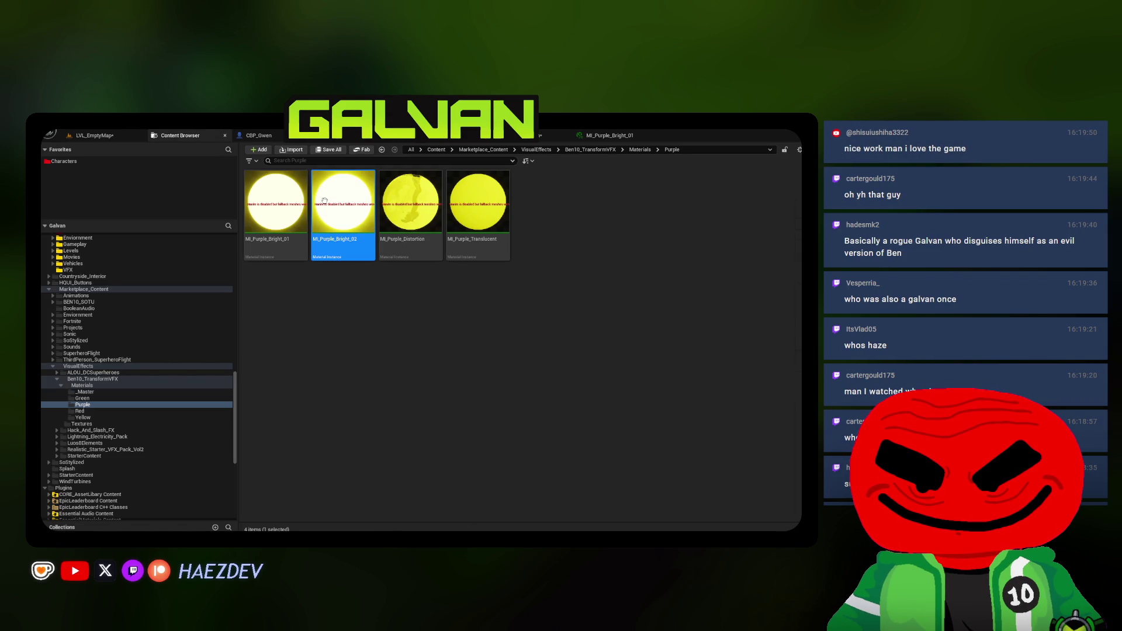
{"action": "double_click", "coordinate": [326, 204]}
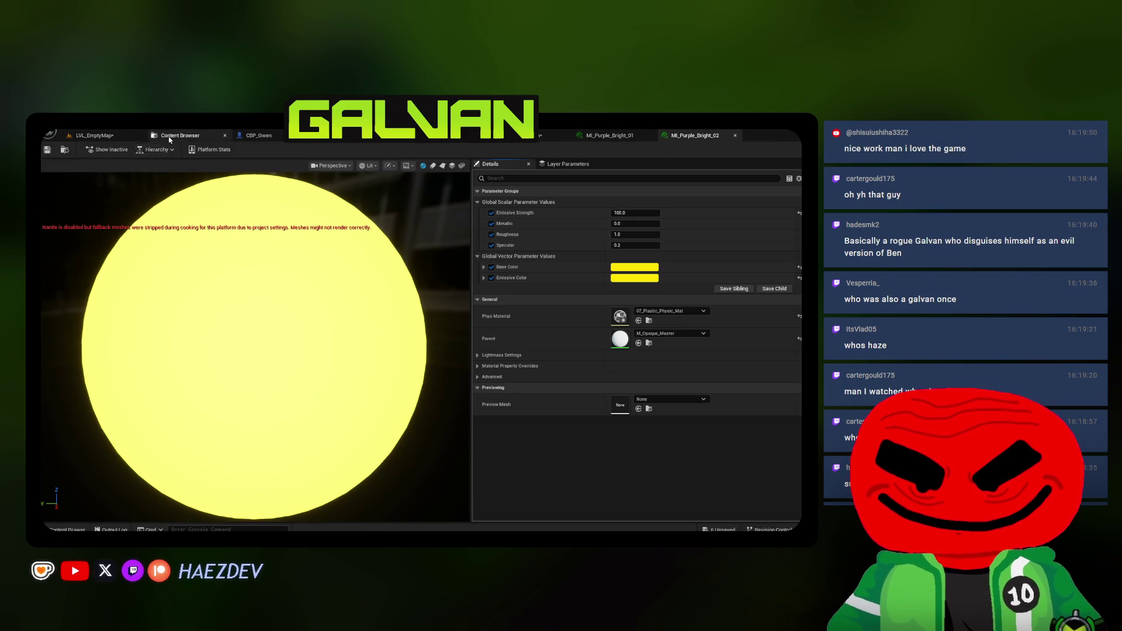
{"action": "left_click", "coordinate": [180, 135]}
{"action": "left_click", "coordinate": [437, 191]}
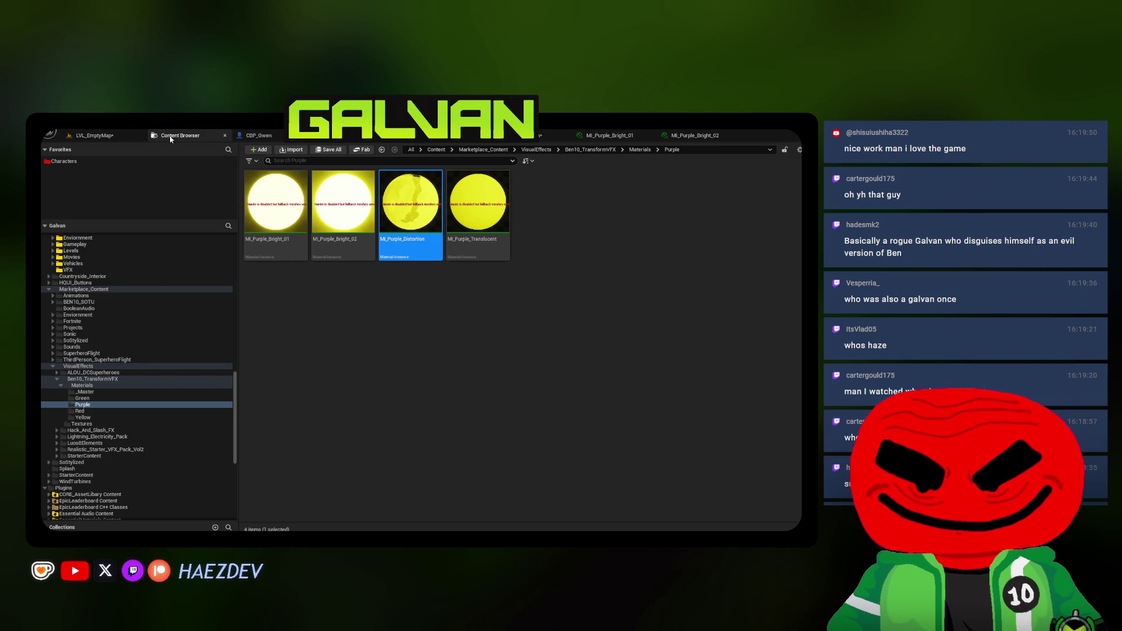
{"action": "left_click", "coordinate": [170, 138]}
{"action": "left_click", "coordinate": [465, 195]}
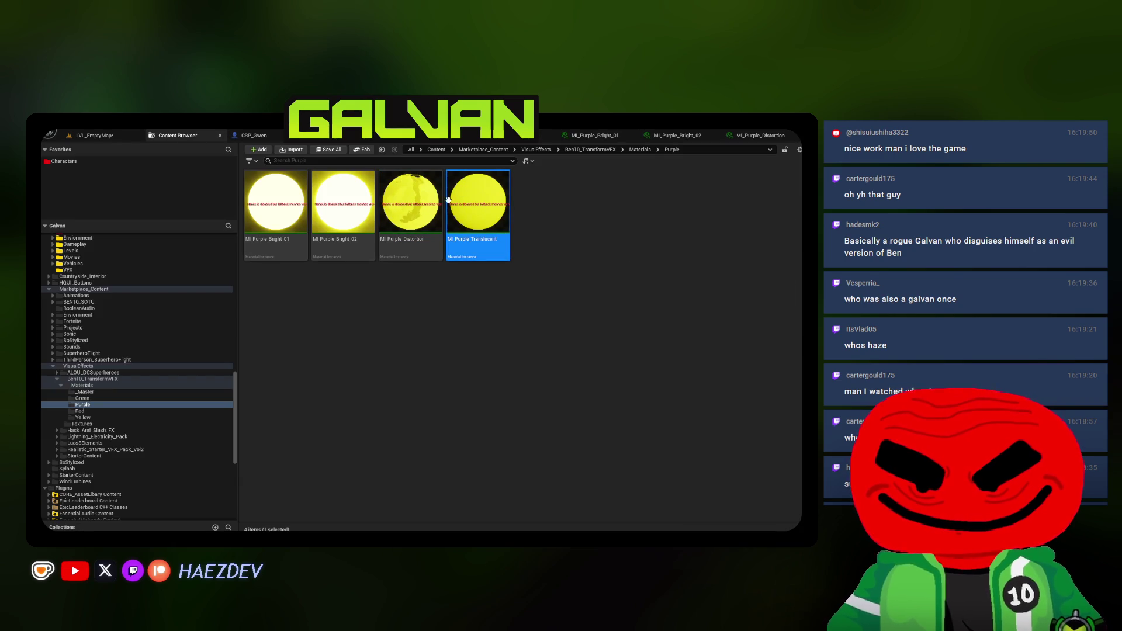
{"action": "double_click", "coordinate": [448, 201]}
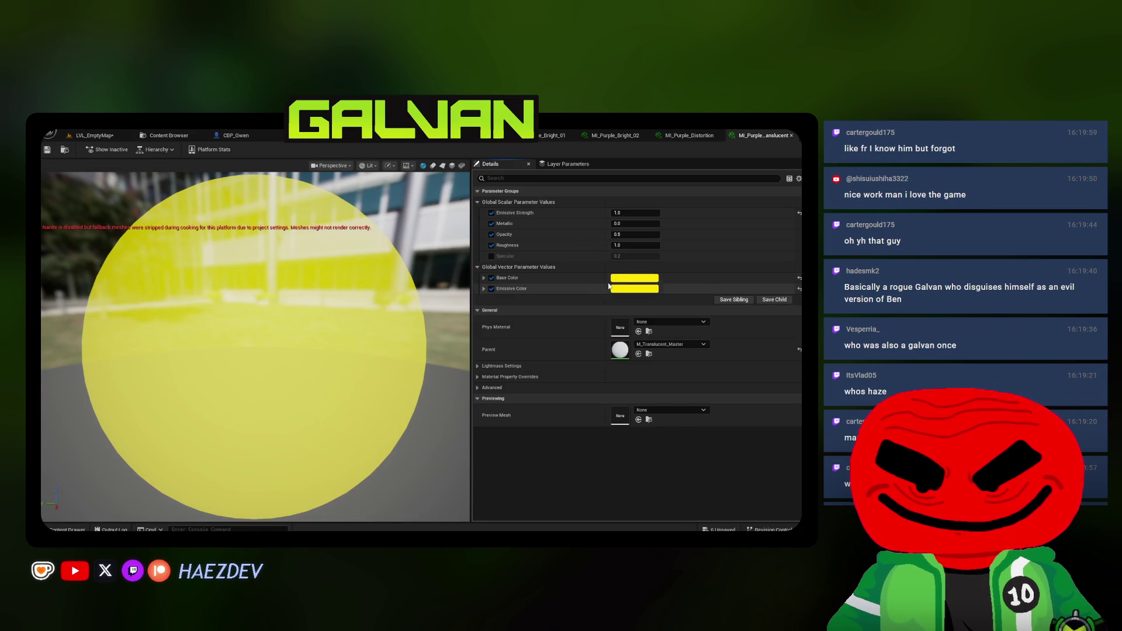
{"action": "left_click", "coordinate": [634, 278]}
{"action": "left_click", "coordinate": [677, 301]}
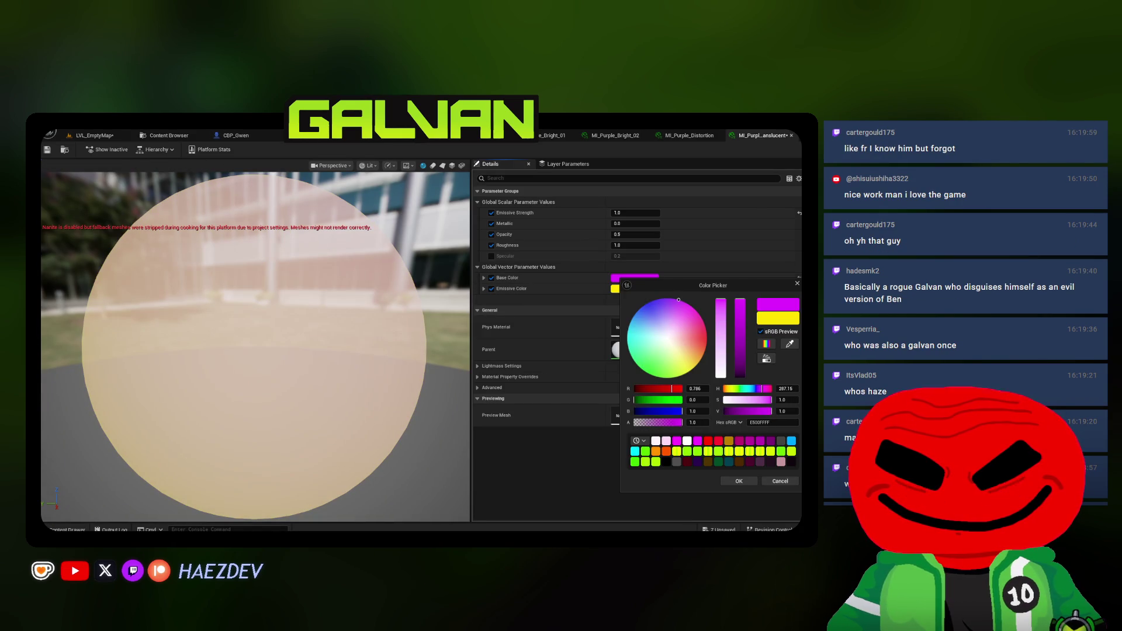
Set MI_Purple_Translucent's base and emissive colours and MI_Purple_Distortion's colour to magenta
{"action": "left_click", "coordinate": [739, 481]}
{"action": "left_click", "coordinate": [634, 289]}
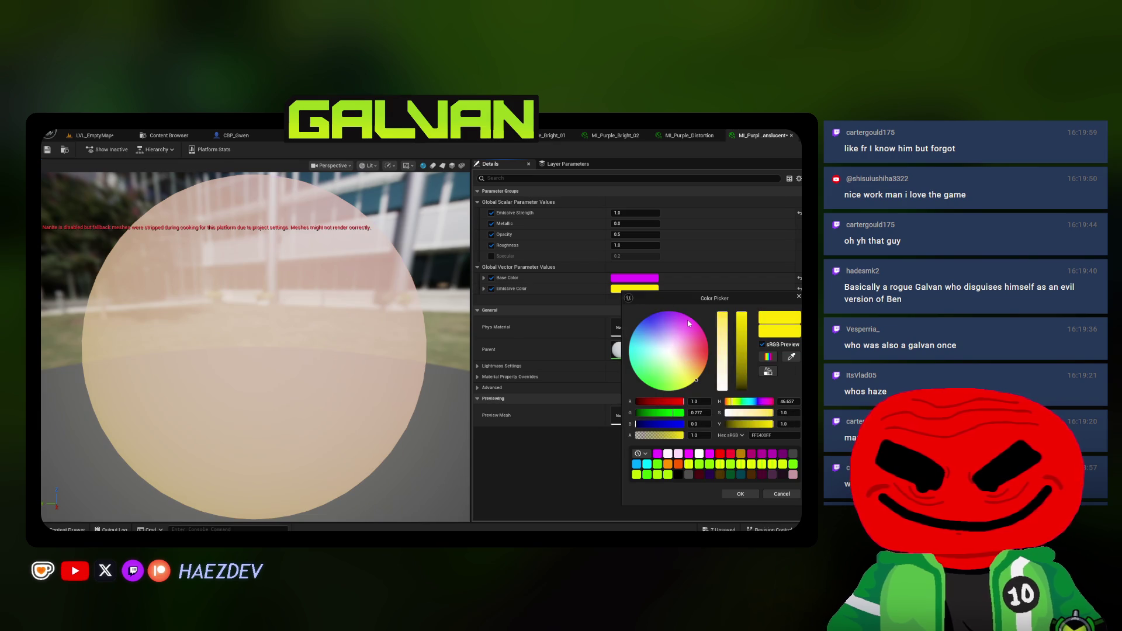
{"action": "left_click", "coordinate": [690, 317]}
{"action": "left_click", "coordinate": [740, 494]}
{"action": "left_click", "coordinate": [690, 135]}
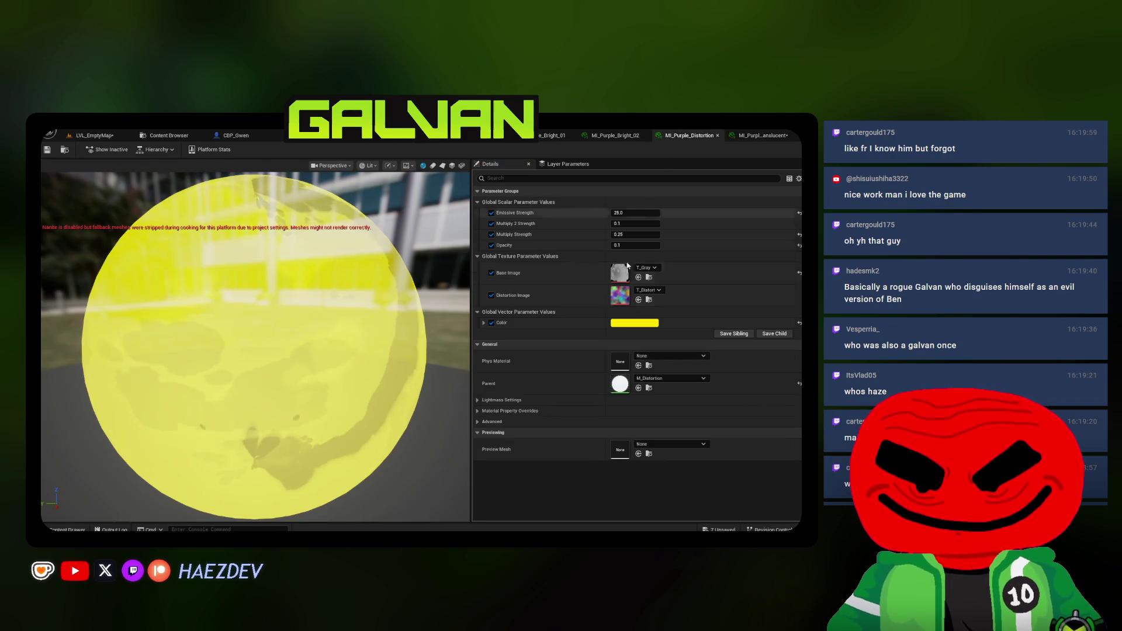
{"action": "left_click", "coordinate": [637, 323]}
{"action": "left_click", "coordinate": [519, 336]}
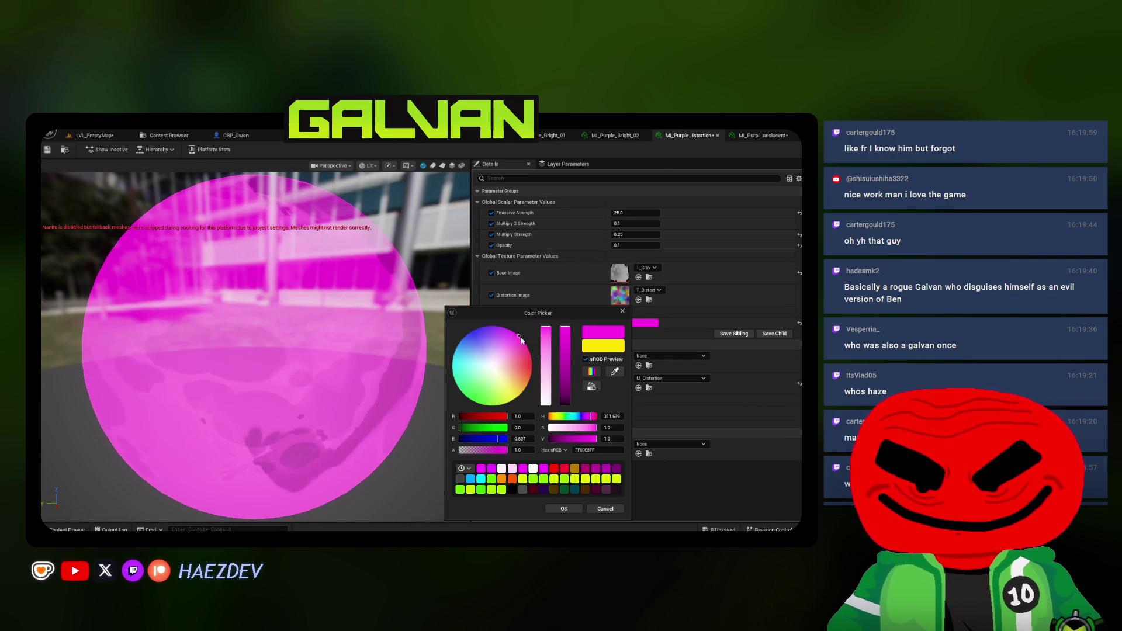
{"action": "left_click", "coordinate": [573, 506]}
Set MI_Purple_Bright_02's base and emissive colours to magenta
{"action": "left_click", "coordinate": [616, 135]}
{"action": "left_click", "coordinate": [627, 269]}
{"action": "left_click", "coordinate": [517, 311]}
{"action": "left_click", "coordinate": [560, 473]}
{"action": "left_click", "coordinate": [619, 279]}
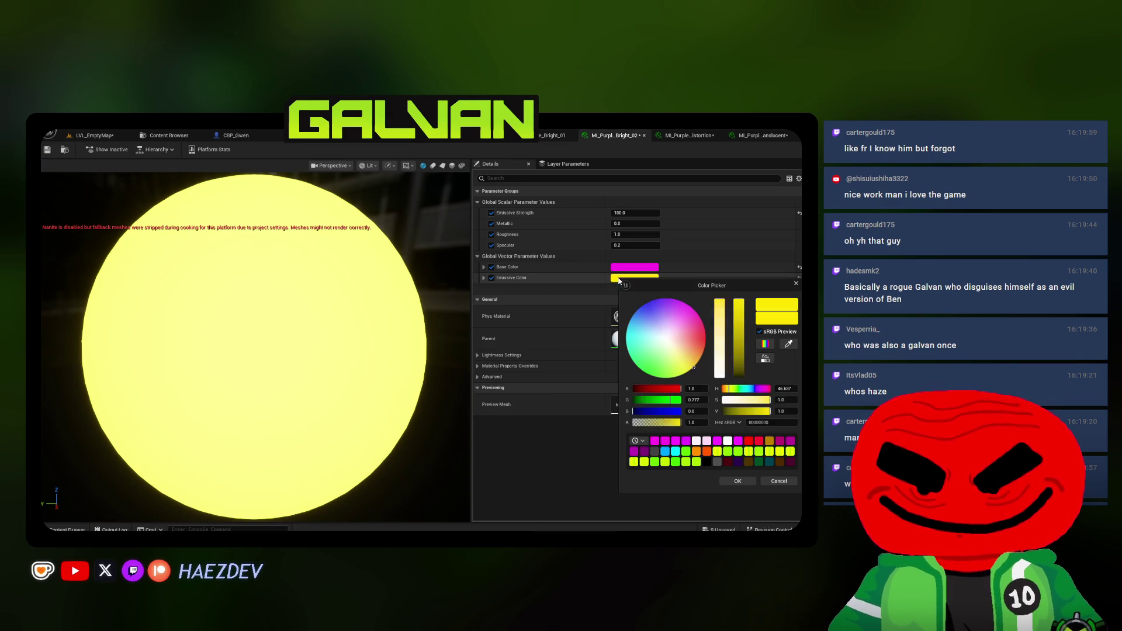
{"action": "left_click", "coordinate": [654, 441]}
{"action": "left_click", "coordinate": [737, 481]}
Recheck the Distortion colour and the Translucent emissive and base colours
{"action": "left_click", "coordinate": [689, 134]}
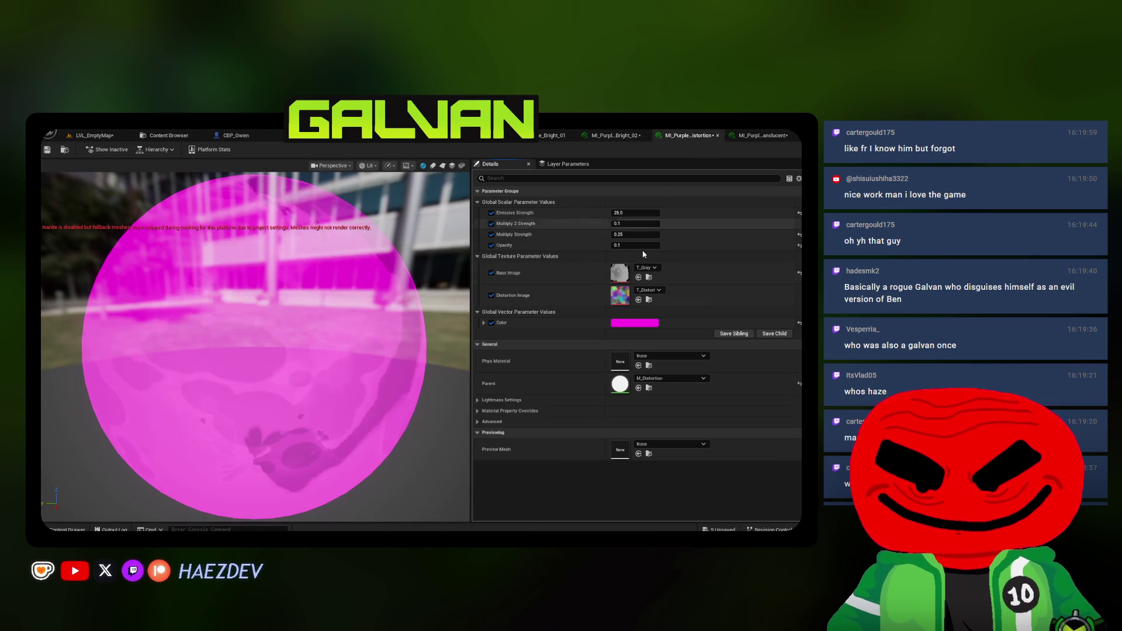
{"action": "left_click", "coordinate": [646, 323]}
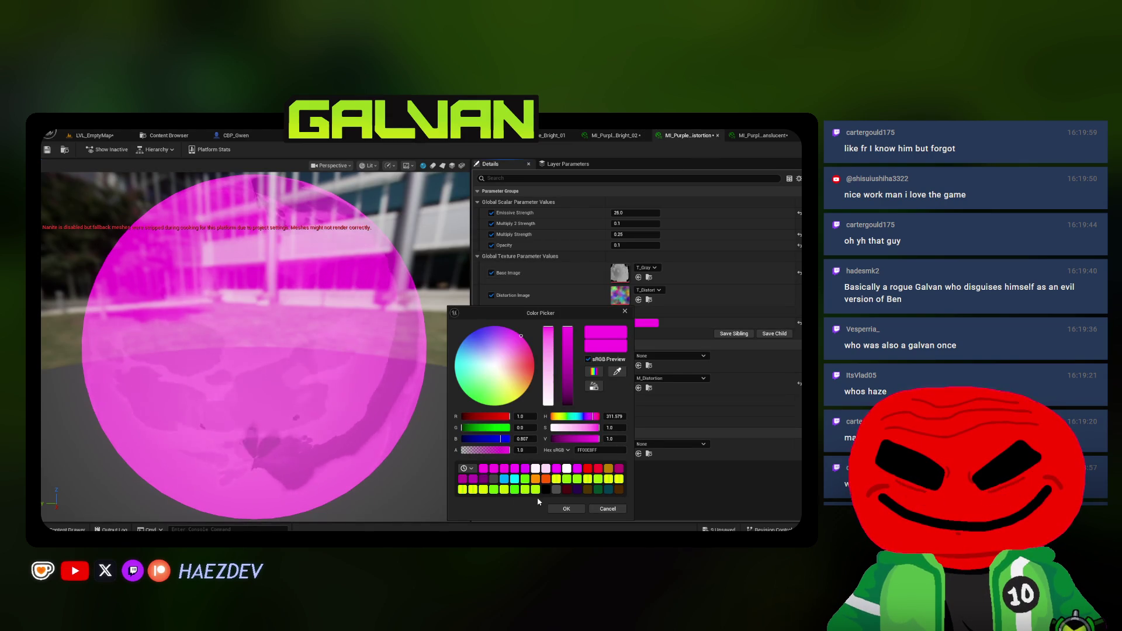
{"action": "left_click", "coordinate": [566, 508]}
{"action": "left_click", "coordinate": [763, 135]}
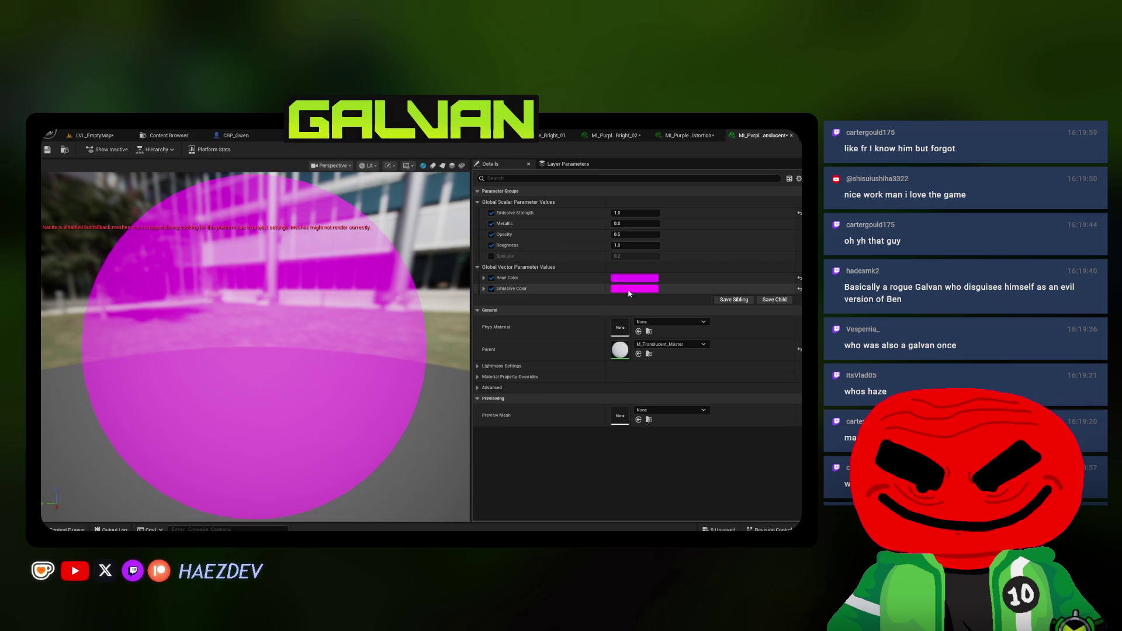
{"action": "left_click", "coordinate": [635, 289]}
{"action": "left_click", "coordinate": [559, 491]}
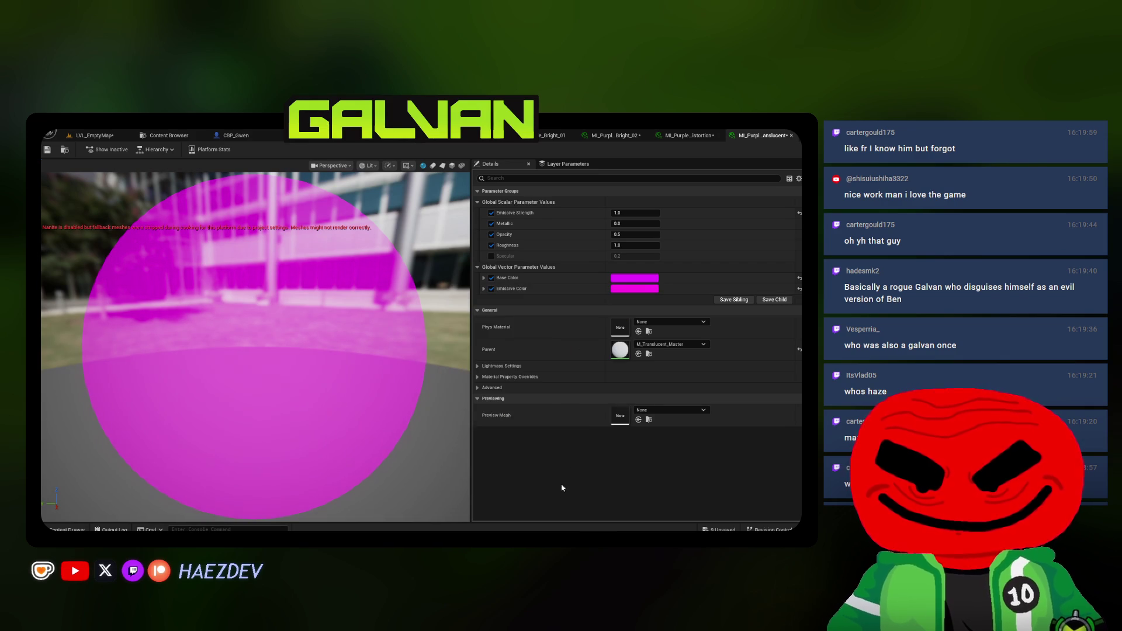
{"action": "left_click", "coordinate": [634, 278]}
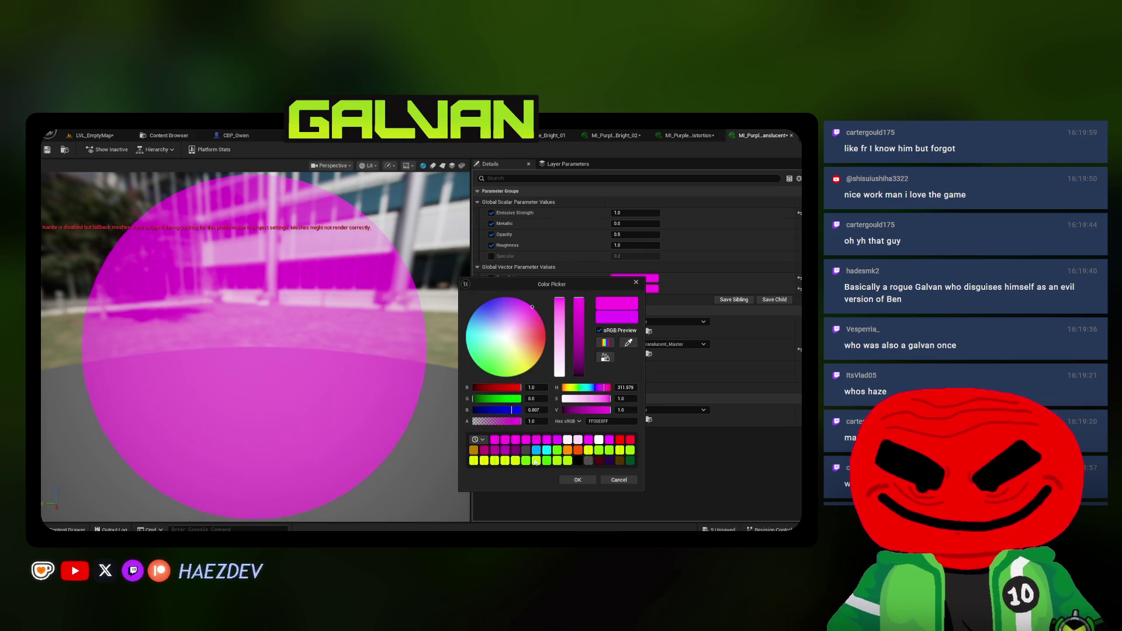
{"action": "left_click", "coordinate": [564, 480]}
Set MI_Purple_Bright_01's base and emissive colours to magenta
{"action": "left_click", "coordinate": [614, 135]}
{"action": "left_click", "coordinate": [552, 135]}
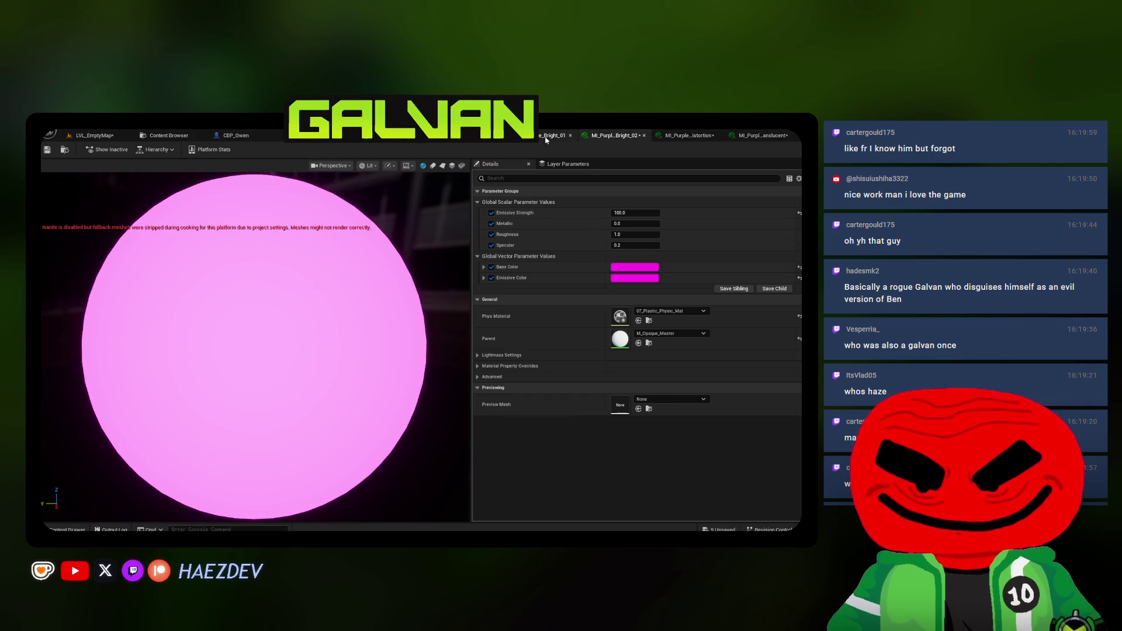
{"action": "left_click", "coordinate": [635, 267]}
{"action": "left_click", "coordinate": [488, 430]}
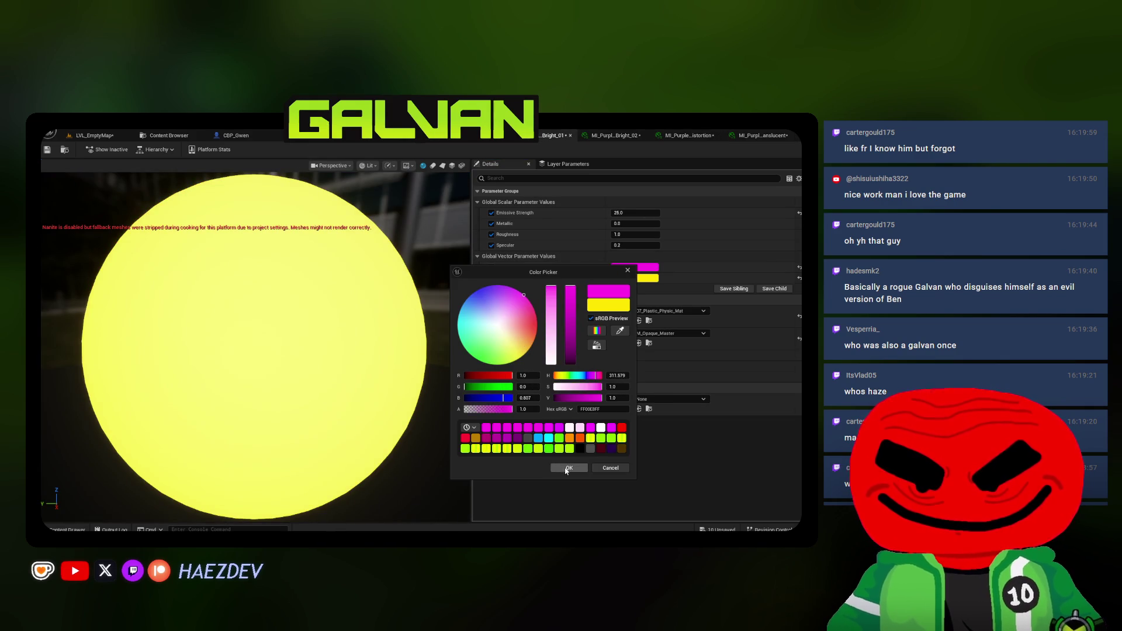
{"action": "left_click", "coordinate": [569, 467]}
{"action": "left_click", "coordinate": [634, 277]}
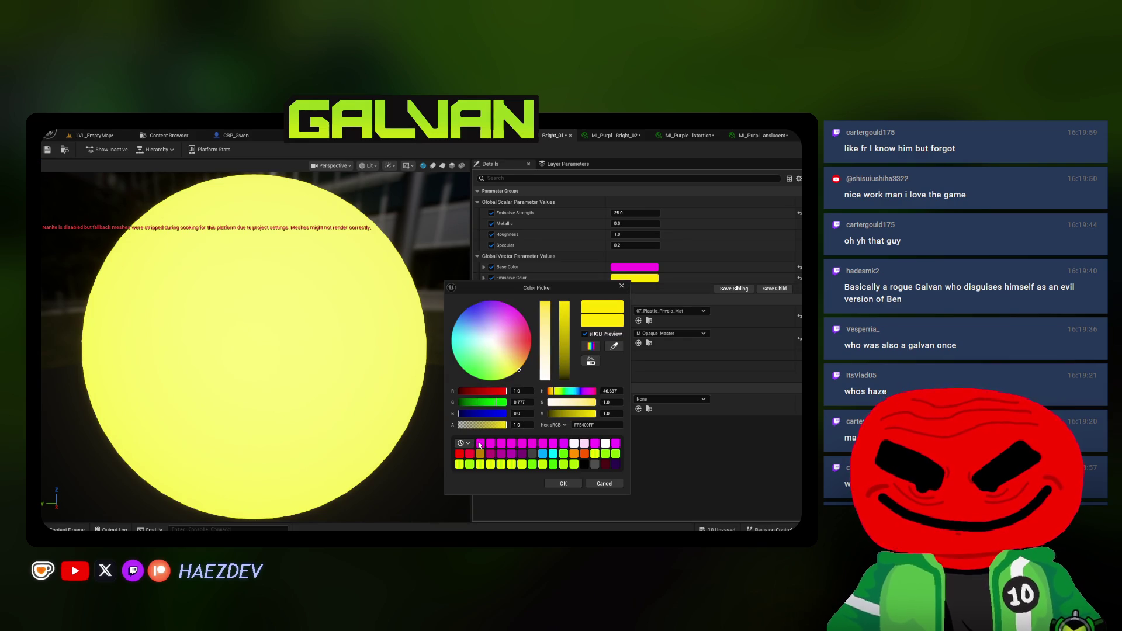
{"action": "left_click", "coordinate": [479, 445]}
{"action": "left_click", "coordinate": [563, 483]}
{"action": "left_click", "coordinate": [169, 135]}
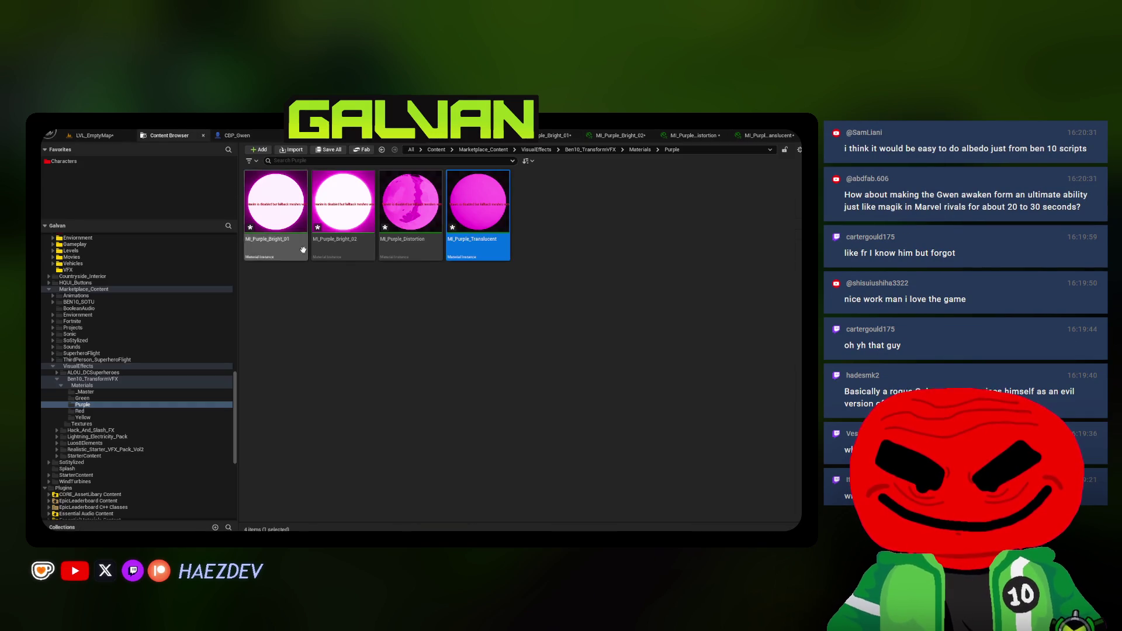
Back in BP_Purple_Flash, review the sphere components and give Bright Sphere 01 the purple bright material
{"action": "left_click", "coordinate": [461, 137]}
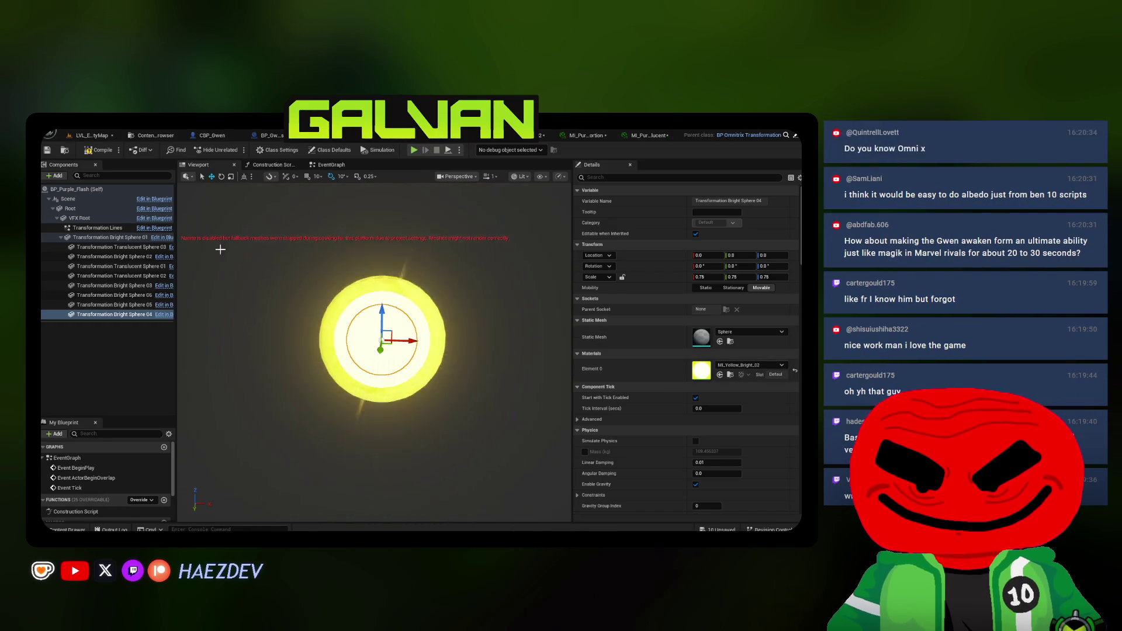
{"action": "left_click", "coordinate": [130, 295]}
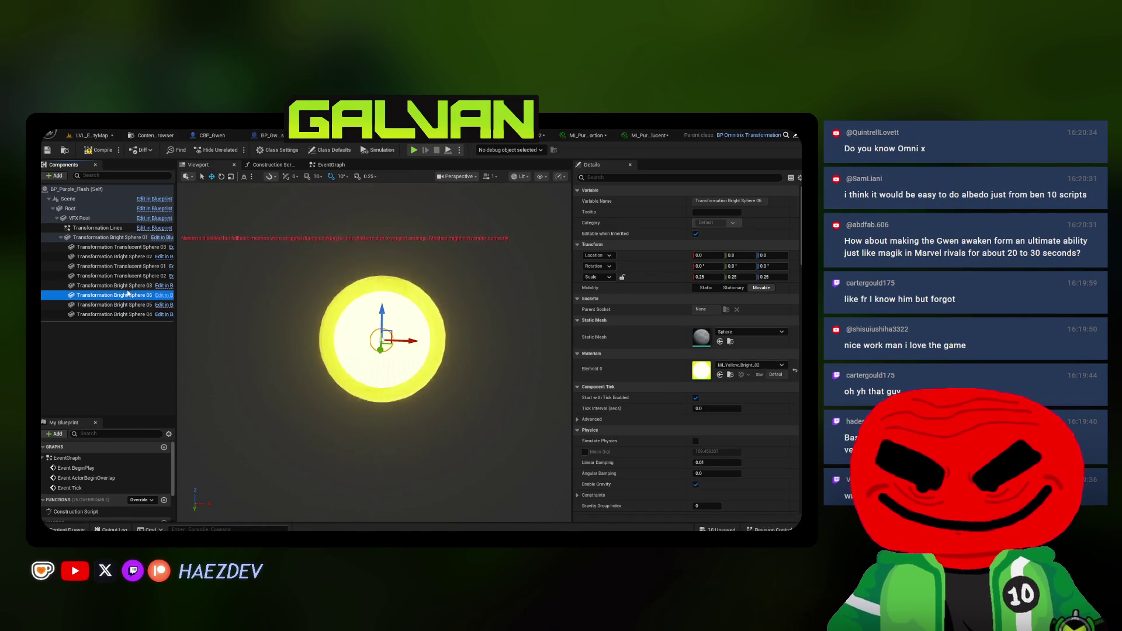
{"action": "left_click", "coordinate": [132, 284]}
{"action": "left_click", "coordinate": [131, 276]}
{"action": "left_click", "coordinate": [128, 266]}
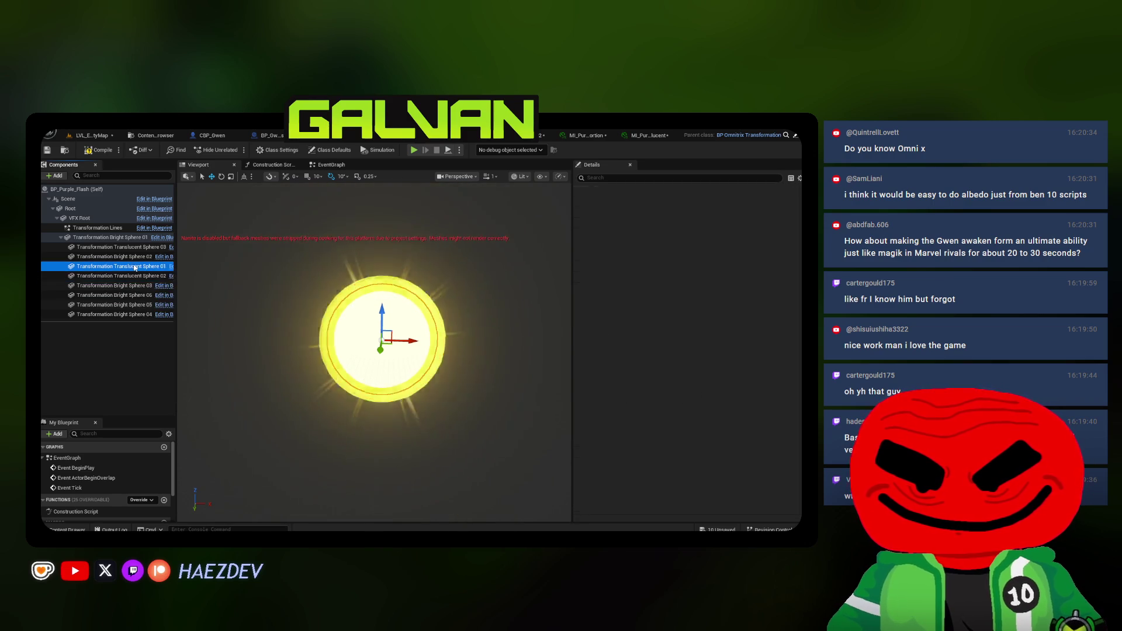
{"action": "left_click", "coordinate": [123, 257]}
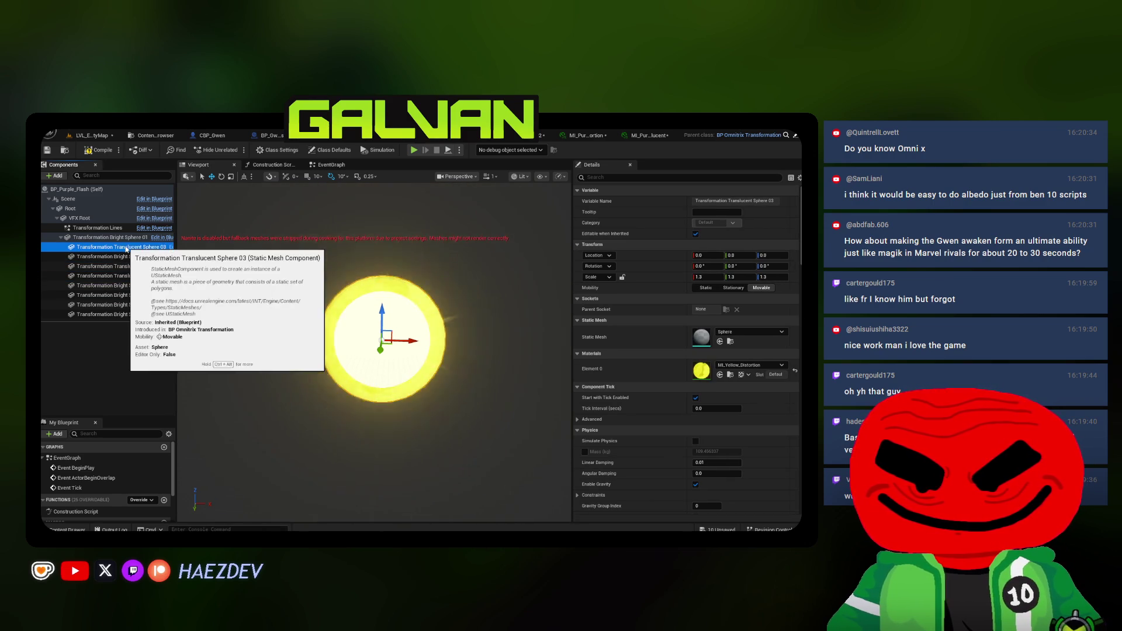
{"action": "left_click", "coordinate": [111, 237]}
{"action": "left_click", "coordinate": [719, 374]}
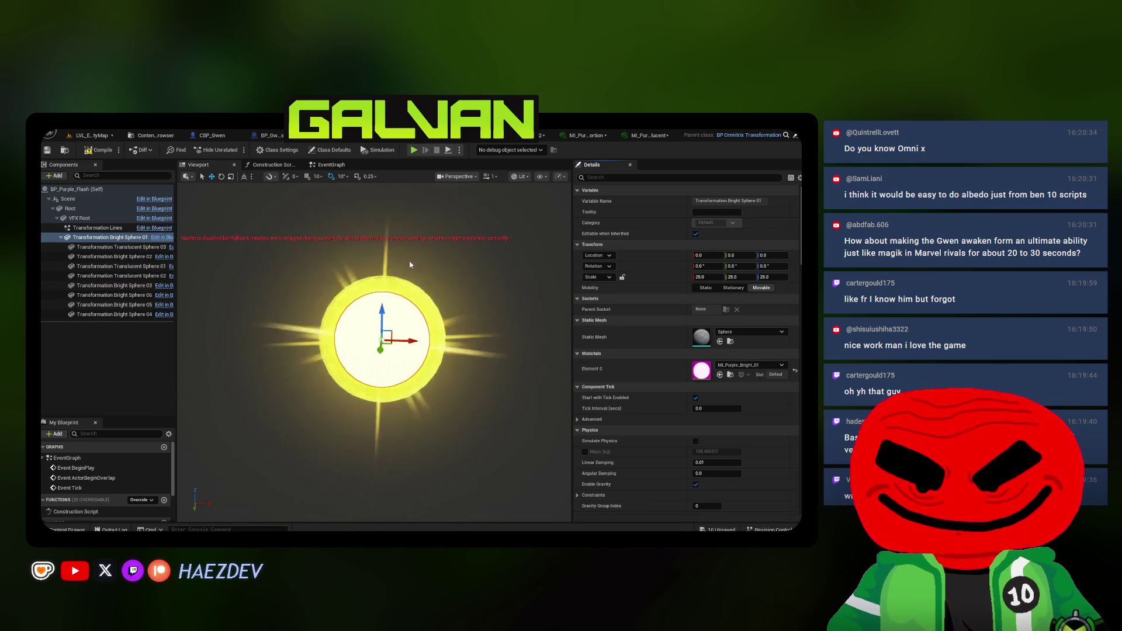
Select Bright Spheres 03–06, check the translucent spheres, and give Translucent Sphere 03 MI_Purple_Distortion
{"action": "left_click", "coordinate": [156, 135]}
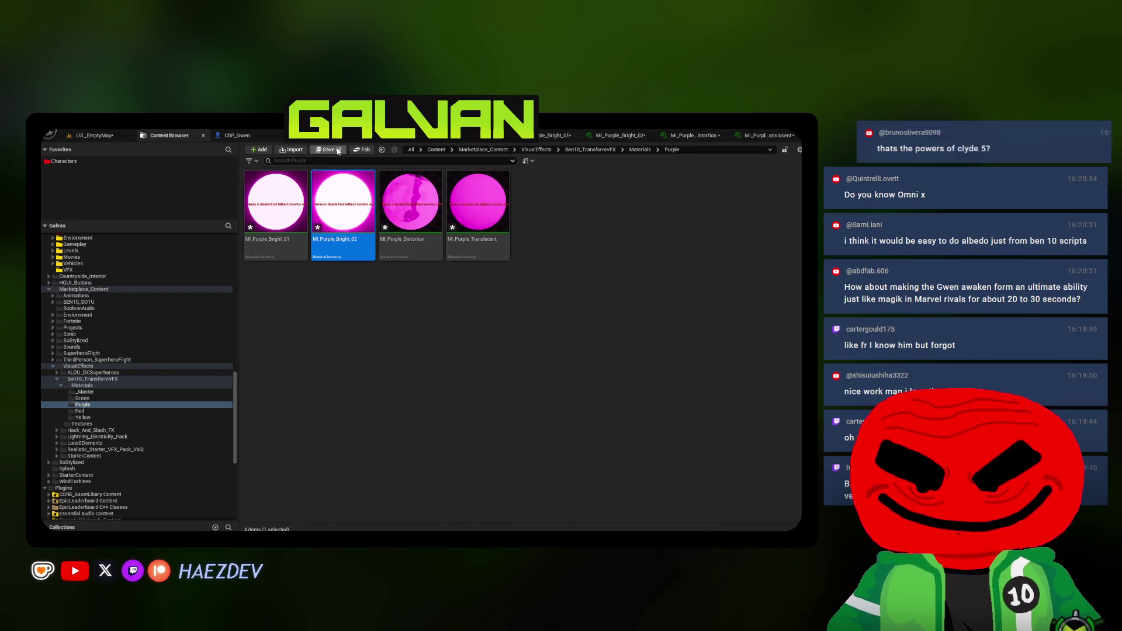
{"action": "left_click", "coordinate": [275, 135]}
{"action": "left_click", "coordinate": [395, 135]}
{"action": "left_click", "coordinate": [111, 315]}
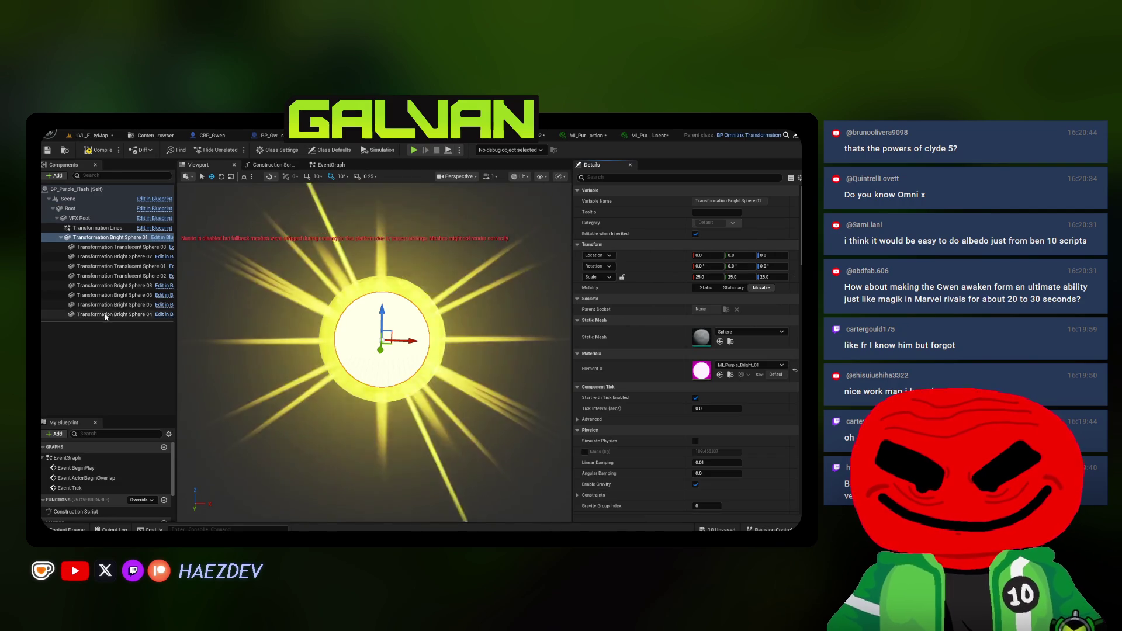
{"action": "left_click", "coordinate": [117, 286], "text": "shift"}
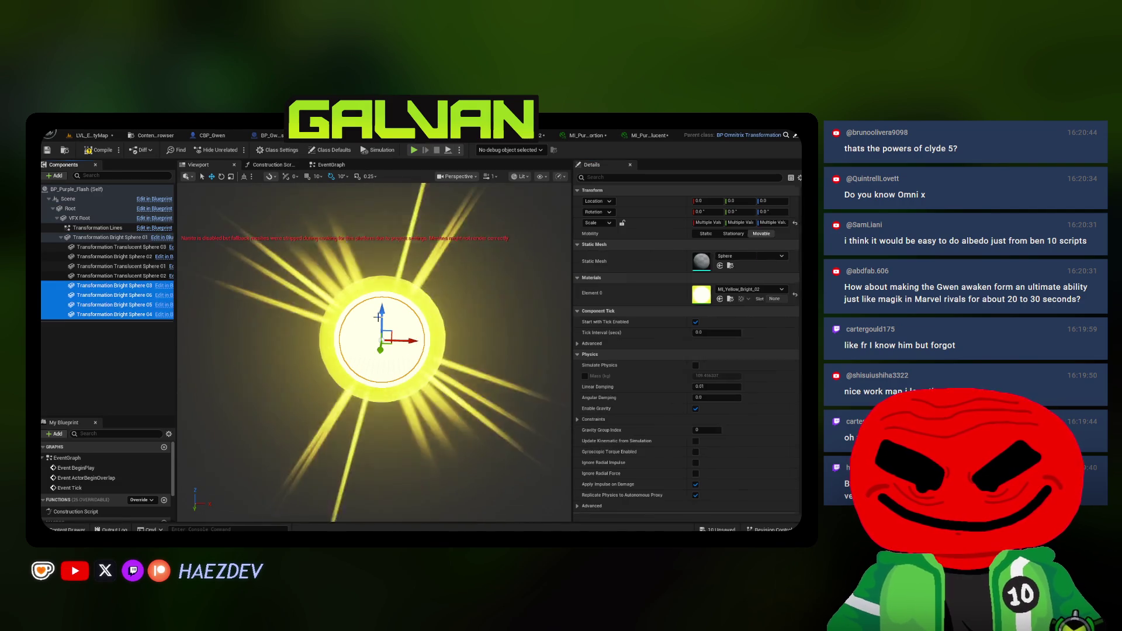
{"action": "left_click", "coordinate": [120, 276]}
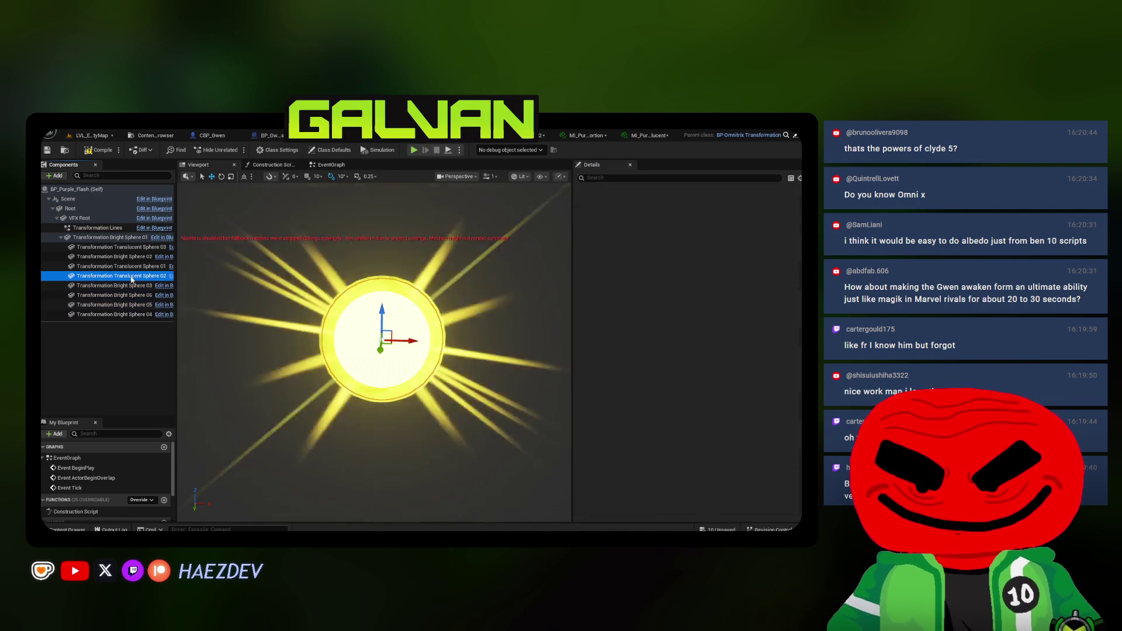
{"action": "left_click", "coordinate": [132, 267]}
{"action": "left_click", "coordinate": [117, 257]}
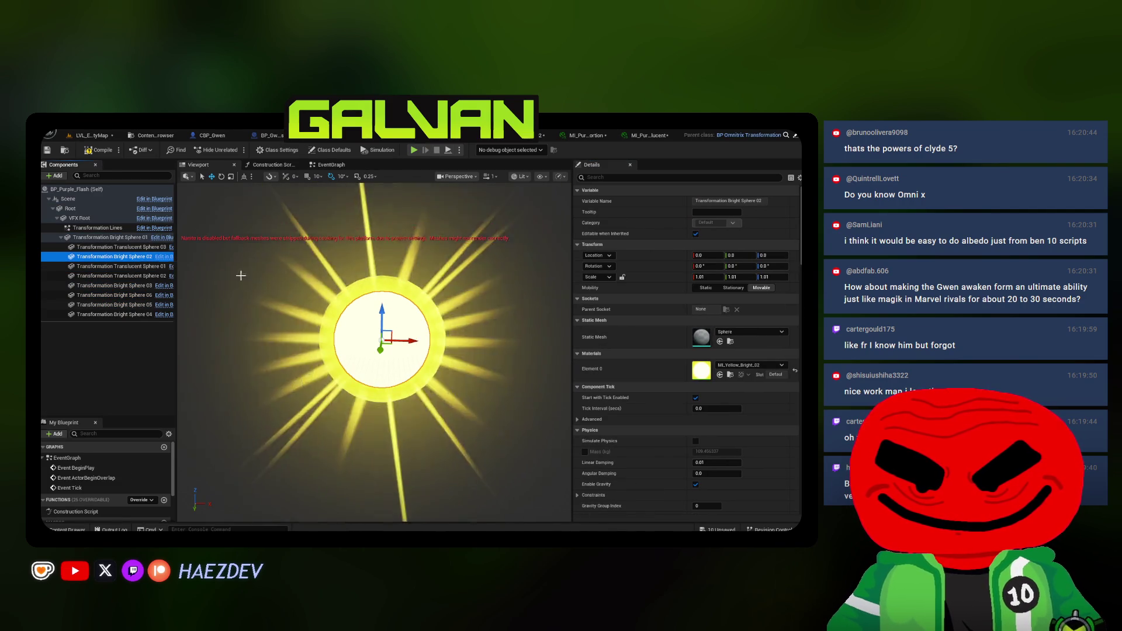
{"action": "left_click", "coordinate": [117, 247]}
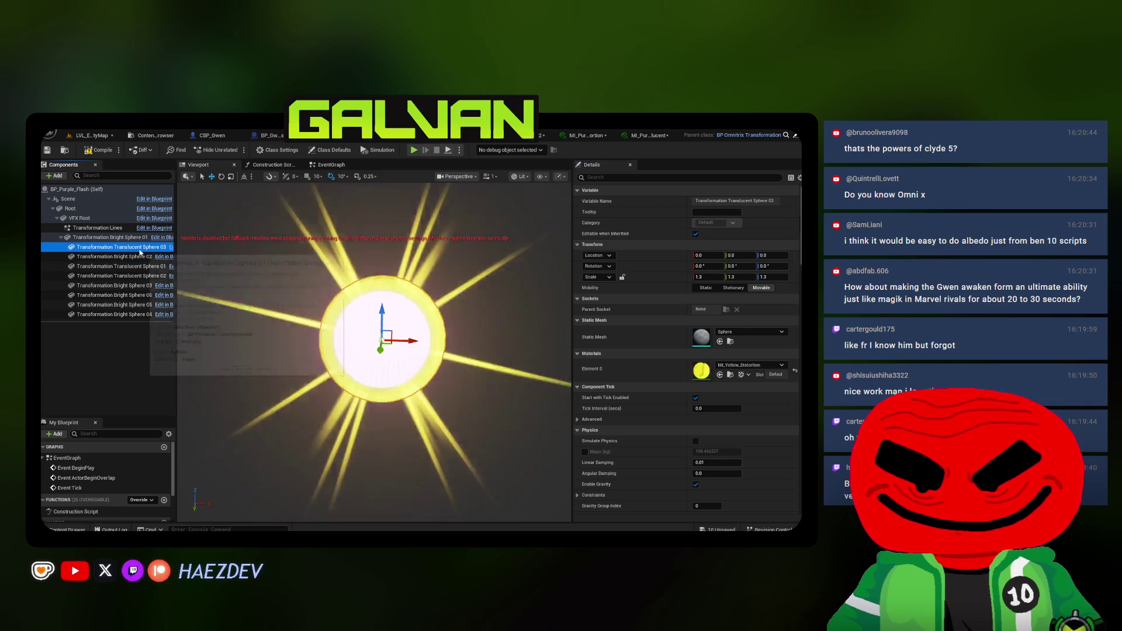
{"action": "left_click", "coordinate": [155, 135]}
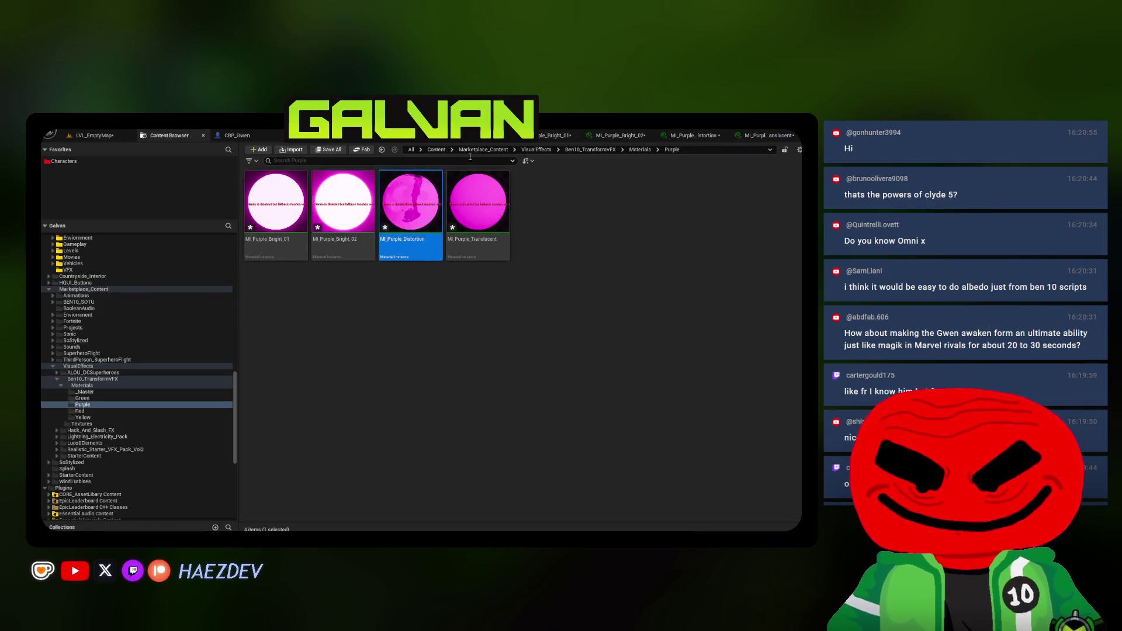
{"action": "left_click", "coordinate": [327, 135]}
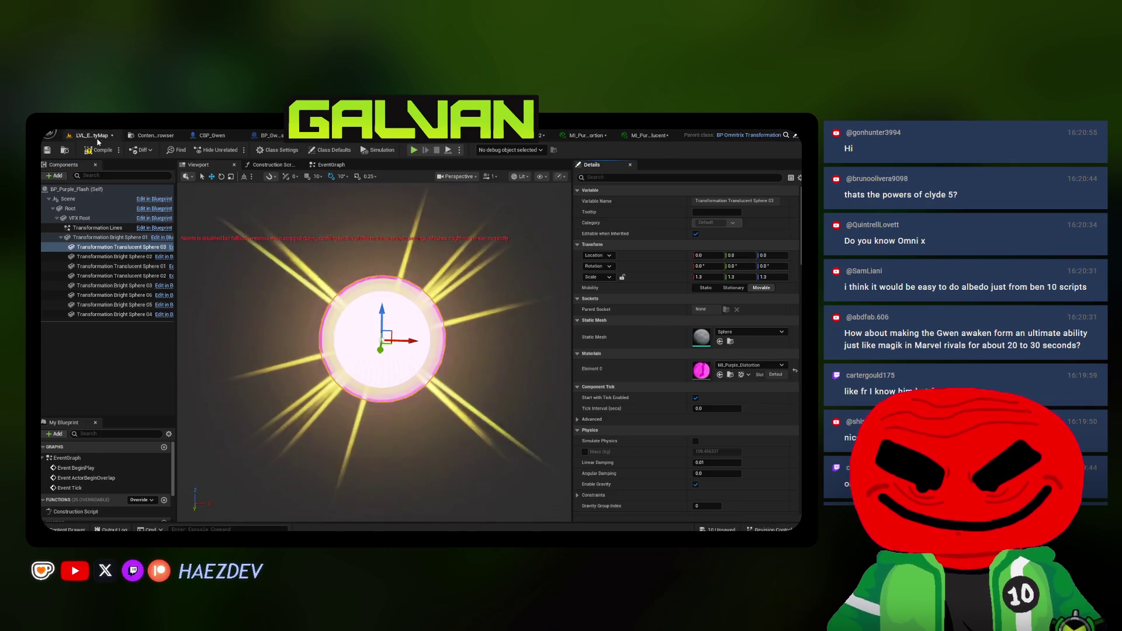
Apply MI_Purple_Translucent to Translucent Spheres 01 and 02, then locate Transformation Lines' PS_Yellow_Flash asset
{"action": "left_click", "coordinate": [130, 136]}
{"action": "left_click_drag", "start_coordinate": [480, 215], "coordinate": [701, 369]}
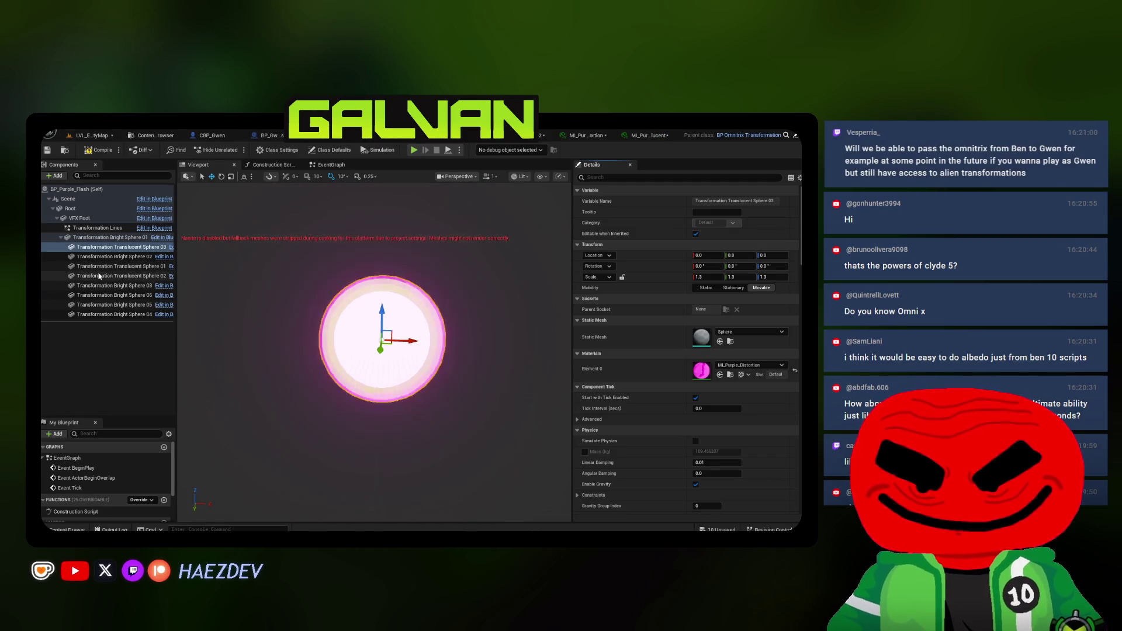
{"action": "left_click", "coordinate": [105, 266]}
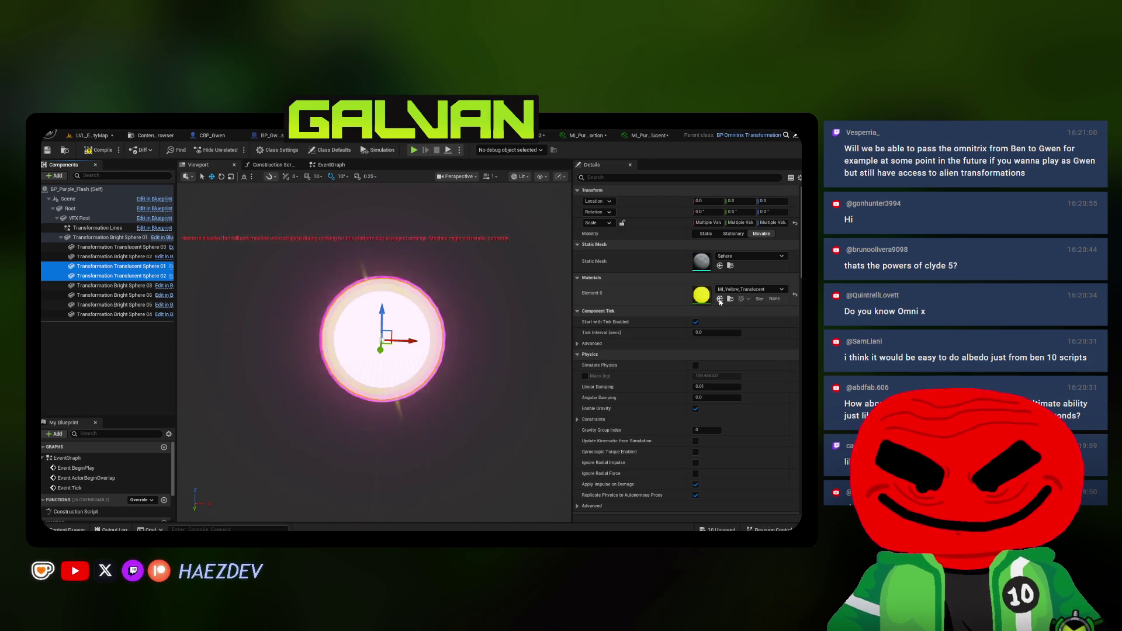
{"action": "left_click", "coordinate": [108, 237]}
{"action": "left_click", "coordinate": [99, 227]}
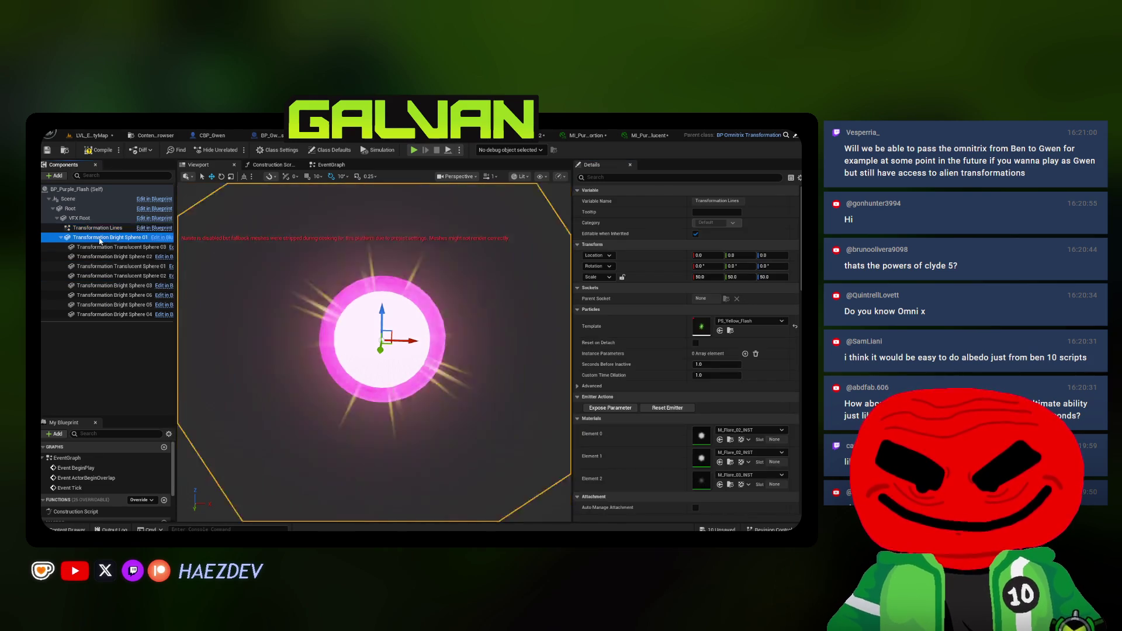
{"action": "left_click", "coordinate": [731, 331]}
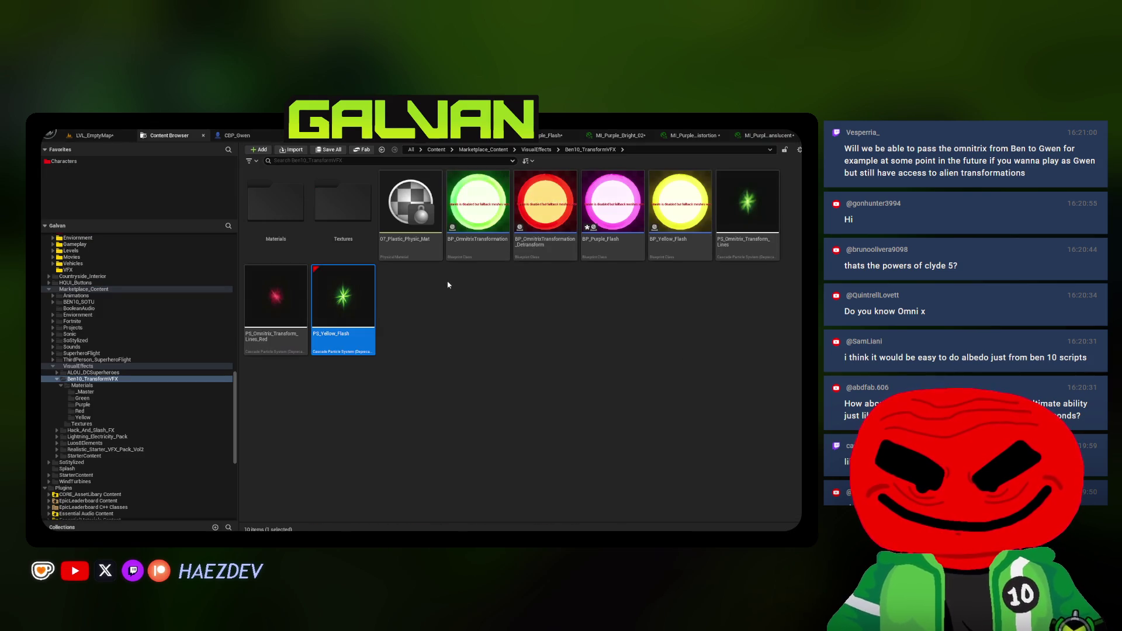
Duplicate the yellow flash as PS_Purple_Flash and assign it to the Transformation Lines component
{"action": "key", "text": "ctrl+d"}
{"action": "type", "text": "PS_Purple_Fl"}
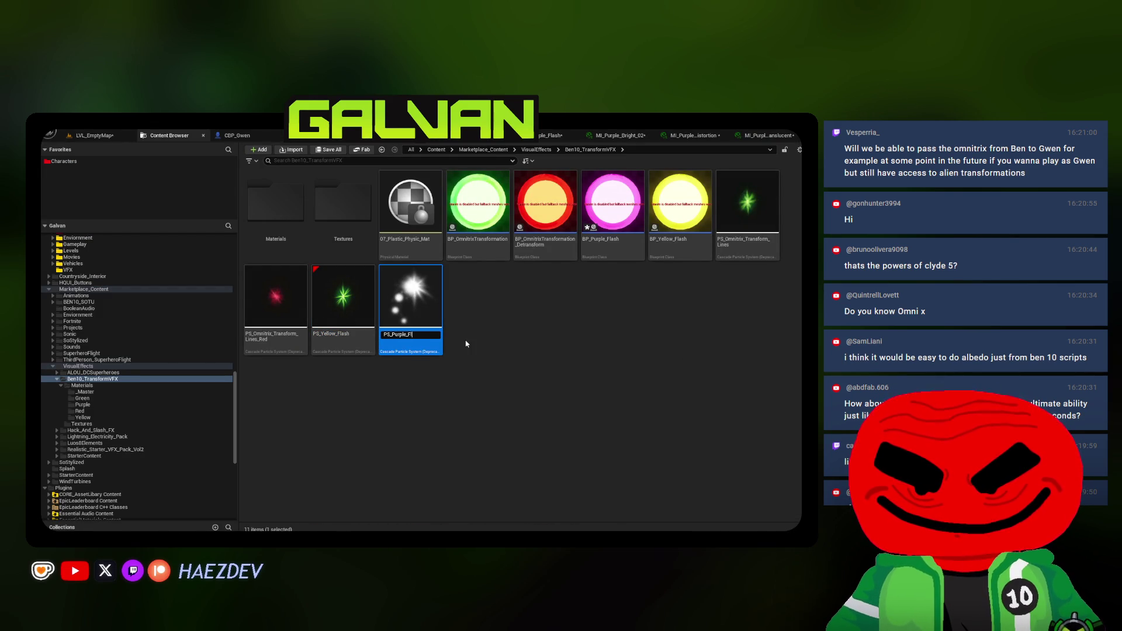
{"action": "type", "text": "ash"}
{"action": "key", "text": "Return"}
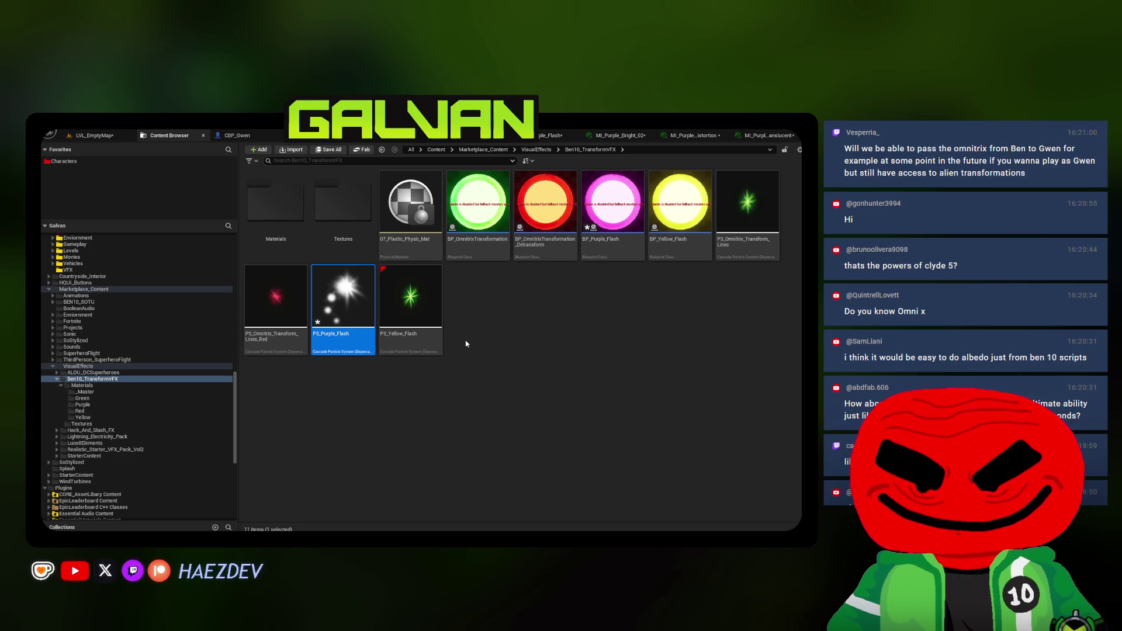
{"action": "left_click", "coordinate": [533, 138]}
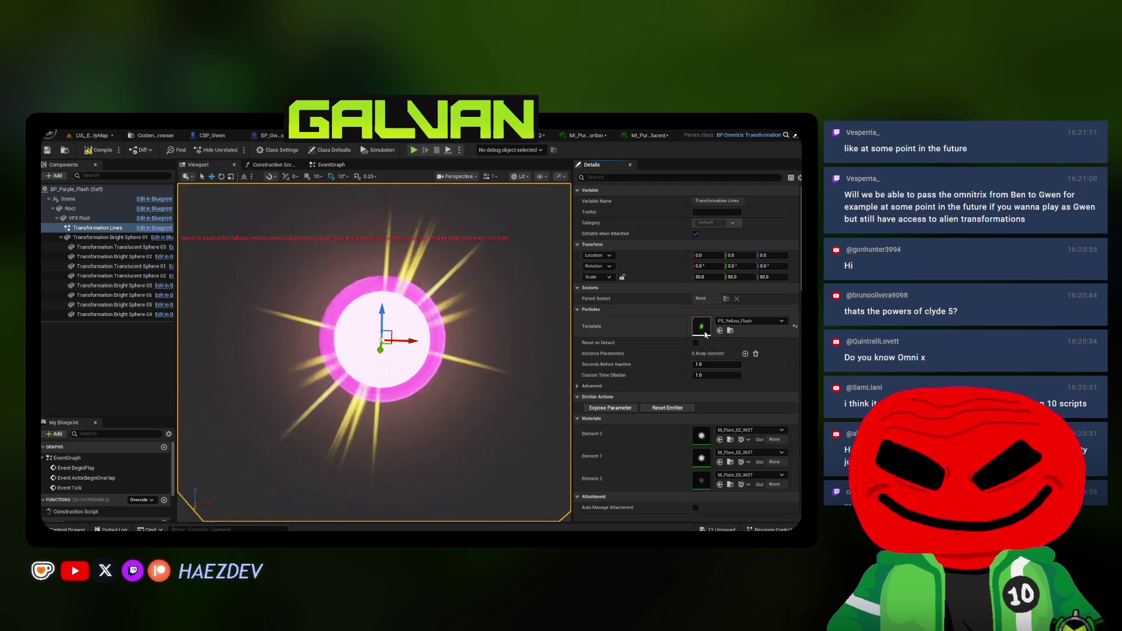
{"action": "left_click", "coordinate": [719, 330]}
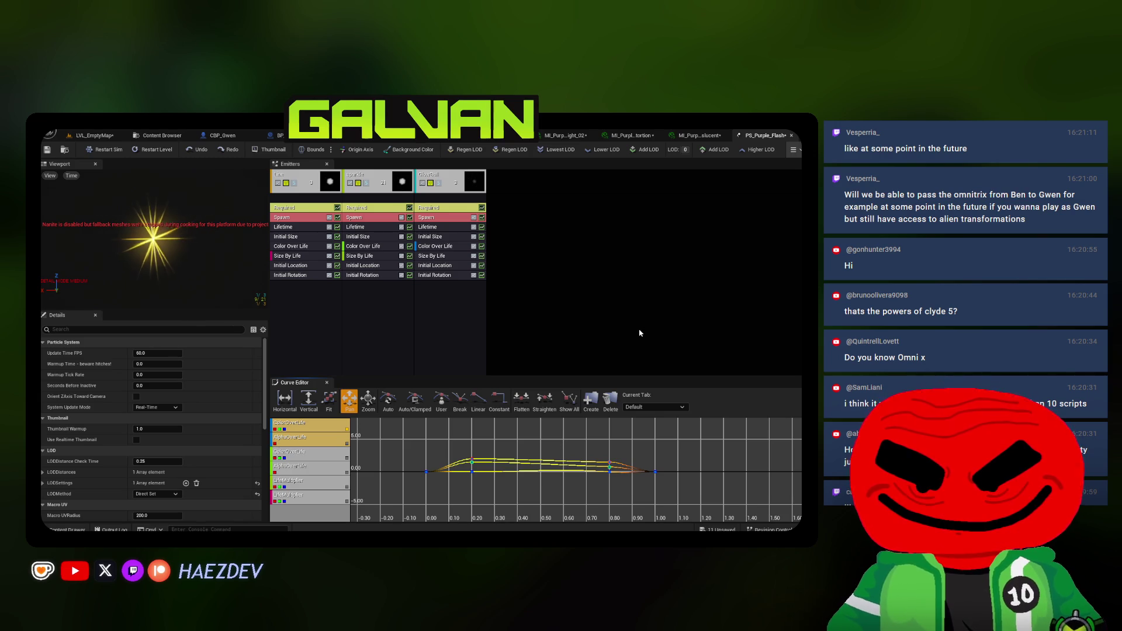
Change the Line emitter's second Color Over Life point from yellow to magenta
{"action": "left_click", "coordinate": [289, 246]}
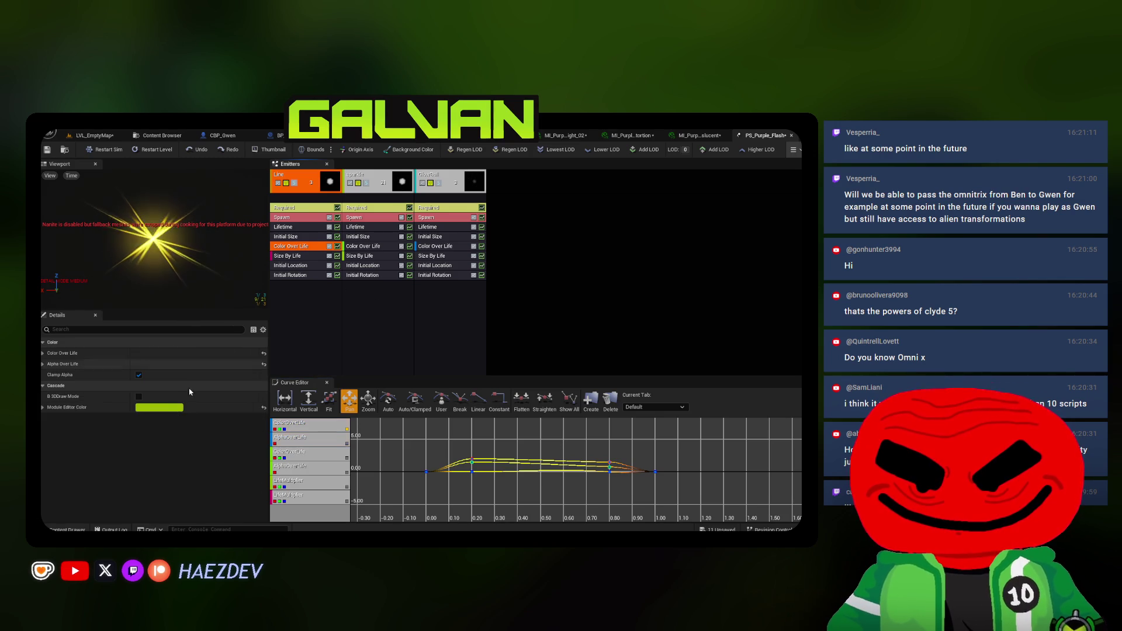
{"action": "left_click", "coordinate": [49, 364]}
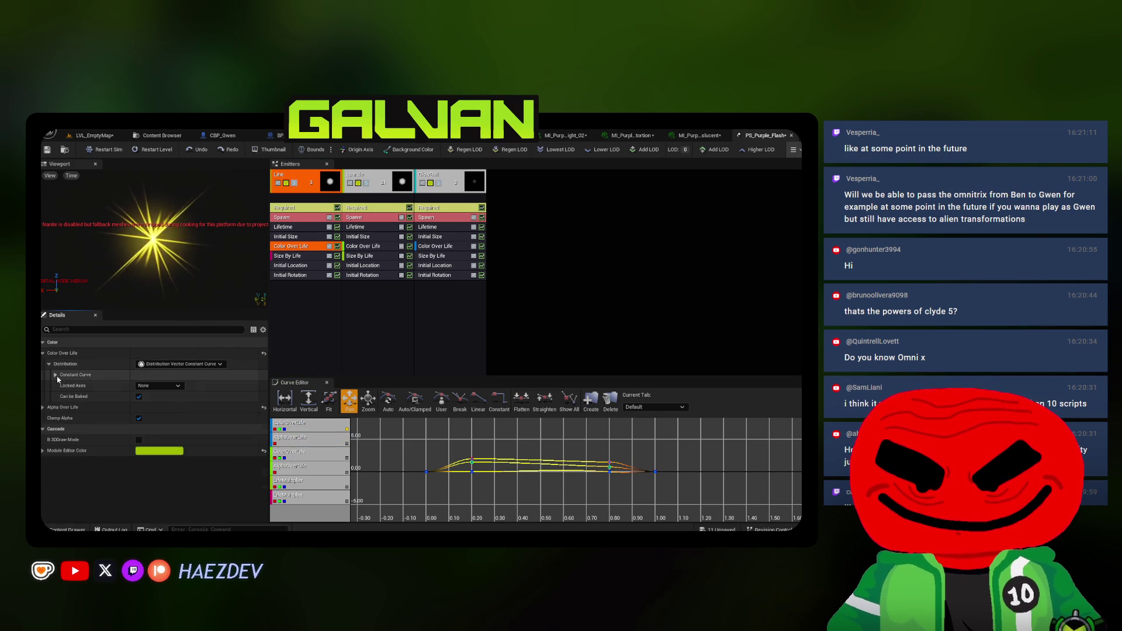
{"action": "left_click", "coordinate": [61, 385]}
{"action": "left_click", "coordinate": [69, 407]}
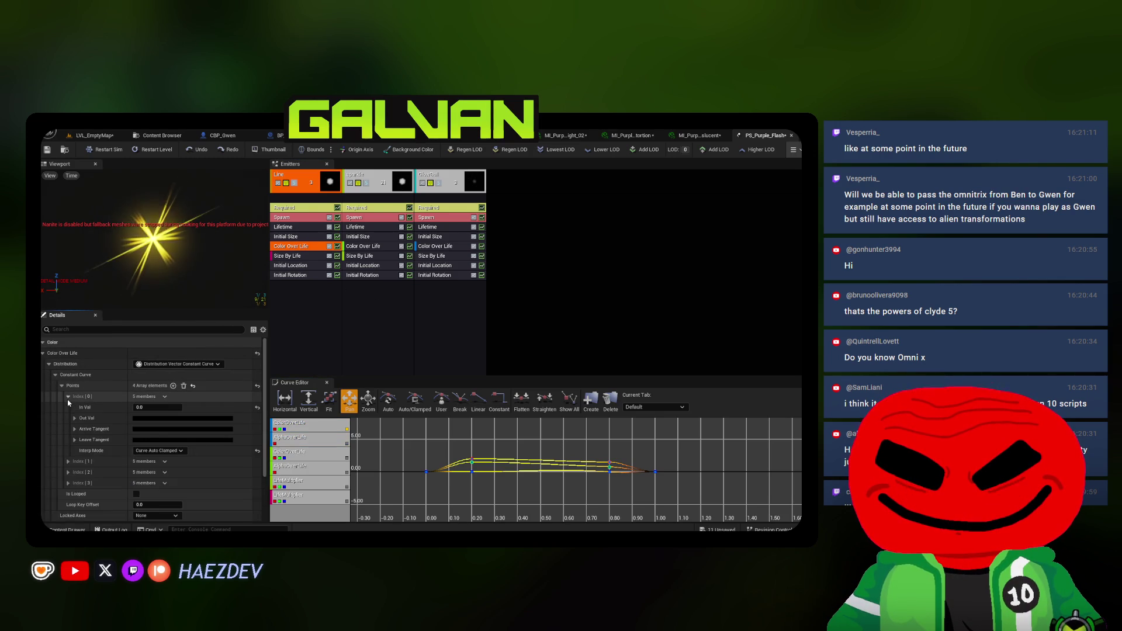
{"action": "left_click", "coordinate": [178, 429]}
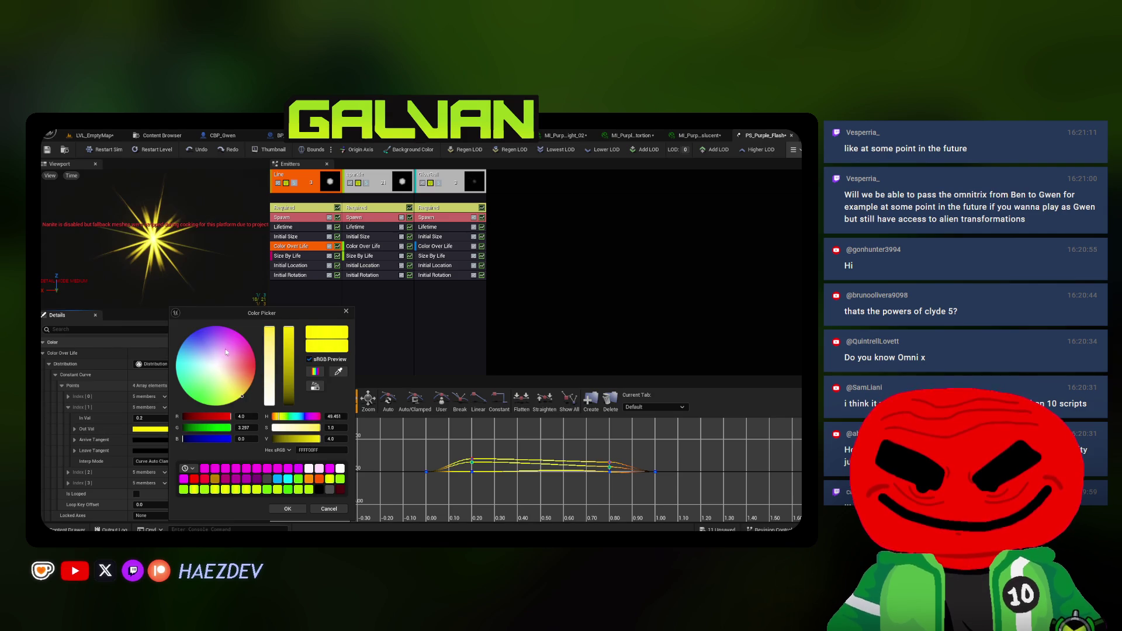
{"action": "left_click", "coordinate": [230, 328]}
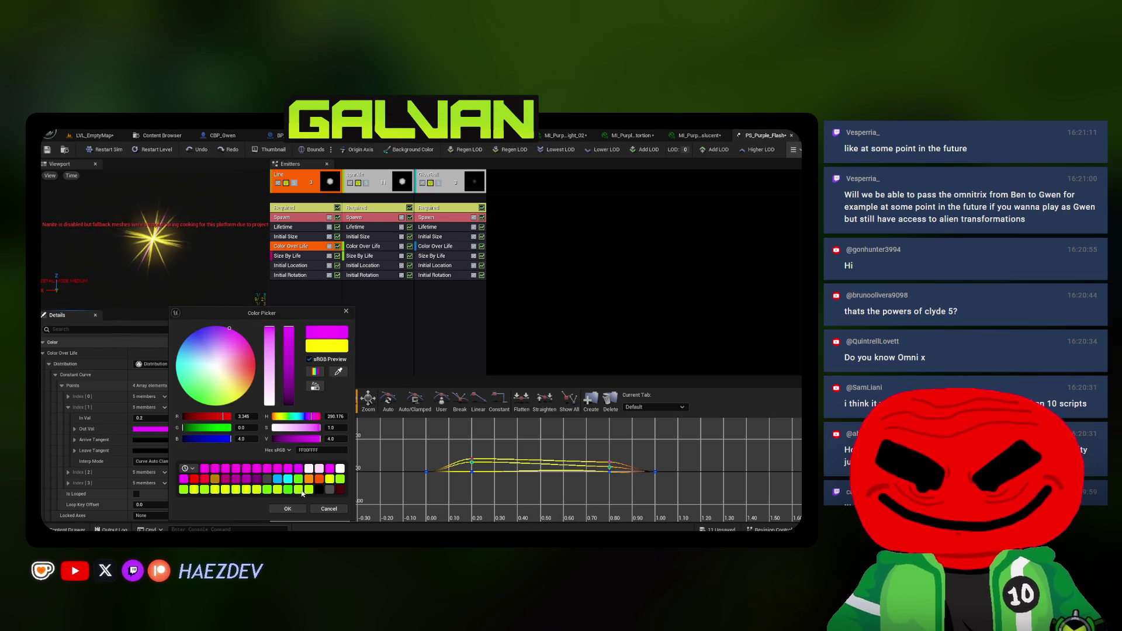
{"action": "left_click", "coordinate": [286, 510]}
Recolour the Sparkle and GlowBall emitters' Color Over Life points to magenta
{"action": "left_click", "coordinate": [354, 250]}
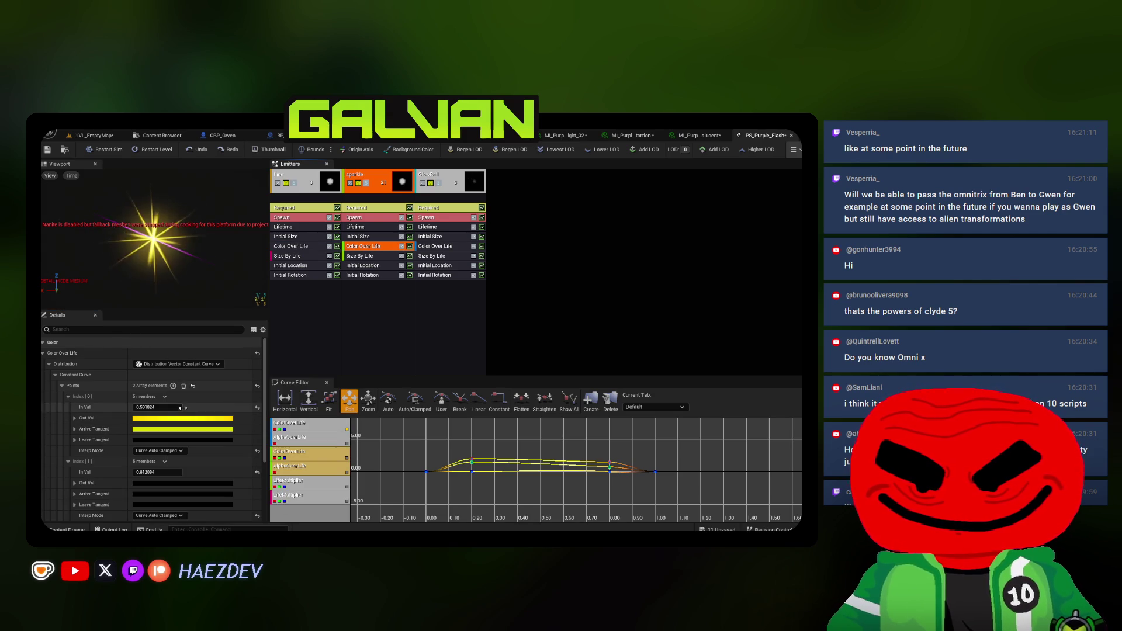
{"action": "left_click", "coordinate": [154, 418]}
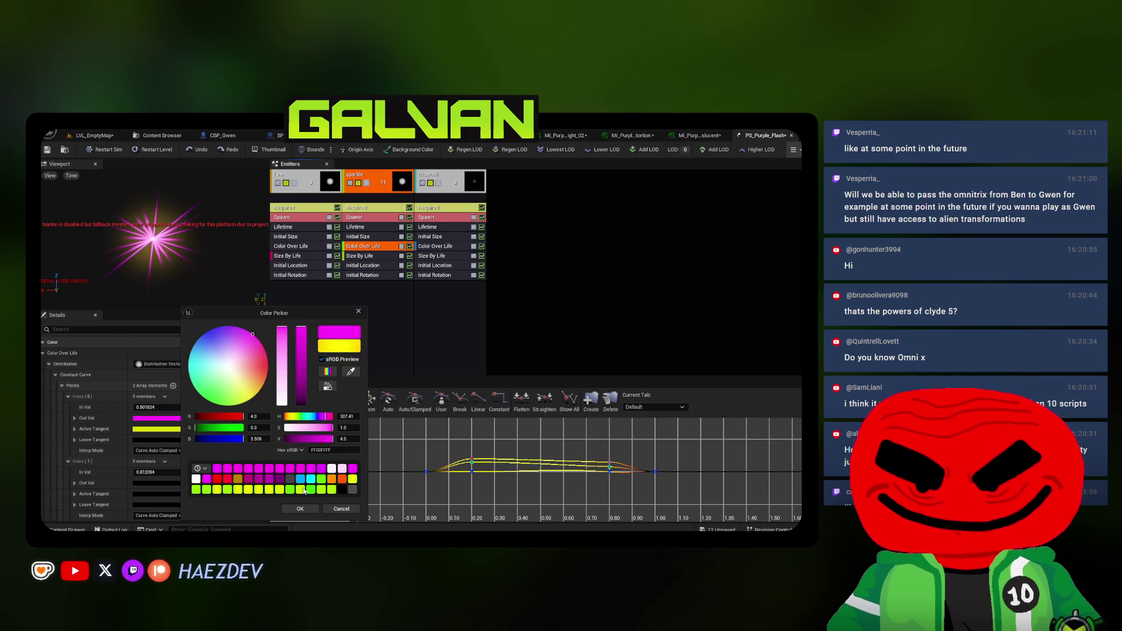
{"action": "left_click", "coordinate": [300, 509]}
{"action": "left_click", "coordinate": [434, 248]}
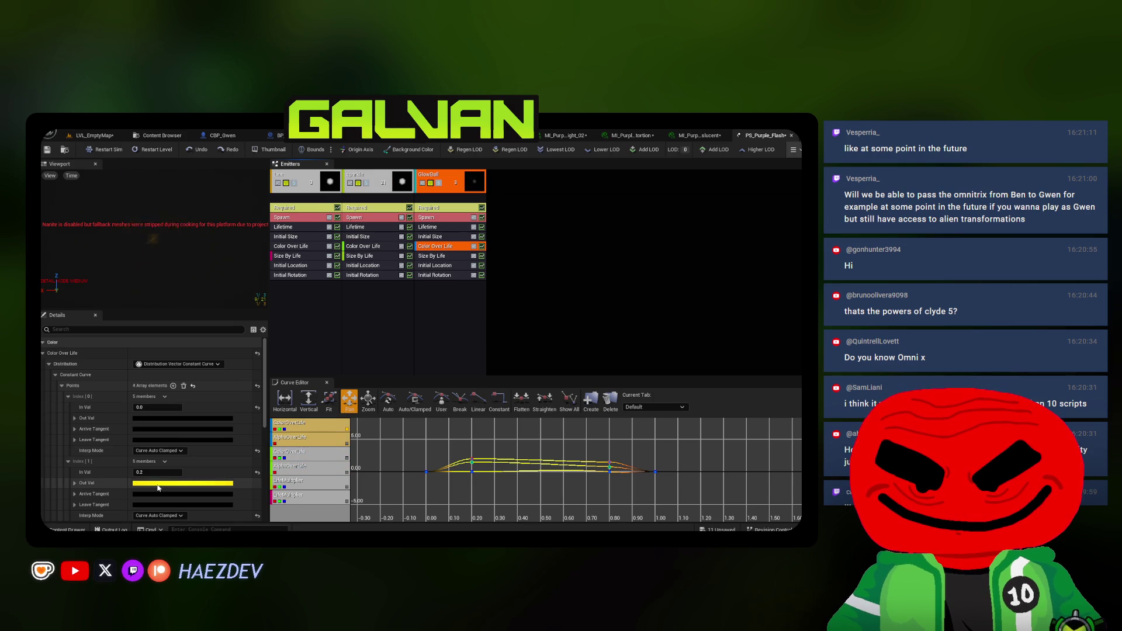
{"action": "left_click", "coordinate": [158, 483]}
{"action": "left_click", "coordinate": [257, 479]}
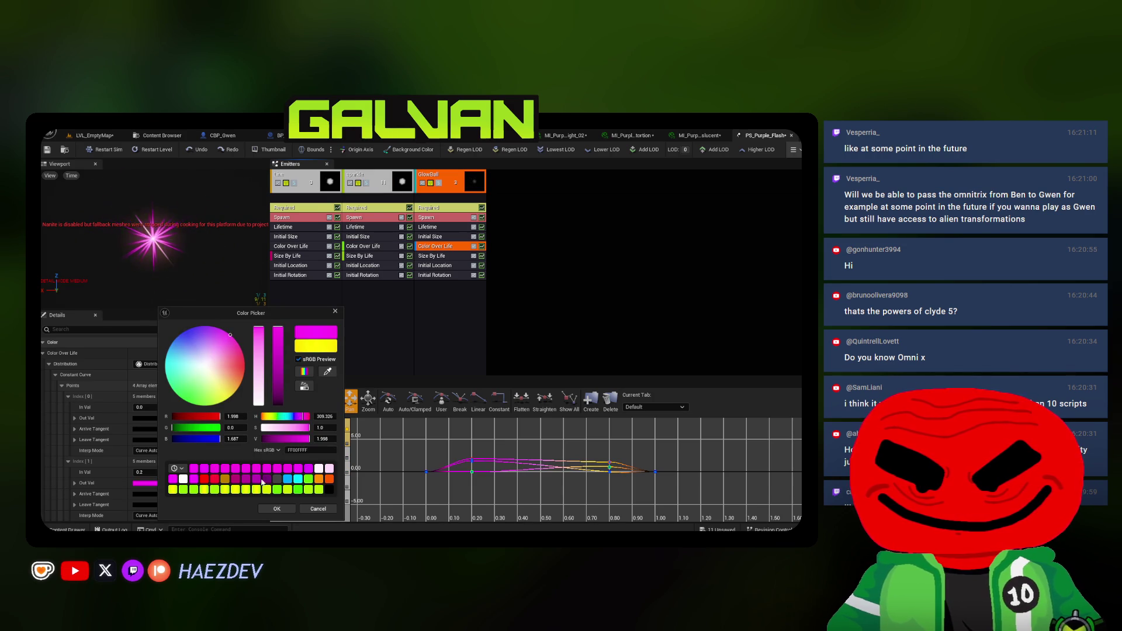
{"action": "left_click", "coordinate": [287, 509]}
{"action": "scroll", "coordinate": [140, 467], "scroll_direction": "down", "scroll_amount": 3}
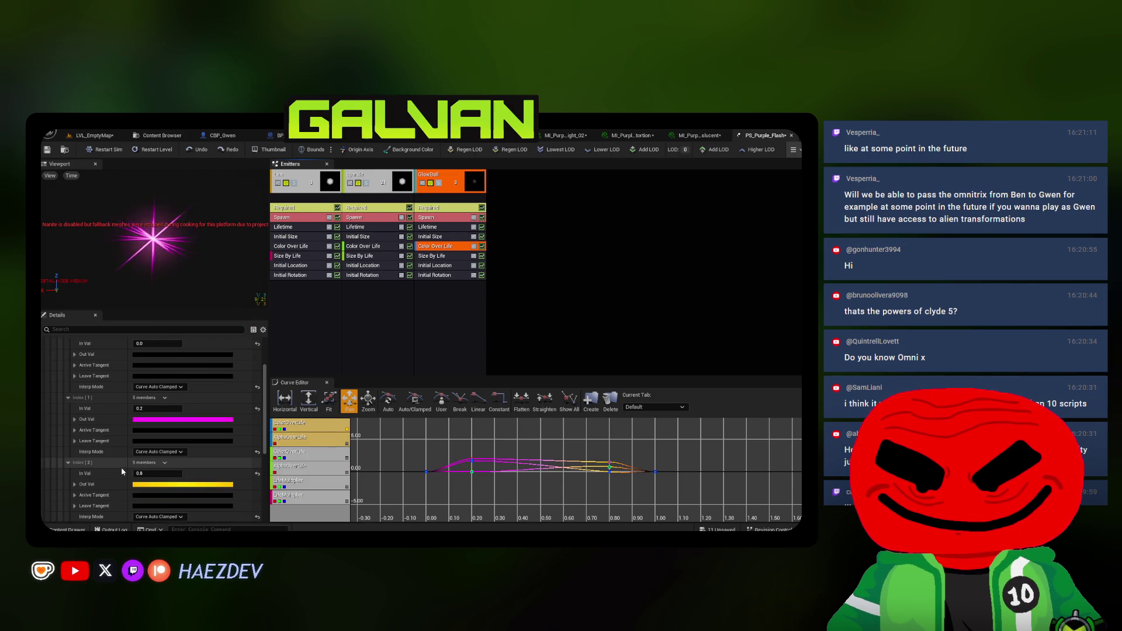
{"action": "left_click", "coordinate": [138, 485]}
{"action": "left_click", "coordinate": [209, 337]}
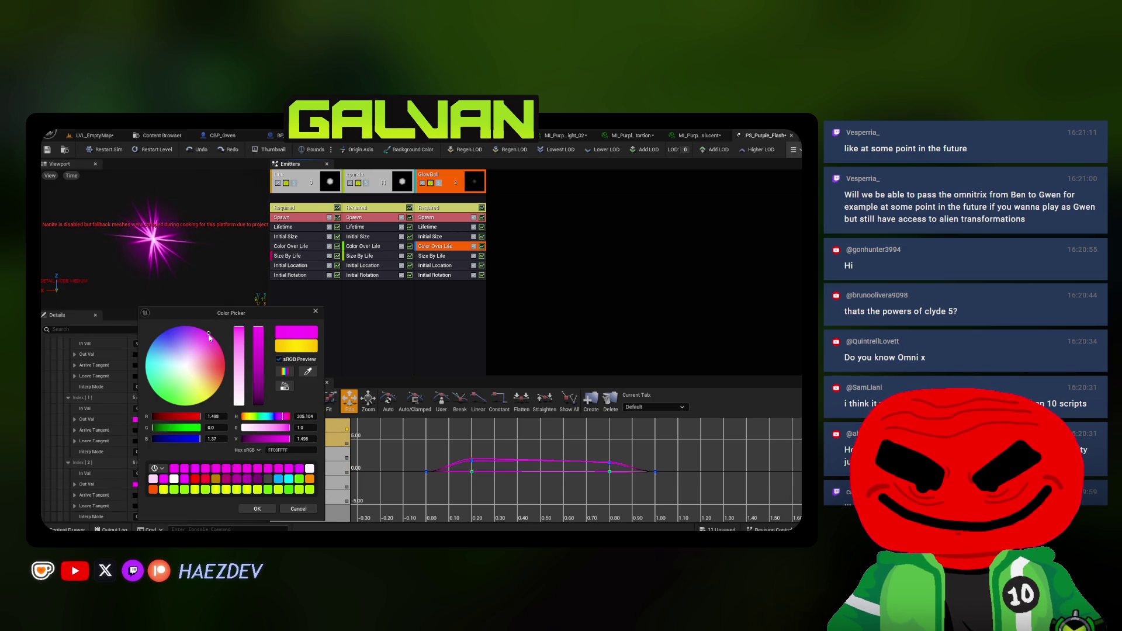
{"action": "left_click", "coordinate": [255, 507]}
Turn the Sparkle emitter's first point and the Line emitter's last point pure magenta
{"action": "left_click", "coordinate": [362, 246]}
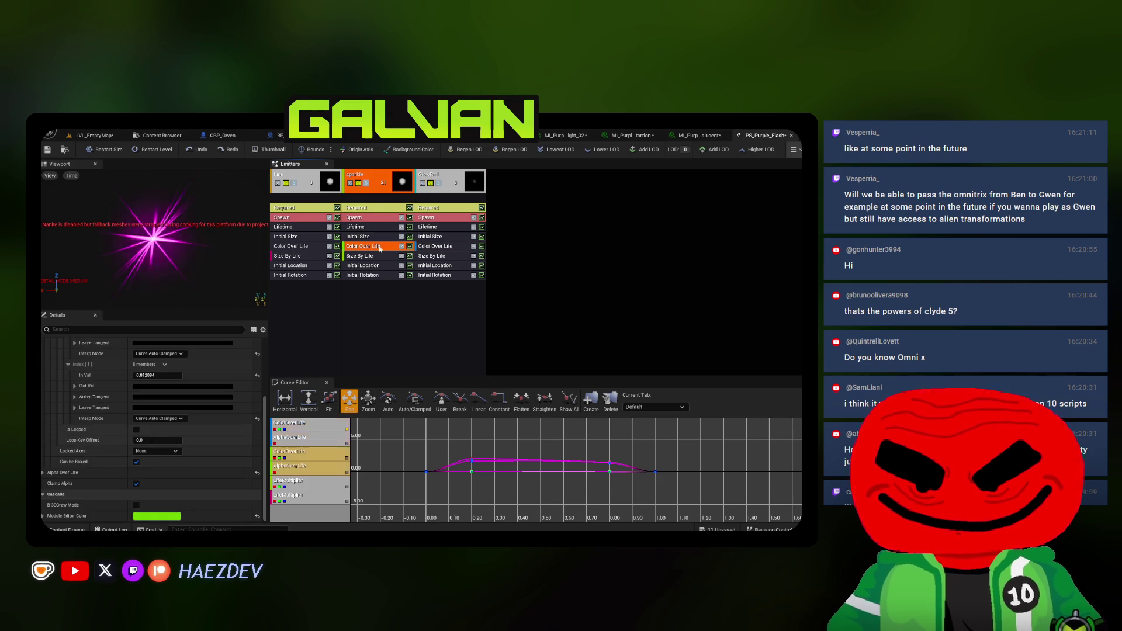
{"action": "scroll", "coordinate": [167, 448], "scroll_direction": "up", "scroll_amount": 5}
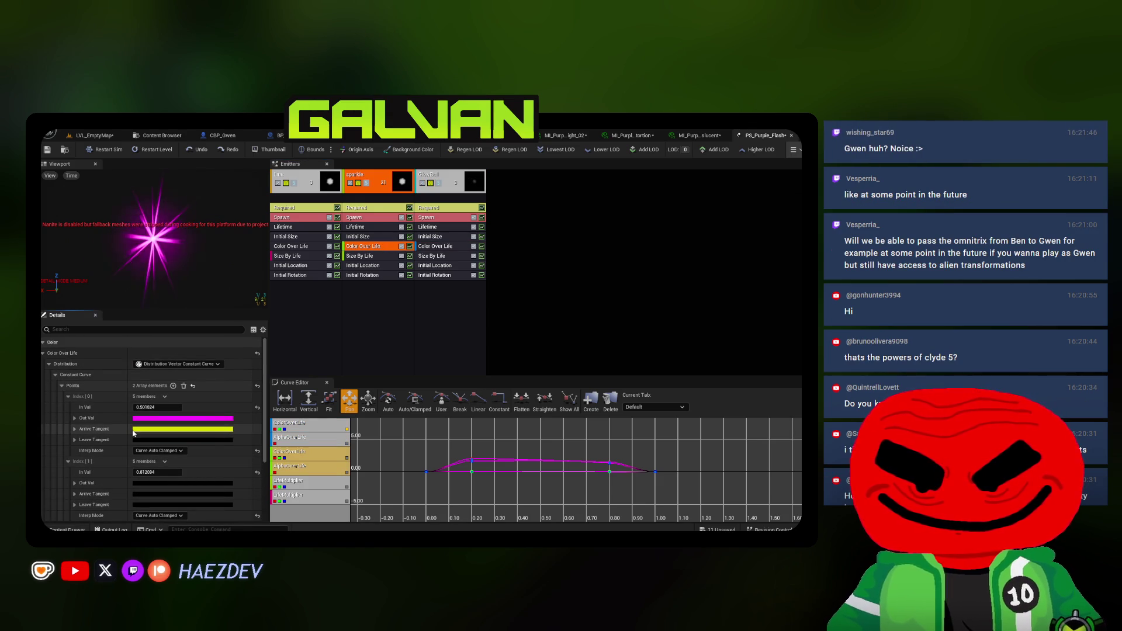
{"action": "left_click", "coordinate": [214, 370]}
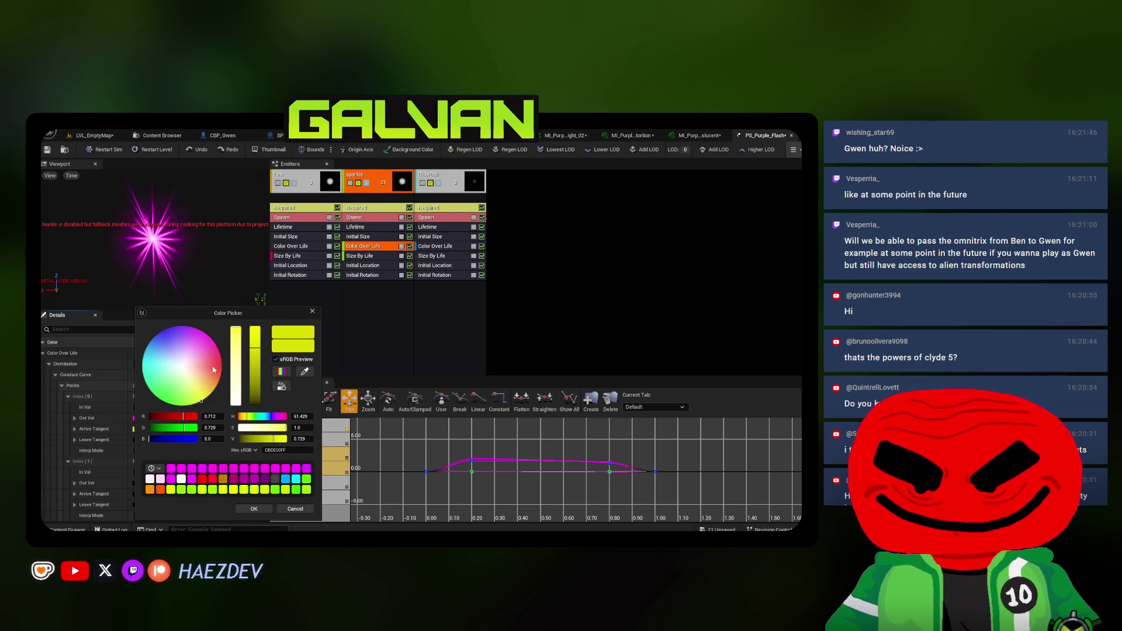
{"action": "left_click", "coordinate": [254, 508]}
{"action": "left_click", "coordinate": [310, 246]}
{"action": "scroll", "coordinate": [140, 447], "scroll_direction": "down", "scroll_amount": 4}
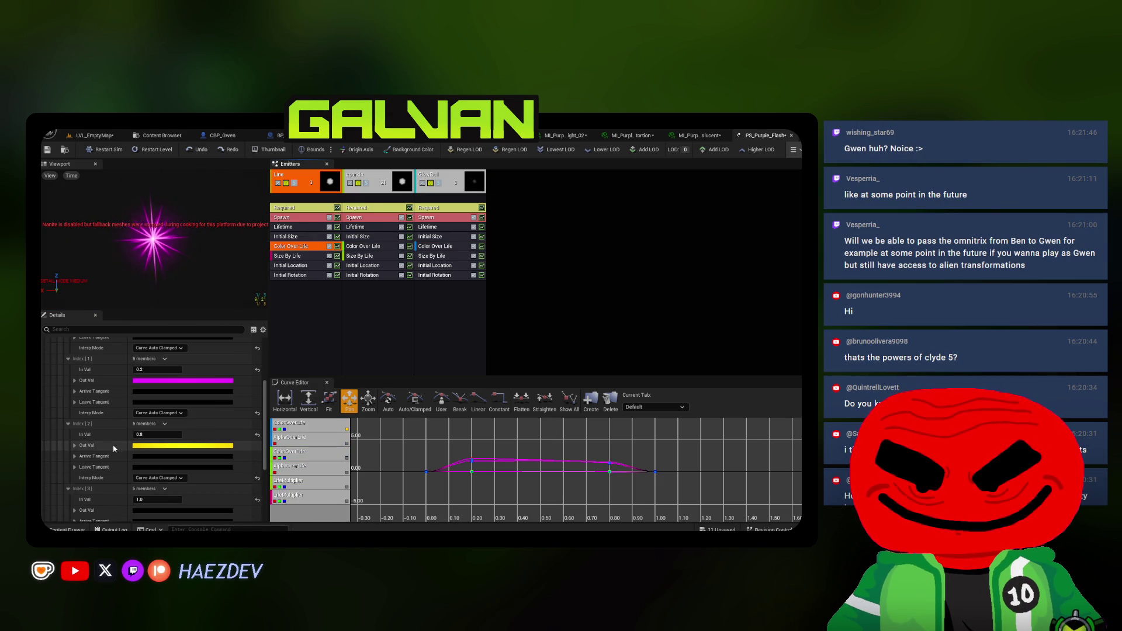
{"action": "left_click", "coordinate": [136, 446]}
{"action": "left_click_drag", "start_coordinate": [205, 343], "coordinate": [205, 331]}
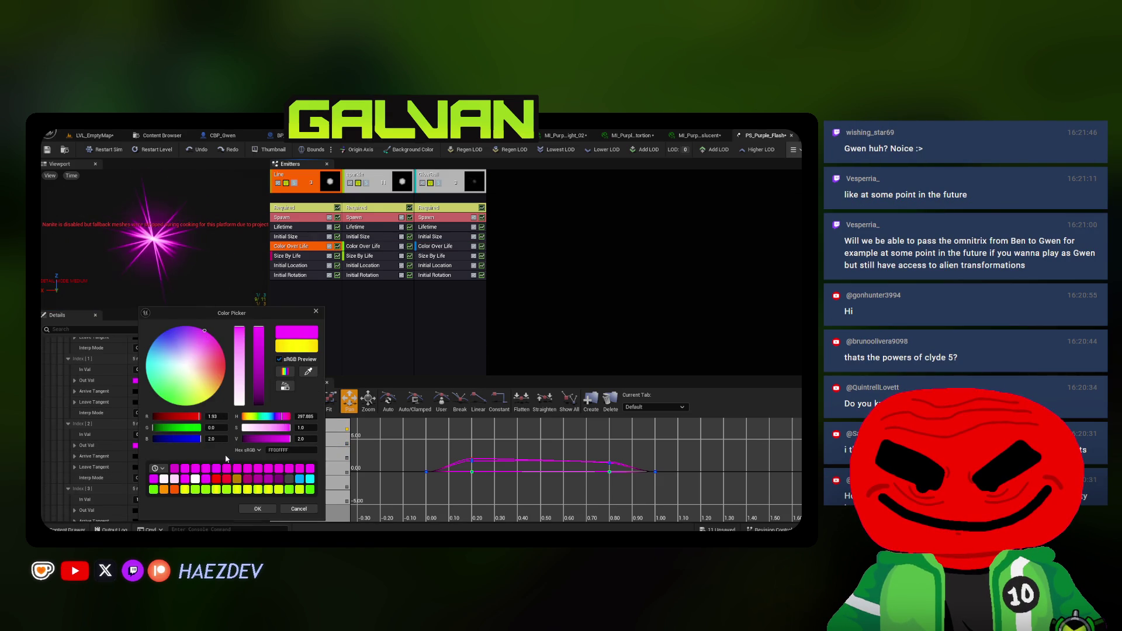
{"action": "left_click", "coordinate": [272, 510]}
Save all modified transform VFX assets
{"action": "left_click", "coordinate": [162, 135]}
{"action": "key", "text": "ctrl+shift+s"}
{"action": "left_click", "coordinate": [486, 422]}
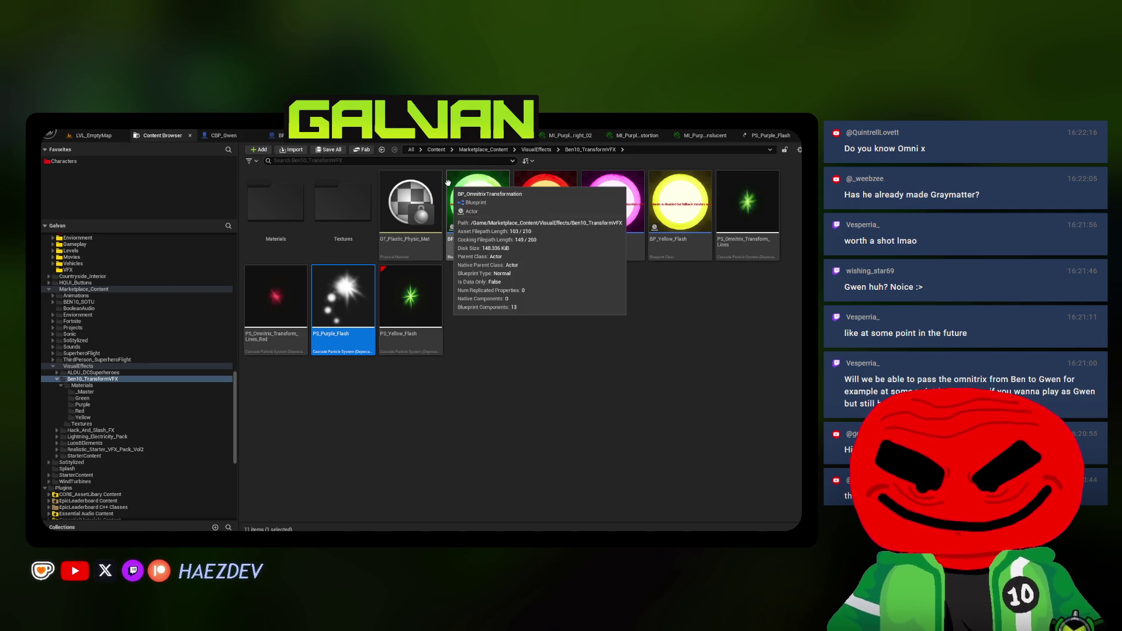
Close the purple material instance editor, then compile and save BP_Purple_Flash
{"action": "right_click", "coordinate": [489, 140]}
{"action": "left_click", "coordinate": [503, 163]}
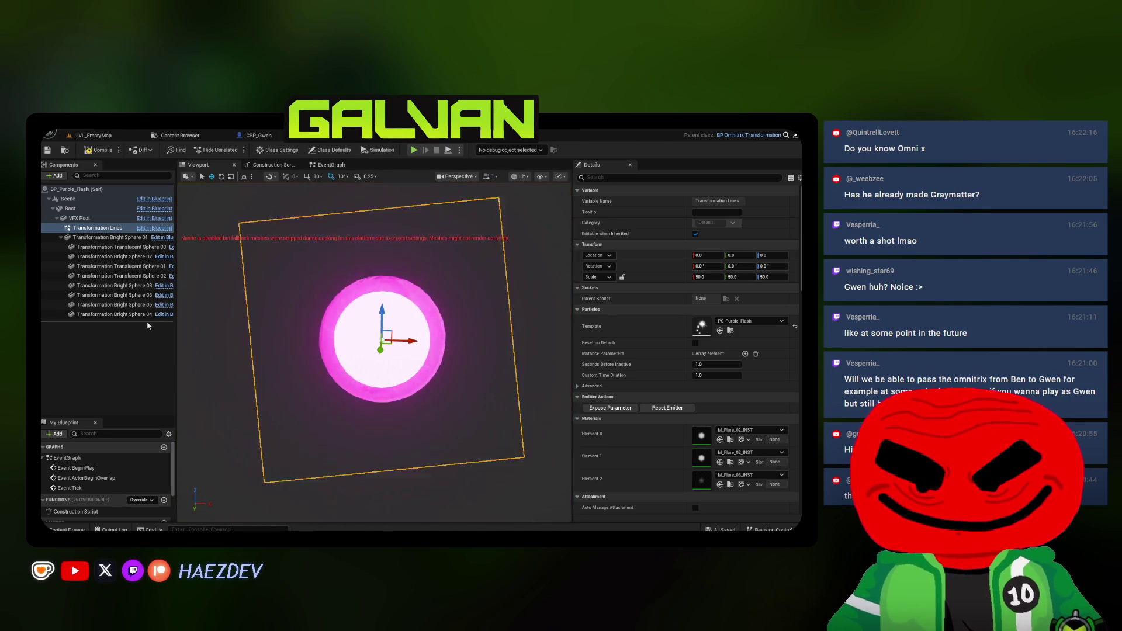
{"action": "left_click", "coordinate": [134, 361]}
{"action": "left_click", "coordinate": [98, 149]}
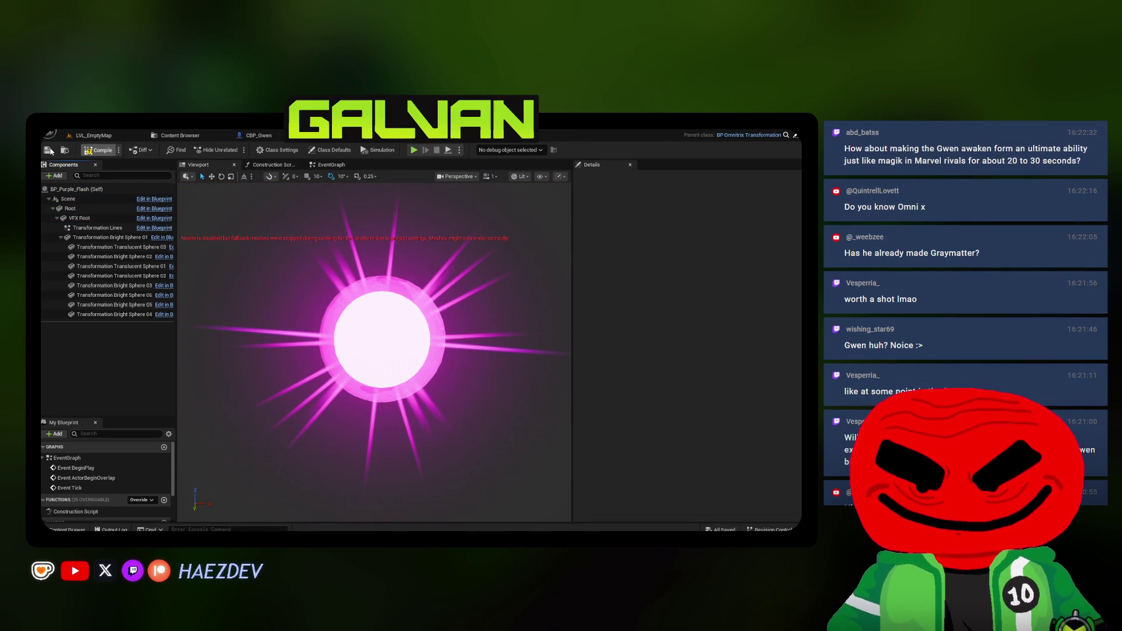
Hook up the spawn location pin on the SpawnActor BP Purple Flash node, then compile and save BP_GwenTransform
{"action": "left_click", "coordinate": [327, 165]}
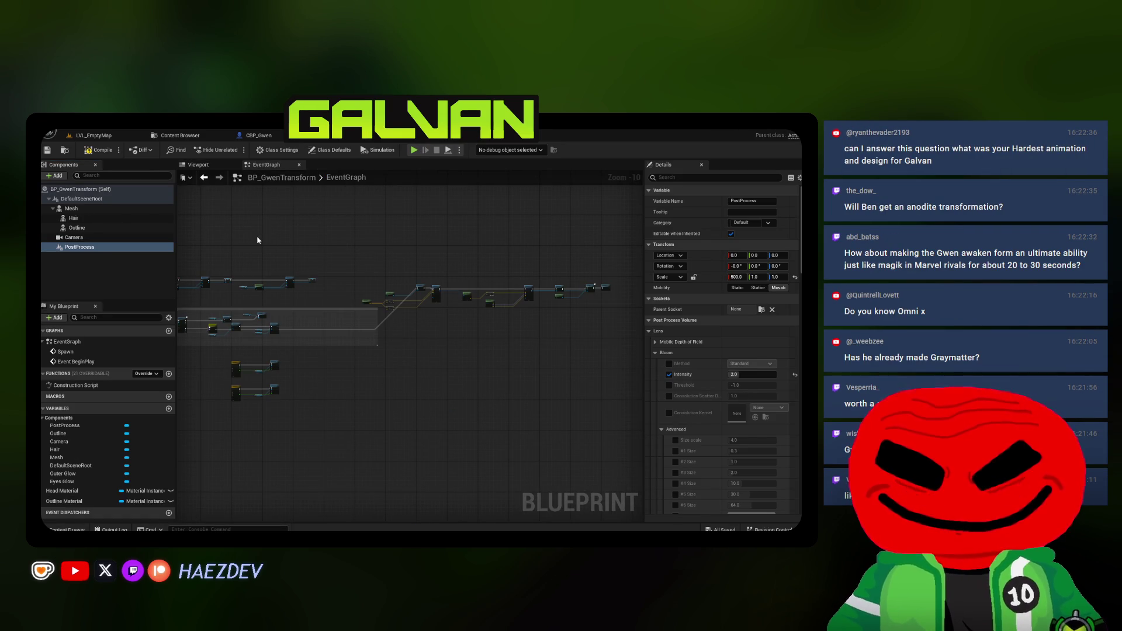
{"action": "scroll", "coordinate": [276, 262], "scroll_direction": "up", "scroll_amount": 5}
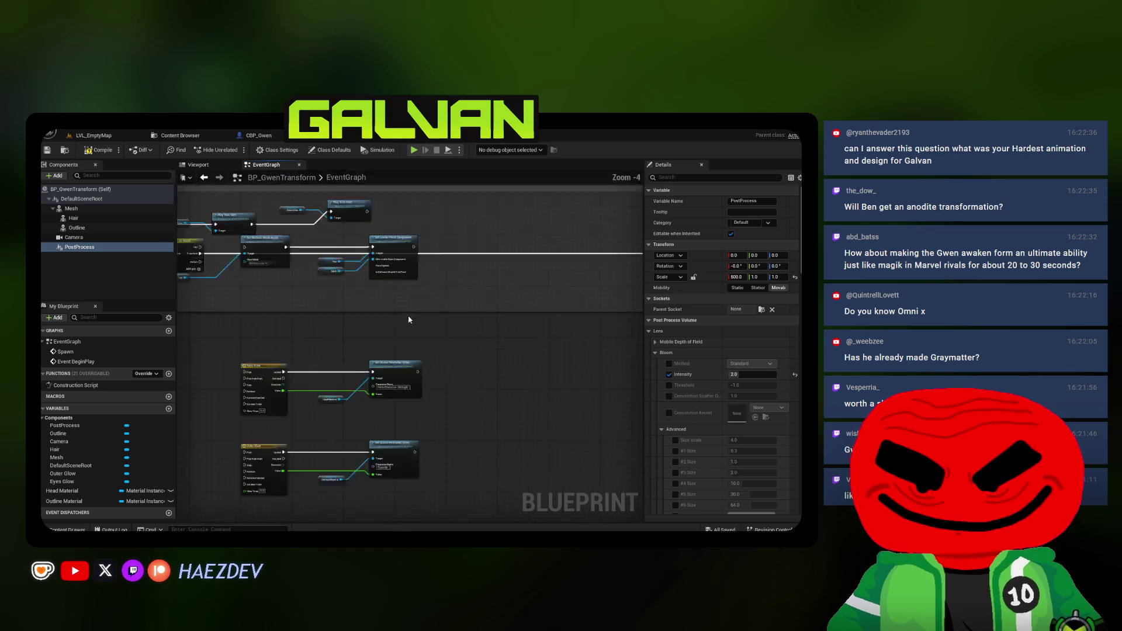
{"action": "left_click_drag", "start_coordinate": [252, 323], "coordinate": [468, 320]}
{"action": "scroll", "coordinate": [525, 350], "scroll_direction": "up", "scroll_amount": 4}
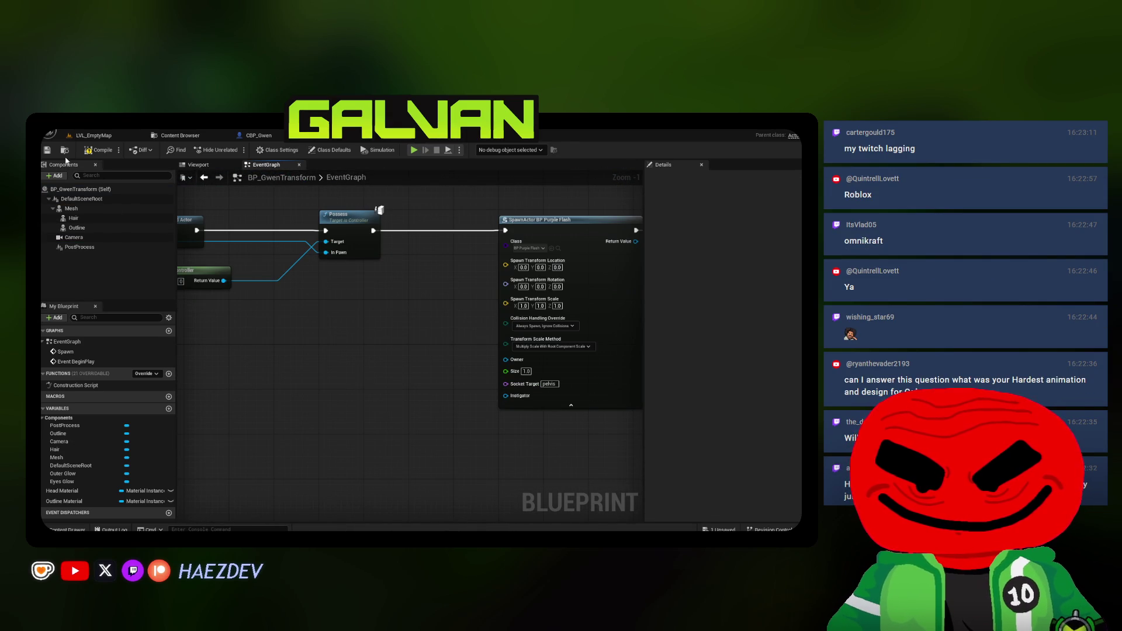
{"action": "scroll", "coordinate": [355, 243], "scroll_direction": "down", "scroll_amount": 1}
{"action": "left_click_drag", "start_coordinate": [355, 243], "coordinate": [533, 280]}
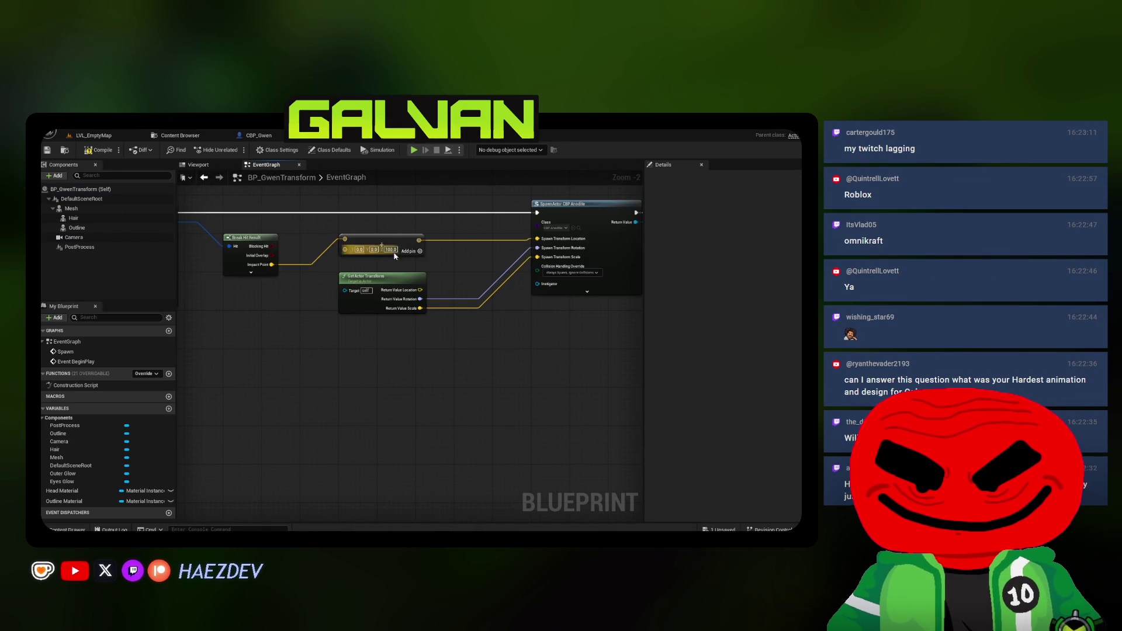
{"action": "right_click", "coordinate": [419, 239]}
{"action": "left_click", "coordinate": [462, 260]}
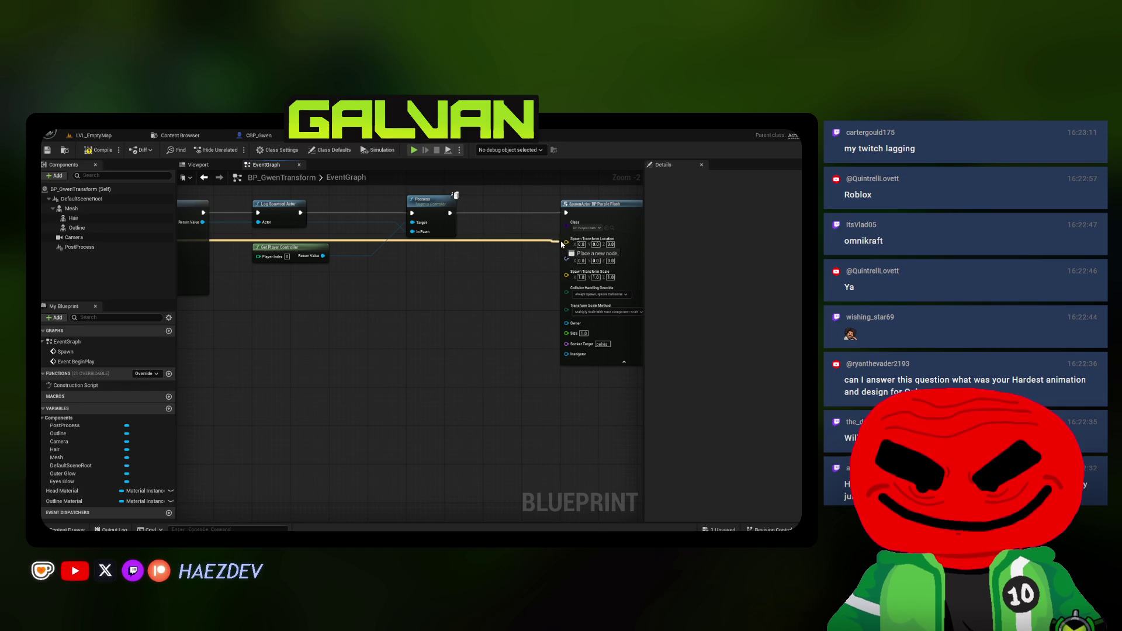
{"action": "left_click", "coordinate": [49, 149]}
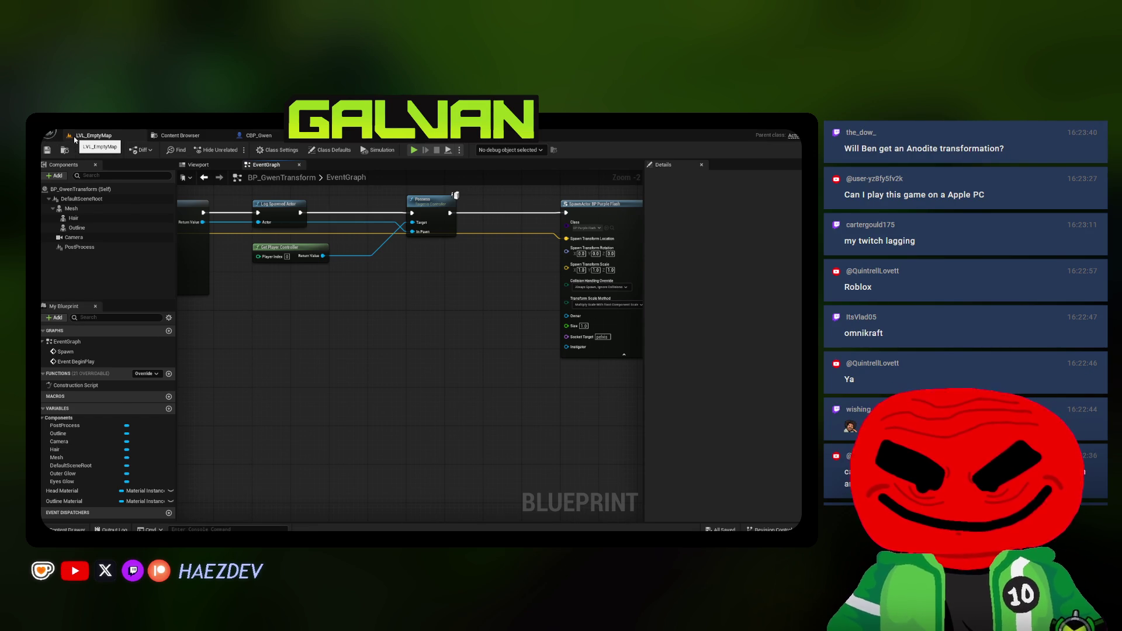
Run a brief fullscreen play session in LVL_EmptyMap, then stop it
{"action": "left_click", "coordinate": [74, 138]}
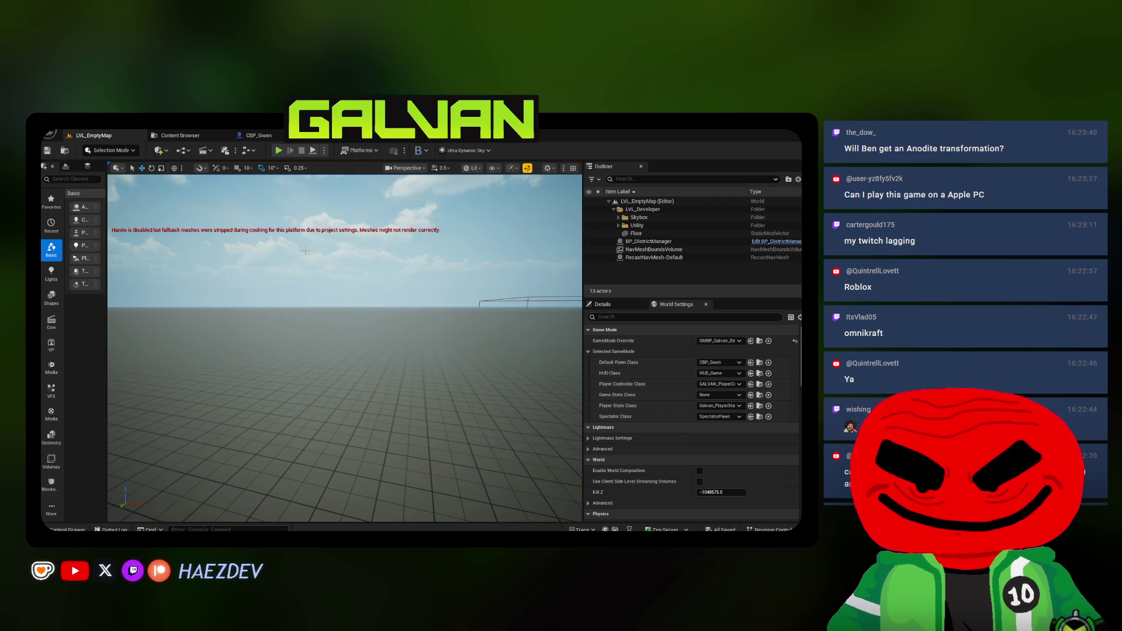
{"action": "scroll", "coordinate": [303, 272], "scroll_direction": "up", "scroll_amount": 3}
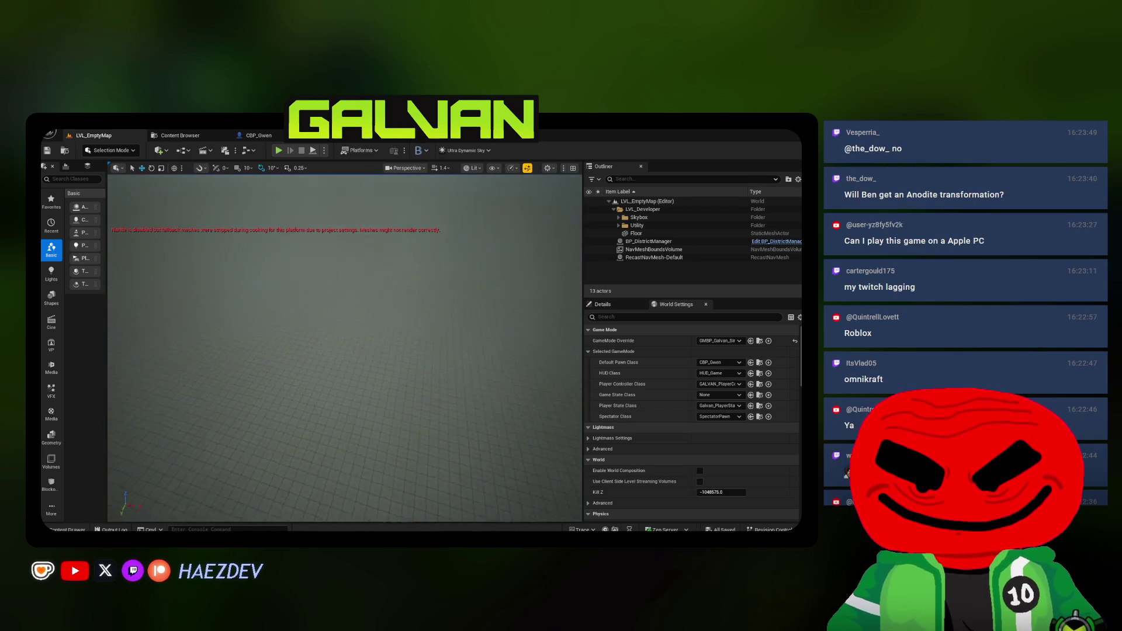
{"action": "scroll", "coordinate": [345, 348], "scroll_direction": "down", "scroll_amount": 2}
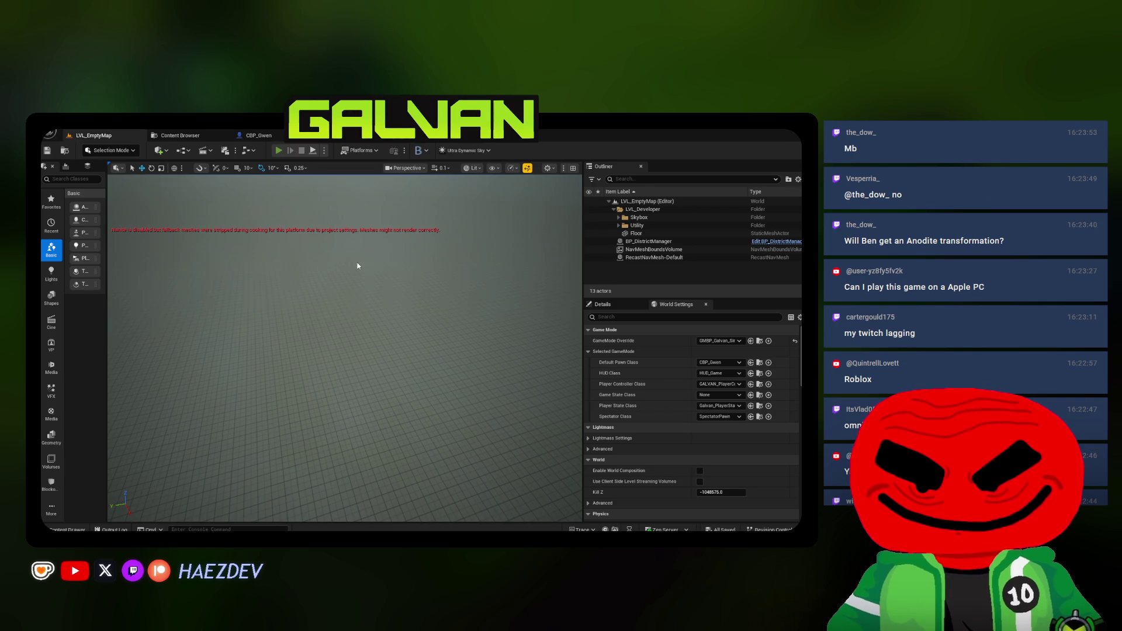
{"action": "key", "text": "alt+p"}
{"action": "key", "text": "F11"}
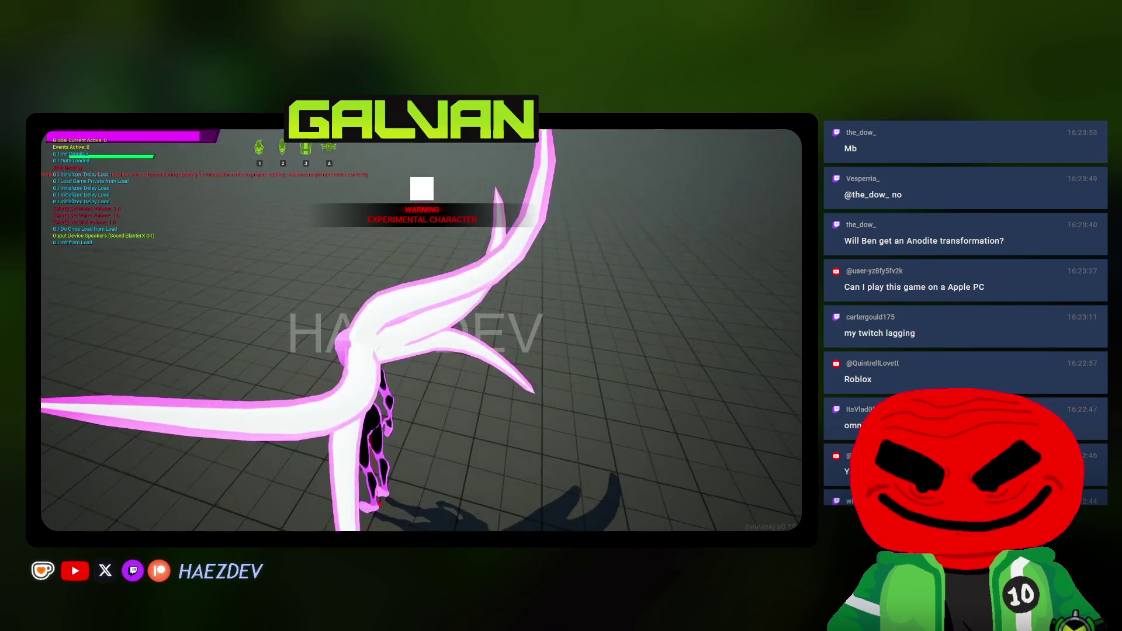
{"action": "key", "text": "Escape"}
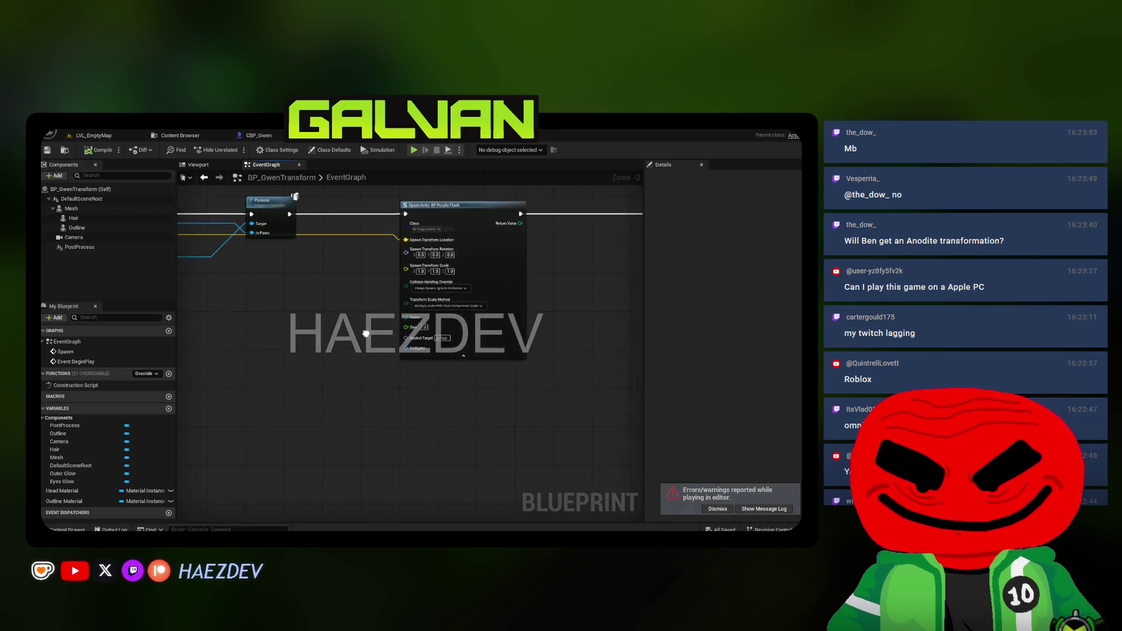
{"action": "scroll", "coordinate": [365, 333], "scroll_direction": "up", "scroll_amount": 2}
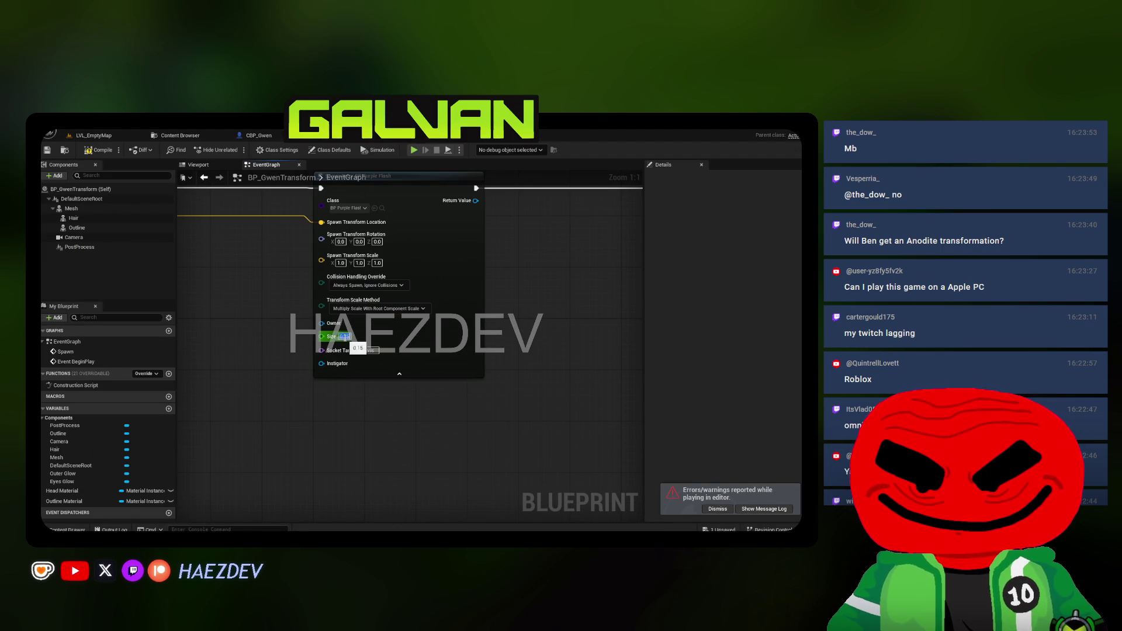
{"action": "left_click", "coordinate": [77, 140]}
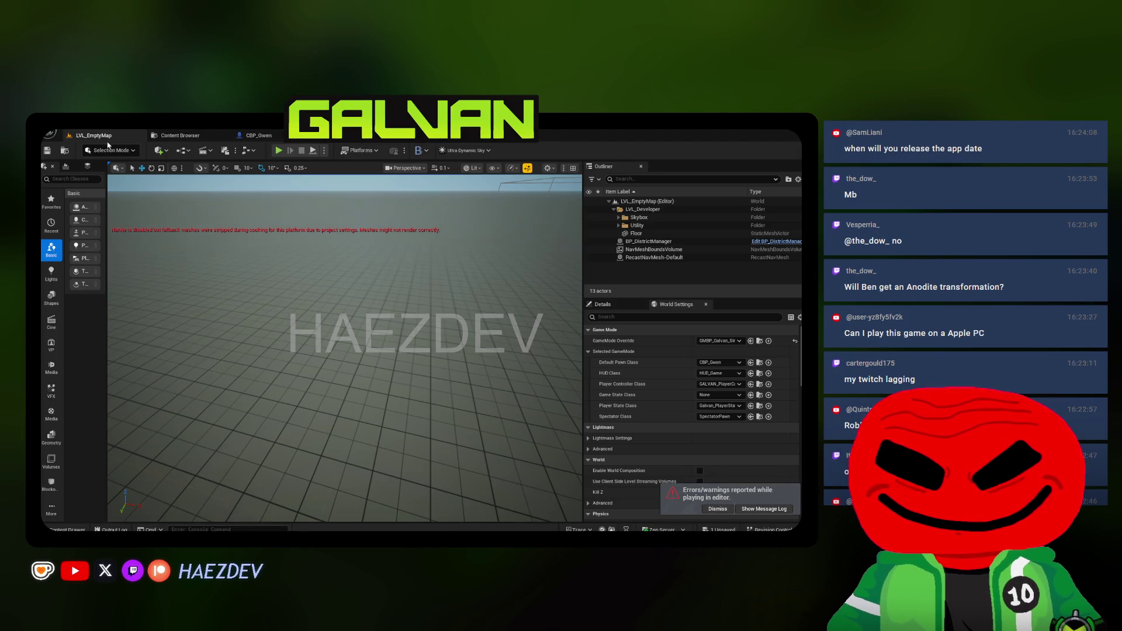
Play again and press 1 to trigger Gwen's magenta-flash transformation, then stop
{"action": "left_click", "coordinate": [278, 151]}
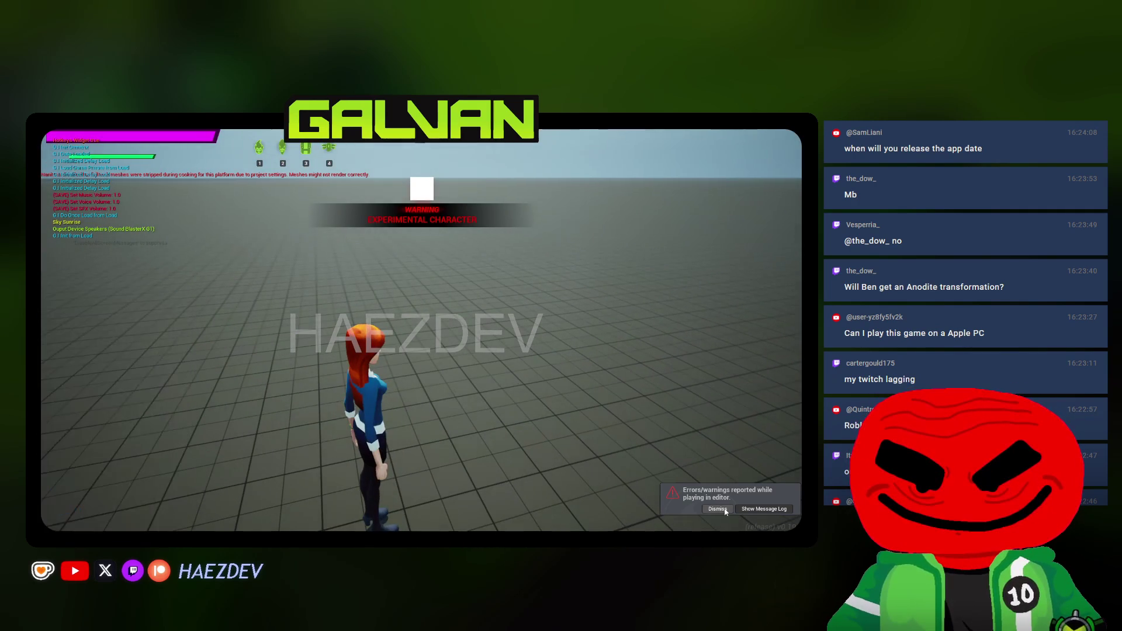
{"action": "key", "text": "1"}
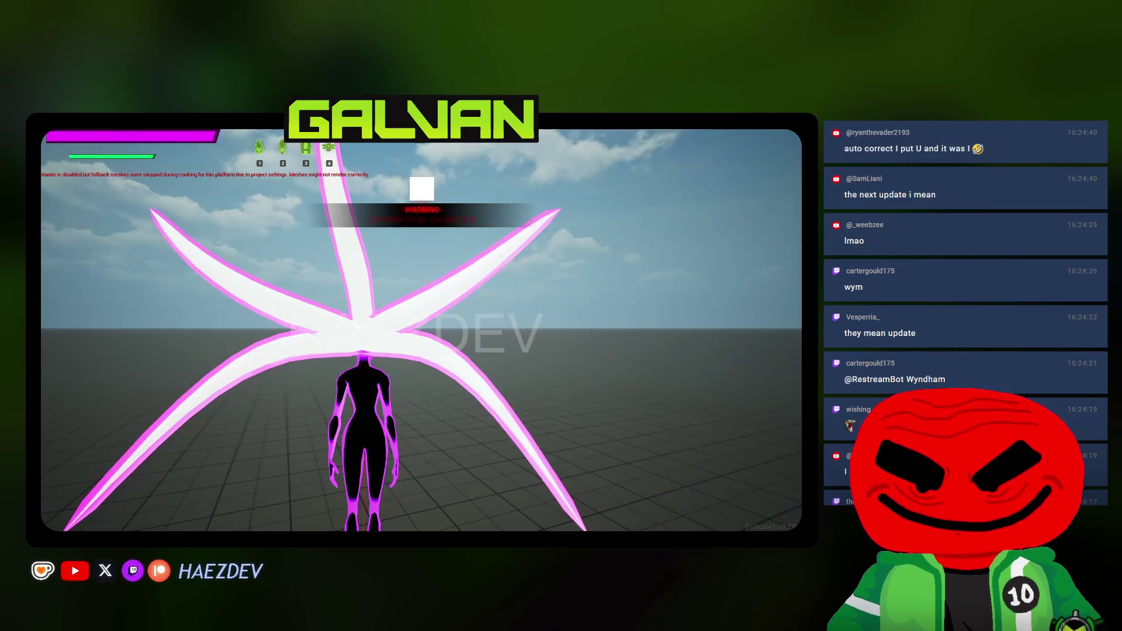
{"action": "key", "text": "Escape"}
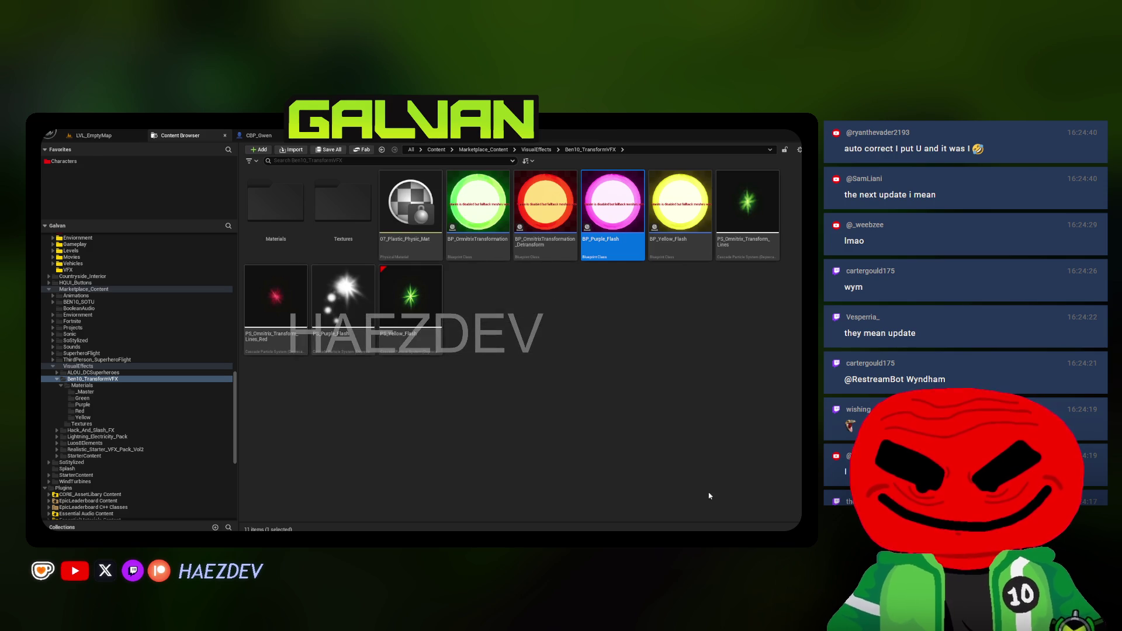
{"action": "left_click", "coordinate": [257, 135]}
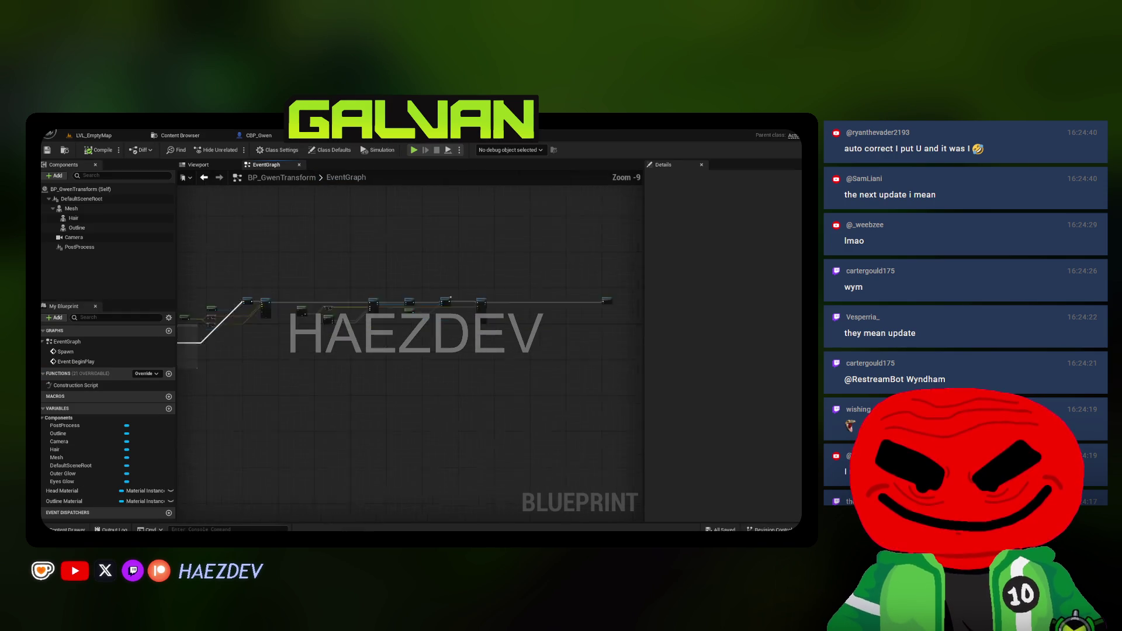
Add an Event Tick node and wrap it in a resized comment box
{"action": "scroll", "coordinate": [262, 343], "scroll_direction": "up", "scroll_amount": 6}
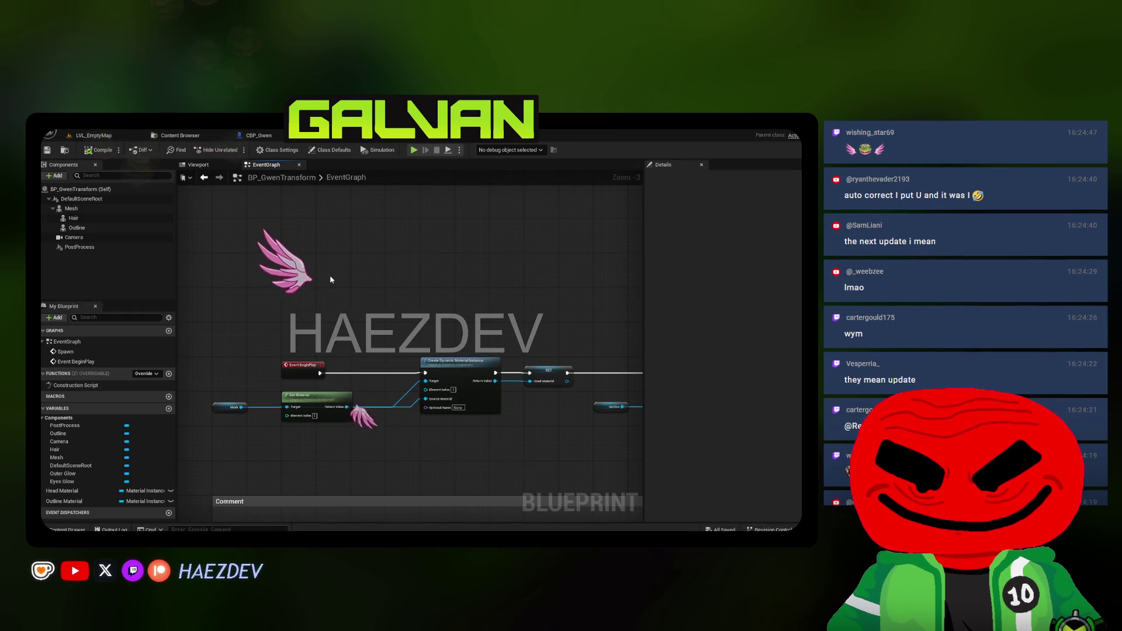
{"action": "right_click", "coordinate": [331, 280]}
{"action": "type", "text": "Event tick"}
{"action": "key", "text": "Return"}
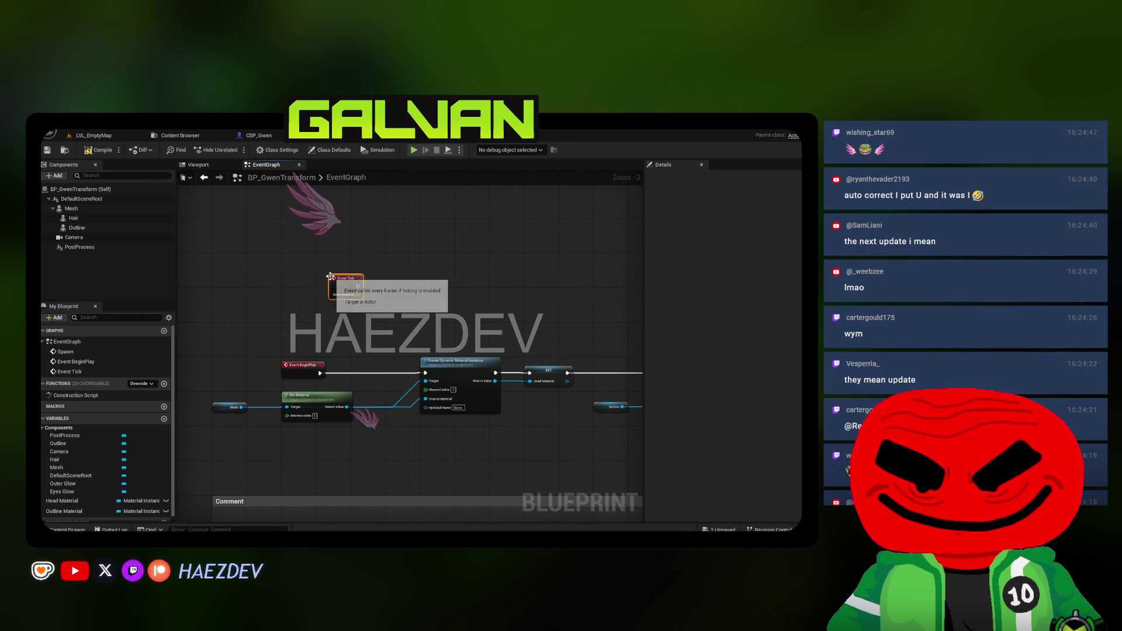
{"action": "scroll", "coordinate": [338, 274], "scroll_direction": "up", "scroll_amount": 2}
{"action": "left_click_drag", "start_coordinate": [320, 283], "coordinate": [298, 251]}
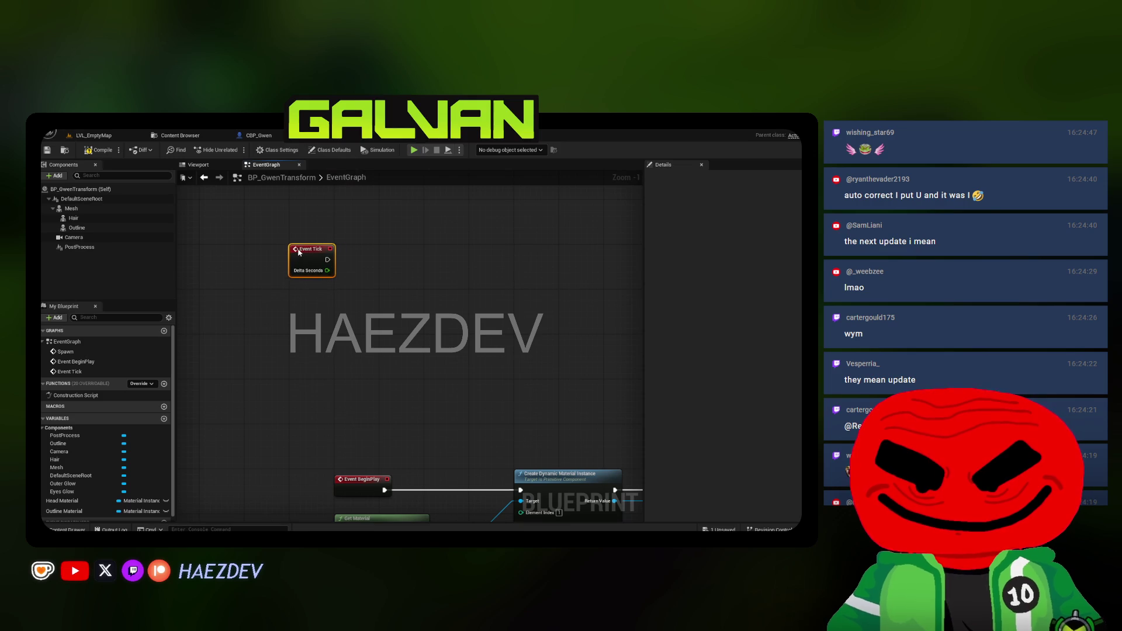
{"action": "key", "text": "c"}
{"action": "scroll", "coordinate": [265, 318], "scroll_direction": "down", "scroll_amount": 1}
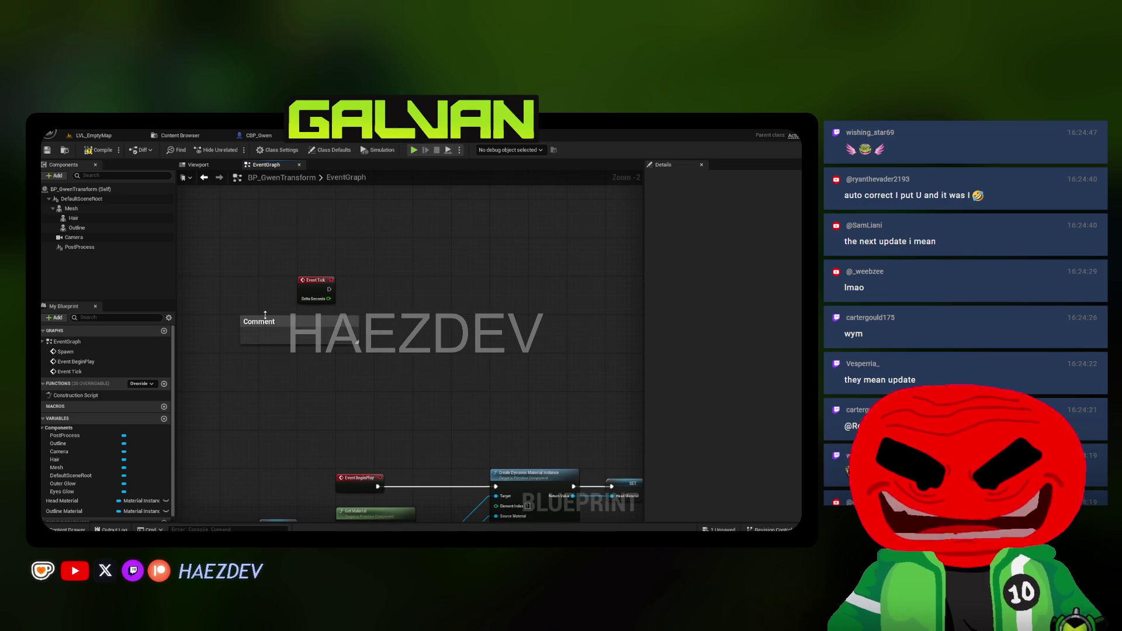
{"action": "left_click_drag", "start_coordinate": [265, 320], "coordinate": [244, 247]}
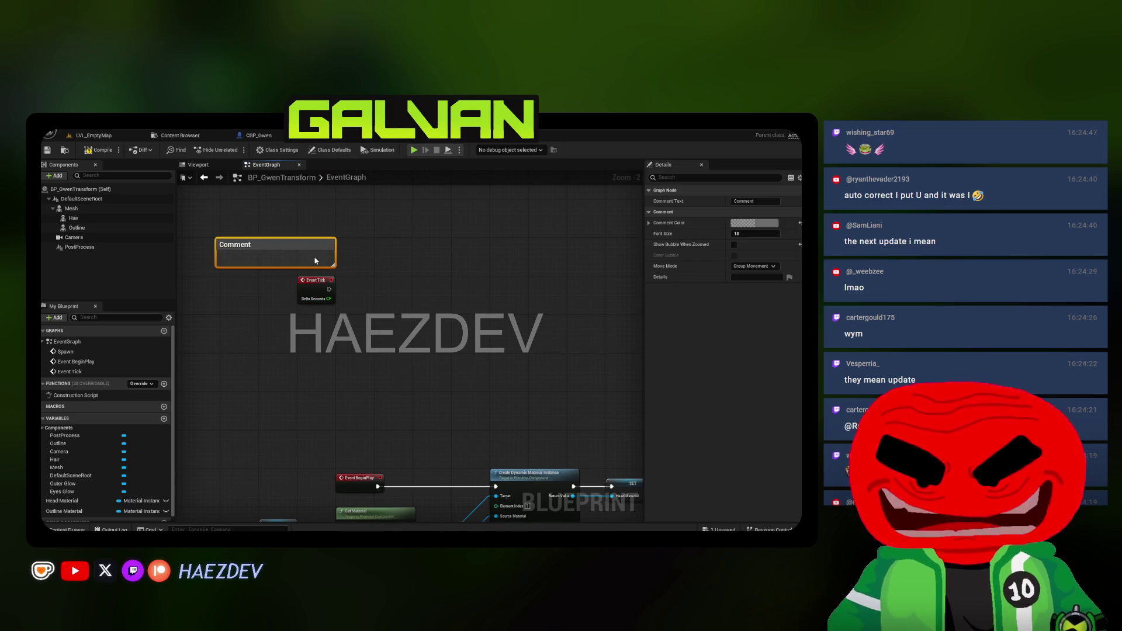
{"action": "key", "text": "Return"}
{"action": "scroll", "coordinate": [192, 205], "scroll_direction": "down", "scroll_amount": 2}
{"action": "left_click_drag", "start_coordinate": [267, 258], "coordinate": [666, 333]}
{"action": "scroll", "coordinate": [178, 251], "scroll_direction": "up", "scroll_amount": 2}
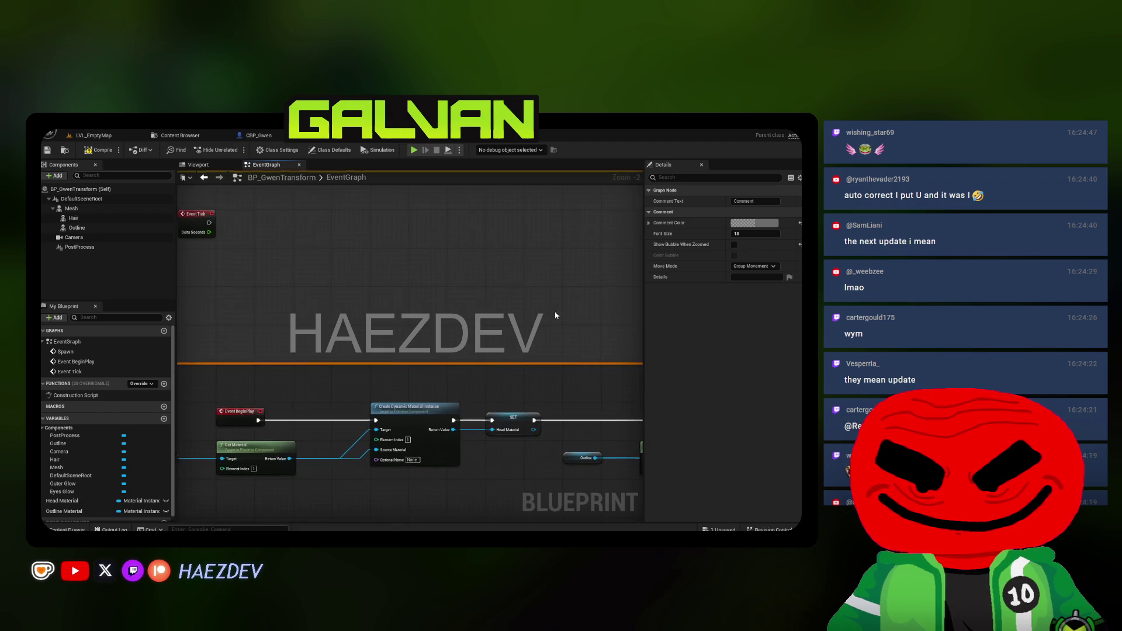
Add a Camera reference with a Set World Location node driven by Event Tick
{"action": "mouse_move", "coordinate": [138, 240]}
{"action": "left_mouse_down"}
{"action": "mouse_move", "coordinate": [280, 350]}
{"action": "mouse_move", "coordinate": [252, 346]}
{"action": "left_mouse_up"}
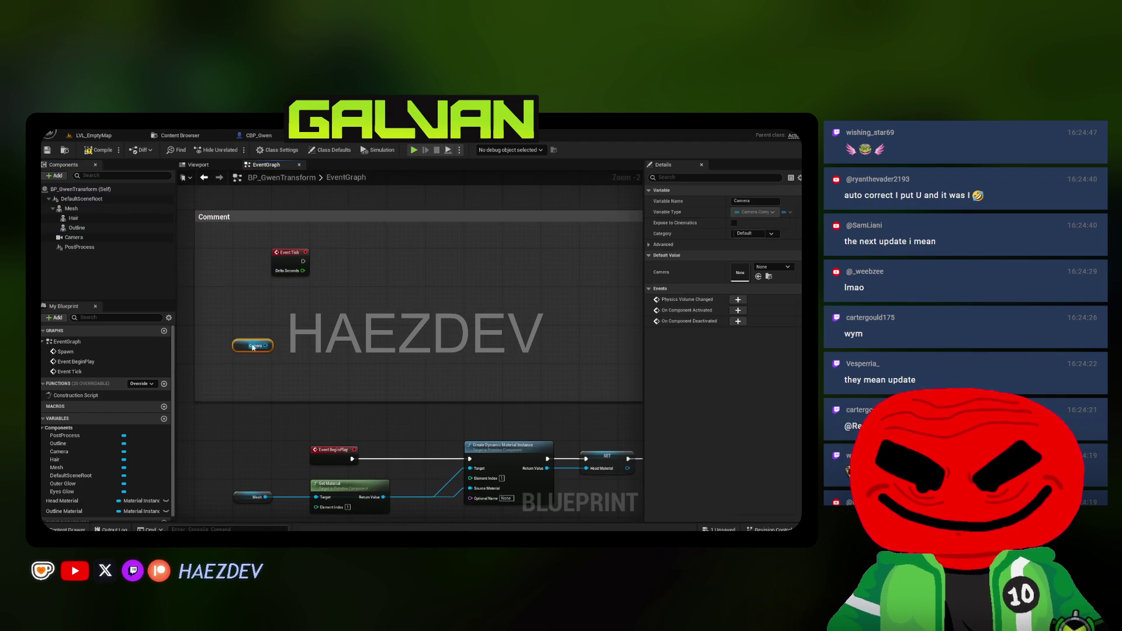
{"action": "left_click_drag", "start_coordinate": [364, 290], "coordinate": [364, 290]}
{"action": "type", "text": "set actor l"}
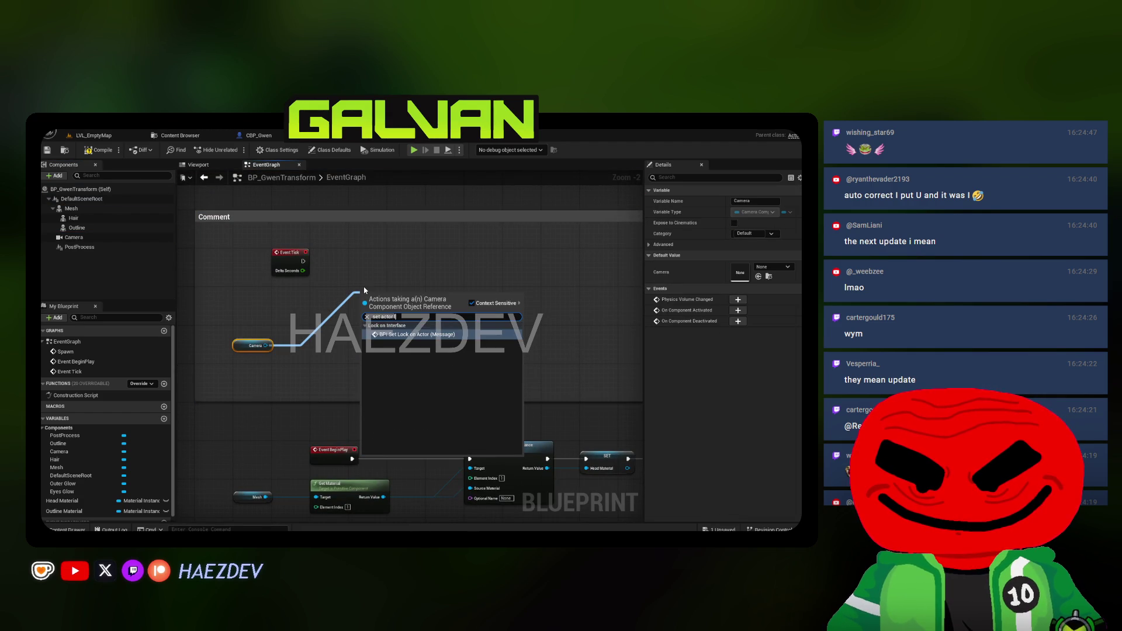
{"action": "key", "text": "BackSpace"}
{"action": "key", "text": "BackSpace"}
{"action": "key", "text": "BackSpace"}
{"action": "type", "text": "world locat"}
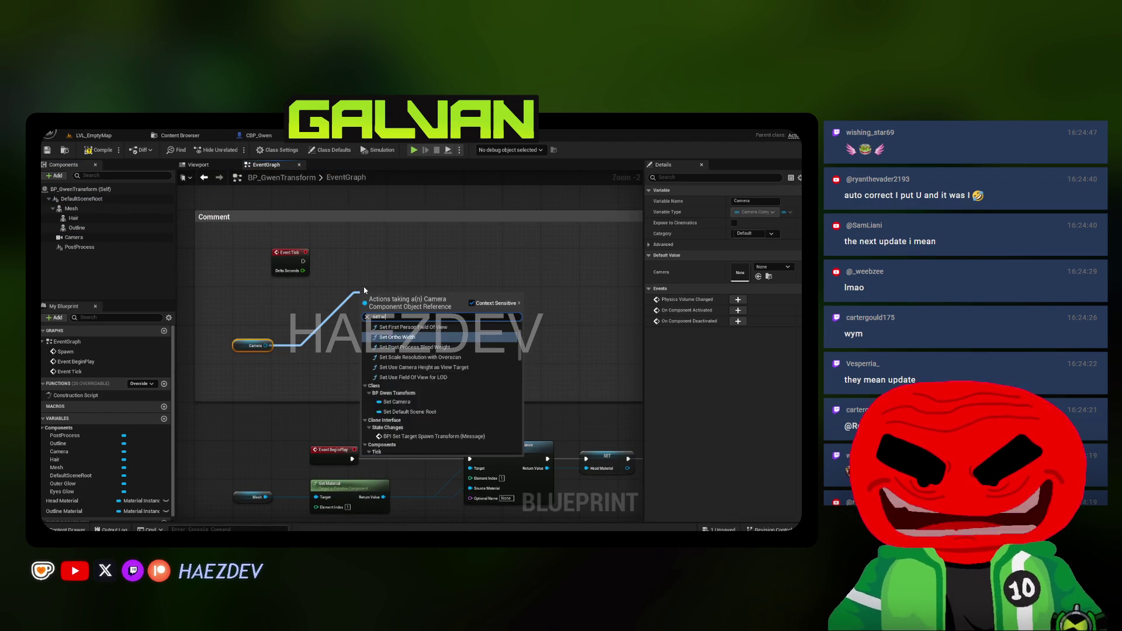
{"action": "key", "text": "Return"}
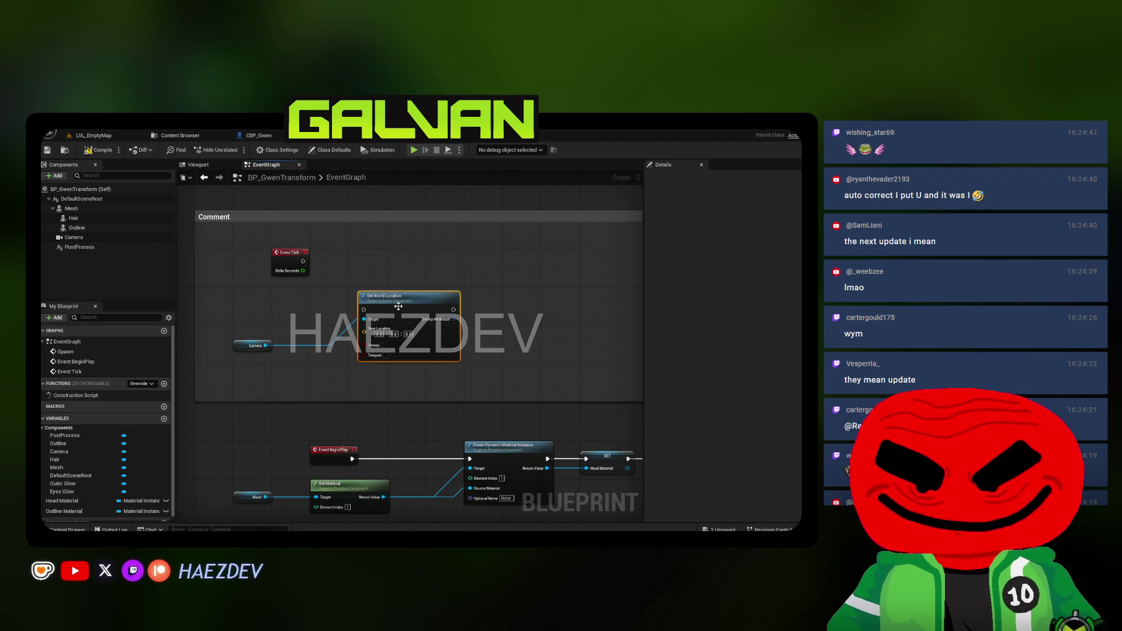
{"action": "scroll", "coordinate": [391, 304], "scroll_direction": "up", "scroll_amount": 2}
{"action": "mouse_move", "coordinate": [286, 251]}
{"action": "left_mouse_down"}
{"action": "mouse_move", "coordinate": [244, 250]}
{"action": "mouse_move", "coordinate": [384, 318]}
{"action": "mouse_move", "coordinate": [547, 239]}
{"action": "mouse_move", "coordinate": [569, 252]}
{"action": "left_mouse_up"}
{"action": "left_click", "coordinate": [252, 374]}
{"action": "left_click", "coordinate": [301, 296]}
Add a Mesh reference feeding a Get Socket Transform node
{"action": "mouse_move", "coordinate": [70, 208]}
{"action": "left_mouse_down"}
{"action": "mouse_move", "coordinate": [198, 345]}
{"action": "mouse_move", "coordinate": [231, 360]}
{"action": "left_mouse_up"}
{"action": "left_click_drag", "start_coordinate": [314, 353], "coordinate": [329, 352]}
{"action": "type", "text": "get socket transform"}
{"action": "key", "text": "Return"}
{"action": "left_click", "coordinate": [252, 360]}
{"action": "left_click_drag", "start_coordinate": [389, 301], "coordinate": [245, 292]}
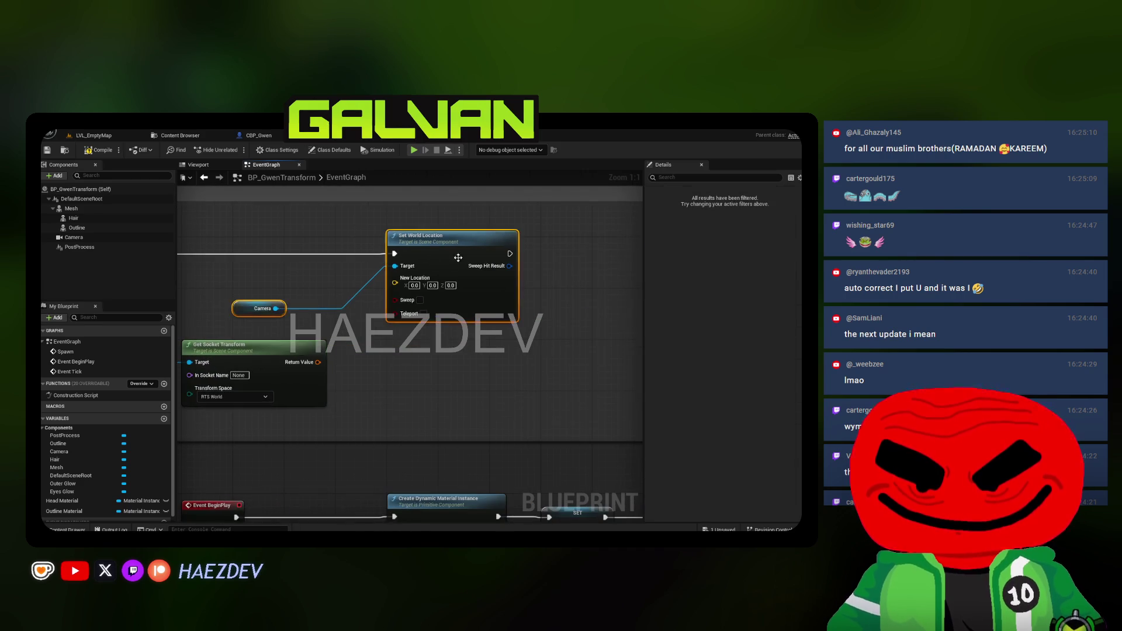
{"action": "scroll", "coordinate": [246, 292], "scroll_direction": "down", "scroll_amount": 1}
{"action": "mouse_move", "coordinate": [325, 265]}
{"action": "left_mouse_down"}
{"action": "mouse_move", "coordinate": [501, 281]}
{"action": "mouse_move", "coordinate": [564, 259]}
{"action": "left_mouse_up"}
Add Camera's Get World Location, split both location pins, and connect their Y values
{"action": "mouse_move", "coordinate": [423, 309]}
{"action": "left_mouse_down"}
{"action": "mouse_move", "coordinate": [233, 292]}
{"action": "mouse_move", "coordinate": [302, 295]}
{"action": "left_mouse_up"}
{"action": "type", "text": "get world location"}
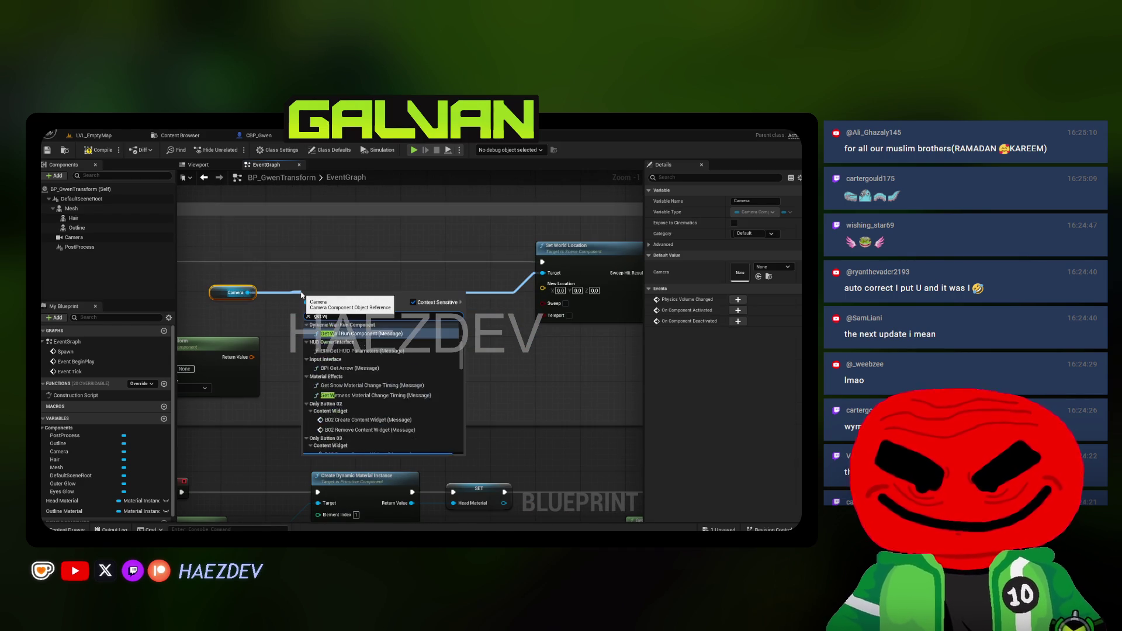
{"action": "key", "text": "Return"}
{"action": "right_click", "coordinate": [370, 312]}
{"action": "left_click", "coordinate": [394, 344]}
{"action": "right_click", "coordinate": [543, 291]}
{"action": "left_click", "coordinate": [558, 324]}
{"action": "mouse_move", "coordinate": [543, 283]}
{"action": "left_mouse_down"}
{"action": "mouse_move", "coordinate": [370, 312]}
{"action": "mouse_move", "coordinate": [362, 325]}
{"action": "left_mouse_up"}
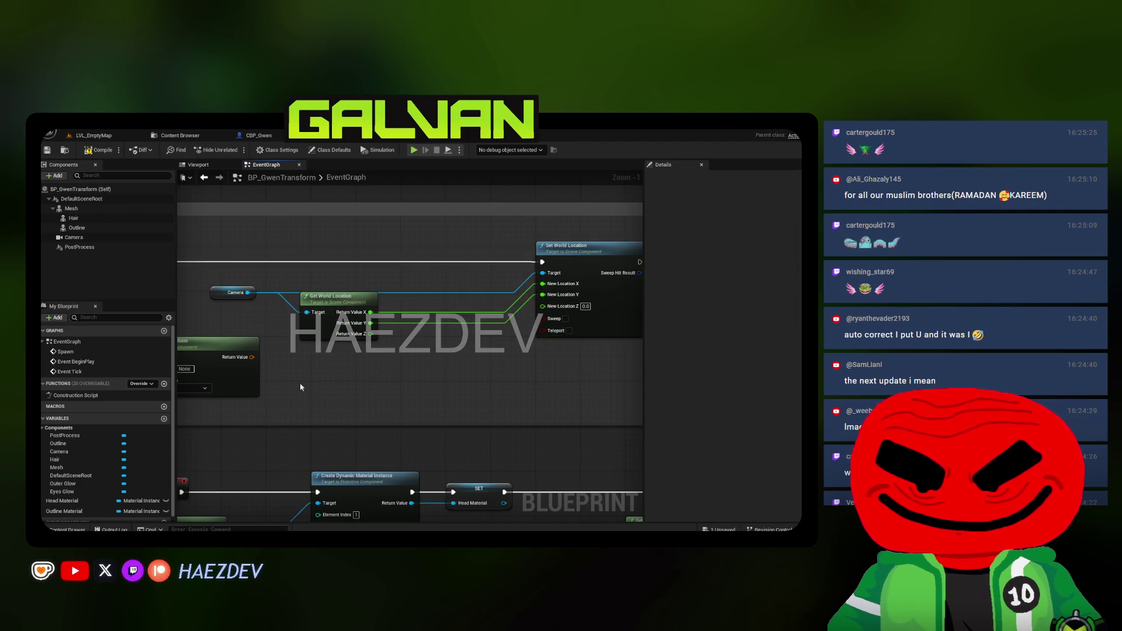
Set the socket name on Get Socket Transform and split its location into X, Y, Z
{"action": "right_click", "coordinate": [434, 312]}
{"action": "key", "text": "Escape"}
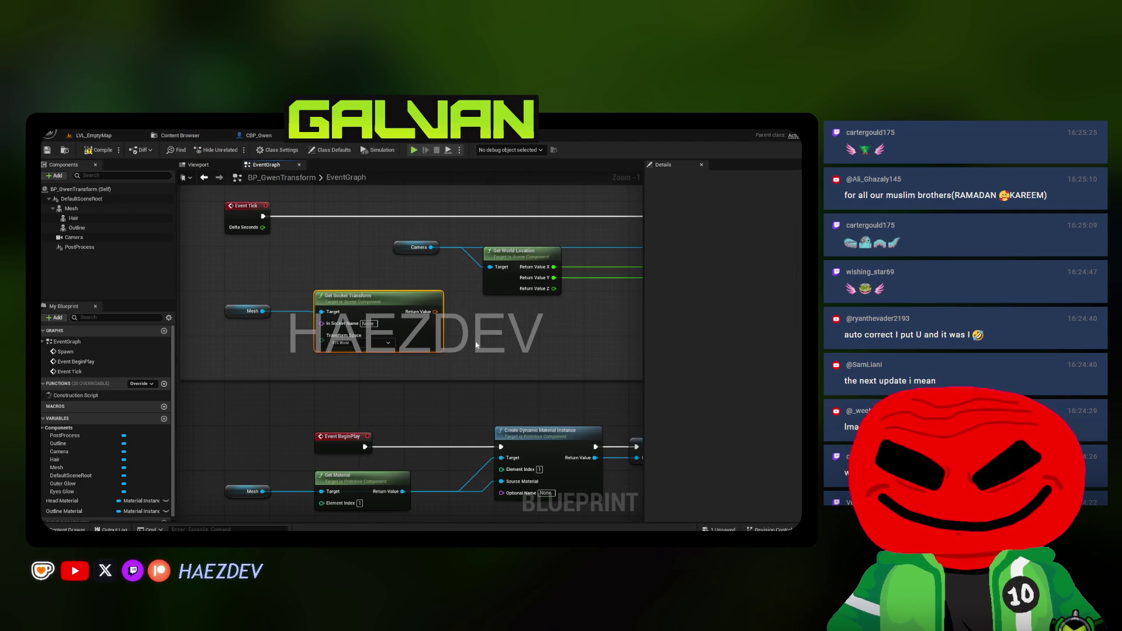
{"action": "left_click", "coordinate": [367, 324]}
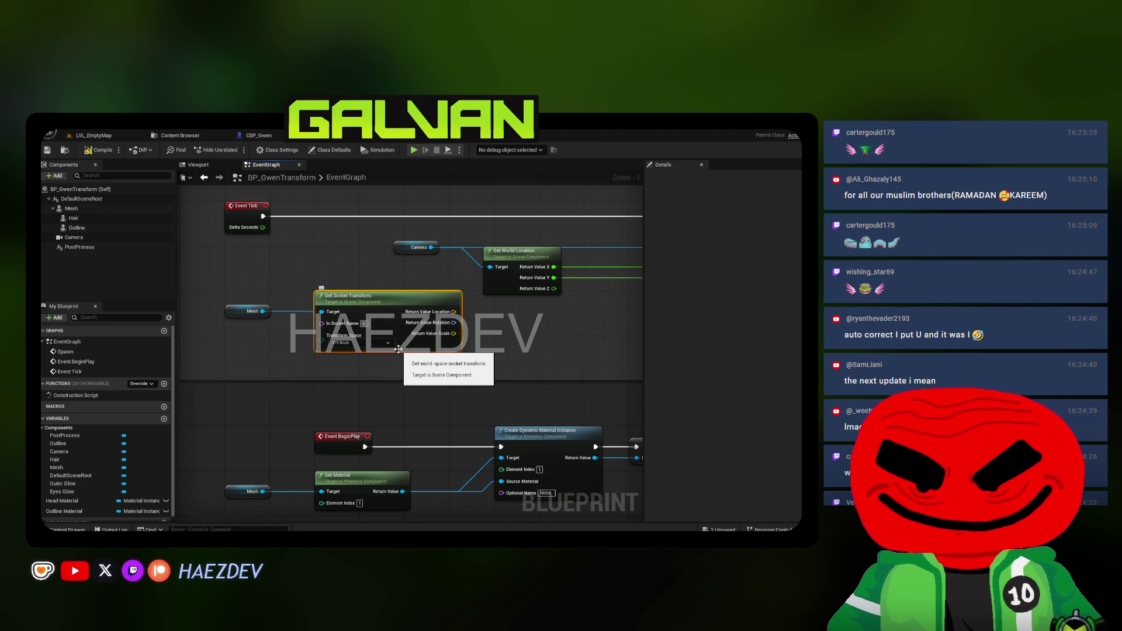
{"action": "mouse_move", "coordinate": [398, 349]}
{"action": "left_mouse_down"}
{"action": "mouse_move", "coordinate": [190, 421]}
{"action": "mouse_move", "coordinate": [519, 332]}
{"action": "left_mouse_up"}
{"action": "right_click", "coordinate": [246, 385]}
{"action": "left_click", "coordinate": [261, 416]}
Chain a Camera Set World Rotation node after Set World Location
{"action": "left_click_drag", "start_coordinate": [215, 320], "coordinate": [313, 302]}
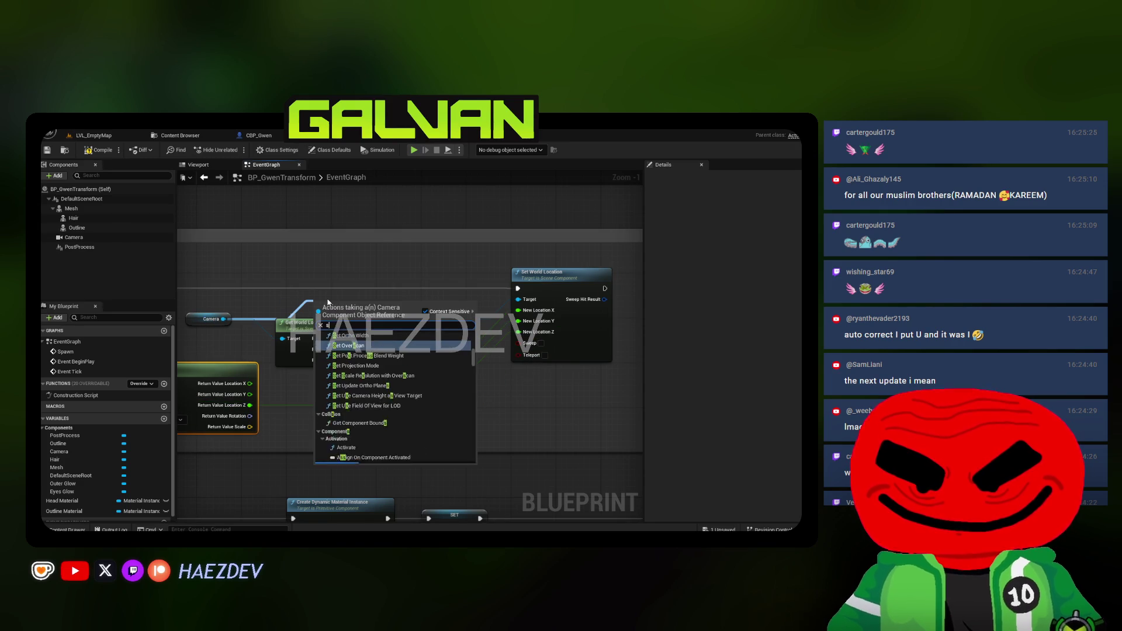
{"action": "key", "text": "Escape"}
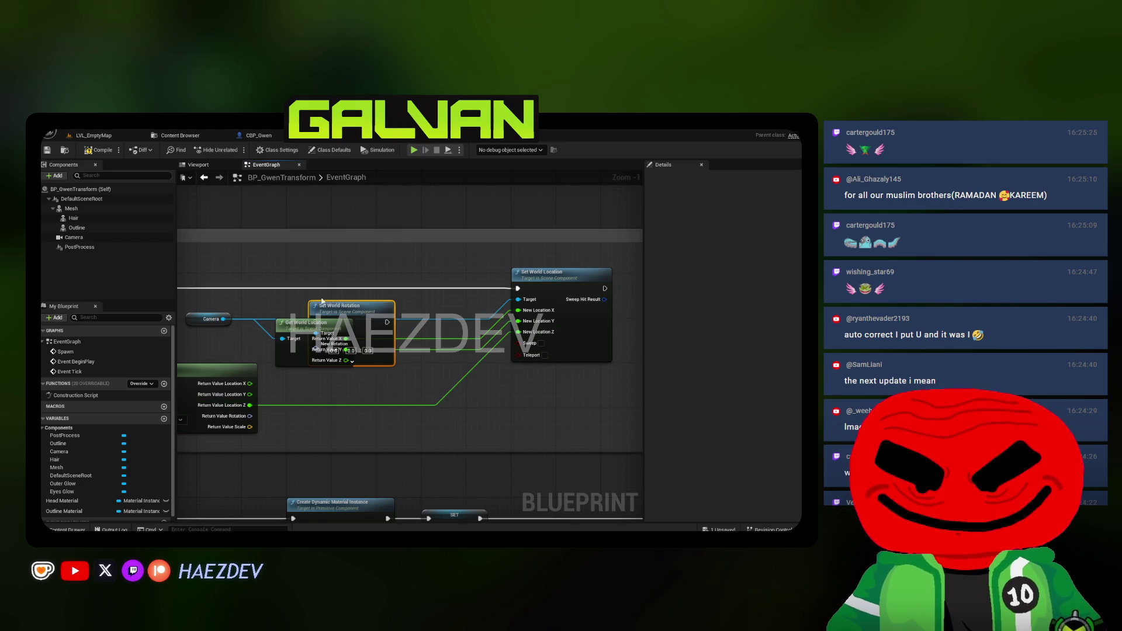
{"action": "mouse_move", "coordinate": [297, 288]}
{"action": "left_mouse_down"}
{"action": "mouse_move", "coordinate": [374, 310]}
{"action": "mouse_move", "coordinate": [607, 306]}
{"action": "left_mouse_up"}
{"action": "left_click_drag", "start_coordinate": [295, 349], "coordinate": [444, 328]}
{"action": "scroll", "coordinate": [412, 357], "scroll_direction": "down", "scroll_amount": 2}
{"action": "right_click", "coordinate": [412, 357]}
Add Find Look at Rotation and feed its result into New Rotation
{"action": "type", "text": "look at rotation"}
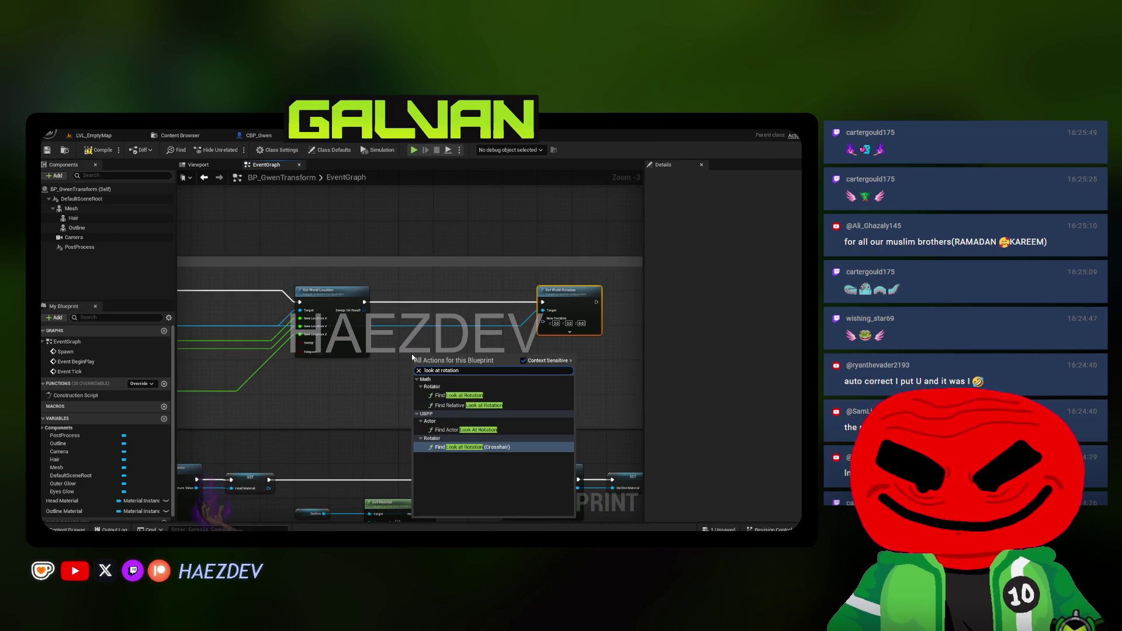
{"action": "left_click", "coordinate": [461, 395]}
{"action": "scroll", "coordinate": [425, 367], "scroll_direction": "up", "scroll_amount": 2}
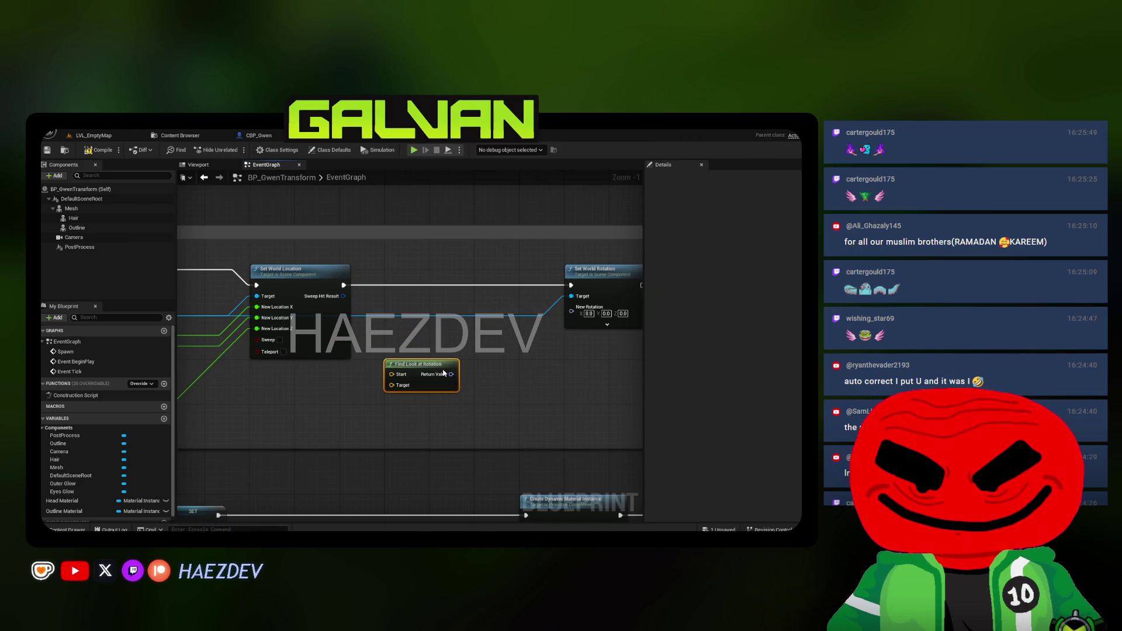
{"action": "left_click_drag", "start_coordinate": [570, 311], "coordinate": [451, 373]}
{"action": "scroll", "coordinate": [341, 360], "scroll_direction": "down", "scroll_amount": 2}
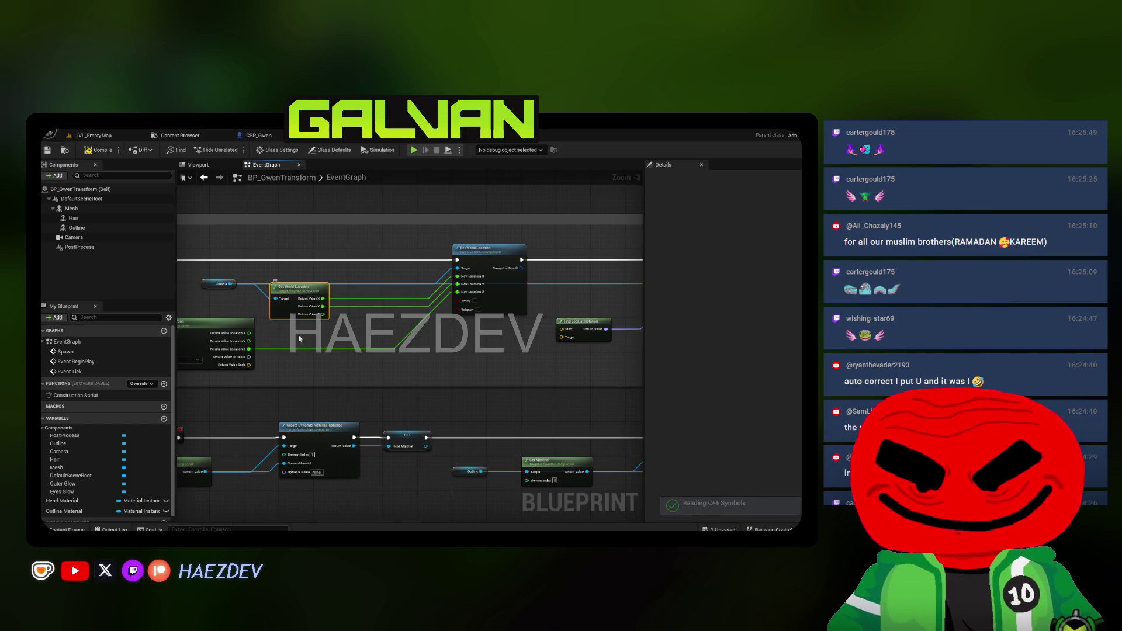
Duplicate Get World Location, target it at Camera, and wire its location output onward
{"action": "key", "text": "ctrl+d"}
{"action": "right_click", "coordinate": [337, 338]}
{"action": "key", "text": "Escape"}
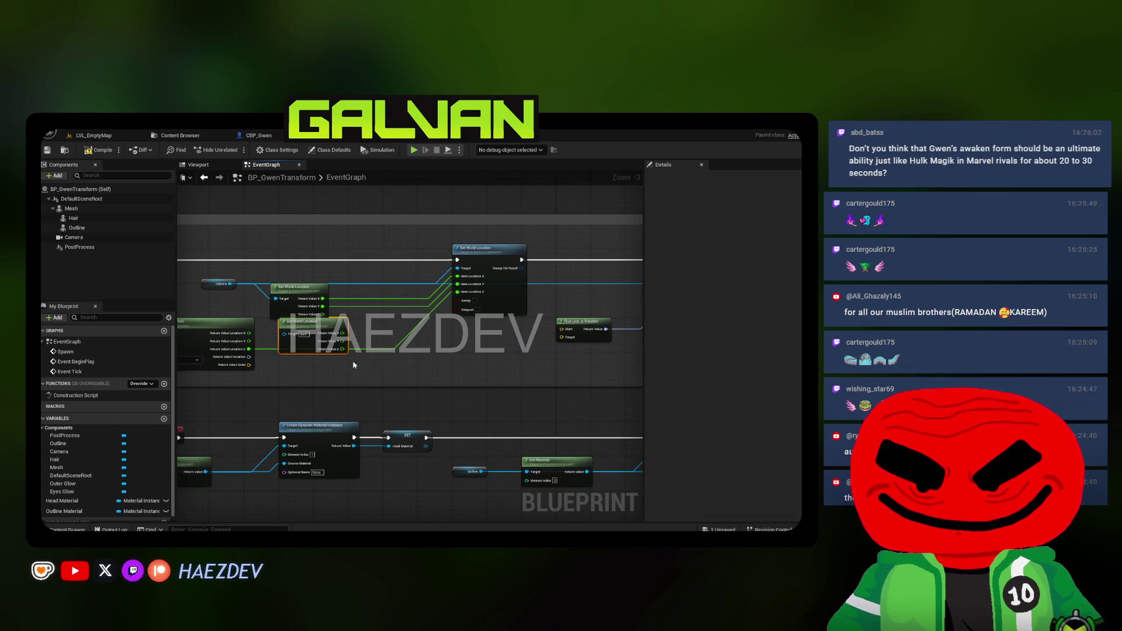
{"action": "left_click_drag", "start_coordinate": [229, 283], "coordinate": [284, 333]}
{"action": "left_click_drag", "start_coordinate": [294, 290], "coordinate": [362, 264]}
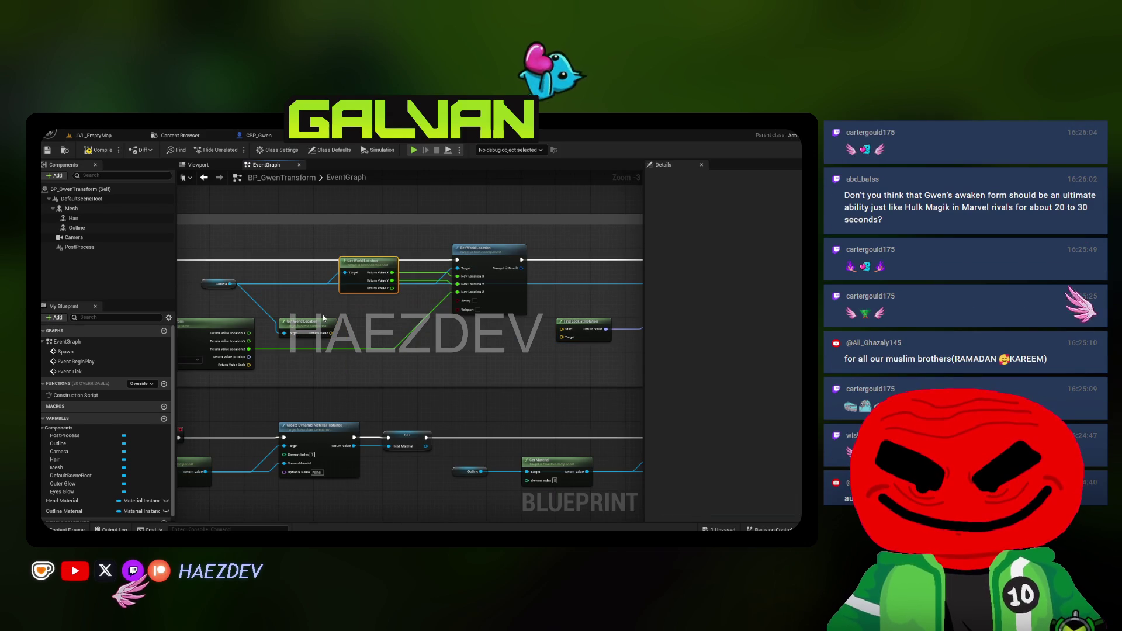
{"action": "mouse_move", "coordinate": [304, 322]}
{"action": "left_mouse_down"}
{"action": "mouse_move", "coordinate": [303, 309]}
{"action": "mouse_move", "coordinate": [582, 339]}
{"action": "left_mouse_up"}
{"action": "key", "text": "Escape"}
{"action": "scroll", "coordinate": [323, 348], "scroll_direction": "up", "scroll_amount": 3}
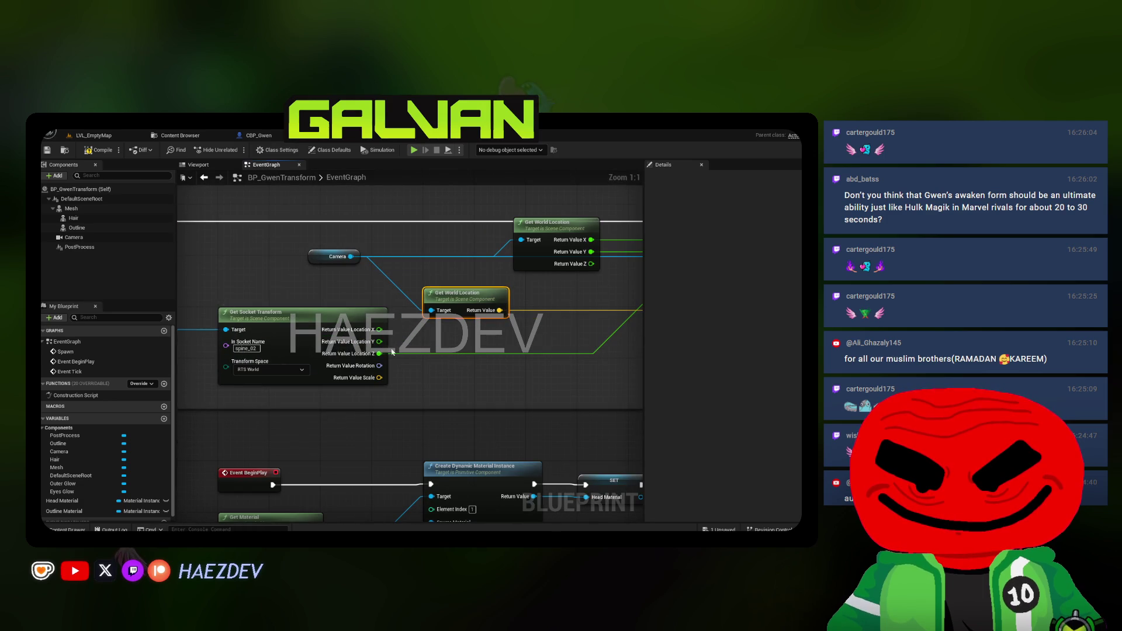
Recombine the socket location, break it with Break Vector, and wire Z into New Location Z
{"action": "right_click", "coordinate": [379, 353]}
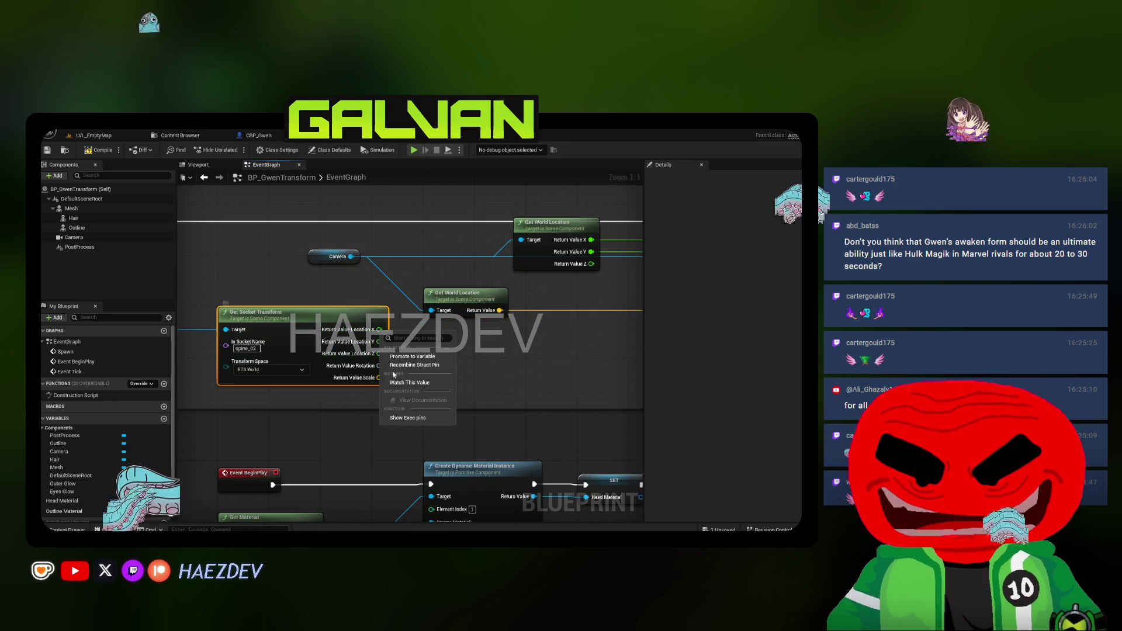
{"action": "left_click", "coordinate": [409, 357]}
{"action": "left_click_drag", "start_coordinate": [375, 330], "coordinate": [444, 329]}
{"action": "type", "text": "brea"}
{"action": "key", "text": "Return"}
{"action": "left_click_drag", "start_coordinate": [333, 347], "coordinate": [452, 311]}
{"action": "left_click_drag", "start_coordinate": [555, 252], "coordinate": [555, 253]}
{"action": "left_click_drag", "start_coordinate": [707, 351], "coordinate": [478, 358]}
{"action": "scroll", "coordinate": [478, 358], "scroll_direction": "down", "scroll_amount": 2}
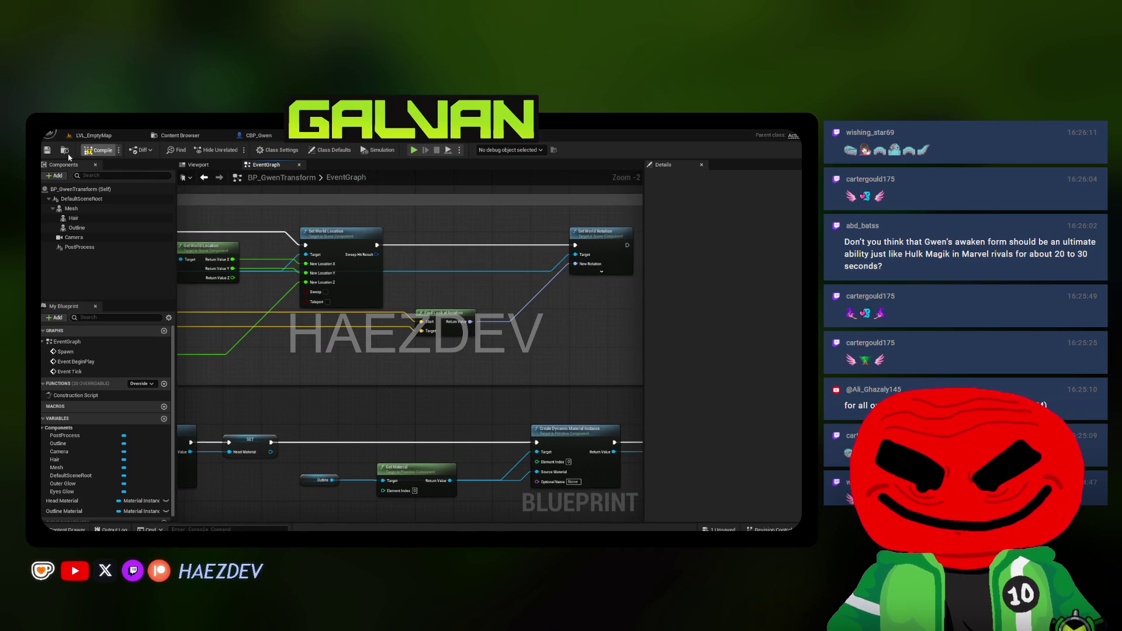
Save the blueprint and play-test Gwen's transformation fullscreen with the F key in LVL_EmptyMap
{"action": "left_click", "coordinate": [46, 153]}
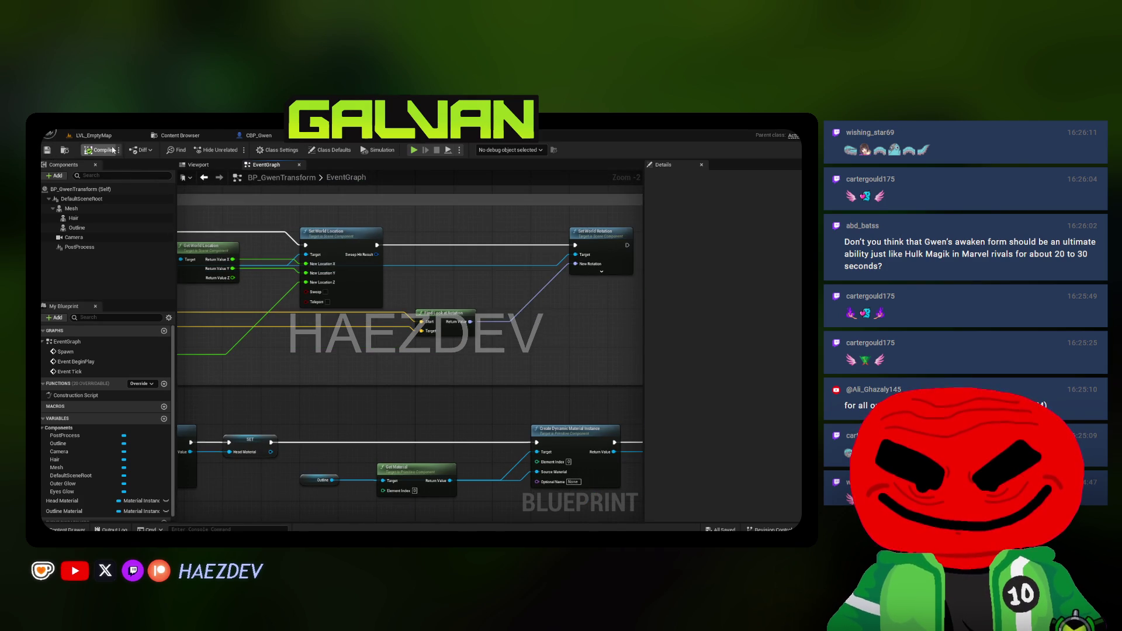
{"action": "left_click", "coordinate": [94, 135]}
{"action": "key", "text": "alt+p"}
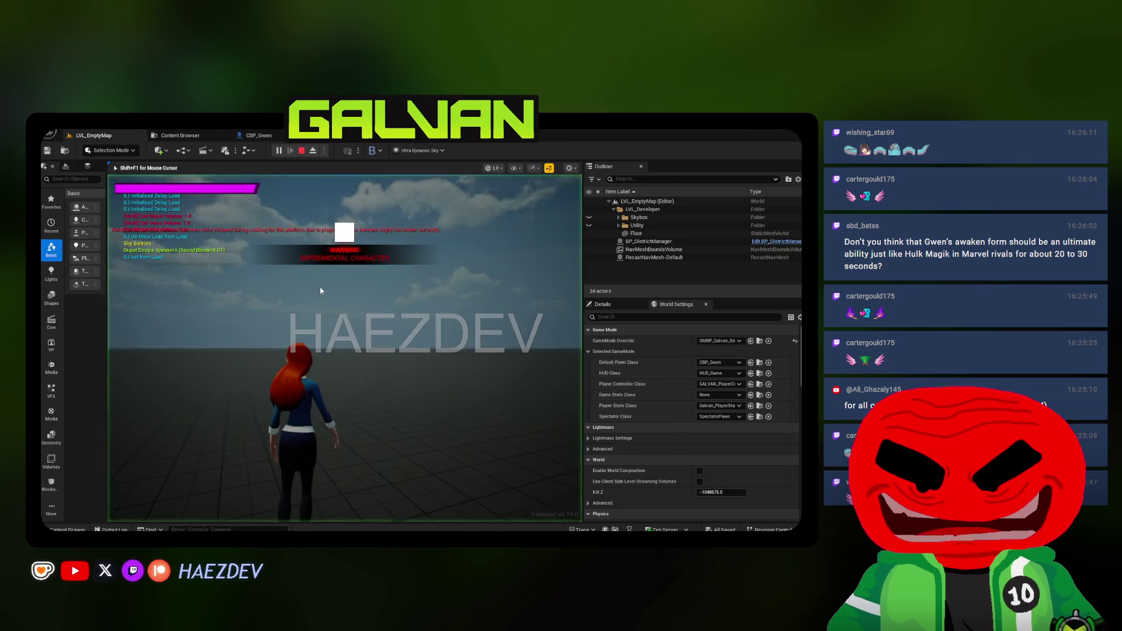
{"action": "key", "text": "F11"}
{"action": "key", "text": "f"}
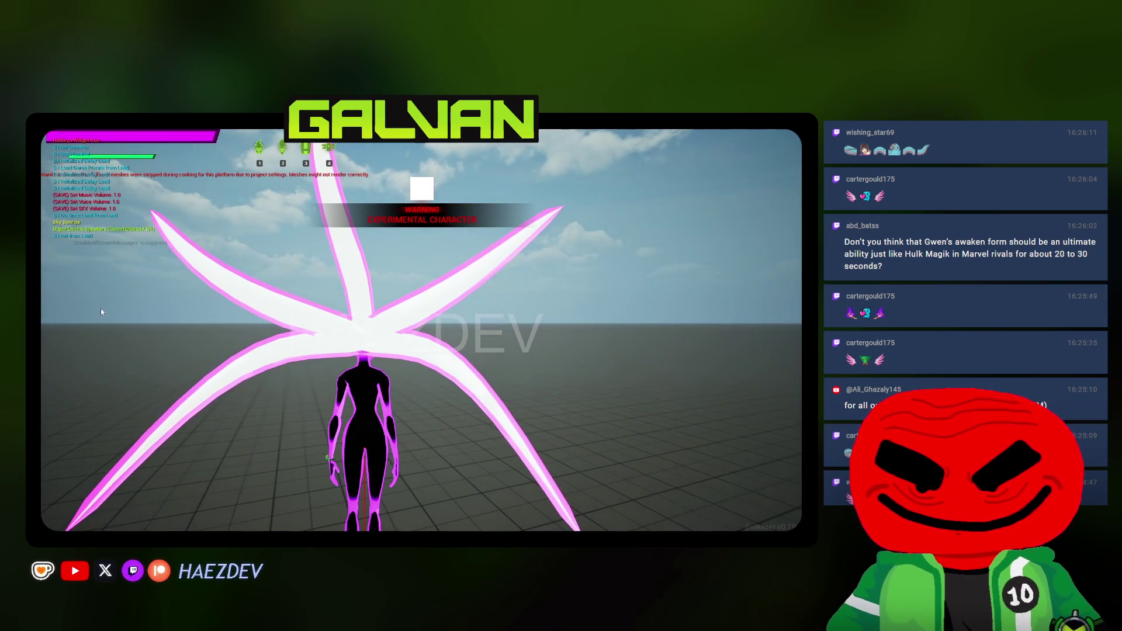
{"action": "key", "text": "Escape"}
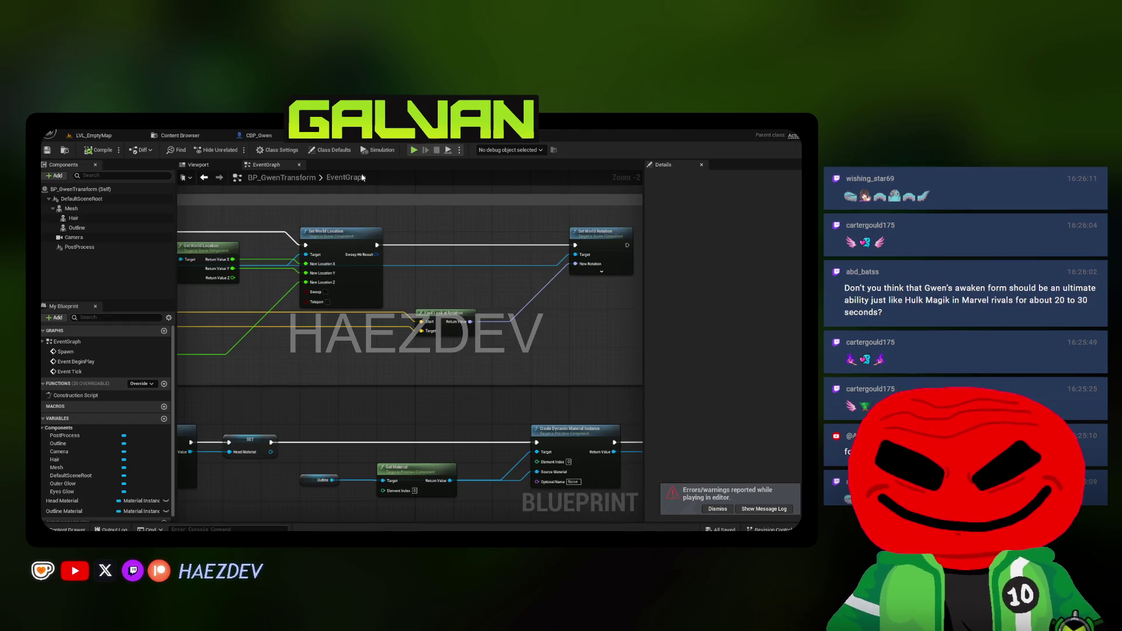
Set the Get Socket Transform socket name to head and start a fresh fullscreen play session
{"action": "scroll", "coordinate": [419, 309], "scroll_direction": "up", "scroll_amount": 7}
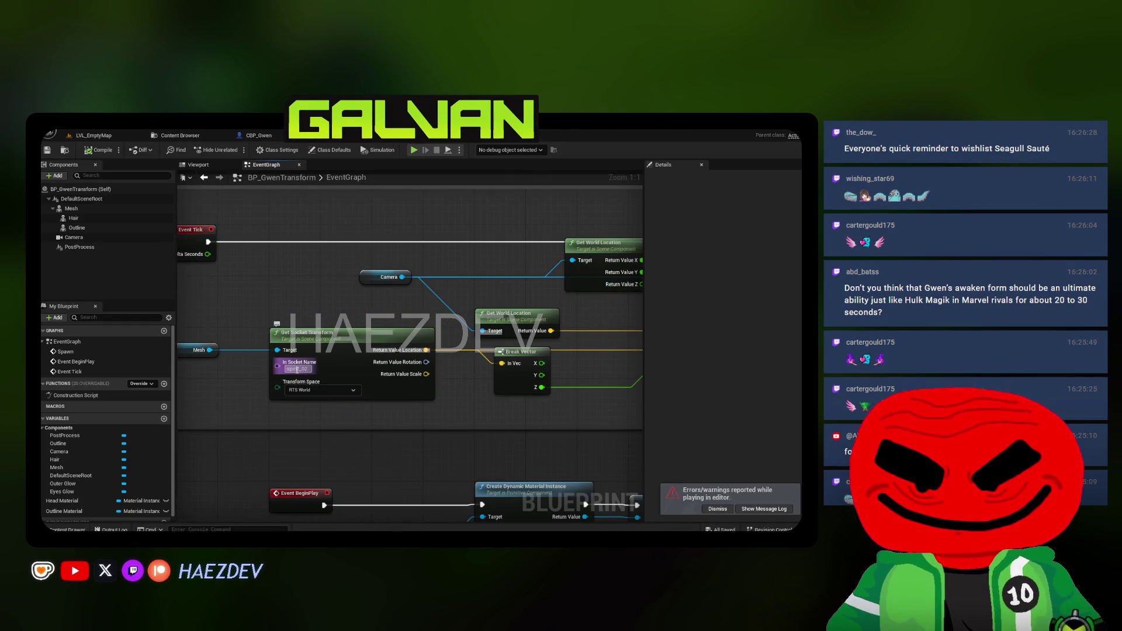
{"action": "key", "text": "Escape"}
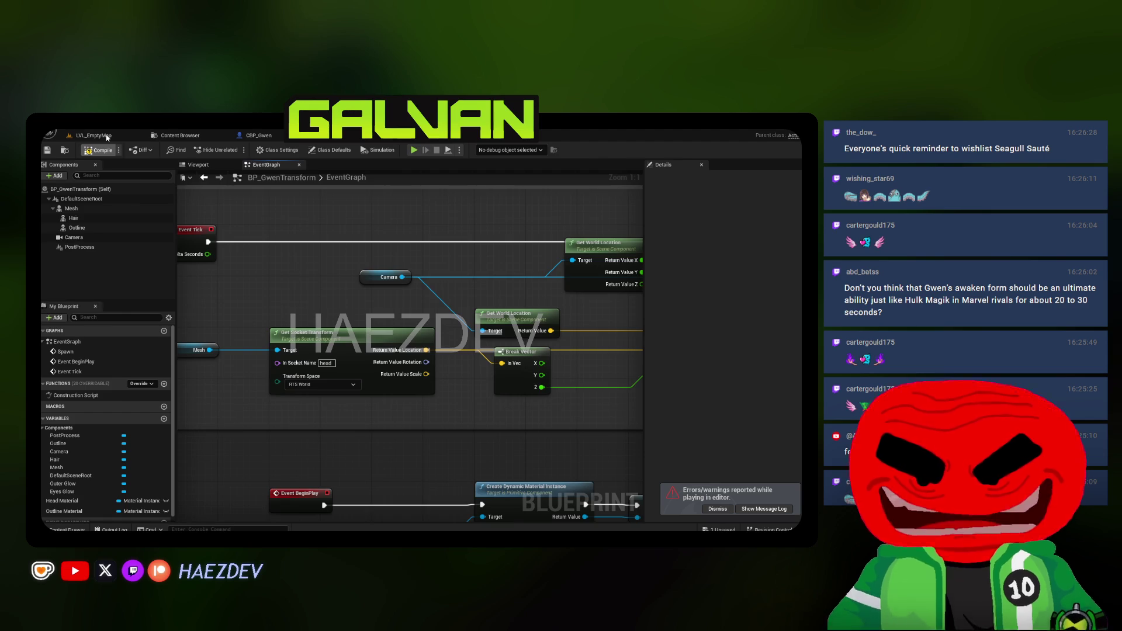
{"action": "left_click", "coordinate": [107, 136]}
{"action": "left_click", "coordinate": [276, 151]}
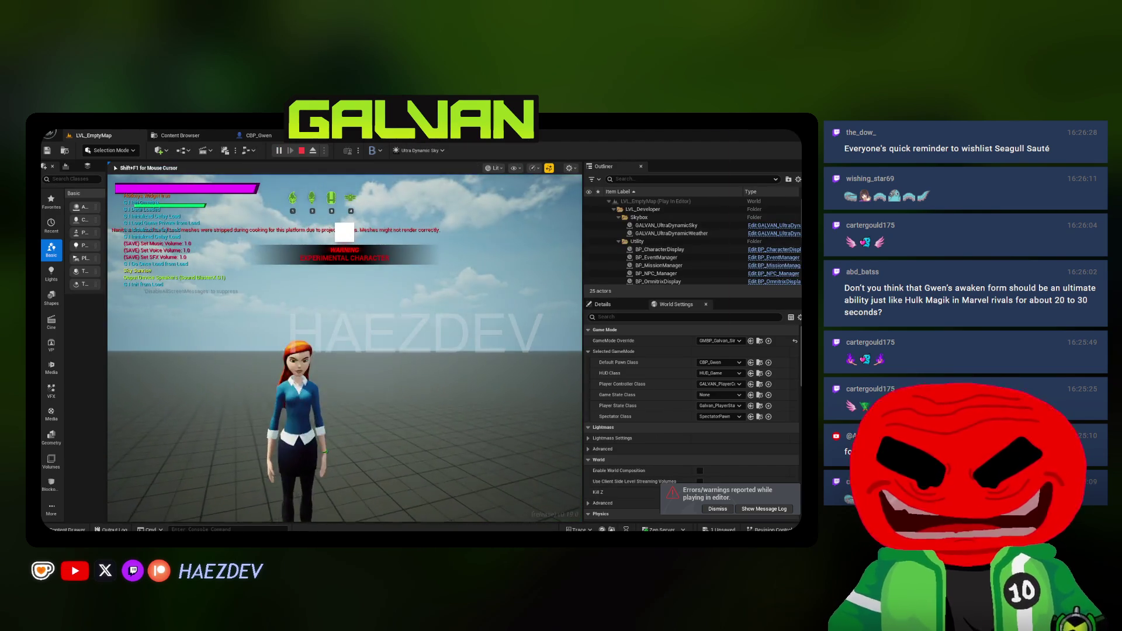
{"action": "key", "text": "F11"}
{"action": "key", "text": "super"}
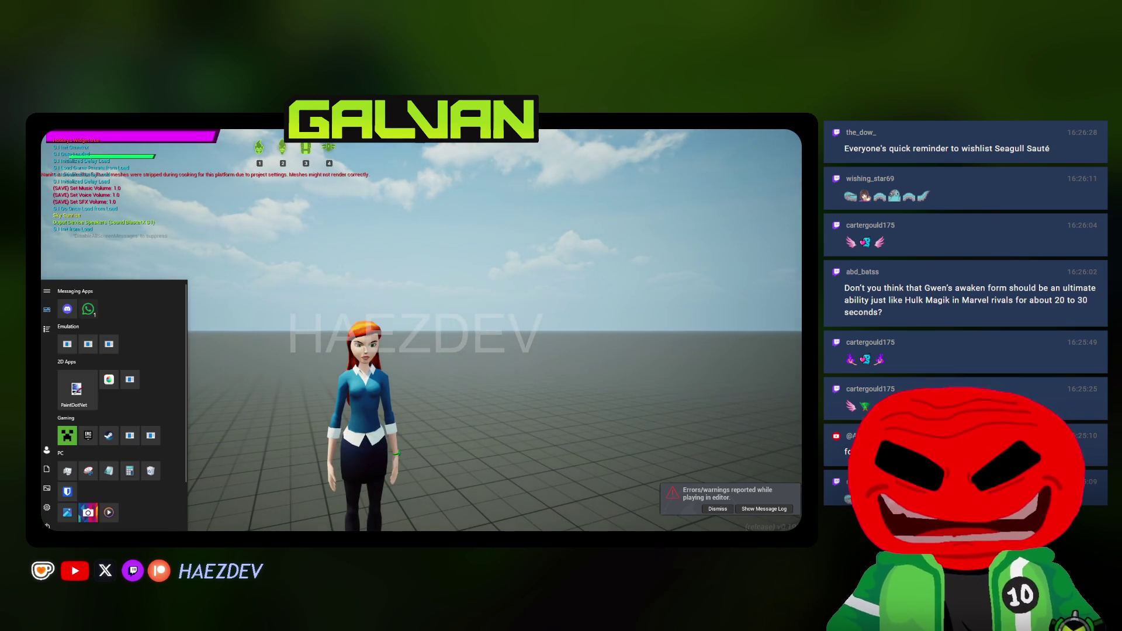
Preview the third Seagull Sauté gameplay clip on the Steam store page
{"action": "key", "text": "alt+Tab"}
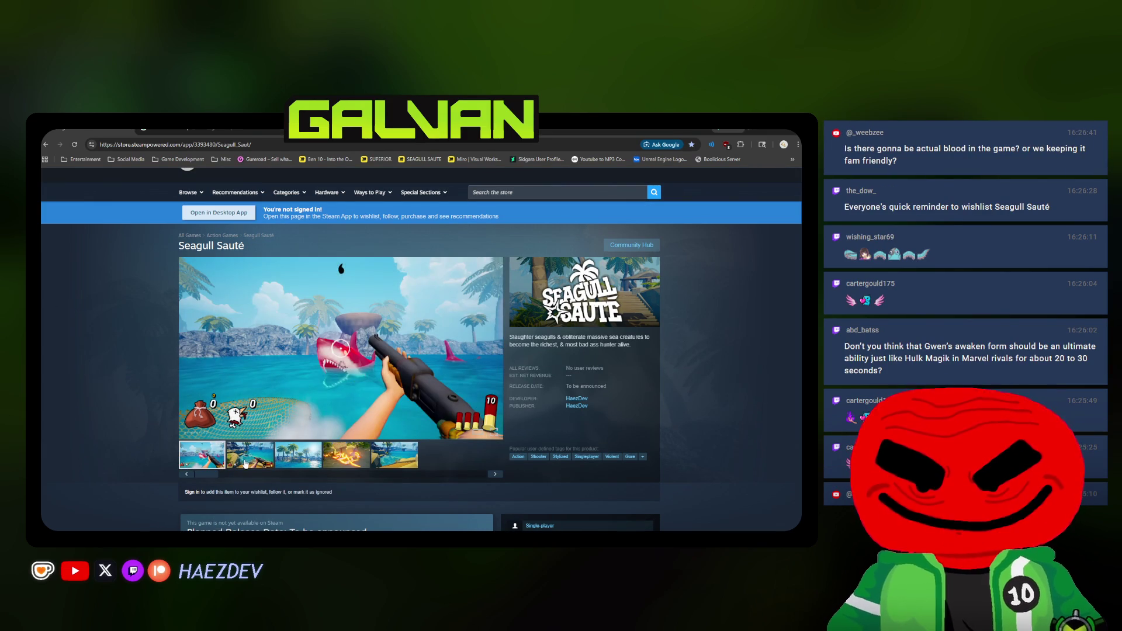
{"action": "left_click", "coordinate": [280, 455]}
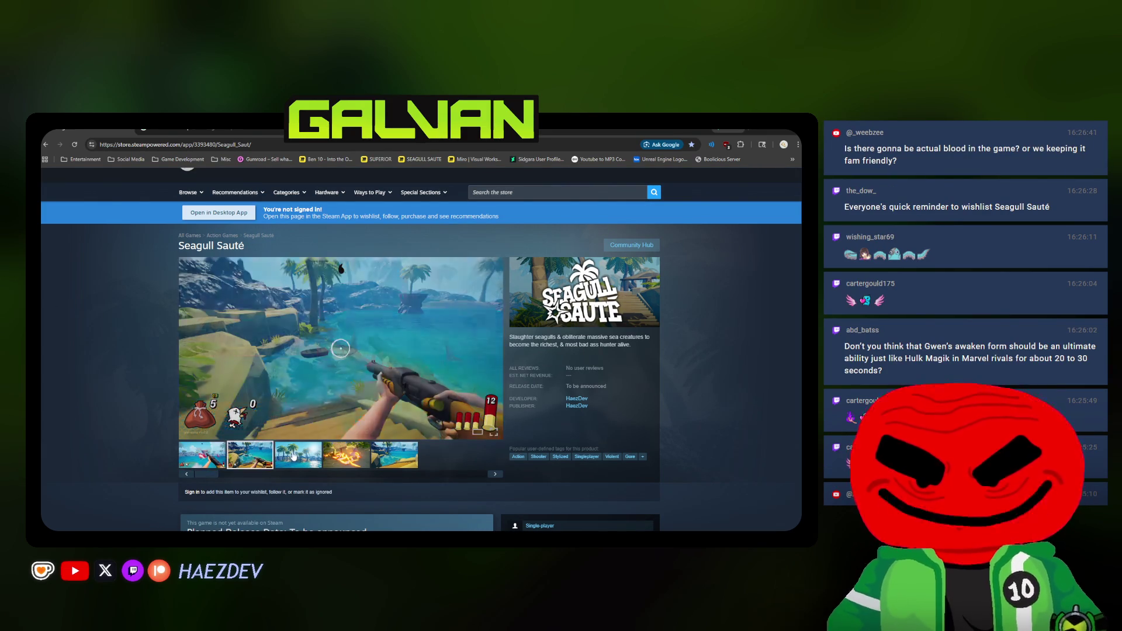
{"action": "scroll", "coordinate": [351, 420], "scroll_direction": "down", "scroll_amount": 1}
{"action": "scroll", "coordinate": [409, 396], "scroll_direction": "up", "scroll_amount": 2}
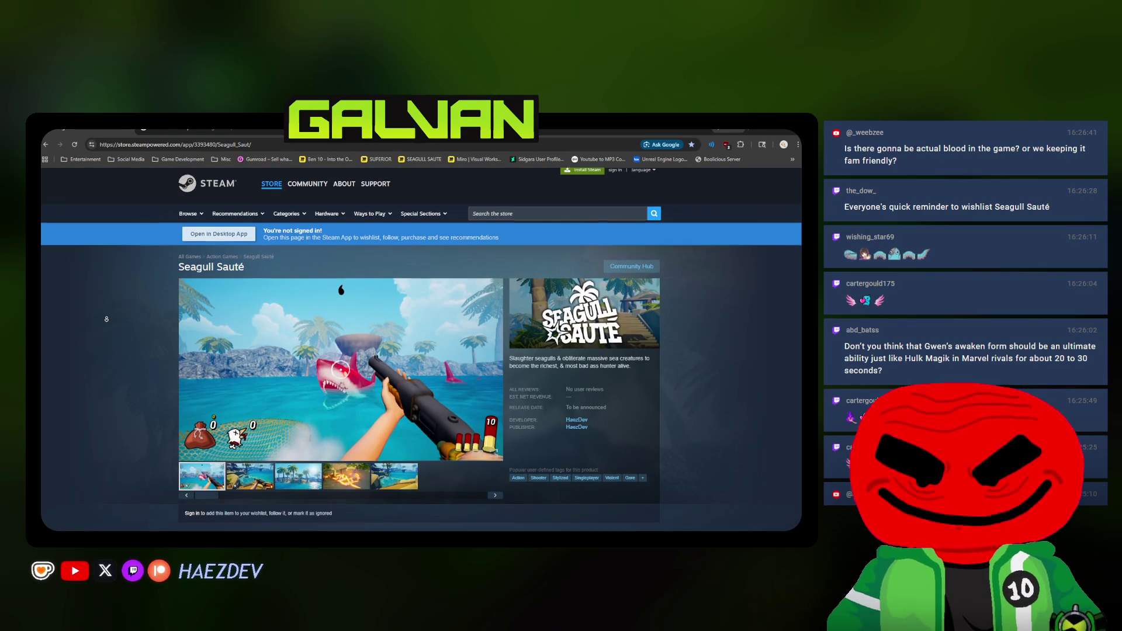
{"action": "scroll", "coordinate": [197, 397], "scroll_direction": "down", "scroll_amount": 1}
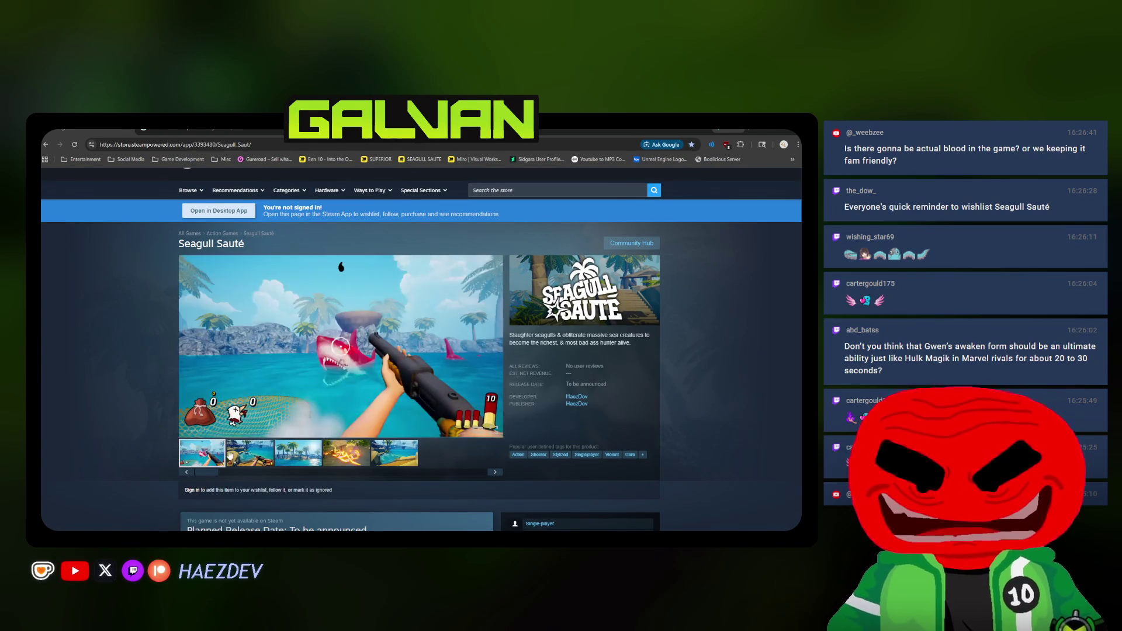
{"action": "scroll", "coordinate": [131, 429], "scroll_direction": "down", "scroll_amount": 1}
{"action": "scroll", "coordinate": [135, 435], "scroll_direction": "up", "scroll_amount": 1}
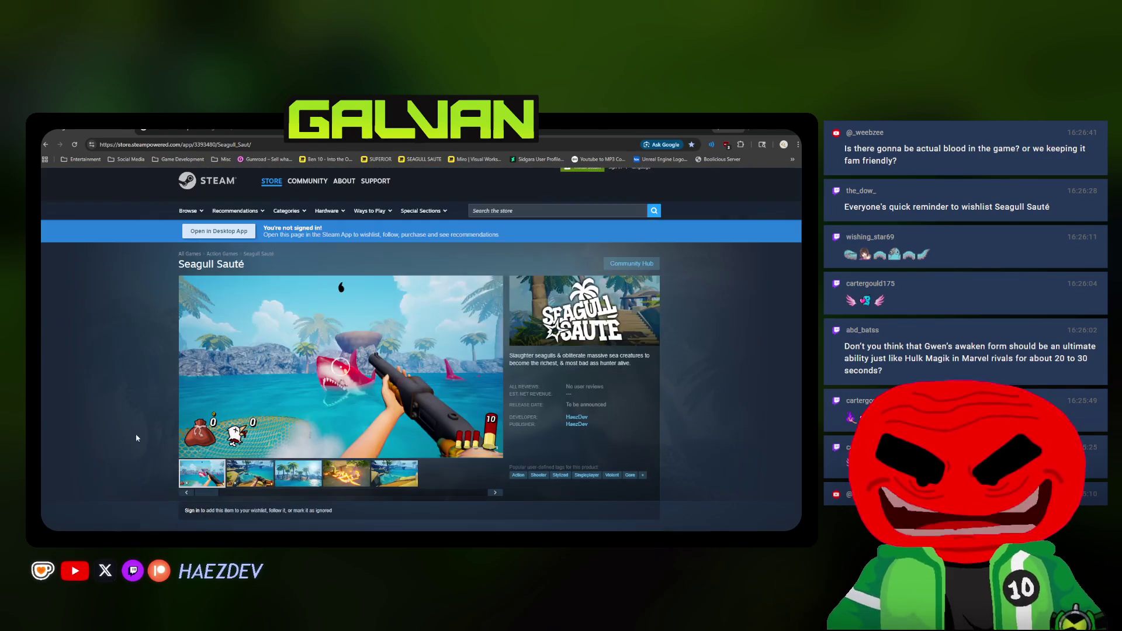
Put the shark clip back in the viewer, then trigger Gwen's transformation in the game
{"action": "left_click", "coordinate": [203, 472]}
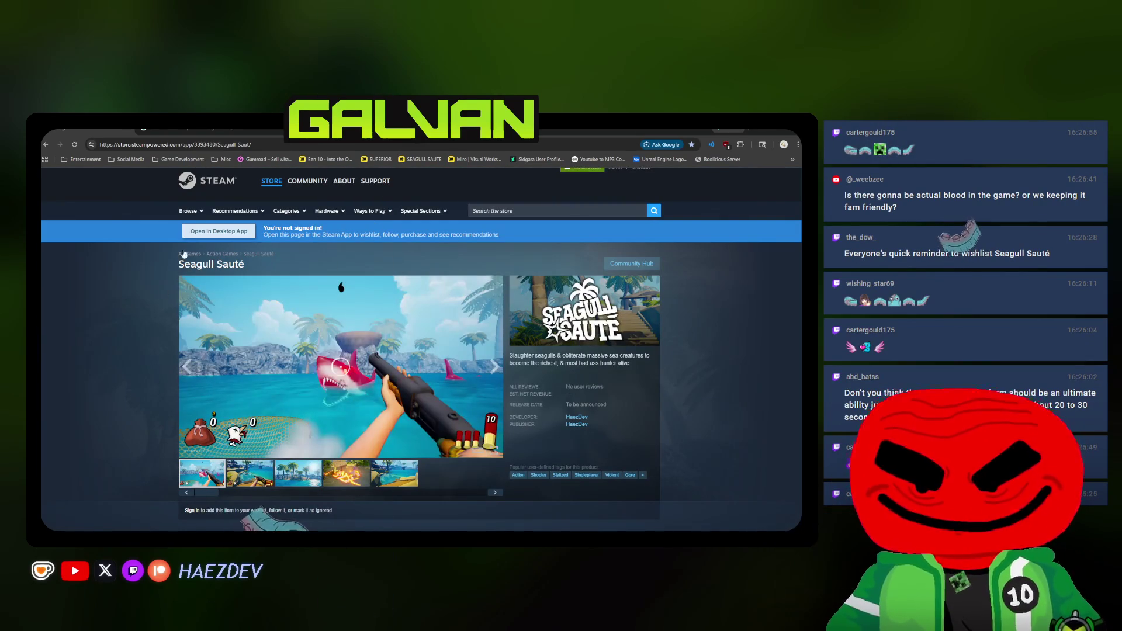
{"action": "scroll", "coordinate": [334, 385], "scroll_direction": "down", "scroll_amount": 2}
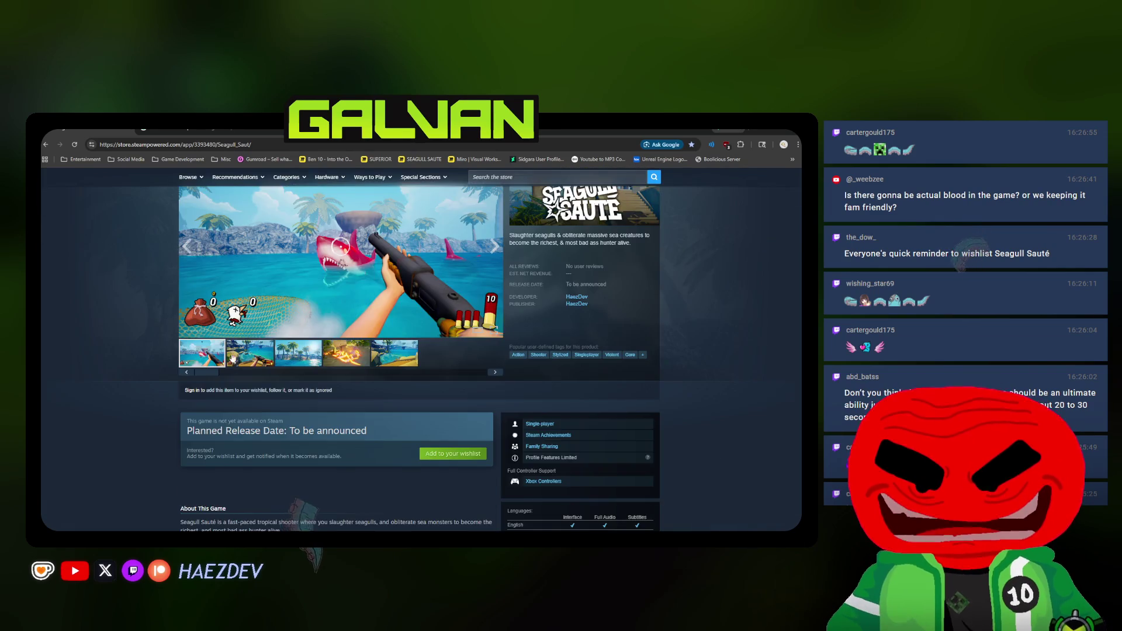
{"action": "scroll", "coordinate": [200, 325], "scroll_direction": "up", "scroll_amount": 3}
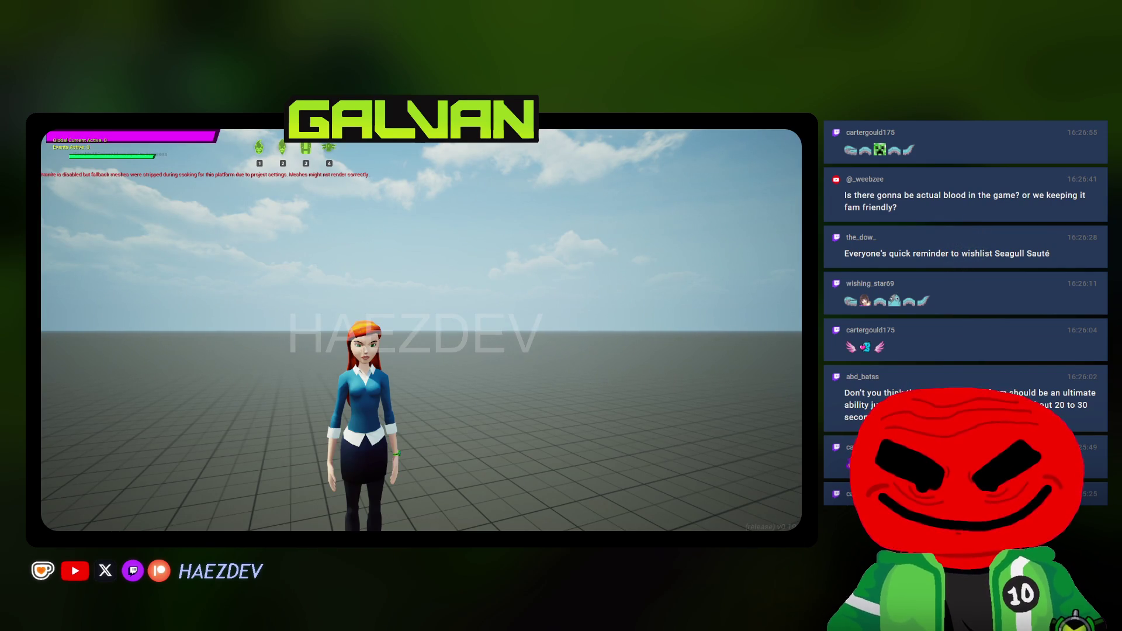
{"action": "key", "text": "space"}
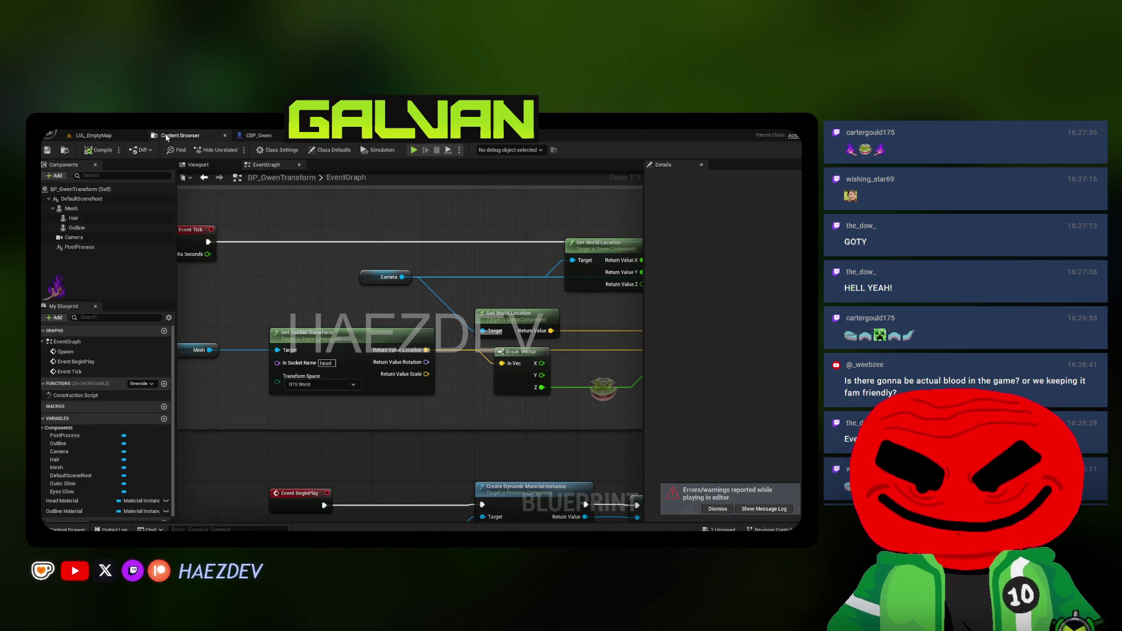
Save all modified assets and dismiss the errors and warnings notification
{"action": "key", "text": "ctrl+shift+s"}
{"action": "left_click", "coordinate": [486, 423]}
{"action": "left_click", "coordinate": [717, 508]}
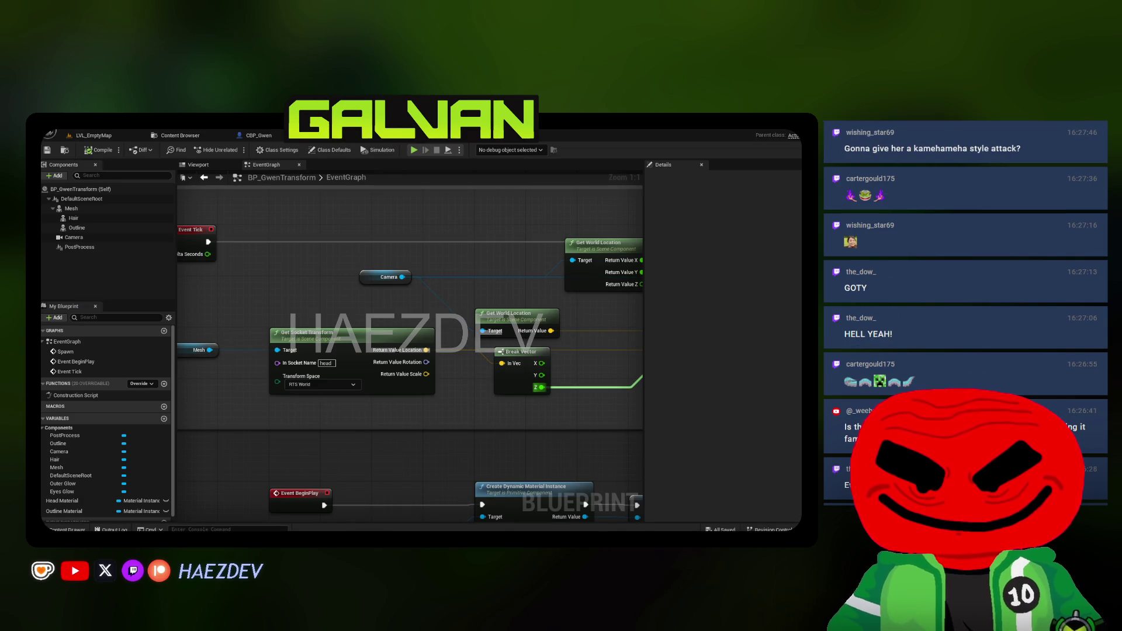
{"action": "scroll", "coordinate": [264, 270], "scroll_direction": "down", "scroll_amount": 2}
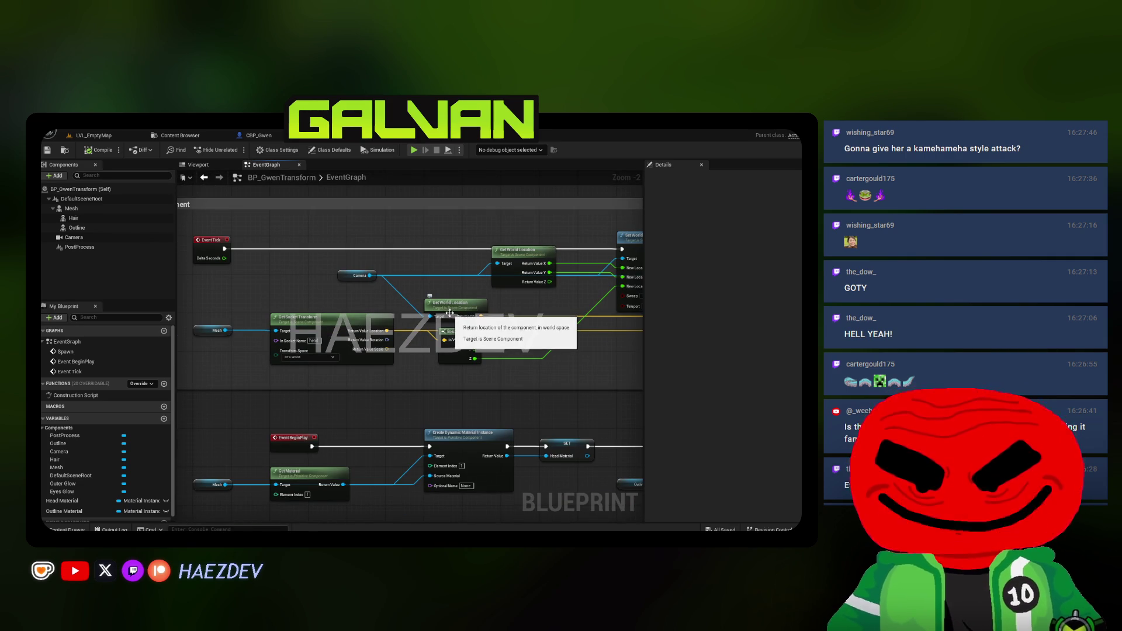
{"action": "scroll", "coordinate": [303, 264], "scroll_direction": "down", "scroll_amount": 7}
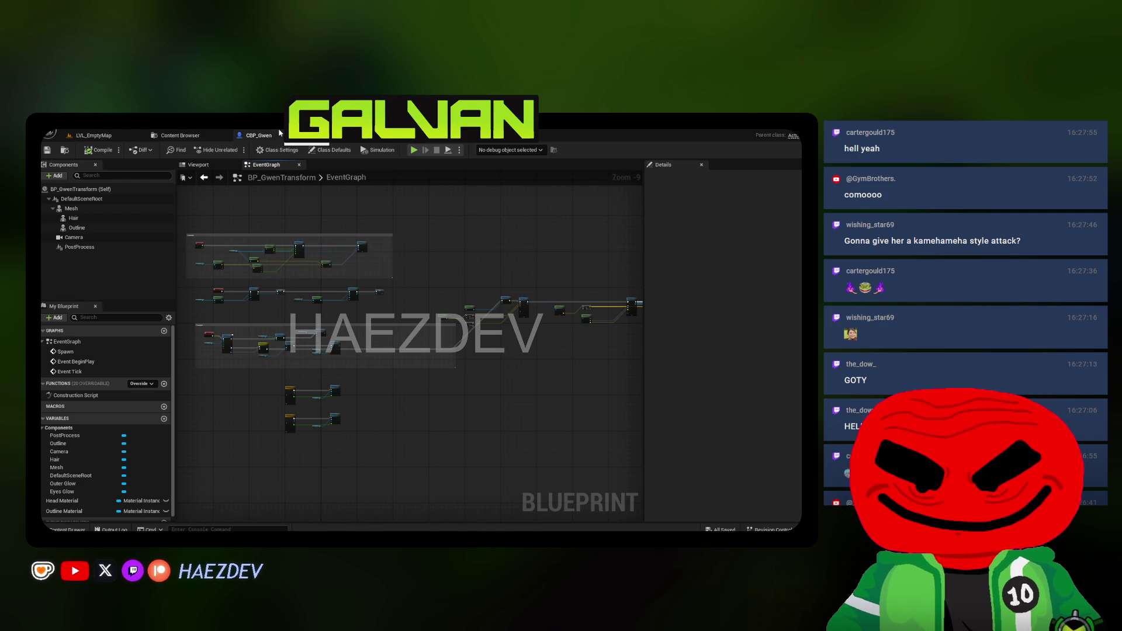
Check CBP_Gwen's construction script, then return to the BP_GwenTransform event graph
{"action": "left_click", "coordinate": [257, 136]}
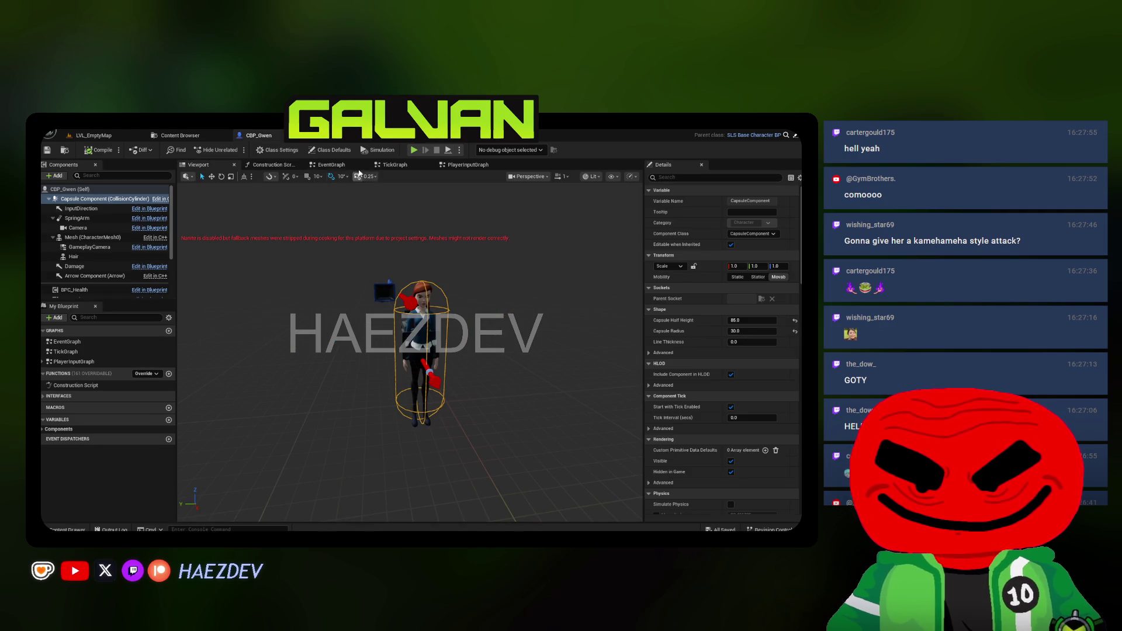
{"action": "left_click", "coordinate": [289, 168]}
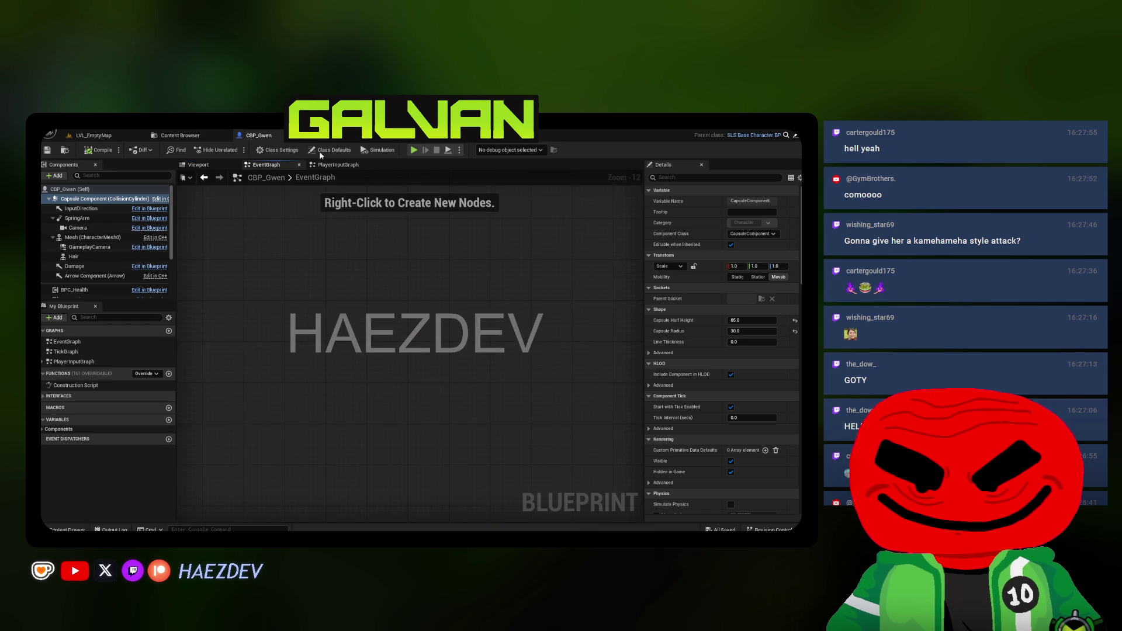
{"action": "left_click", "coordinate": [386, 135]}
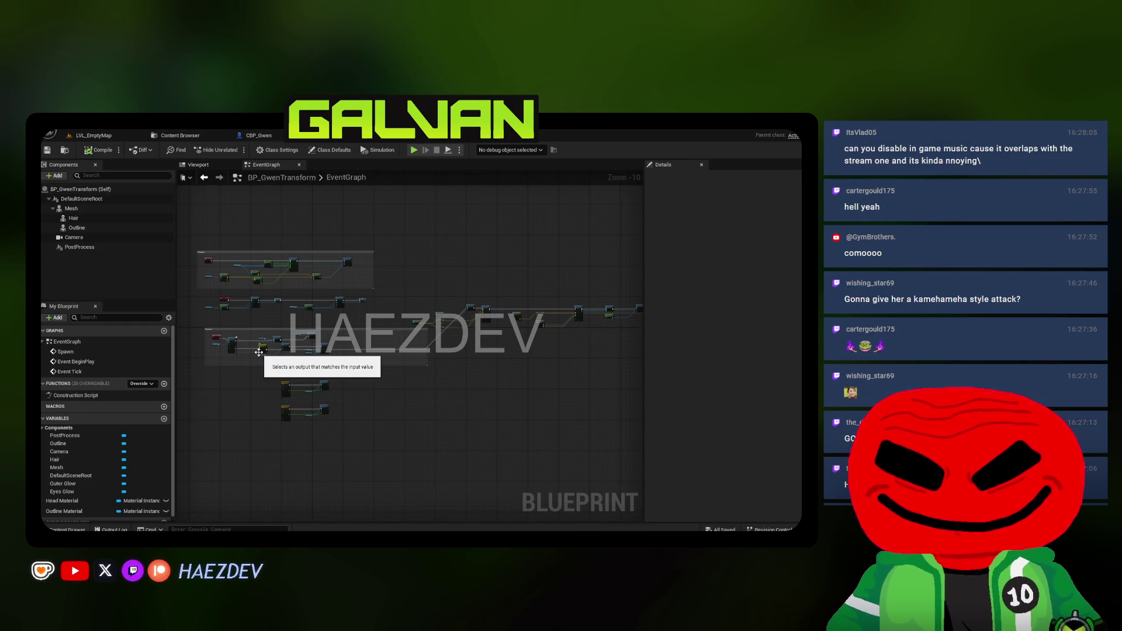
In a play session, set the game's Music volume to 0 in Options > Audio
{"action": "key", "text": "ctrl+Tab"}
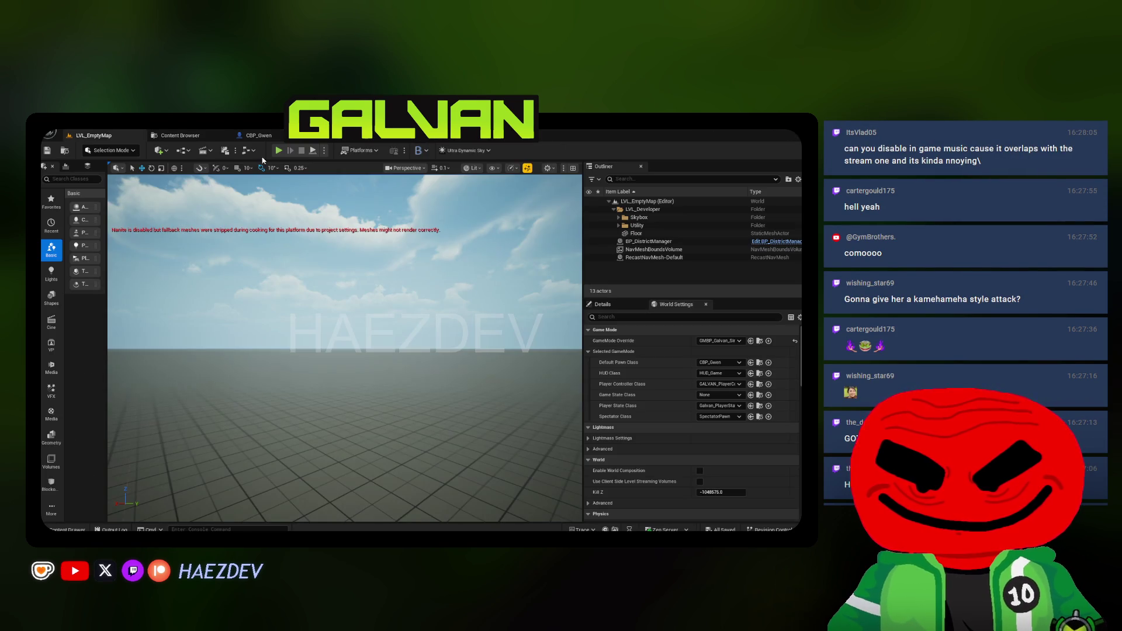
{"action": "left_click", "coordinate": [279, 150]}
{"action": "key", "text": "Escape"}
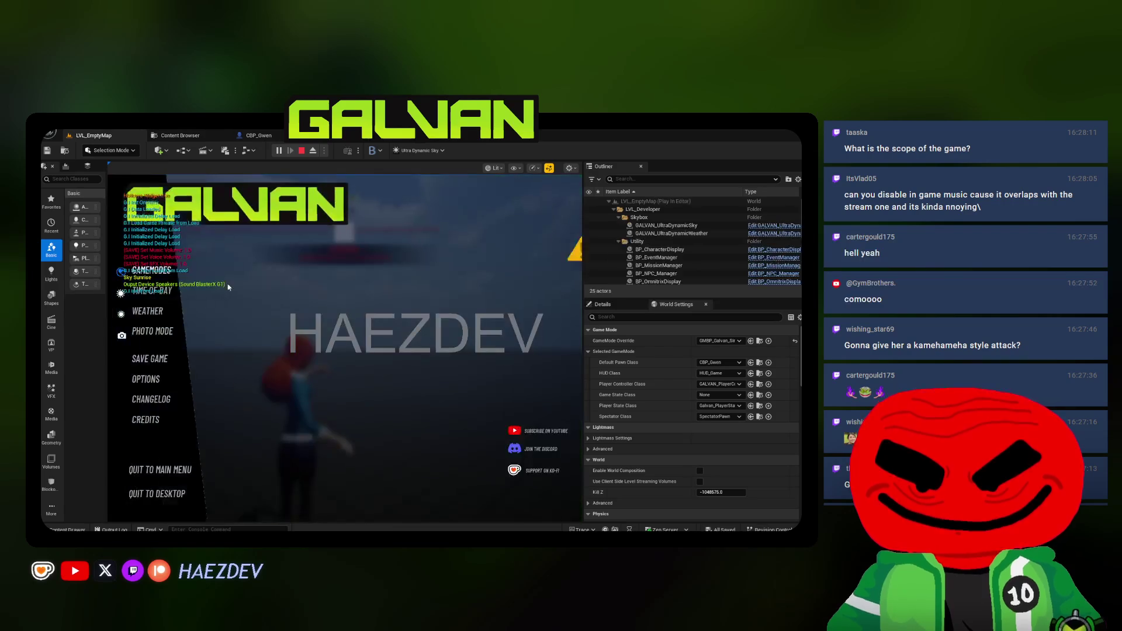
{"action": "left_click", "coordinate": [155, 380]}
{"action": "left_click", "coordinate": [330, 207]}
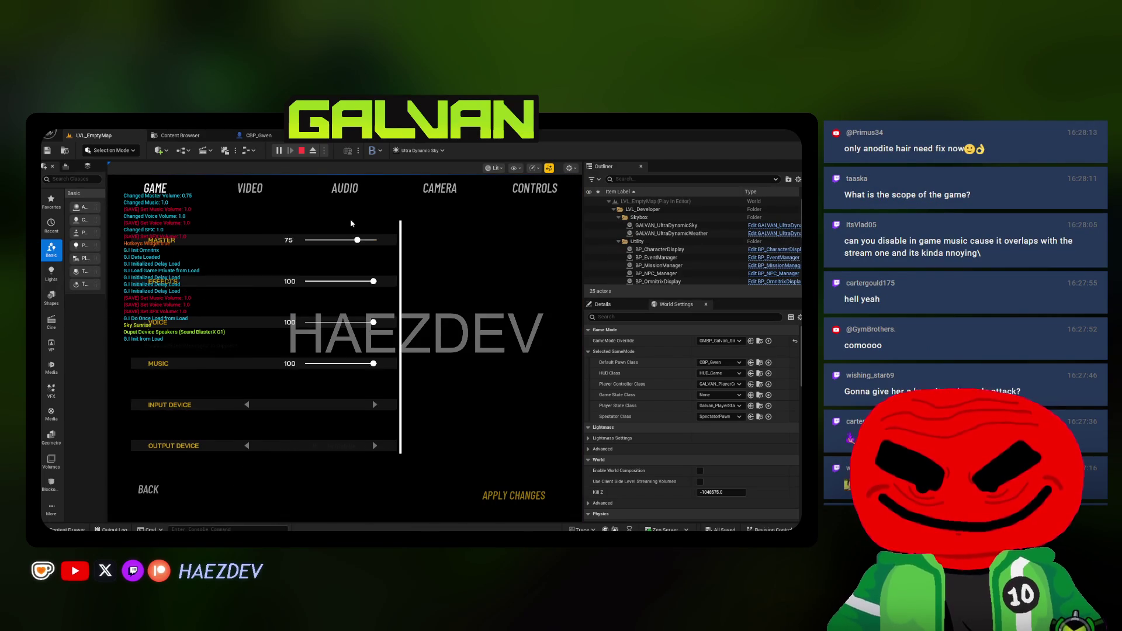
{"action": "left_click_drag", "start_coordinate": [373, 364], "coordinate": [304, 364]}
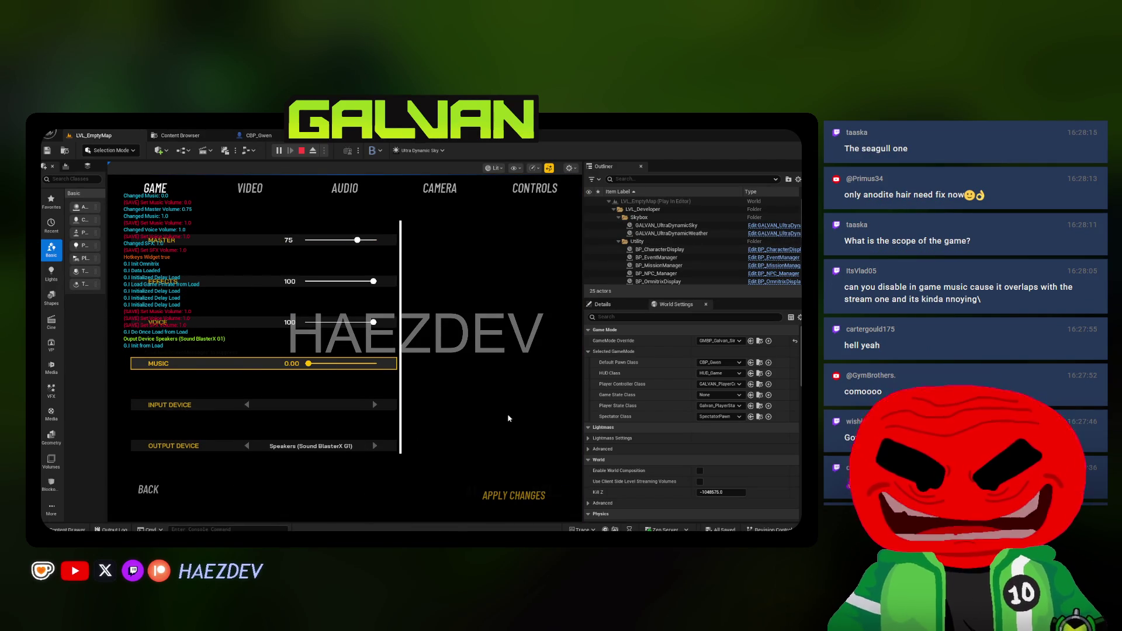
{"action": "key", "text": "Escape"}
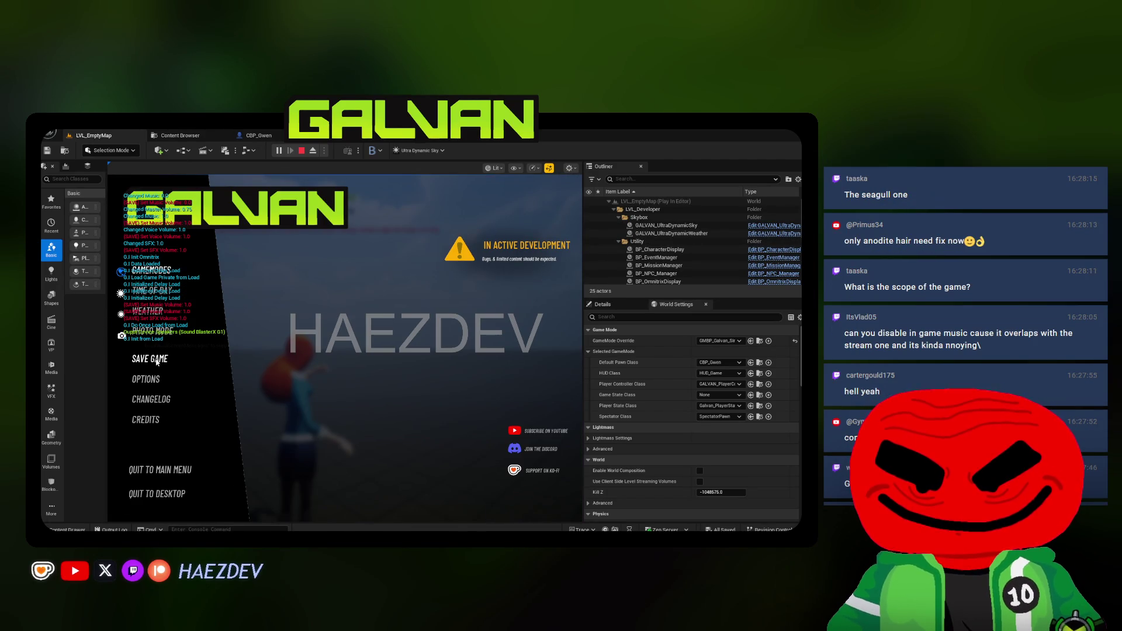
{"action": "key", "text": "Escape"}
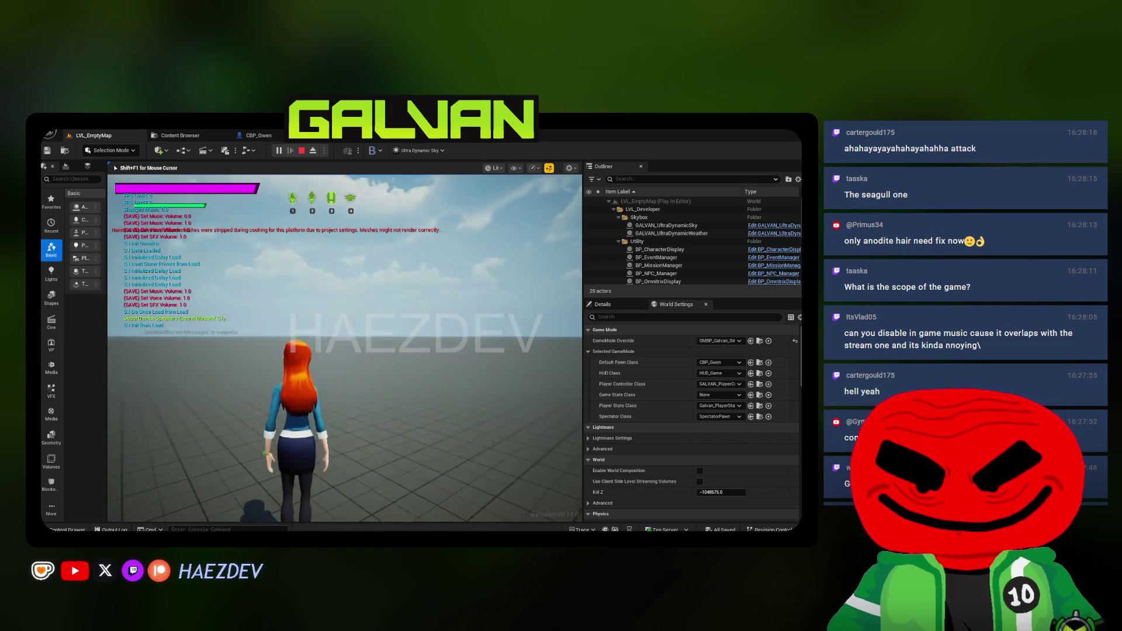
Stop the play session, dismiss the warnings toast, and bring up the Seagull Sauté store page
{"action": "key", "text": "Escape"}
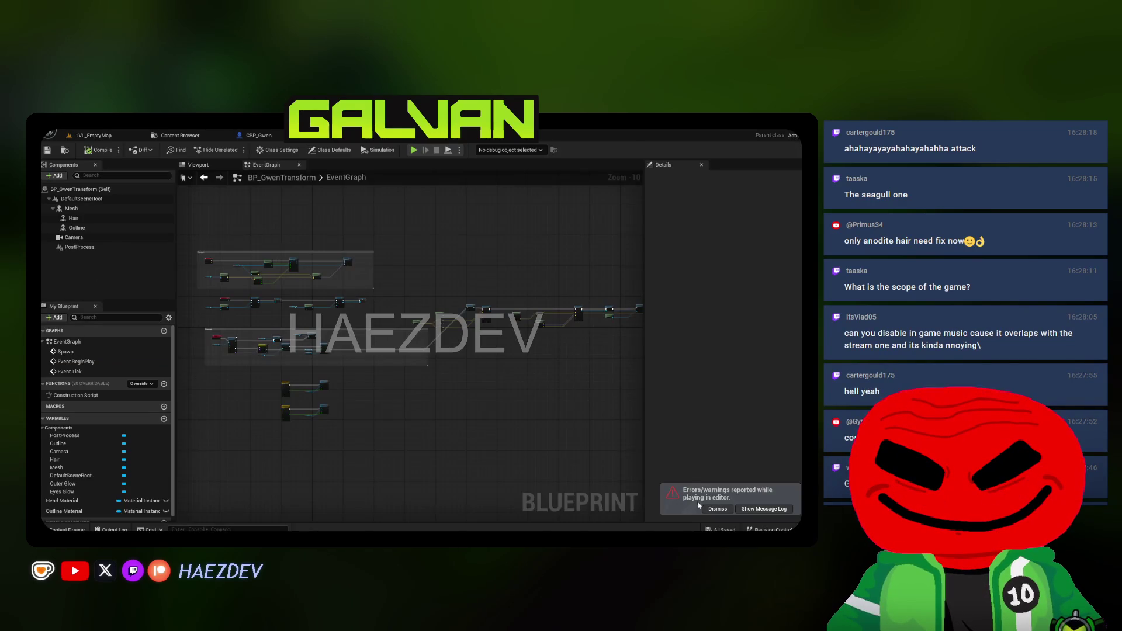
{"action": "left_click", "coordinate": [710, 508]}
{"action": "scroll", "coordinate": [425, 394], "scroll_direction": "down", "scroll_amount": 1}
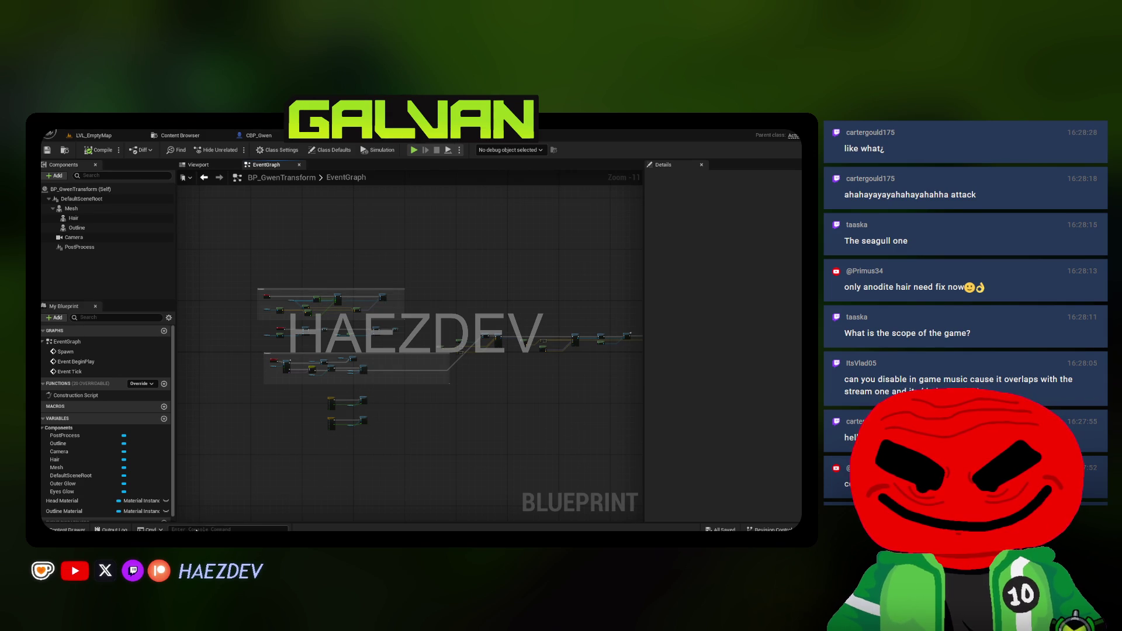
{"action": "key", "text": "alt+Tab"}
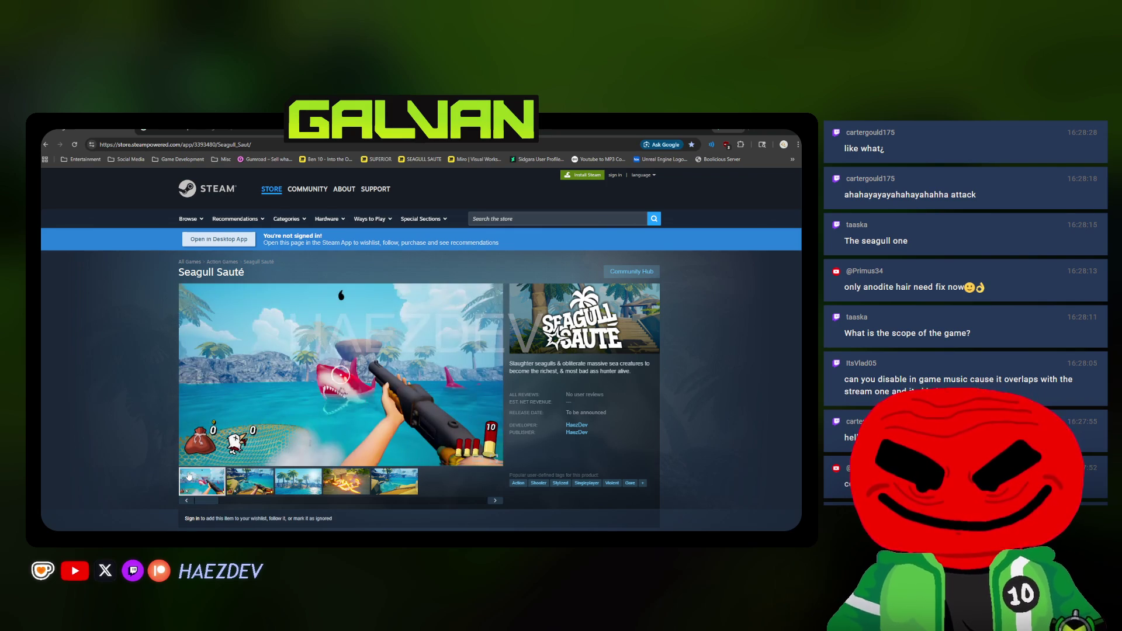
Flip the Seagull Sauté viewer between the screenshots and the shark video, ending on the shark video
{"action": "left_click", "coordinate": [239, 486]}
{"action": "left_click", "coordinate": [201, 484]}
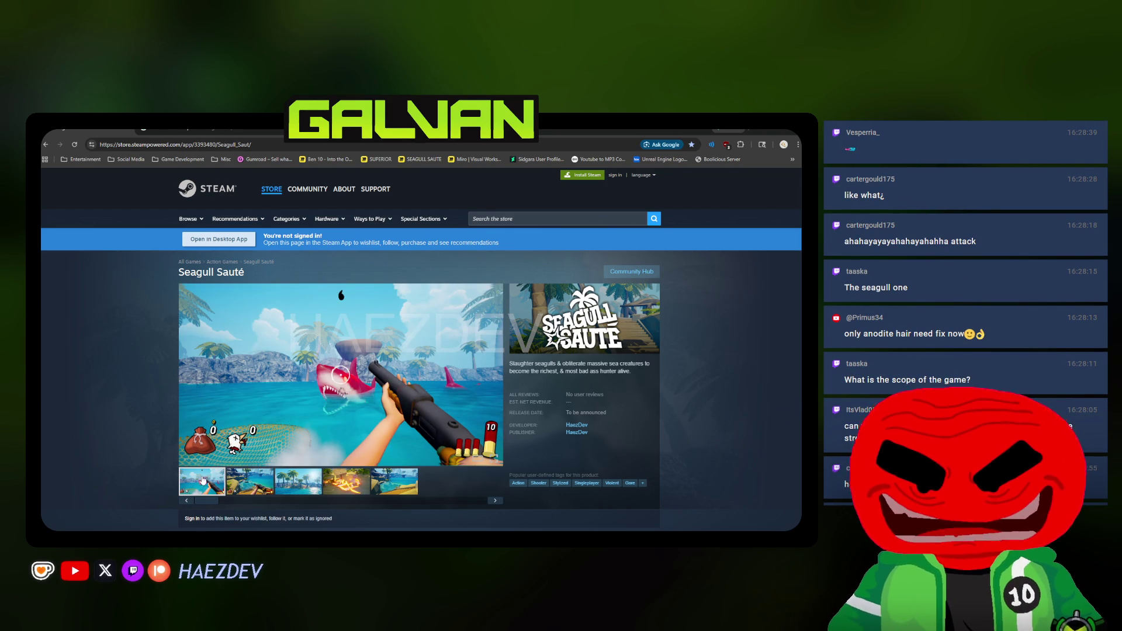
{"action": "left_click", "coordinate": [243, 484]}
{"action": "left_click", "coordinate": [198, 483]}
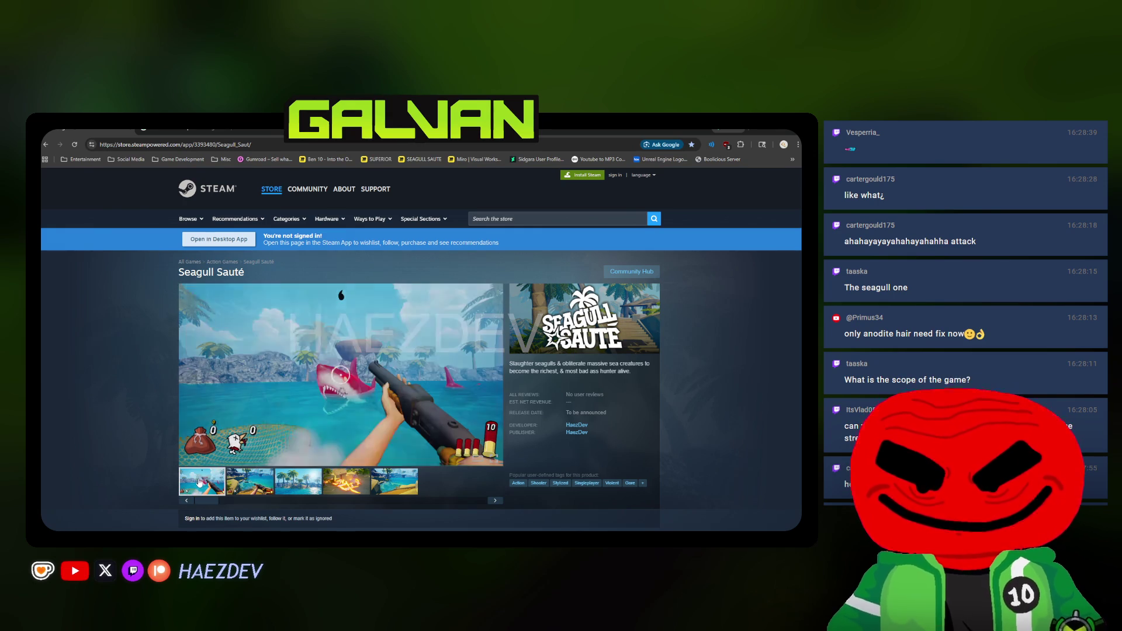
{"action": "left_click", "coordinate": [246, 483]}
{"action": "left_click", "coordinate": [192, 483]}
{"action": "left_click", "coordinate": [230, 483]}
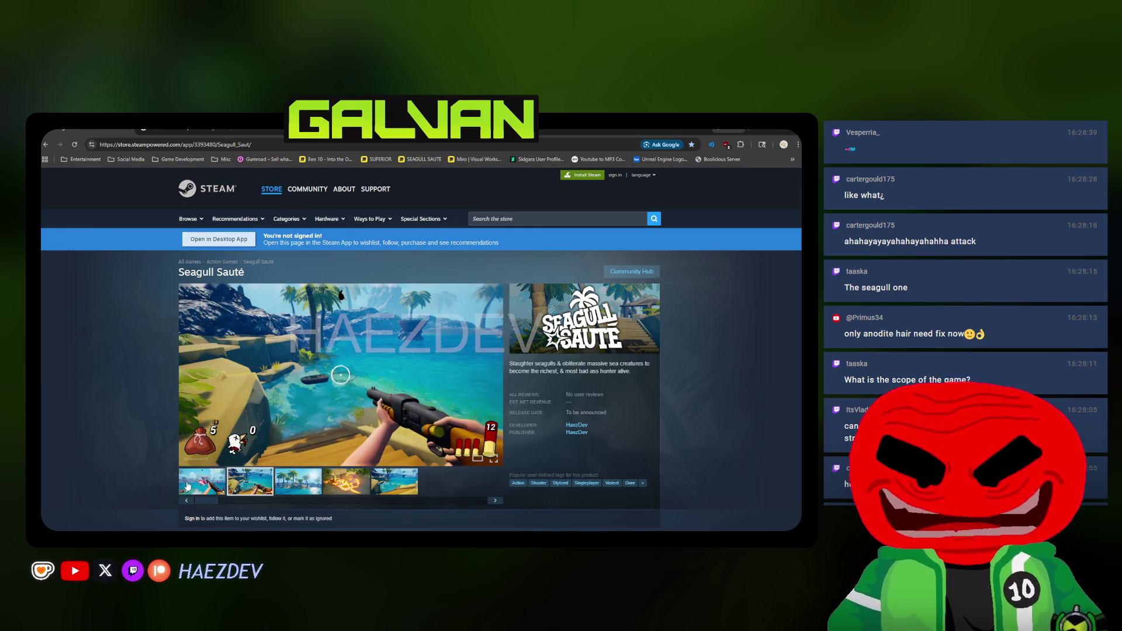
{"action": "left_click", "coordinate": [187, 486]}
{"action": "left_click", "coordinate": [244, 485]}
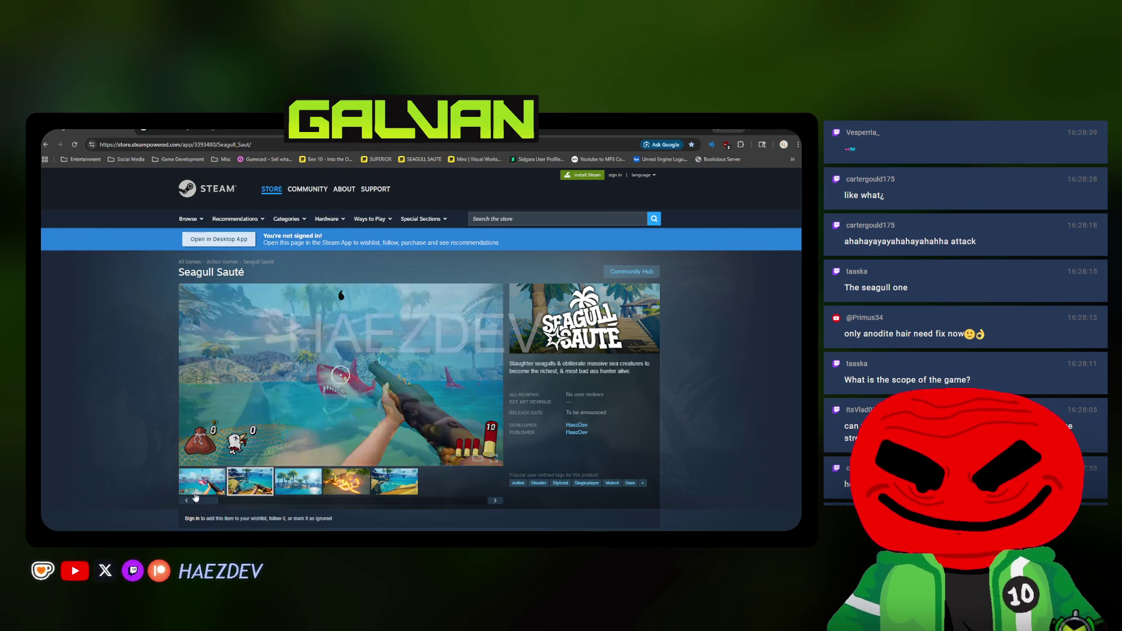
{"action": "left_click", "coordinate": [199, 490]}
{"action": "left_click", "coordinate": [240, 484]}
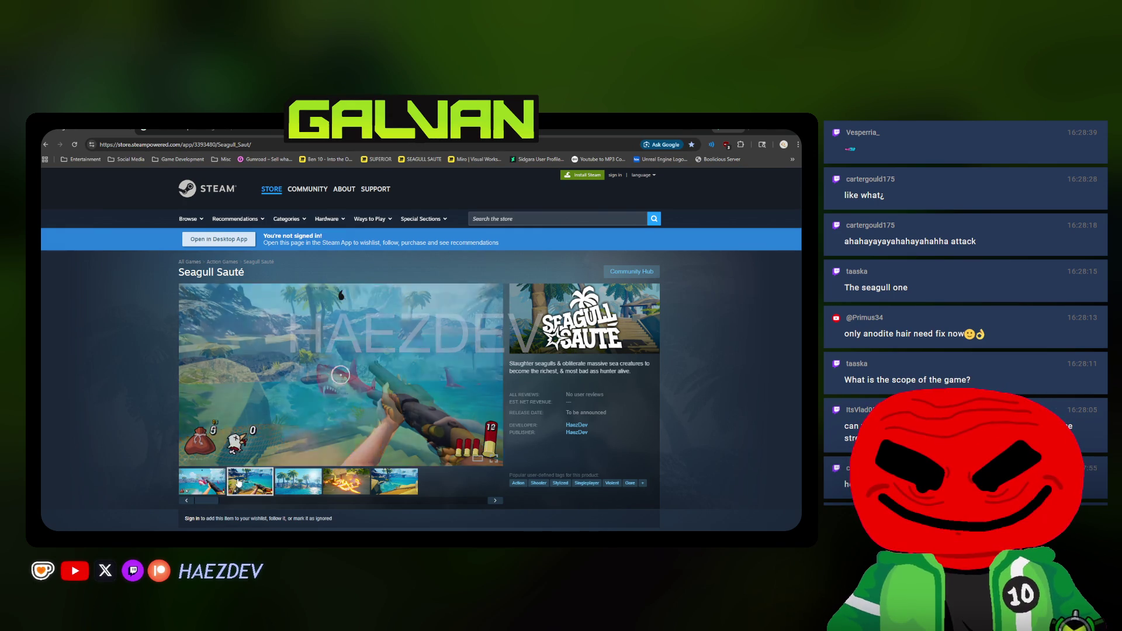
{"action": "left_click", "coordinate": [309, 485]}
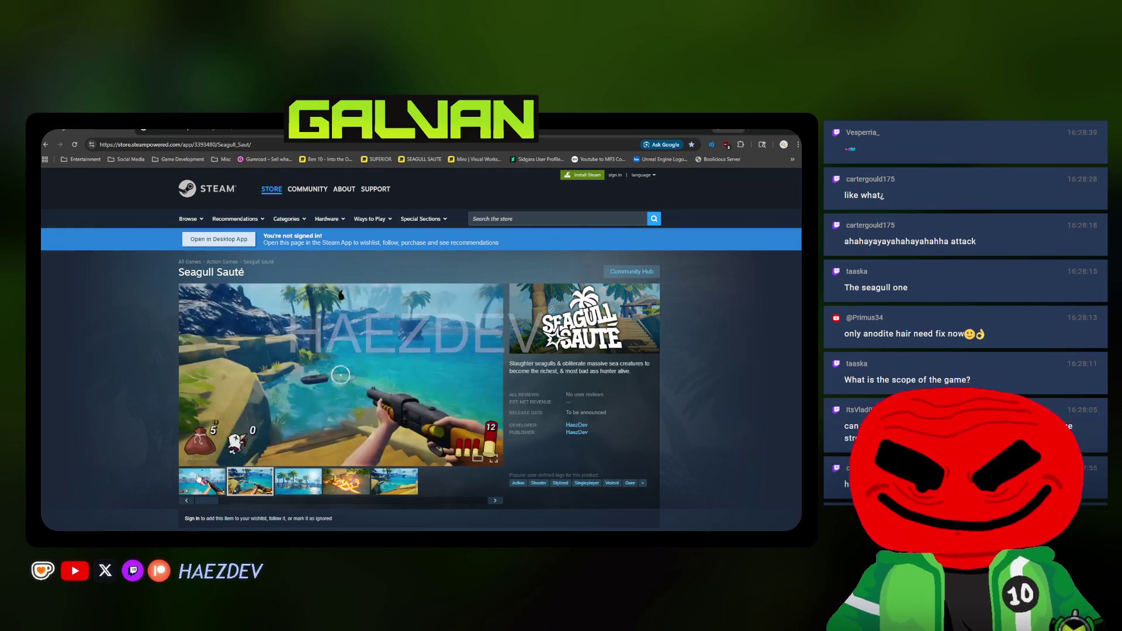
{"action": "left_click", "coordinate": [198, 479]}
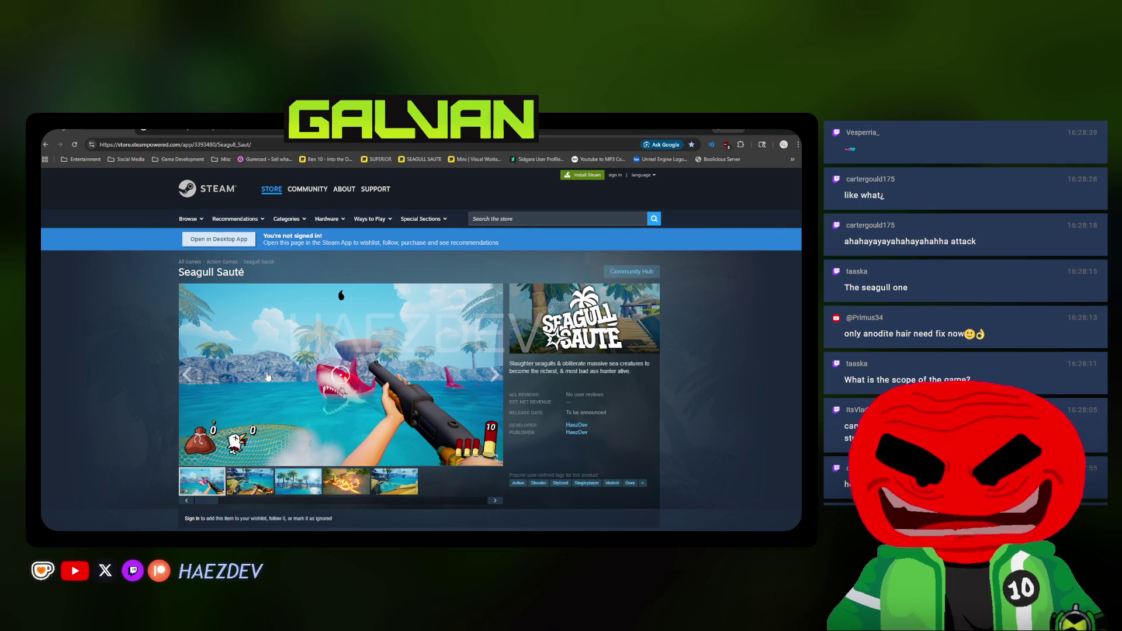
Scroll the store page briefly and return to the Unreal Blueprint editor
{"action": "scroll", "coordinate": [268, 377], "scroll_direction": "down", "scroll_amount": 1}
{"action": "scroll", "coordinate": [267, 377], "scroll_direction": "up", "scroll_amount": 1}
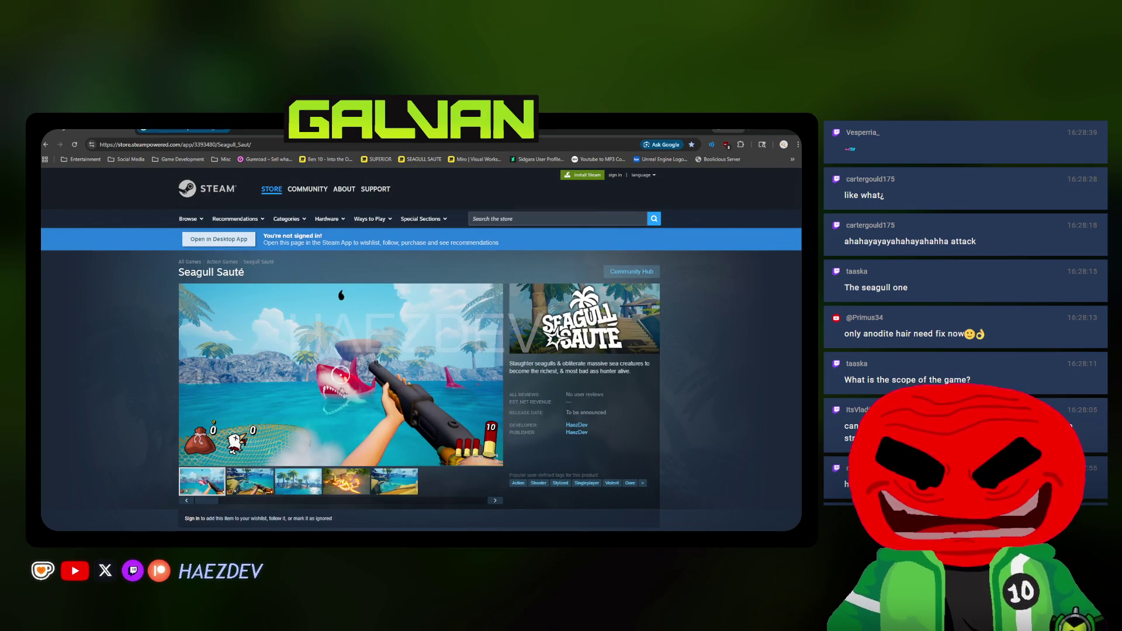
{"action": "key", "text": "alt+Tab"}
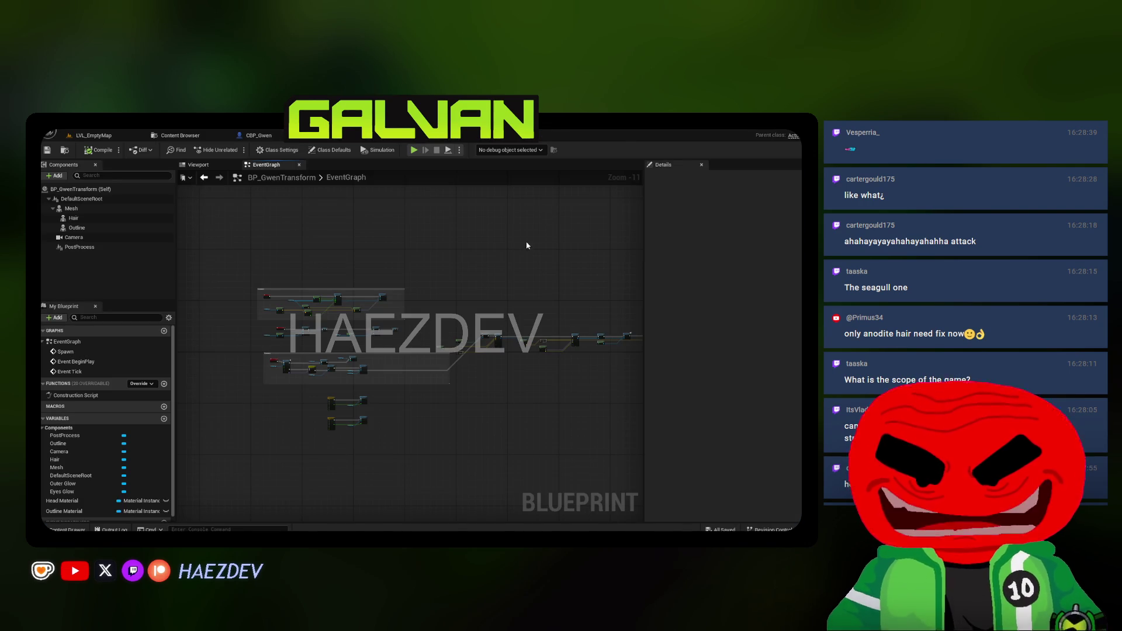
Move the Destroy Actor node beside its source node, then compile and save BP_GwenTransform
{"action": "scroll", "coordinate": [527, 245], "scroll_direction": "up", "scroll_amount": 3}
{"action": "left_click_drag", "start_coordinate": [376, 228], "coordinate": [373, 254]}
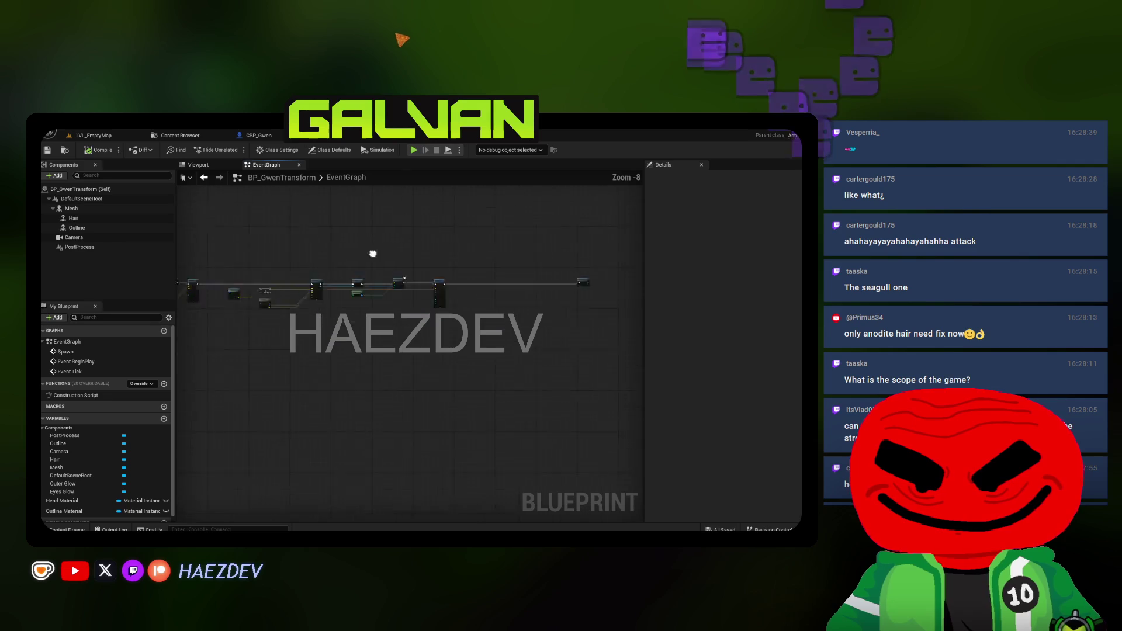
{"action": "scroll", "coordinate": [413, 271], "scroll_direction": "up", "scroll_amount": 6}
{"action": "left_click_drag", "start_coordinate": [573, 254], "coordinate": [321, 239]}
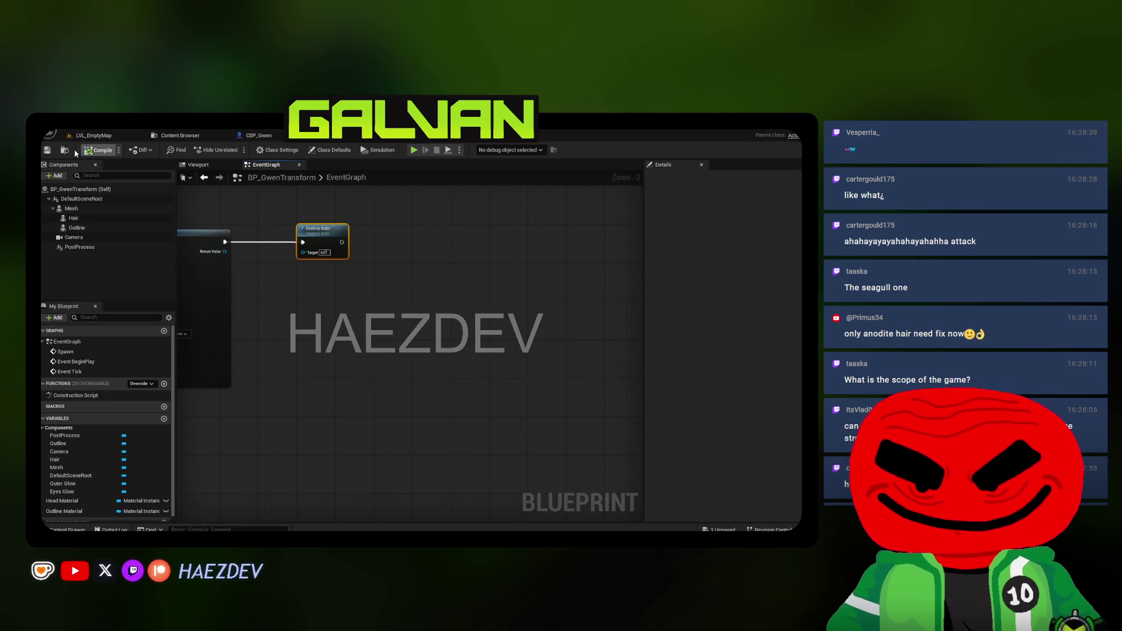
{"action": "left_click", "coordinate": [379, 333]}
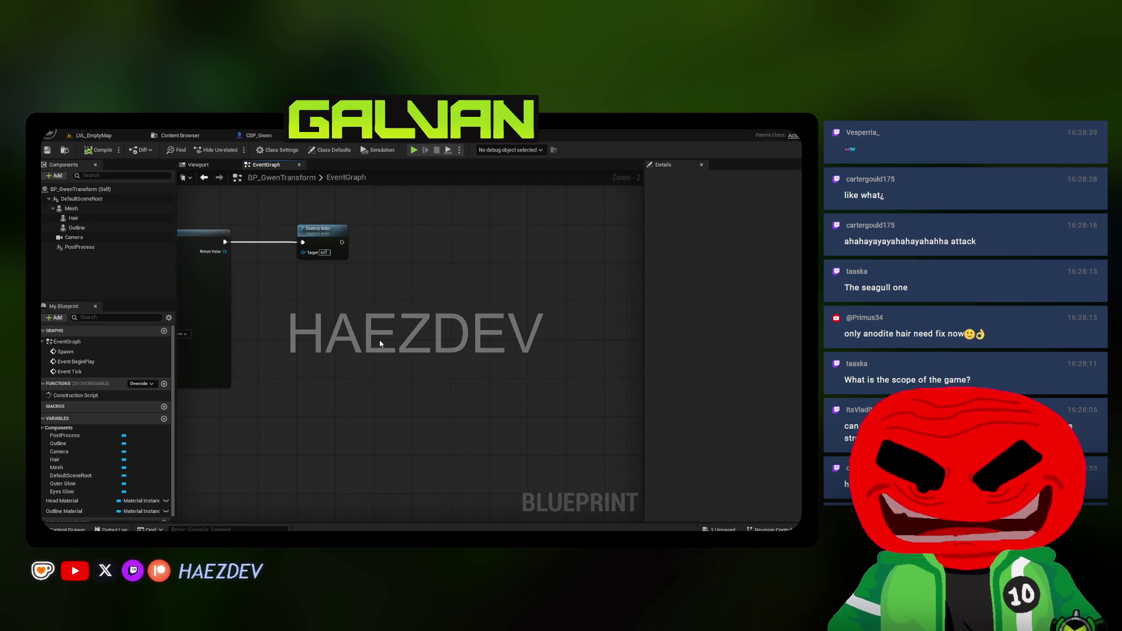
{"action": "left_click", "coordinate": [48, 150]}
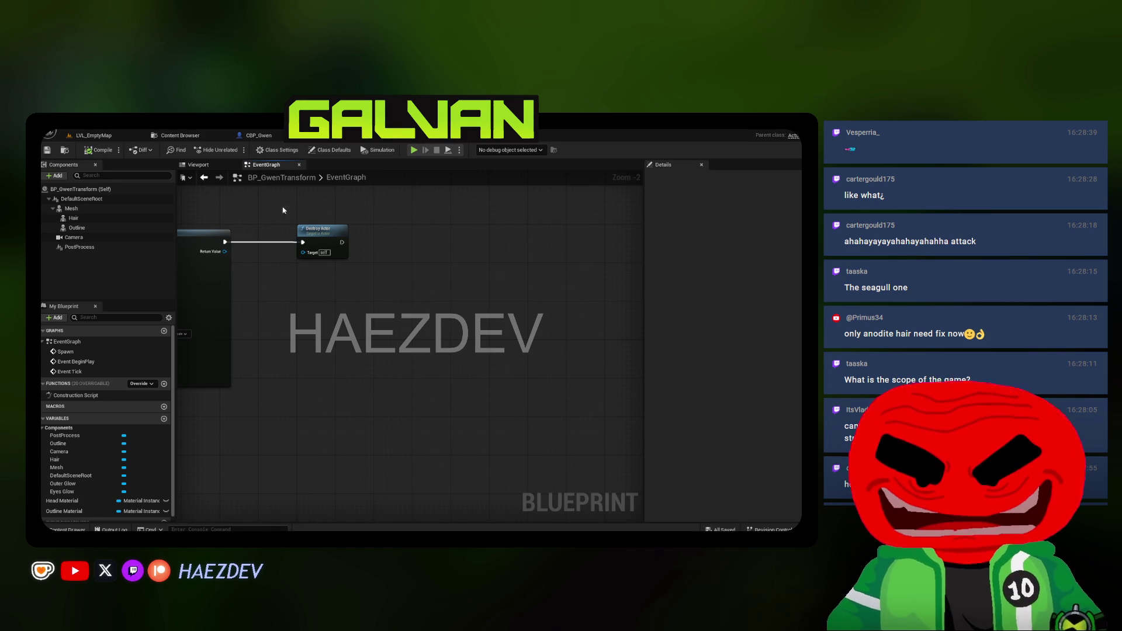
Select all graph nodes, shift them up and right, save, and recentre the graph
{"action": "key", "text": "ctrl+w"}
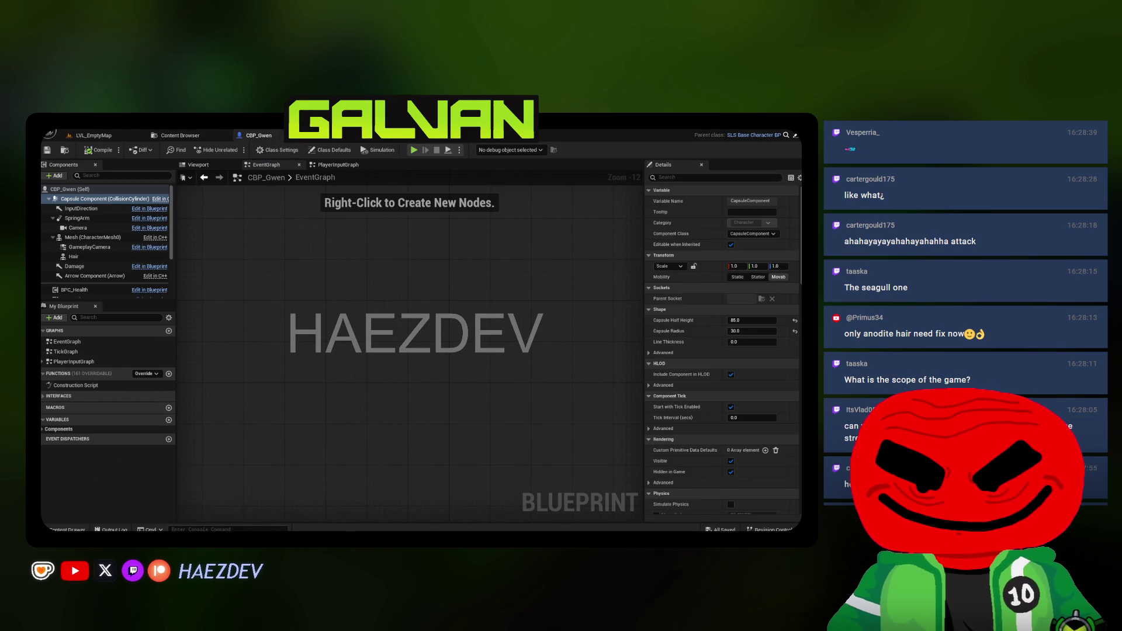
{"action": "key", "text": "ctrl+Tab"}
{"action": "left_click_drag", "start_coordinate": [533, 326], "coordinate": [226, 251]}
{"action": "scroll", "coordinate": [226, 252], "scroll_direction": "up", "scroll_amount": 5}
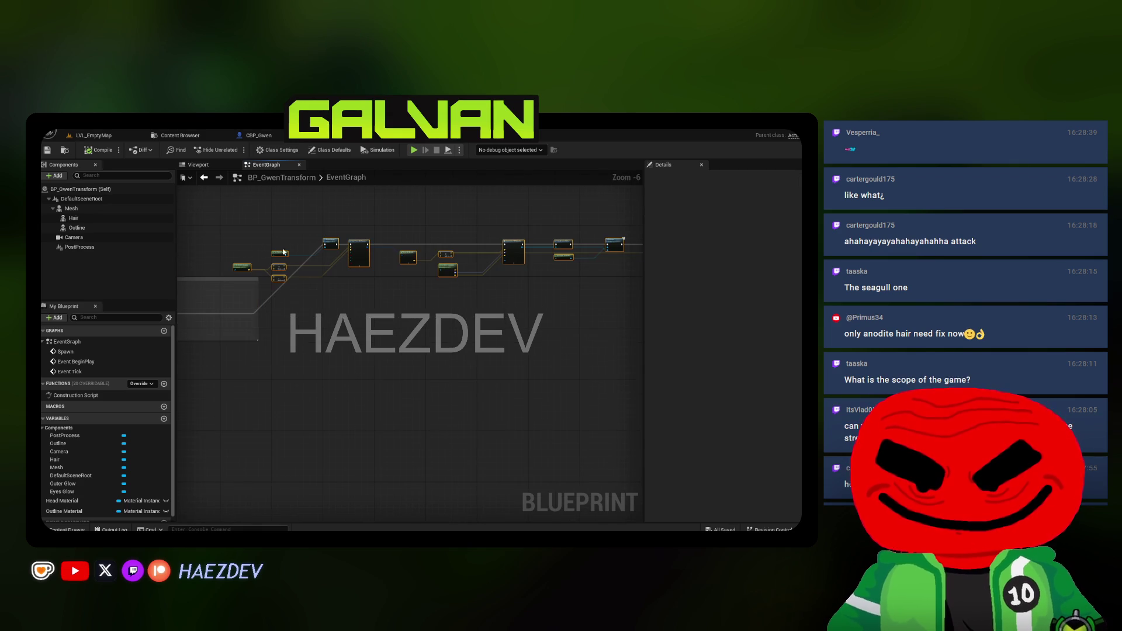
{"action": "scroll", "coordinate": [283, 251], "scroll_direction": "up", "scroll_amount": 7}
{"action": "left_click_drag", "start_coordinate": [464, 381], "coordinate": [484, 342]}
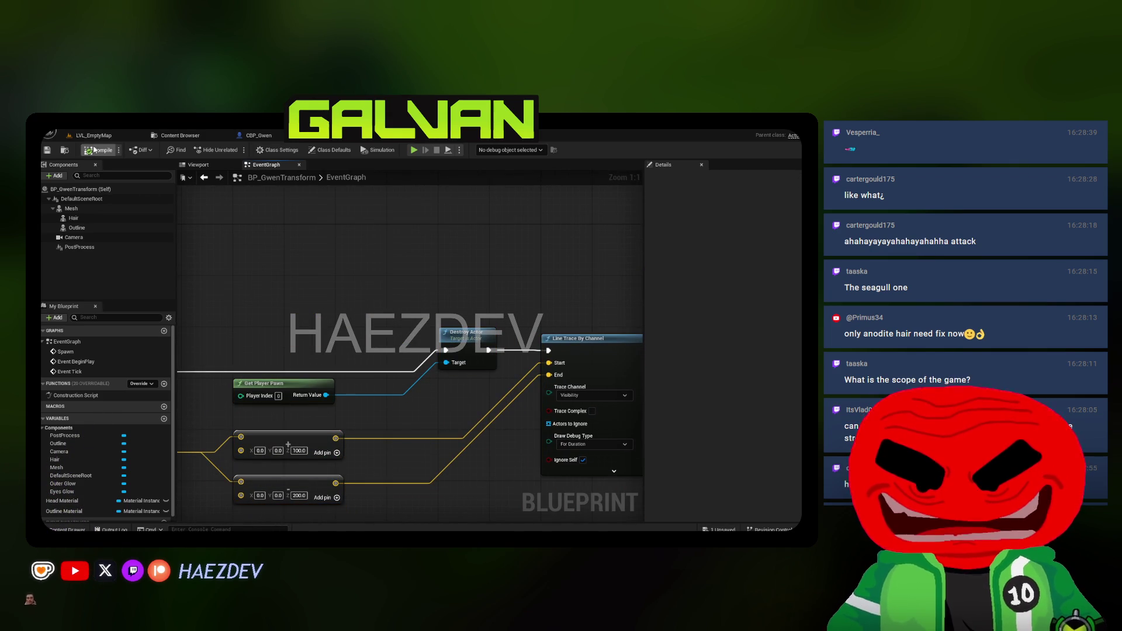
{"action": "left_click", "coordinate": [47, 150]}
{"action": "scroll", "coordinate": [446, 277], "scroll_direction": "down", "scroll_amount": 11}
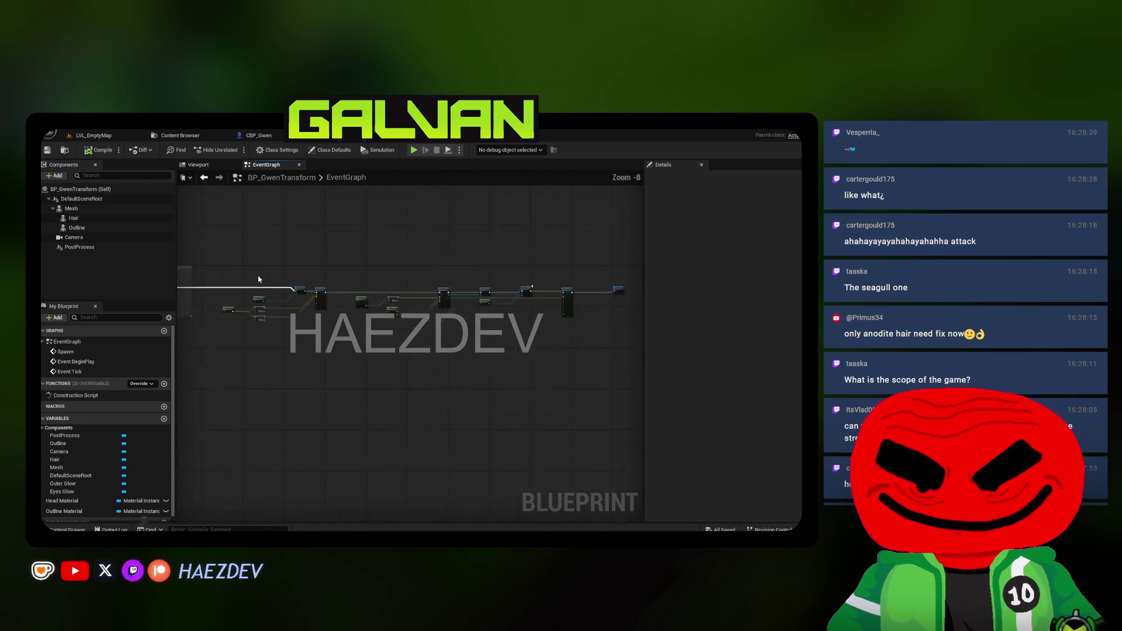
{"action": "mouse_move", "coordinate": [440, 267]}
{"action": "left_mouse_down"}
{"action": "mouse_move", "coordinate": [441, 328]}
{"action": "mouse_move", "coordinate": [363, 413]}
{"action": "left_mouse_up"}
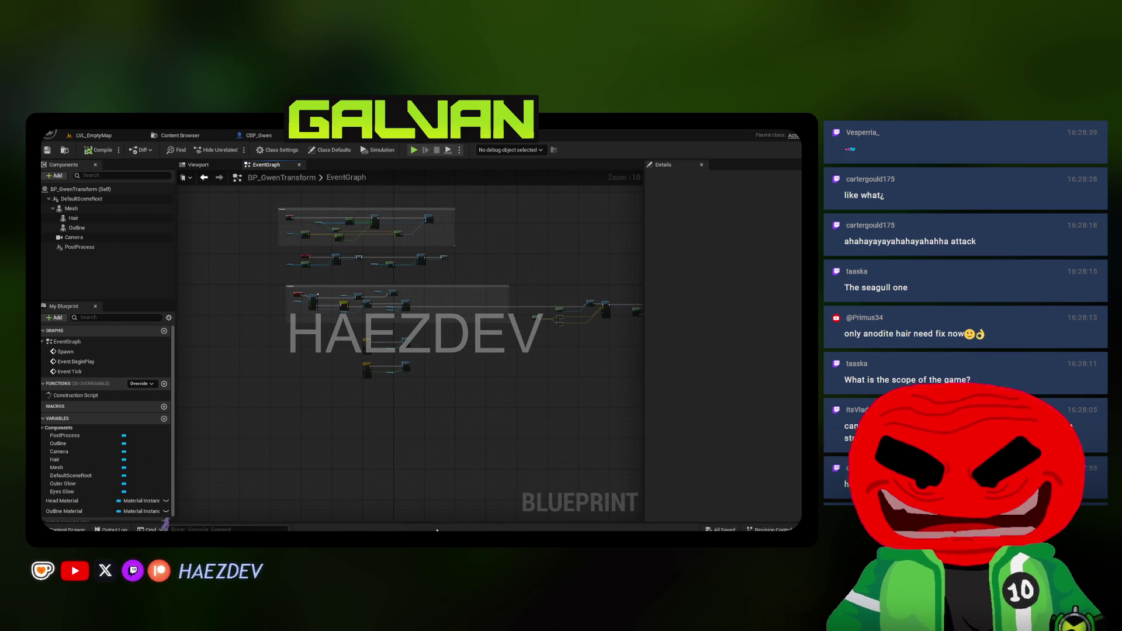
{"action": "key", "text": "alt+Tab"}
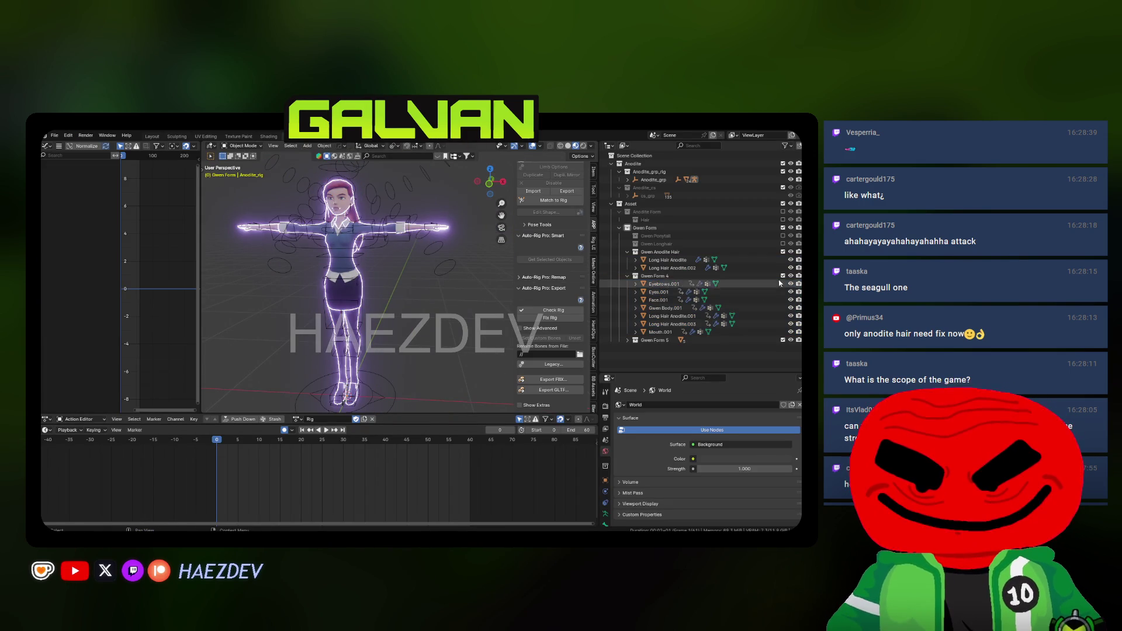
Exclude Gwen Form 4 from the scene, save the file, and swap the sidebar for the toolbar
{"action": "left_click", "coordinate": [783, 276]}
{"action": "key", "text": "ctrl+s"}
{"action": "key", "text": "n"}
{"action": "key", "text": "t"}
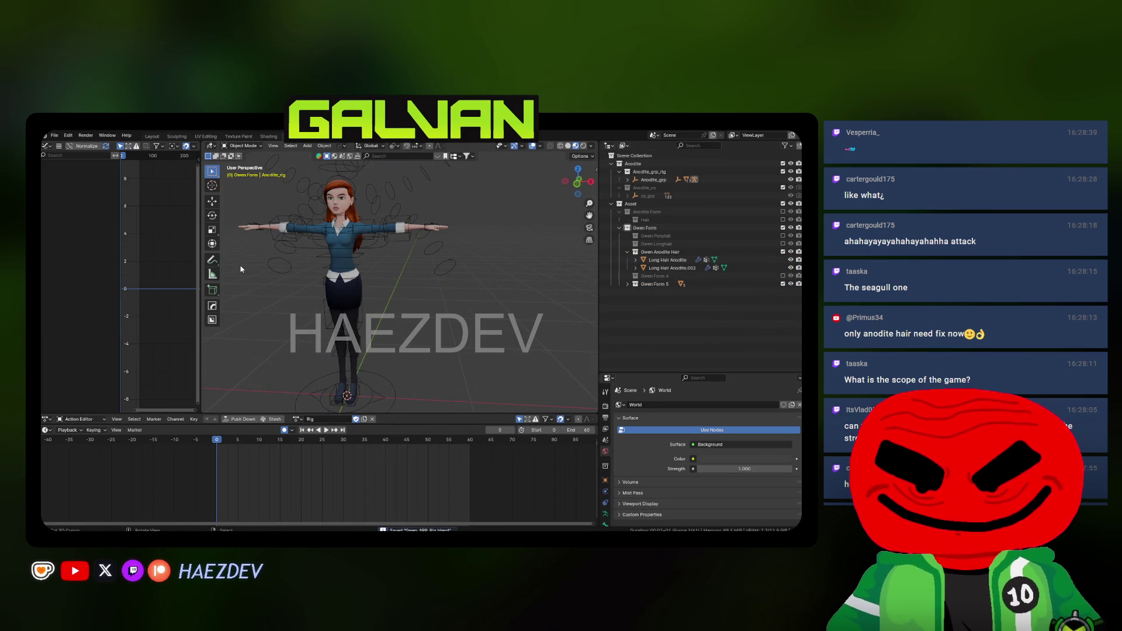
Put the Anodite_rig armature in Pose Mode and assign it the Idle action
{"action": "left_click", "coordinate": [280, 266]}
{"action": "key", "text": "ctrl+Tab"}
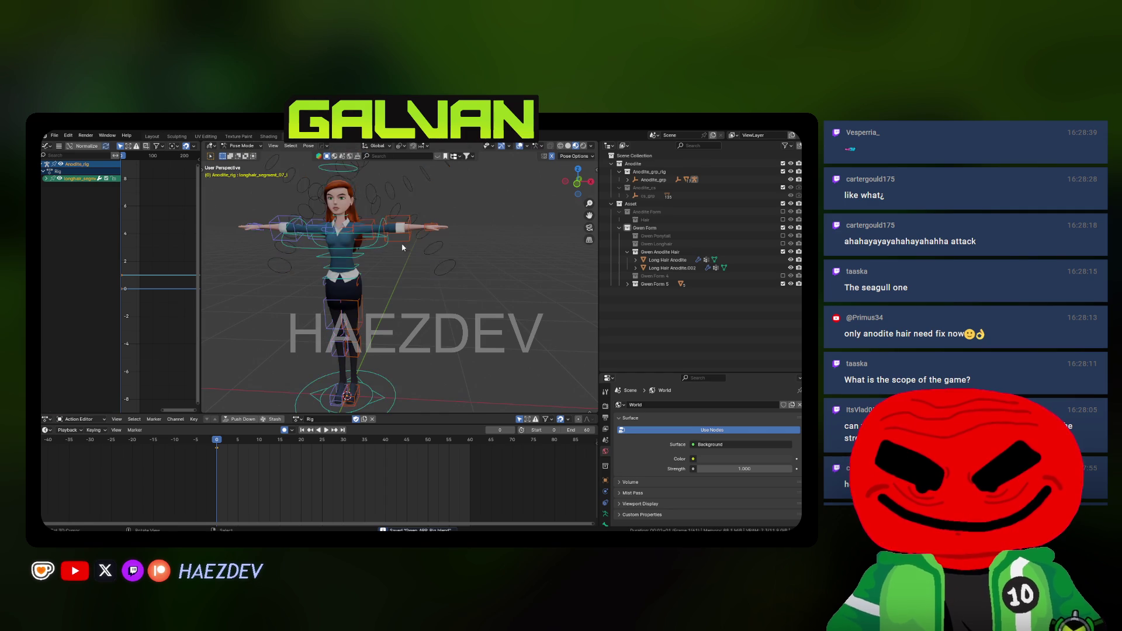
{"action": "left_click", "coordinate": [297, 419]}
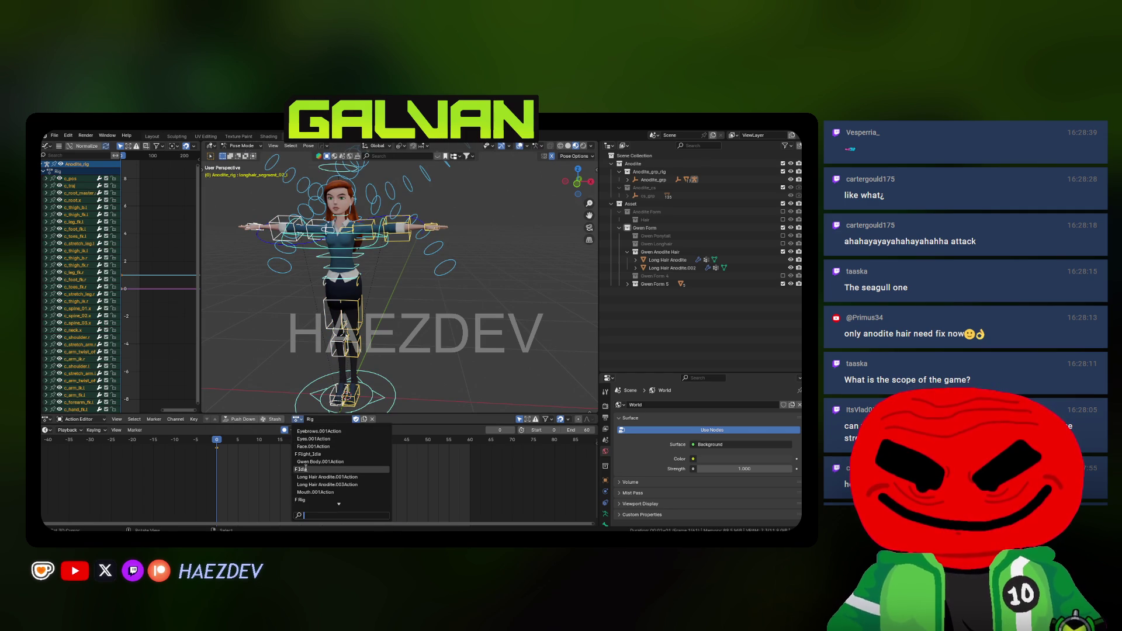
{"action": "left_click", "coordinate": [327, 468]}
In the Blender File outliner, delete the unused Long Hair, Gwen Body, Eyebrows, Eyes and Face actions
{"action": "left_click", "coordinate": [625, 145]}
{"action": "left_click", "coordinate": [642, 199]}
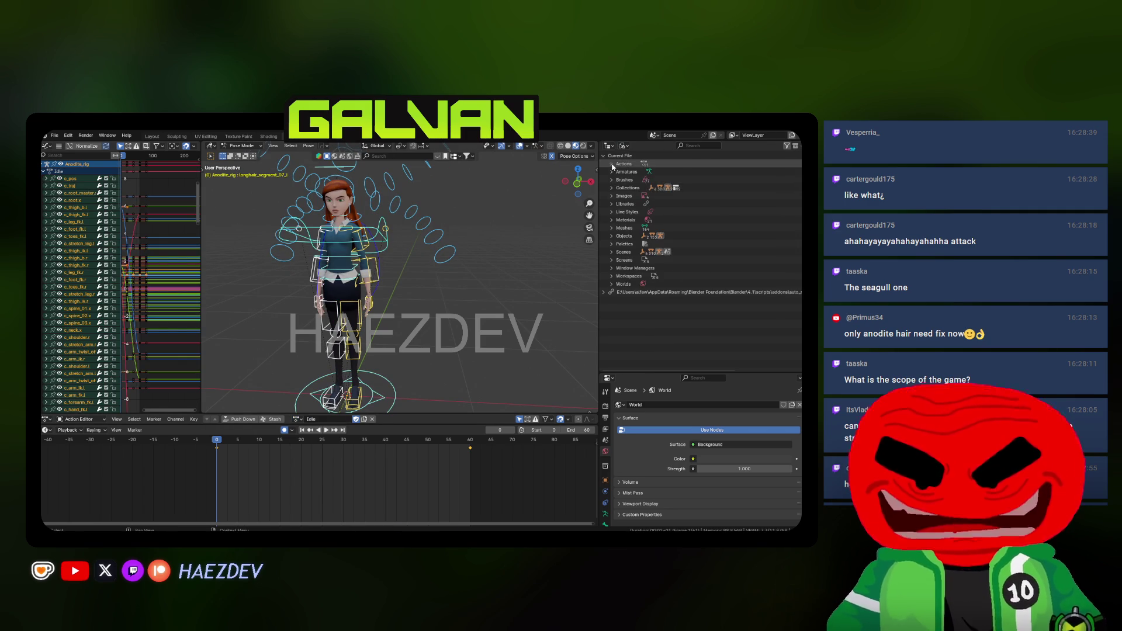
{"action": "left_click", "coordinate": [611, 164]}
{"action": "left_click", "coordinate": [660, 228]}
{"action": "left_click", "coordinate": [660, 220], "text": "ctrl"}
{"action": "left_click", "coordinate": [657, 203], "text": "ctrl"}
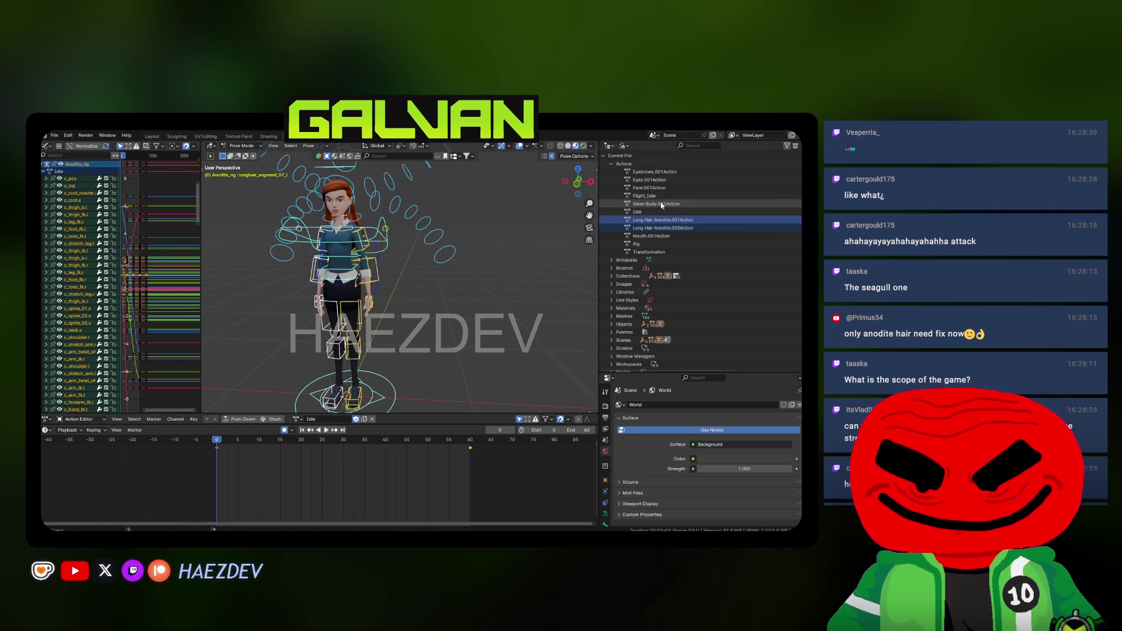
{"action": "left_click", "coordinate": [663, 173], "text": "ctrl"}
{"action": "left_click", "coordinate": [652, 180], "text": "ctrl"}
{"action": "left_click", "coordinate": [652, 188], "text": "ctrl"}
{"action": "right_click", "coordinate": [651, 187]}
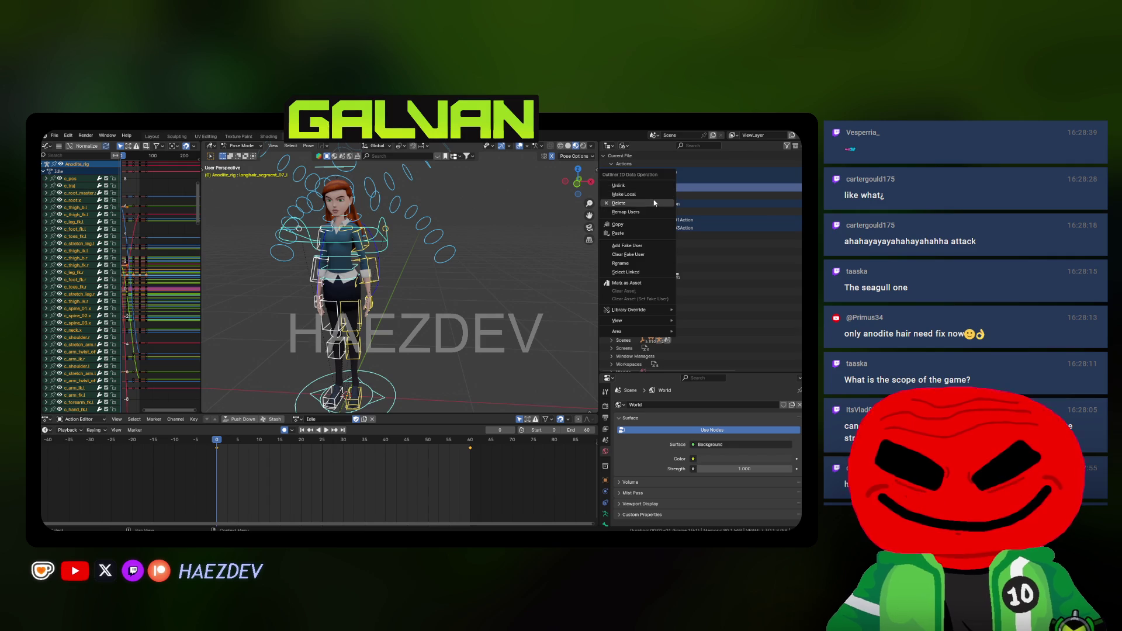
{"action": "left_click", "coordinate": [638, 222]}
Delete the leftover Mouth.001Action as well
{"action": "right_click", "coordinate": [652, 188]}
{"action": "left_click", "coordinate": [638, 222]}
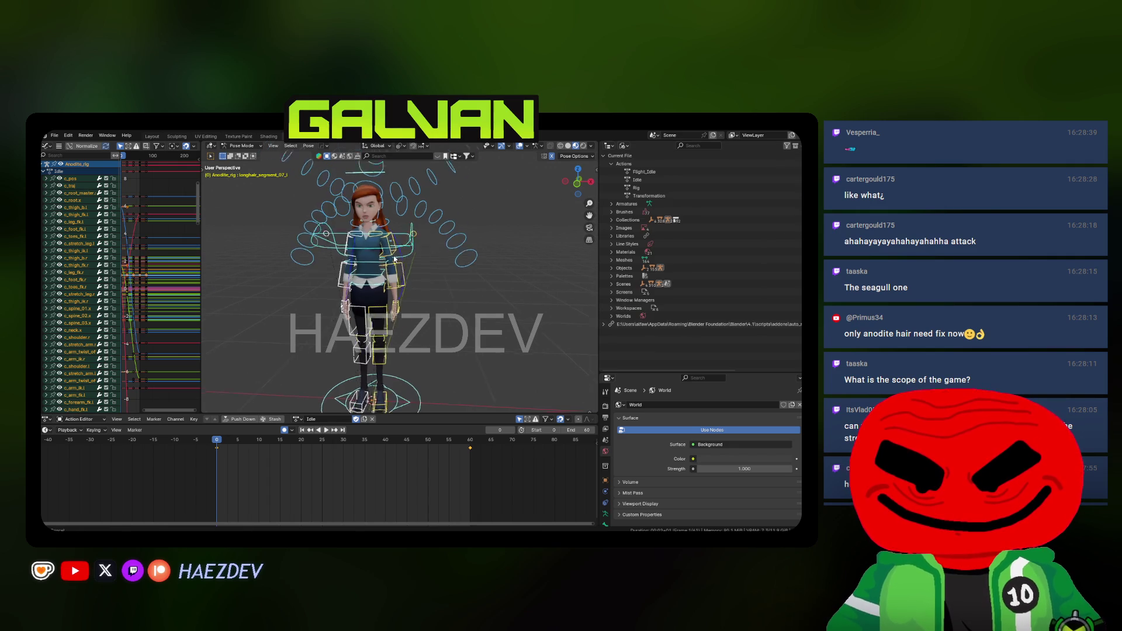
{"action": "scroll", "coordinate": [316, 335], "scroll_direction": "up", "scroll_amount": 3}
{"action": "scroll", "coordinate": [372, 336], "scroll_direction": "down", "scroll_amount": 3}
Copy the Idle pose, unlink Idle, and create a new action named Idle_Combat
{"action": "key", "text": "ctrl+c"}
{"action": "left_click_drag", "start_coordinate": [597, 276], "coordinate": [643, 277]}
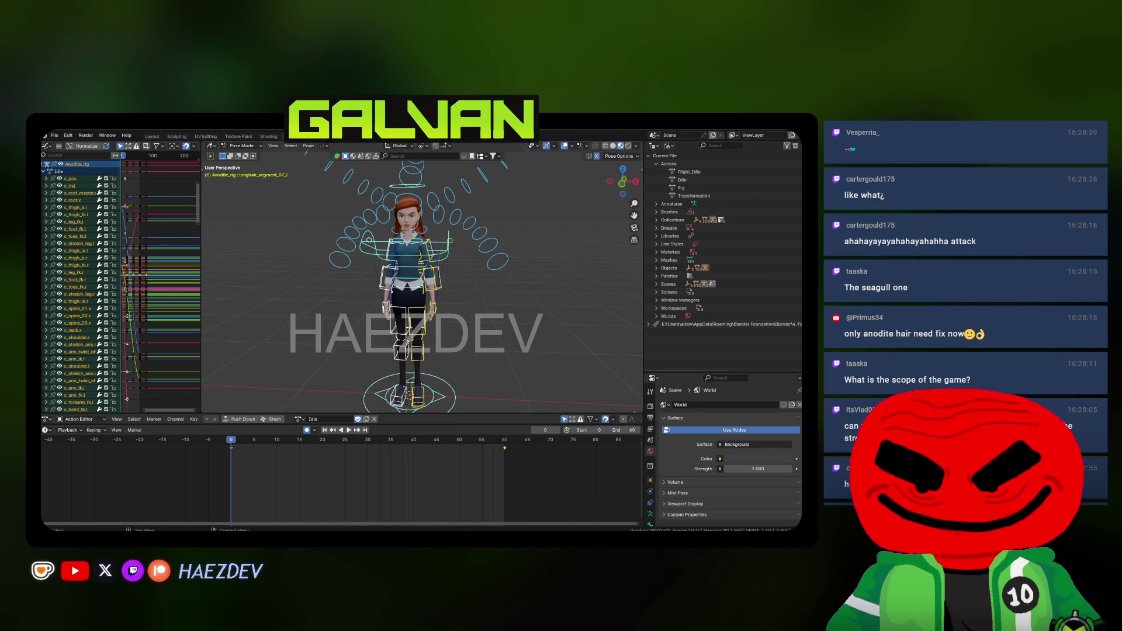
{"action": "left_click_drag", "start_coordinate": [578, 282], "coordinate": [343, 455]}
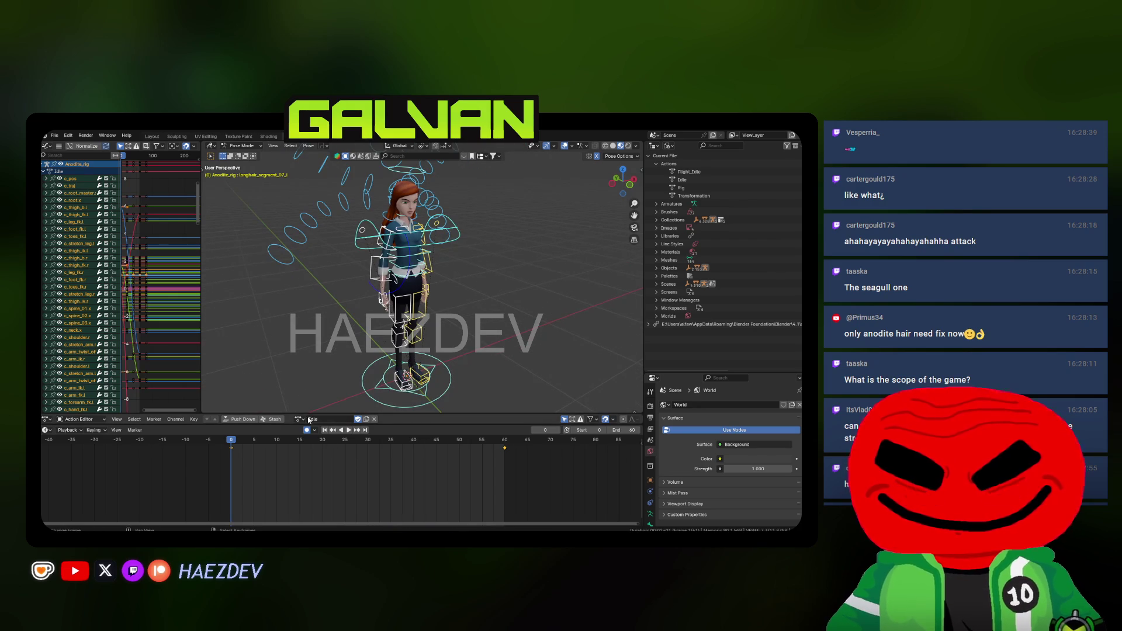
{"action": "left_click", "coordinate": [375, 419]}
{"action": "left_click", "coordinate": [330, 419]}
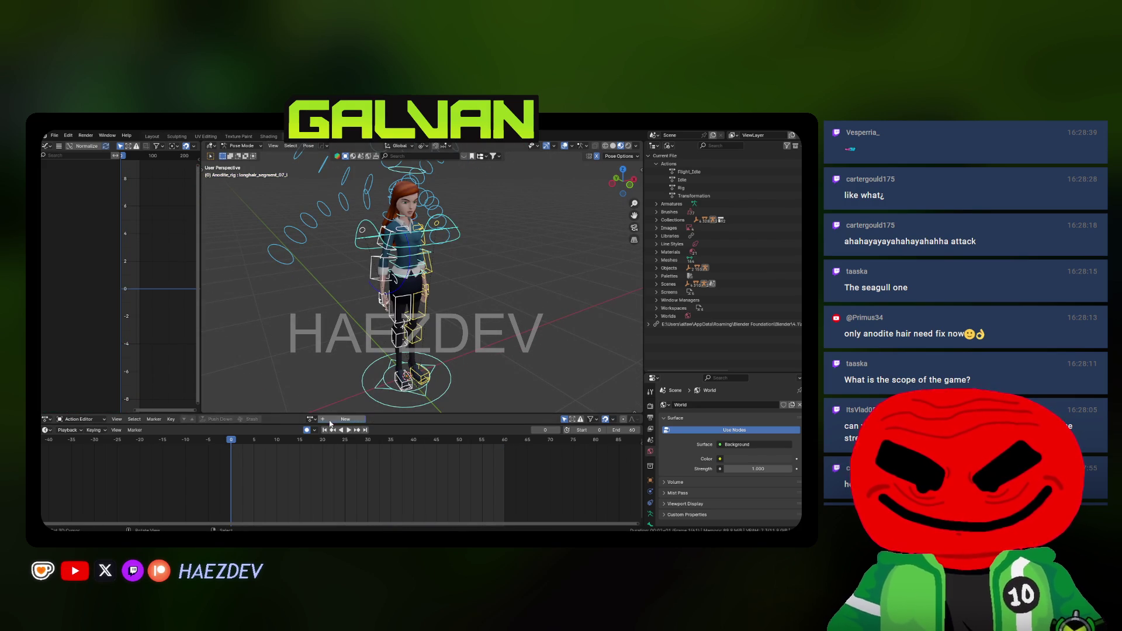
{"action": "double_click", "coordinate": [330, 420]}
{"action": "type", "text": "Idle_Comba"}
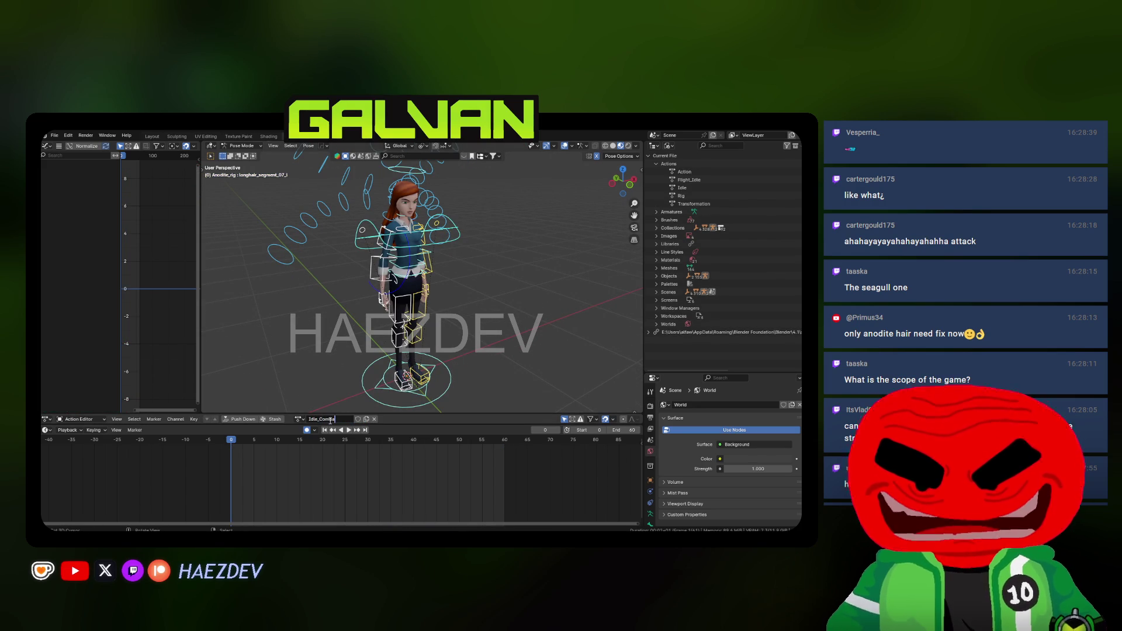
{"action": "type", "text": "t"}
{"action": "key", "text": "Return"}
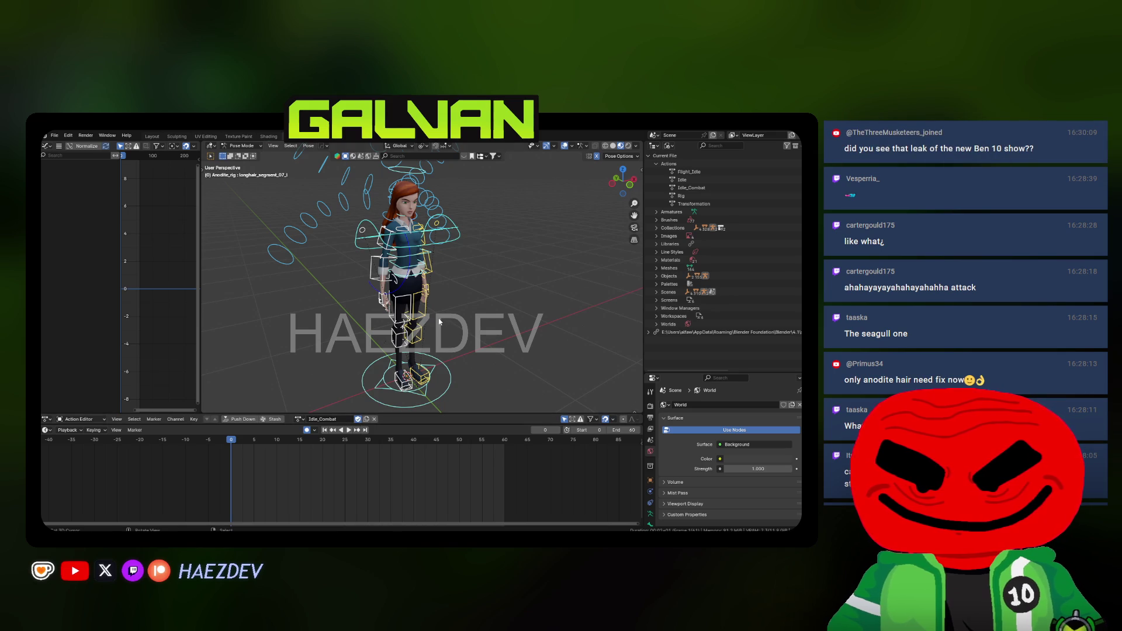